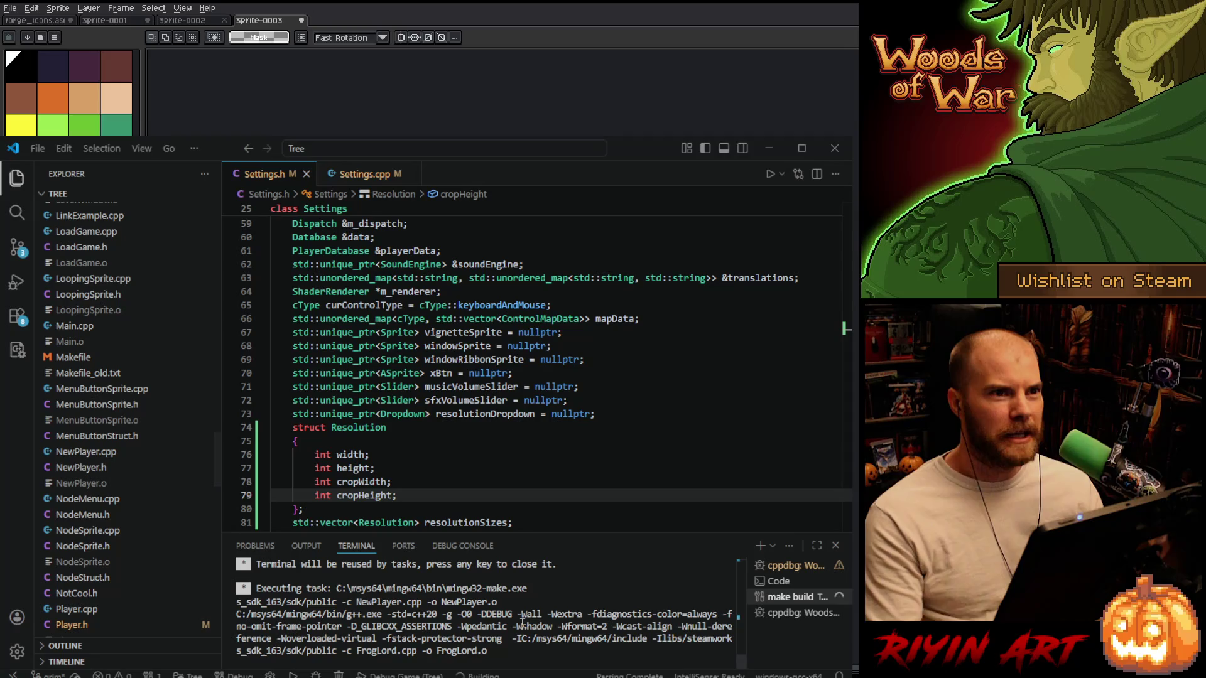
Hide VS Code and bring up the forge_icons deck mockup tab.
left_click(769, 148)
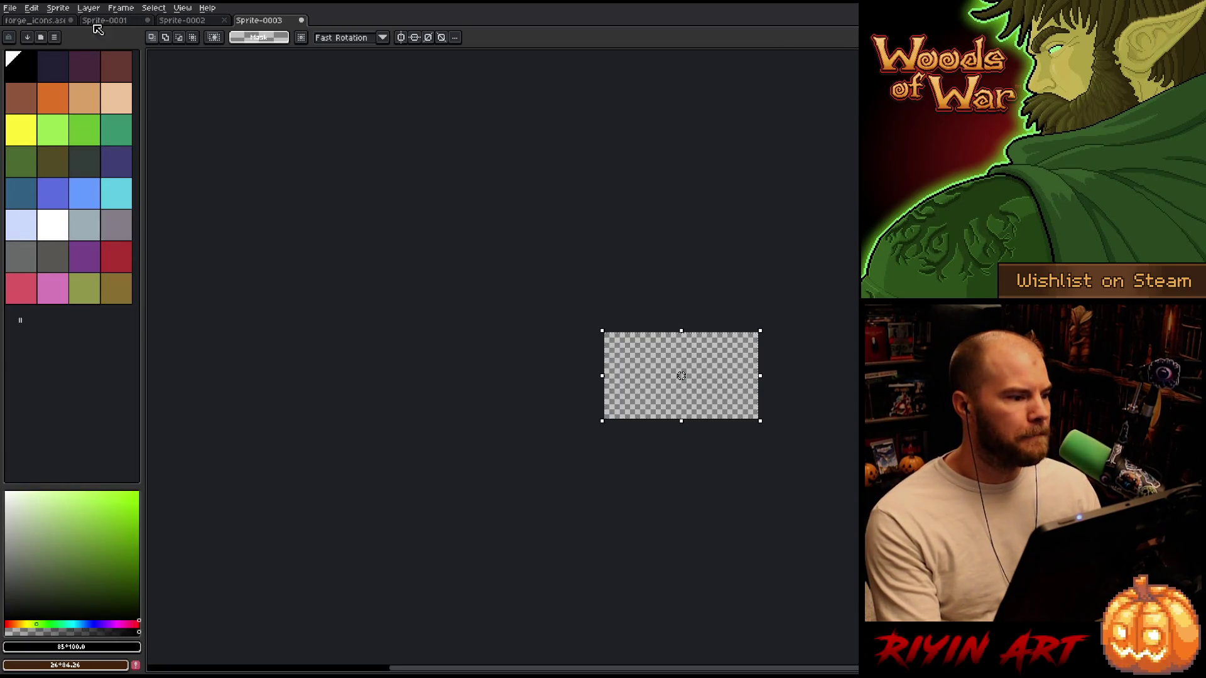
left_click(38, 21)
scroll(231, 182, "up", 3)
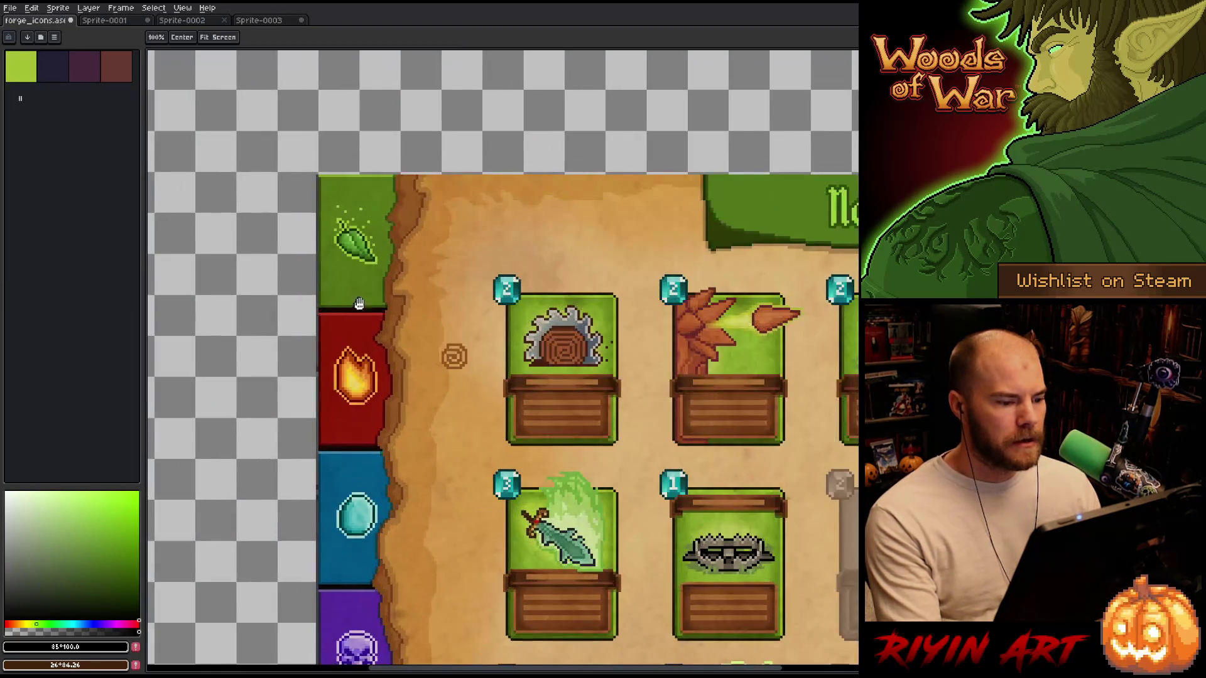
scroll(502, 358, "down", 4)
scroll(502, 358, "up", 1)
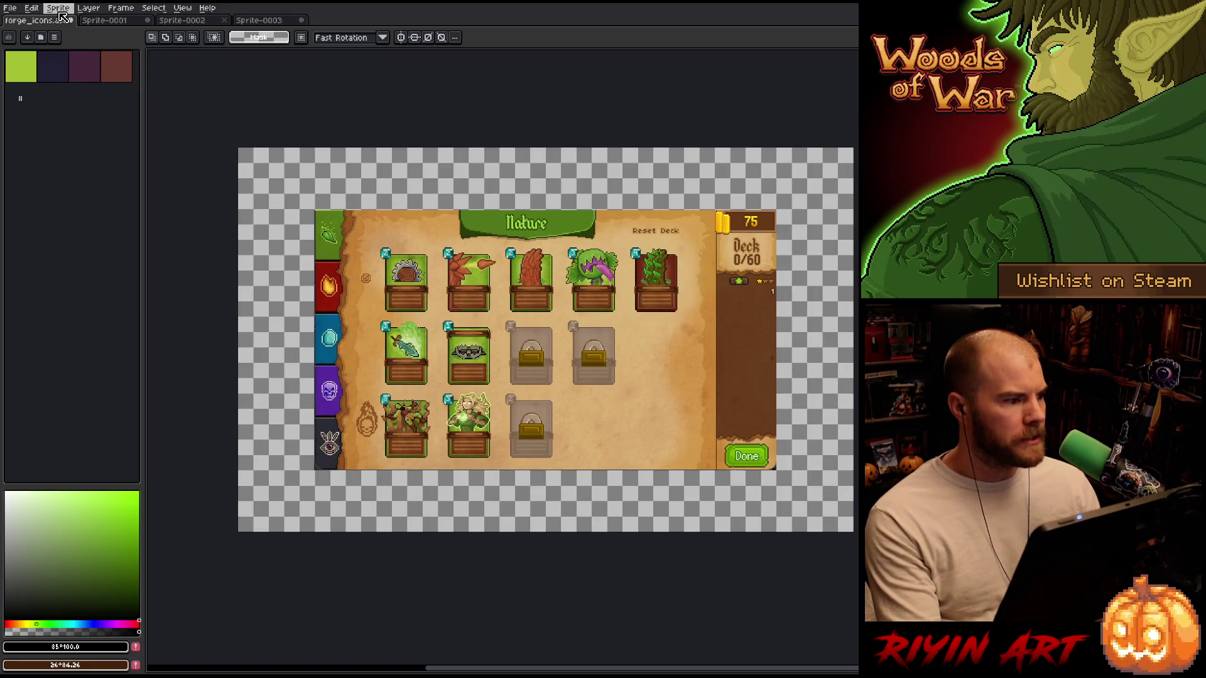
Trim the empty transparent border from the forge_icons sprite with Sprite > Trim.
left_click(58, 7)
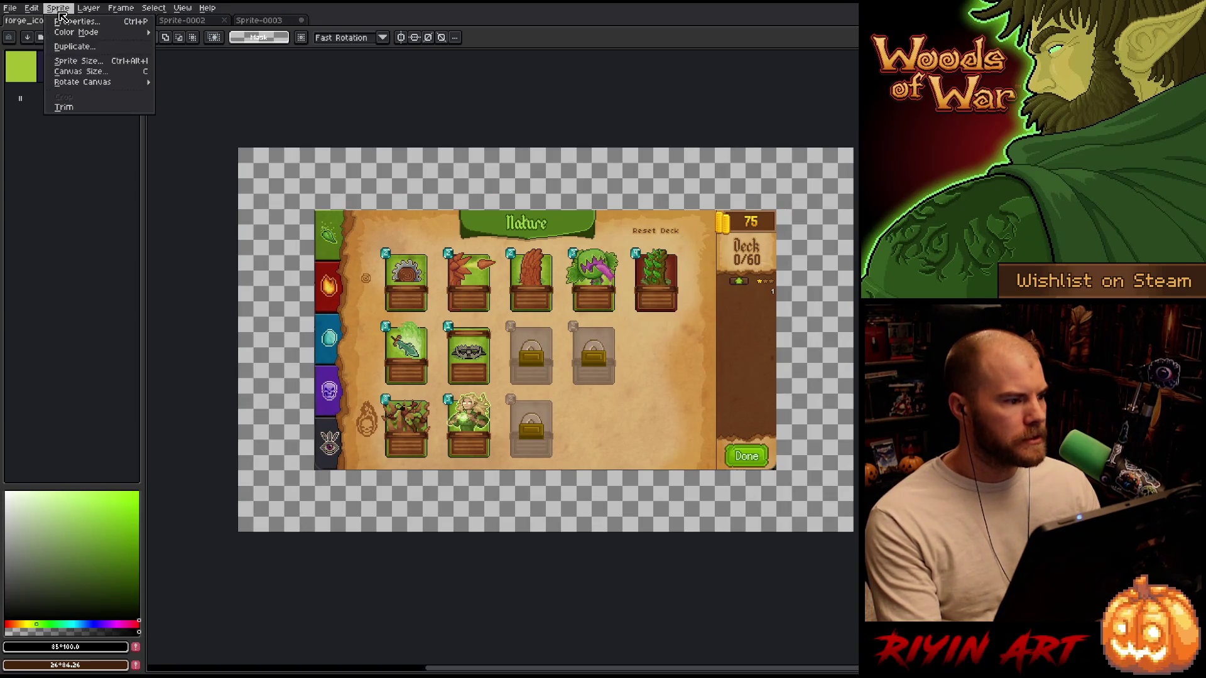
left_click(63, 107)
scroll(345, 433, "up", 5)
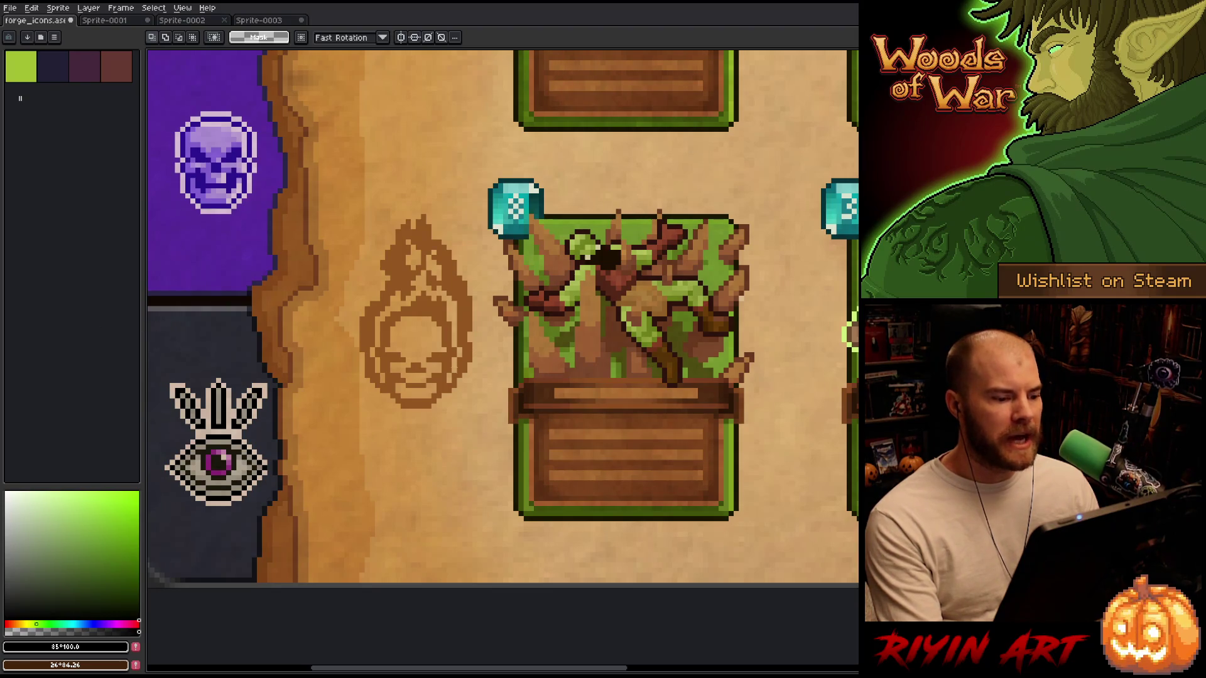
Pan the canvas to bring the lower-left cards into view.
scroll(490, 358, "down", 2)
scroll(434, 346, "up", 1)
scroll(435, 346, "down", 2)
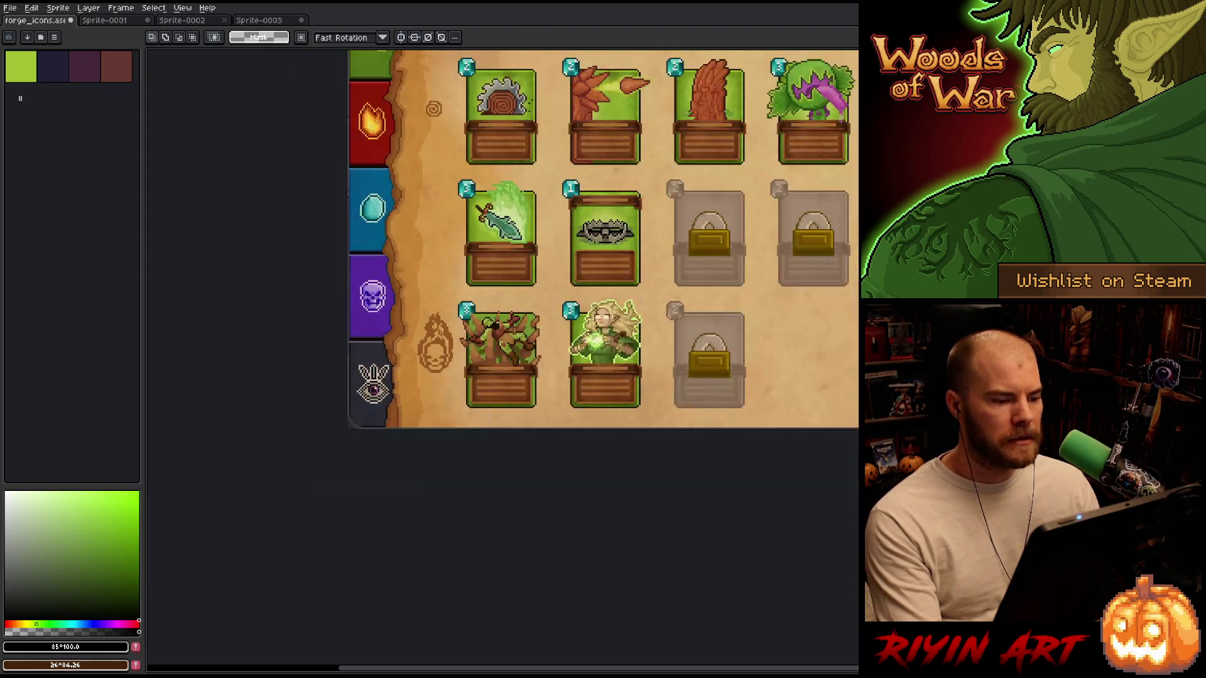
scroll(440, 358, "up", 3)
scroll(441, 364, "down", 4)
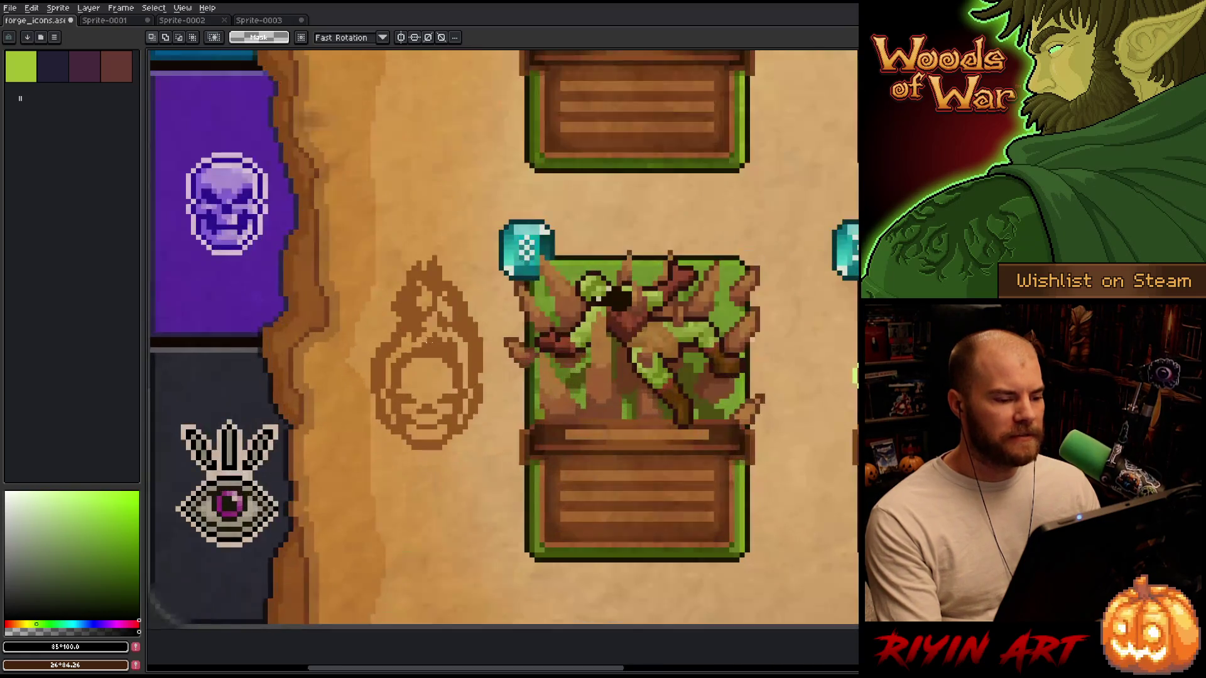
left_click_drag(433, 265, 373, 412)
scroll(346, 456, "up", 1)
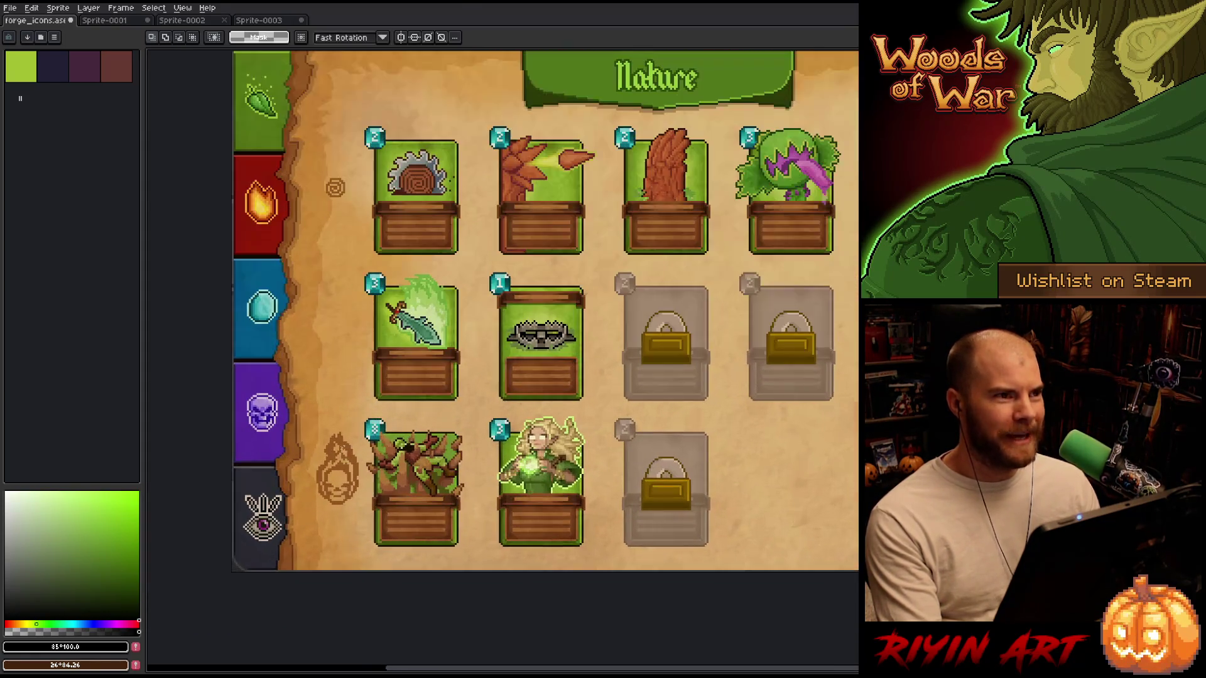
Try marquee selections around the fire-spirit and skull icons, then clear the selection.
left_click_drag(298, 412, 370, 522)
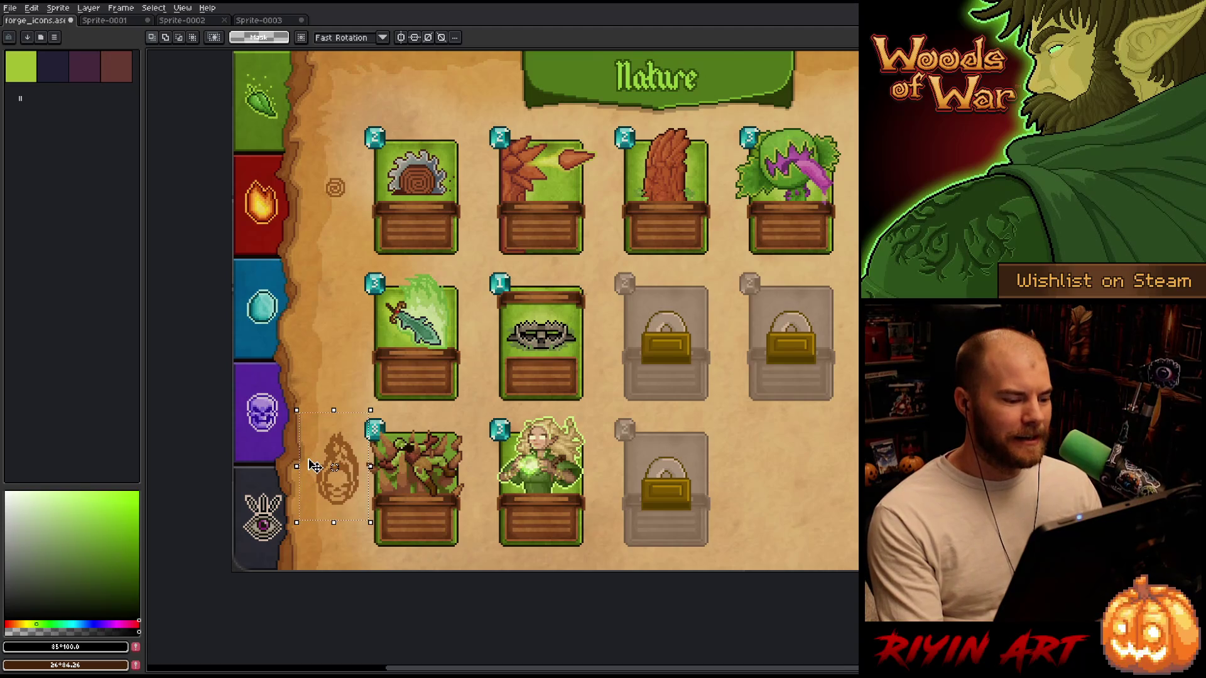
scroll(315, 465, "up", 3)
scroll(329, 463, "down", 1)
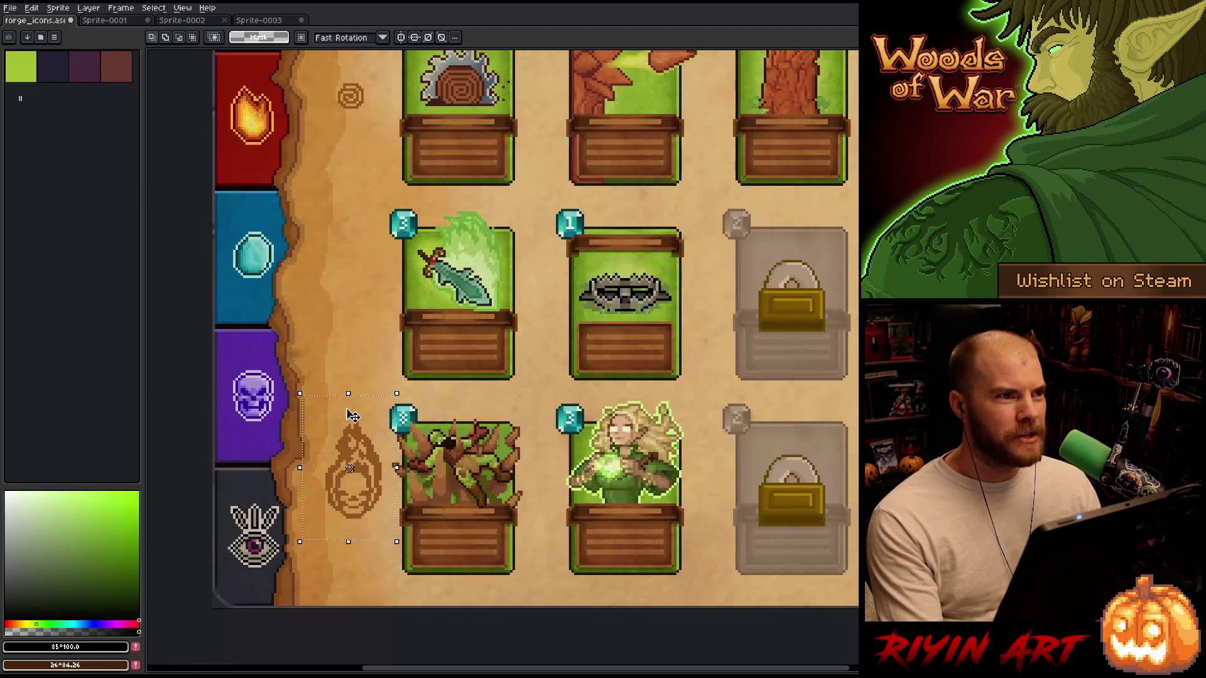
scroll(345, 477, "up", 2)
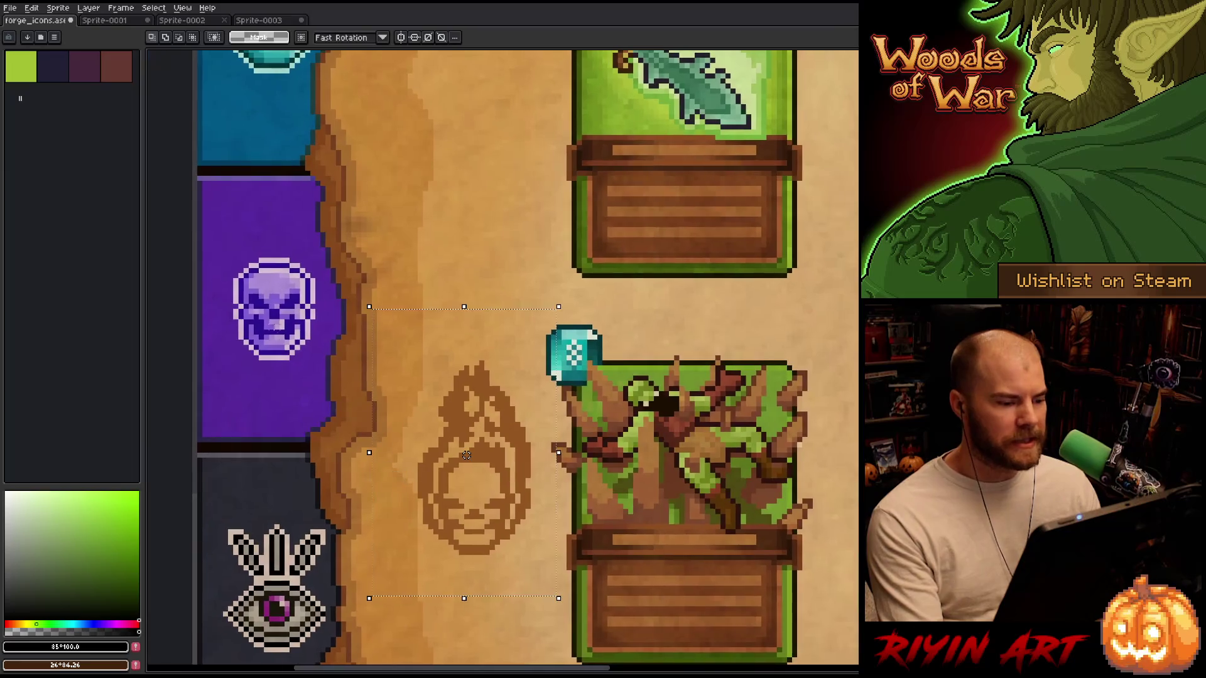
left_click_drag(390, 374, 537, 582)
left_click_drag(221, 236, 332, 383)
left_click_drag(433, 387, 554, 538)
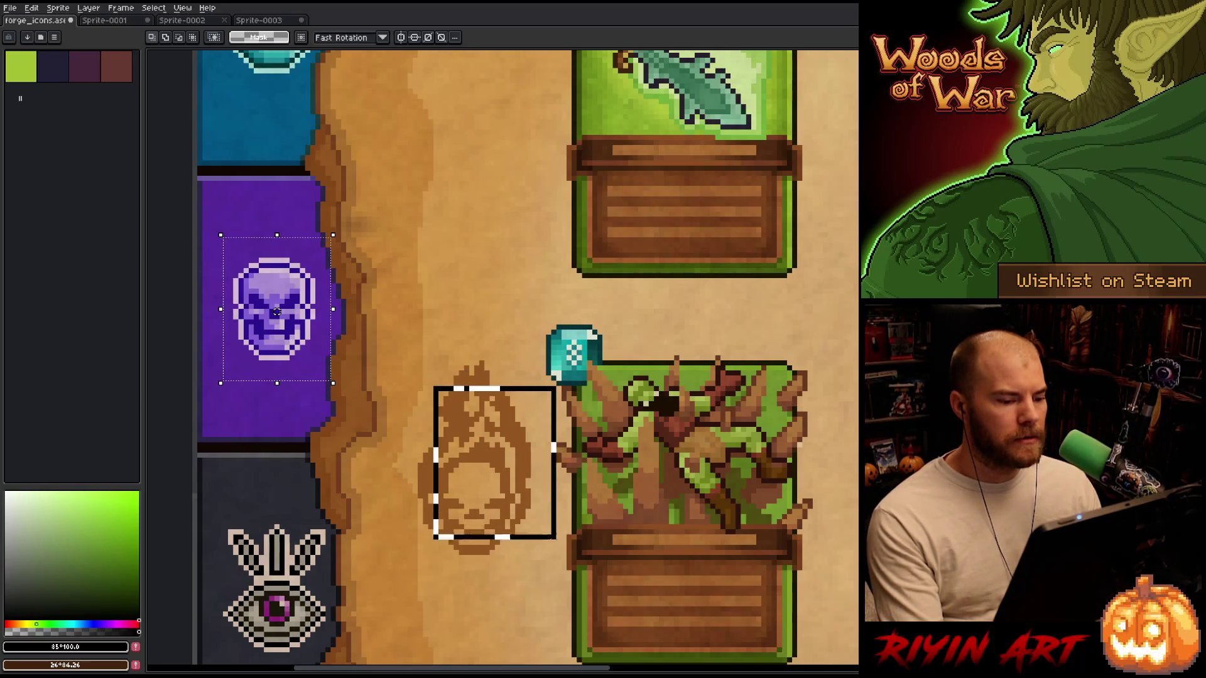
left_click_drag(232, 221, 347, 382)
left_click(433, 388)
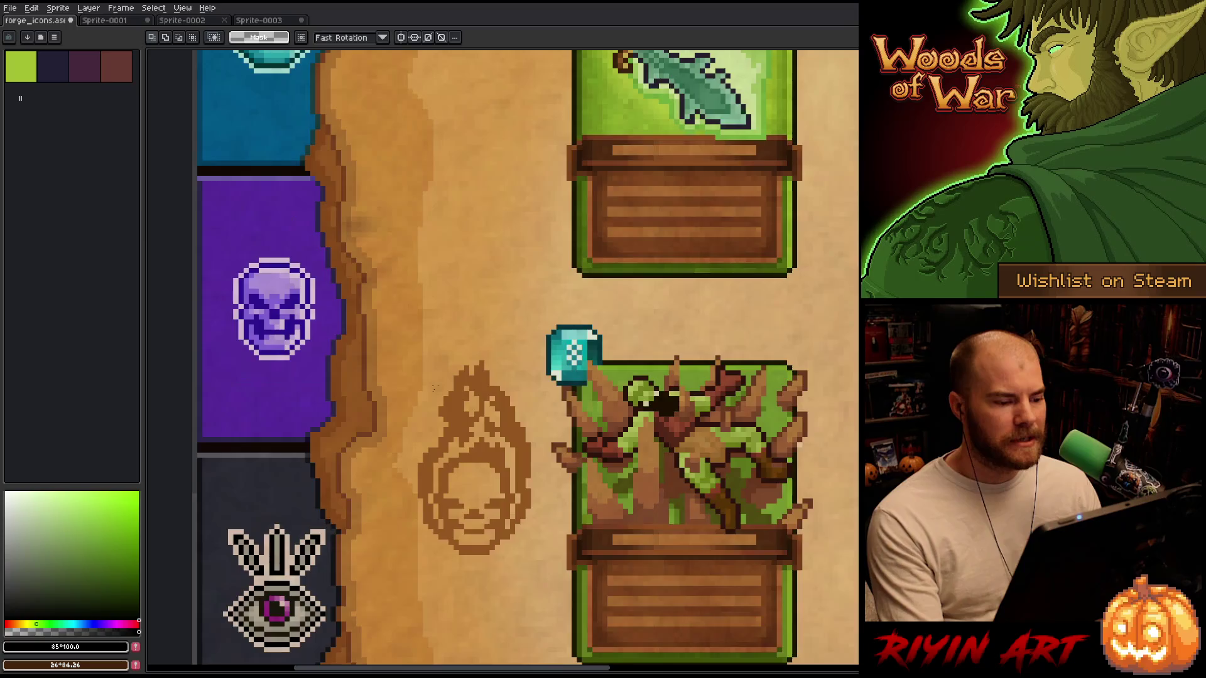
Pan to the swirl icon and saw-log card and switch to the Move tool.
scroll(435, 387, "down", 2)
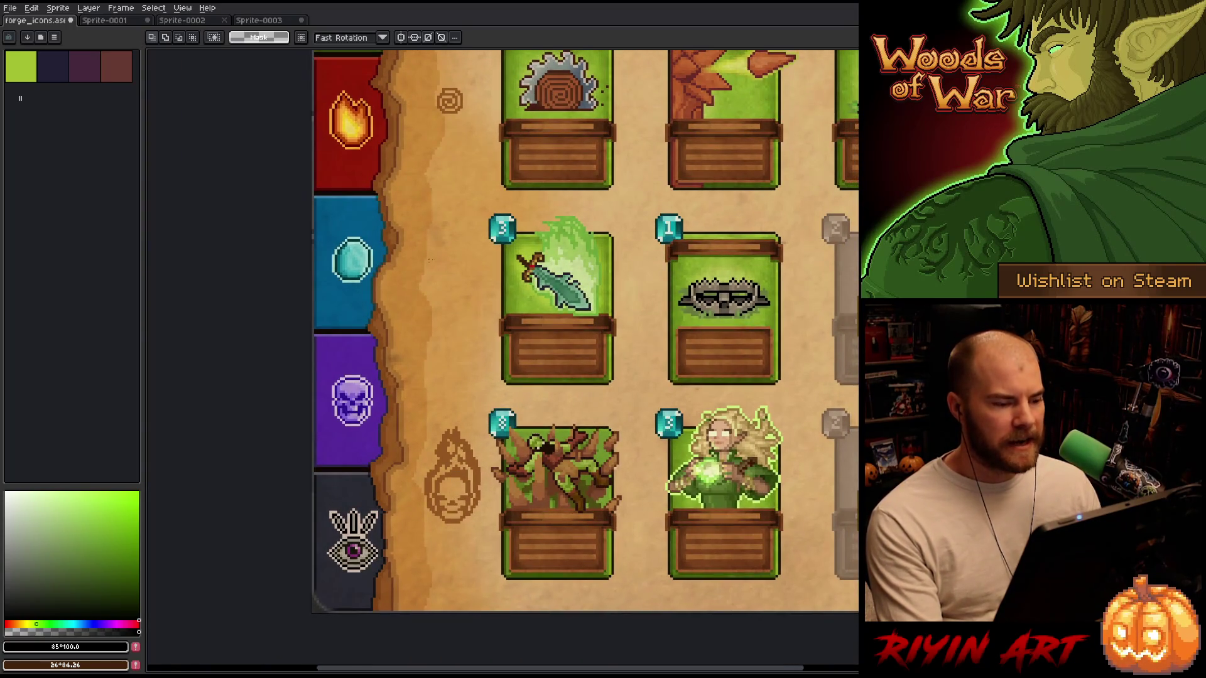
scroll(428, 277, "up", 3)
scroll(442, 303, "up", 2)
scroll(472, 364, "down", 2)
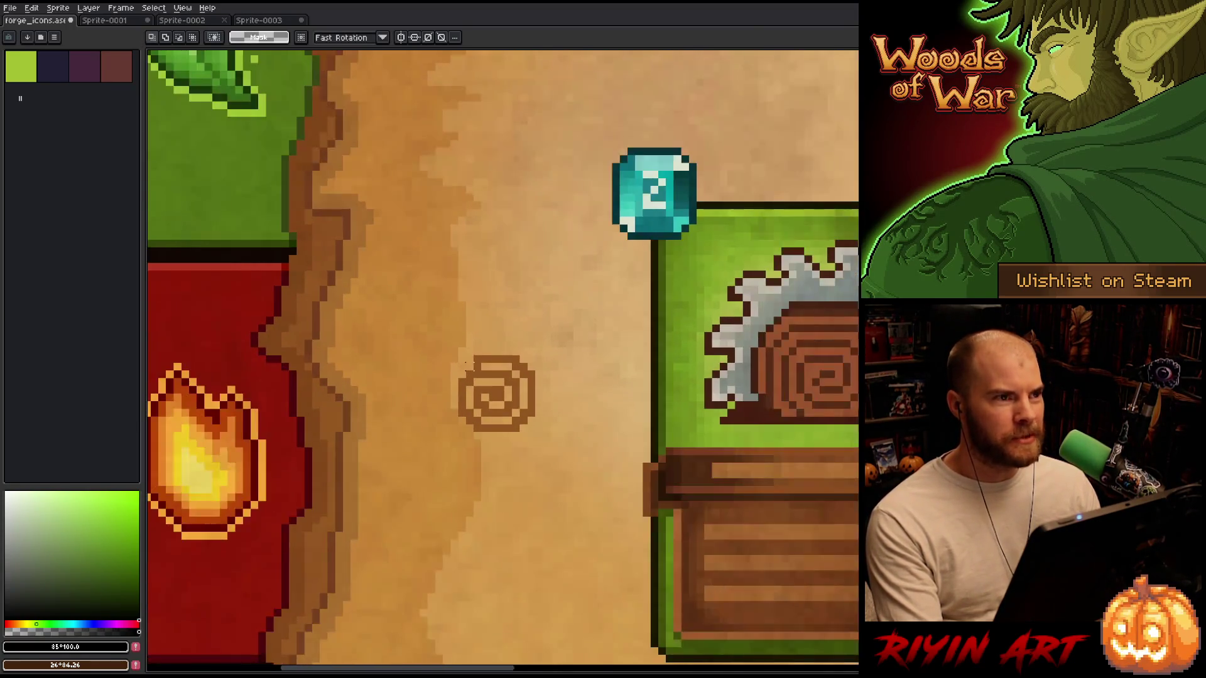
scroll(484, 395, "up", 2)
left_click_drag(484, 395, 384, 317)
scroll(376, 343, "down", 1)
scroll(361, 332, "up", 1)
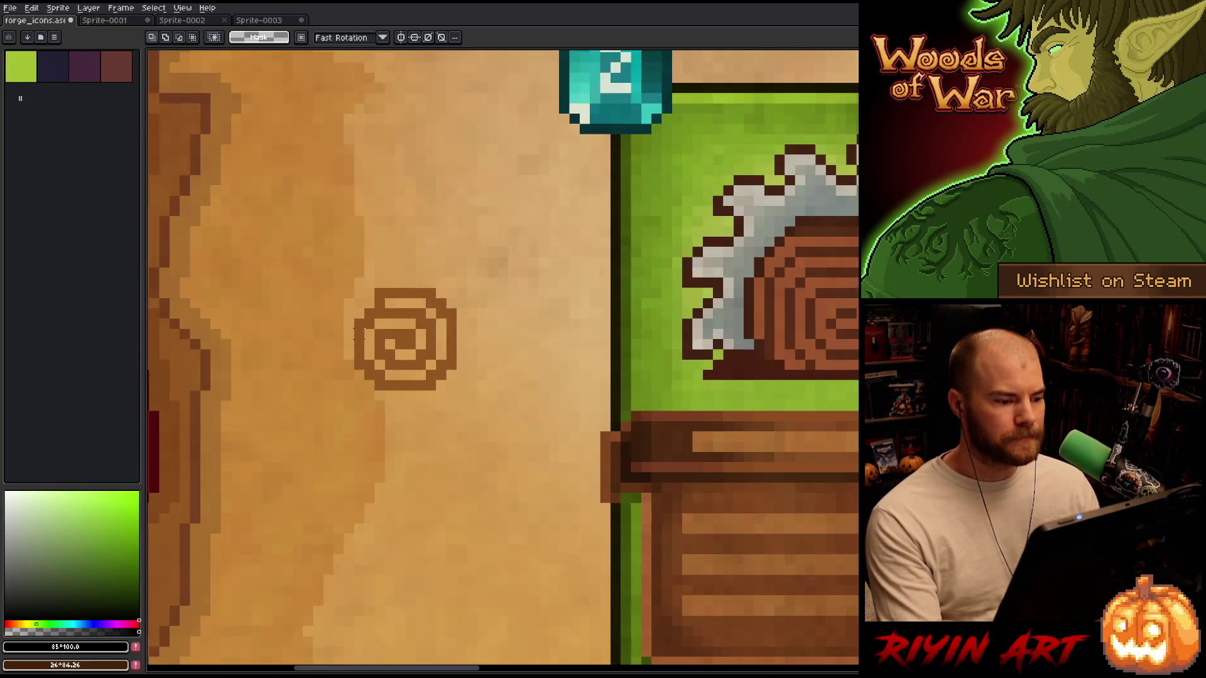
key("v")
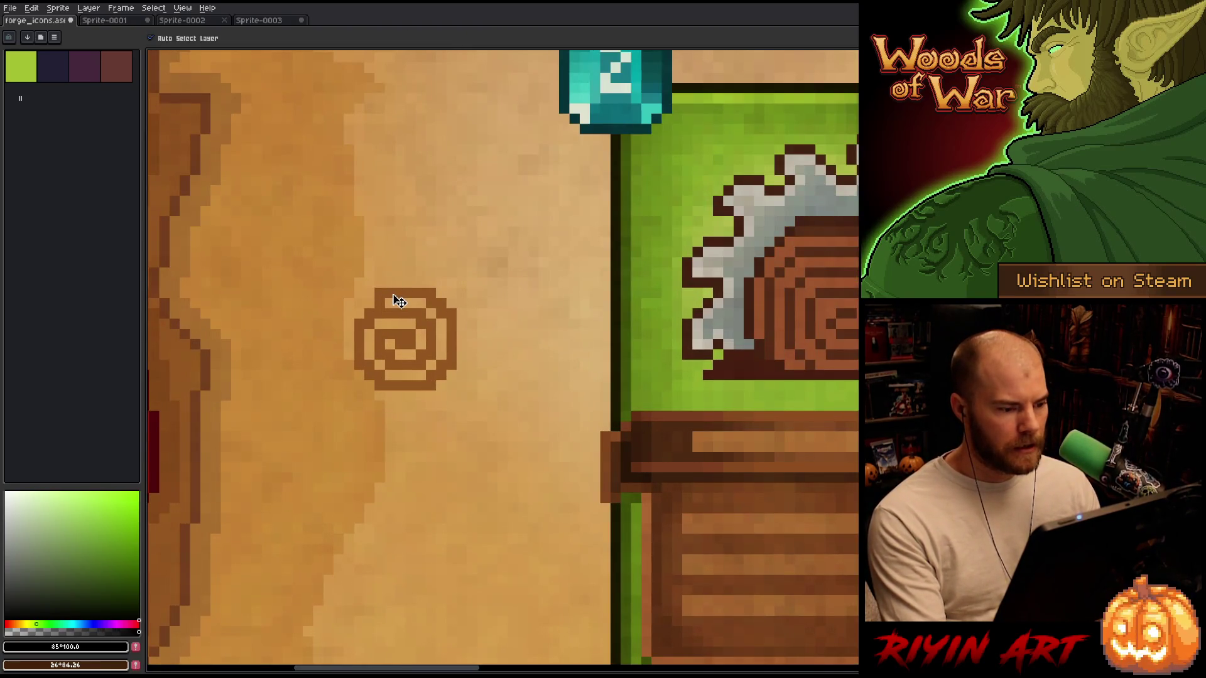
Show the timeline and toggle Layer 4 Copy's visibility to confirm it holds the swirl.
key("Tab")
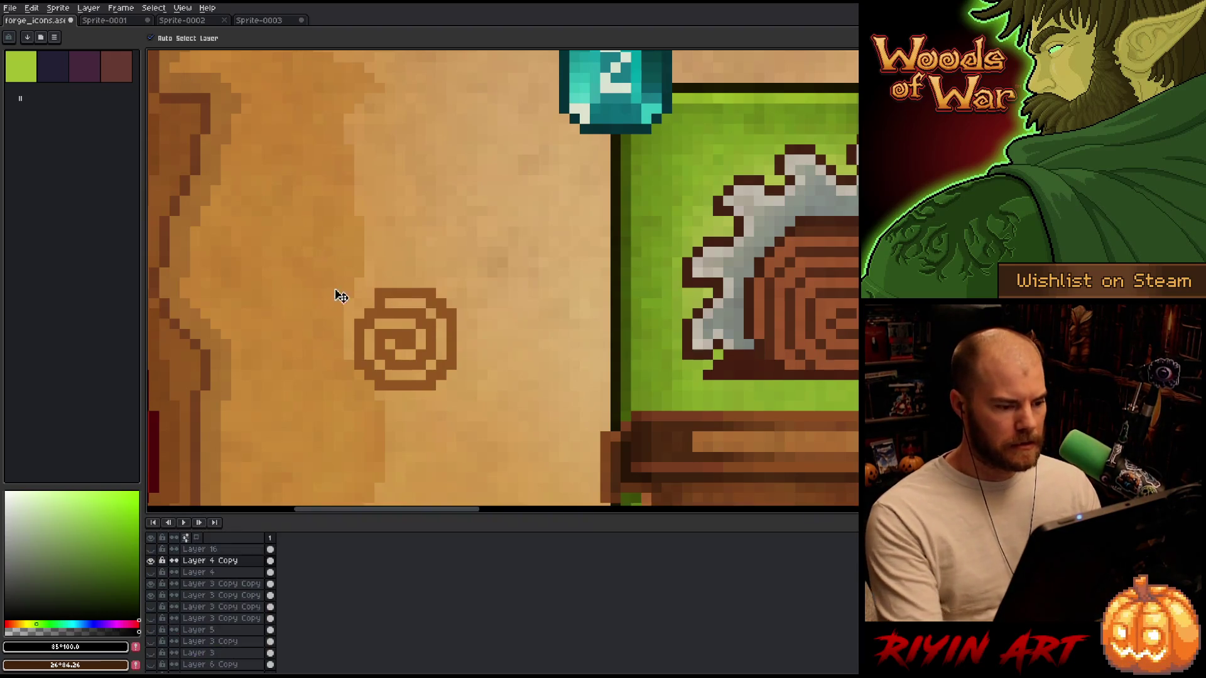
left_click_drag(333, 280, 333, 215)
left_click(152, 560)
left_click(152, 560)
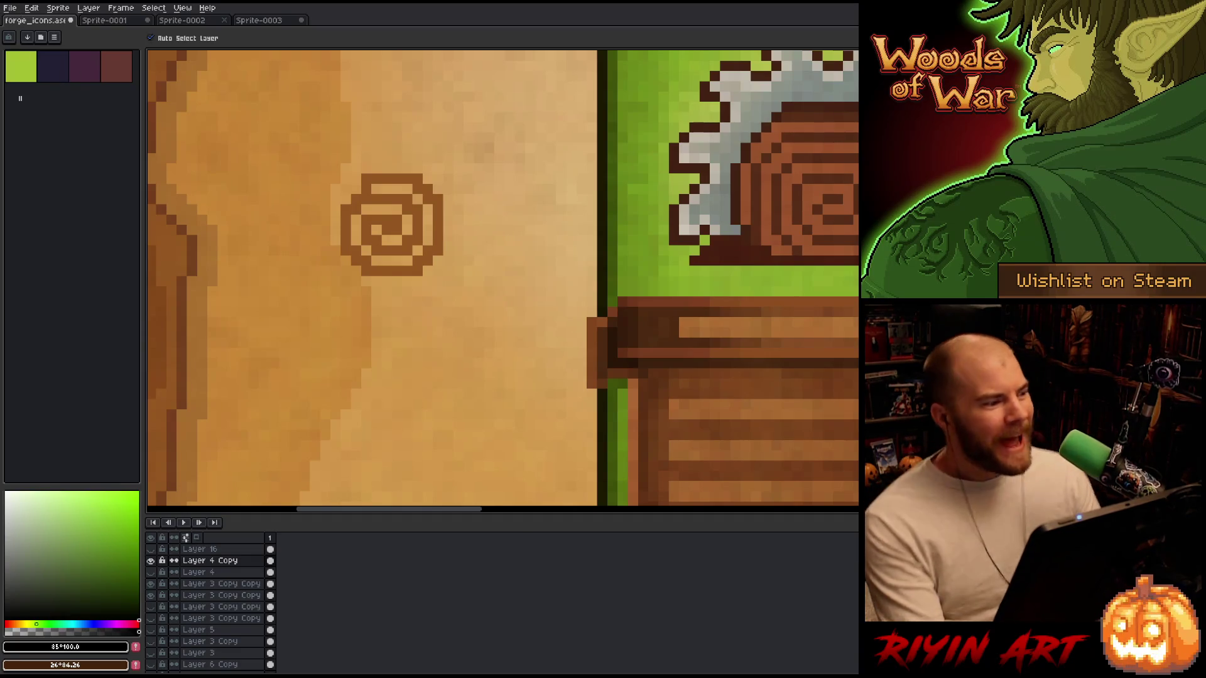
left_click(10, 7)
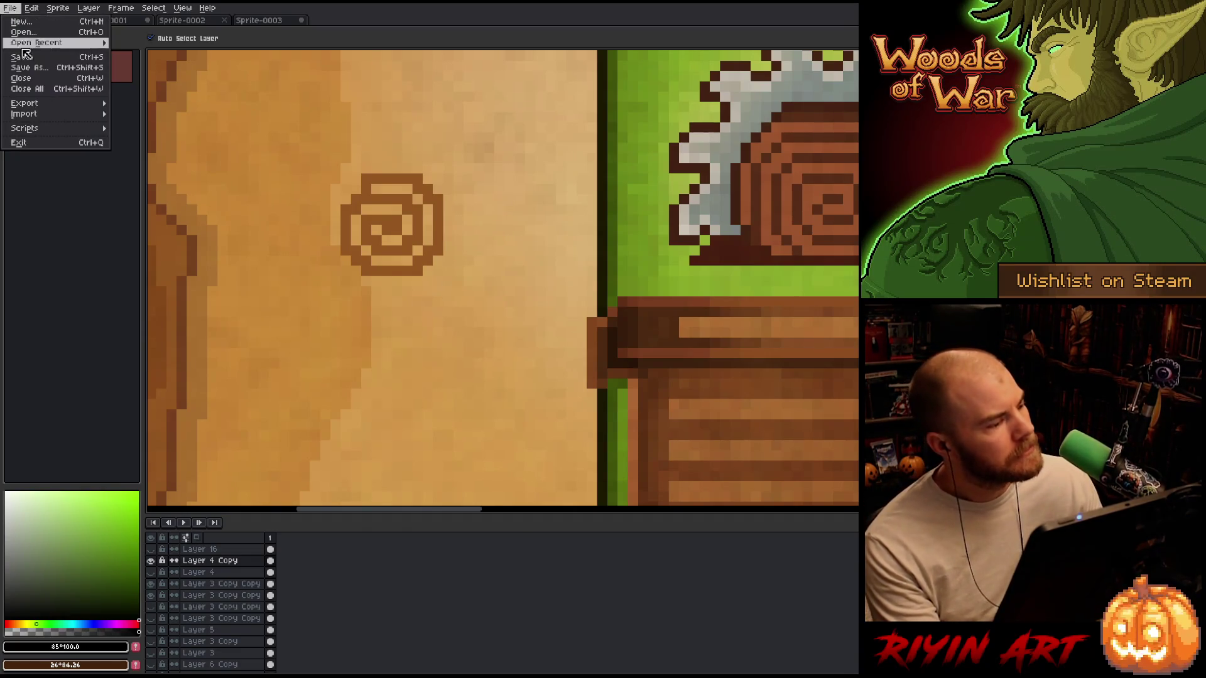
Save a copy as forge_icons_v2.aseprite by appending 2 to the file name.
left_click(52, 73)
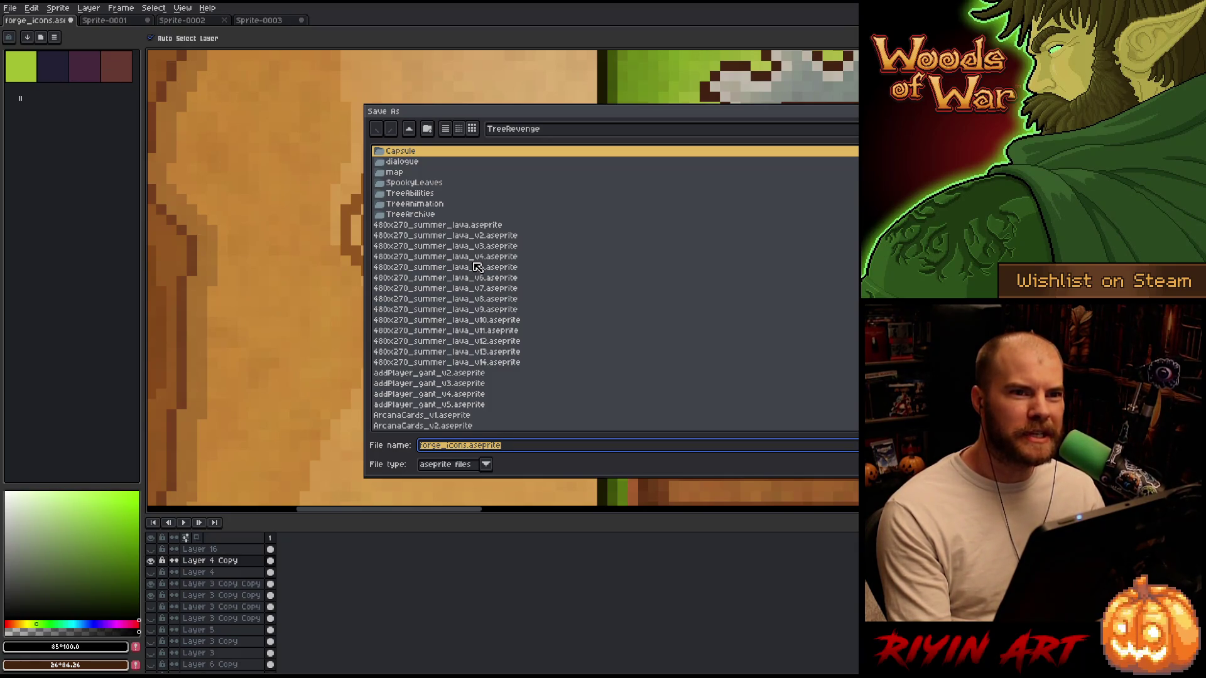
mouse_move(545, 112)
left_mouse_down()
mouse_move(442, 104)
mouse_move(389, 125)
left_mouse_up()
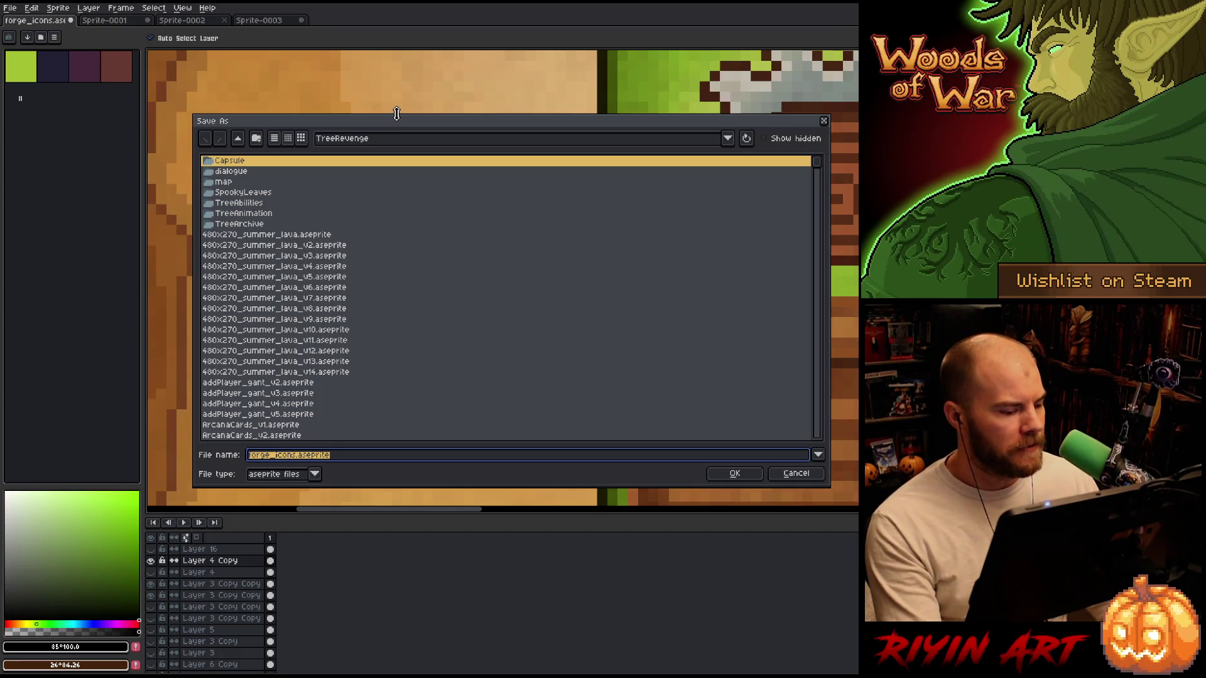
left_click(295, 458)
type("_v")
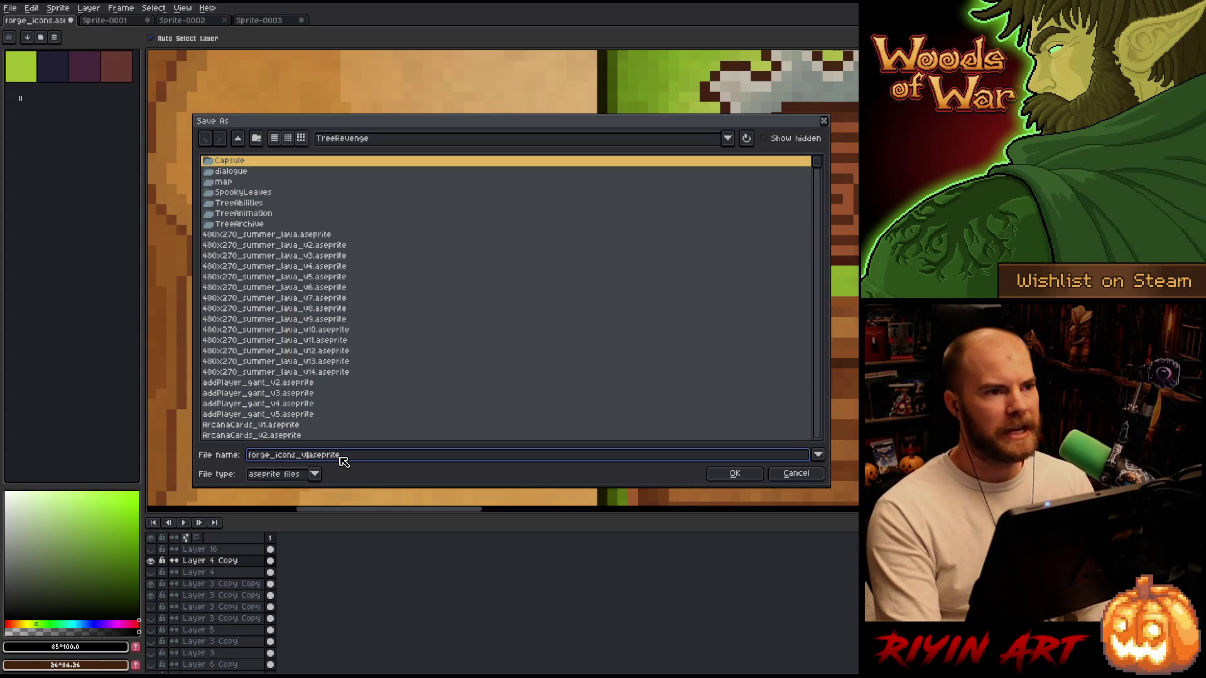
type("2")
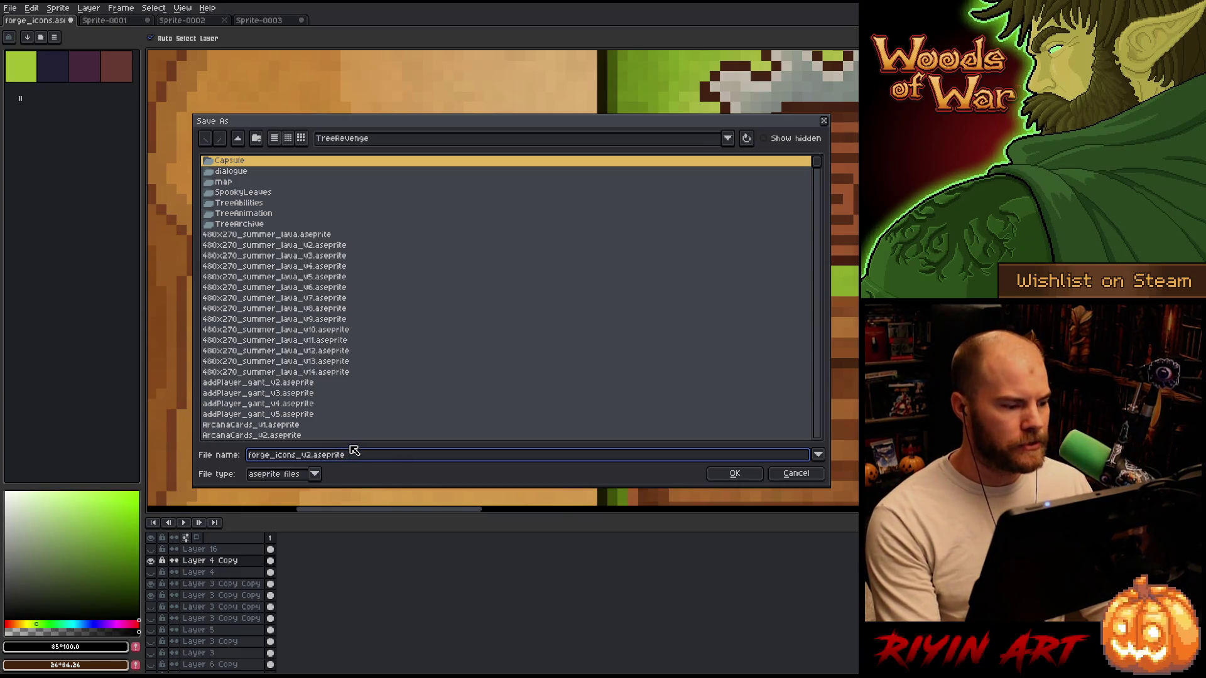
key("Return")
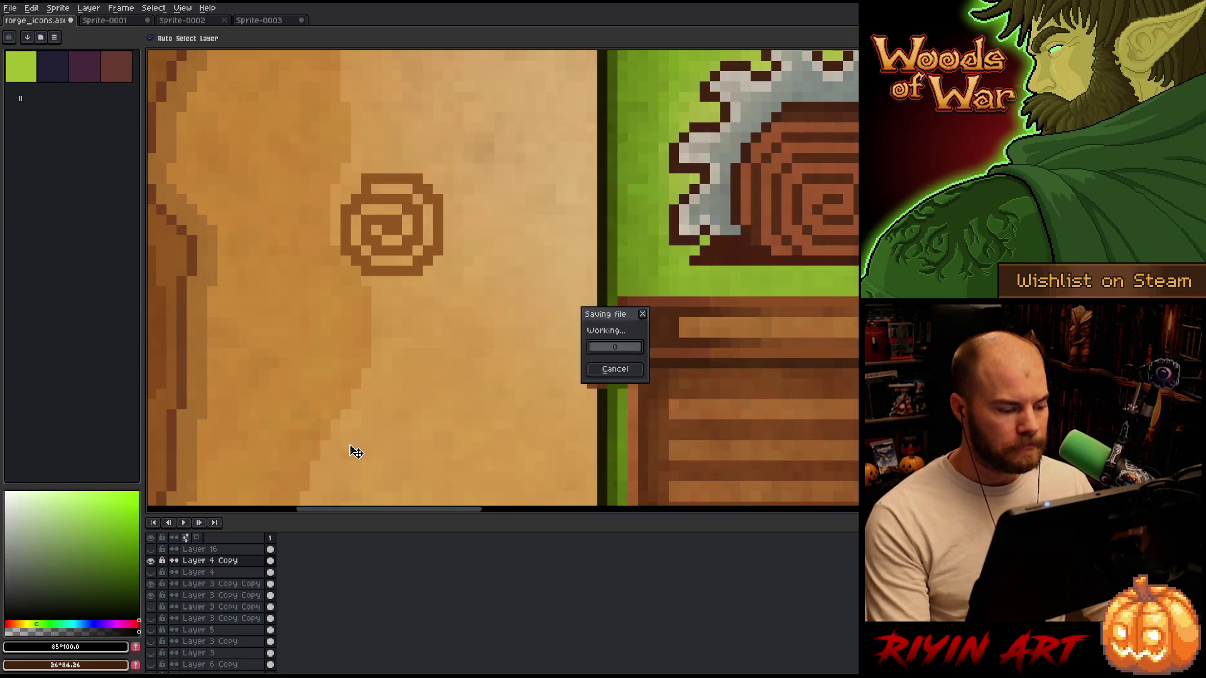
Duplicate the swirl icon and place the copy just below the original.
scroll(364, 364, "down", 2)
scroll(365, 321, "up", 2)
scroll(375, 253, "up", 1)
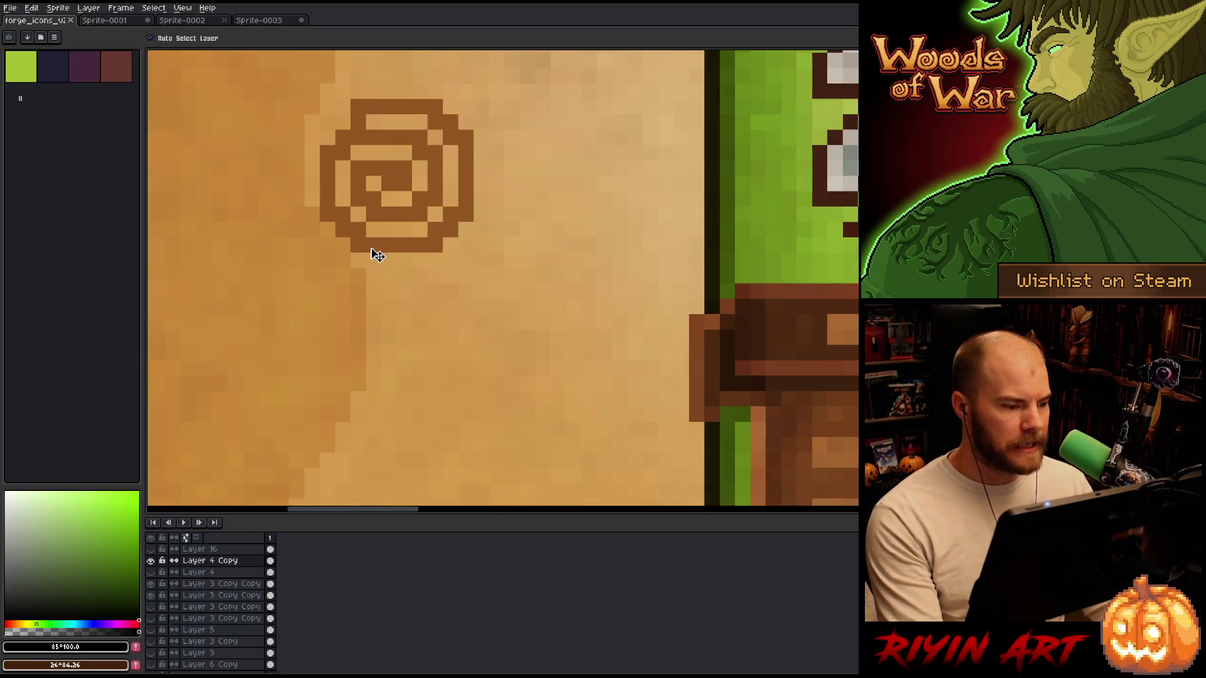
scroll(375, 254, "down", 2)
scroll(370, 251, "up", 1)
key("m")
mouse_move(294, 135)
left_mouse_down()
mouse_move(369, 183)
mouse_move(463, 284)
left_mouse_up()
mouse_move(384, 215)
left_mouse_down()
mouse_move(398, 261)
mouse_move(398, 374)
mouse_move(427, 370)
left_mouse_up()
scroll(402, 440, "down", 2)
scroll(395, 414, "up", 3)
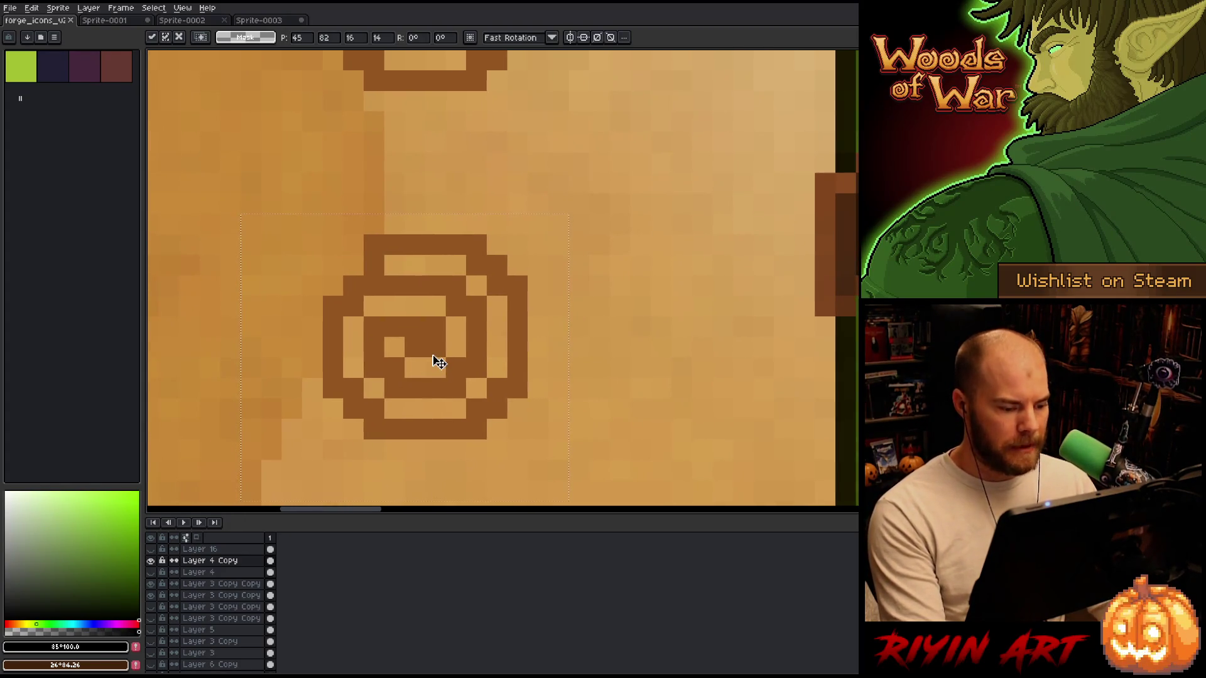
key("ctrl+d")
Bucket-fill the light cells inside the copied swirl and its ring with brown.
key("w")
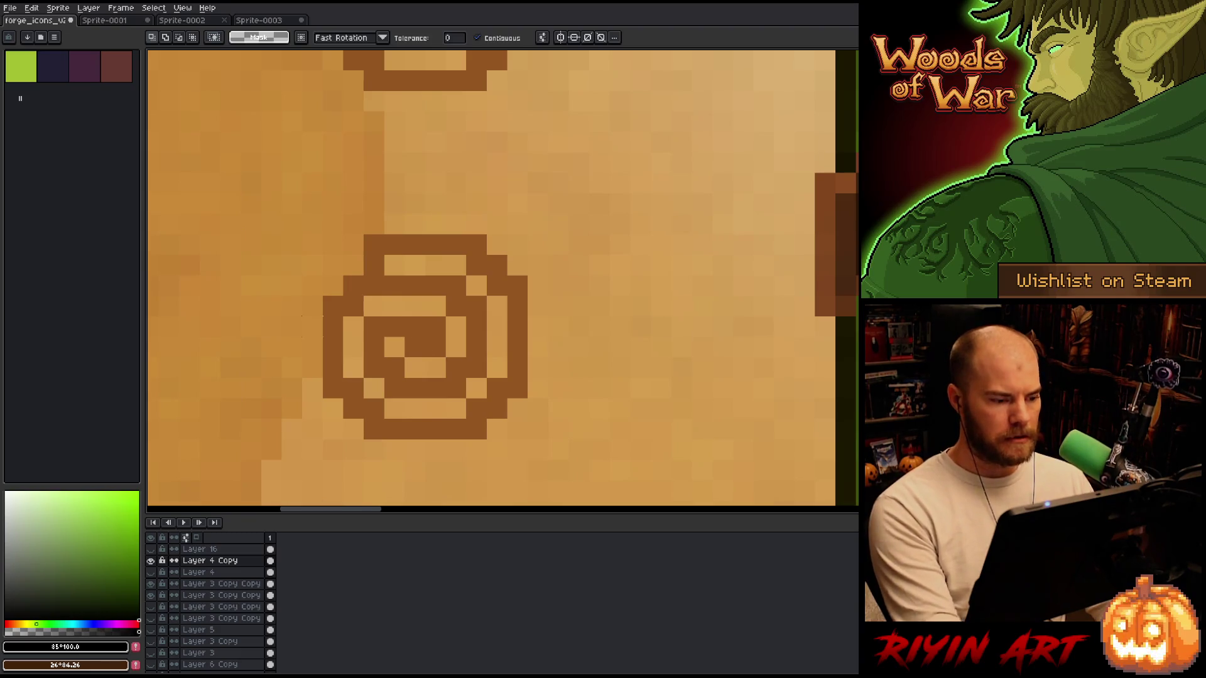
key("b")
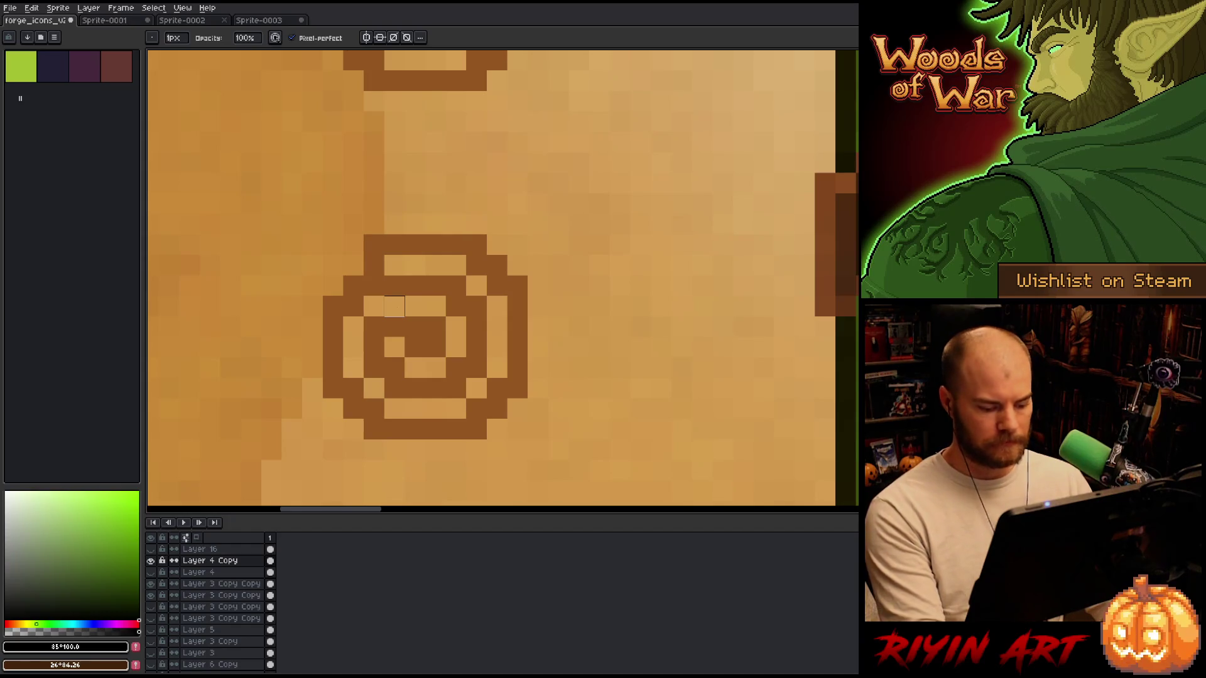
key("g")
left_click(408, 286, "alt")
left_click(395, 306)
left_click(456, 327)
left_click(456, 346)
left_click(424, 366)
left_click(395, 346)
left_click(353, 347)
left_click(353, 367)
left_click(353, 327)
left_click(436, 409)
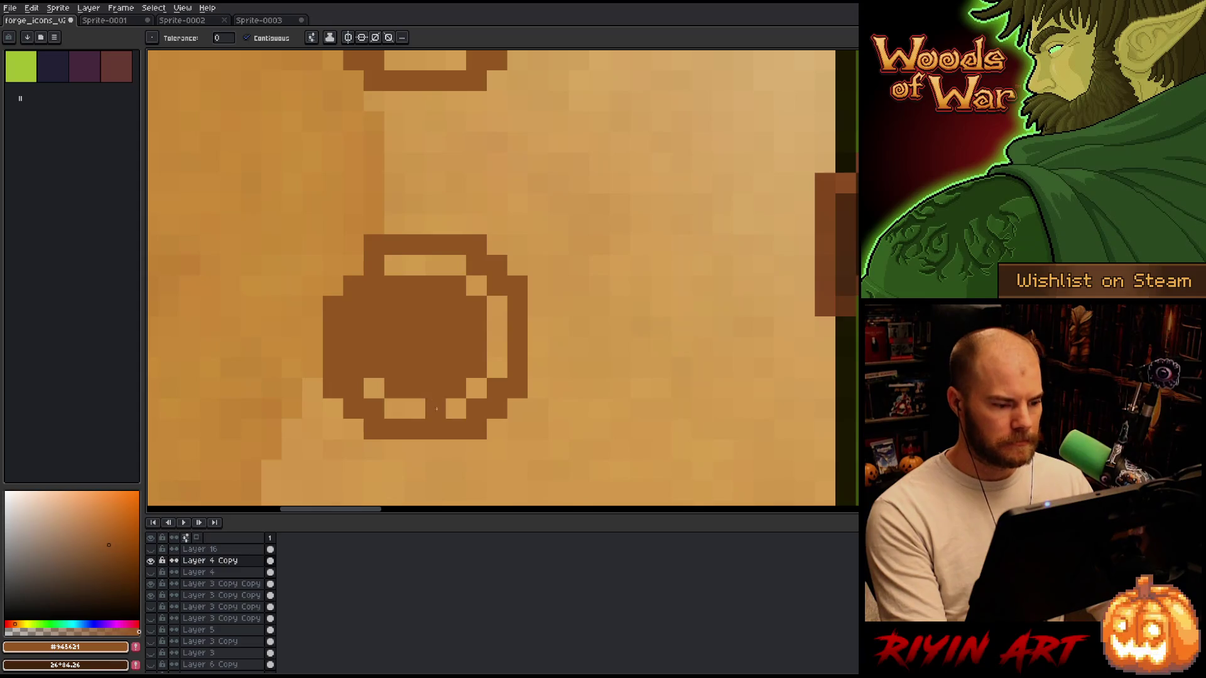
left_click(456, 409)
left_click(405, 409)
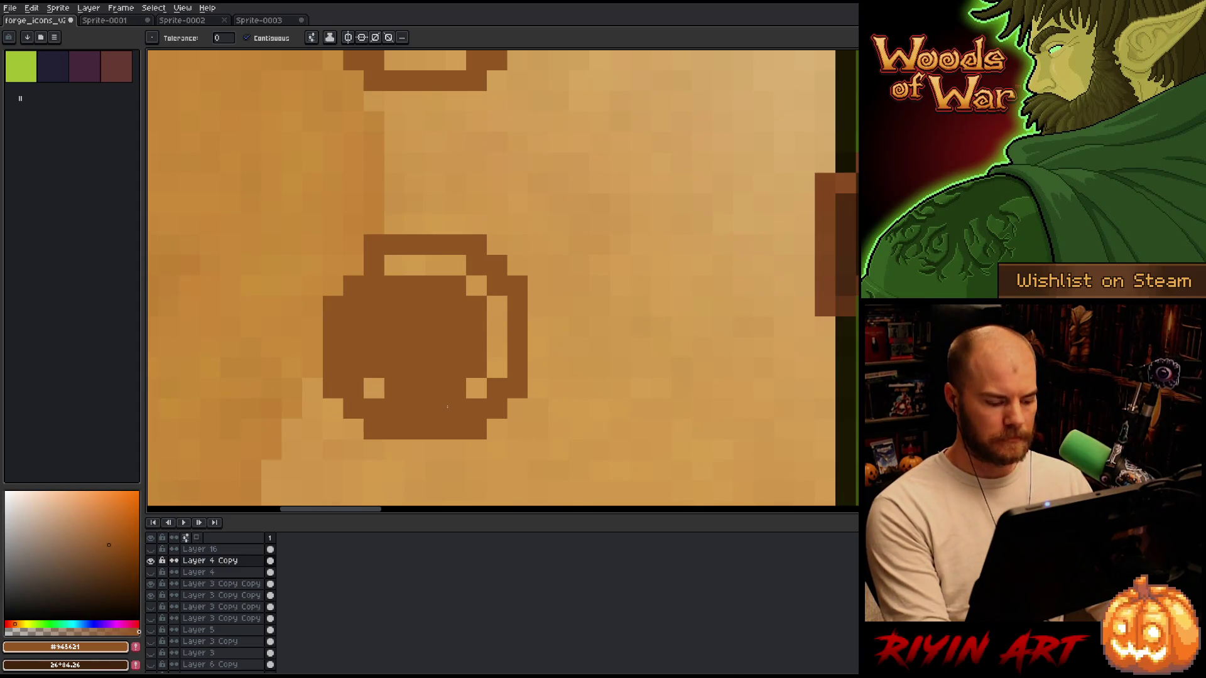
Erase the ring's bottom-row cells and carve a light gap along the emblem's left side.
key("b")
right_click(456, 408)
right_click(394, 409)
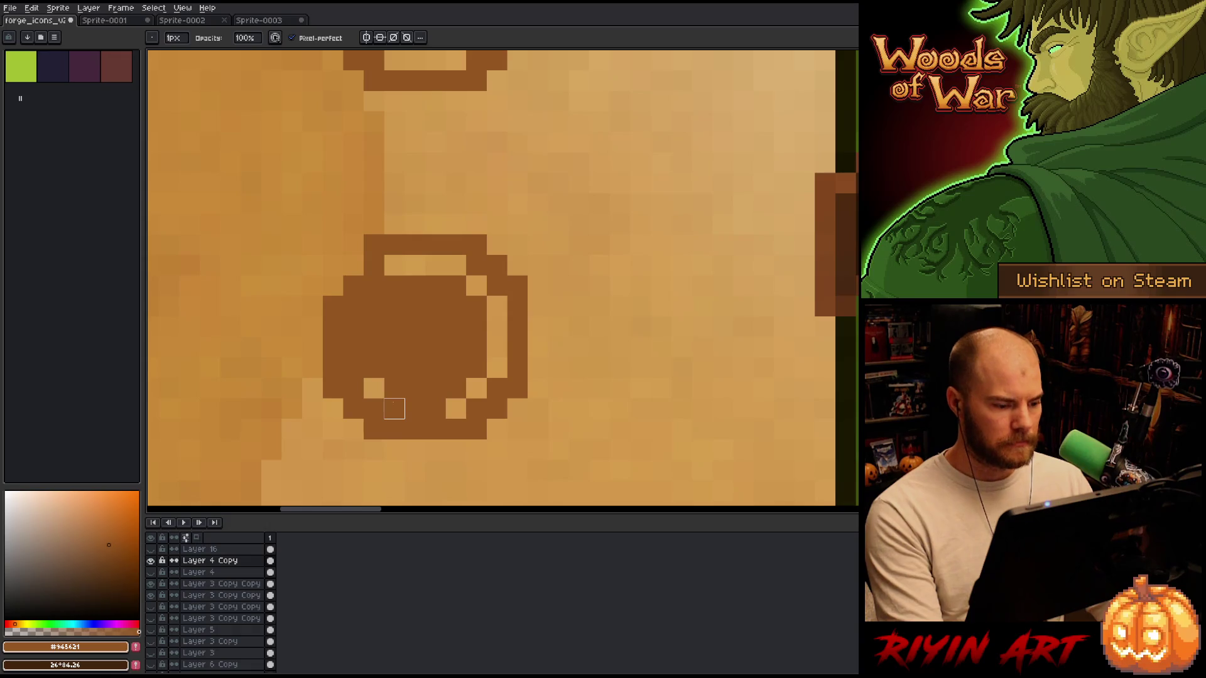
right_click(373, 429)
right_click(476, 429)
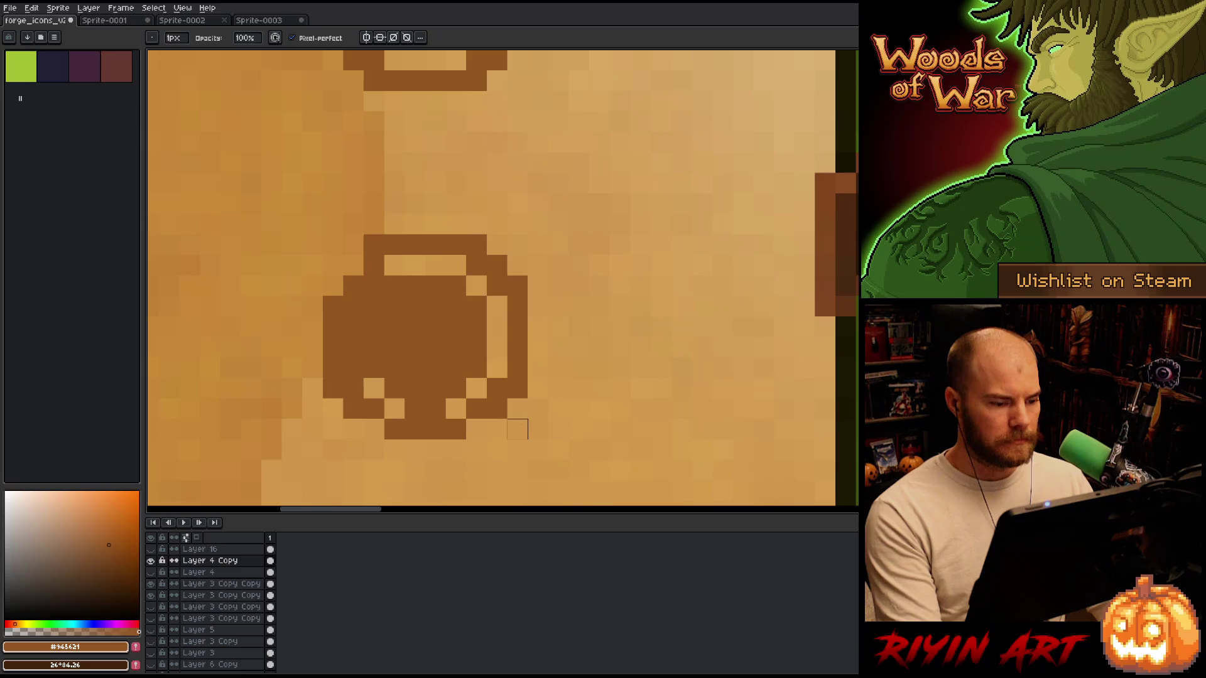
left_click(517, 367)
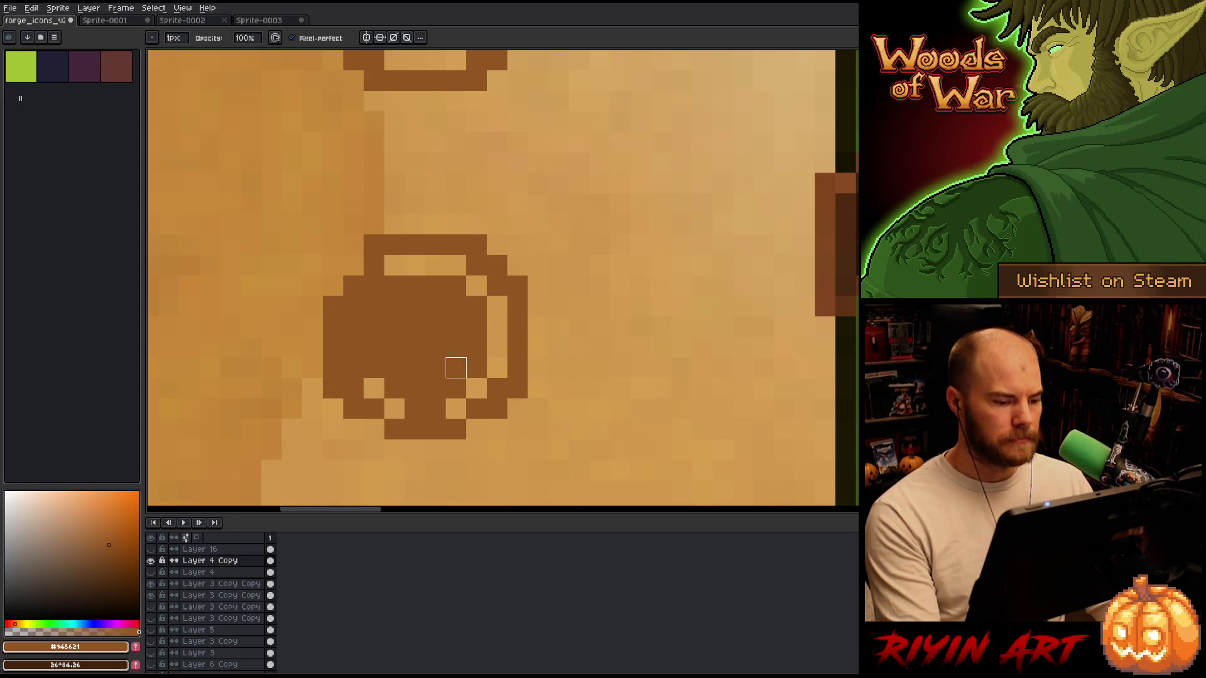
right_click(354, 368)
left_click_drag(353, 368, 354, 307)
right_click(373, 286)
key("i")
key("b")
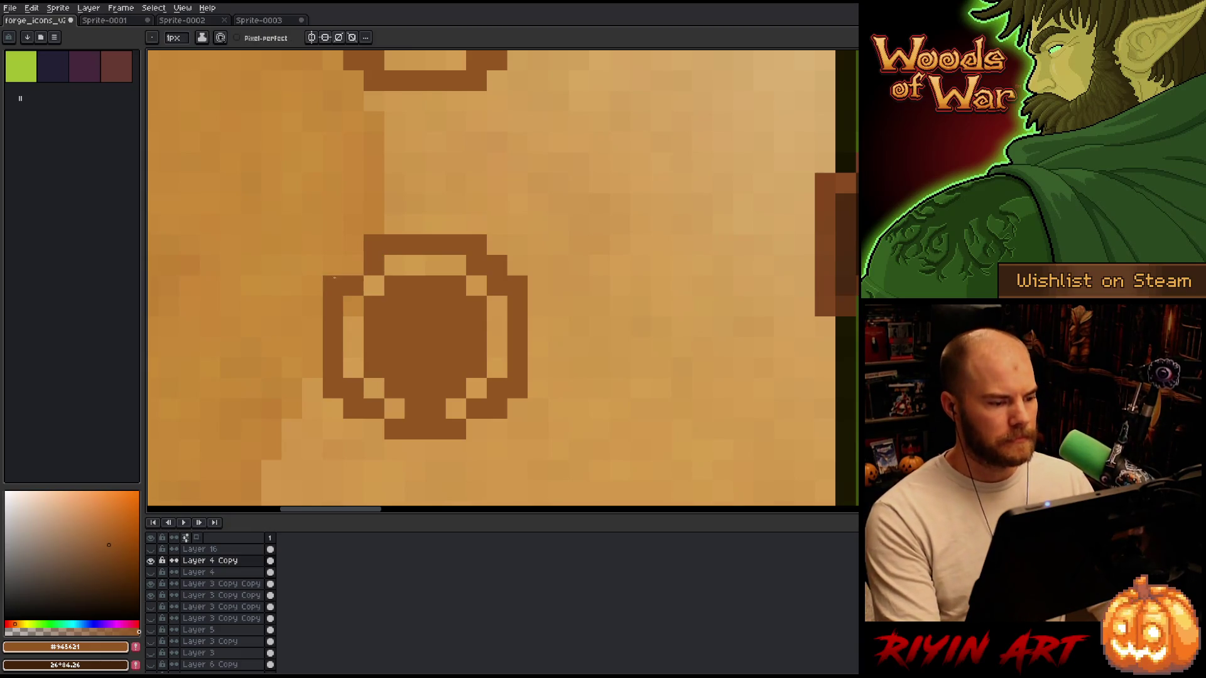
left_click(344, 258)
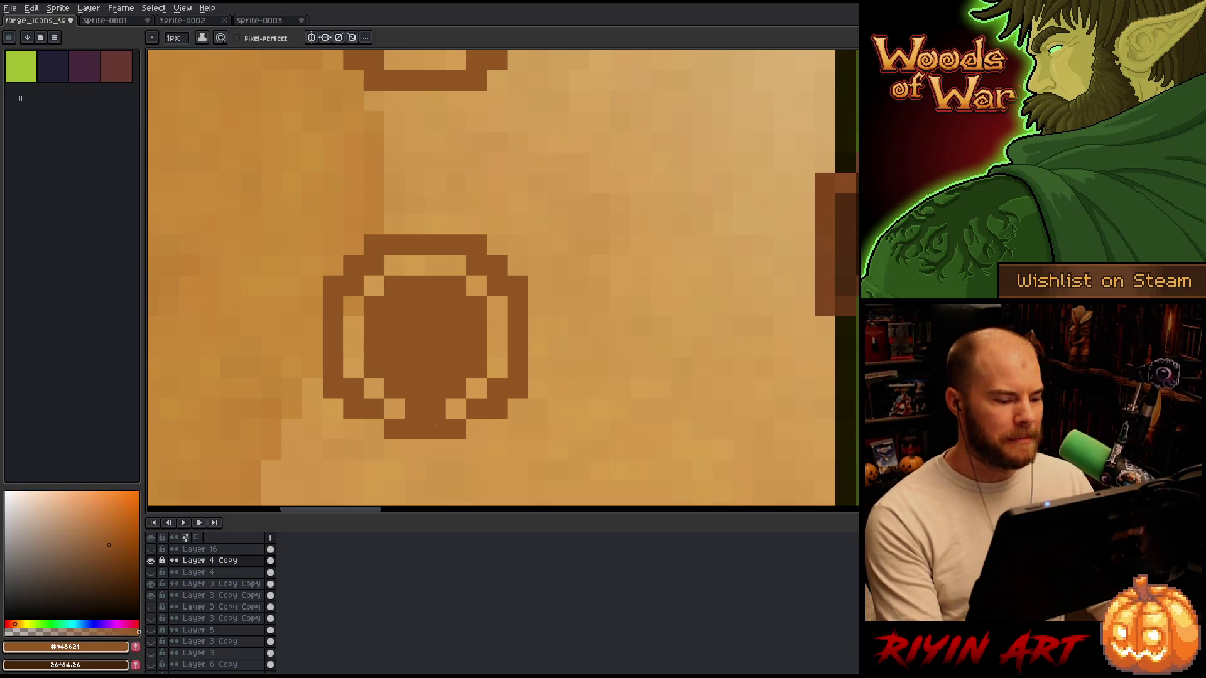
Punch two light eye holes into the emblem and narrow the left eye to one pixel.
scroll(436, 426, "down", 3)
scroll(412, 327, "up", 3)
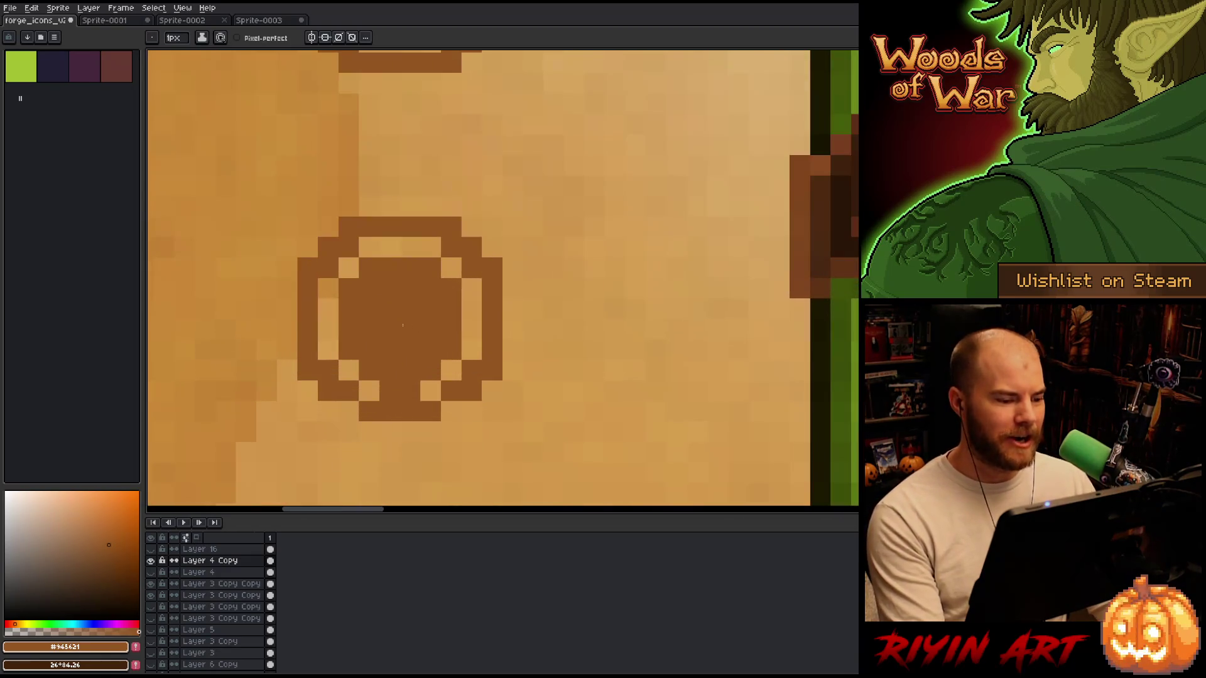
key("e")
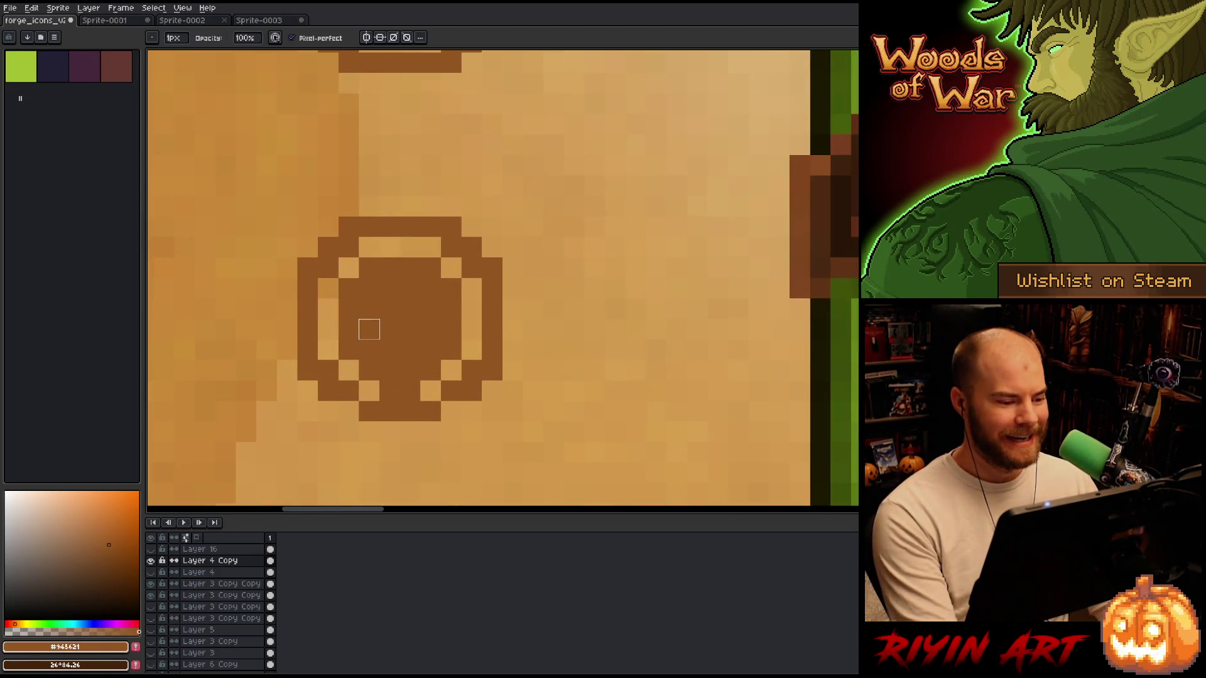
left_click(369, 329)
left_click(430, 329)
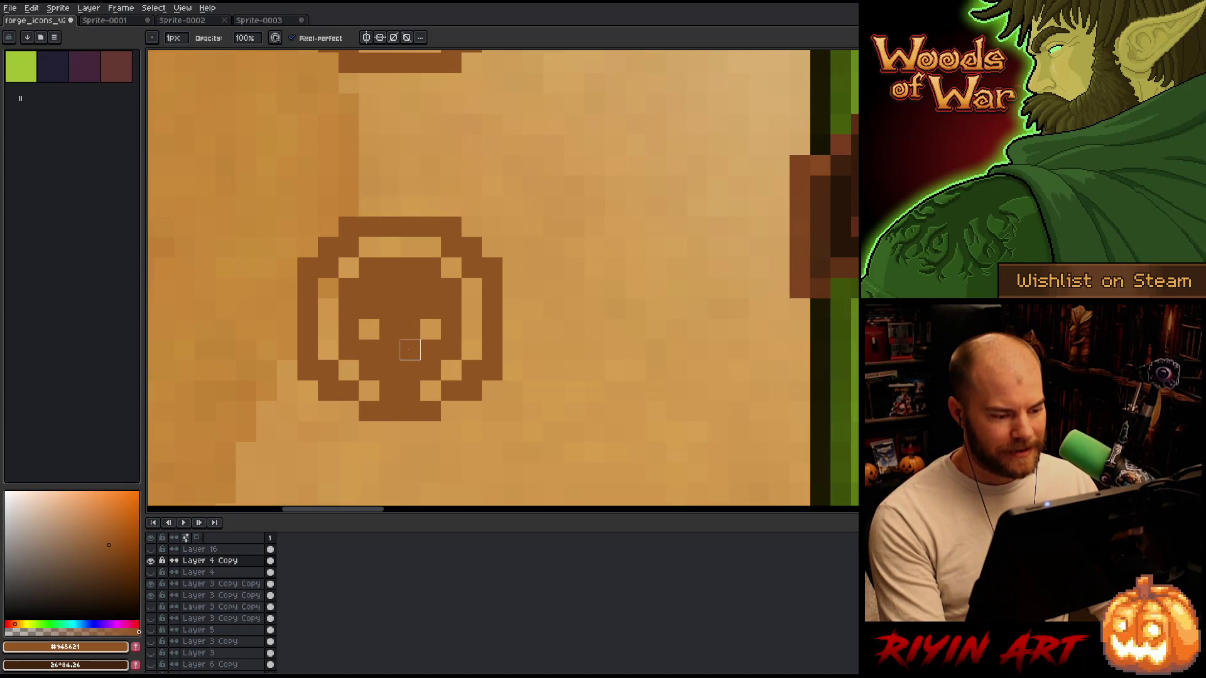
key("i")
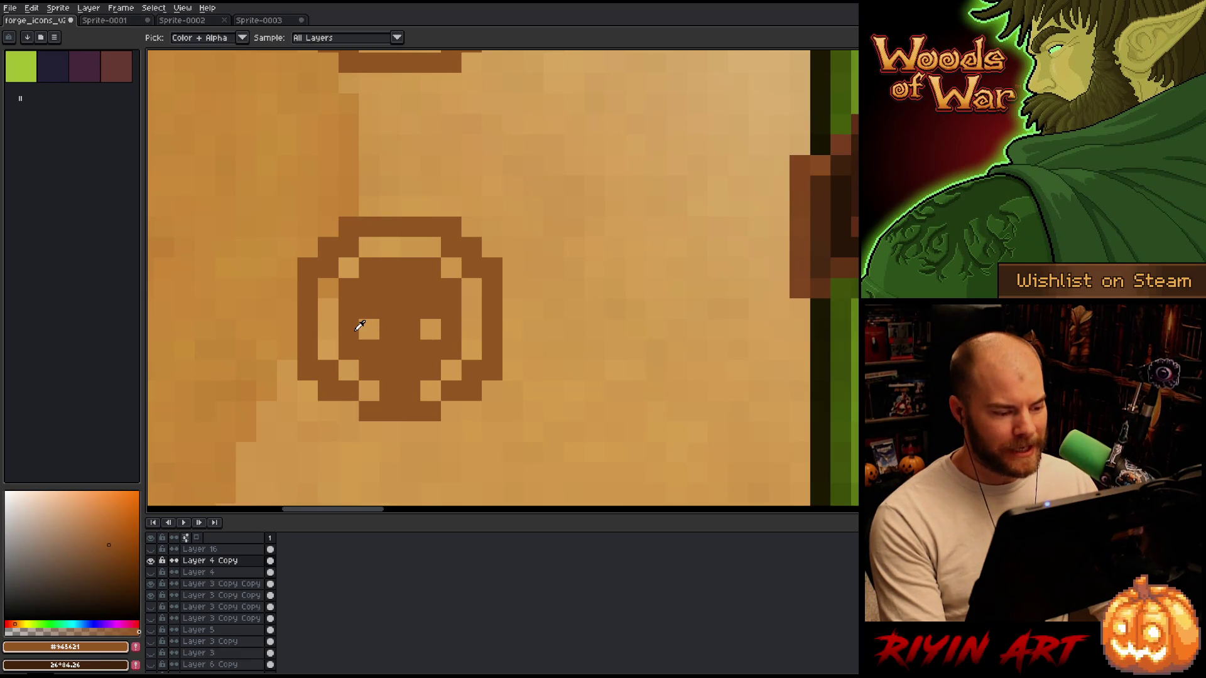
key("b")
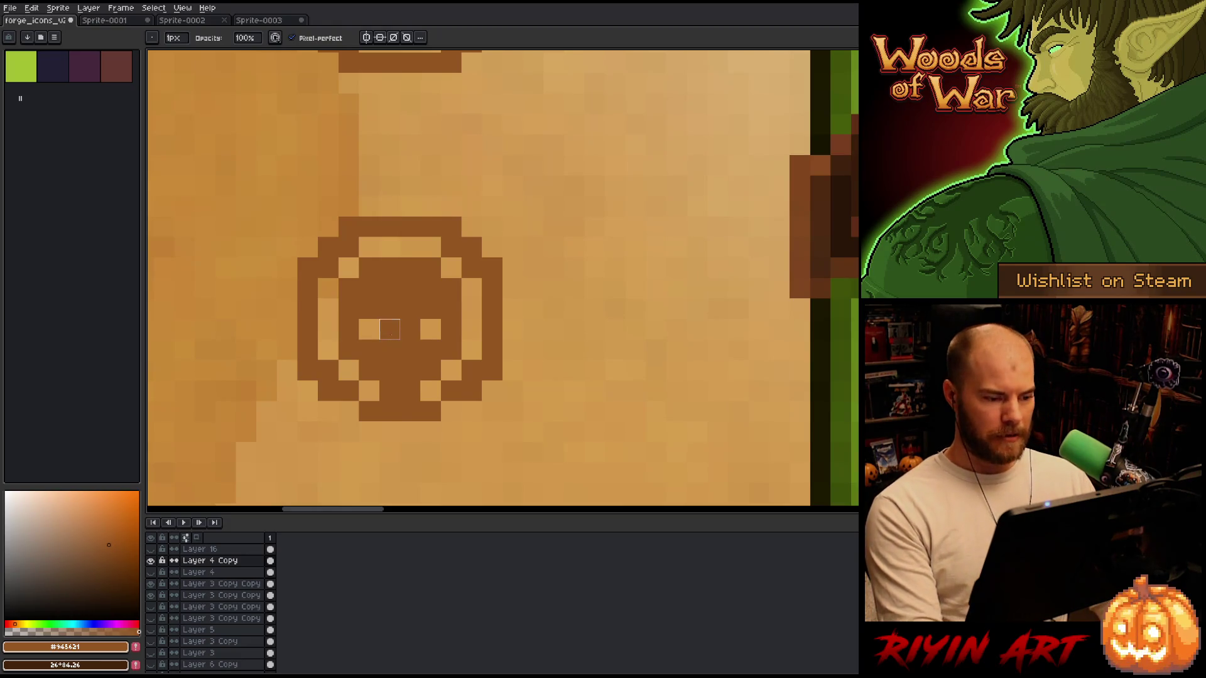
left_click(389, 329)
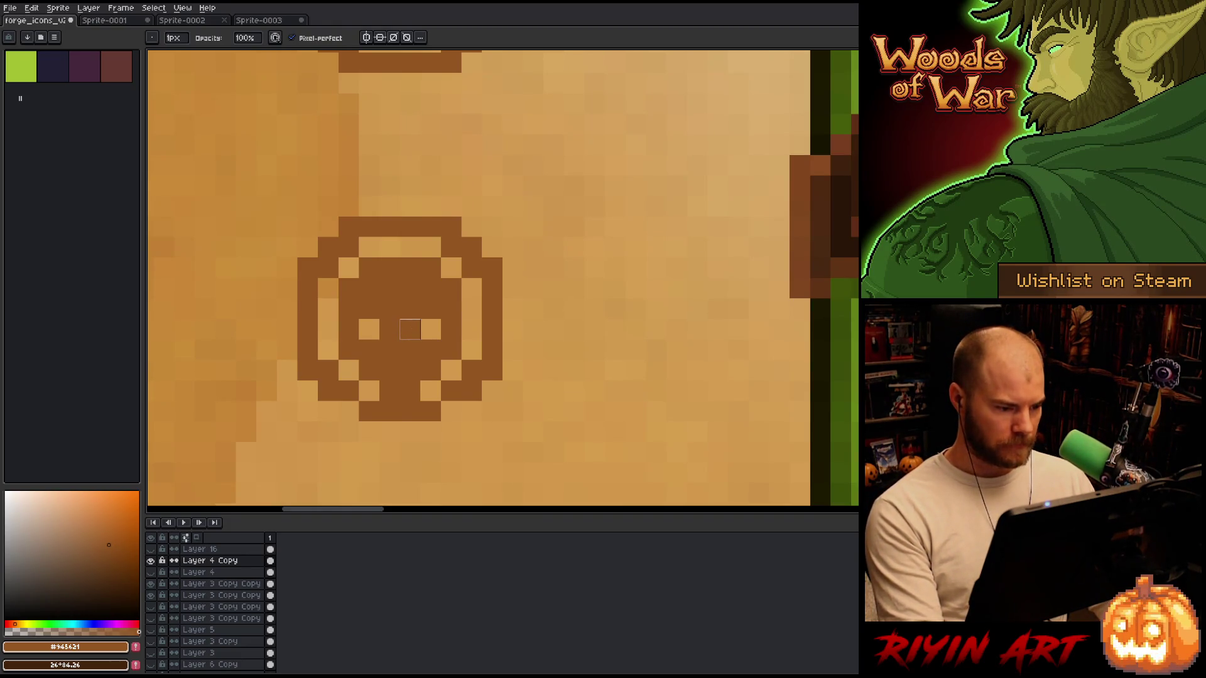
Widen the eye gaps, split the lower row into teeth, and lighten the stem pixel.
right_click(451, 329)
right_click(348, 329)
right_click(409, 350)
right_click(431, 350)
right_click(369, 349)
right_click(389, 350)
right_click(389, 370)
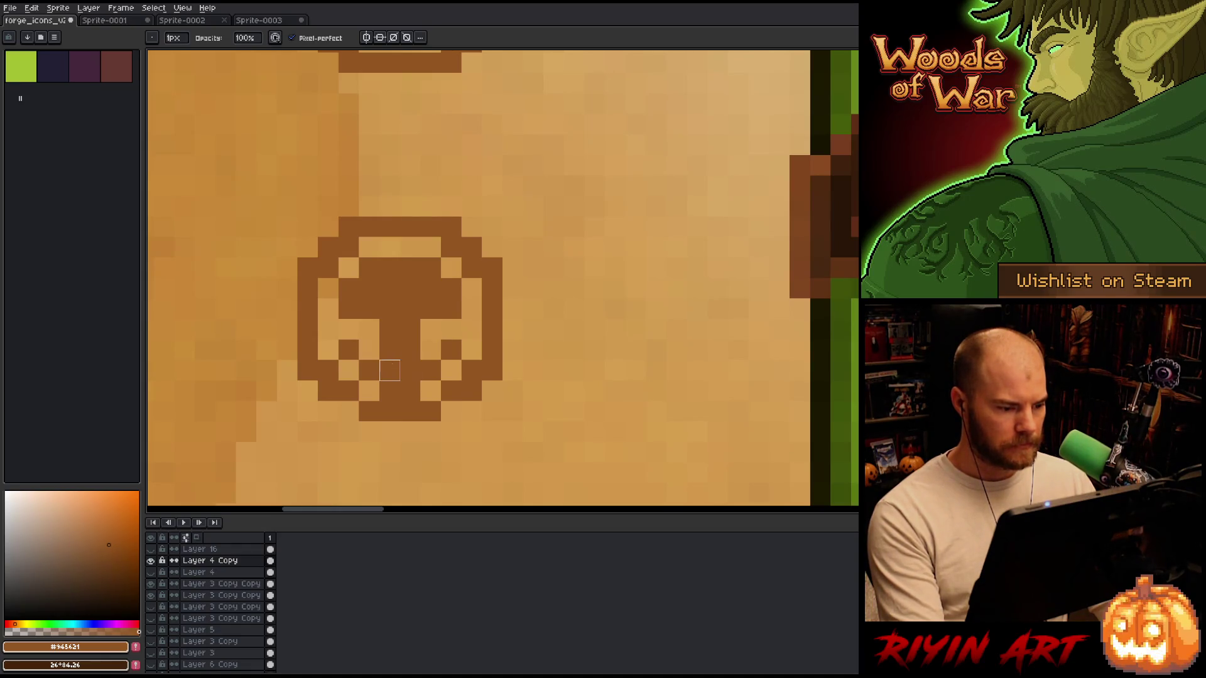
Fill remaining light cells on the skull's lower row and both sides with brown.
key("i")
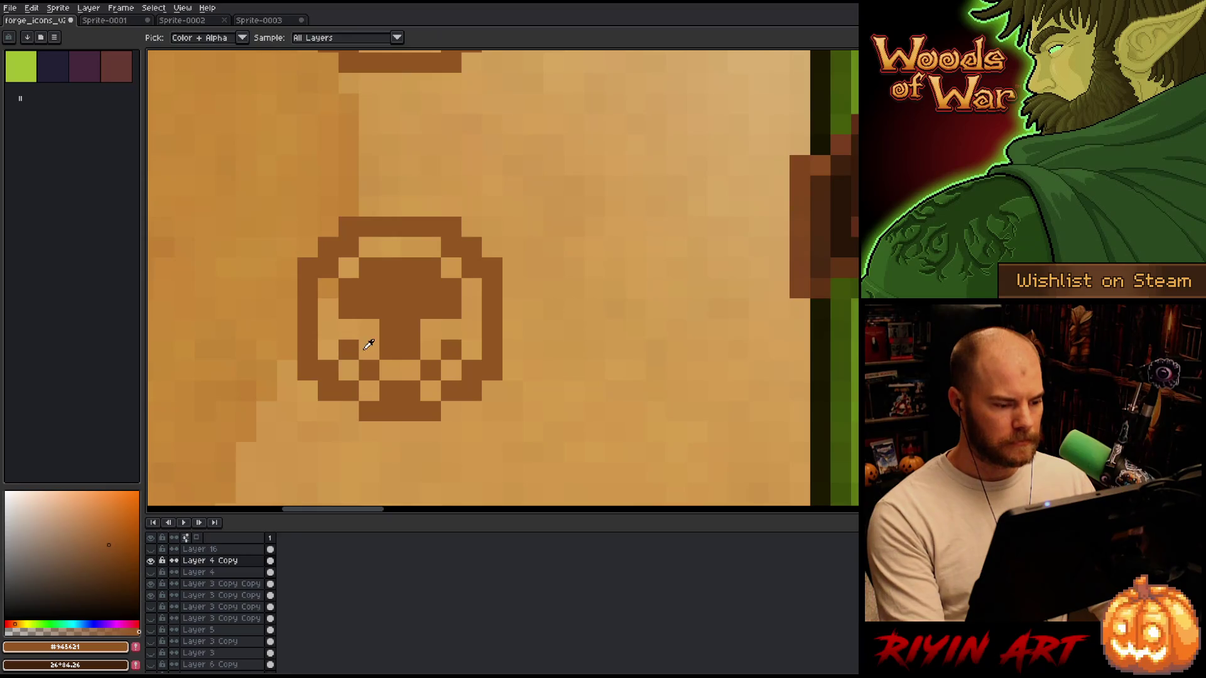
key("b")
left_click(430, 350)
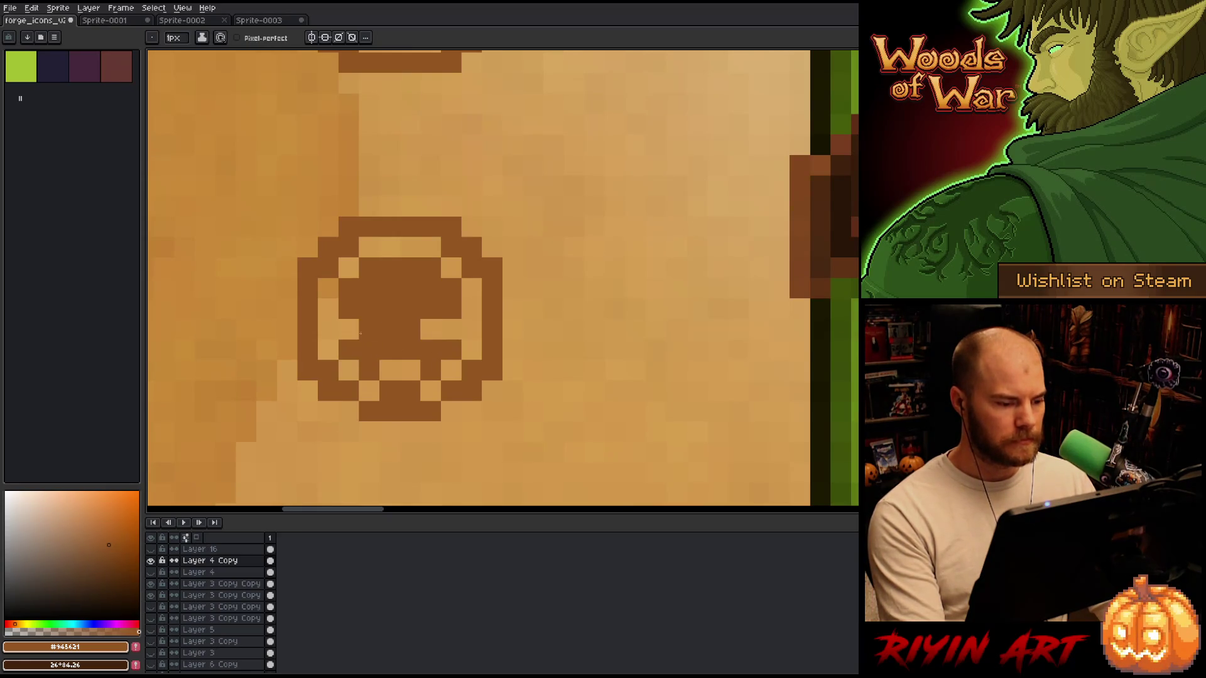
left_click(472, 329)
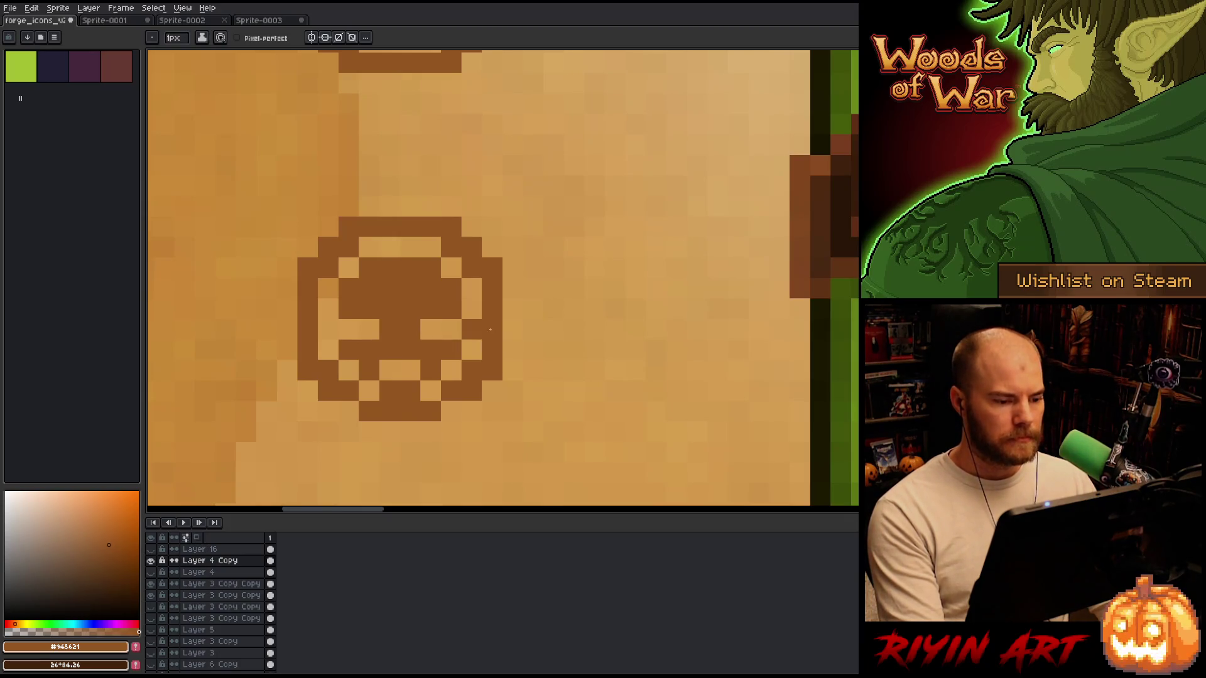
left_click(327, 330)
left_click(328, 308)
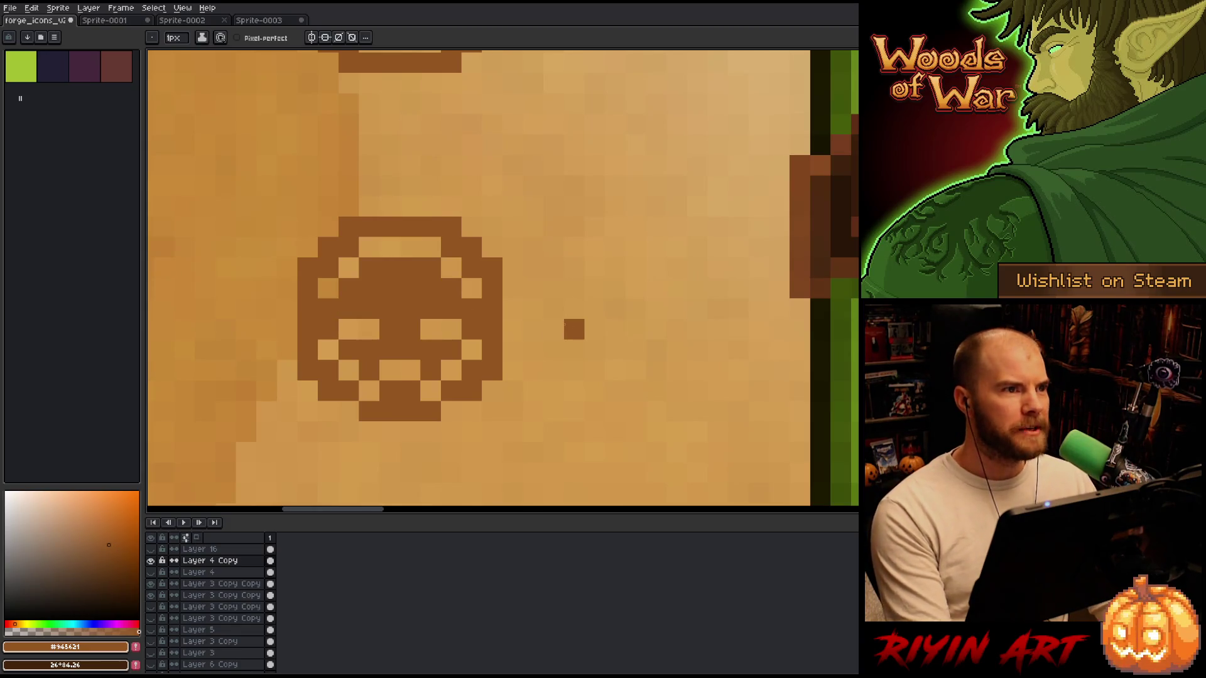
scroll(574, 329, "down", 2)
scroll(440, 352, "up", 2)
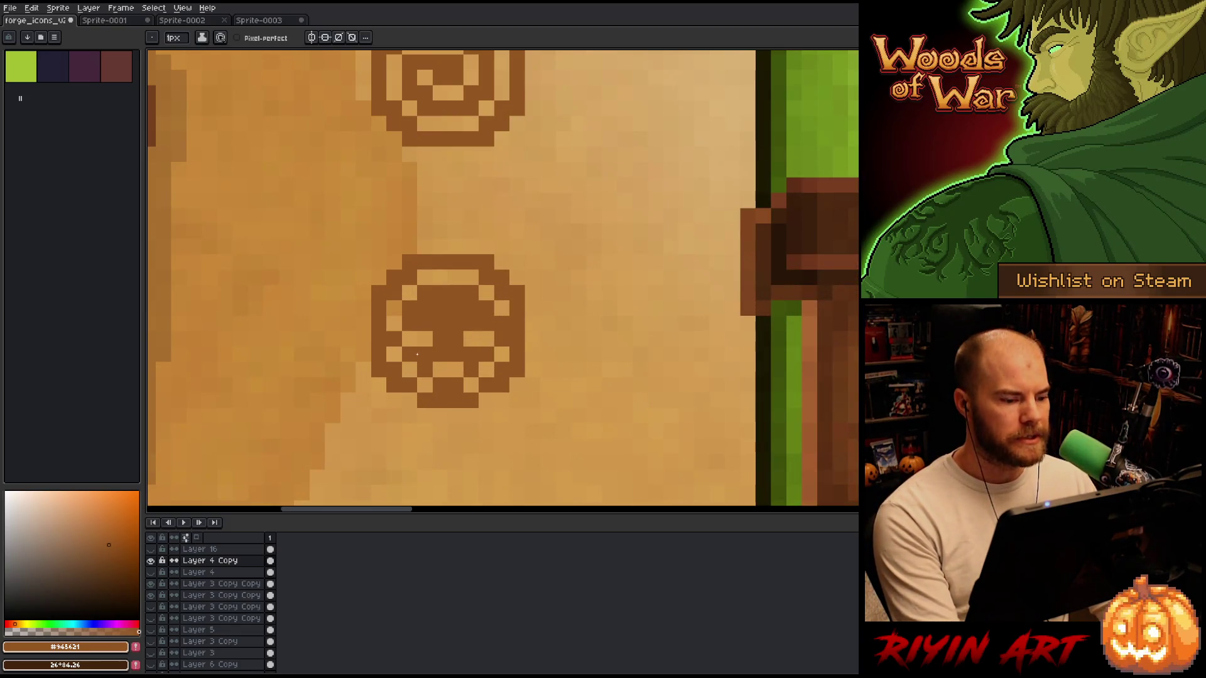
left_click(408, 341)
left_click(486, 339)
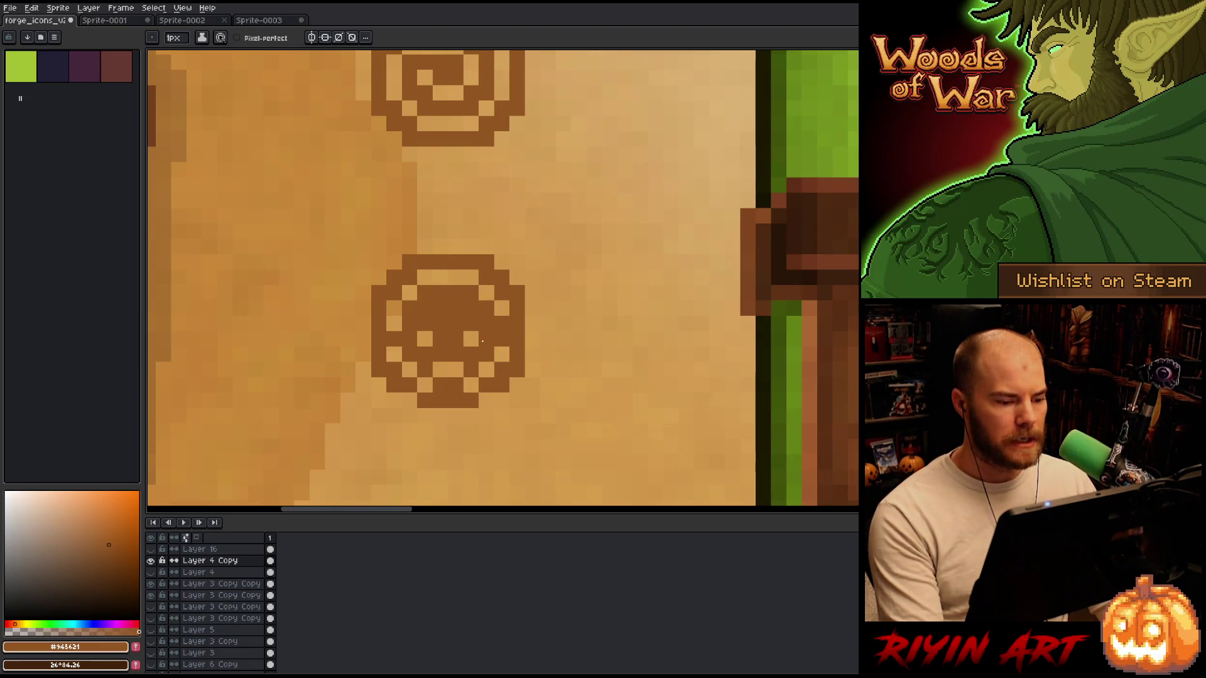
key("b")
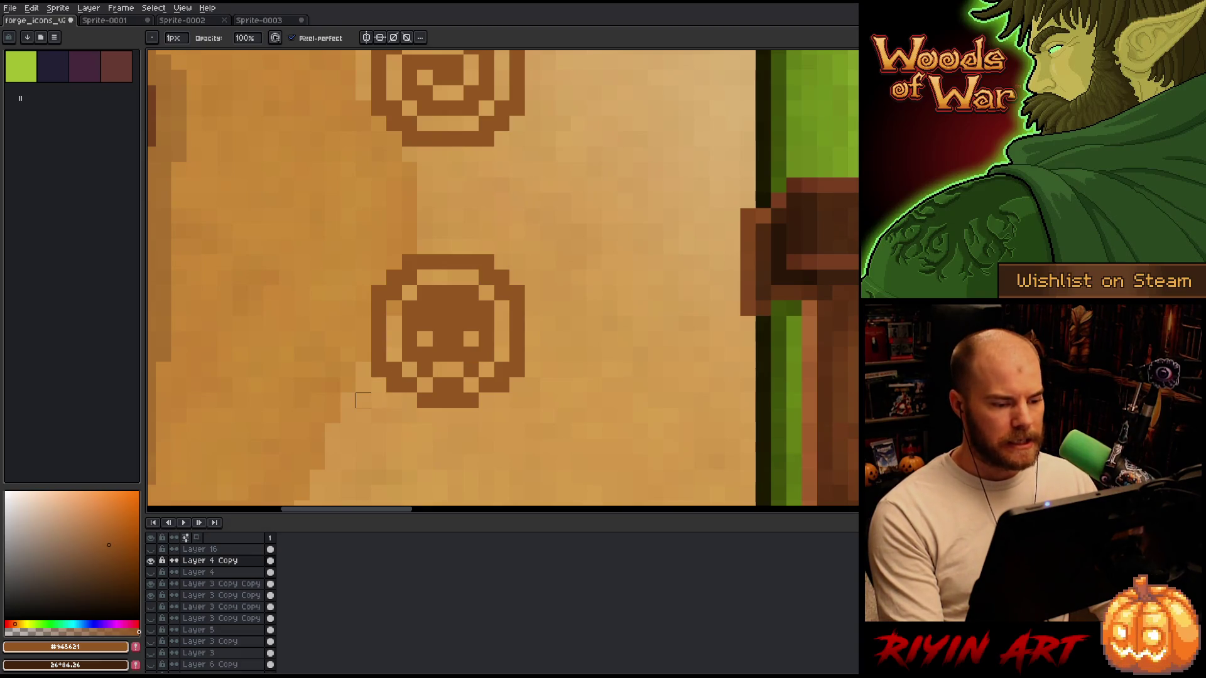
scroll(424, 386, "down", 3)
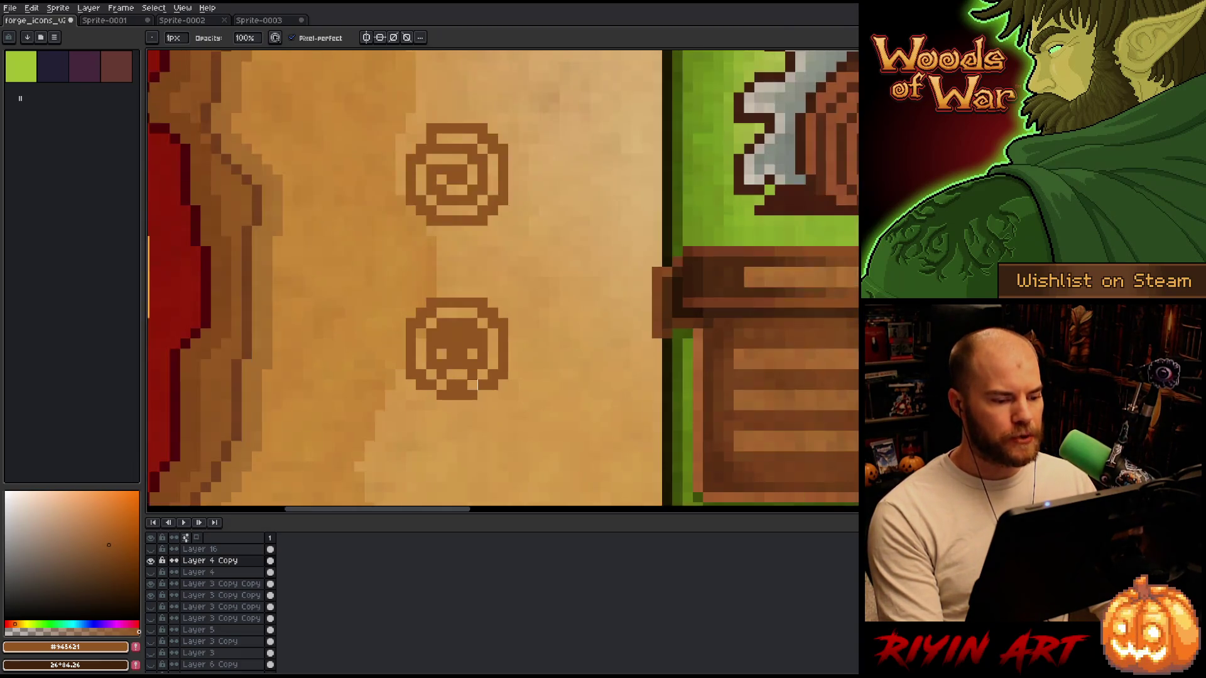
scroll(485, 392, "up", 3)
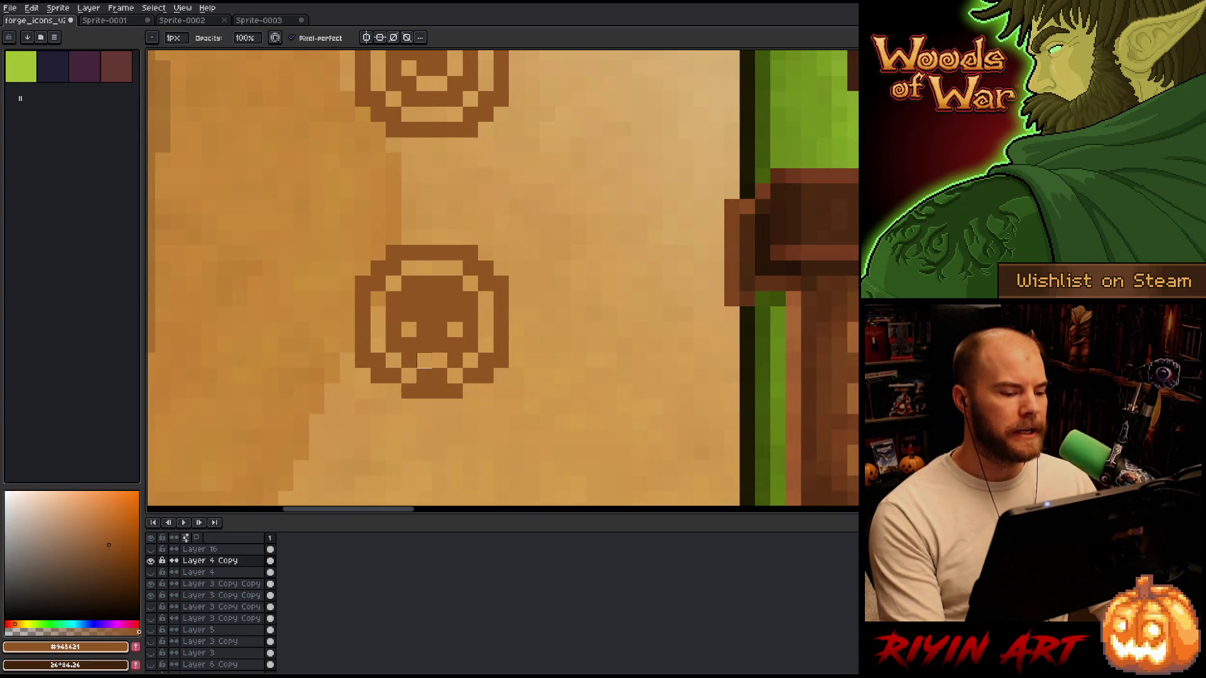
scroll(436, 350, "down", 2)
scroll(436, 351, "up", 2)
scroll(436, 350, "up", 1)
key("e")
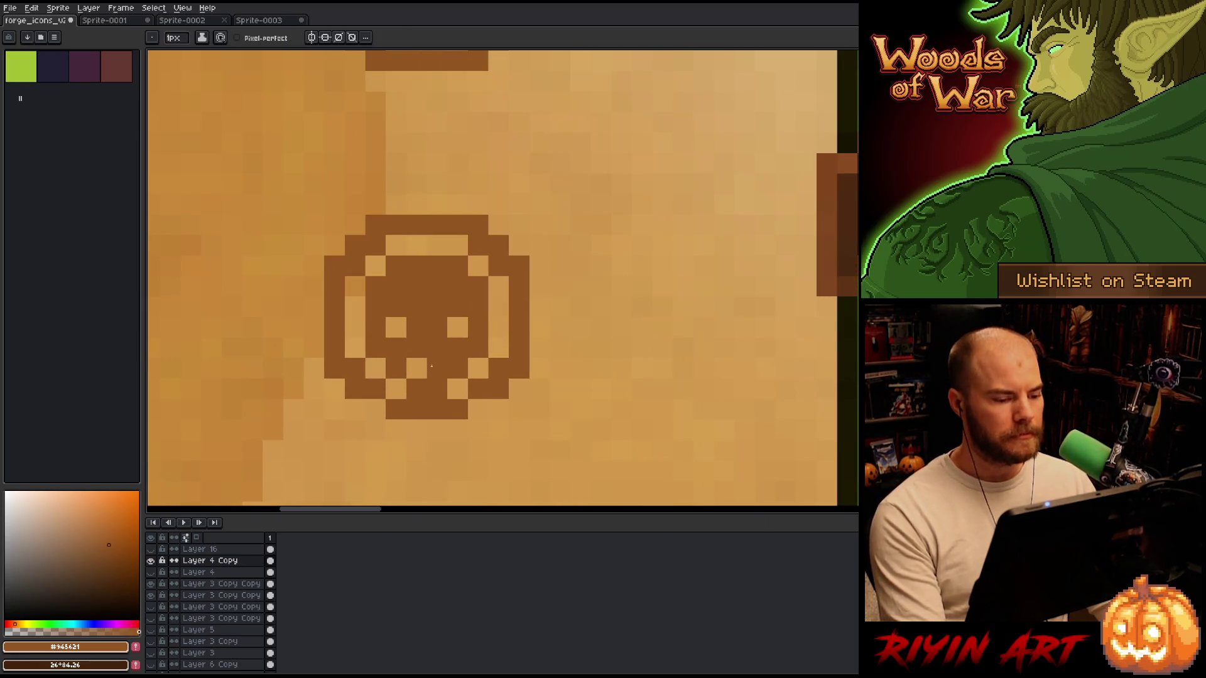
scroll(373, 372, "down", 1)
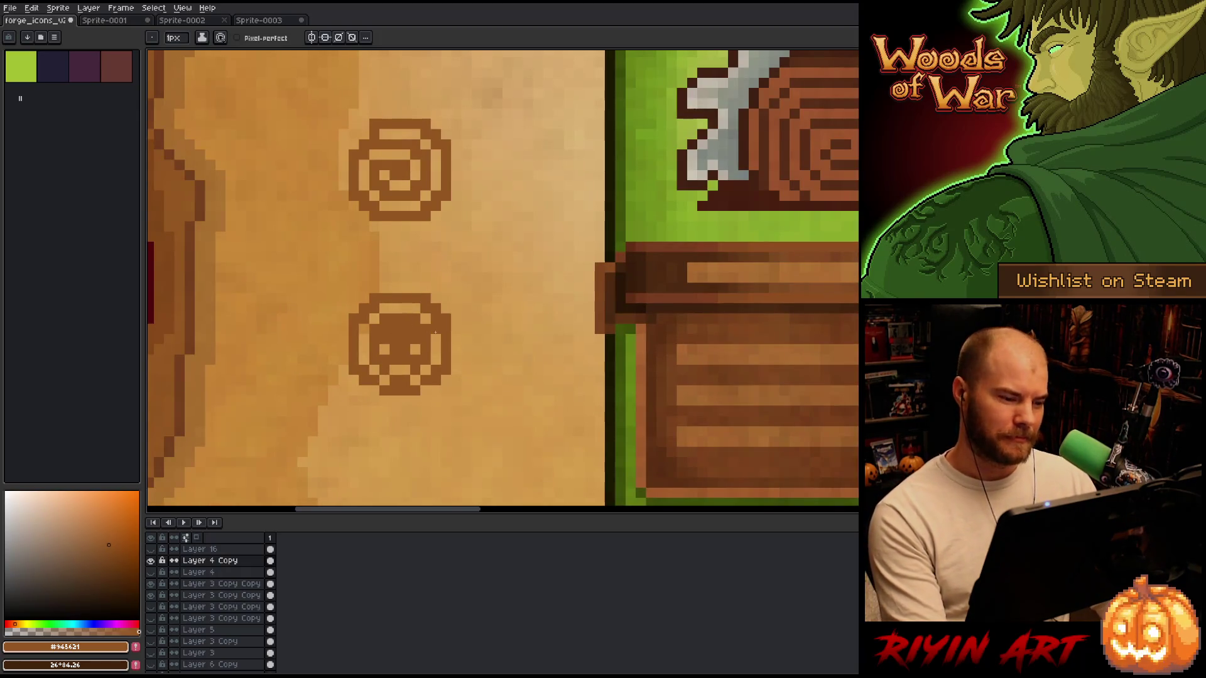
Select the skull's area and flip it horizontally to mirror it symmetrically.
key("m")
mouse_move(481, 273)
left_mouse_down()
mouse_move(391, 414)
mouse_move(405, 418)
left_mouse_up()
key("shift+h")
key("Return")
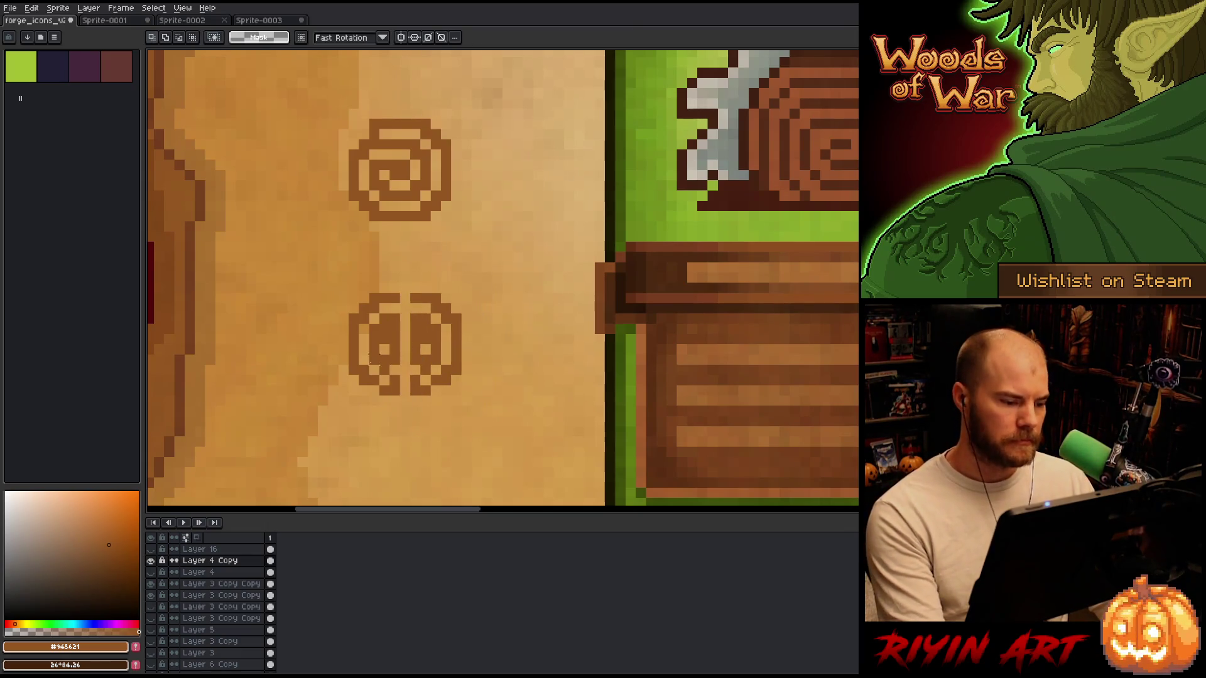
scroll(399, 339, "up", 1)
Fill the gap between the skull's eyes and below them with dark pixels.
key("b")
left_click(411, 357)
left_click(411, 343)
left_click_drag(410, 343, 412, 292)
left_click(411, 377)
left_click(405, 392)
Add dark jaw and chin pixels, close the ring's top gap, and darken the nose.
left_click(391, 398)
left_click(432, 398)
left_click(411, 418)
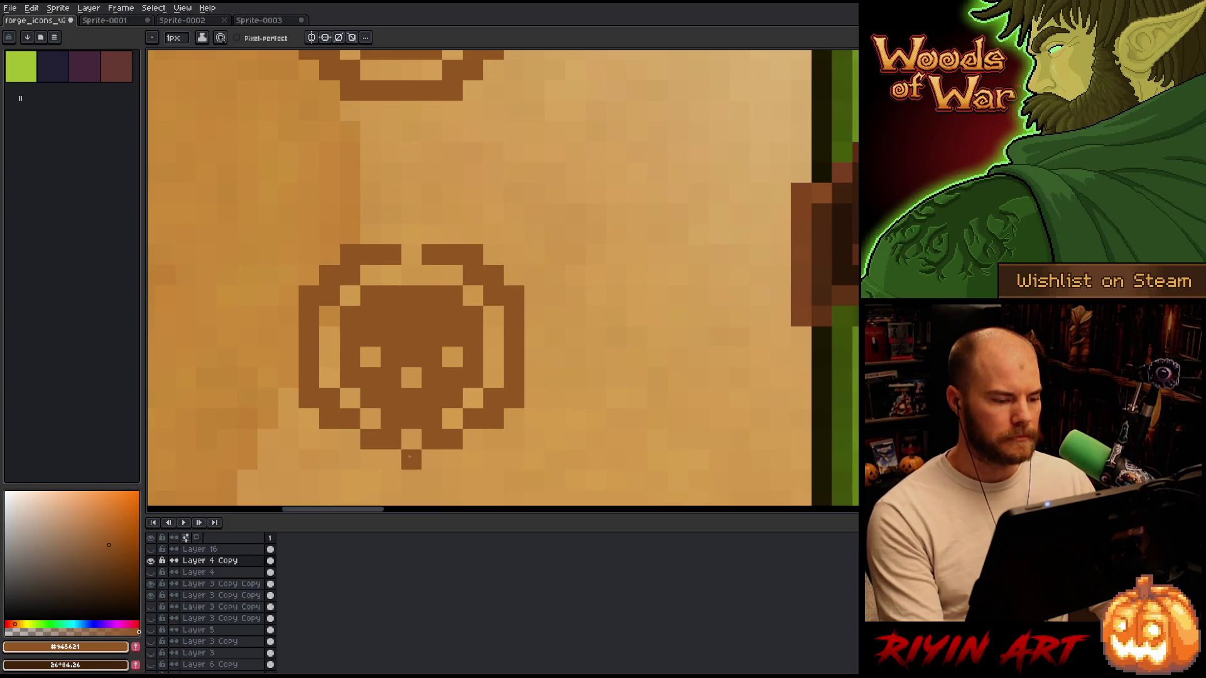
left_click(412, 256)
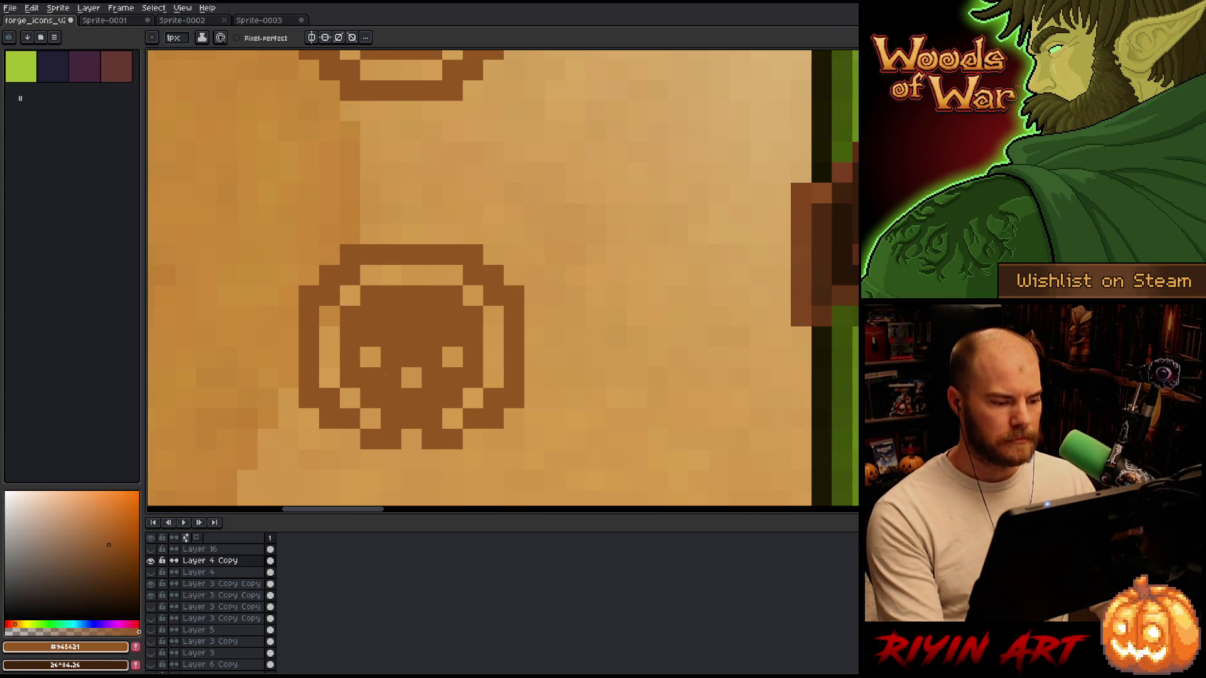
scroll(385, 375, "down", 2)
left_click(390, 364)
Undo the darkened nose pixel, add a dark pixel at the skull's lower-left edge, and save.
key("ctrl+z")
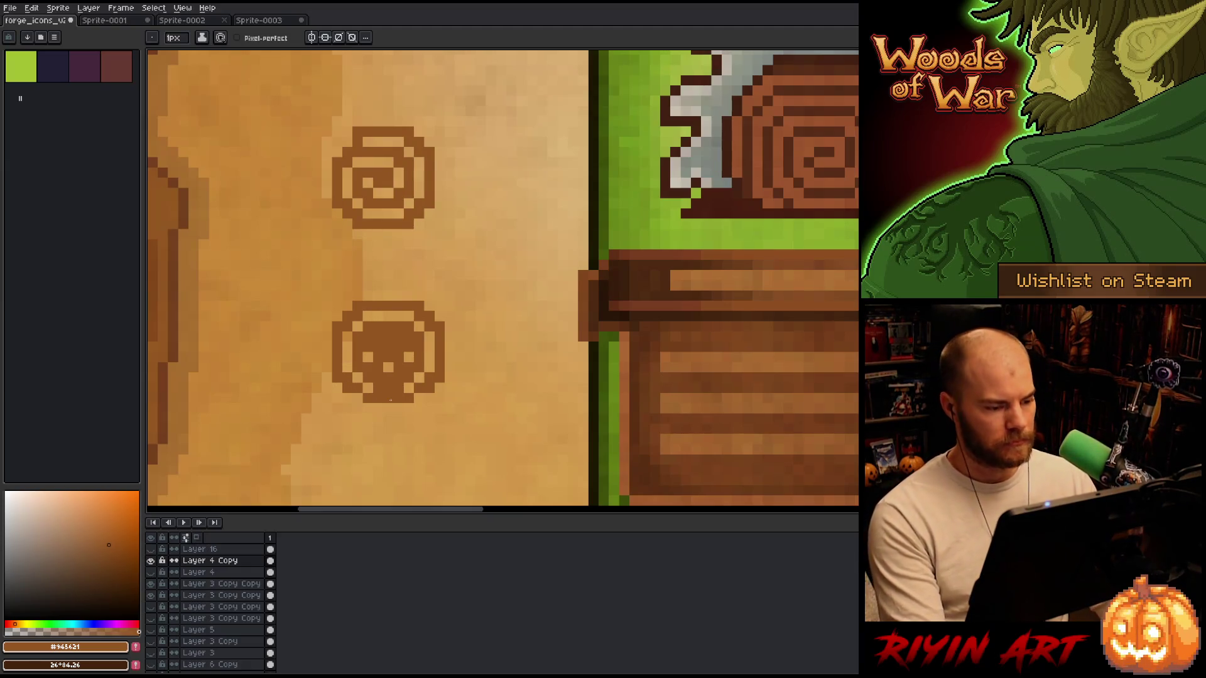
left_click(358, 397)
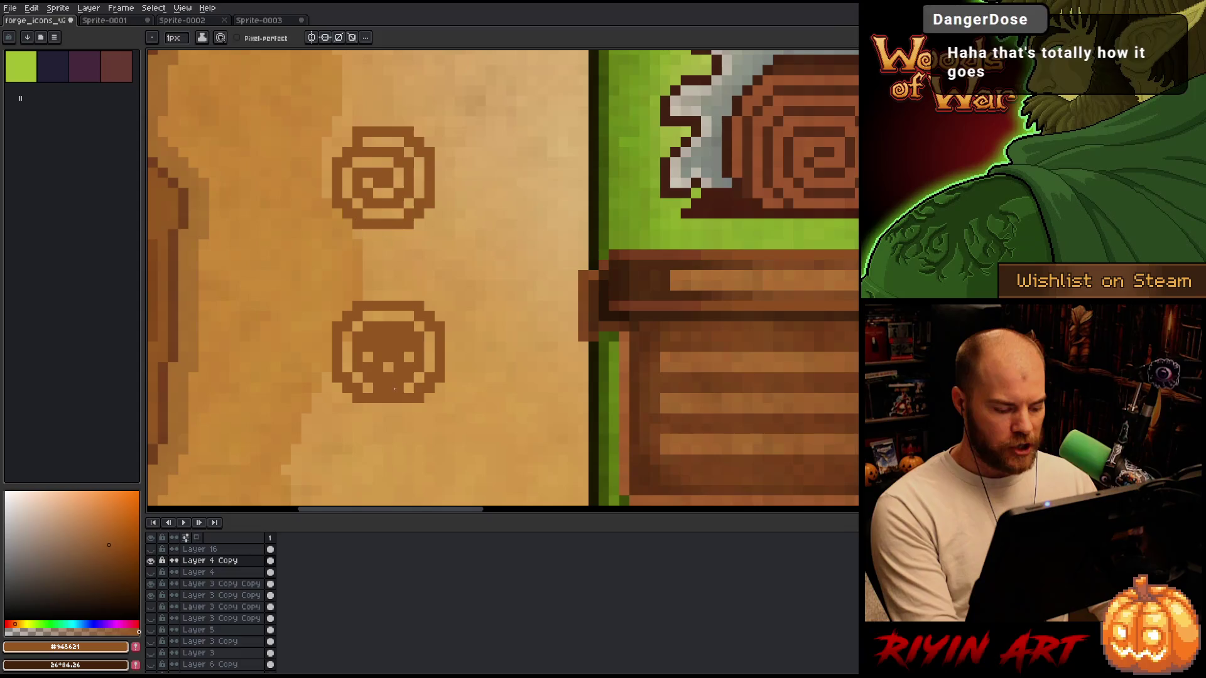
key("b")
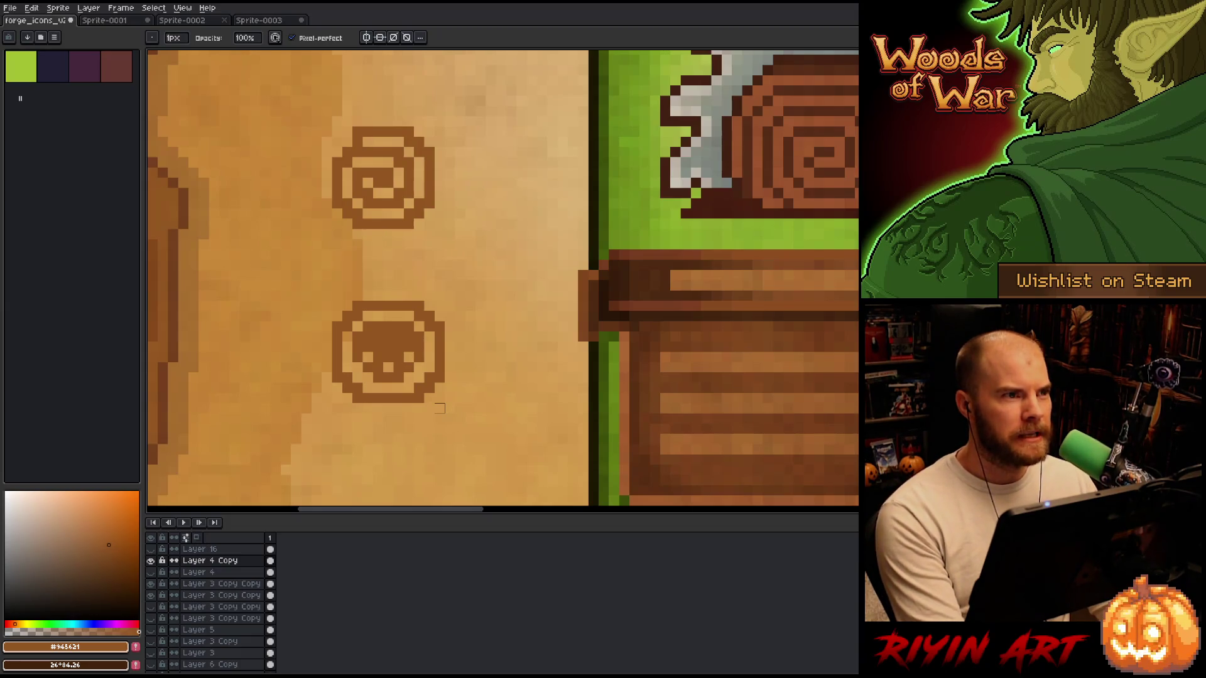
key("ctrl+s")
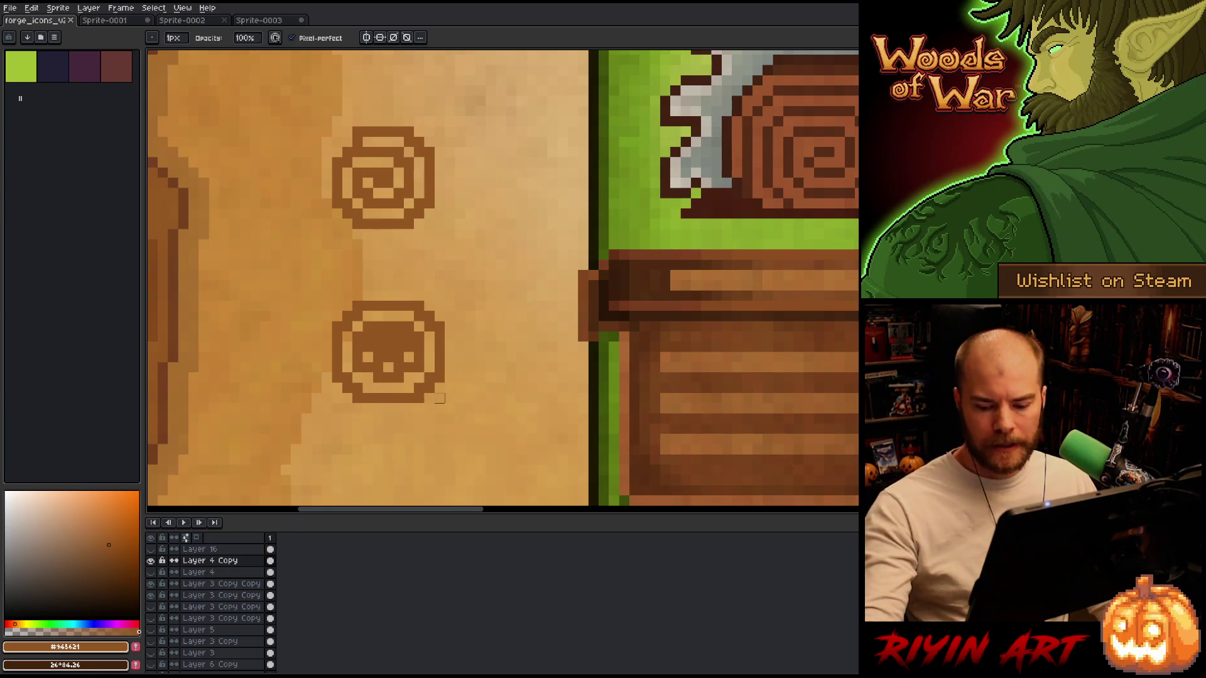
Erase three jaw pixels to form the skull's teeth and darken one skull pixel.
scroll(384, 372, "down", 2)
scroll(389, 373, "up", 2)
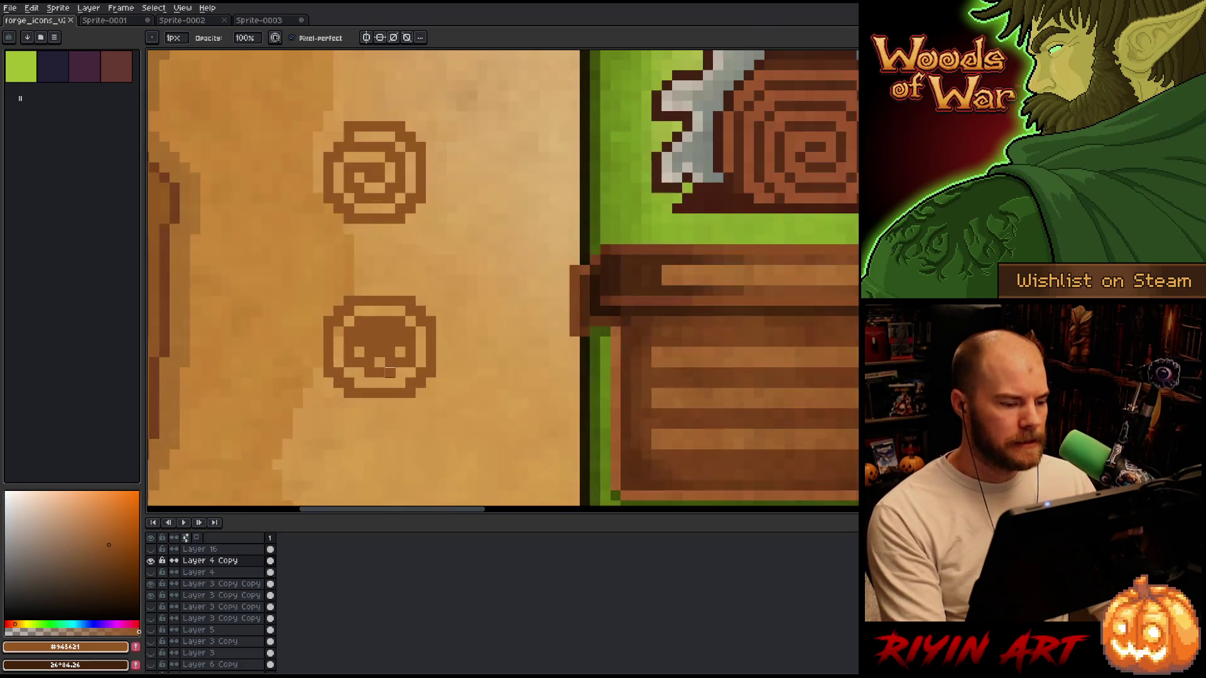
key("e")
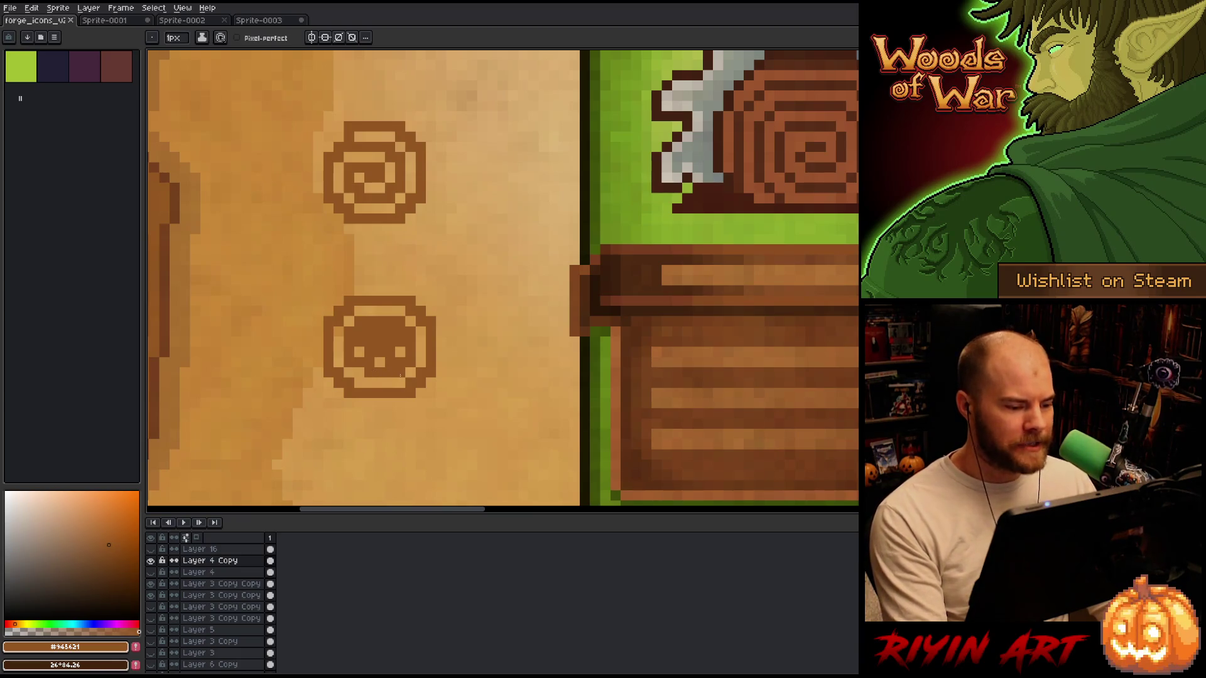
left_click(370, 382)
left_click(400, 382)
left_click(389, 383)
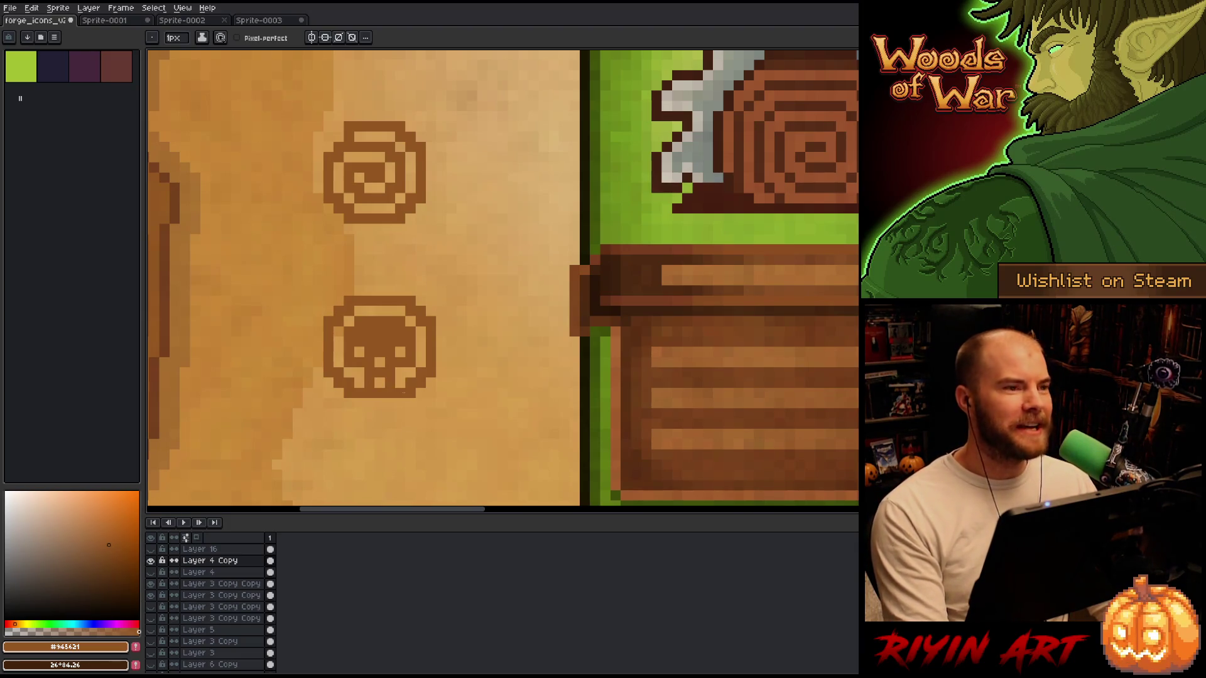
left_click(360, 373)
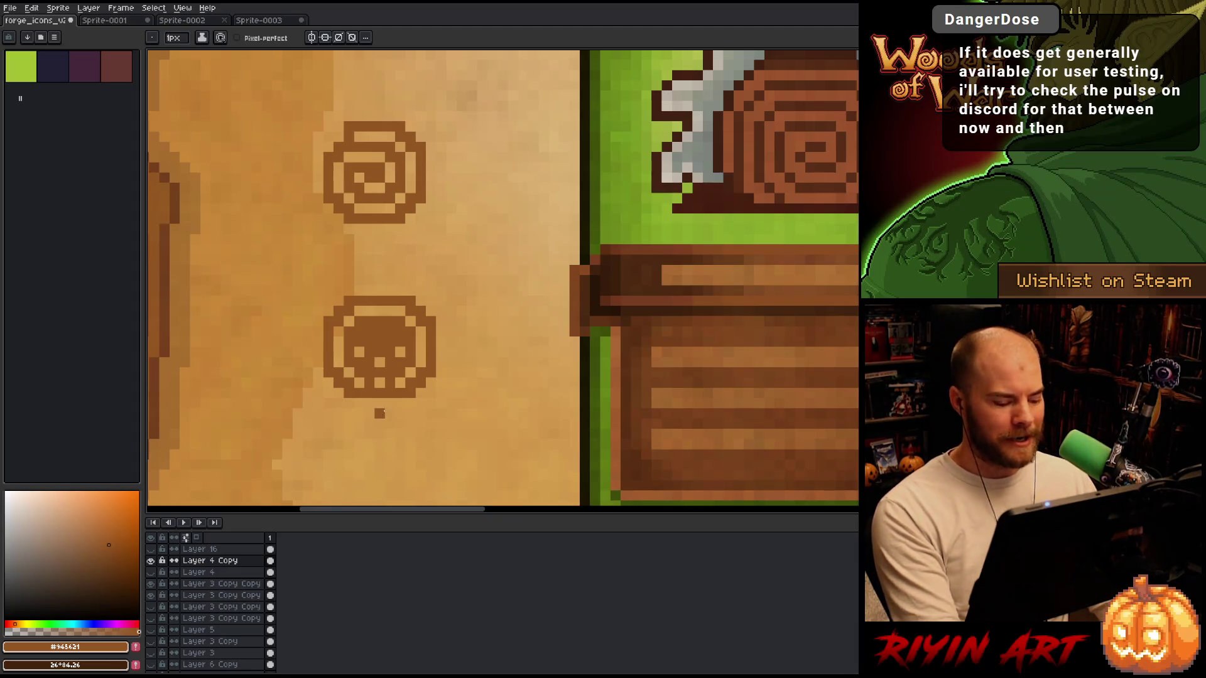
key("b")
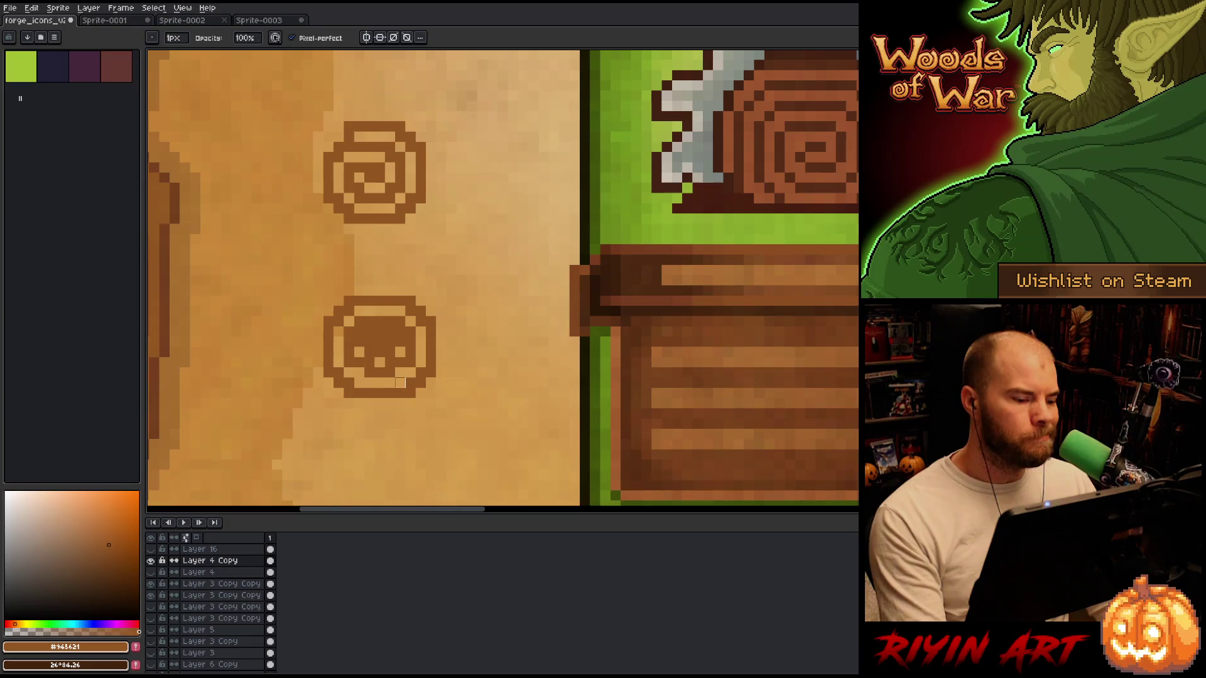
scroll(400, 382, "down", 2)
Erase a stray skull pixel and paint dark pixels along the lower edge below the nose.
scroll(396, 371, "up", 2)
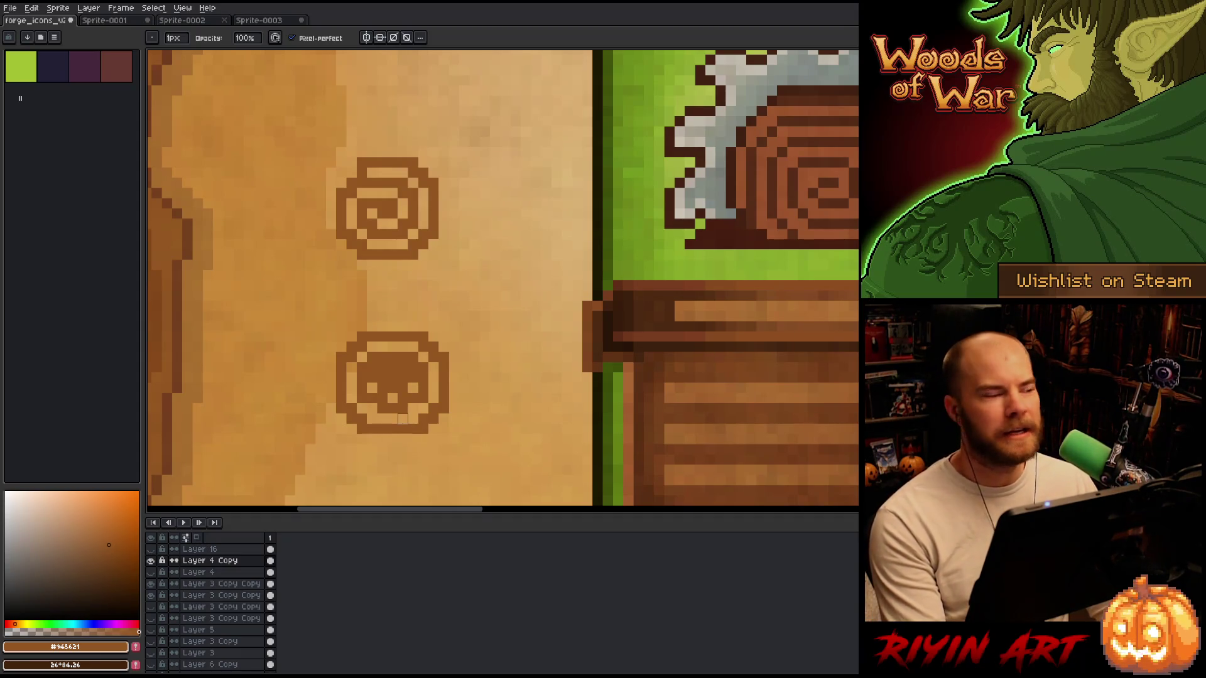
key("e")
left_click(377, 407)
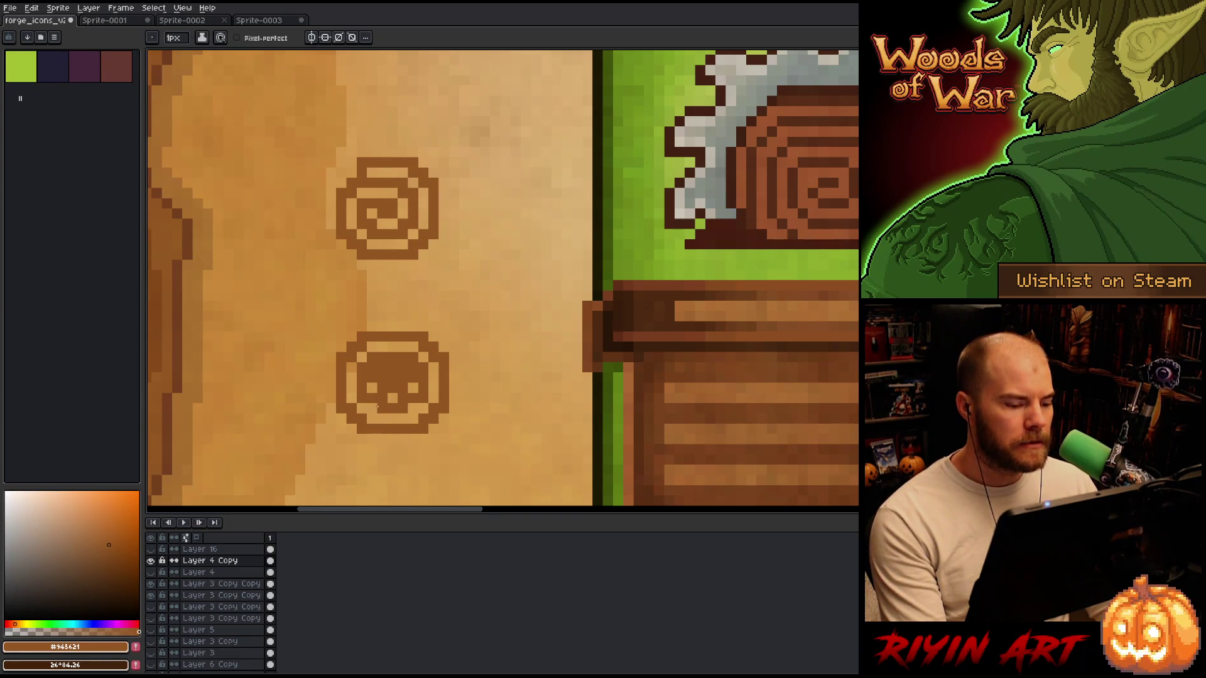
left_click(415, 408)
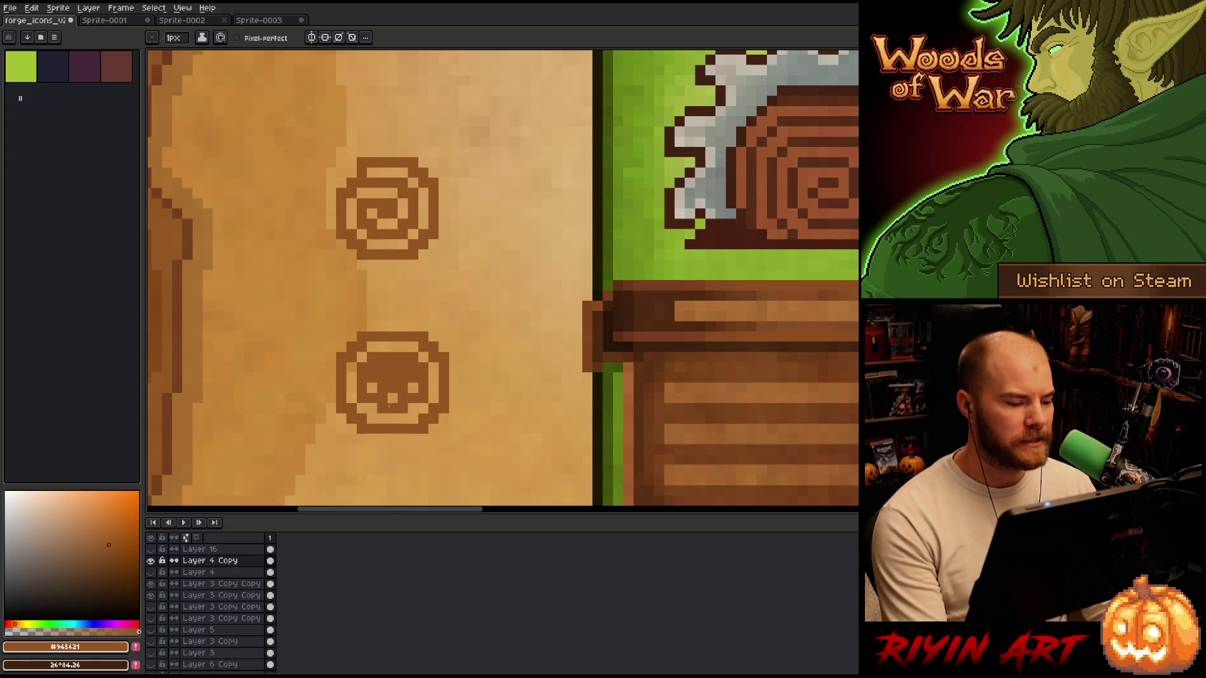
left_click(374, 410)
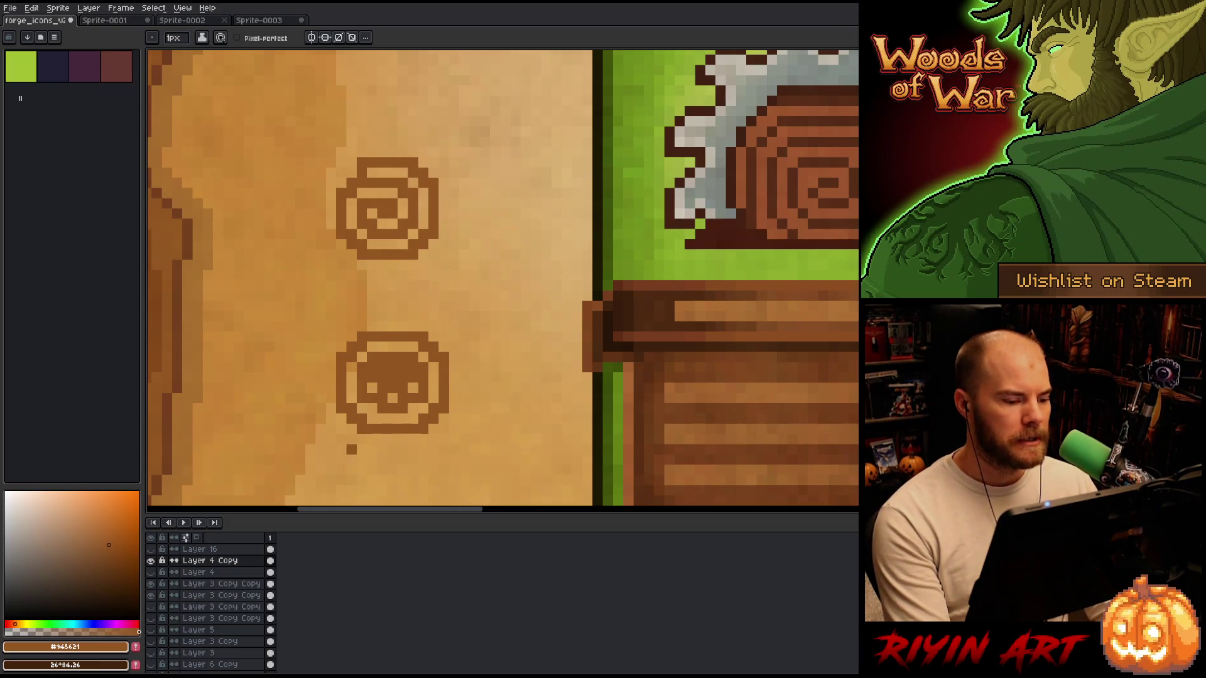
scroll(383, 451, "down", 3)
scroll(388, 446, "up", 4)
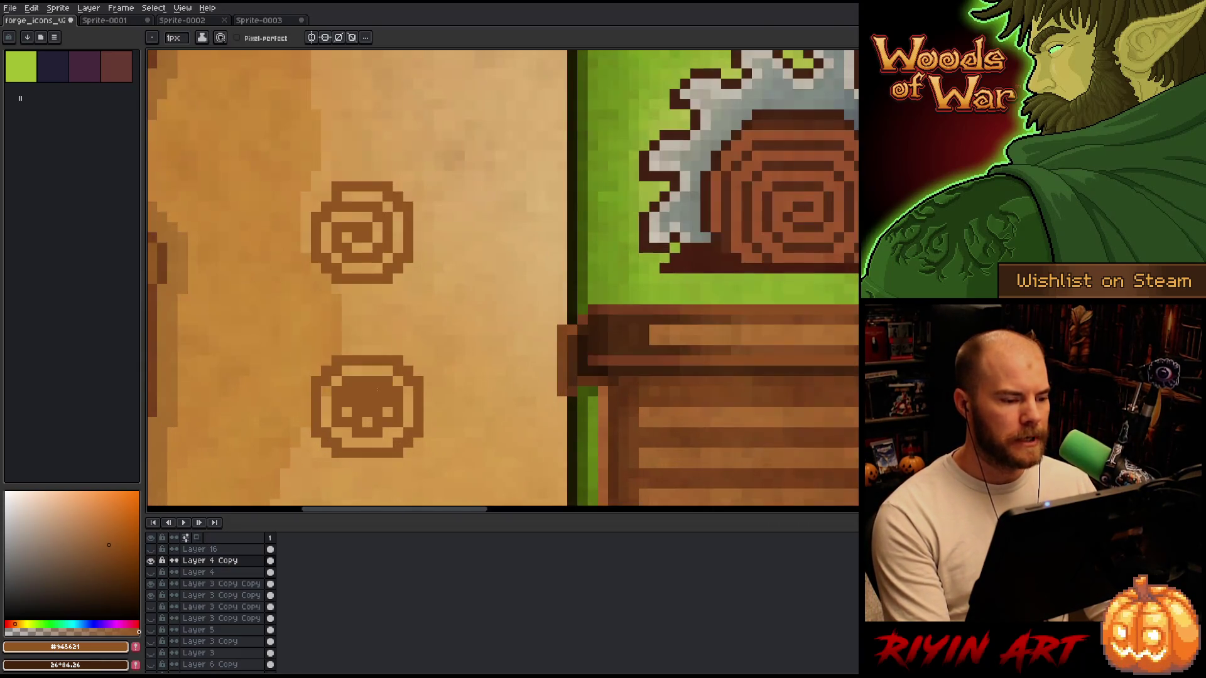
Nudge the swirl's right half one pixel right and rotate its middle column into a horizontal bar.
key("v")
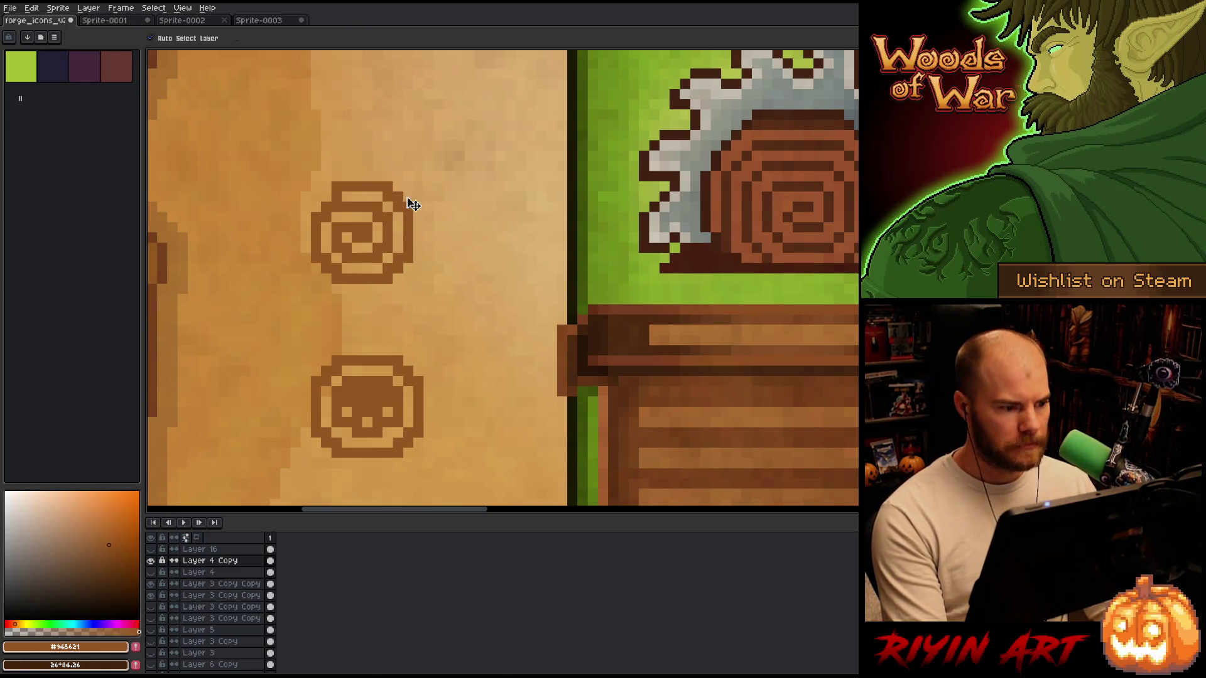
key("m")
left_click_drag(436, 117, 361, 317)
key("Right")
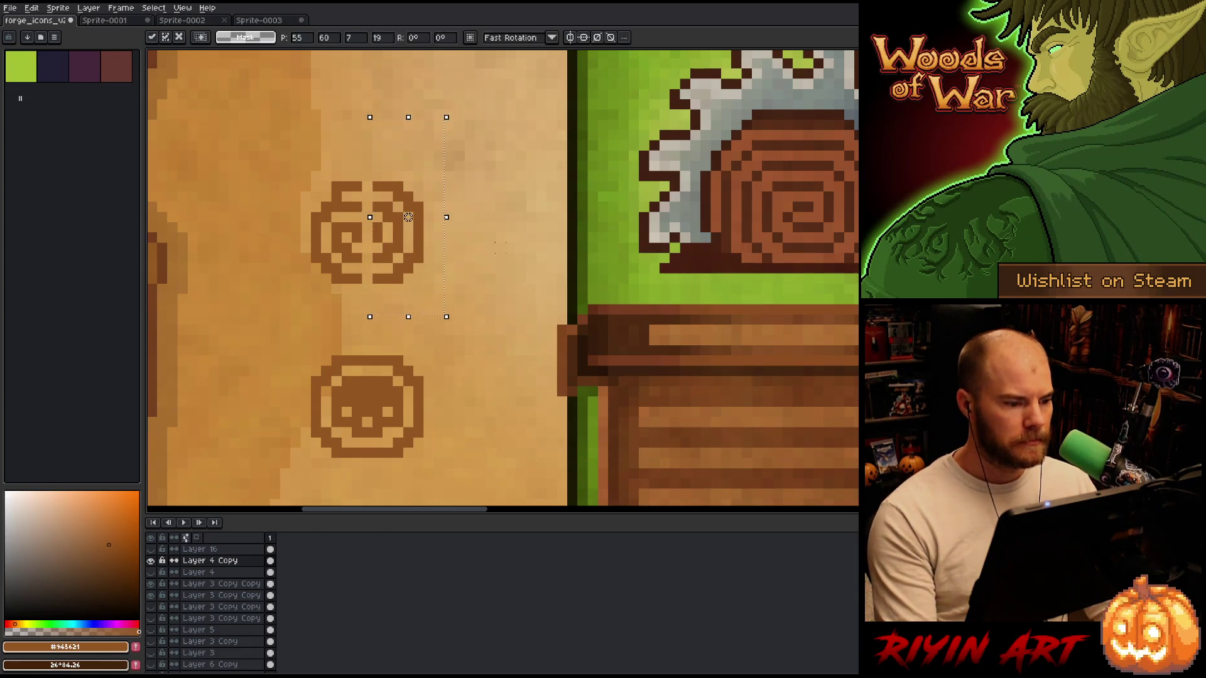
key("ctrl+d")
left_click_drag(360, 180, 384, 285)
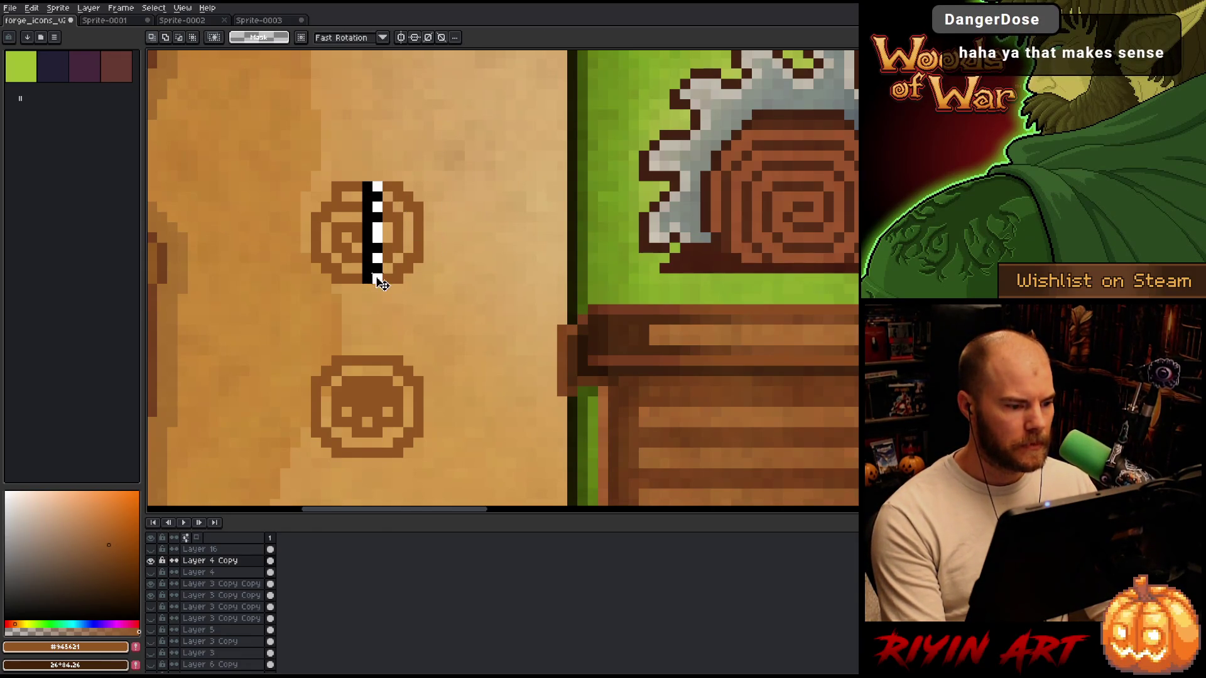
left_click(348, 235)
mouse_move(350, 238)
left_mouse_down()
mouse_move(329, 232)
mouse_move(339, 263)
left_mouse_up()
key("Return")
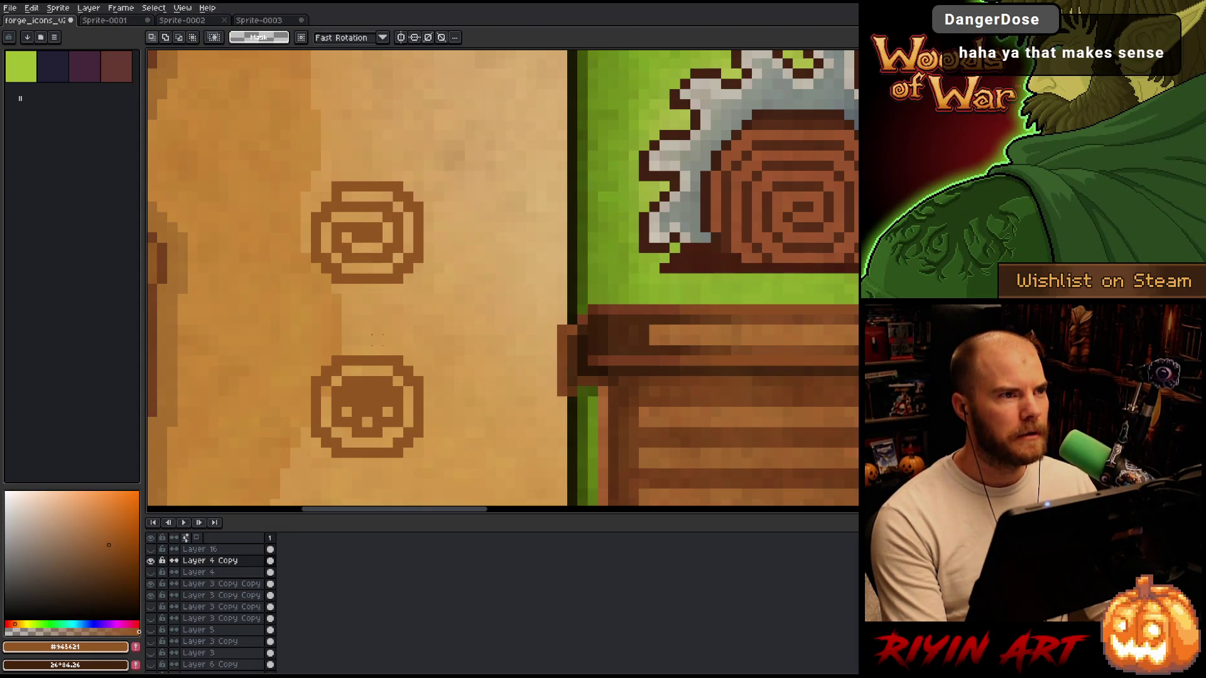
Shift the right halves of both the swirl and skull icons one pixel left.
scroll(331, 337, "down", 1)
scroll(330, 352, "down", 2)
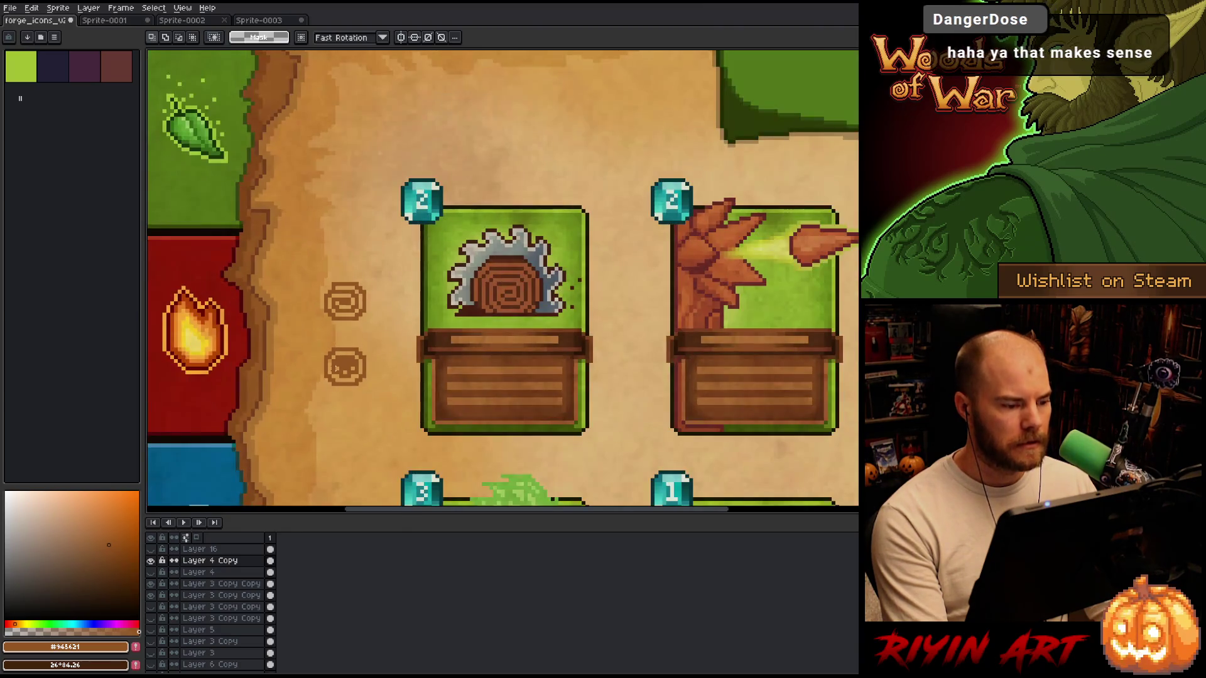
scroll(329, 388, "up", 3)
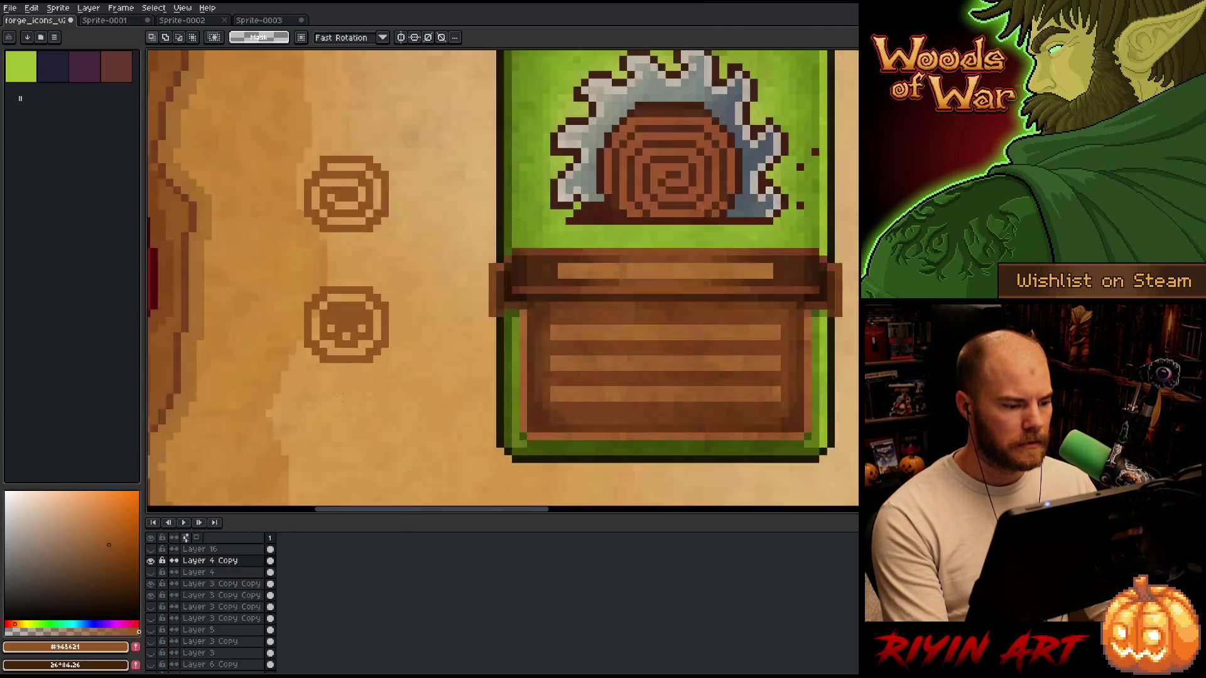
scroll(336, 391, "down", 1)
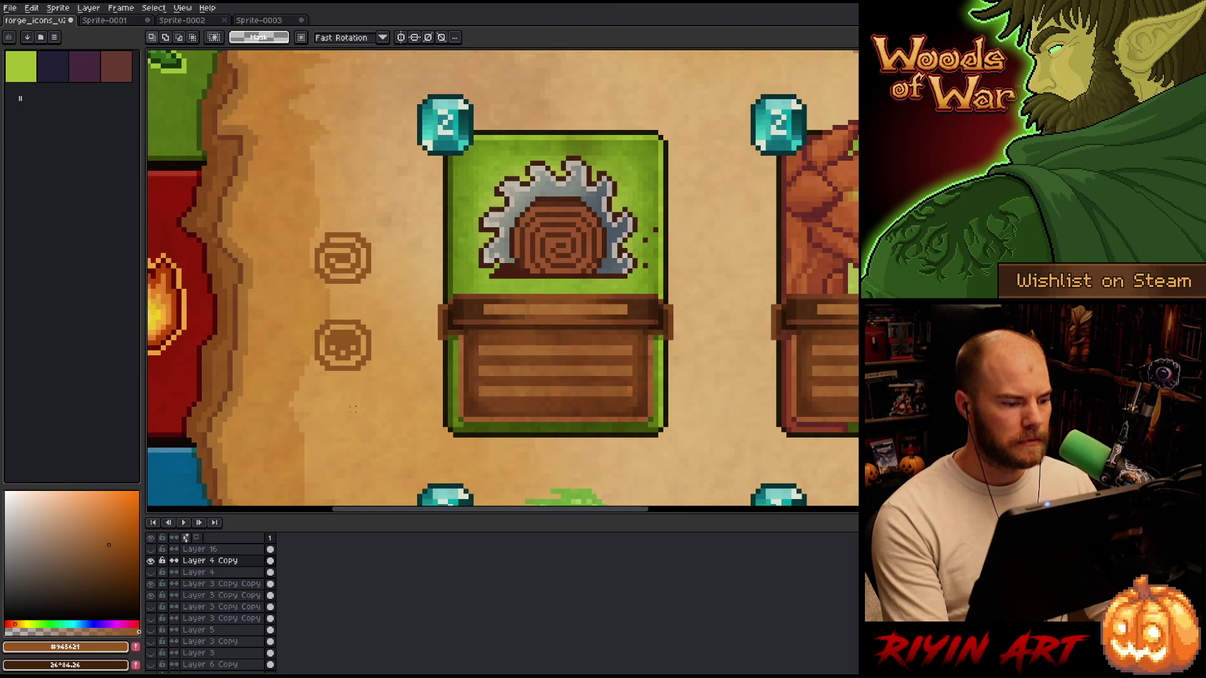
scroll(352, 377, "up", 2)
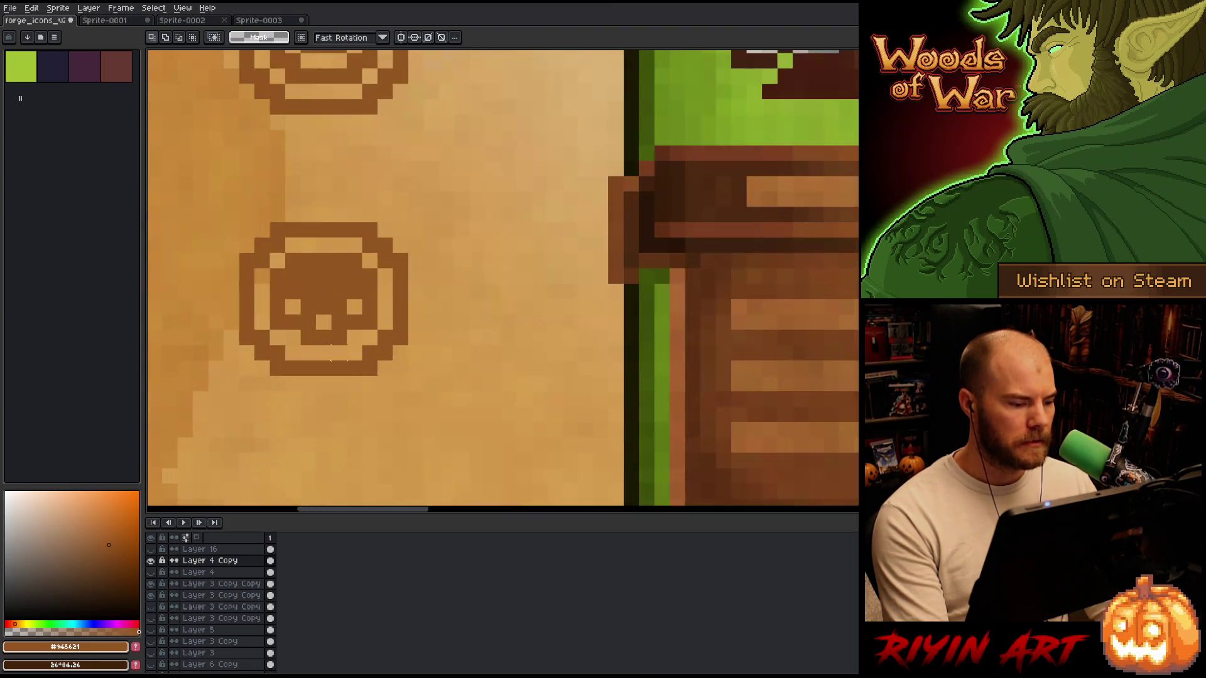
scroll(322, 314, "down", 2)
left_click_drag(398, 104, 324, 400)
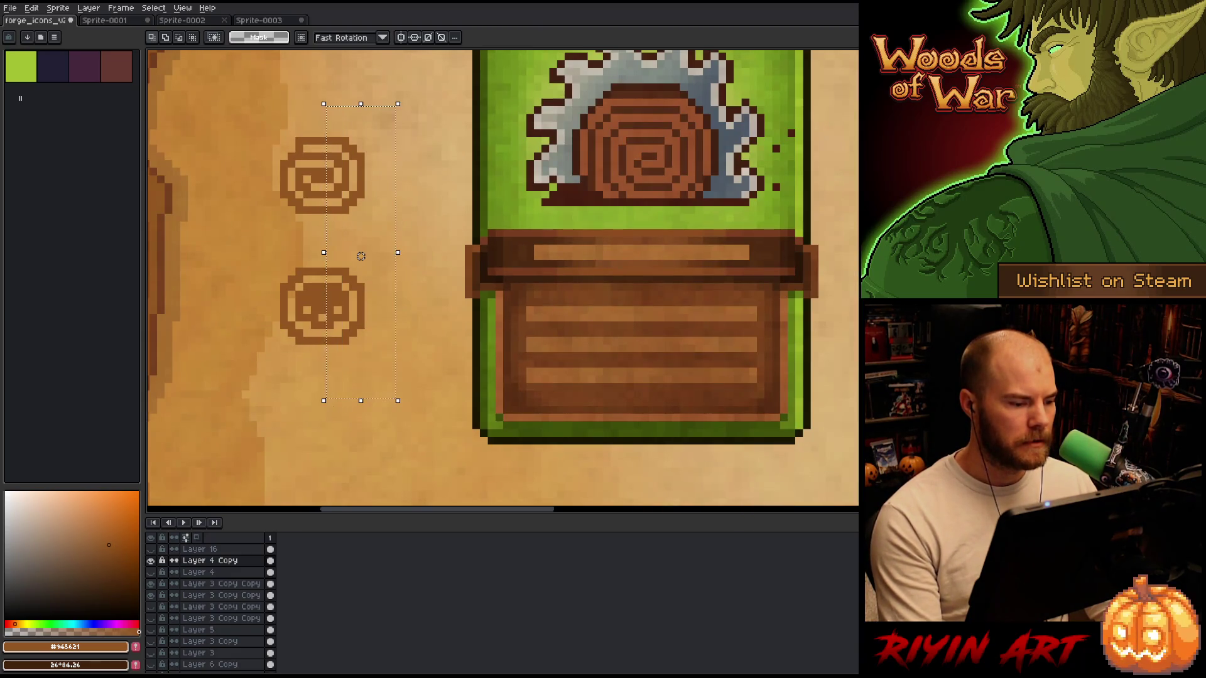
key("Left")
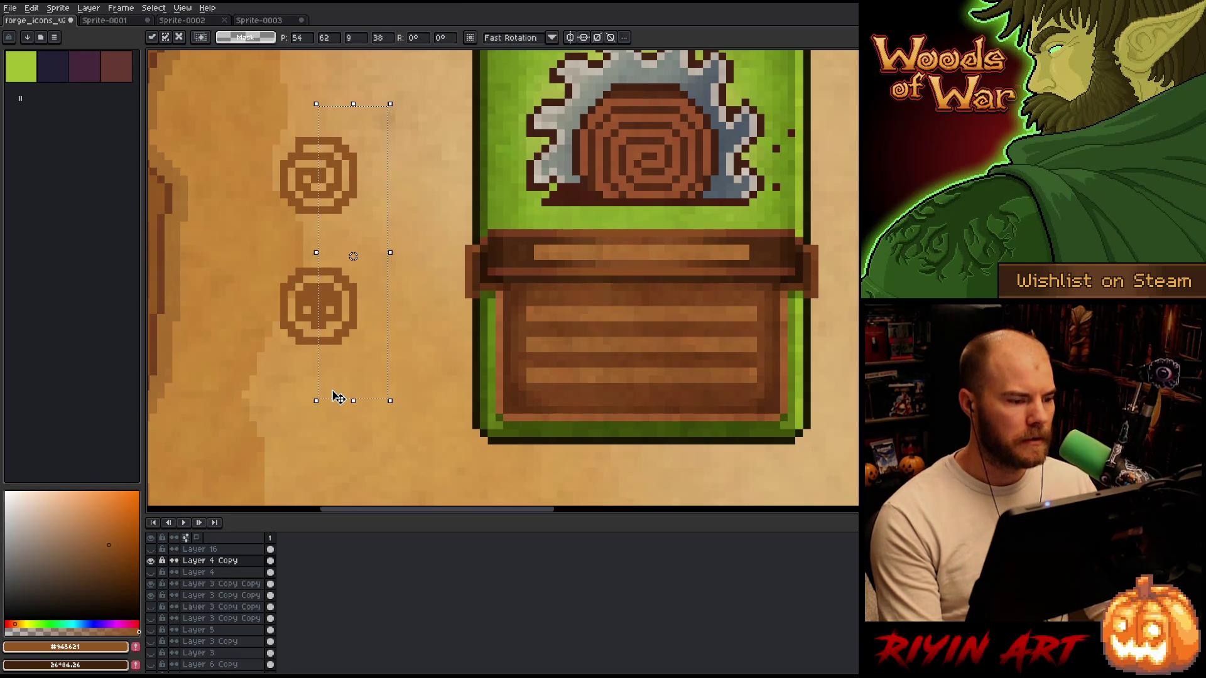
key("ctrl+d")
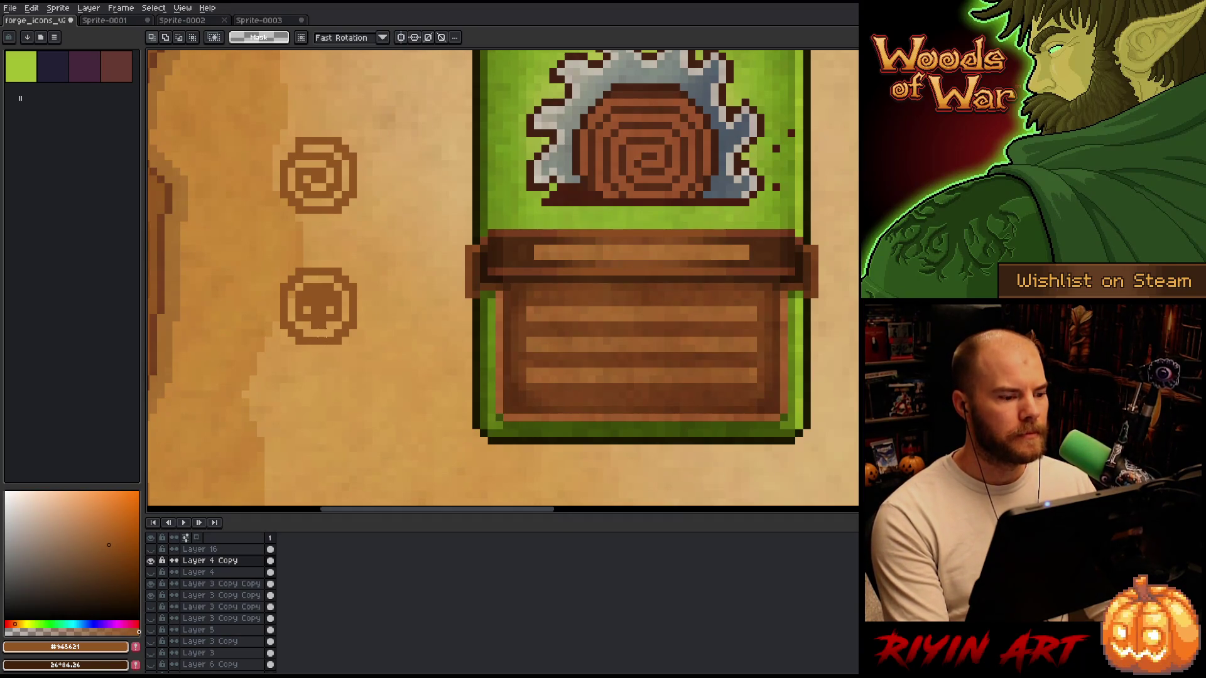
mouse_move(318, 321)
left_mouse_down()
mouse_move(369, 358)
mouse_move(396, 351)
left_mouse_up()
scroll(396, 350, "up", 4)
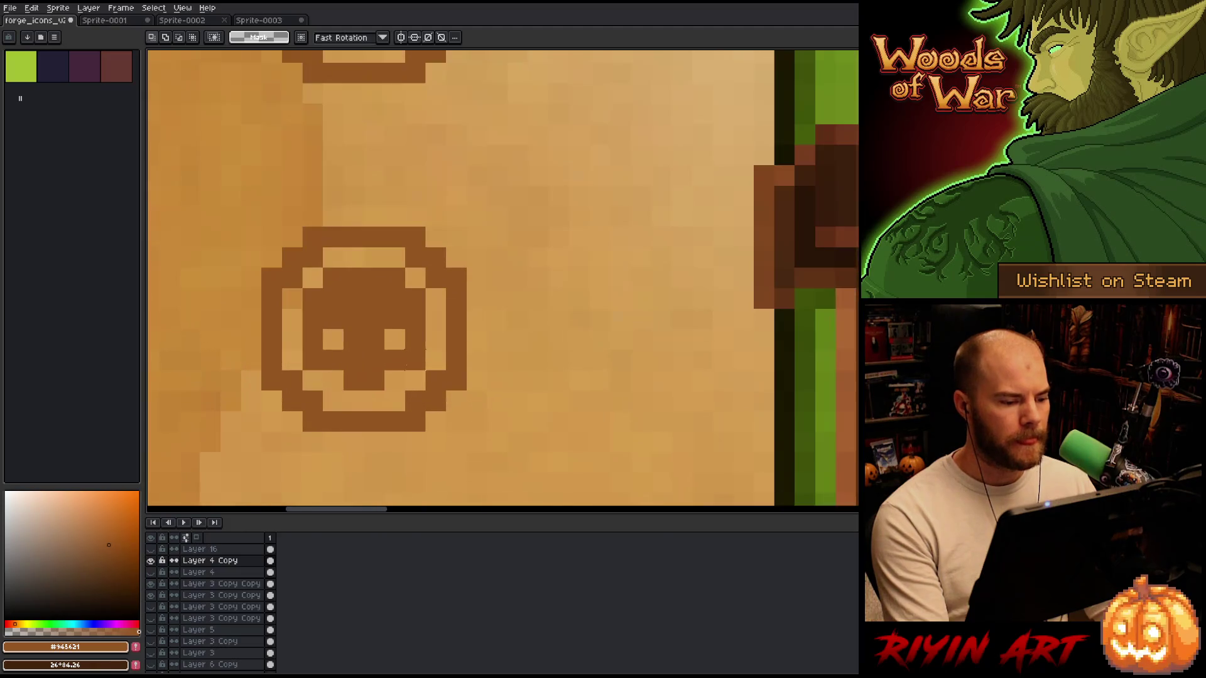
Repaint a skull face pixel and shift both icons one pixel left.
key("b")
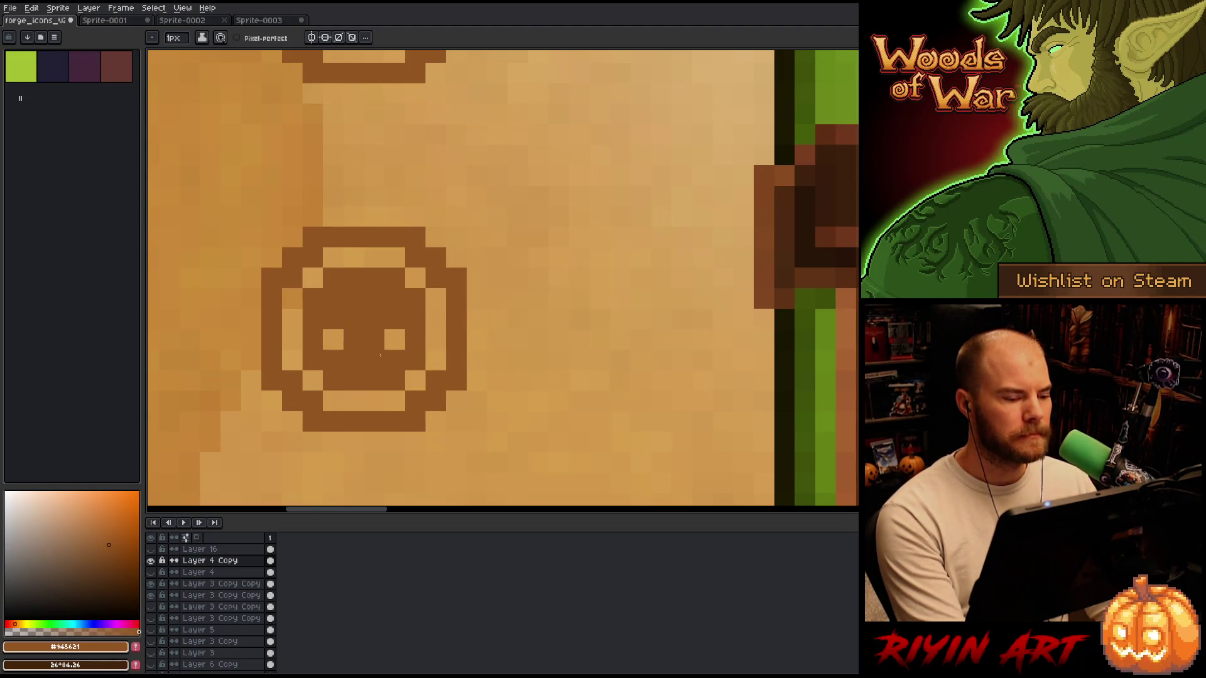
left_click(382, 362)
scroll(410, 357, "down", 3)
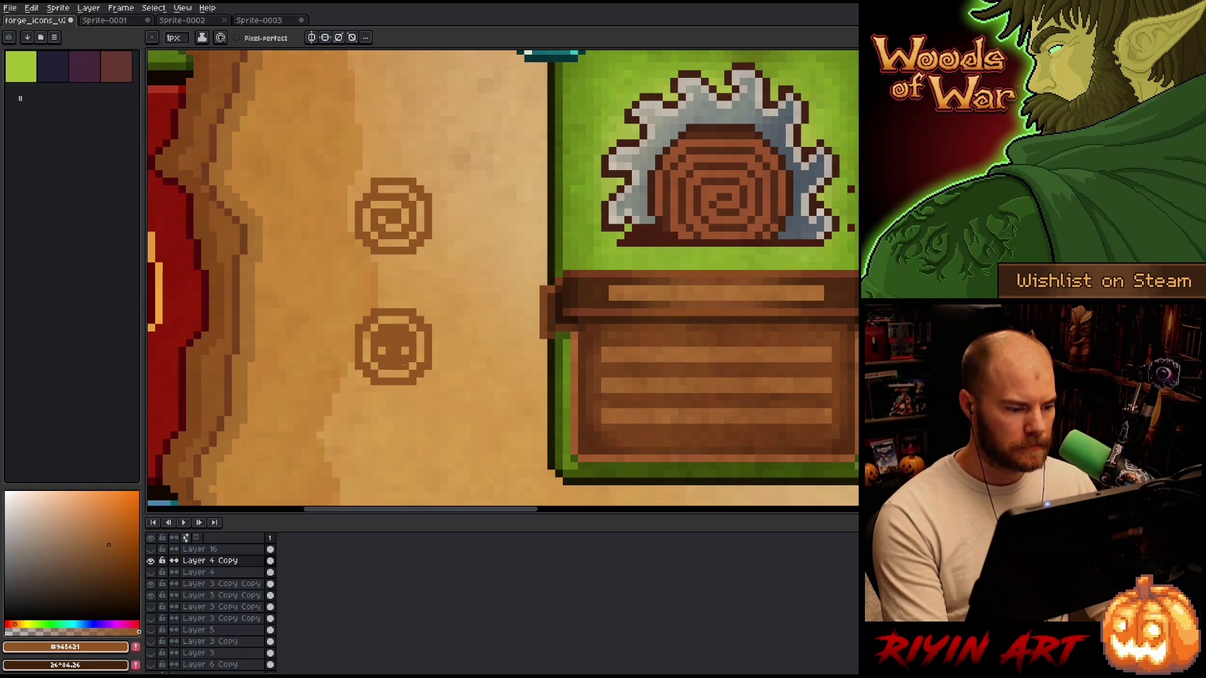
key("m")
mouse_move(465, 153)
left_mouse_down()
mouse_move(456, 217)
mouse_move(385, 425)
left_mouse_up()
key("Left")
key("ctrl+d")
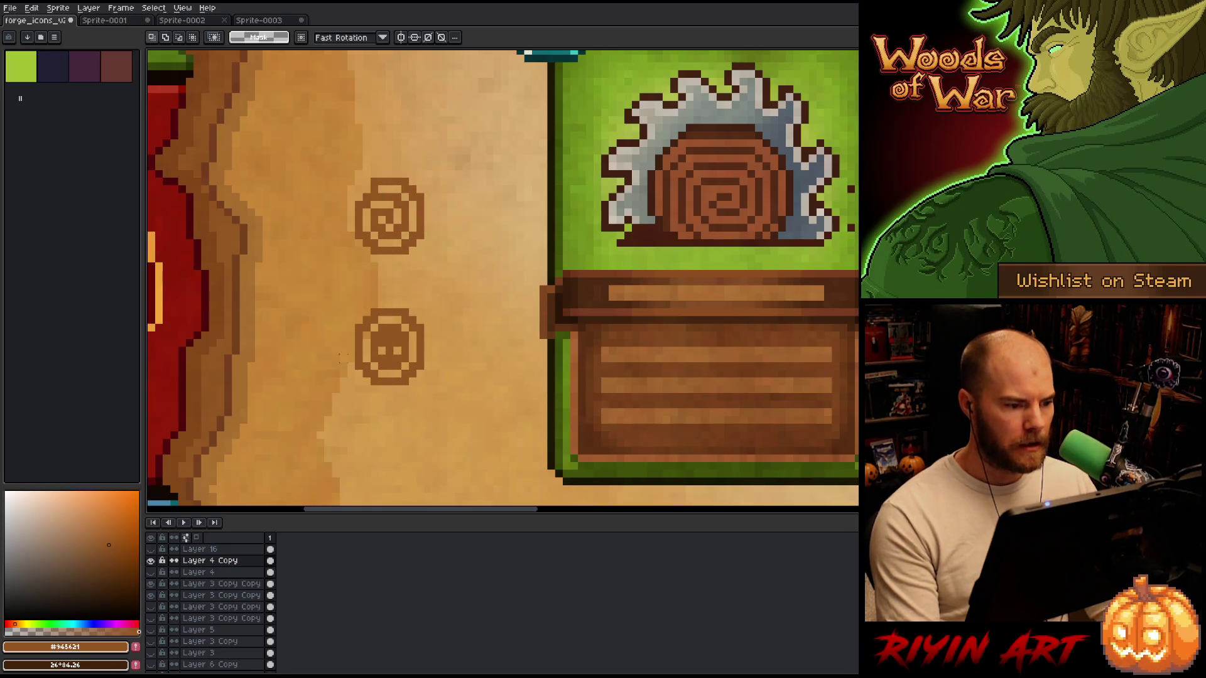
scroll(367, 392, "up", 3)
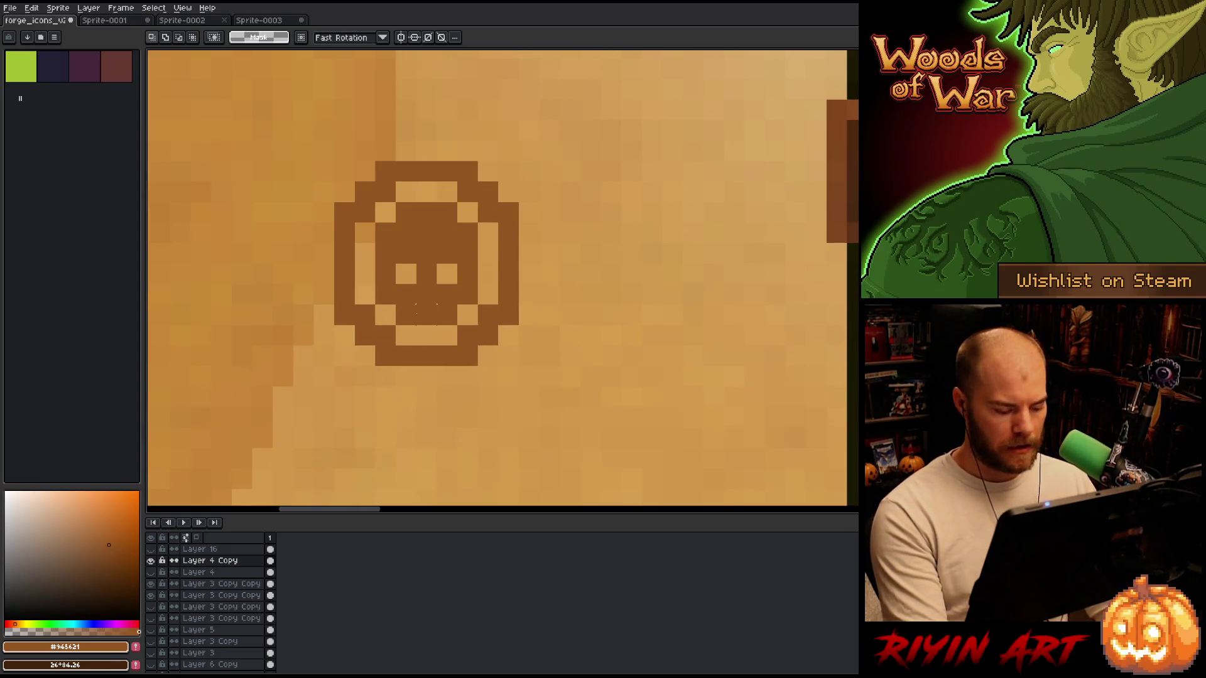
Redraw the skull's right eye one pixel higher.
key("e")
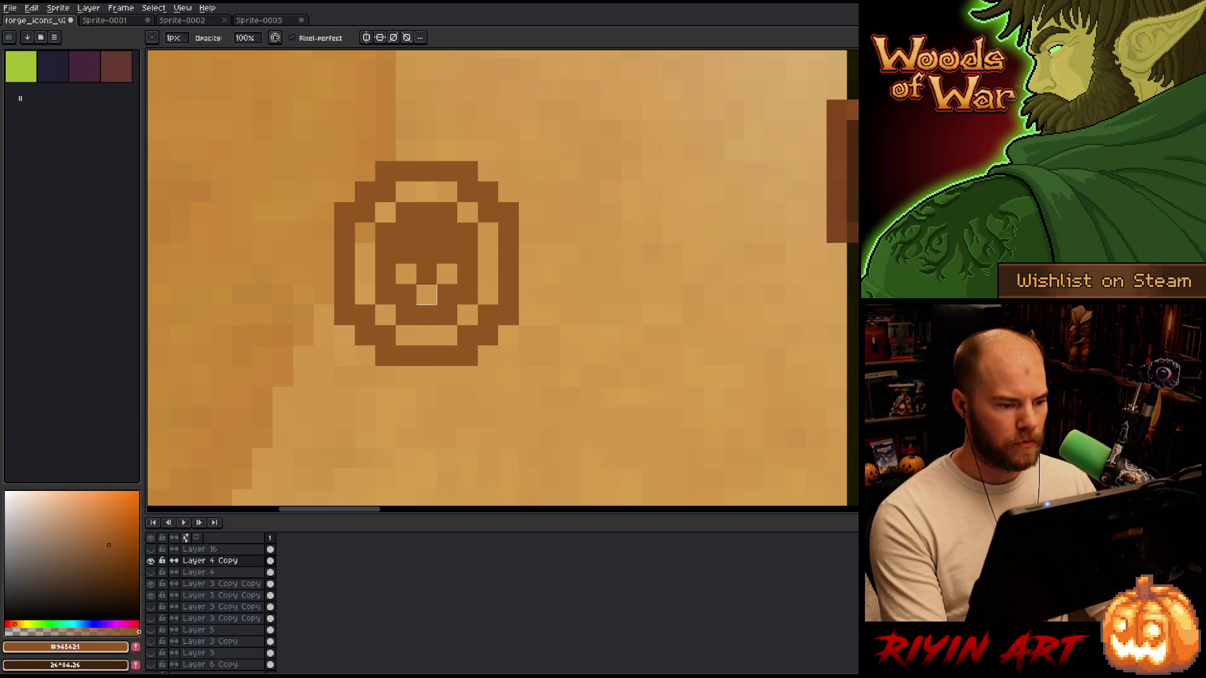
scroll(426, 295, "down", 3)
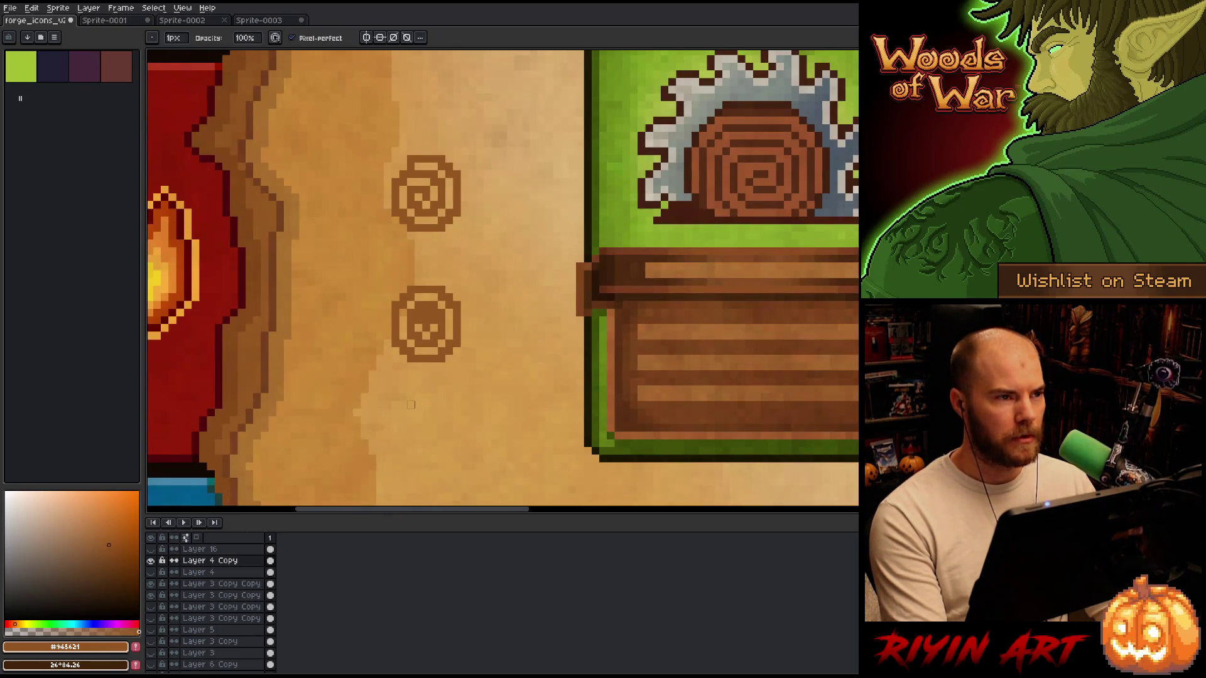
scroll(420, 381, "up", 3)
left_click(449, 244)
key("b")
left_click(450, 265)
left_click(414, 266)
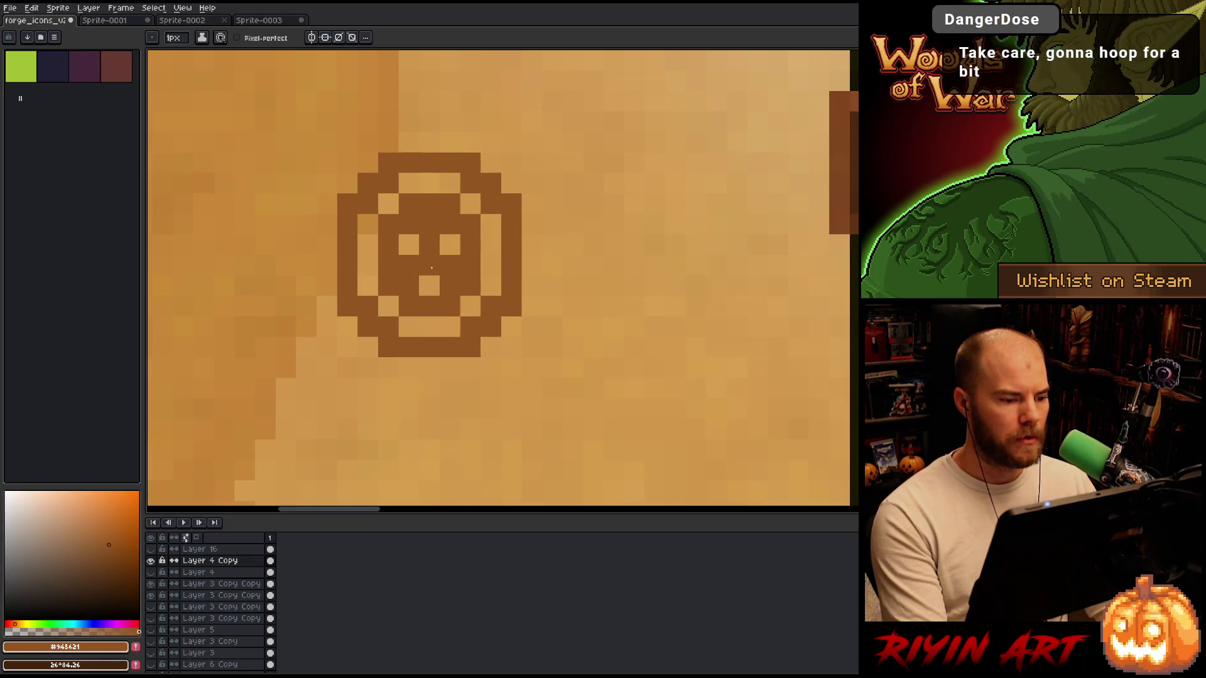
Clear the skull's nose pixel and repaint it one pixel higher.
key("e")
left_click(431, 266)
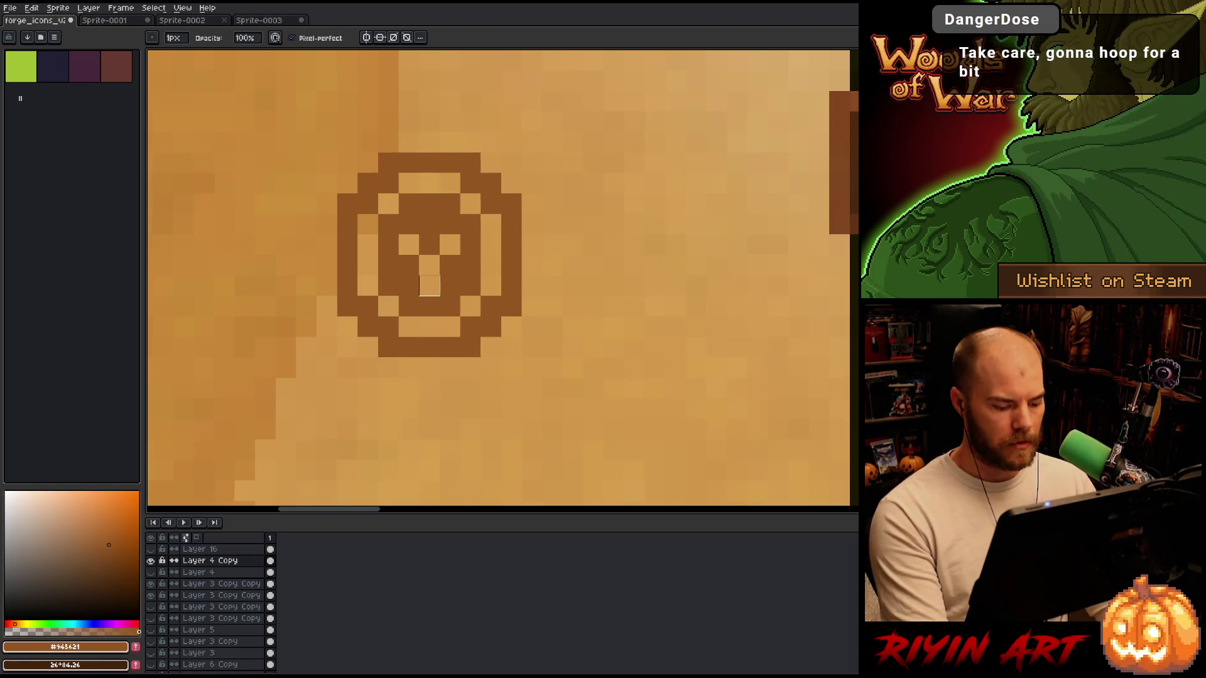
key("b")
left_click(427, 286)
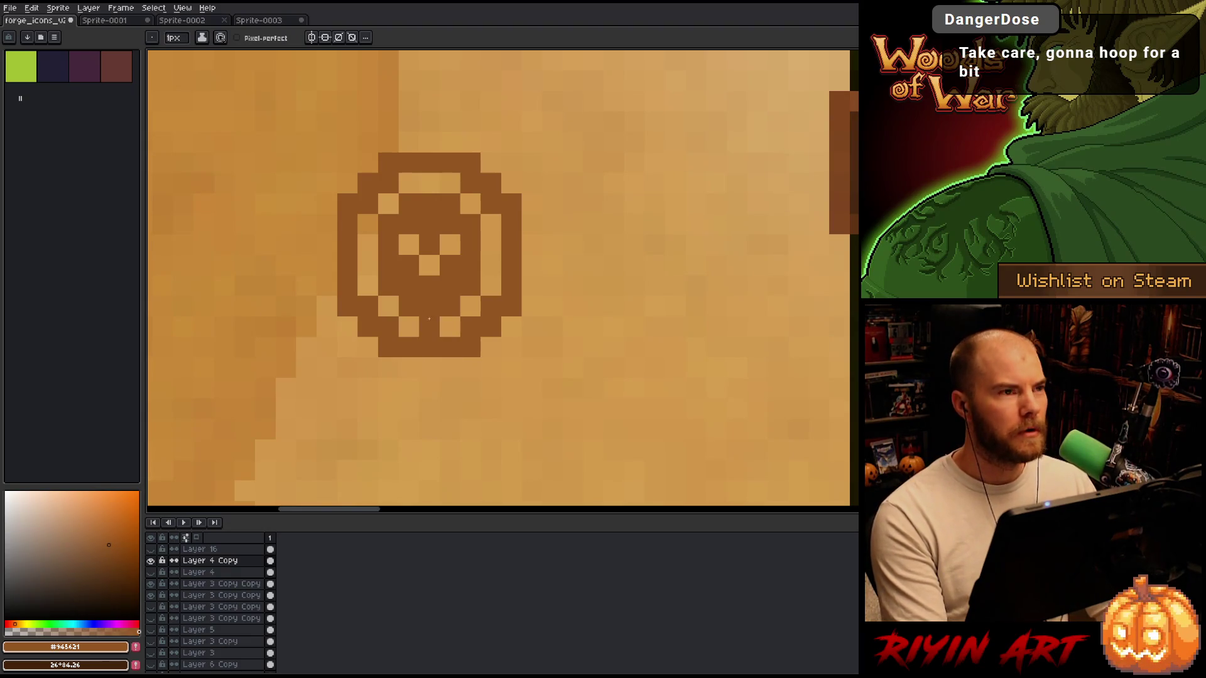
scroll(461, 322, "down", 3)
scroll(489, 326, "up", 1)
scroll(484, 311, "down", 1)
Undo to lift the skull's eyes one pixel, then shift both icons' right half one pixel right.
key("v")
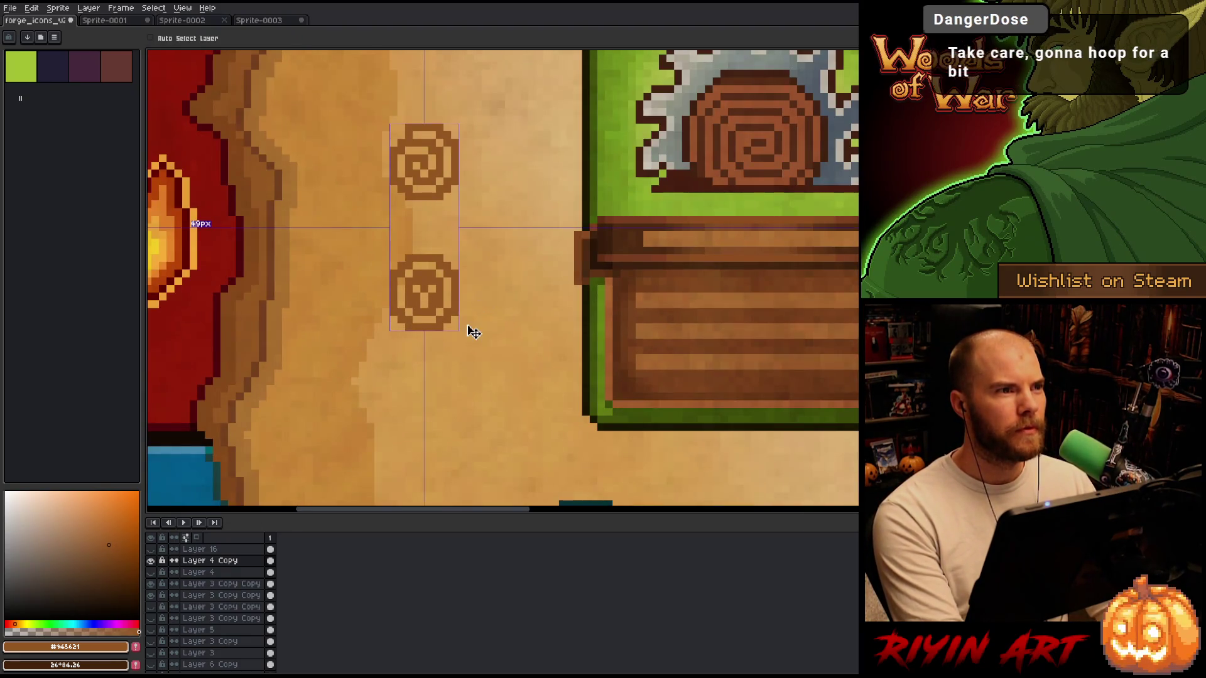
key("ctrl+z")
key("ctrl+z")
key("ctrl+z")
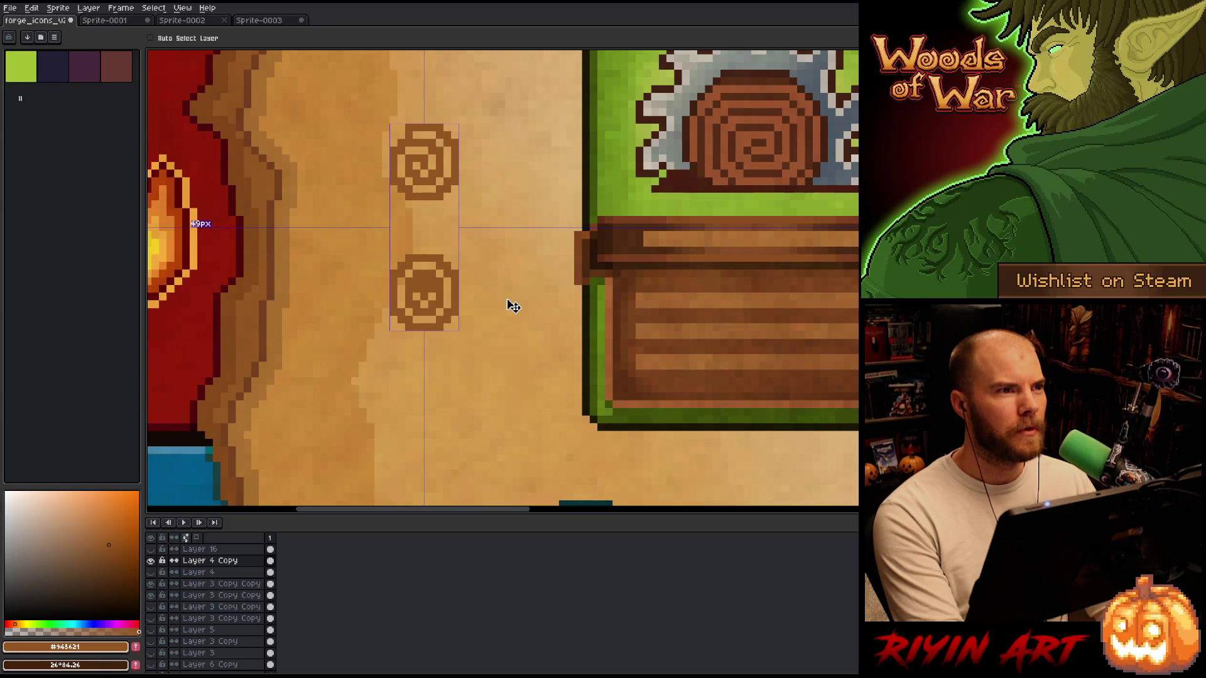
key("b")
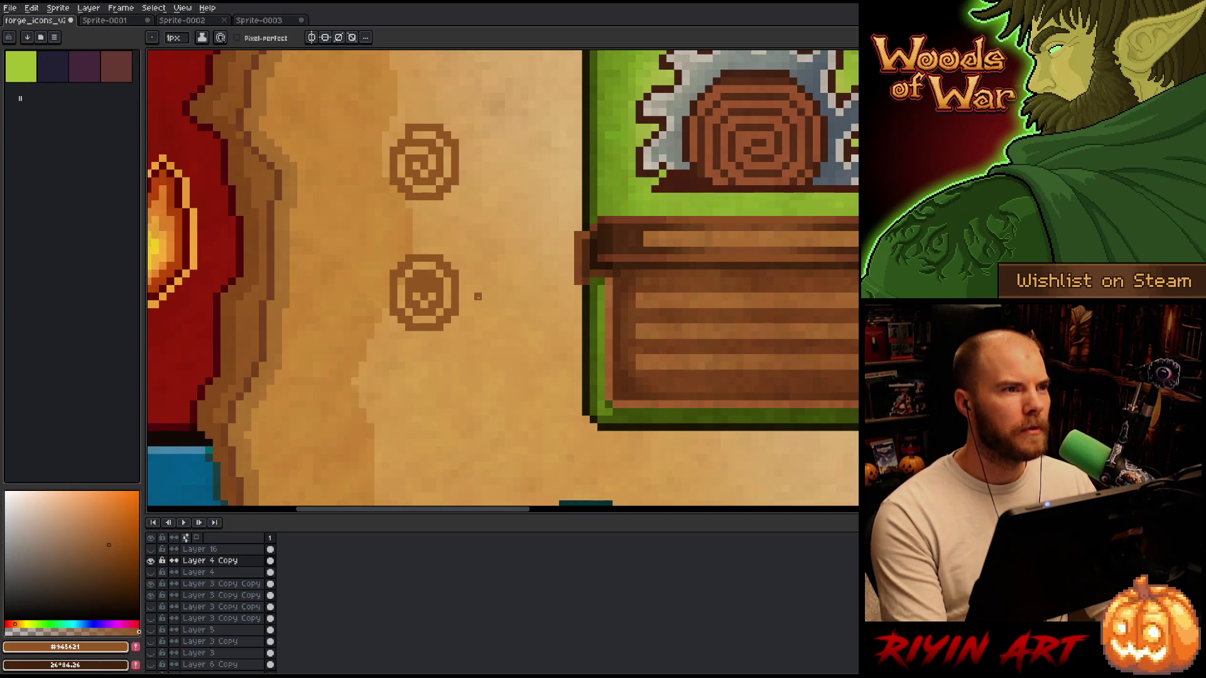
left_click_drag(470, 319, 477, 322)
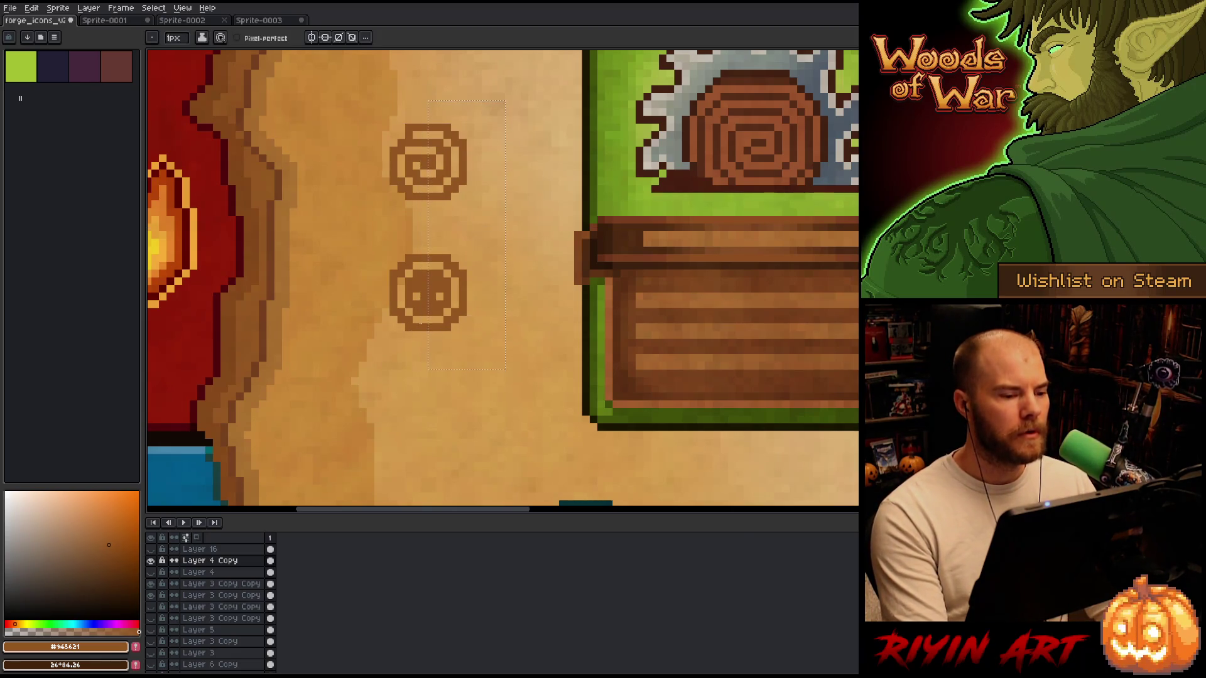
scroll(380, 300, "down", 1)
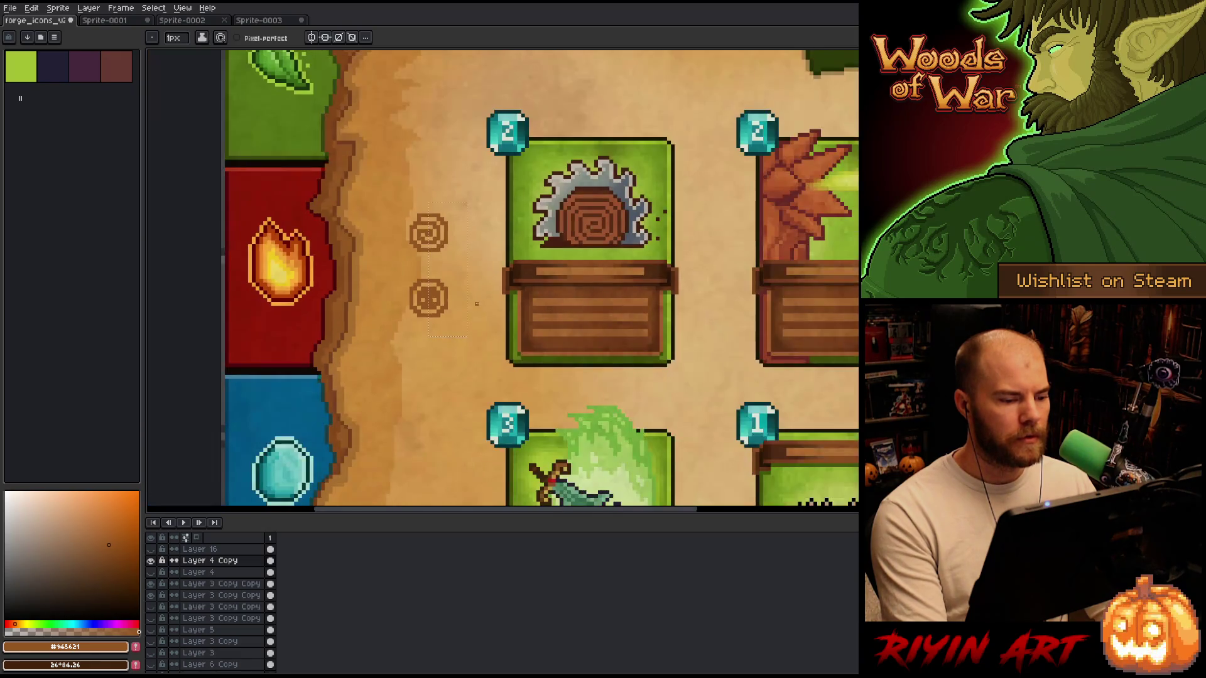
key("ctrl+d")
scroll(476, 308, "up", 1)
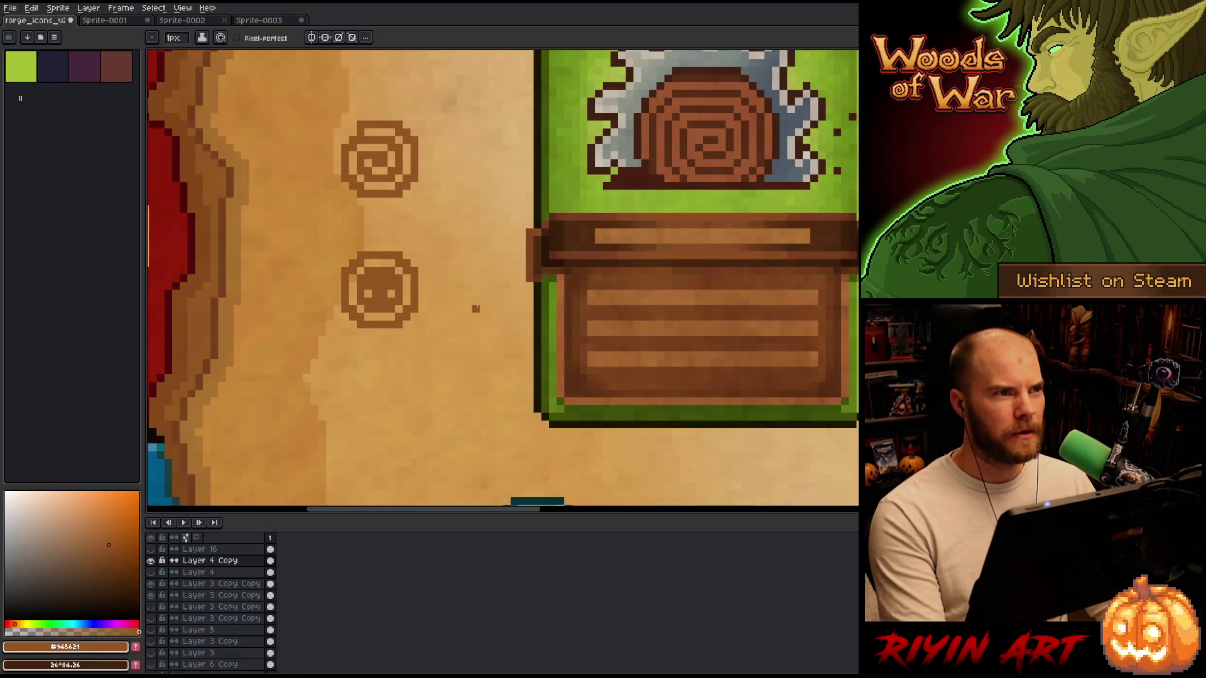
scroll(383, 297, "up", 2)
scroll(383, 297, "down", 1)
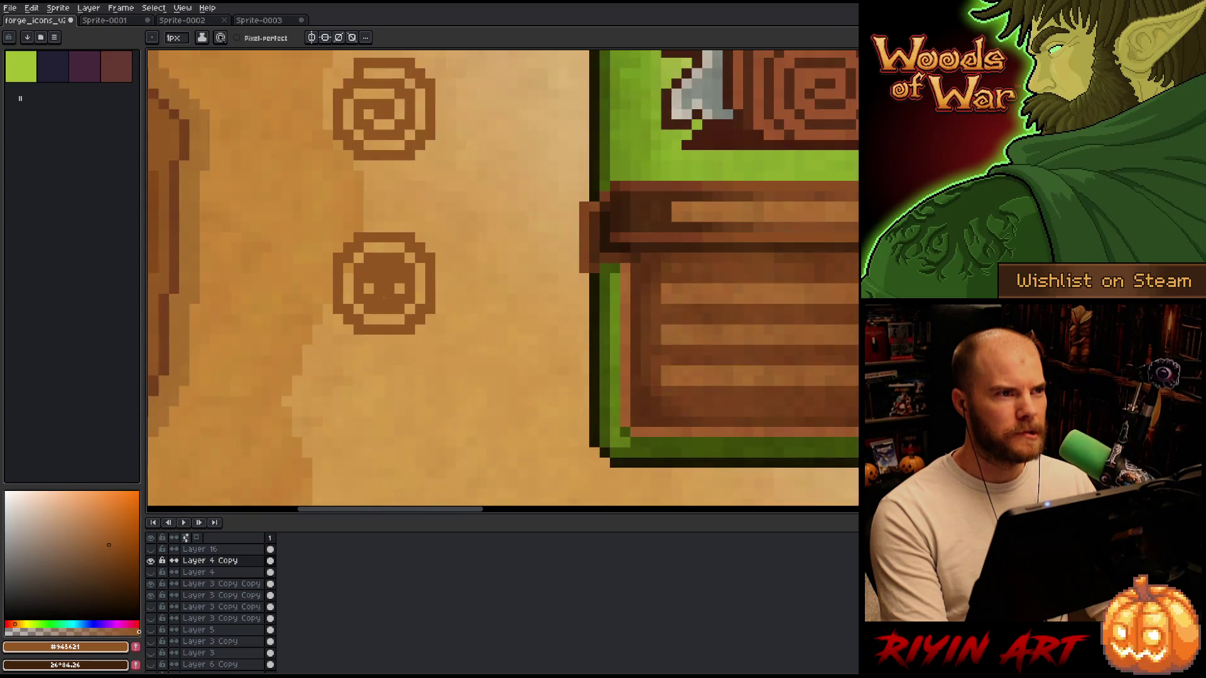
scroll(381, 308, "up", 1)
Erase both bottom jaw-corner pixels of the skull, then pan out to check the card layout.
key("e")
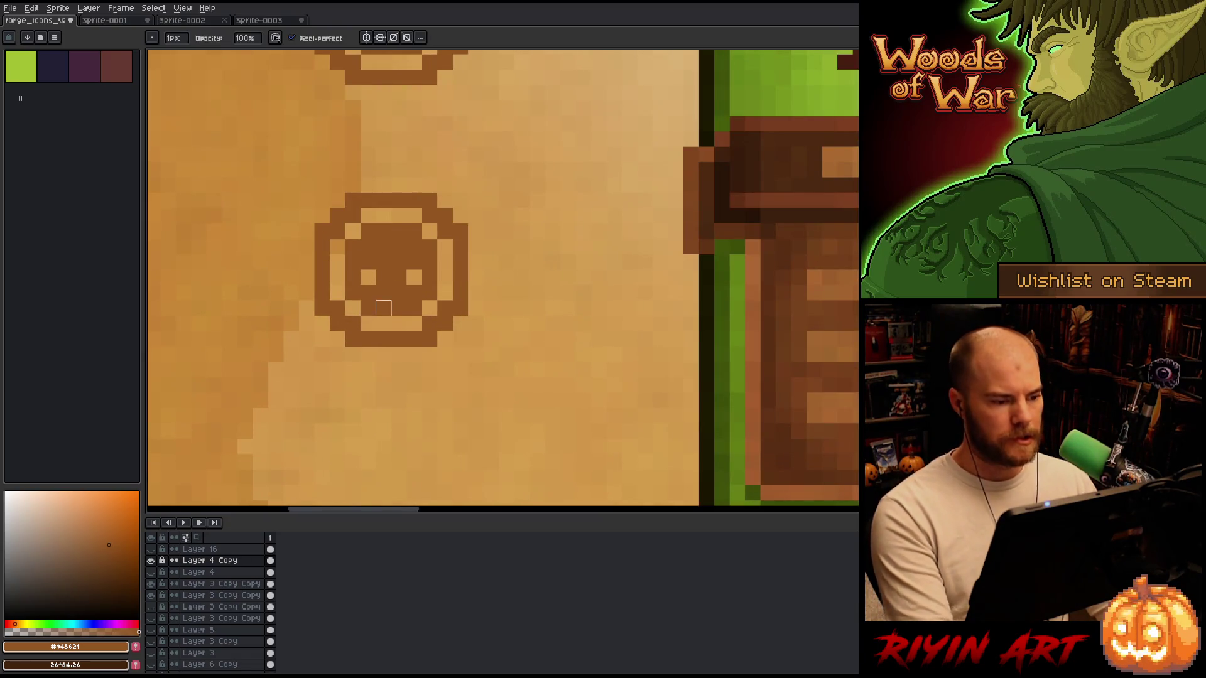
left_click(413, 307)
left_click(368, 308)
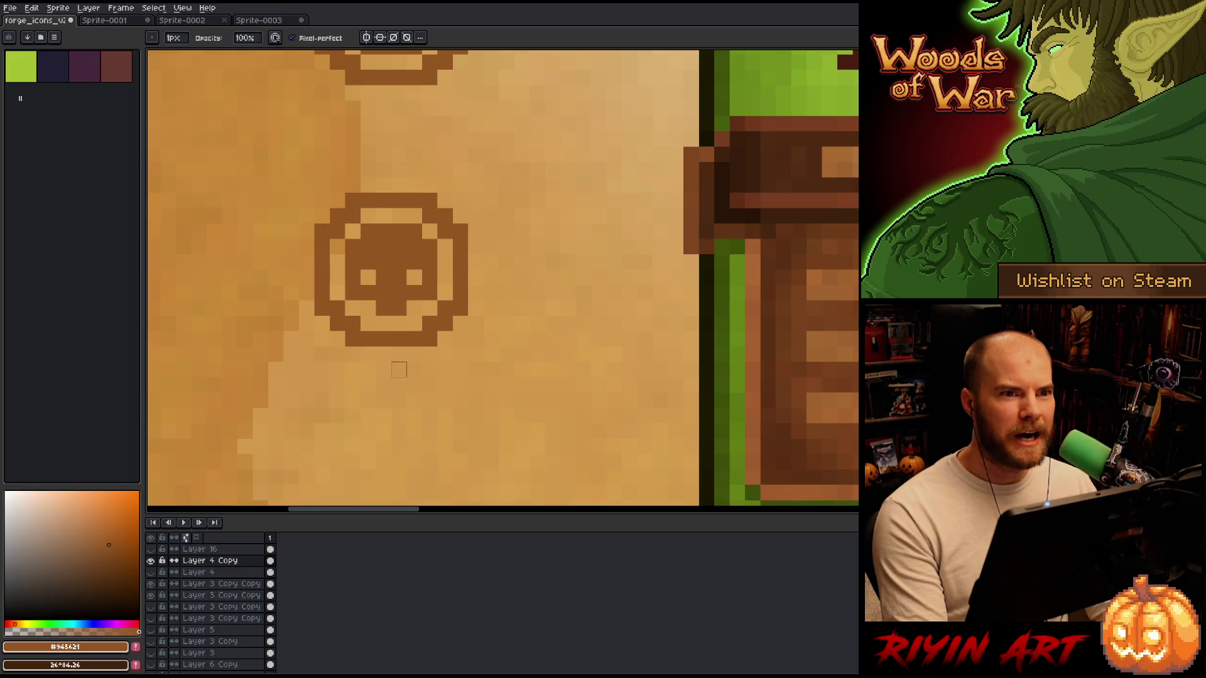
scroll(379, 353, "down", 2)
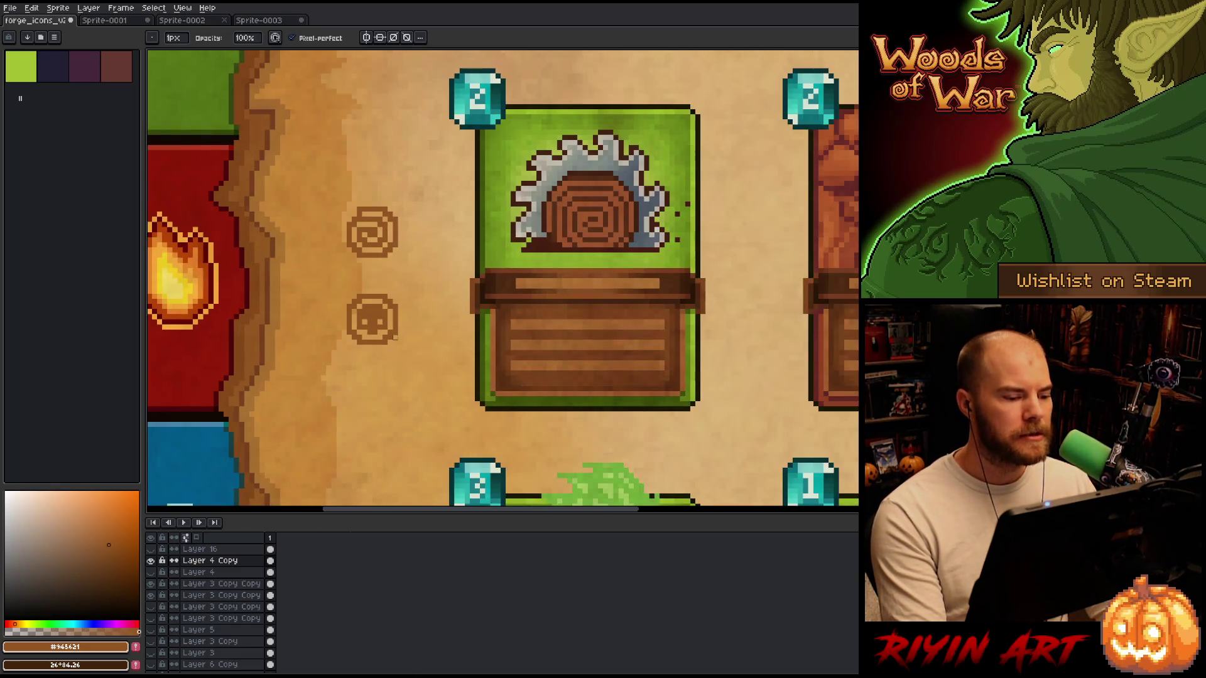
scroll(354, 338, "up", 2)
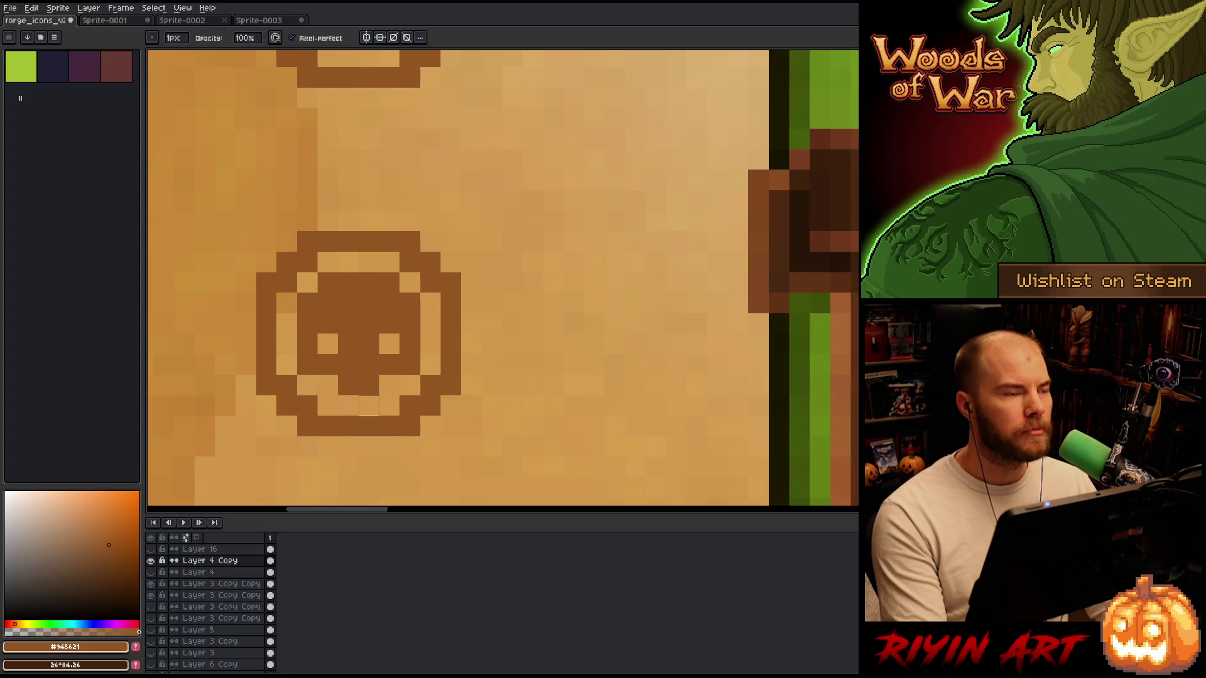
scroll(369, 425, "down", 3)
scroll(367, 408, "up", 3)
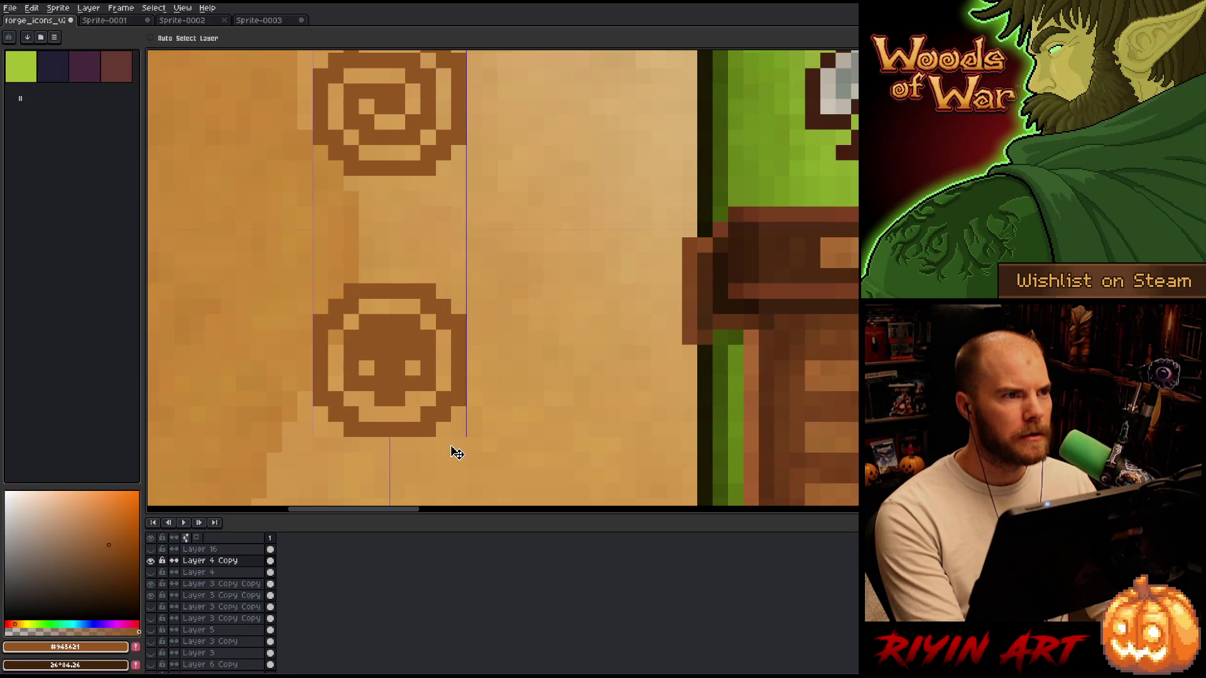
scroll(445, 444, "down", 2)
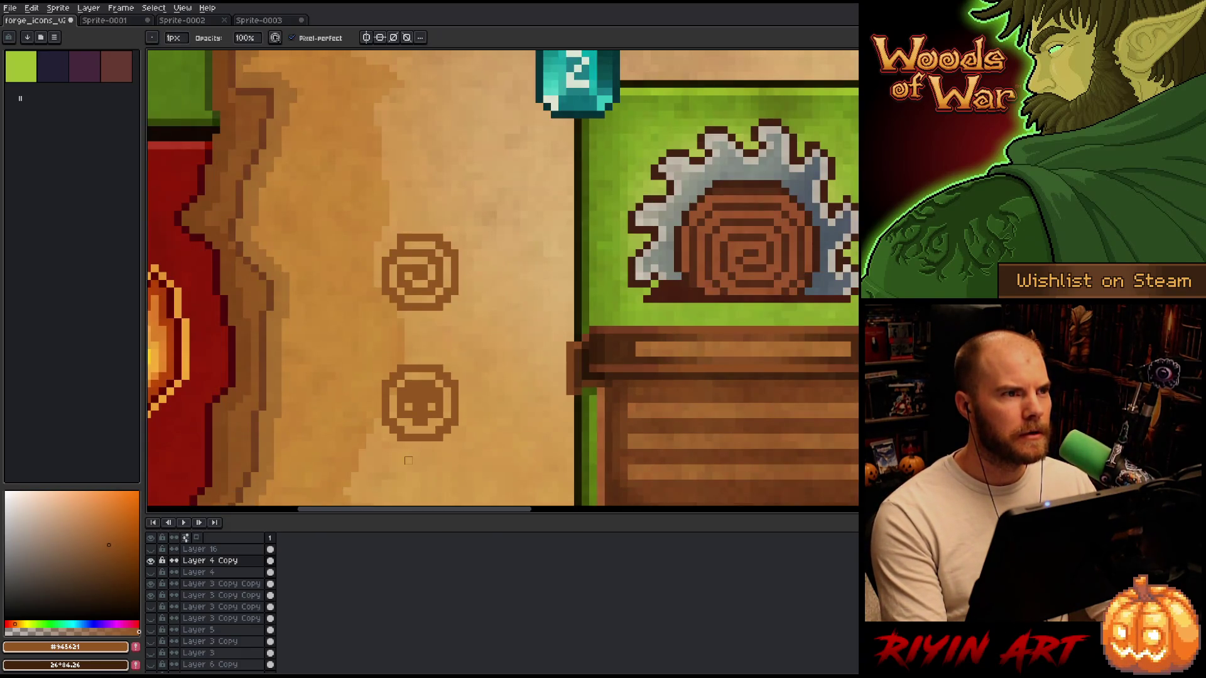
scroll(445, 445, "up", 1)
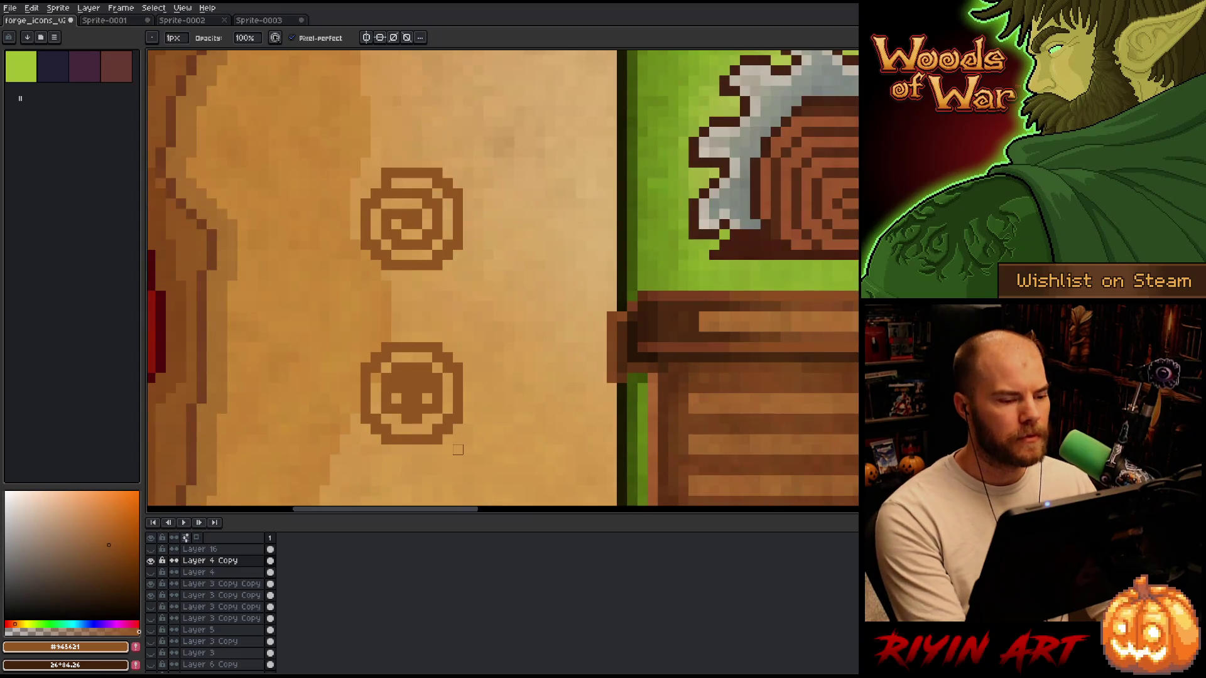
scroll(447, 419, "down", 3)
left_click_drag(465, 448, 312, 245)
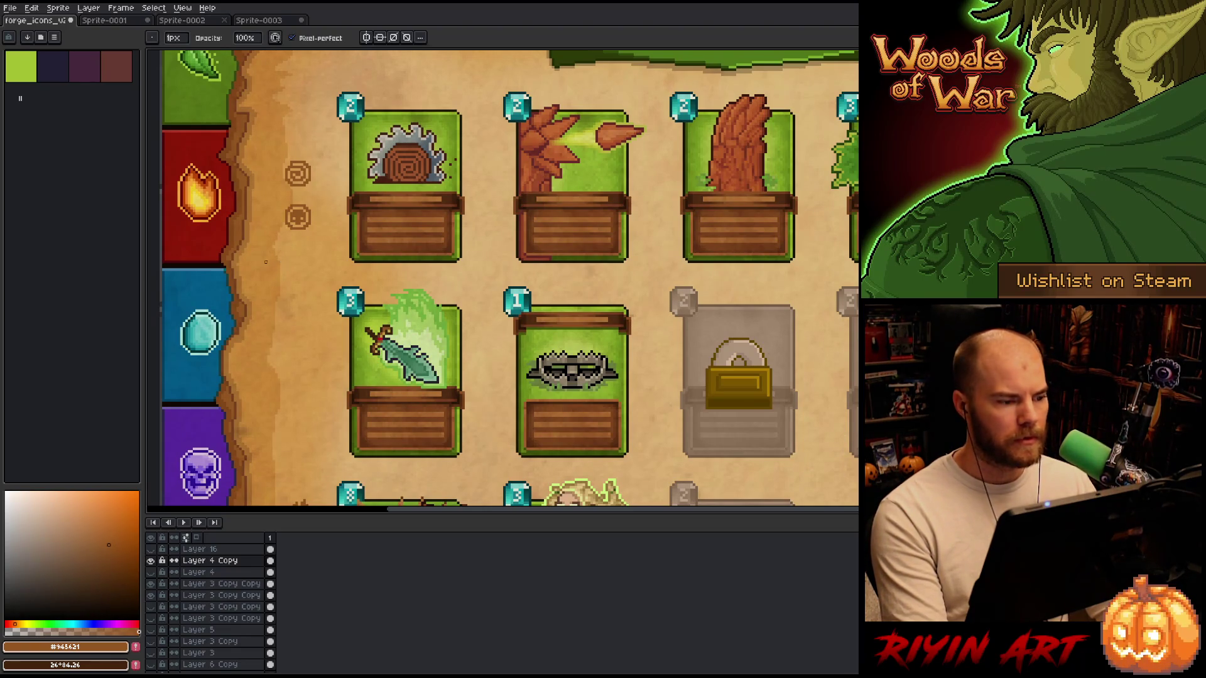
Pan to the Nature header and Reset Deck, then switch to VS Code showing Settings.h.
scroll(274, 267, "down", 2)
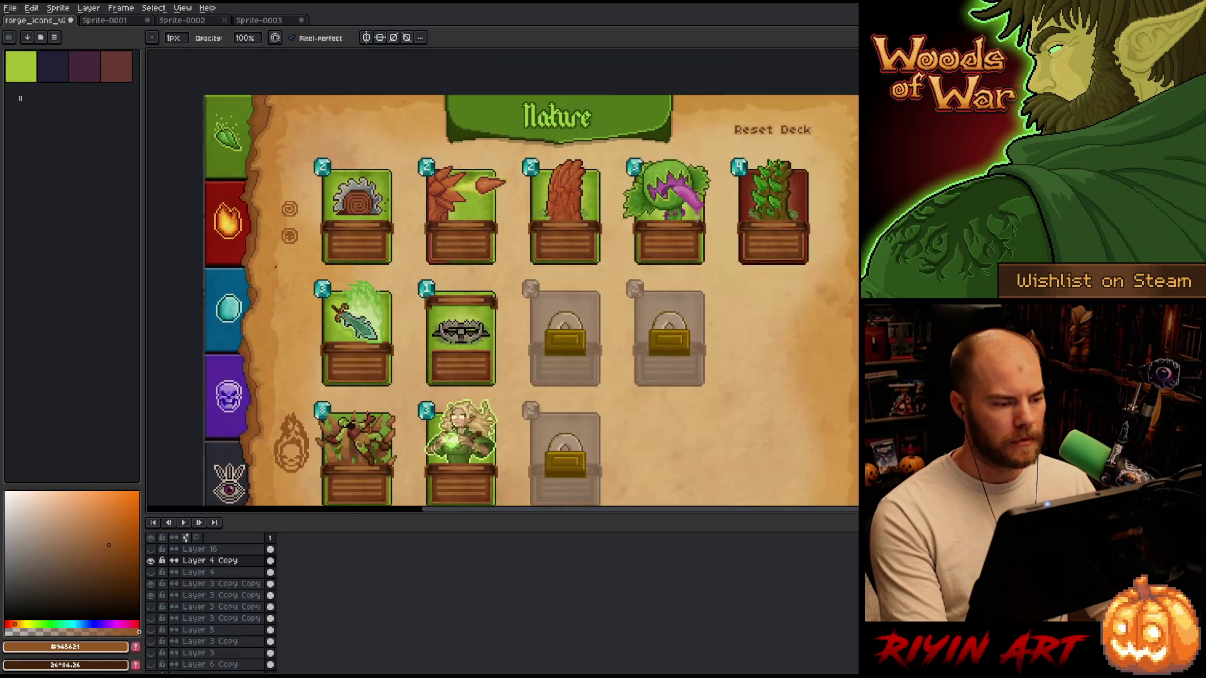
left_click_drag(286, 281, 334, 215)
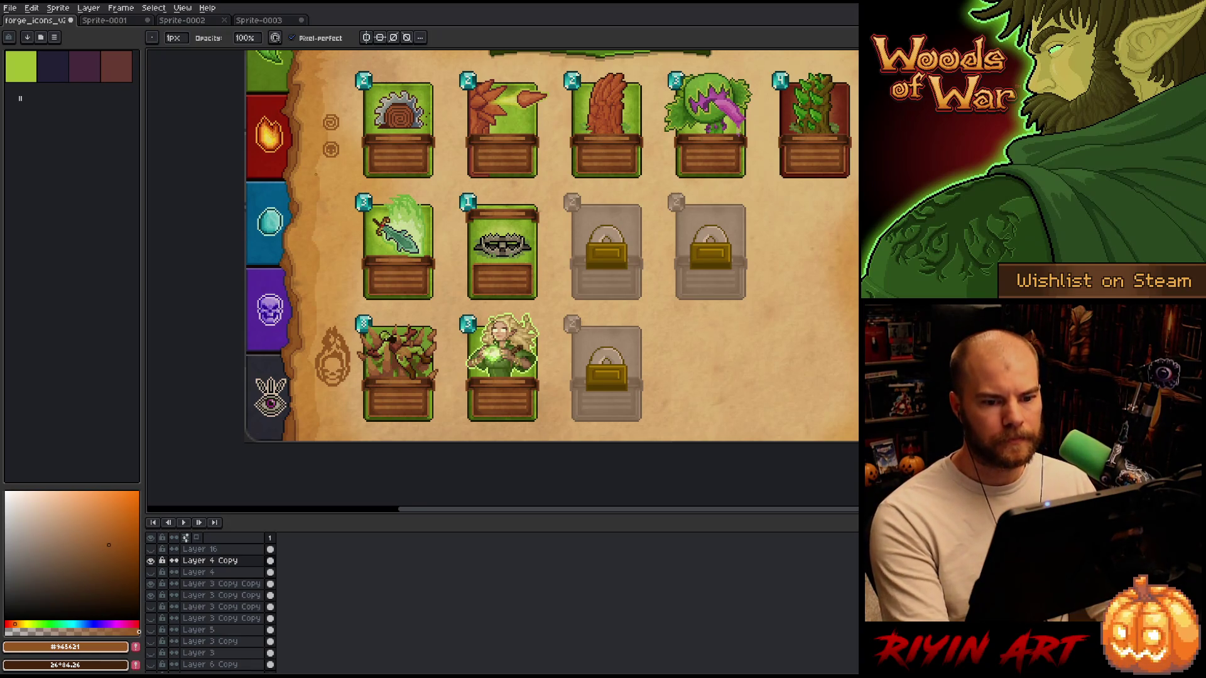
left_click_drag(408, 118, 368, 175)
key("b")
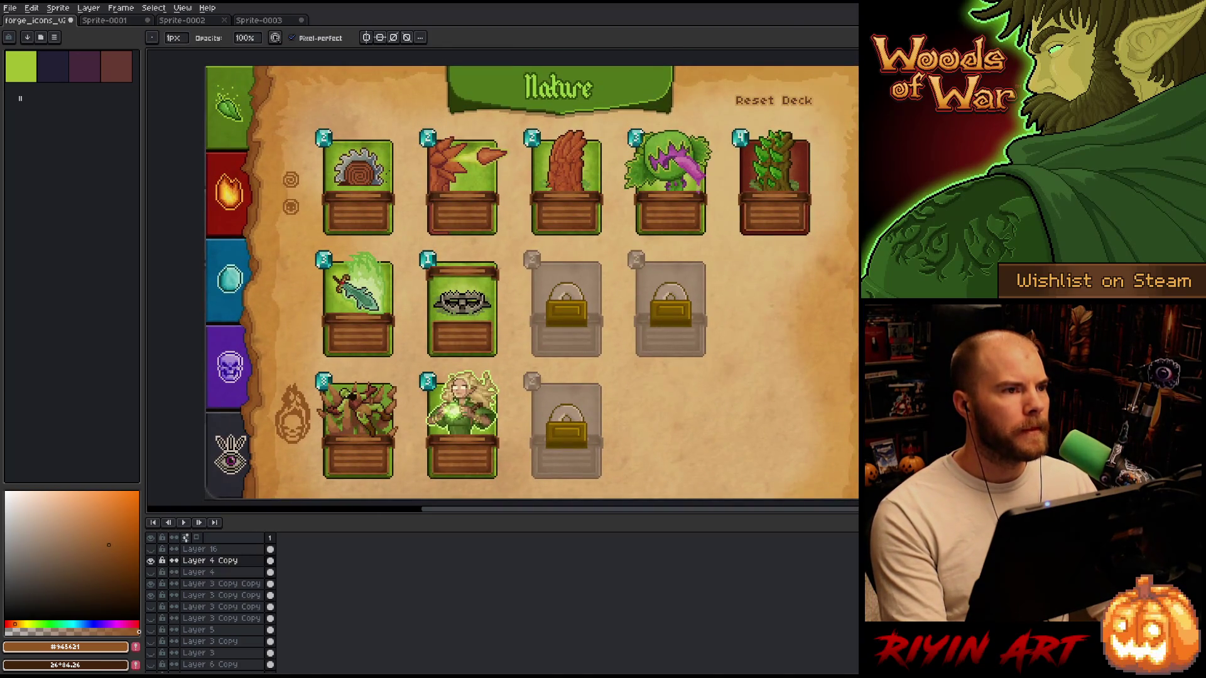
key("alt+Tab")
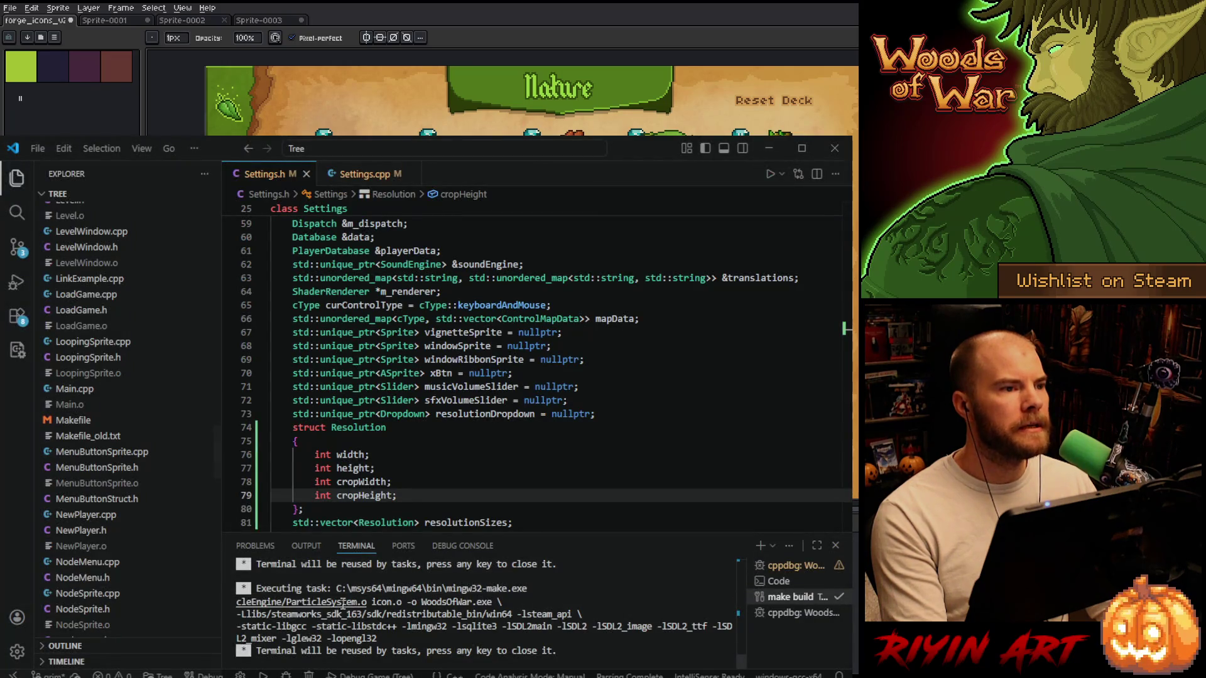
Go to the Resolution height line in Settings.h and start the game from Run and Debug.
left_click(432, 472)
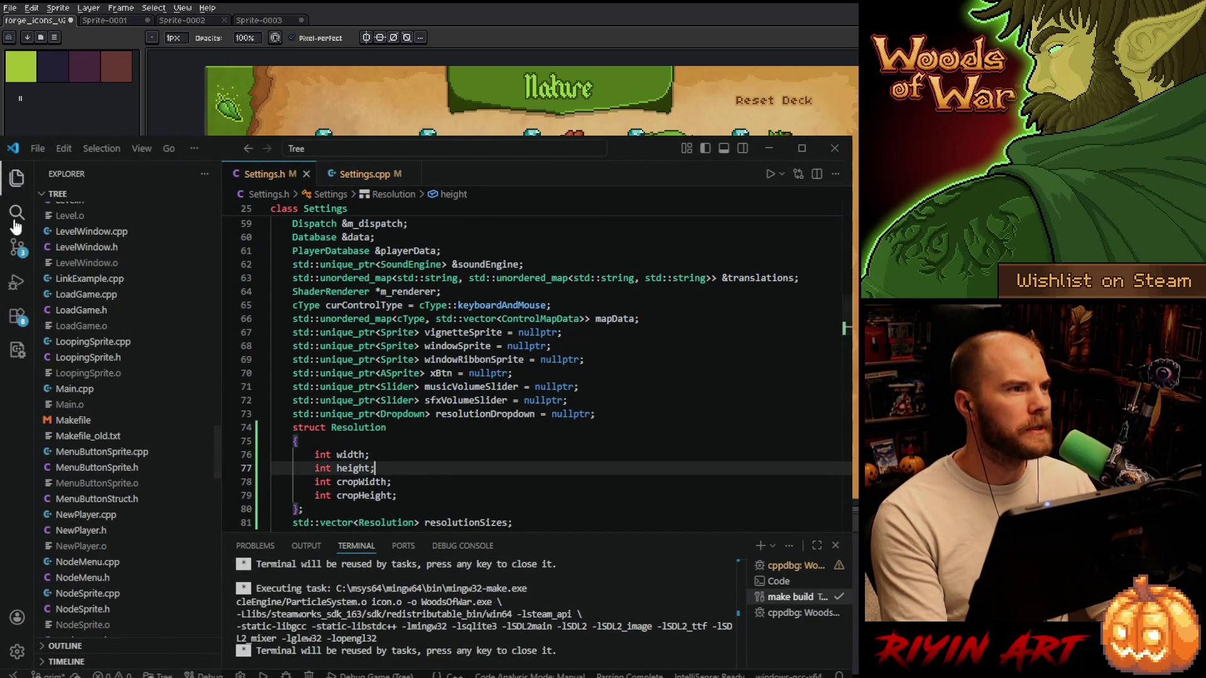
left_click(17, 285)
left_click(101, 175)
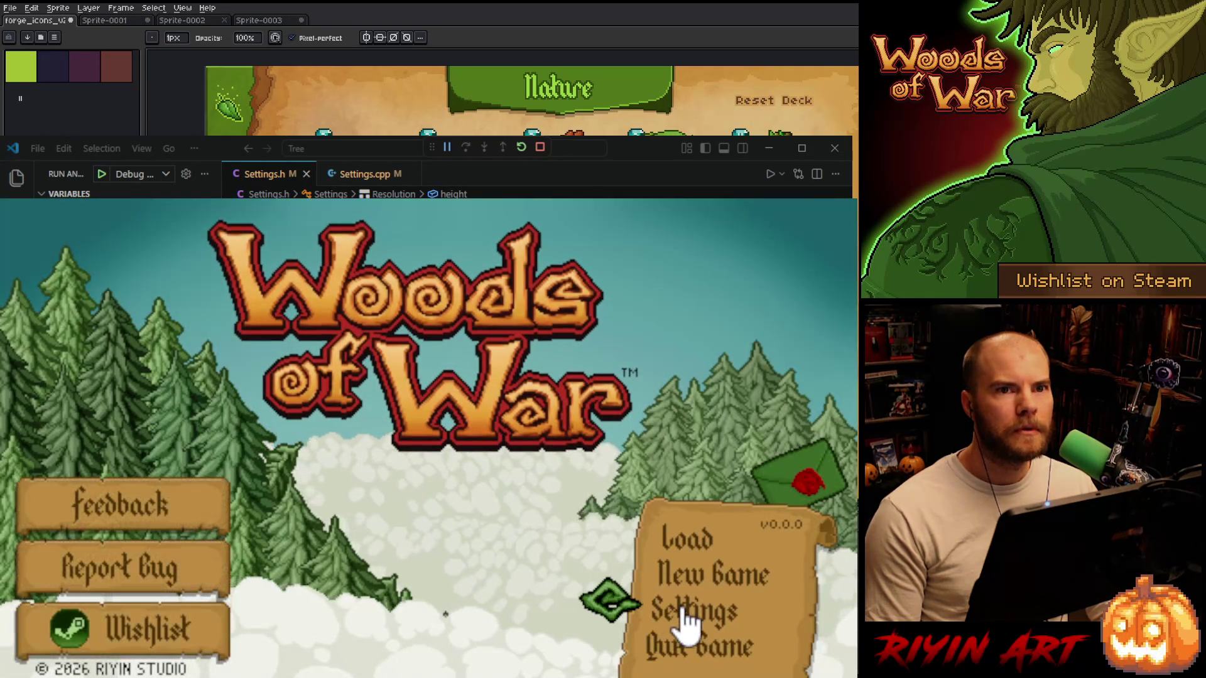
In the game's Settings, try 960x540, settle on 480x270 resolution, then quit the game.
left_click(685, 621)
left_click(502, 440)
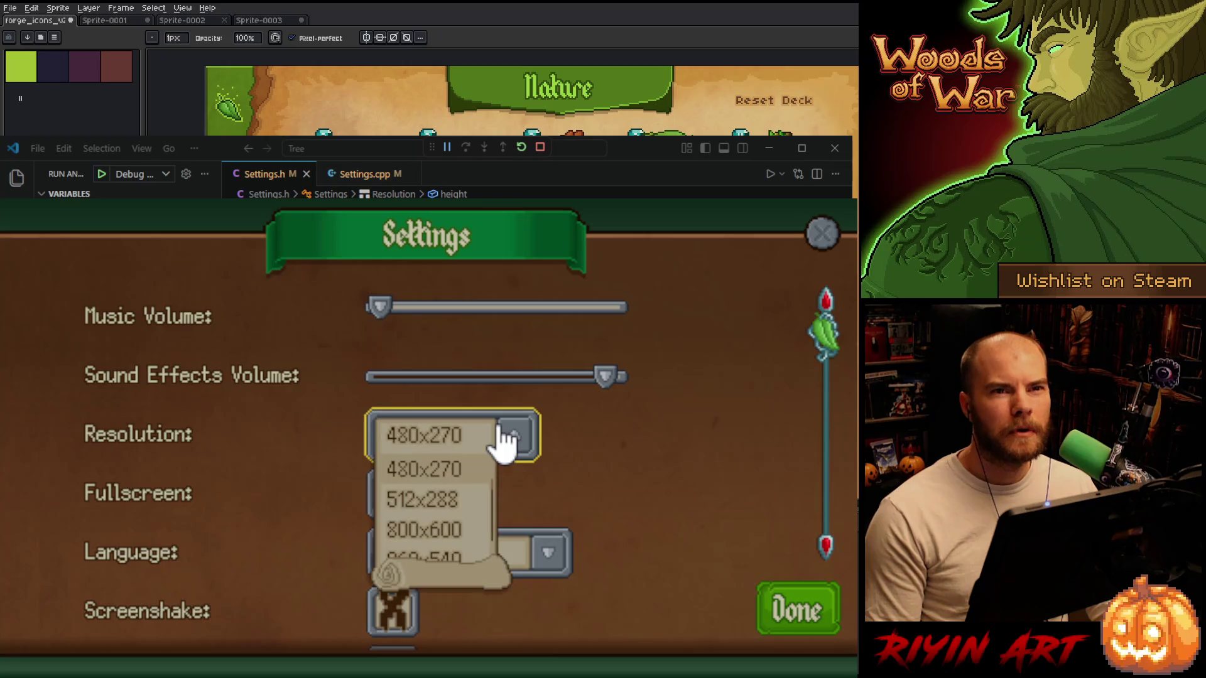
scroll(480, 493, "down", 2)
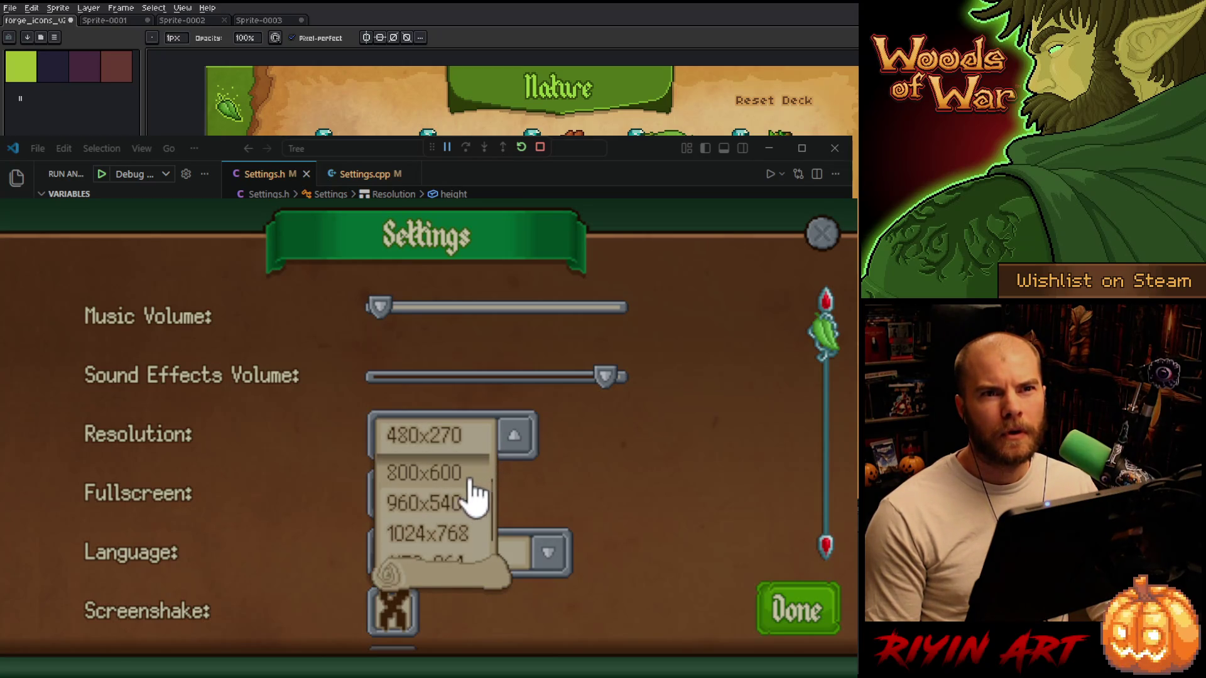
left_click(439, 502)
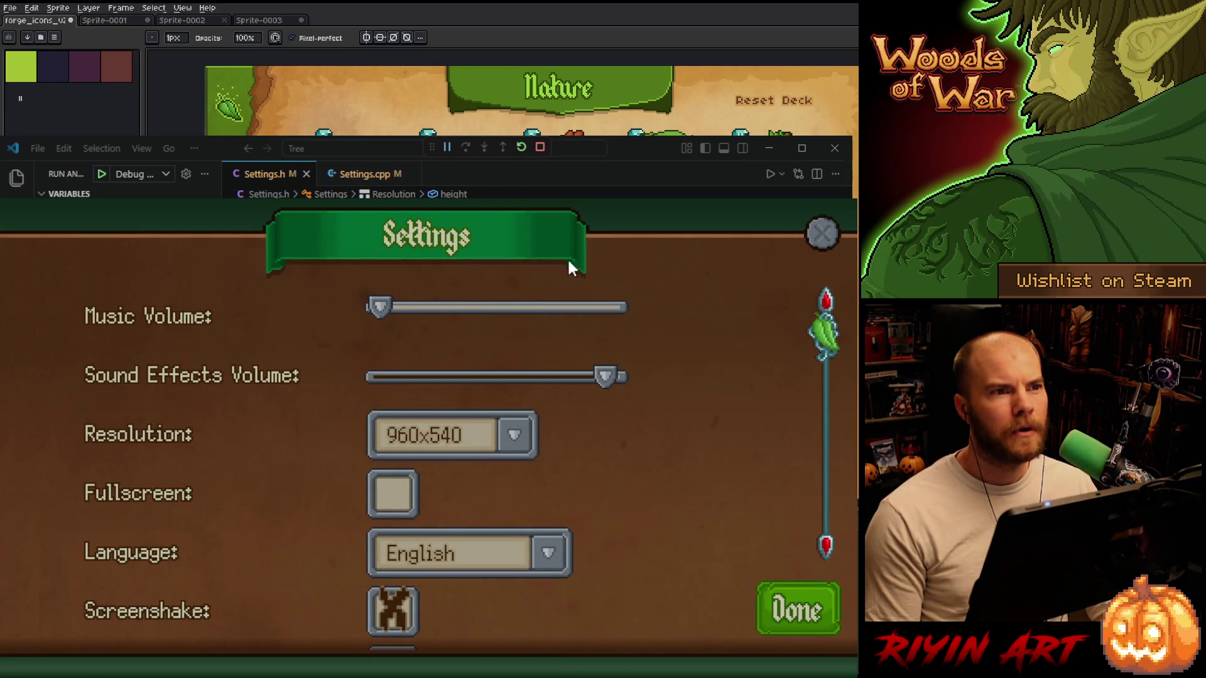
left_click(521, 454)
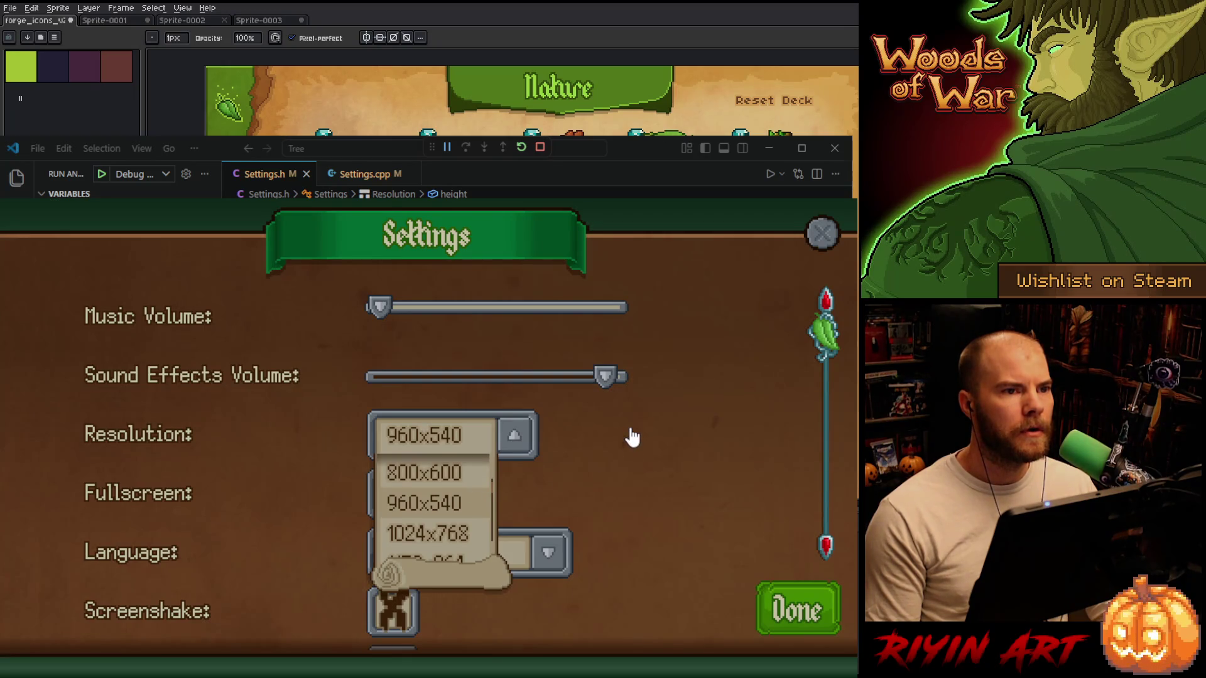
scroll(457, 498, "up", 2)
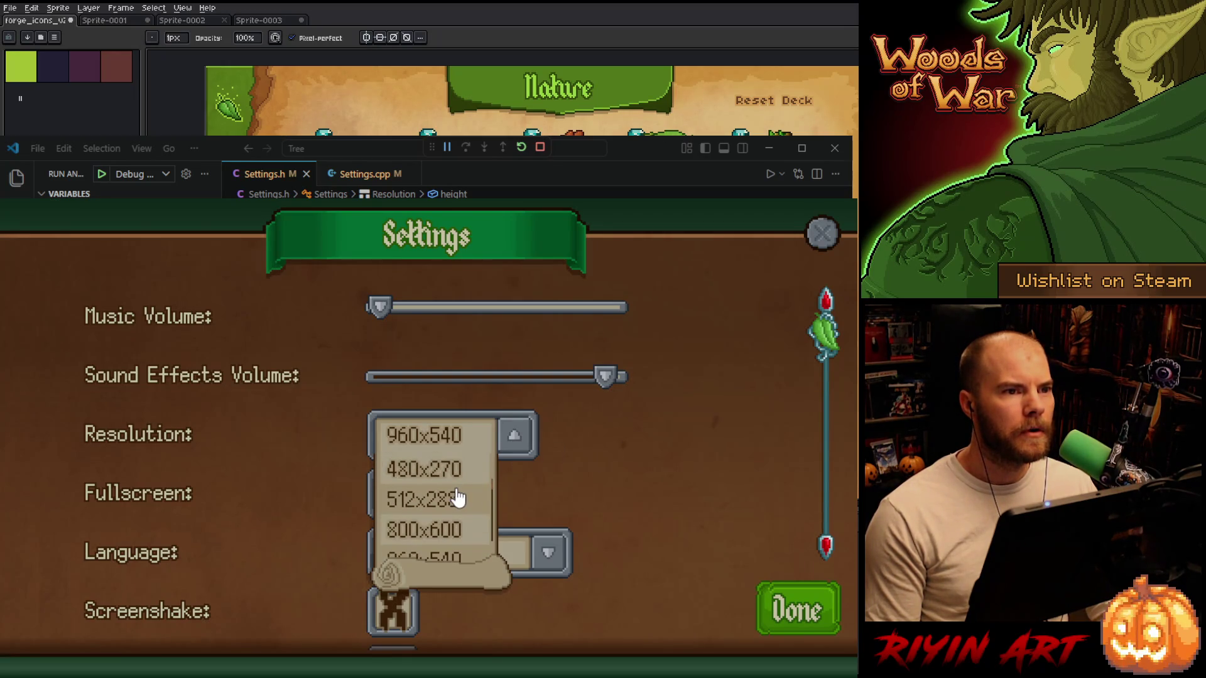
left_click(452, 472)
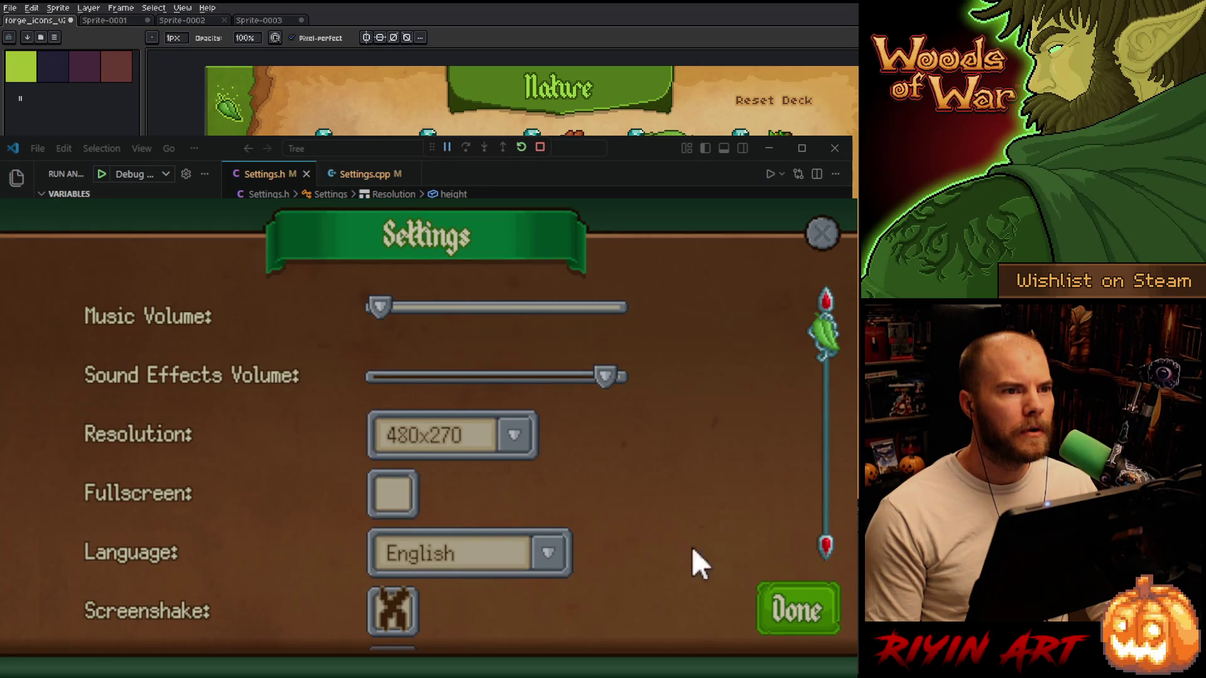
left_click(807, 614)
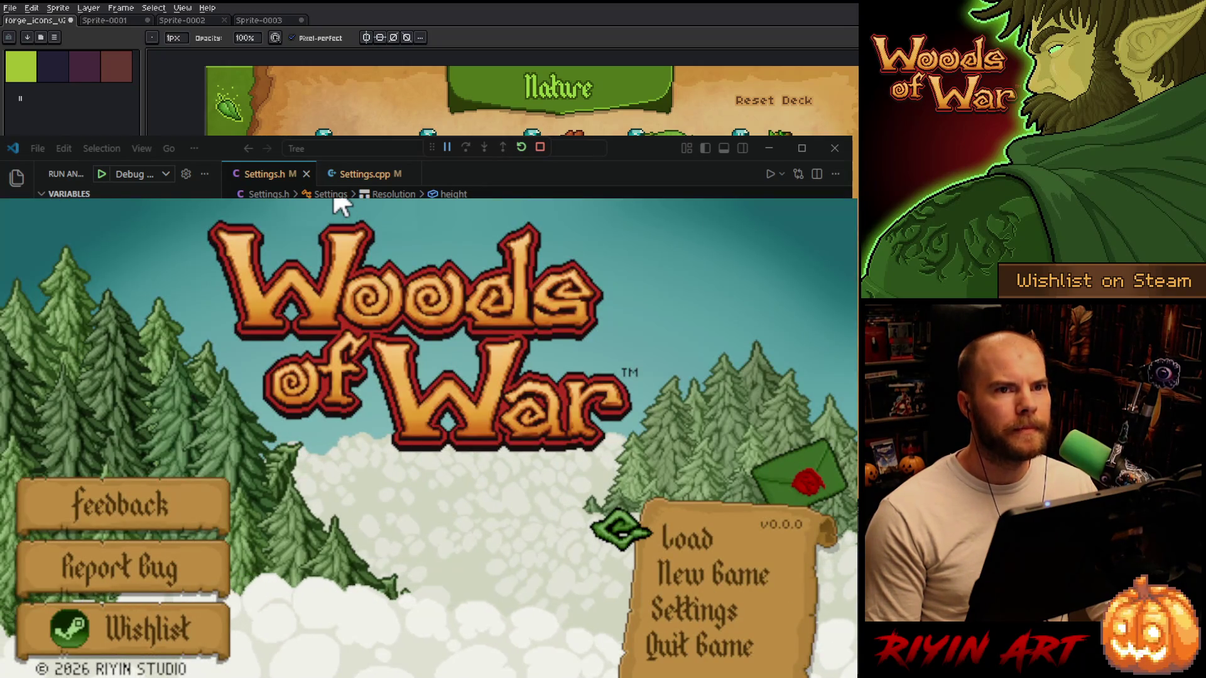
left_click(697, 647)
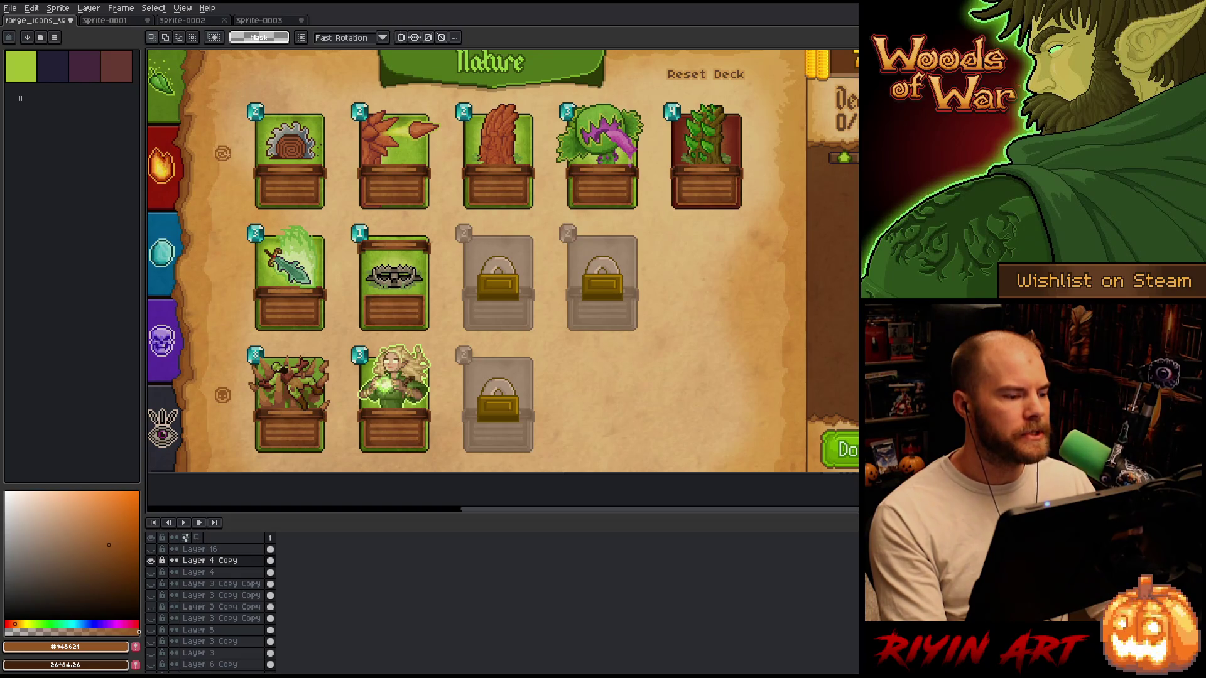
Drag the lower ringed icon up just beneath the spiral beside the saw-log card, then deselect.
left_click_drag(207, 138, 240, 177)
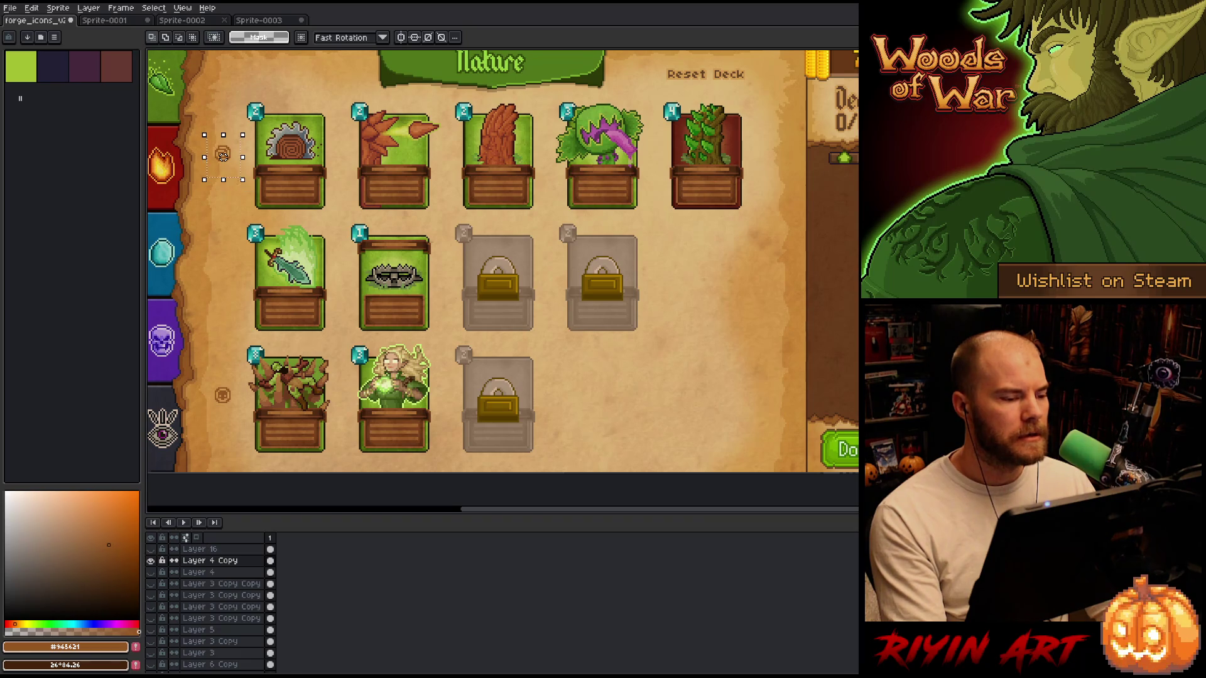
scroll(222, 155, "up", 3)
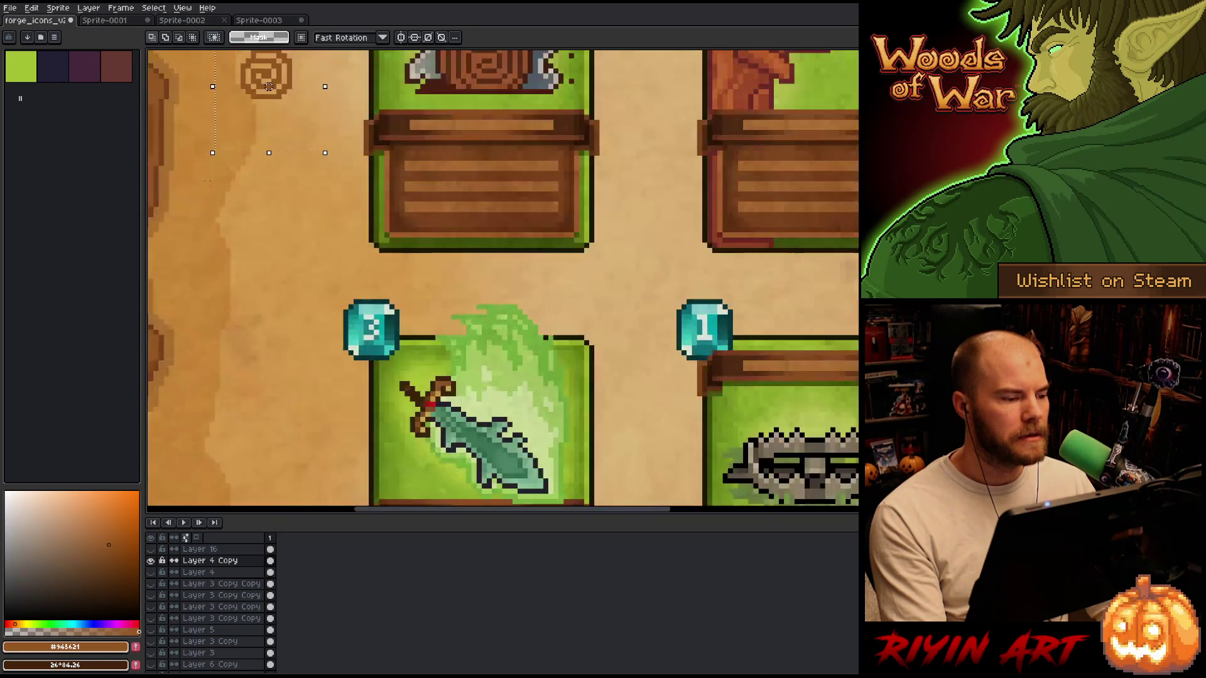
scroll(226, 126, "down", 3)
scroll(233, 91, "up", 2)
scroll(233, 91, "down", 2)
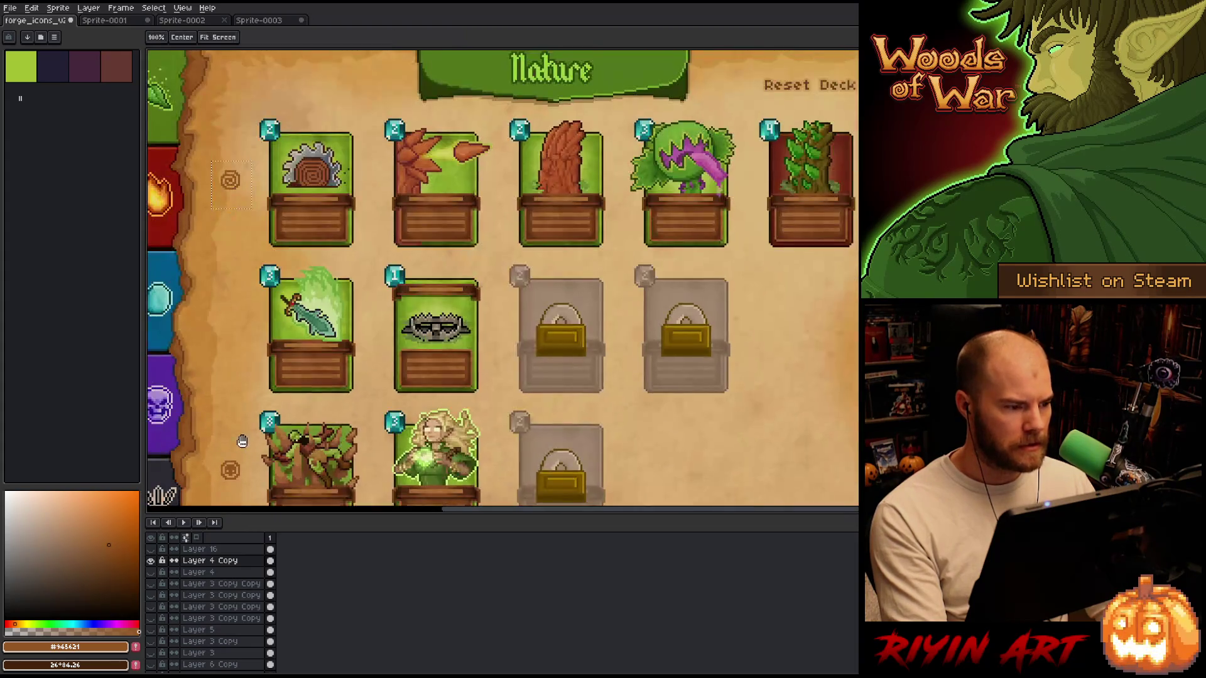
scroll(340, 311, "up", 4)
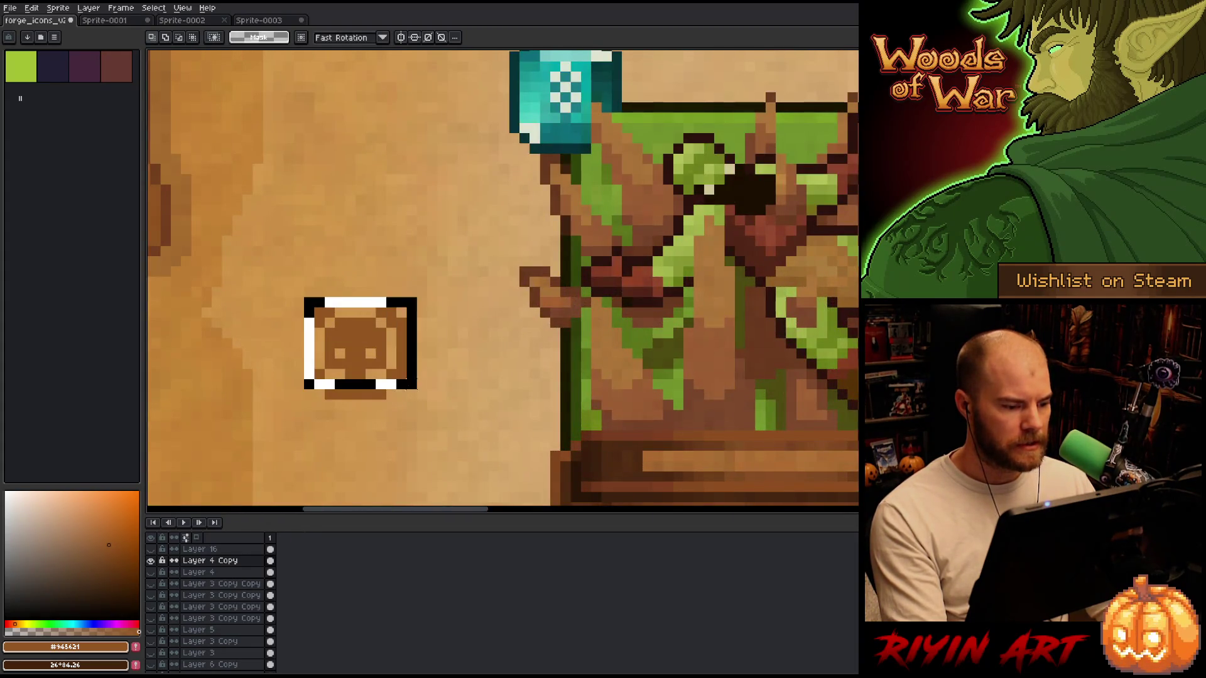
scroll(396, 363, "down", 3)
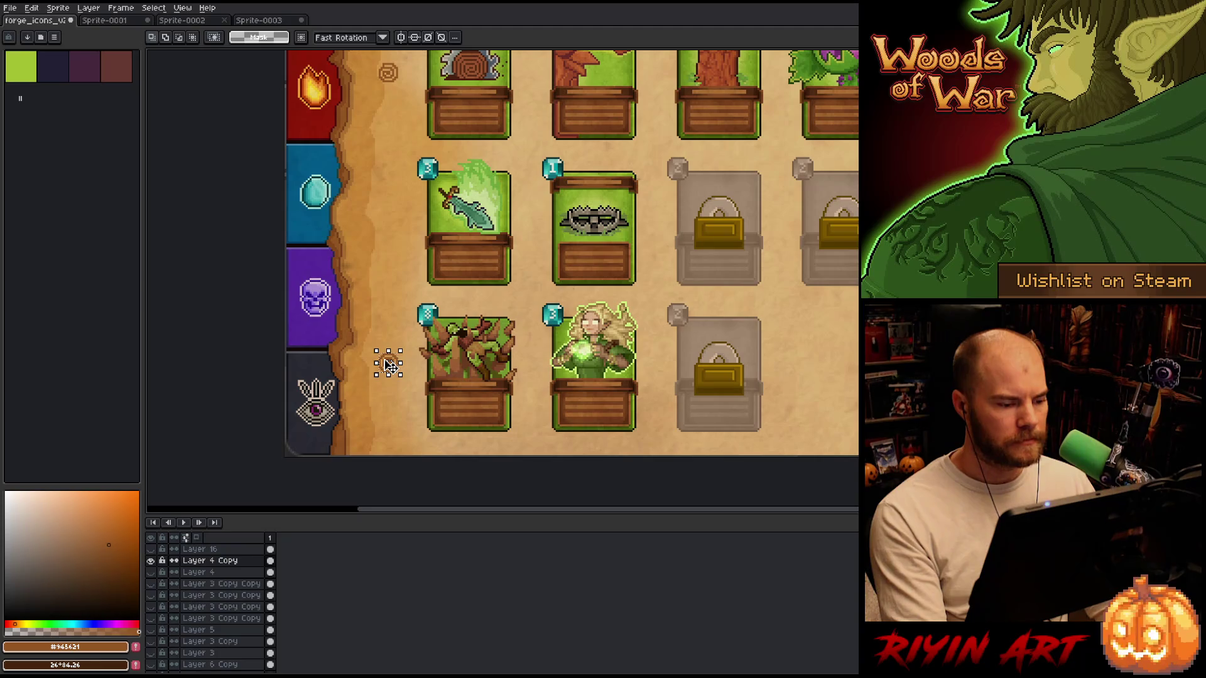
left_click_drag(390, 364, 389, 99)
left_click_drag(437, 157, 467, 280)
scroll(427, 175, "up", 3)
scroll(466, 303, "down", 3)
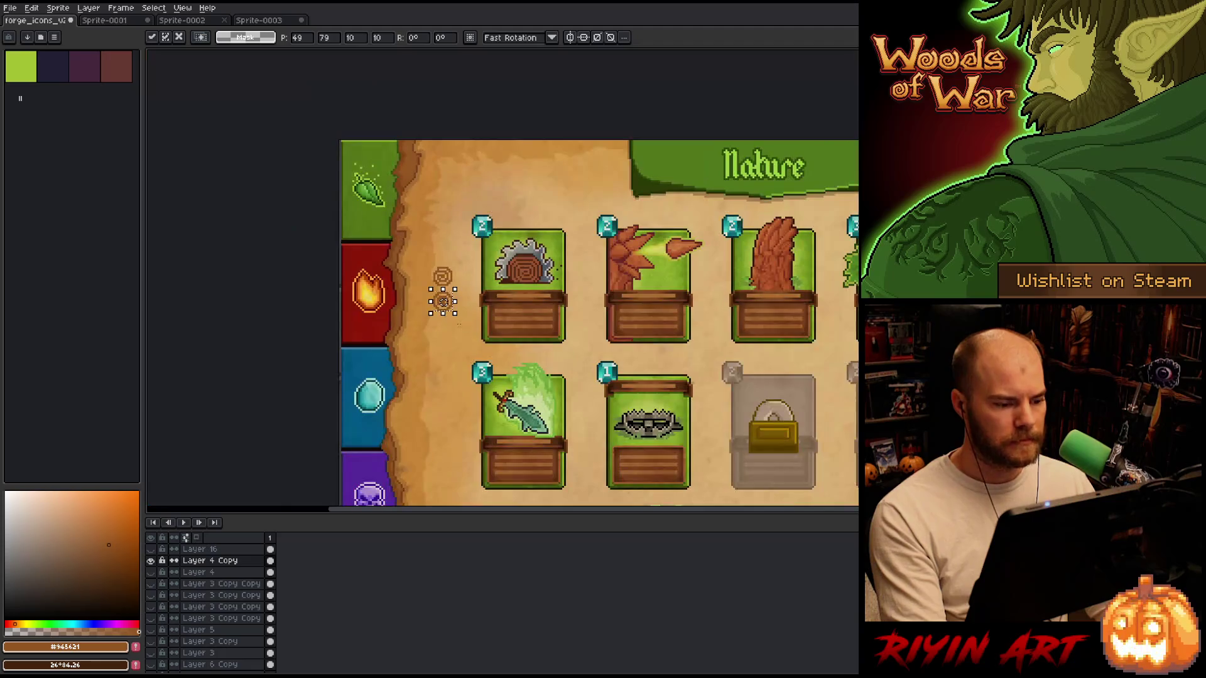
key("ctrl+d")
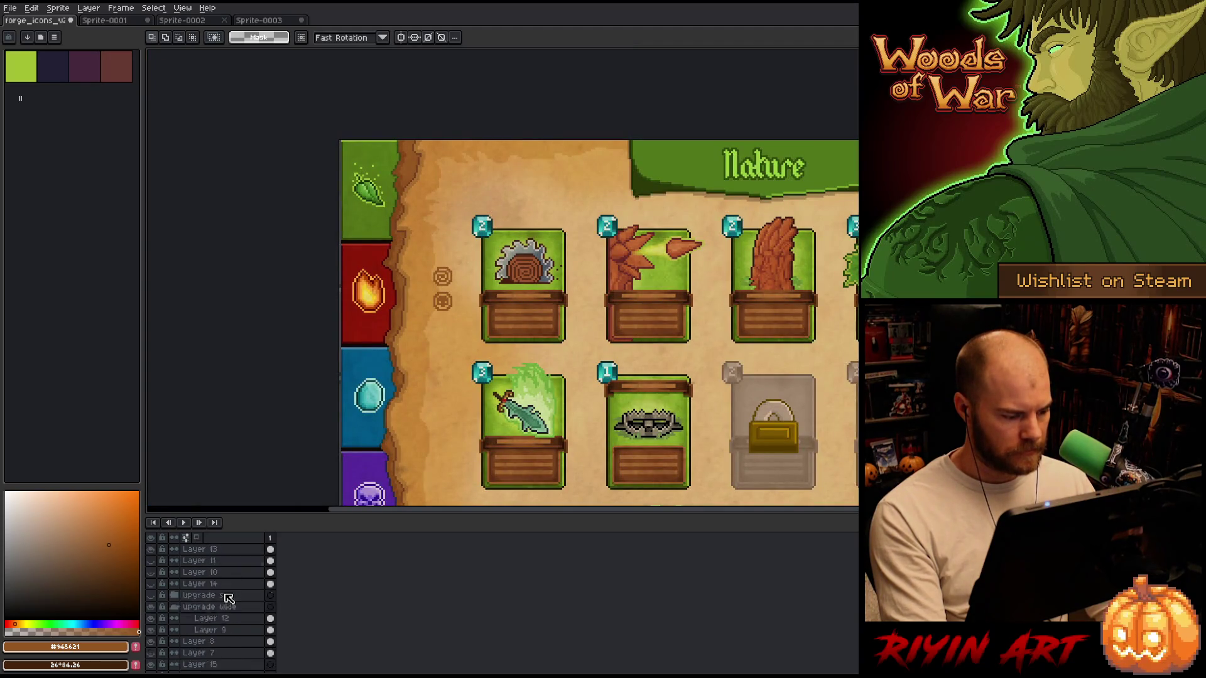
Bring the card board back into view and select the layer holding the two icons.
scroll(207, 628, "down", 5)
left_click_drag(589, 355, 342, 260)
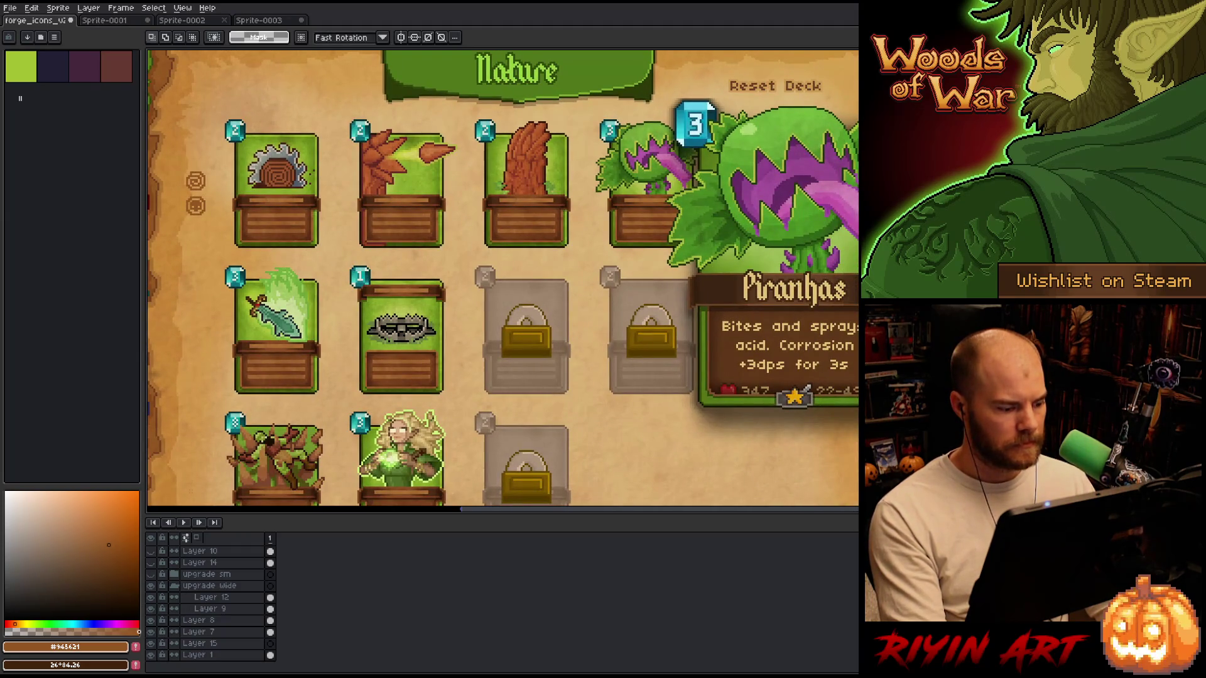
key("v")
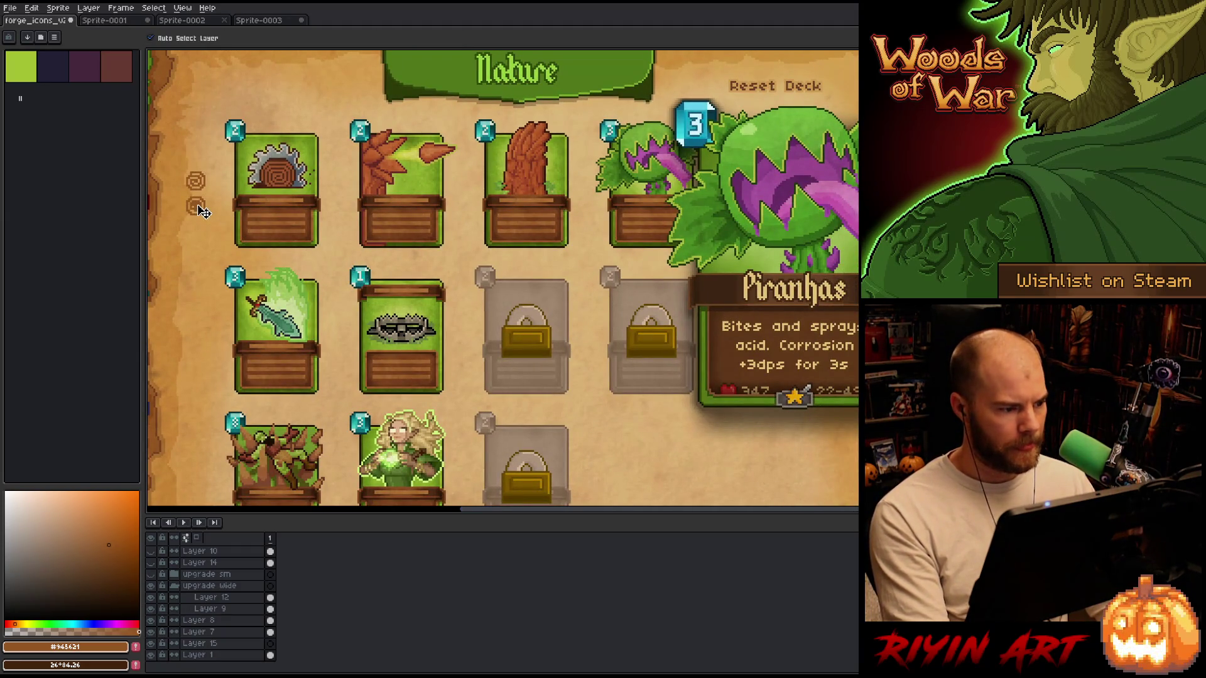
left_click(195, 206)
Duplicate the icons' layer and drag the copy to the Piranhas tooltip's lower-right corner.
scroll(155, 552, "up", 1)
right_click(210, 570)
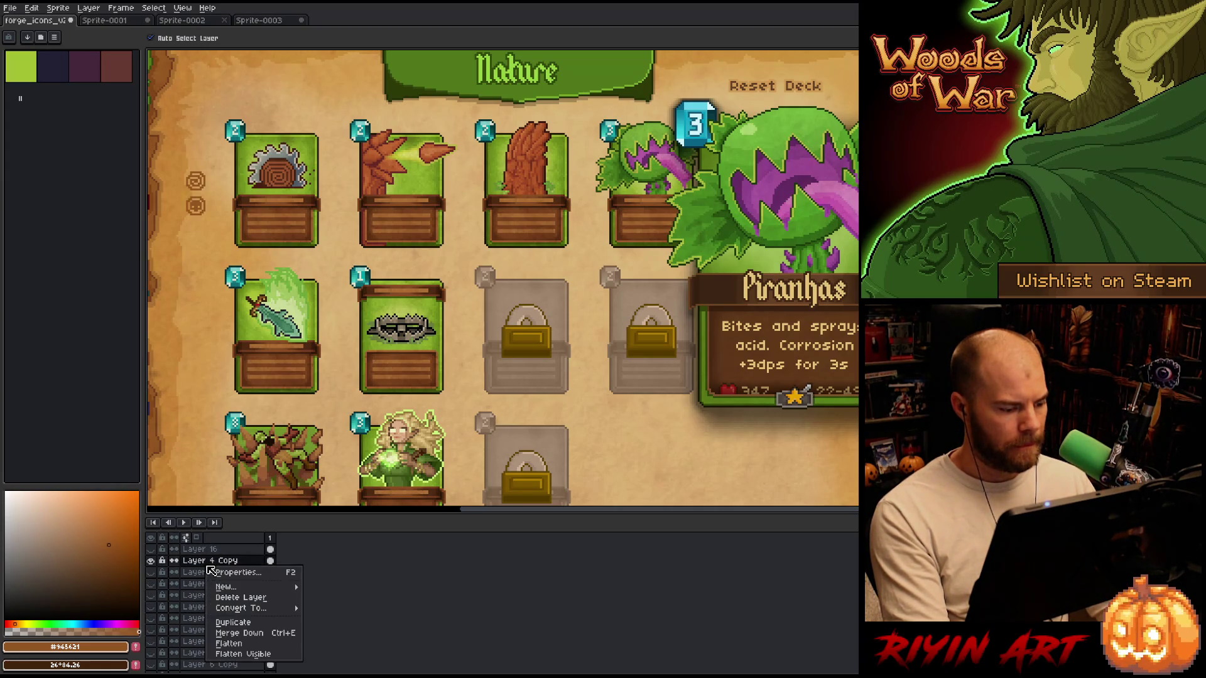
left_click(232, 622)
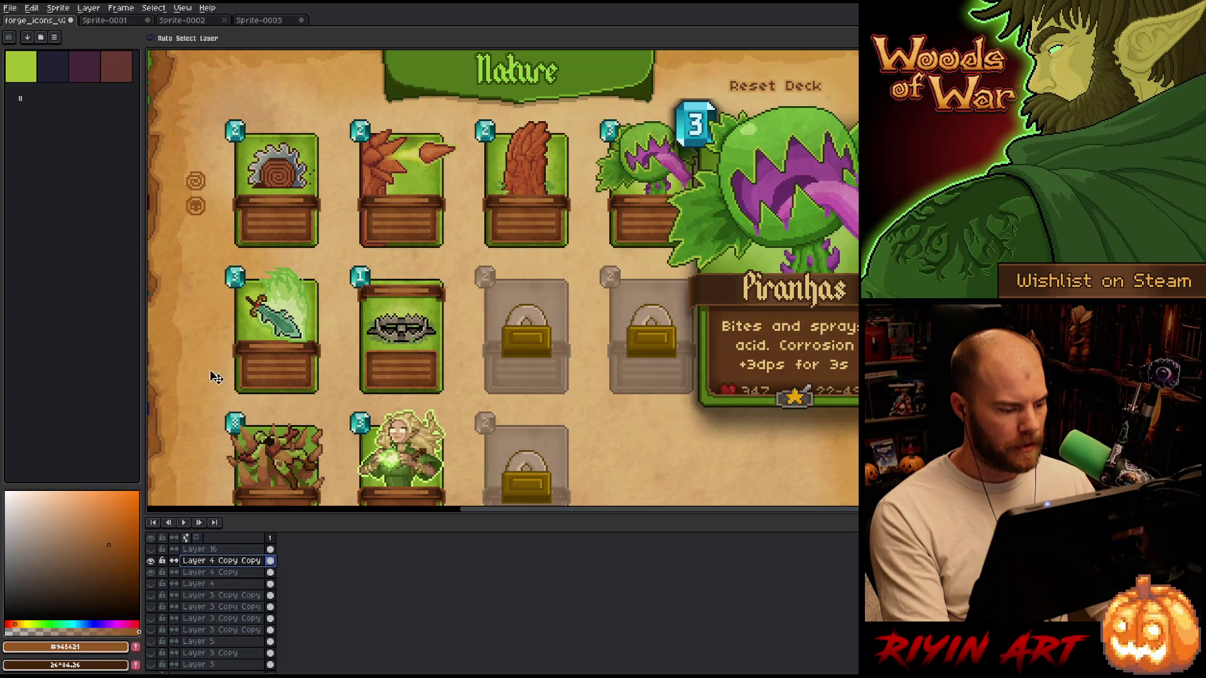
mouse_move(200, 198)
left_mouse_down()
mouse_move(790, 463)
mouse_move(754, 417)
mouse_move(638, 431)
mouse_move(538, 409)
mouse_move(646, 404)
mouse_move(682, 415)
mouse_move(678, 306)
mouse_move(656, 396)
mouse_move(676, 414)
left_mouse_up()
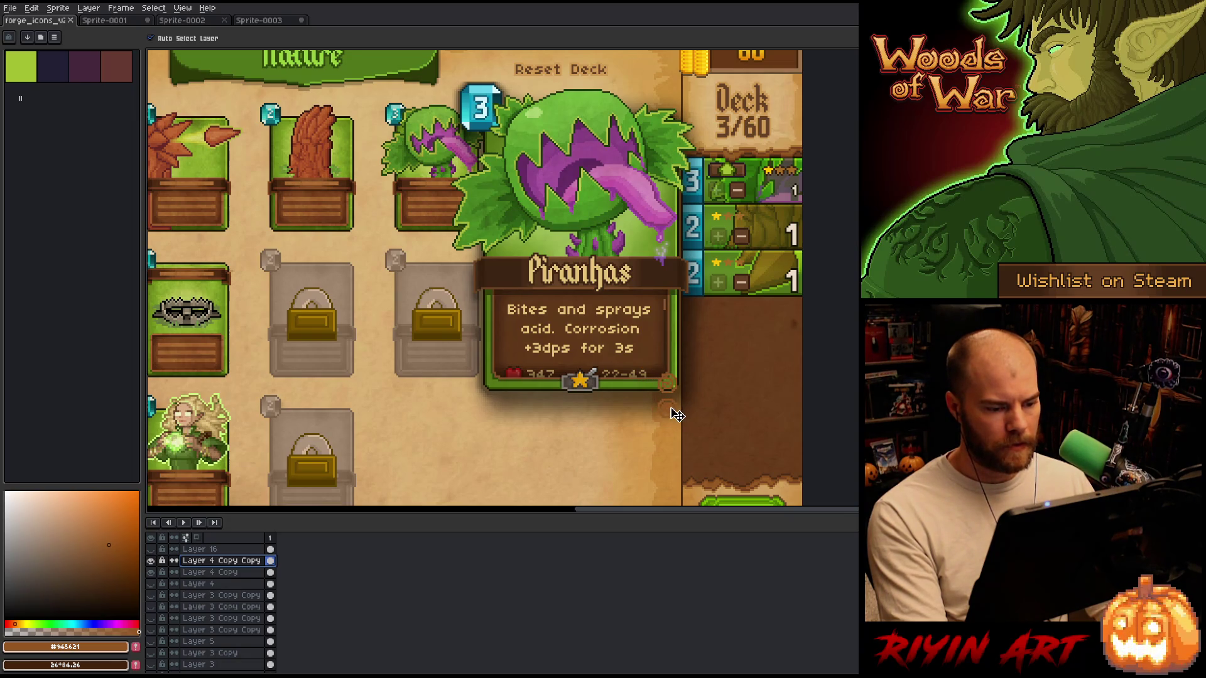
Move the copied icons just beneath the Piranhas tooltip, then select Layer 7.
left_click_drag(677, 415, 679, 416)
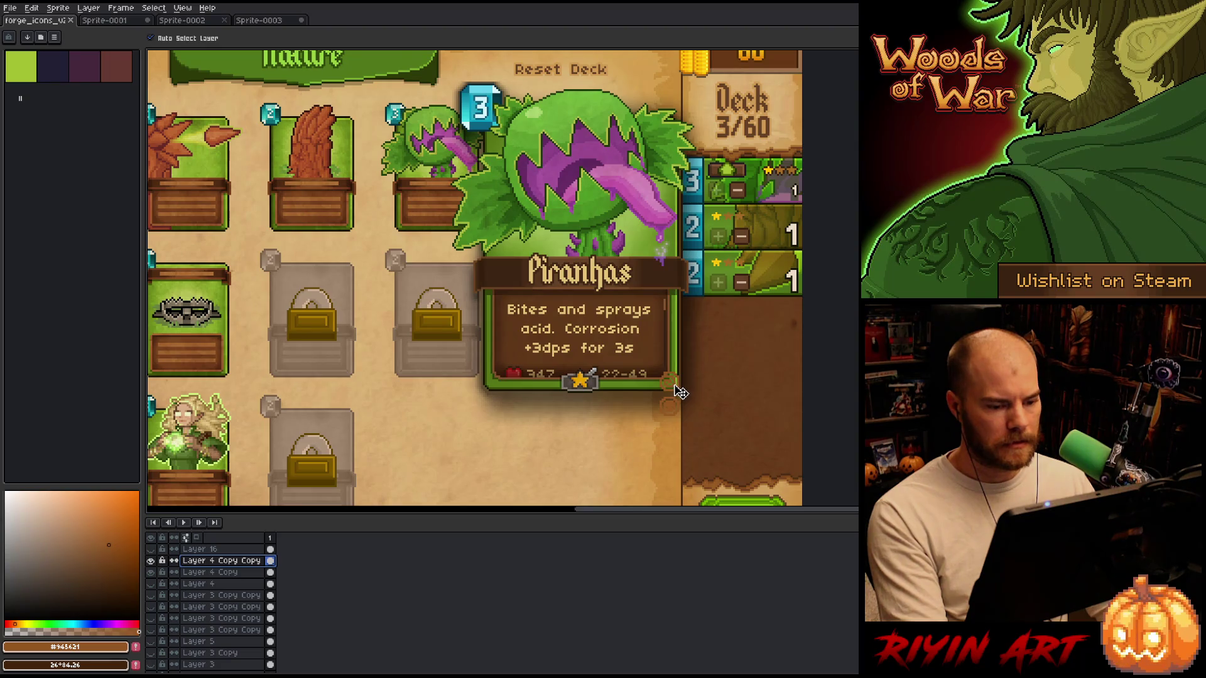
mouse_move(681, 392)
left_mouse_down()
mouse_move(522, 423)
mouse_move(549, 412)
left_mouse_up()
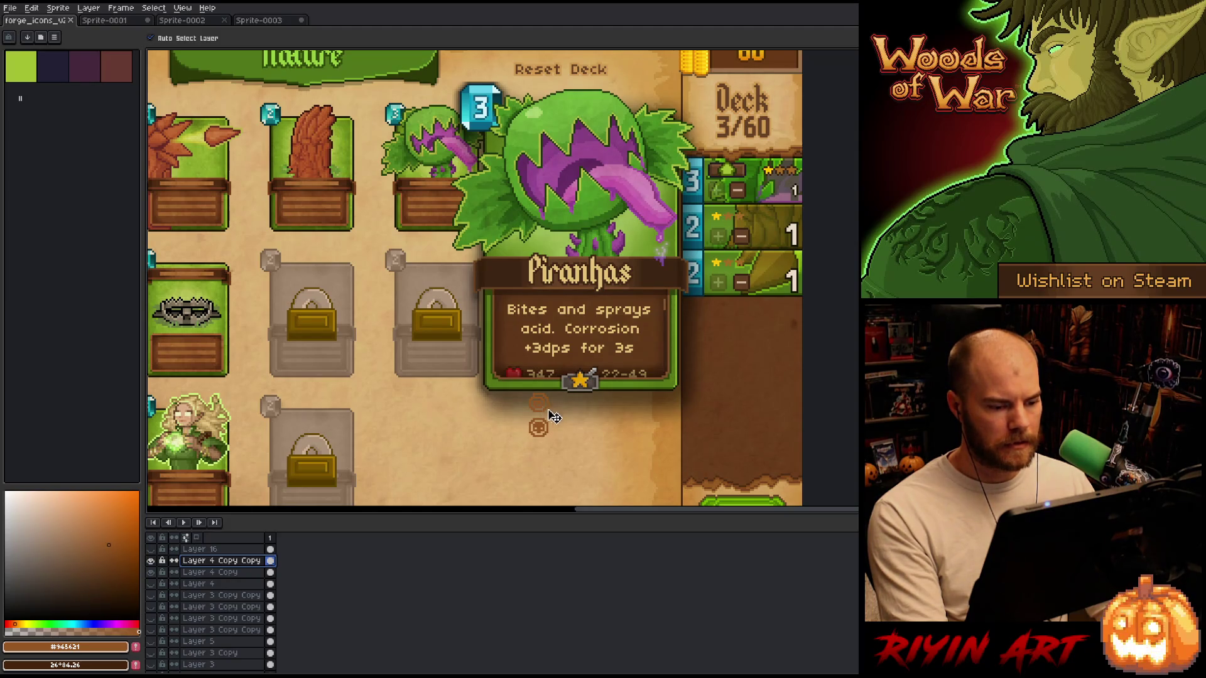
left_click(606, 437)
scroll(599, 429, "up", 2)
scroll(603, 413, "down", 1)
scroll(584, 405, "up", 1)
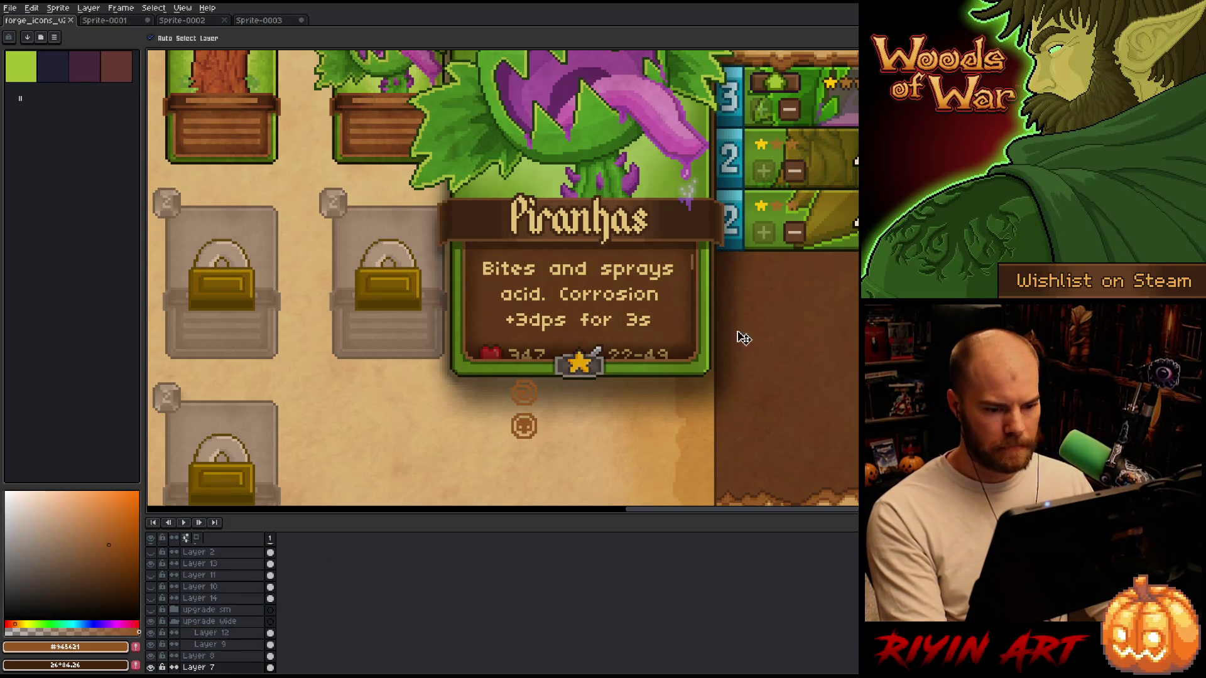
Marquee-select a tall plain patch of the brown right-hand deck panel.
key("m")
left_click_drag(858, 418, 717, 465)
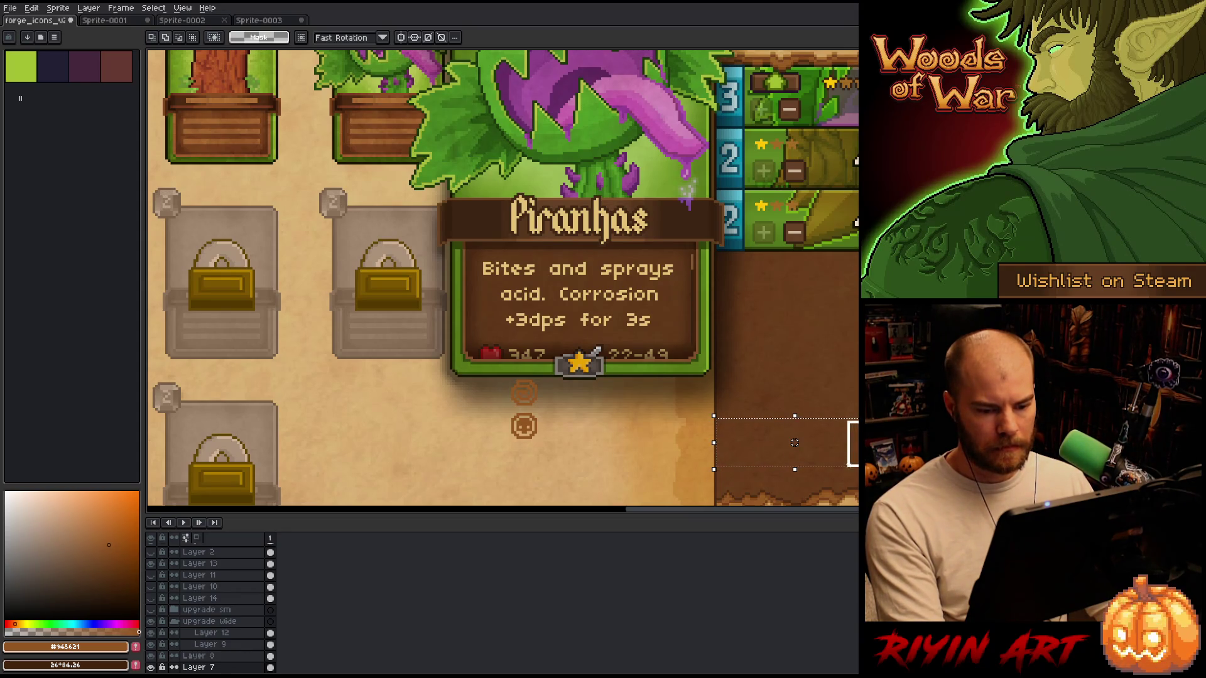
scroll(795, 446, "down", 1)
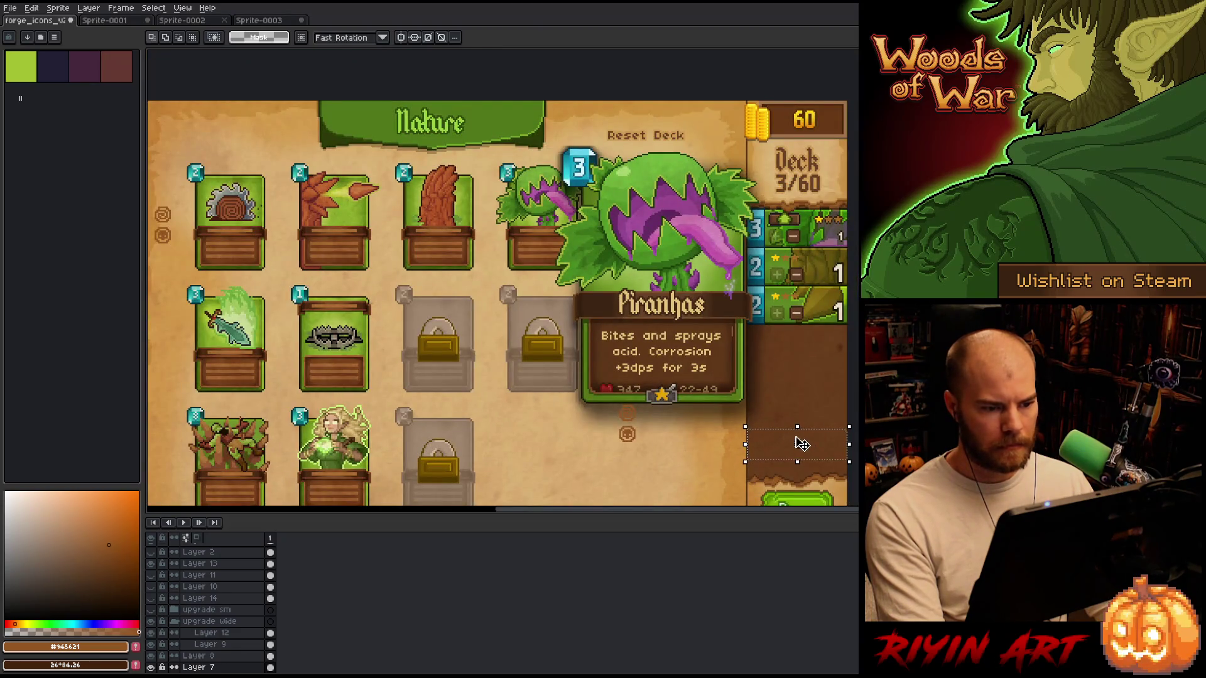
scroll(802, 444, "down", 1)
scroll(800, 444, "up", 3)
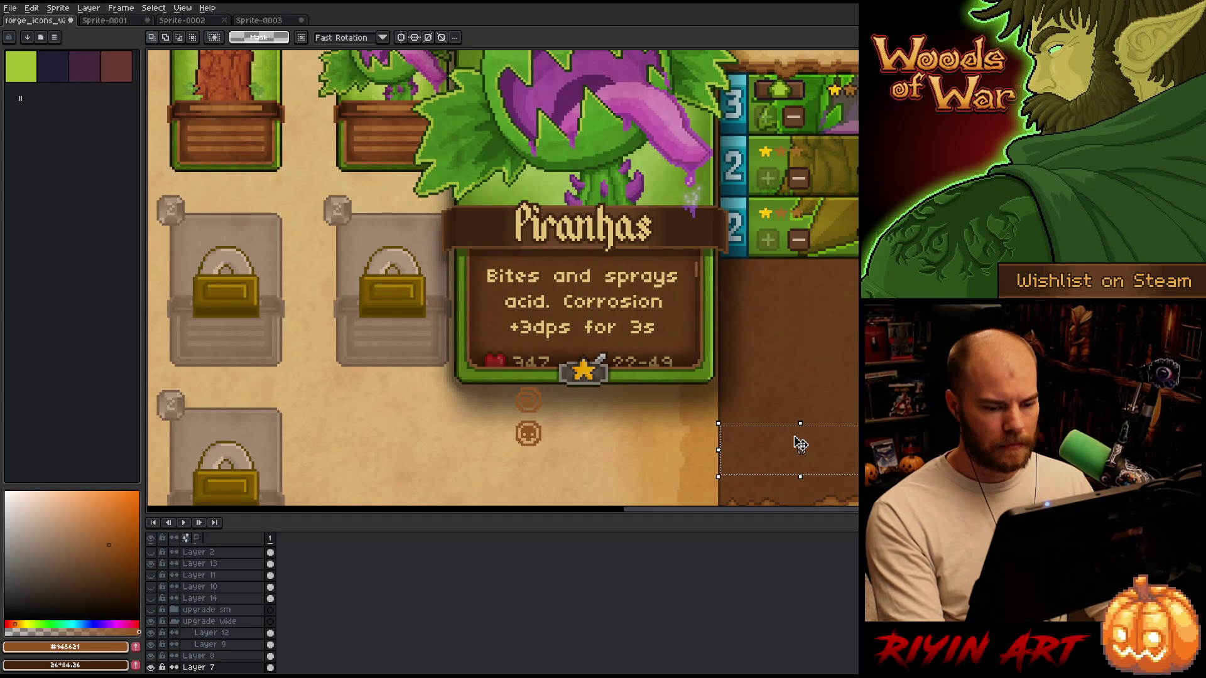
scroll(800, 443, "down", 1)
scroll(798, 439, "up", 1)
scroll(797, 440, "down", 1)
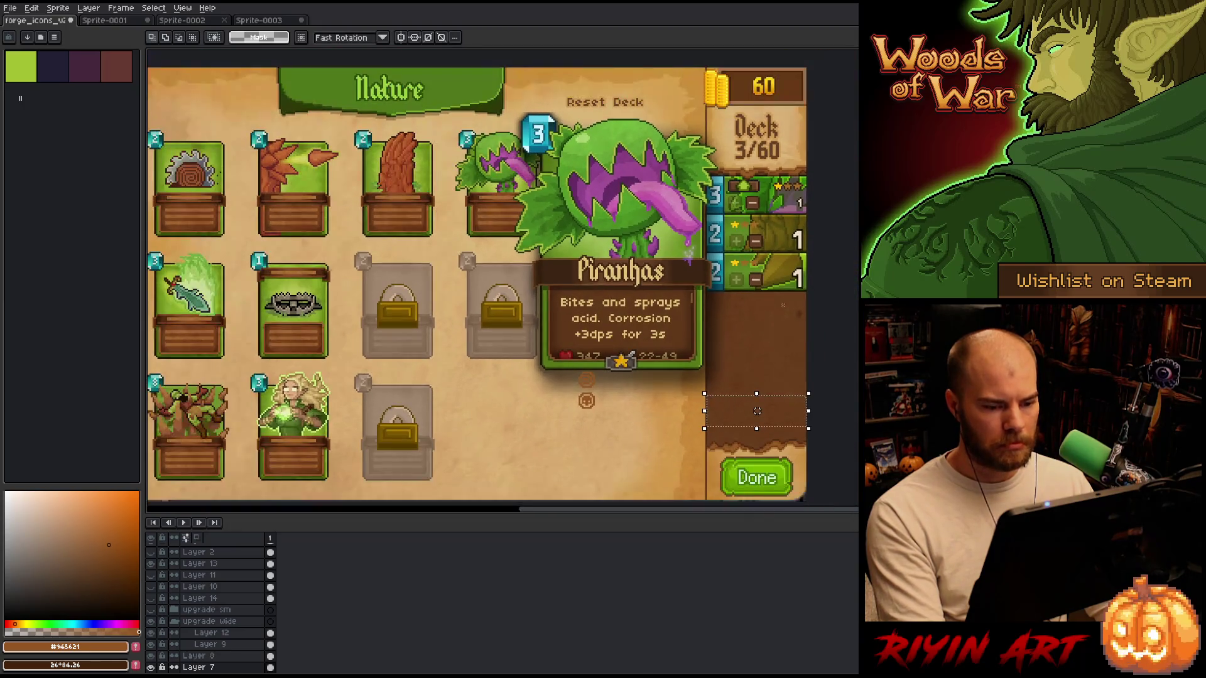
mouse_move(788, 299)
left_mouse_down()
mouse_move(722, 433)
mouse_move(746, 430)
left_mouse_up()
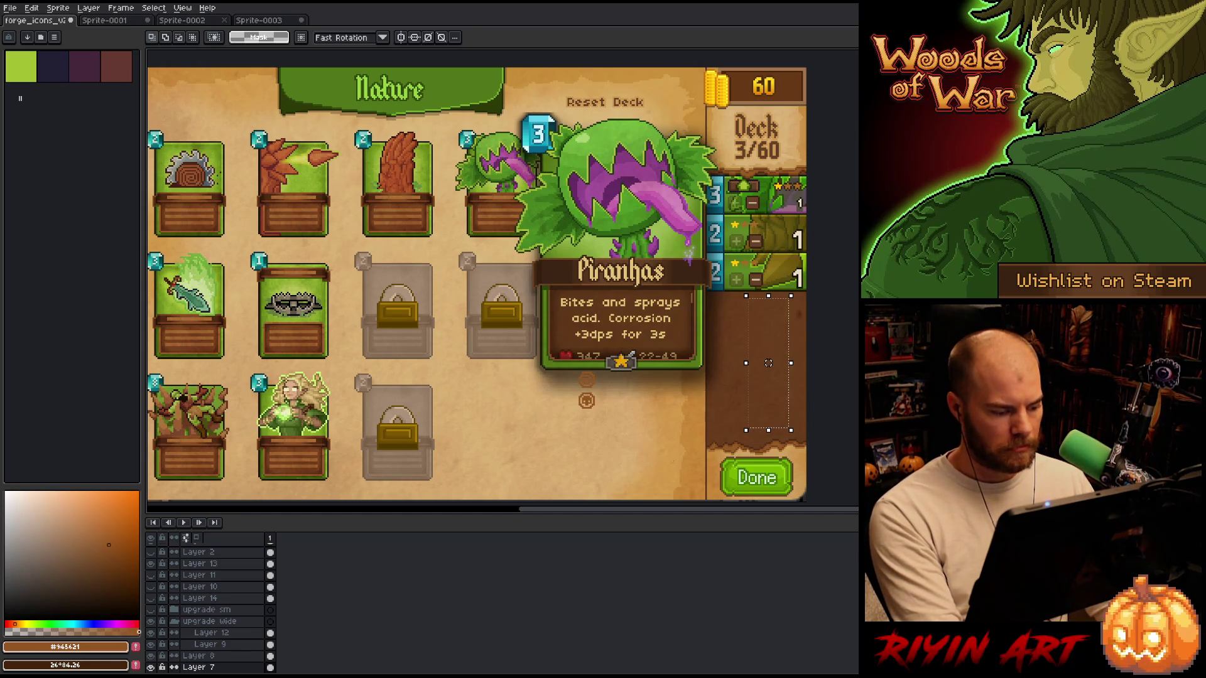
scroll(213, 602, "down", 5)
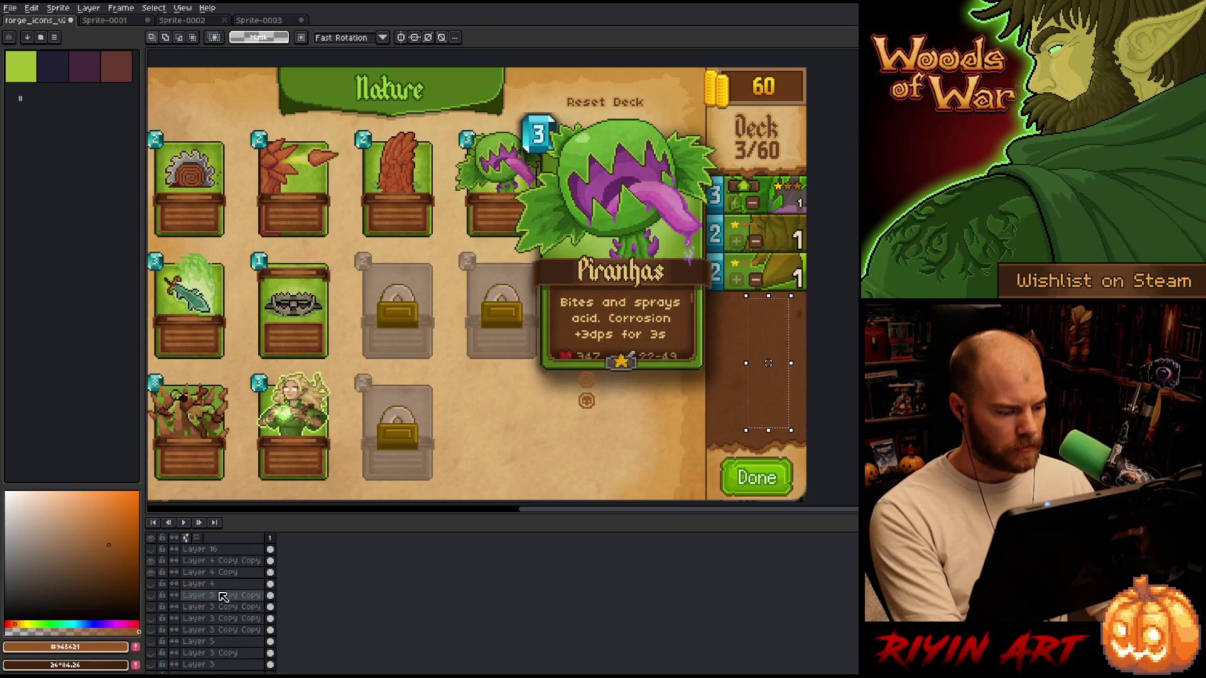
Paste the brown patch onto new Layer 17 and rotate it -90° into a horizontal plate.
key("shift+n")
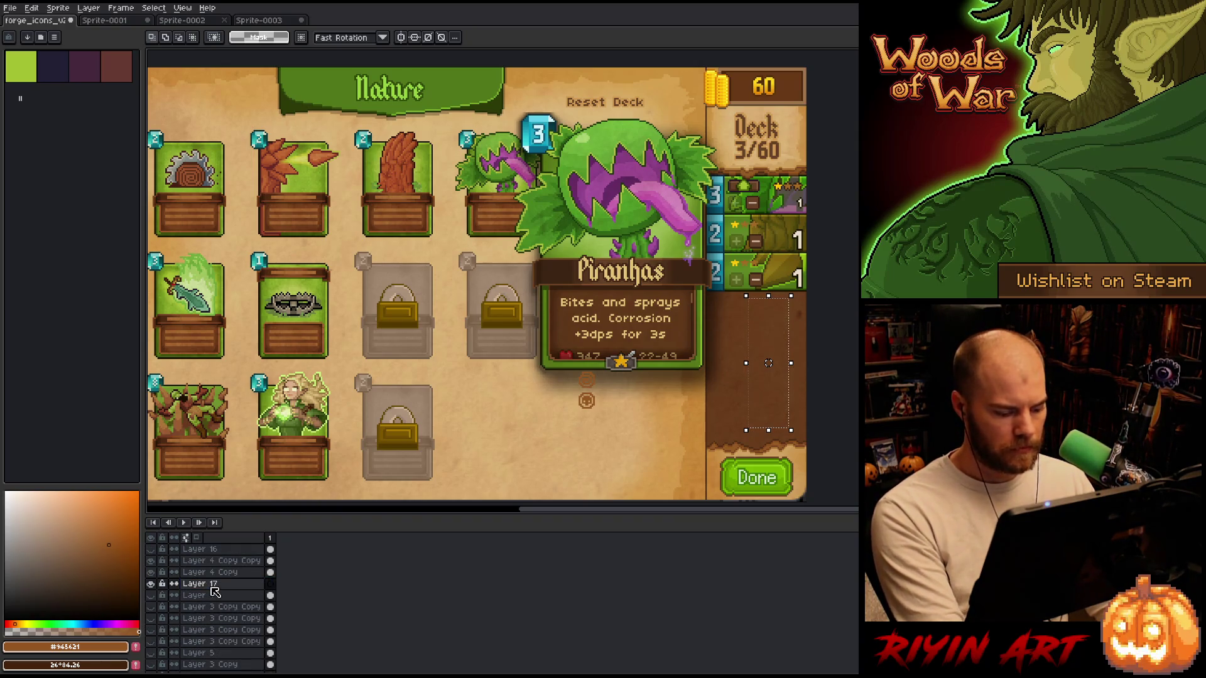
key("ctrl+v")
mouse_move(775, 331)
left_mouse_down()
mouse_move(546, 399)
mouse_move(558, 363)
mouse_move(613, 379)
mouse_move(658, 447)
left_mouse_up()
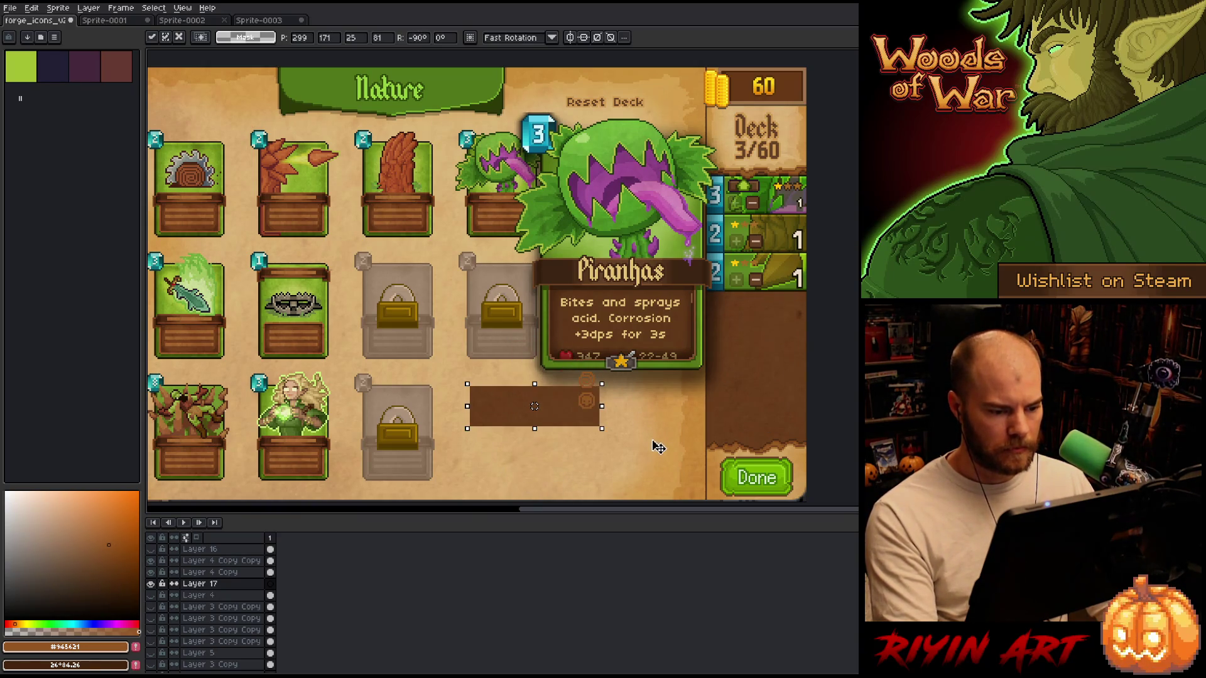
key("Return")
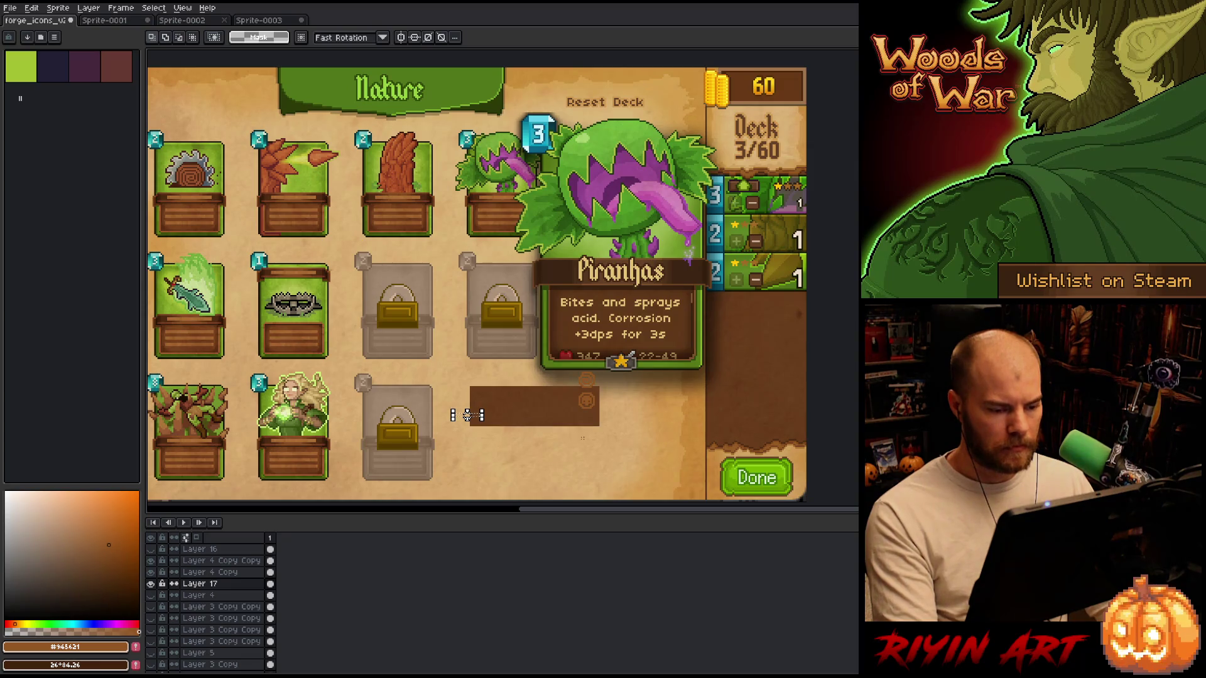
Position the brown plate under the Piranhas tooltip, then add Layer 18.
key("v")
left_click_drag(522, 412, 609, 400)
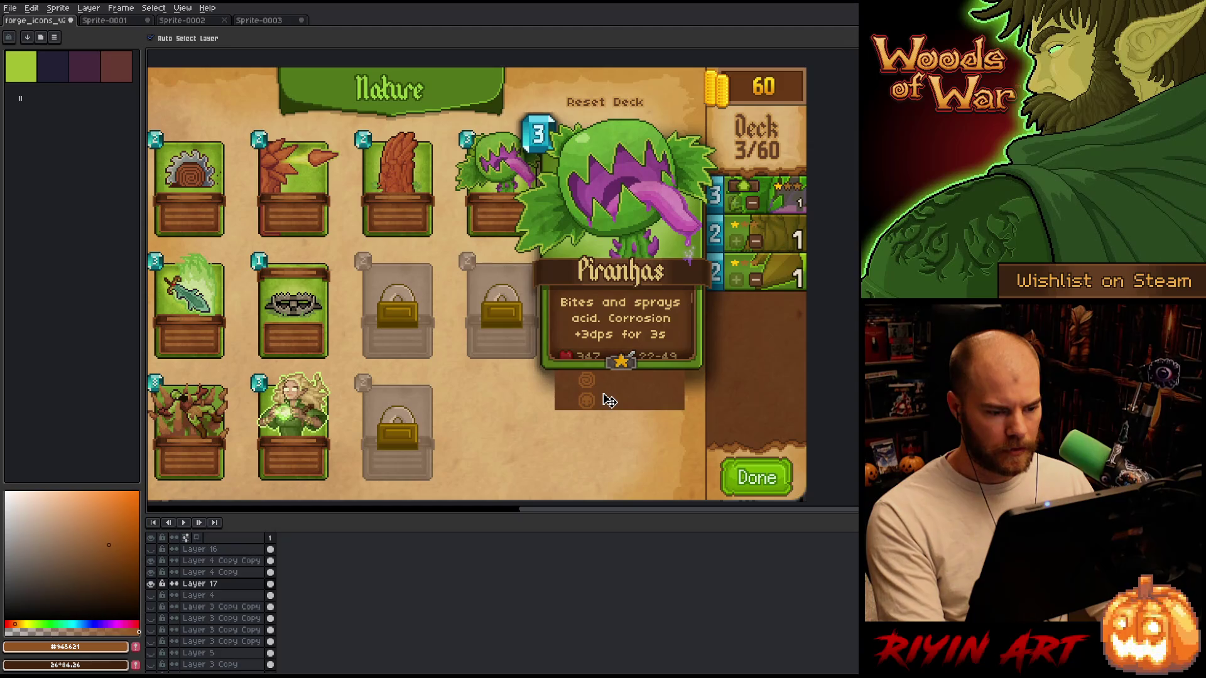
scroll(609, 400, "up", 3)
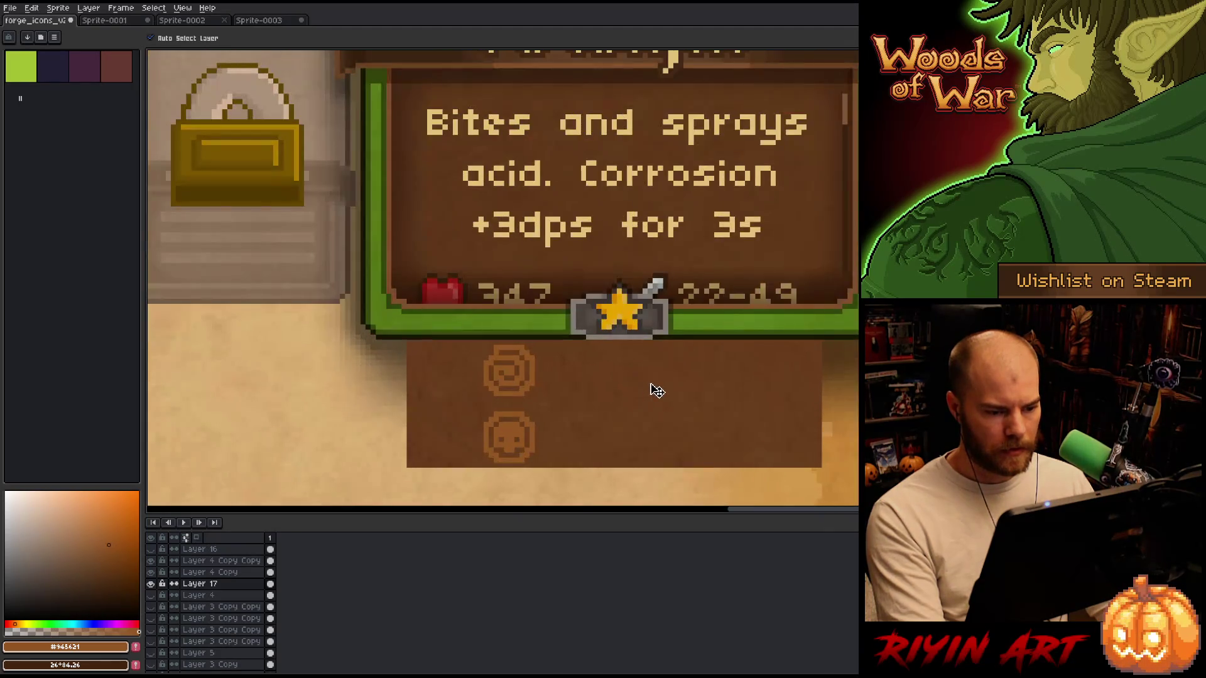
left_click_drag(652, 384, 657, 386)
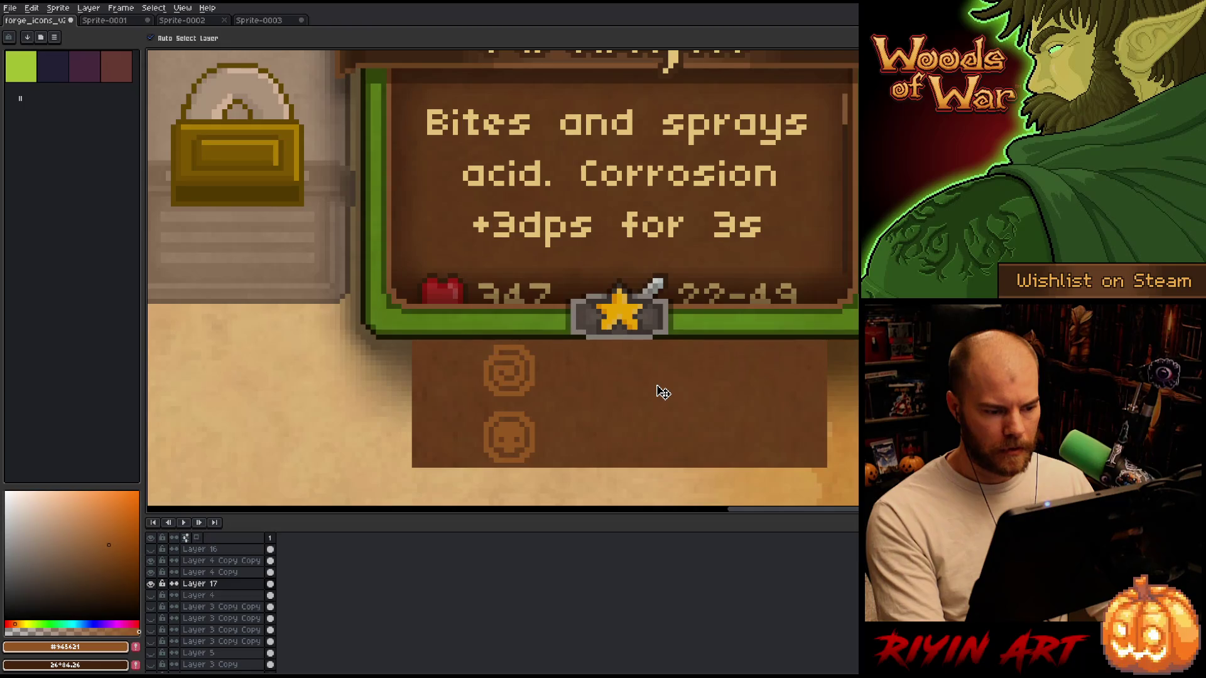
scroll(663, 393, "down", 3)
left_click_drag(720, 463, 562, 464)
key("shift+n")
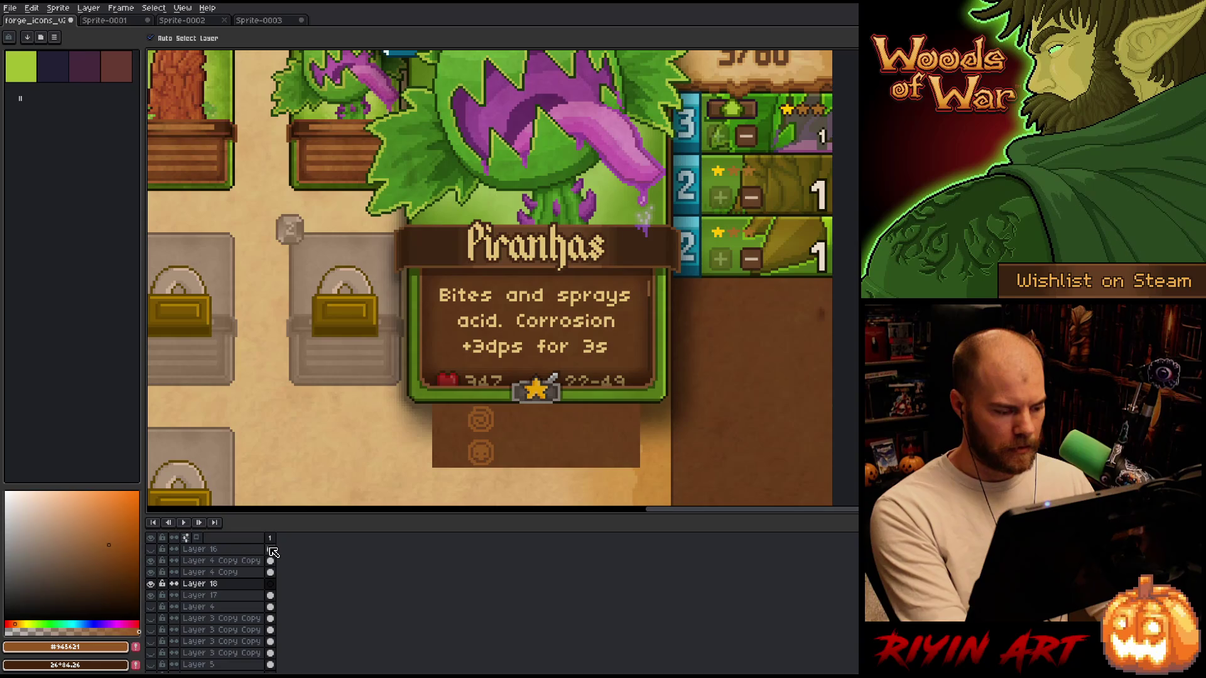
Sample the light tan #e5c279 from the Piranhas card text and recentre the view on the card.
key("i")
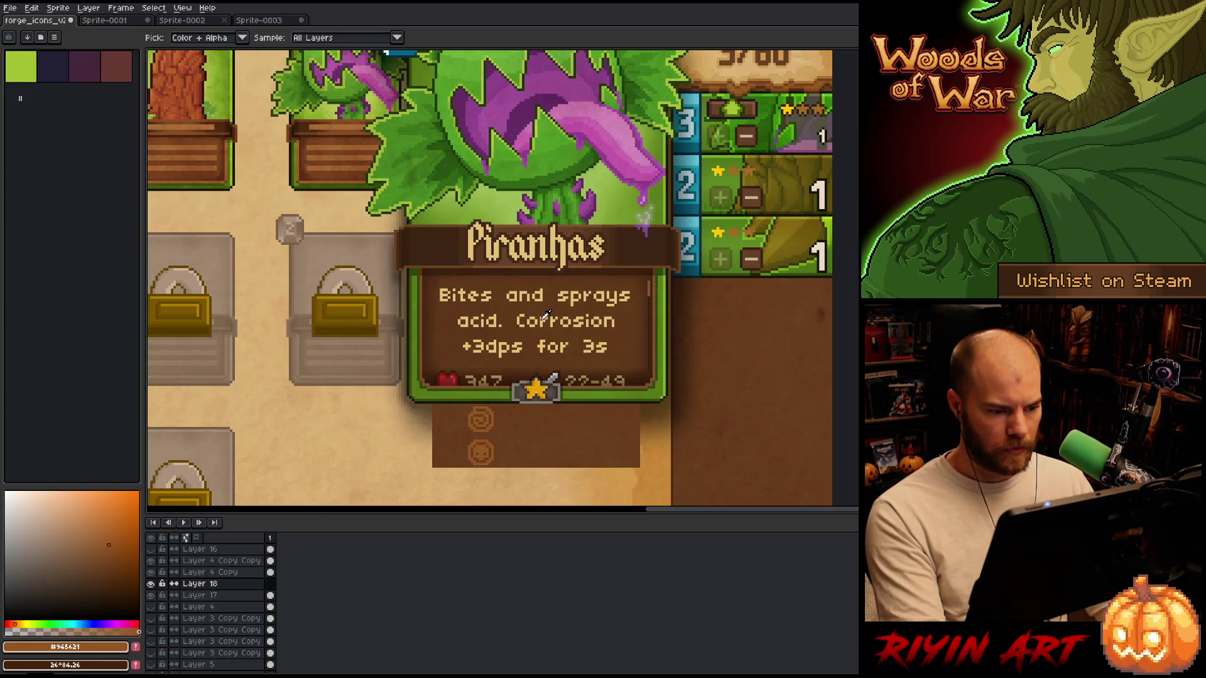
left_click(543, 319)
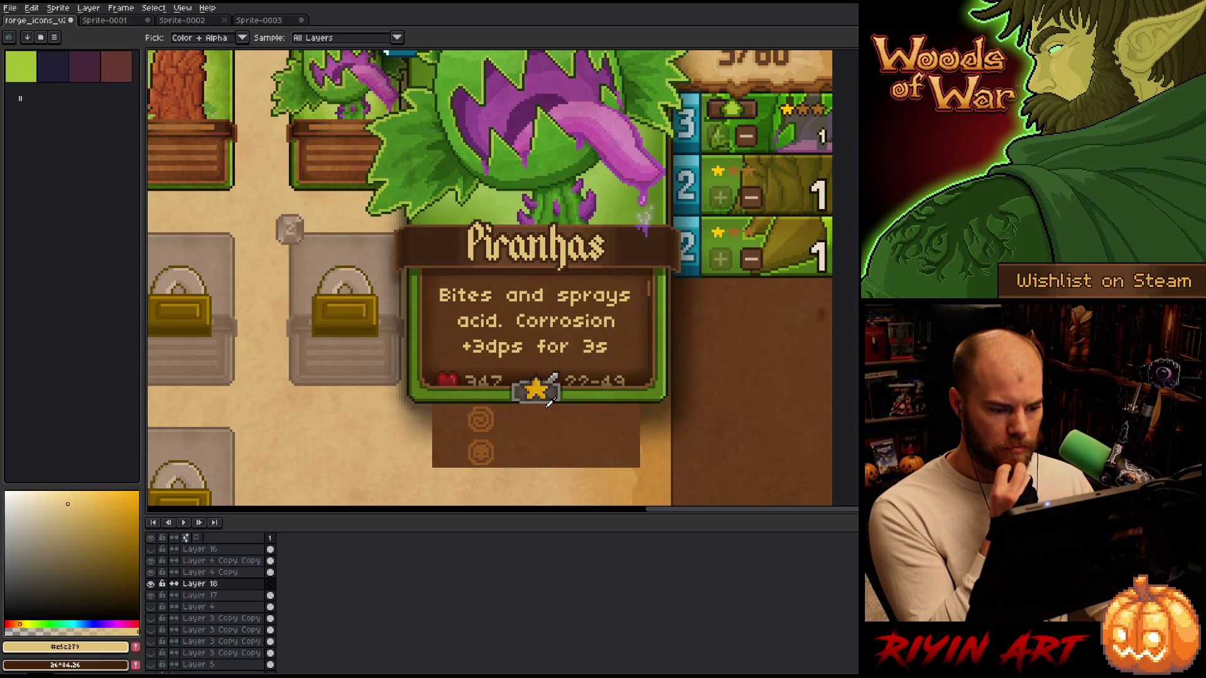
scroll(545, 400, "up", 5)
scroll(558, 399, "down", 5)
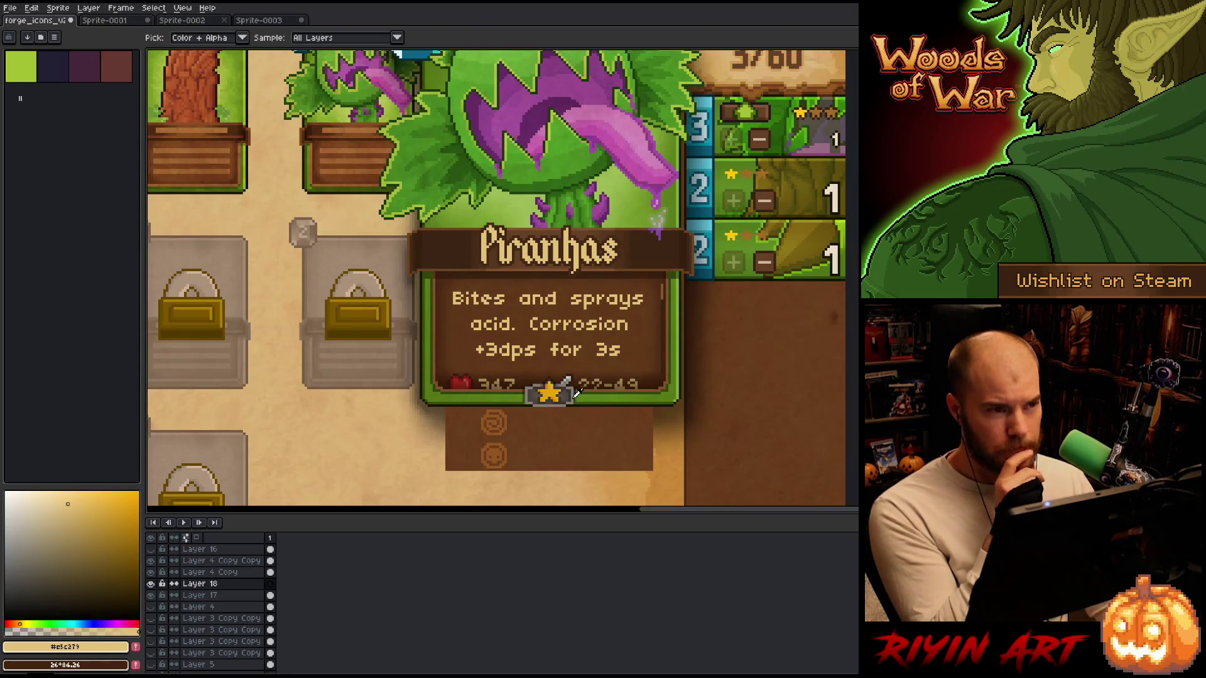
scroll(578, 392, "up", 1)
scroll(584, 394, "down", 3)
scroll(587, 386, "up", 2)
key("space")
left_click_drag(551, 429, 500, 440)
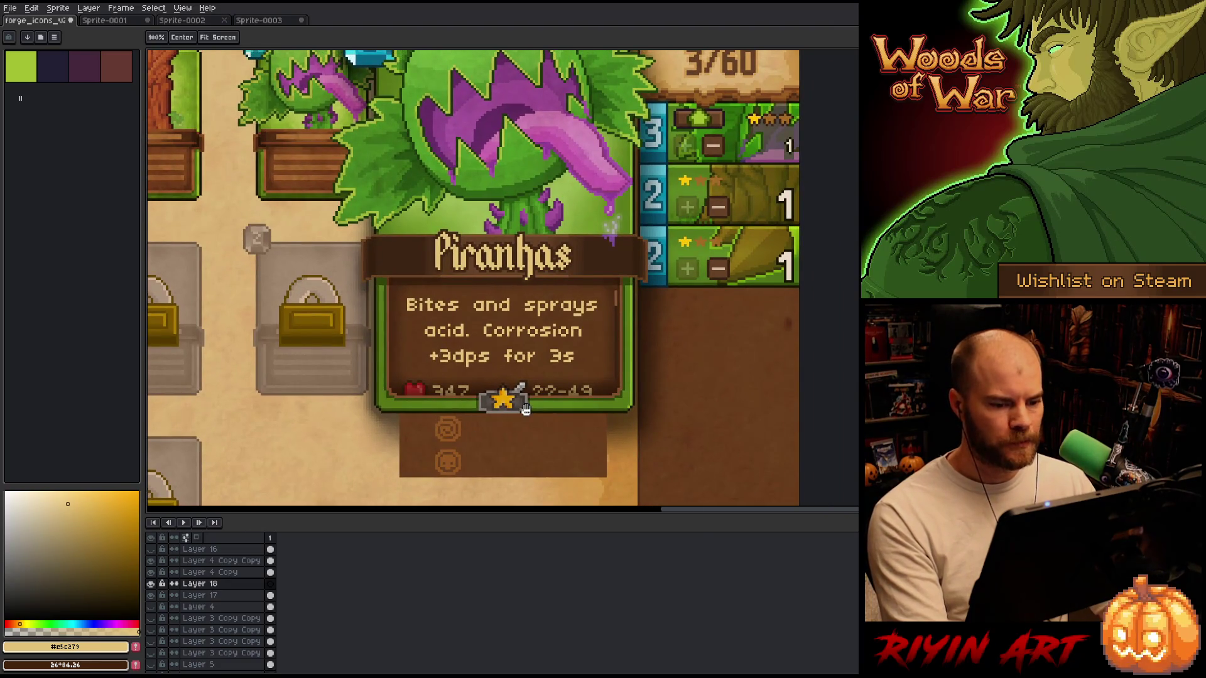
key("alt")
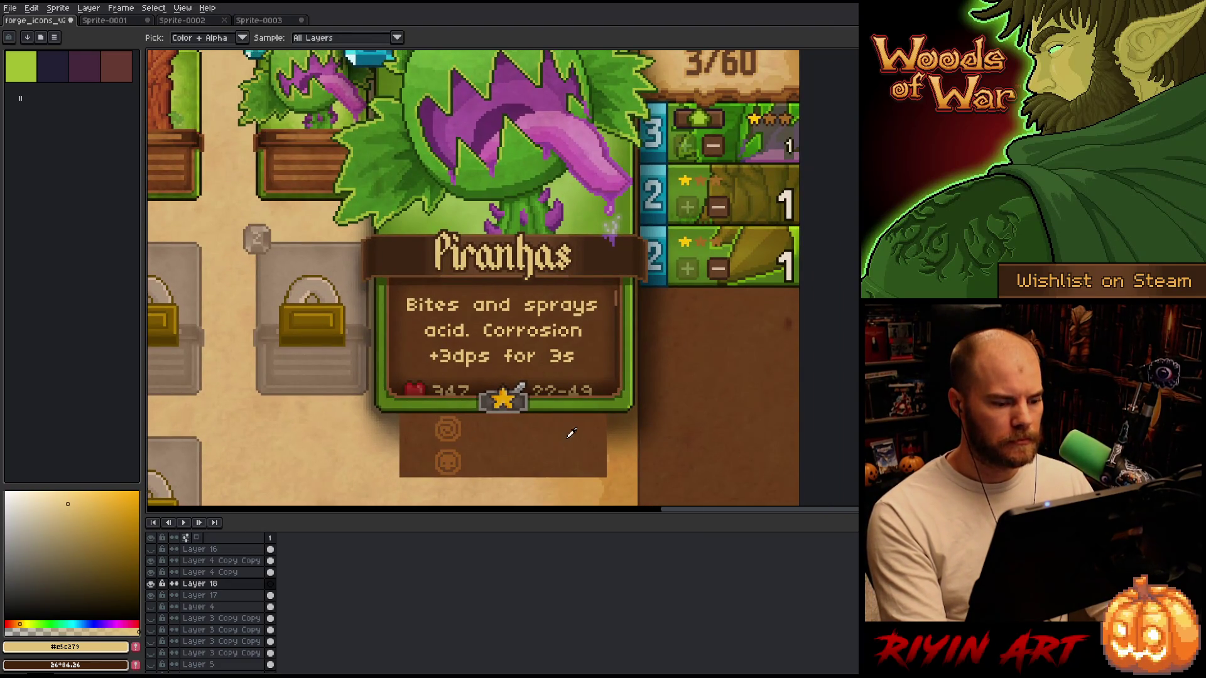
scroll(565, 434, "up", 1)
scroll(519, 404, "up", 1)
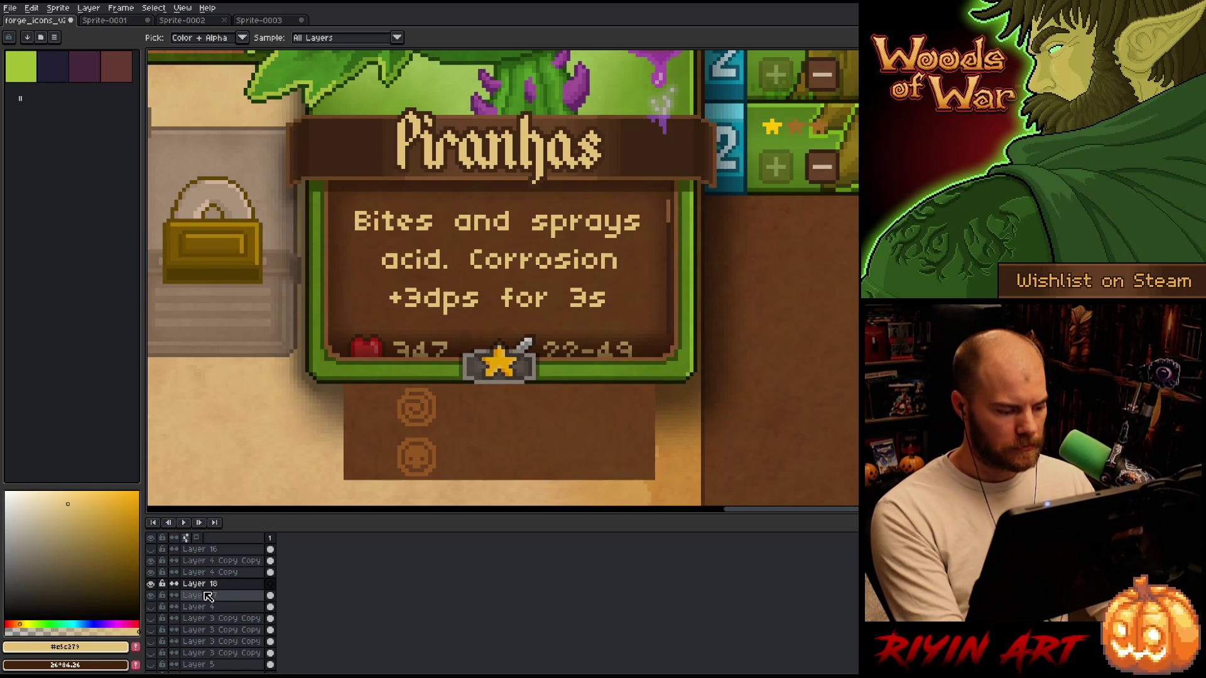
Close the spare Sprite-0003 and Sprite-0001 documents without saving.
key("t")
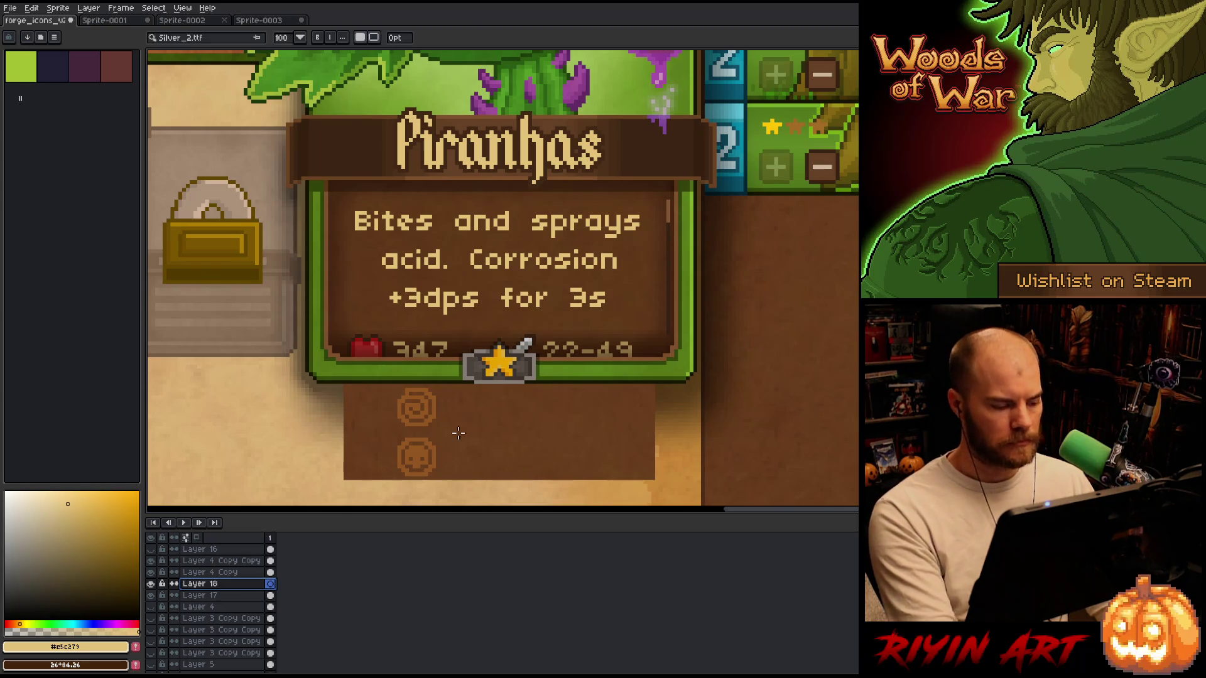
left_click(181, 20)
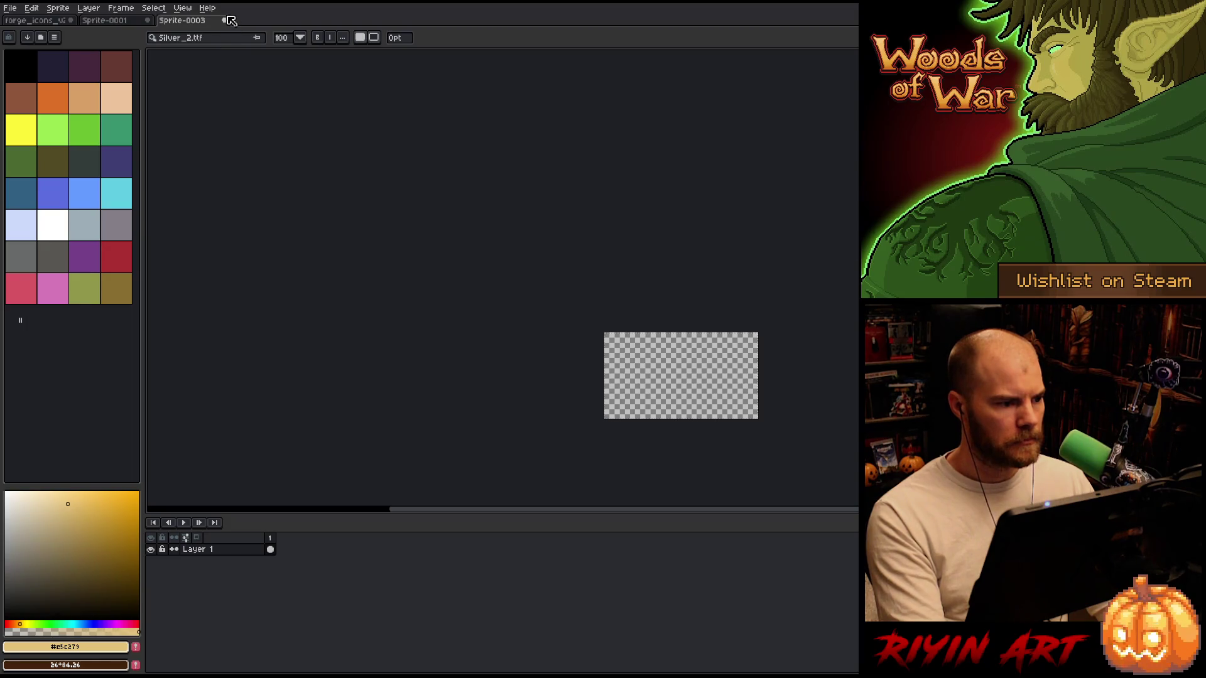
left_click(225, 21)
left_click(615, 367)
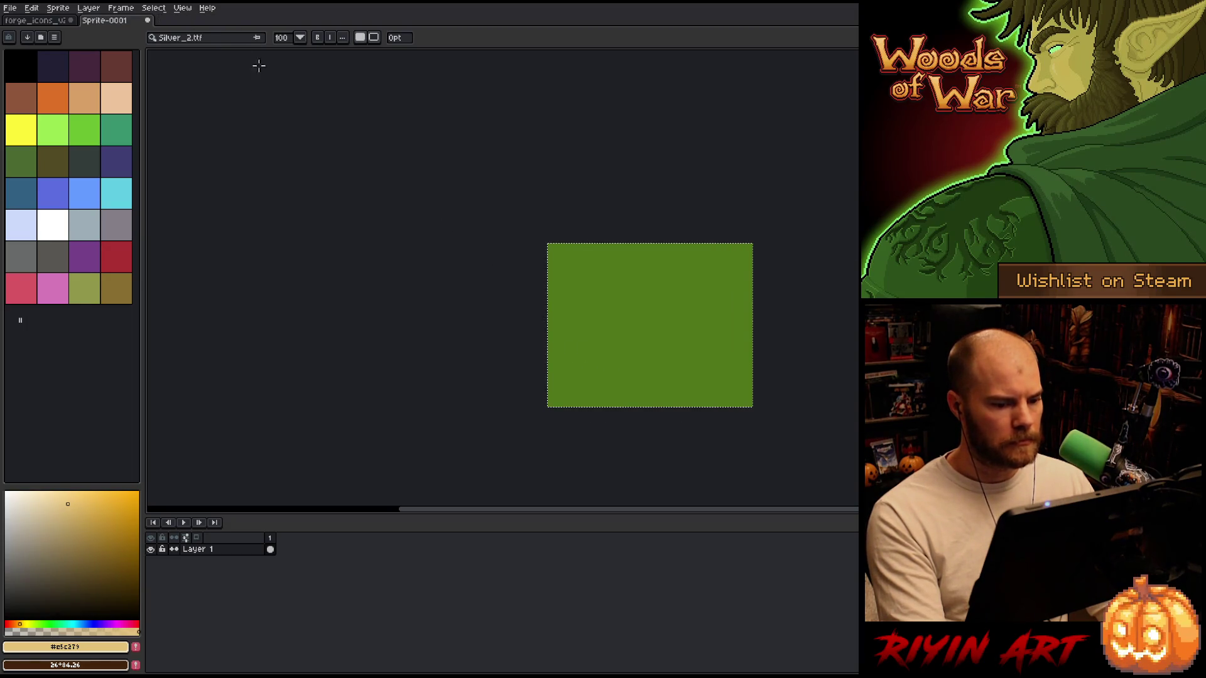
left_click(147, 20)
left_click(599, 367)
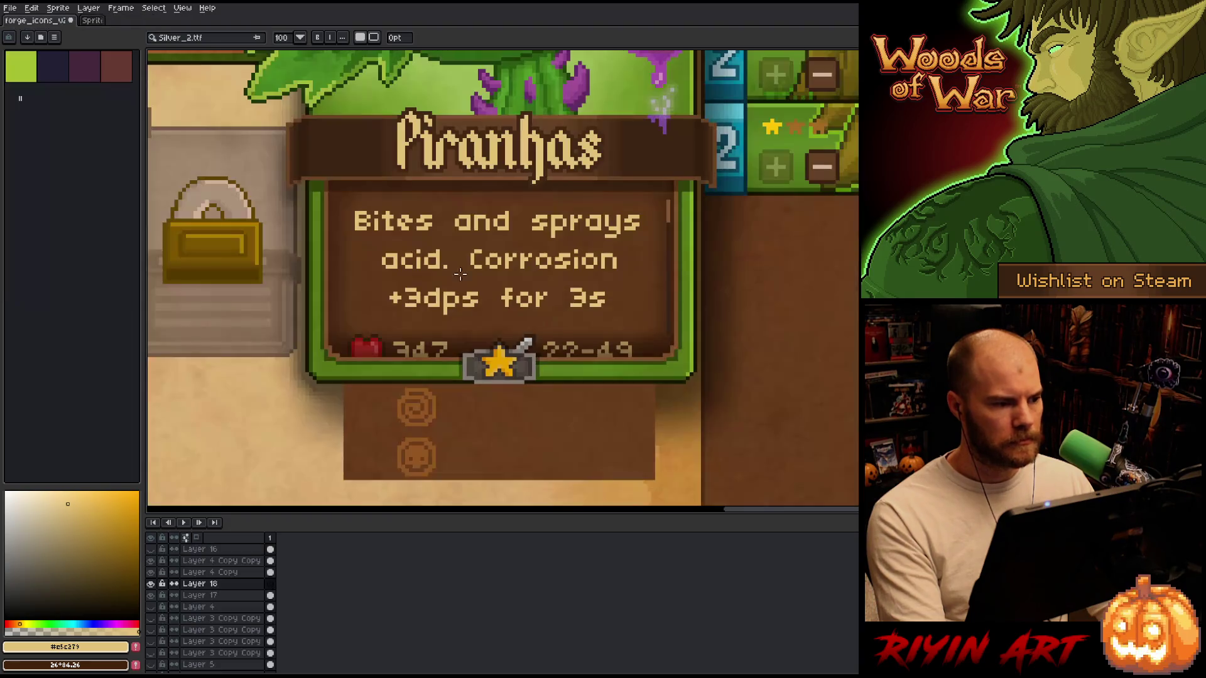
Load the external font TinyUnicodeEdit.ttf from the Tree project's fonts folder.
left_click(201, 38)
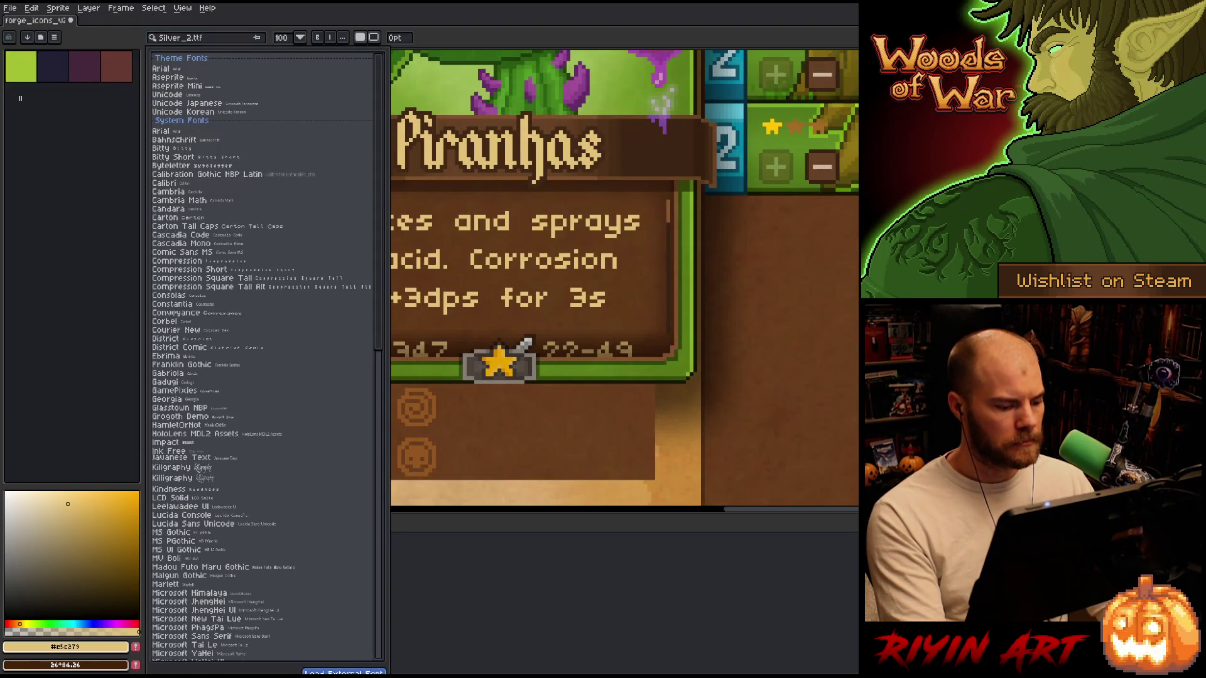
left_click(344, 671)
left_click(342, 140)
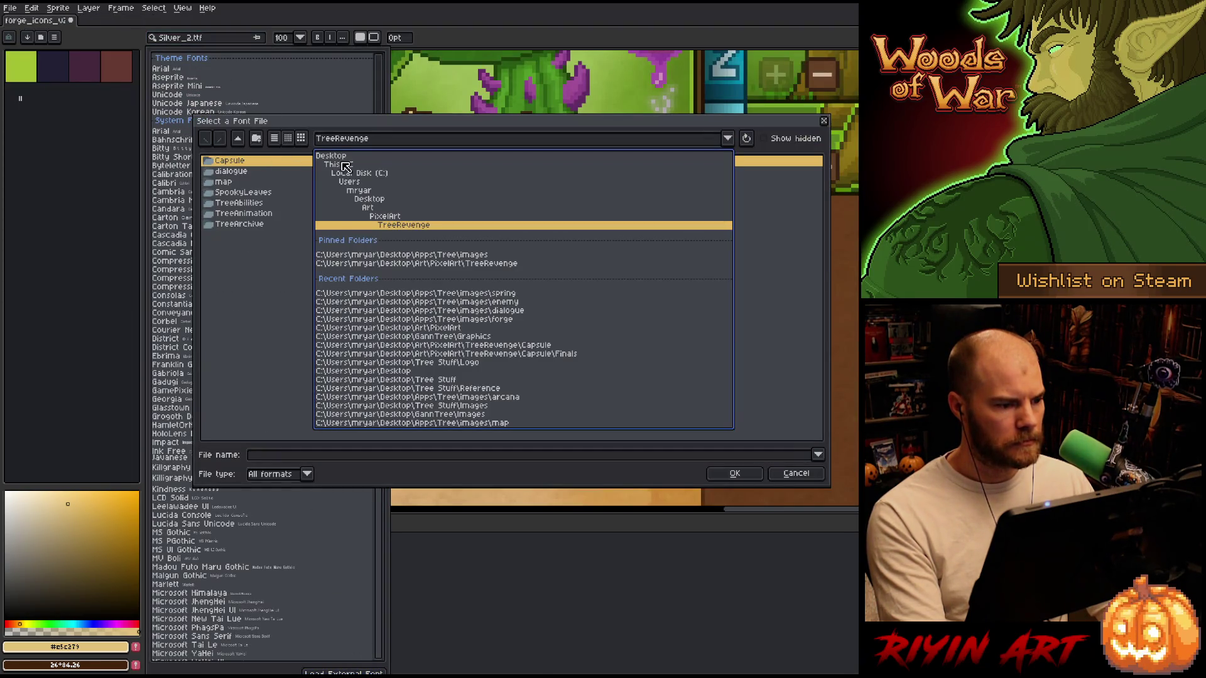
left_click(381, 255)
left_click(357, 143)
left_click(376, 221)
double_click(230, 203)
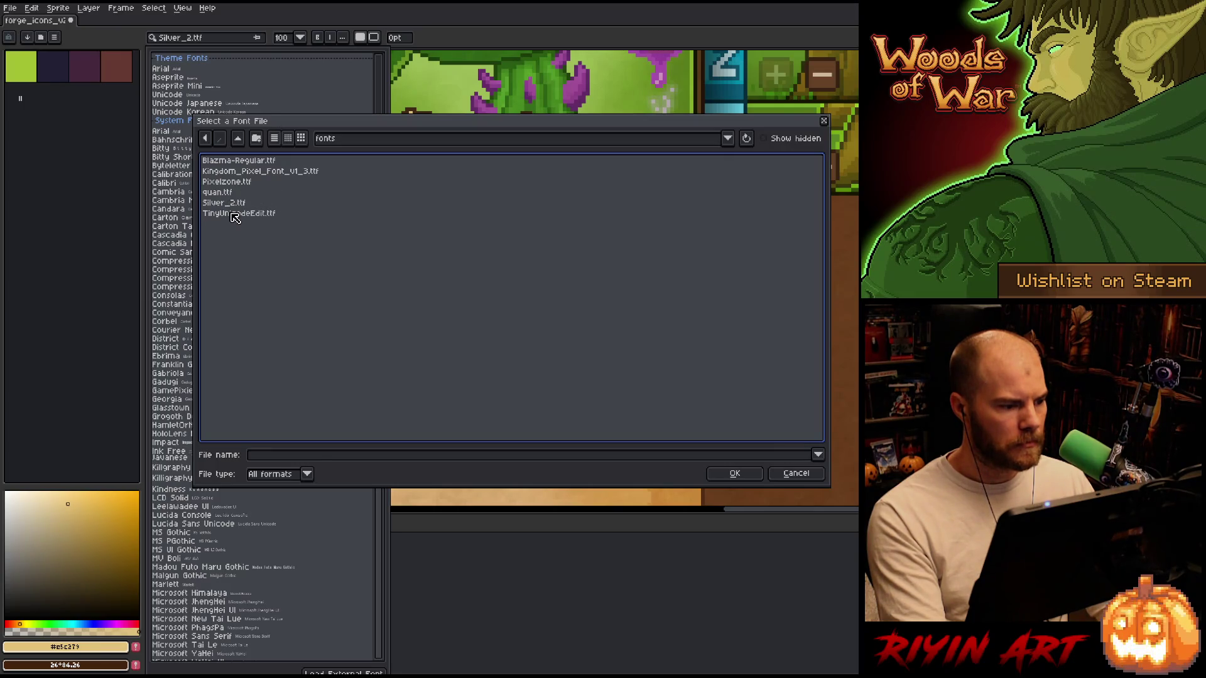
left_click(232, 213)
left_click(728, 474)
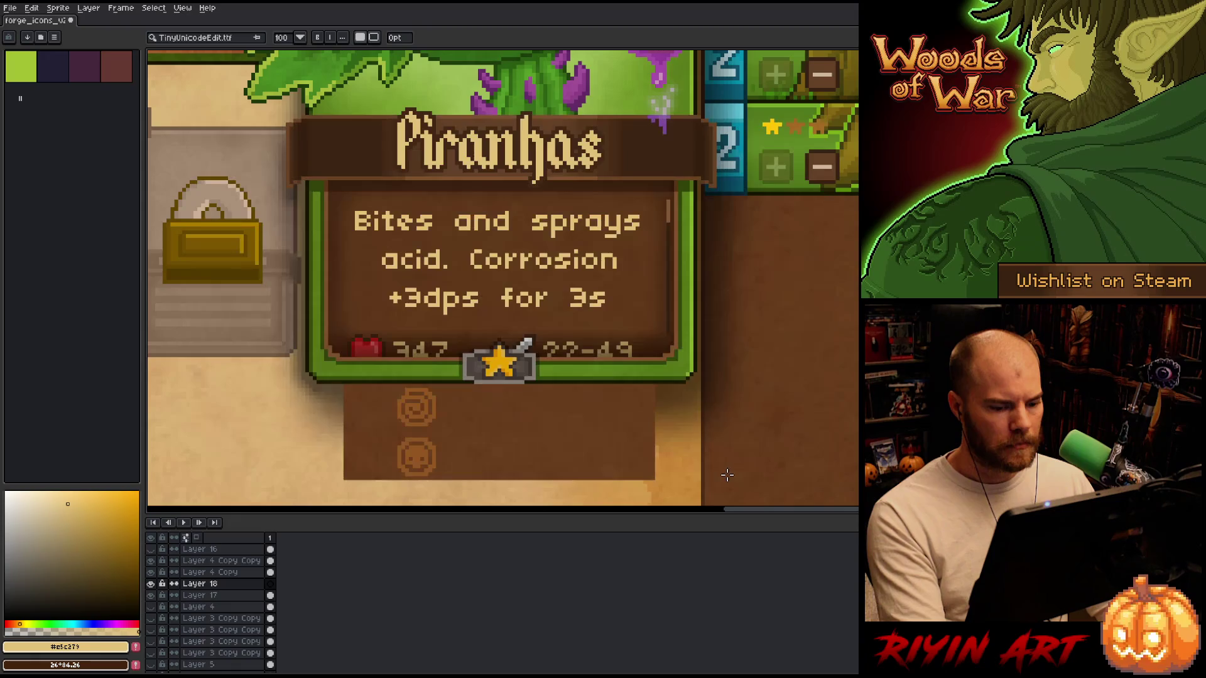
Write 'Arcana' at size 15 on the plate and move it beside the upper swirl icon.
left_click(296, 38)
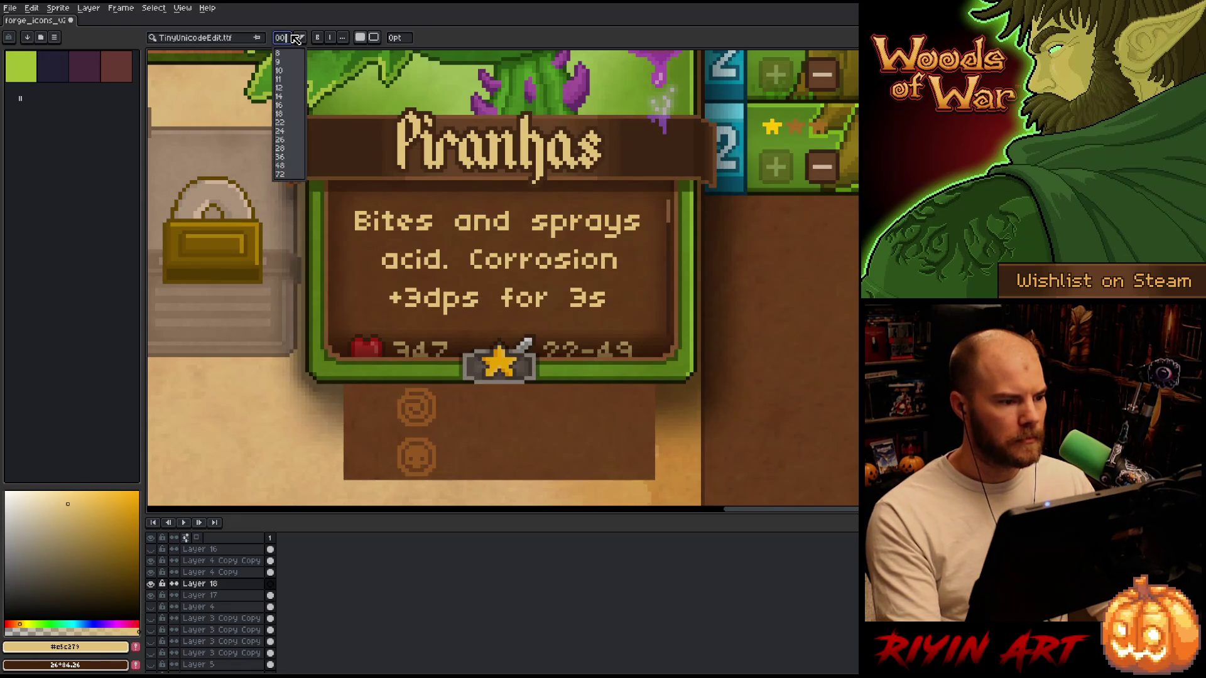
left_click(302, 38)
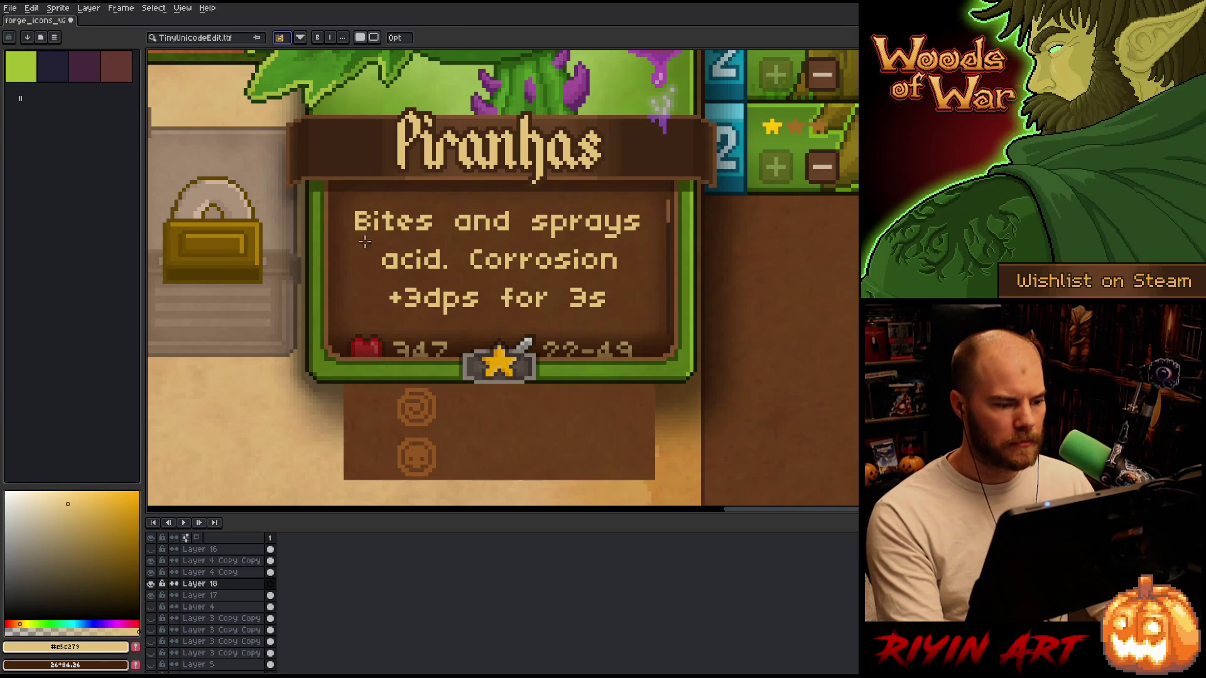
left_click(456, 415)
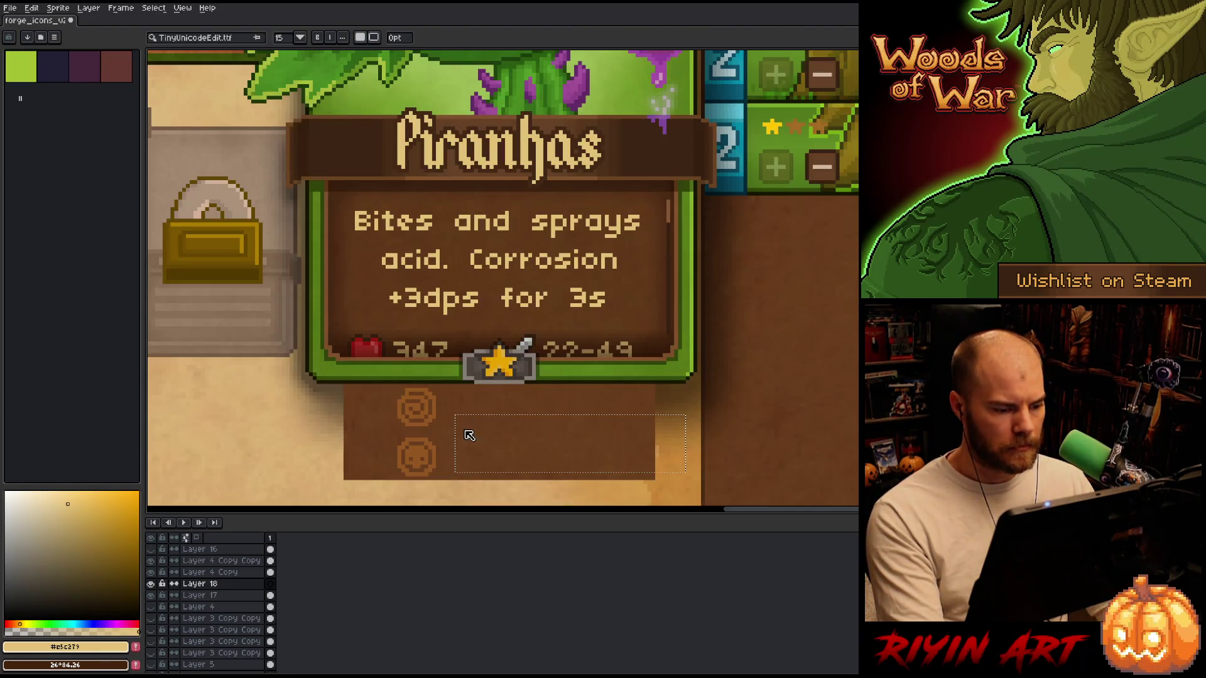
type("Arcana")
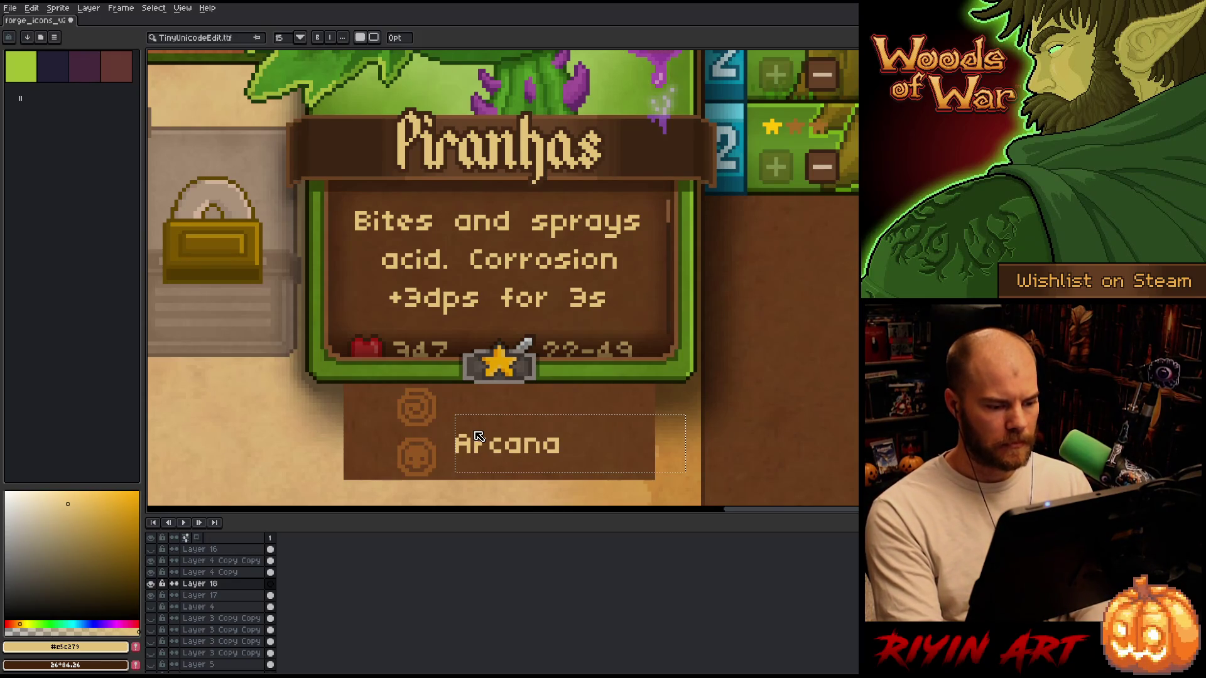
key("Return")
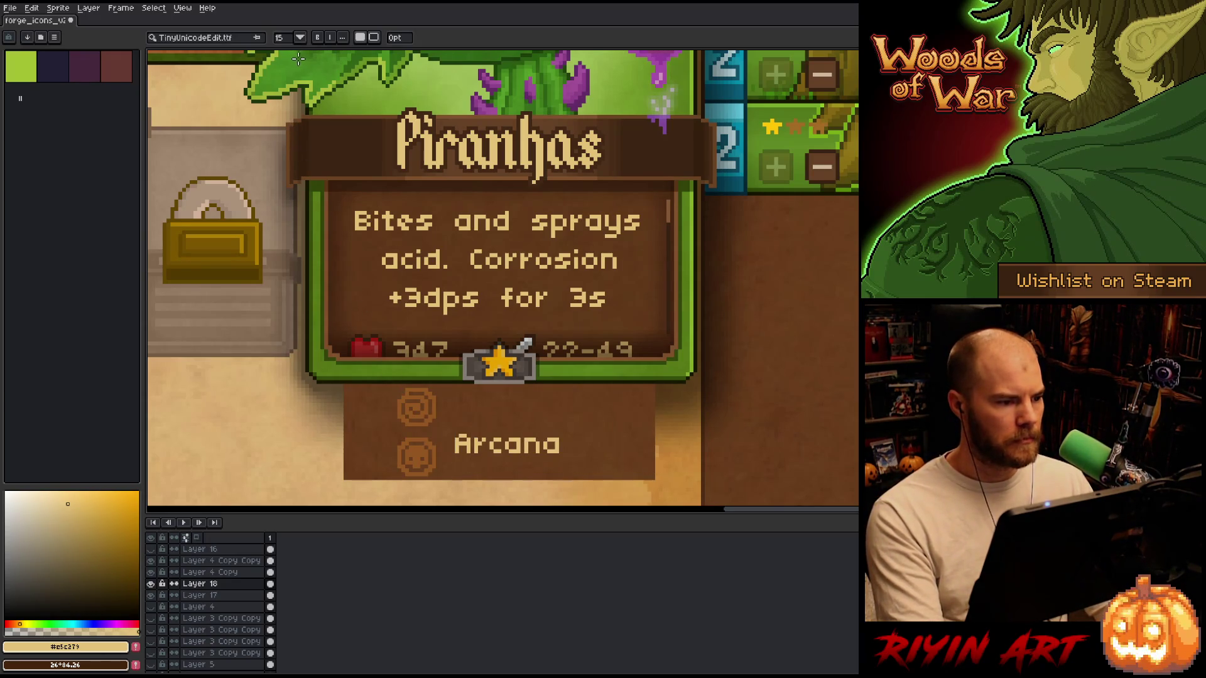
key("v")
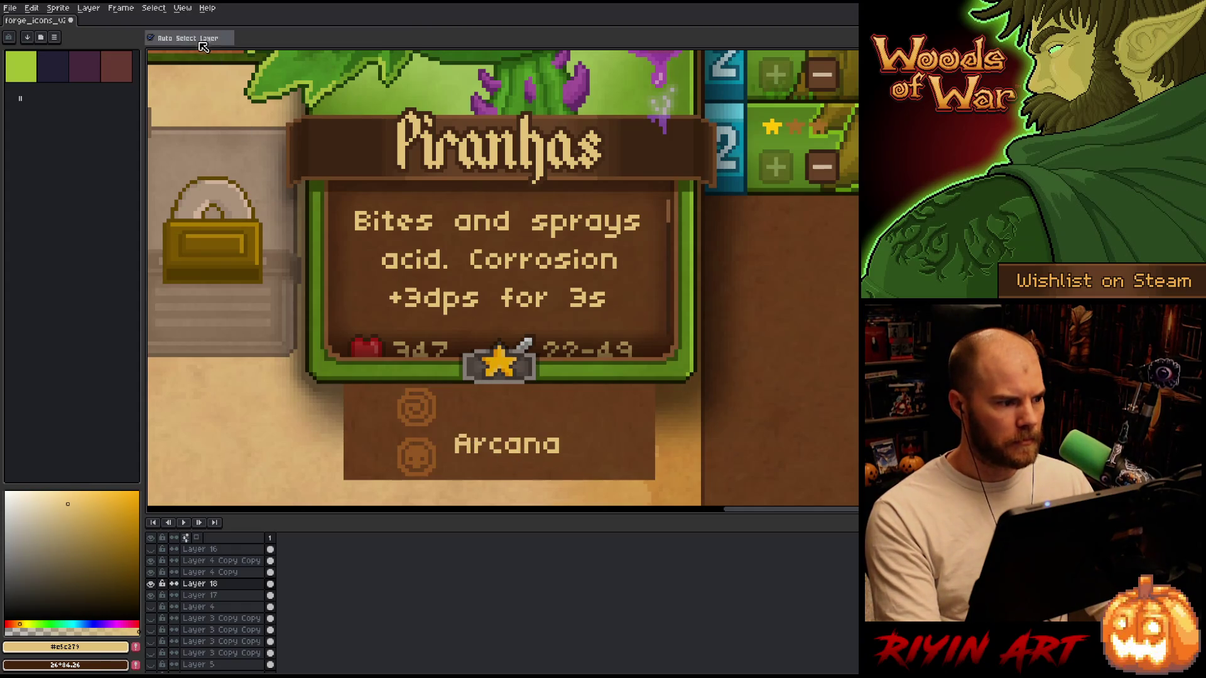
mouse_move(462, 440)
left_mouse_down()
mouse_move(472, 402)
mouse_move(471, 413)
left_mouse_up()
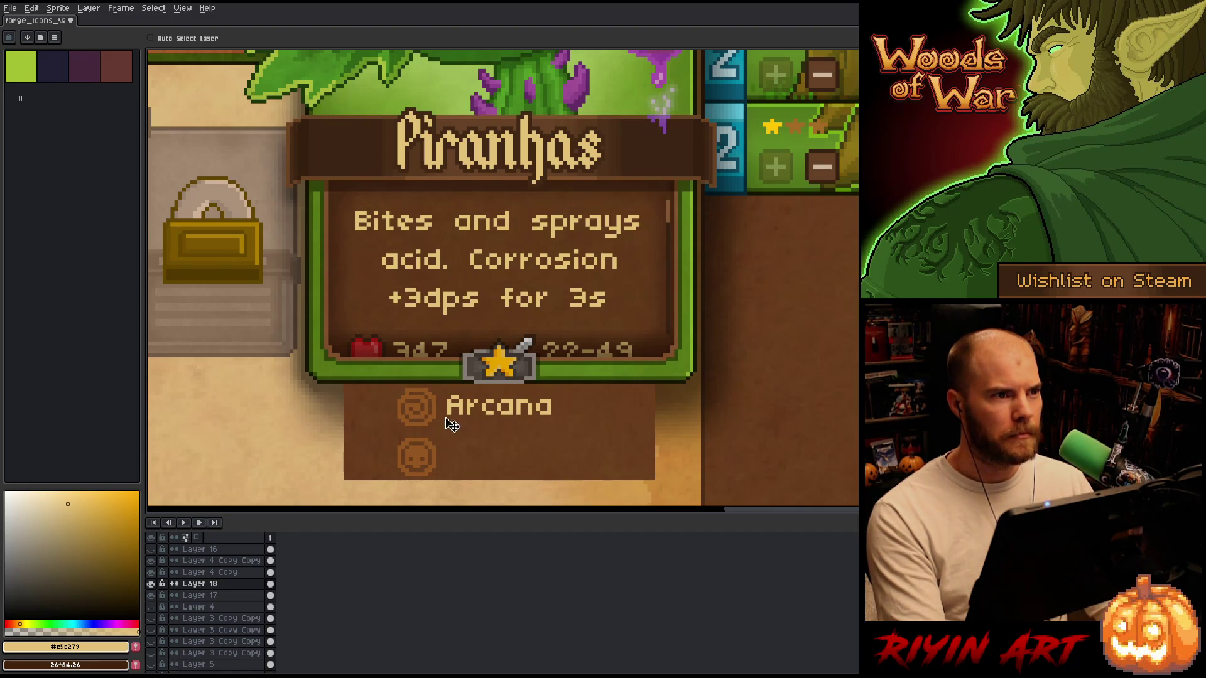
Sample the grey of the star badge frame, then marquee-select the region around the brown plate.
key("i")
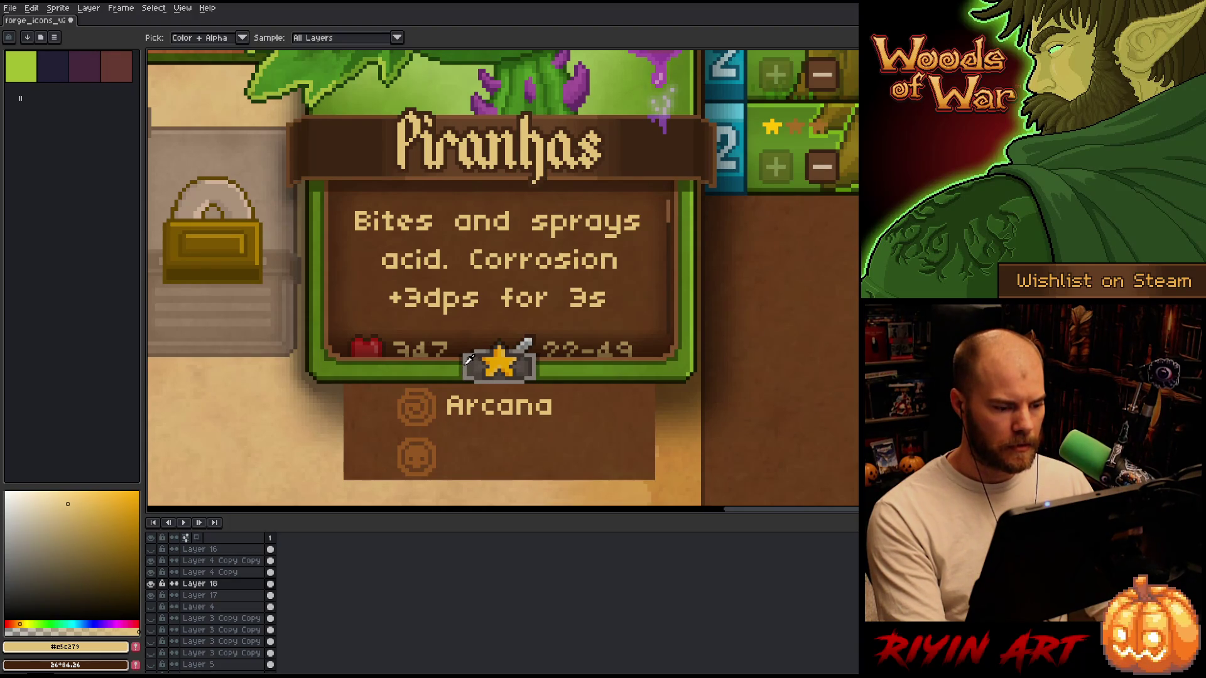
left_click(468, 359)
key("b")
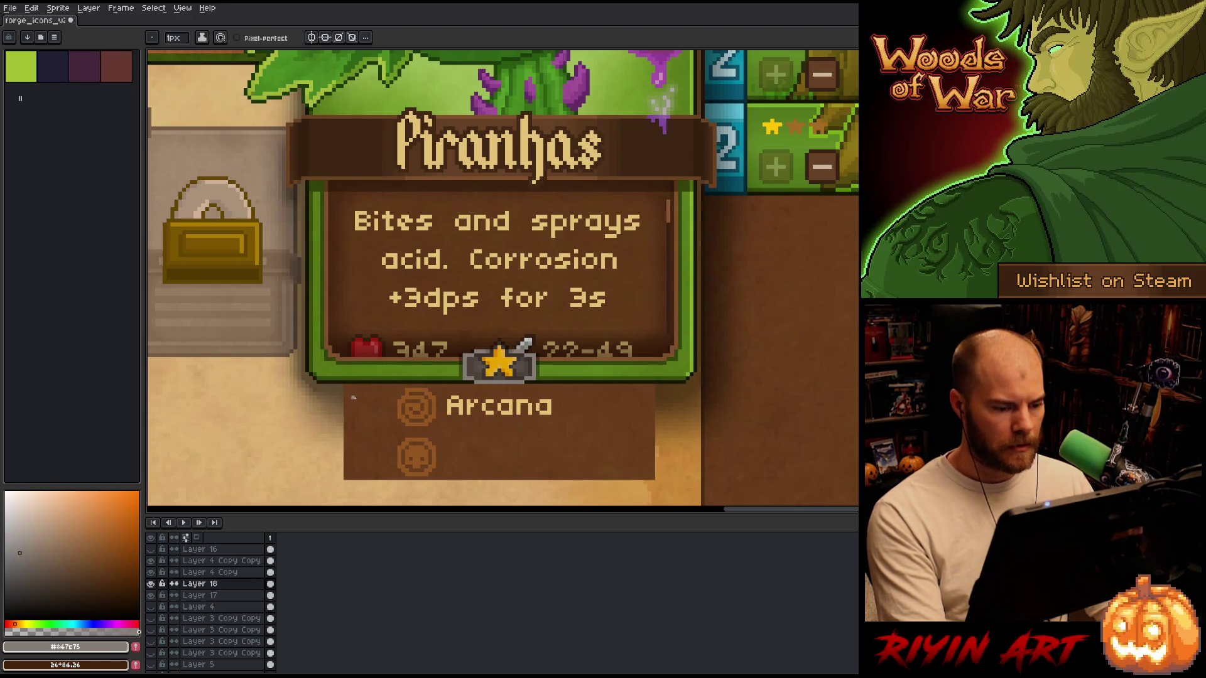
key("m")
mouse_move(305, 353)
left_mouse_down()
mouse_move(322, 386)
mouse_move(699, 503)
left_mouse_up()
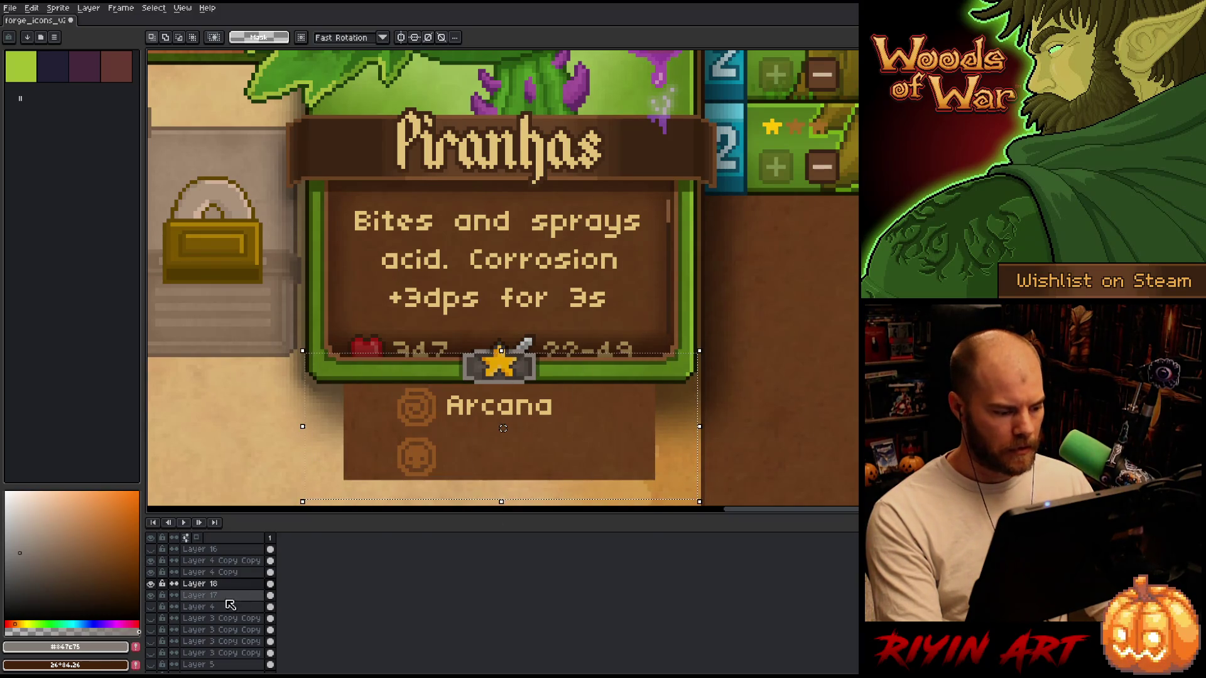
Centre the brown plate on Layer 17 horizontally with Edit > Center > Center X.
left_click(201, 595)
left_click(39, 7)
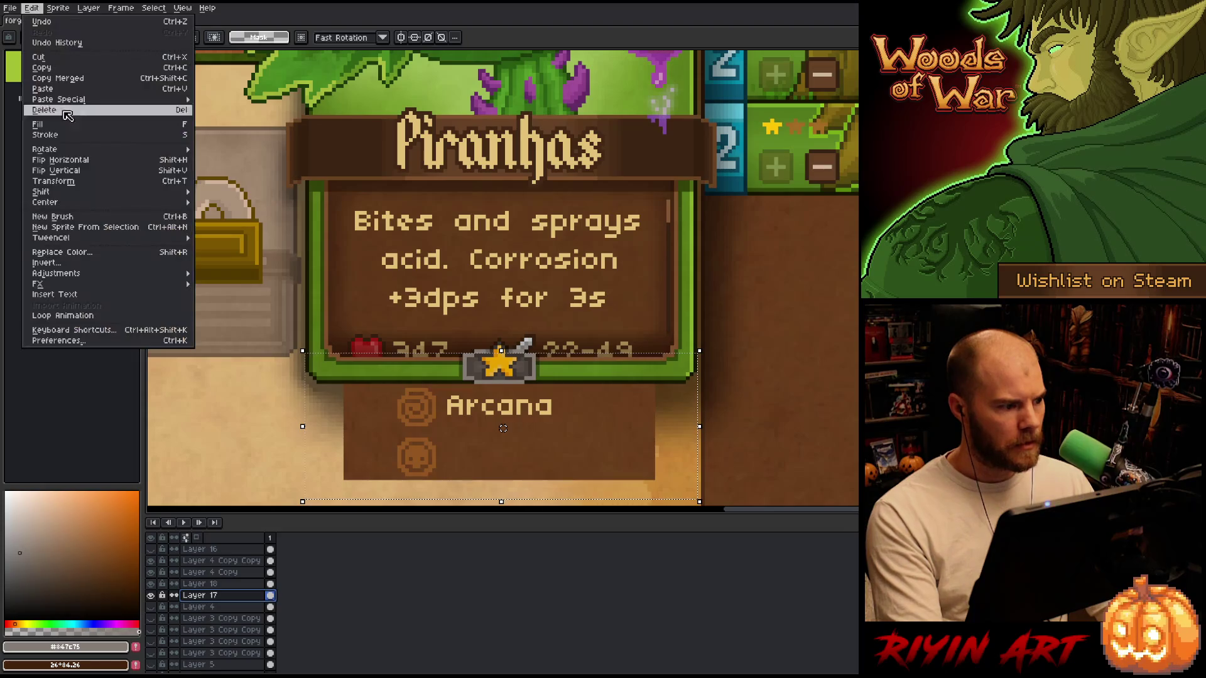
mouse_move(88, 203)
left_click(235, 214)
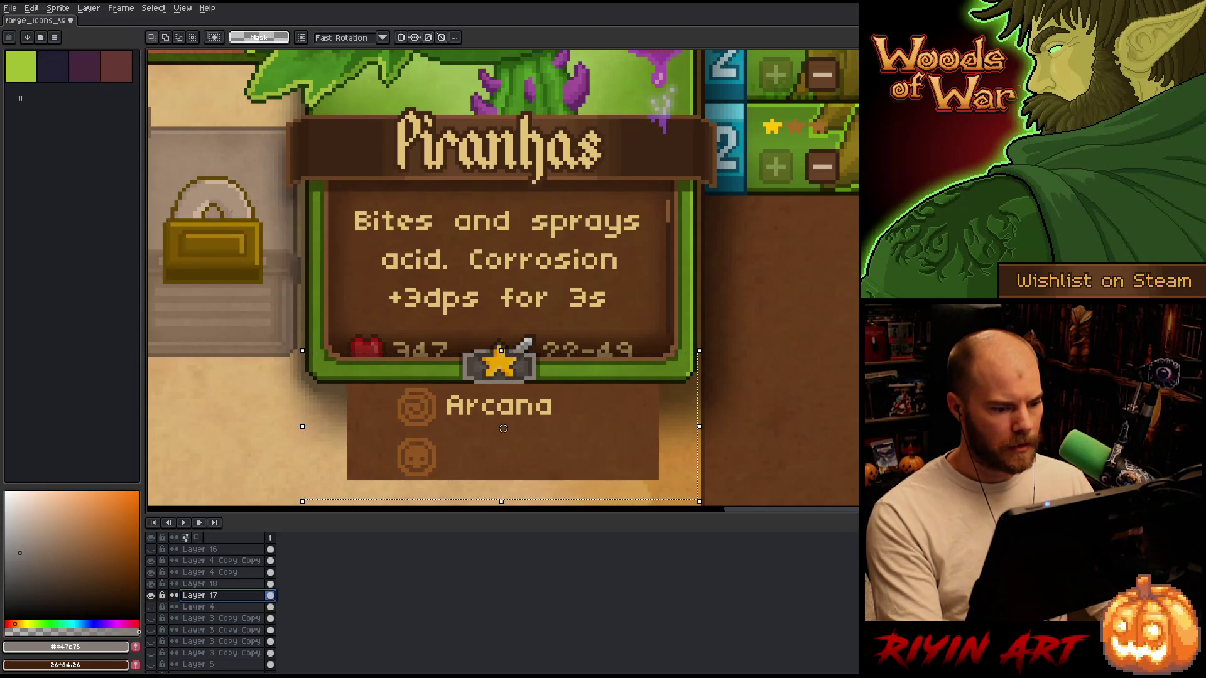
left_click(648, 334)
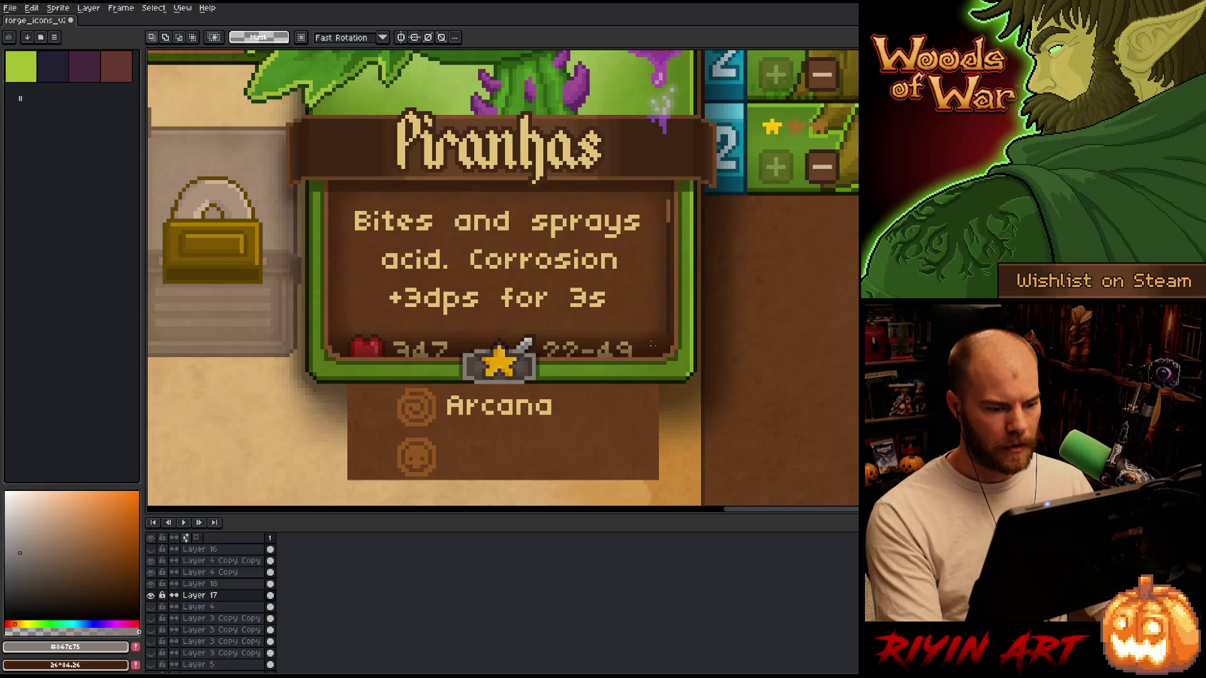
Check the plate's right edge against the card edge using temporary marquee selections.
mouse_move(659, 387)
left_mouse_down()
mouse_move(699, 320)
mouse_move(301, 357)
mouse_move(705, 329)
mouse_move(698, 339)
left_mouse_up()
key("ctrl+d")
left_click_drag(718, 351, 652, 502)
key("ctrl+d")
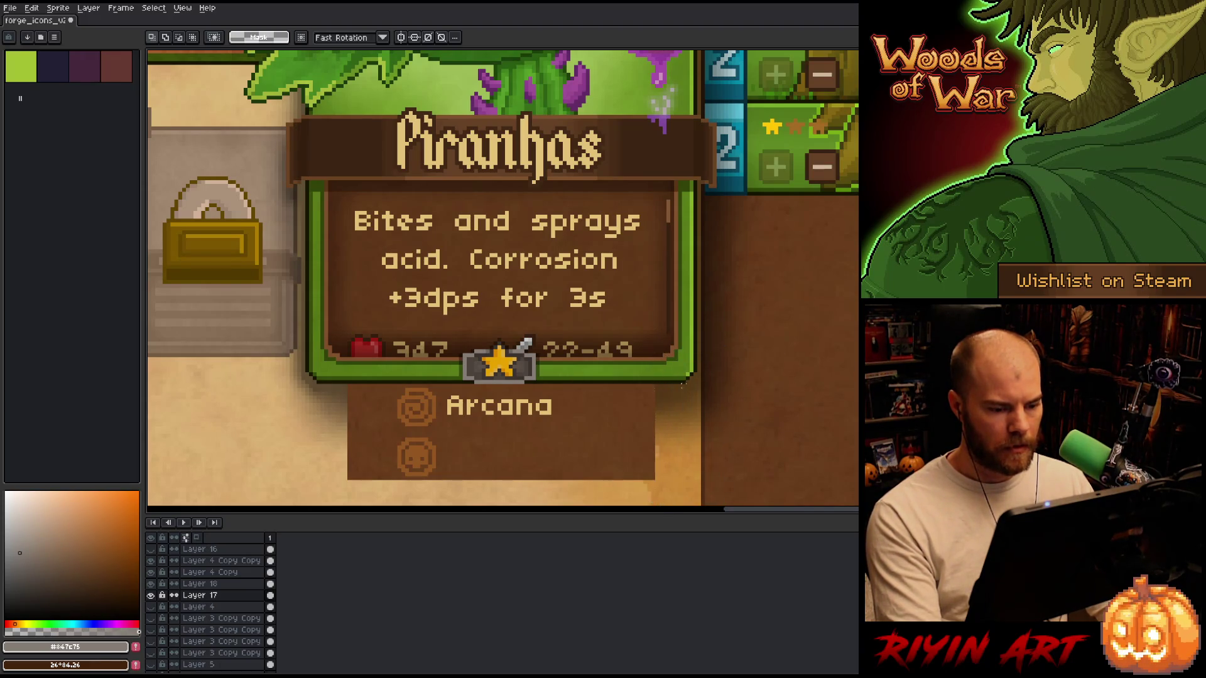
mouse_move(657, 400)
left_mouse_down()
mouse_move(698, 320)
mouse_move(289, 352)
mouse_move(351, 349)
left_mouse_up()
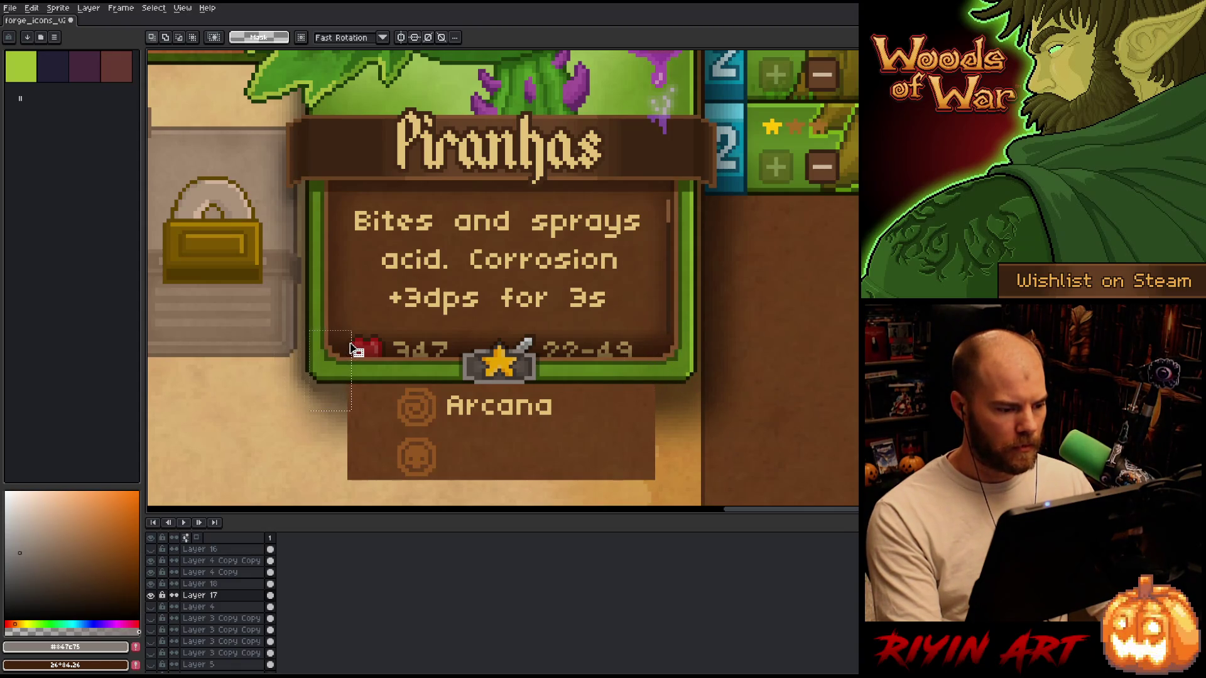
key("ctrl+d")
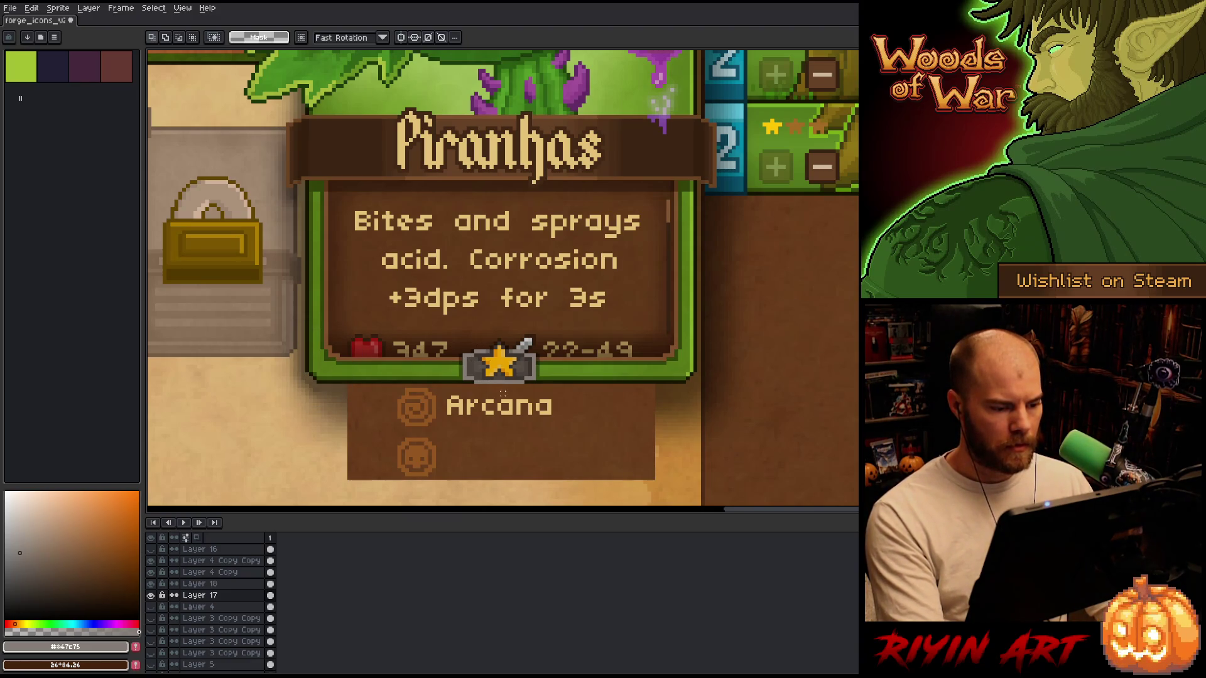
Add a new layer above the Arcana text and name it 'arcana'.
left_click(199, 584)
key("shift+n")
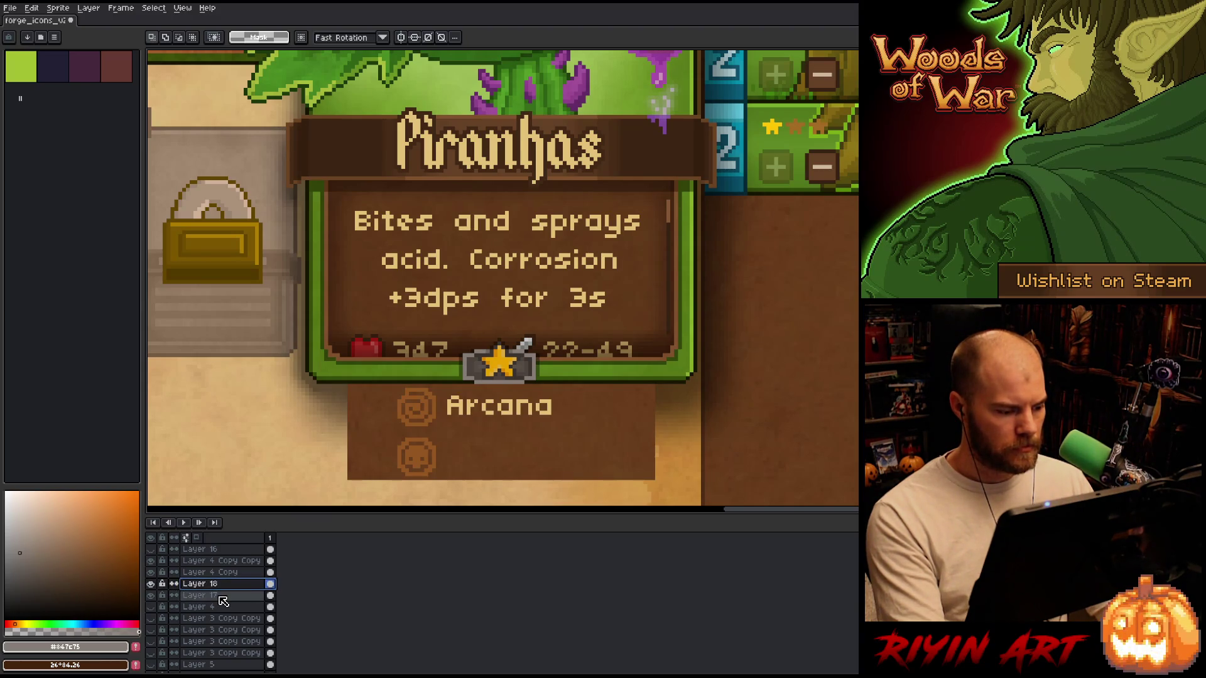
double_click(211, 585)
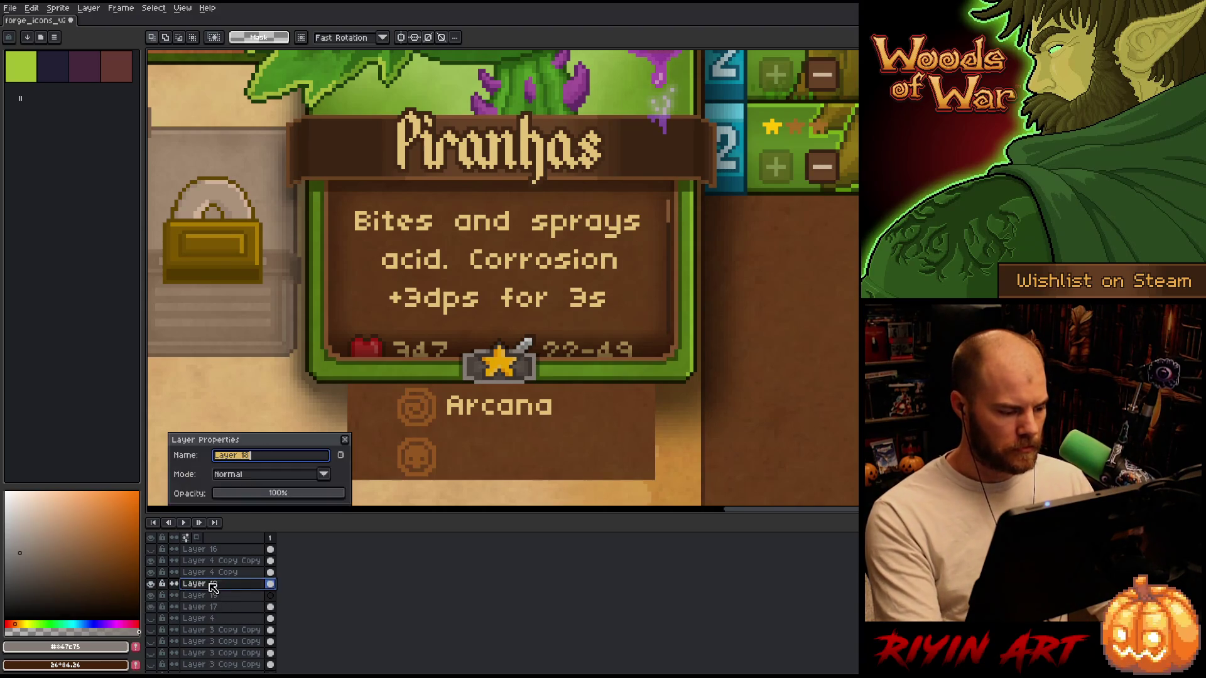
type("arcana")
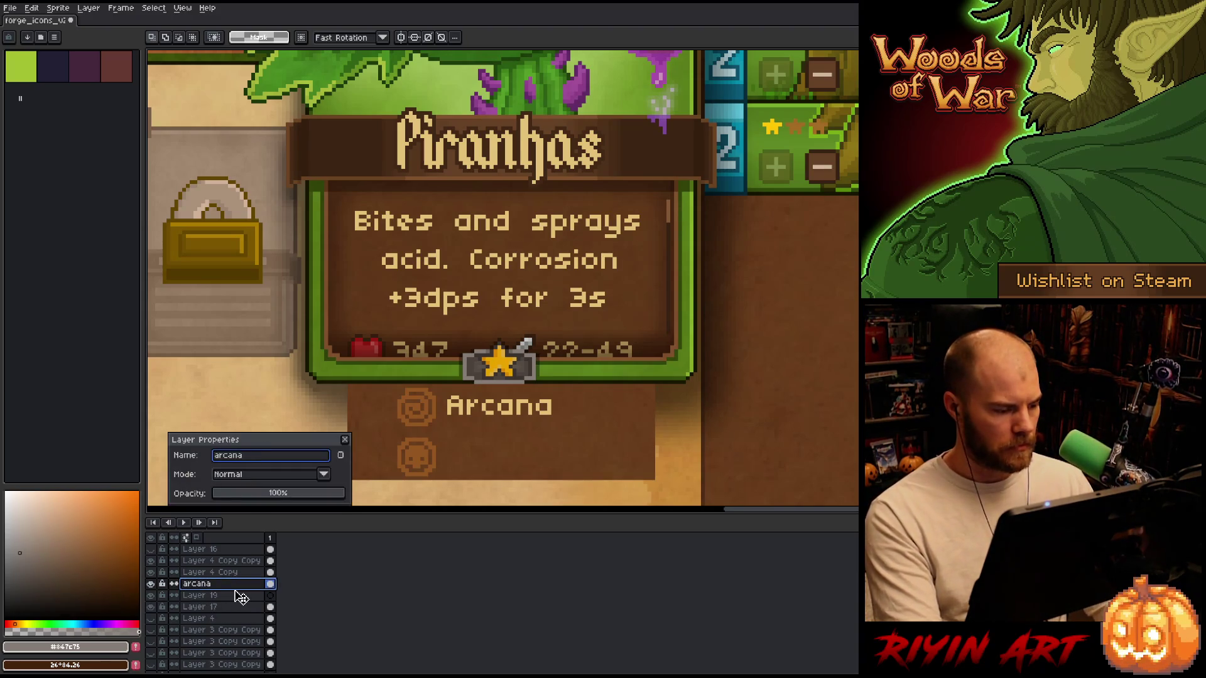
key("Return")
Move Layer 4 Copy Copy below Layer 4 Copy and rename it 'icons'.
left_click(205, 573)
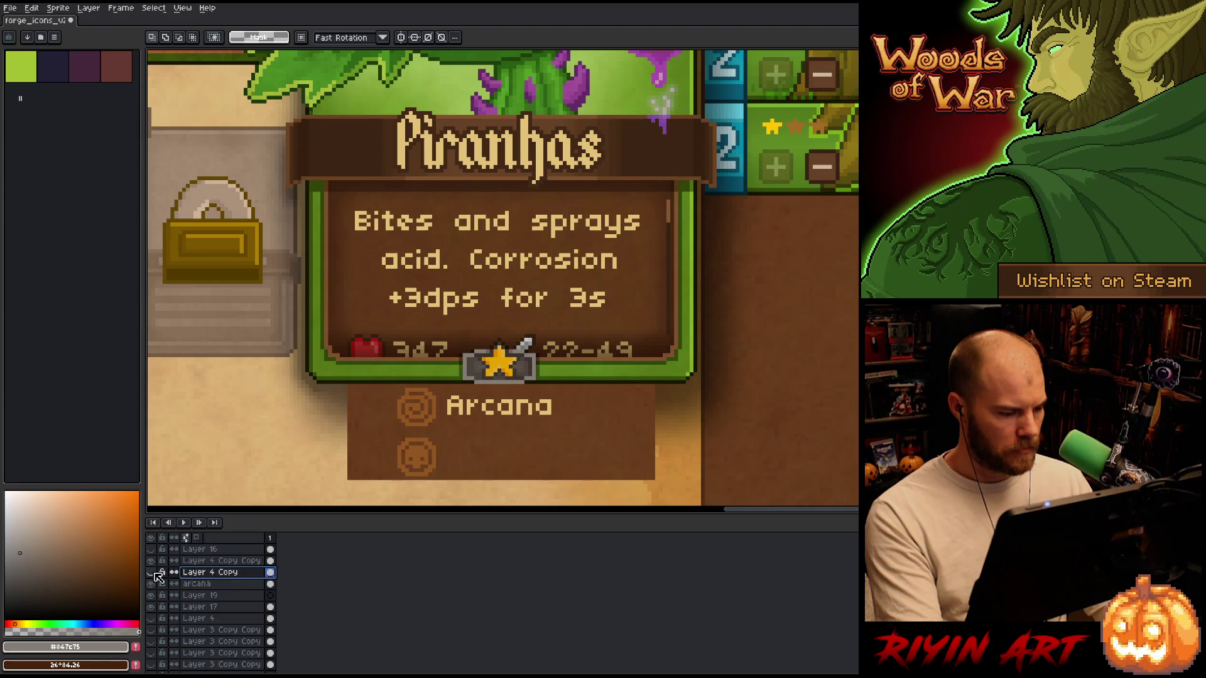
left_click_drag(205, 561, 163, 578)
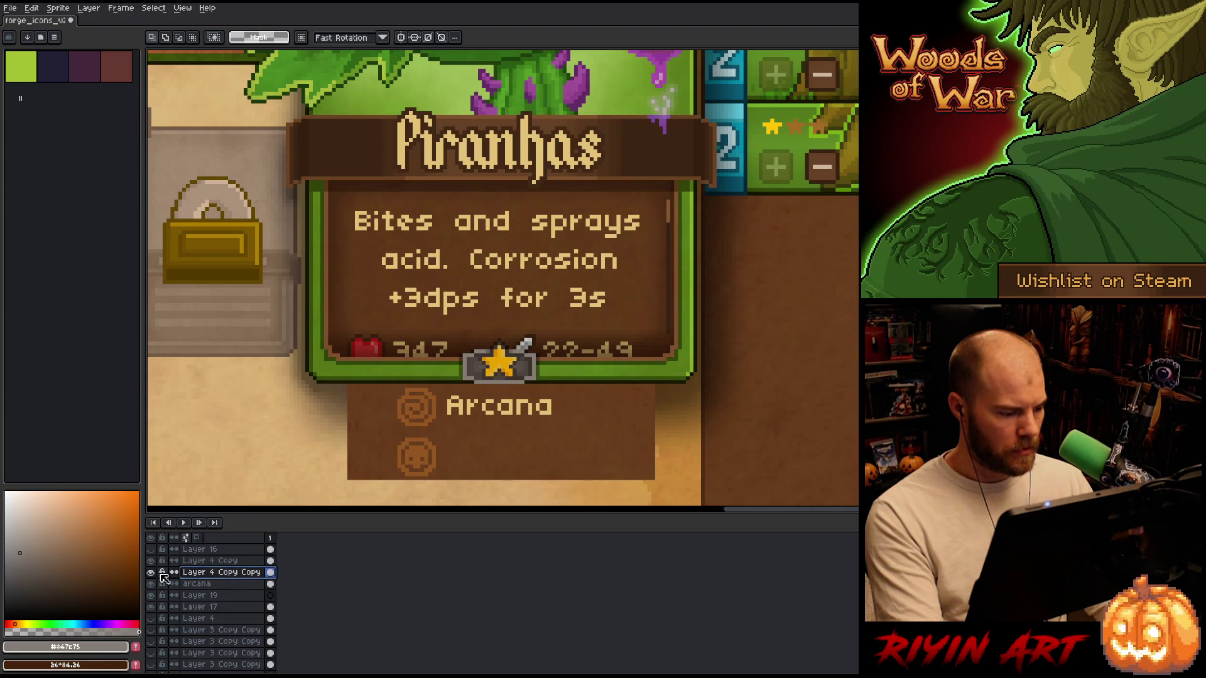
double_click(213, 573)
type("icons")
key("Return")
Rename Layer 19 to 'plate' and Layer 17 to 'brown texture'.
left_click(204, 595)
double_click(205, 596)
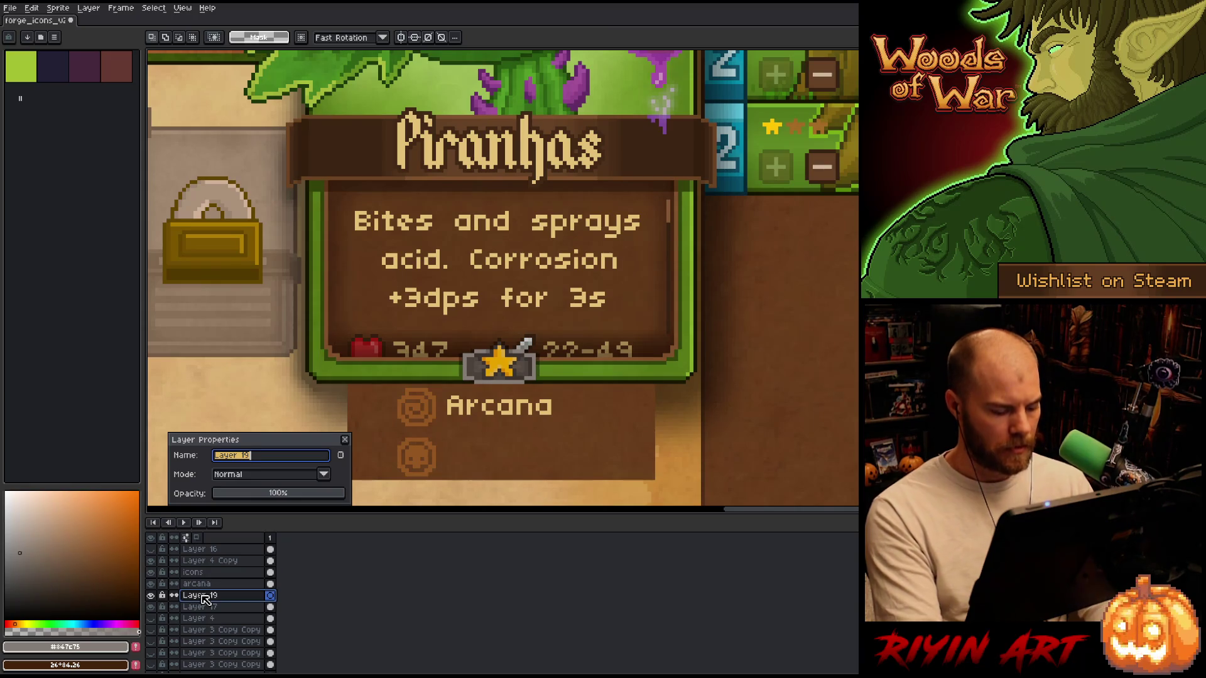
type("pan")
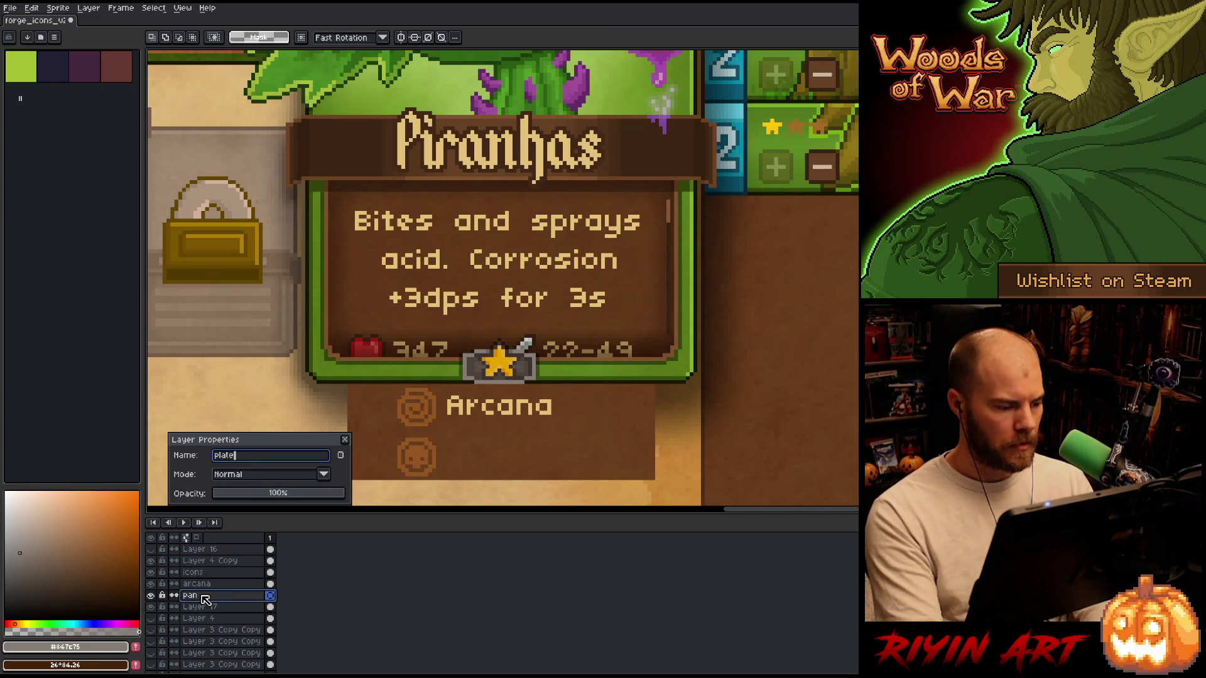
key("Return")
left_click(204, 607)
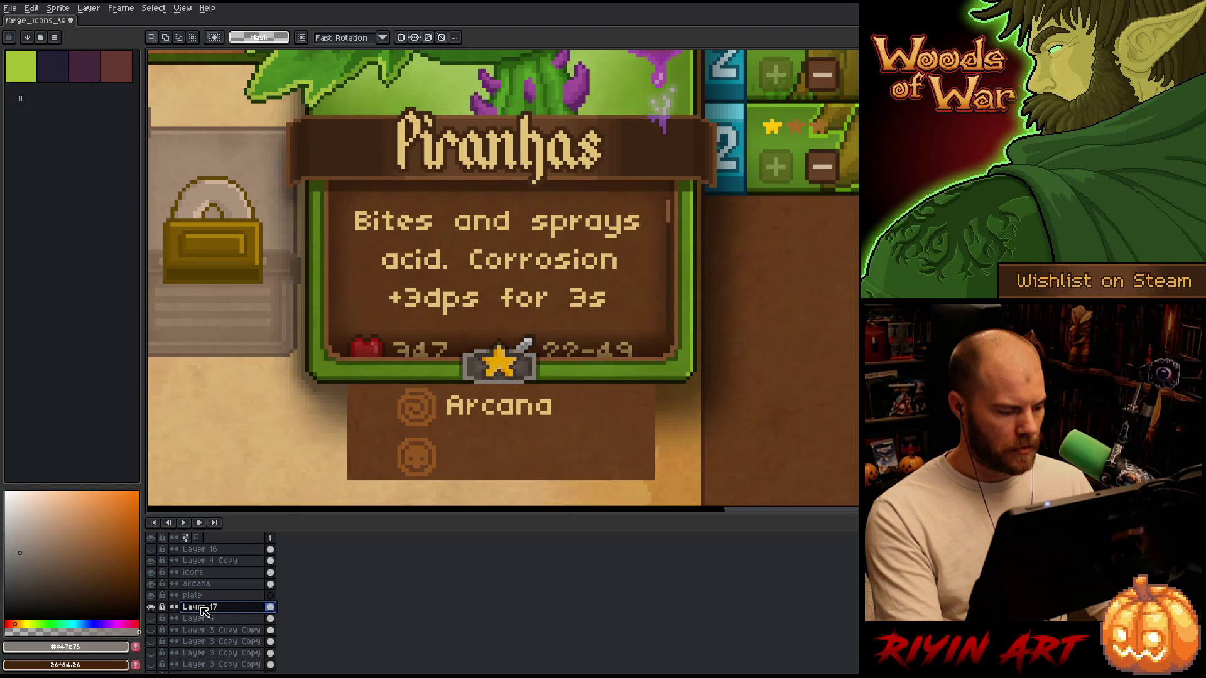
double_click(201, 608)
type("br")
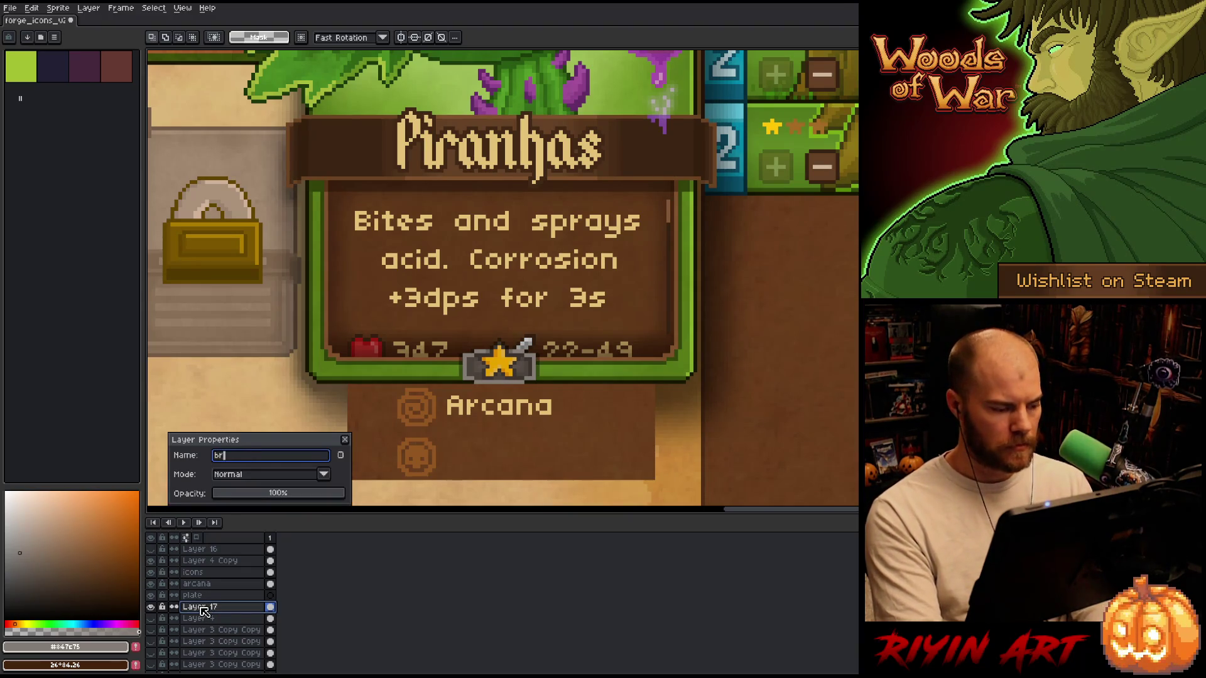
type("own texture")
key("Return")
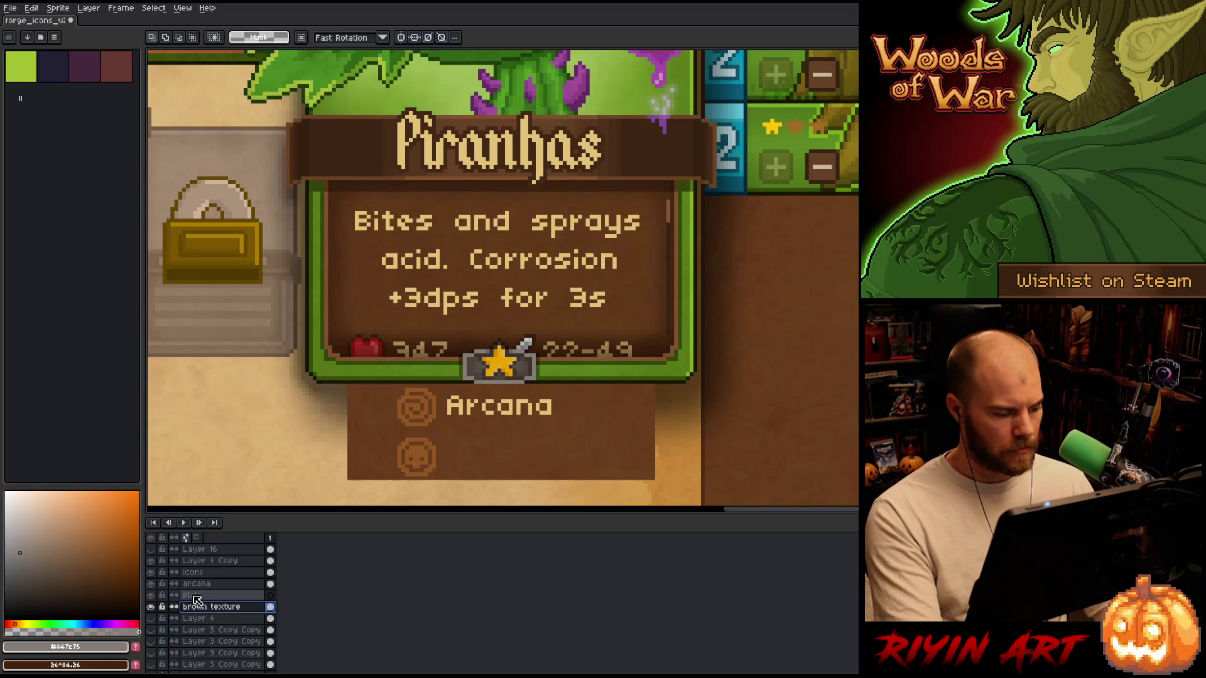
left_click(194, 597)
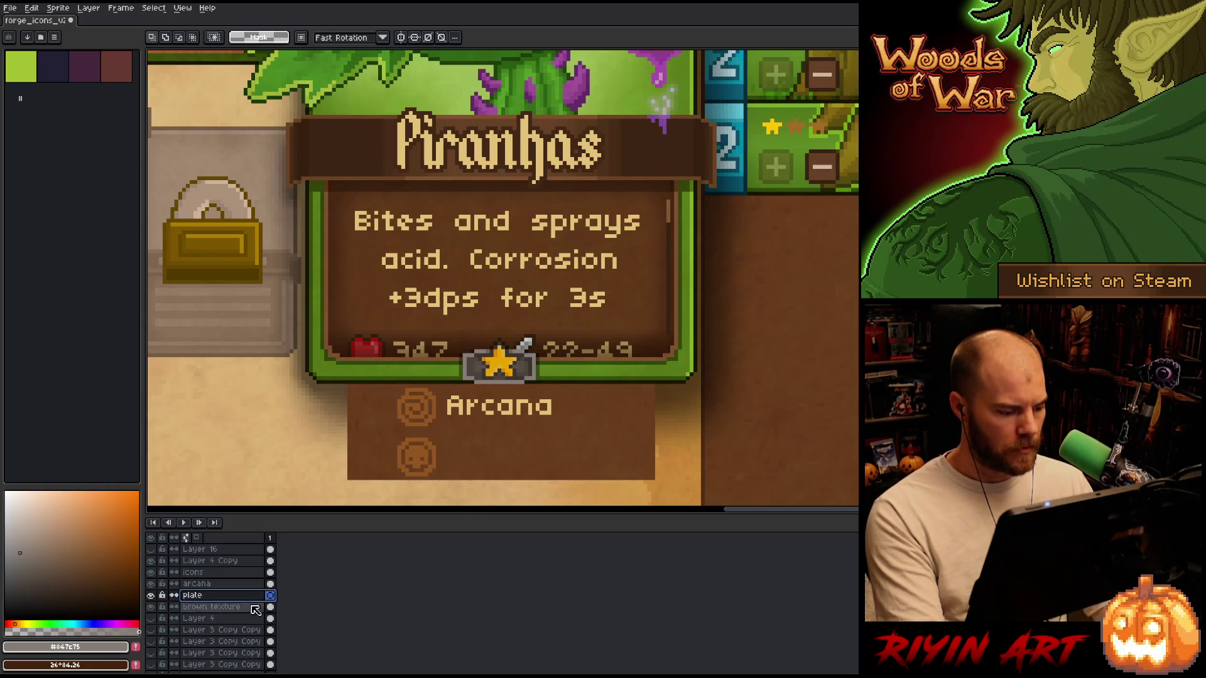
Hide the brown texture layer, enable horizontal symmetry with the Pencil, and show the plate layer.
left_click(152, 608)
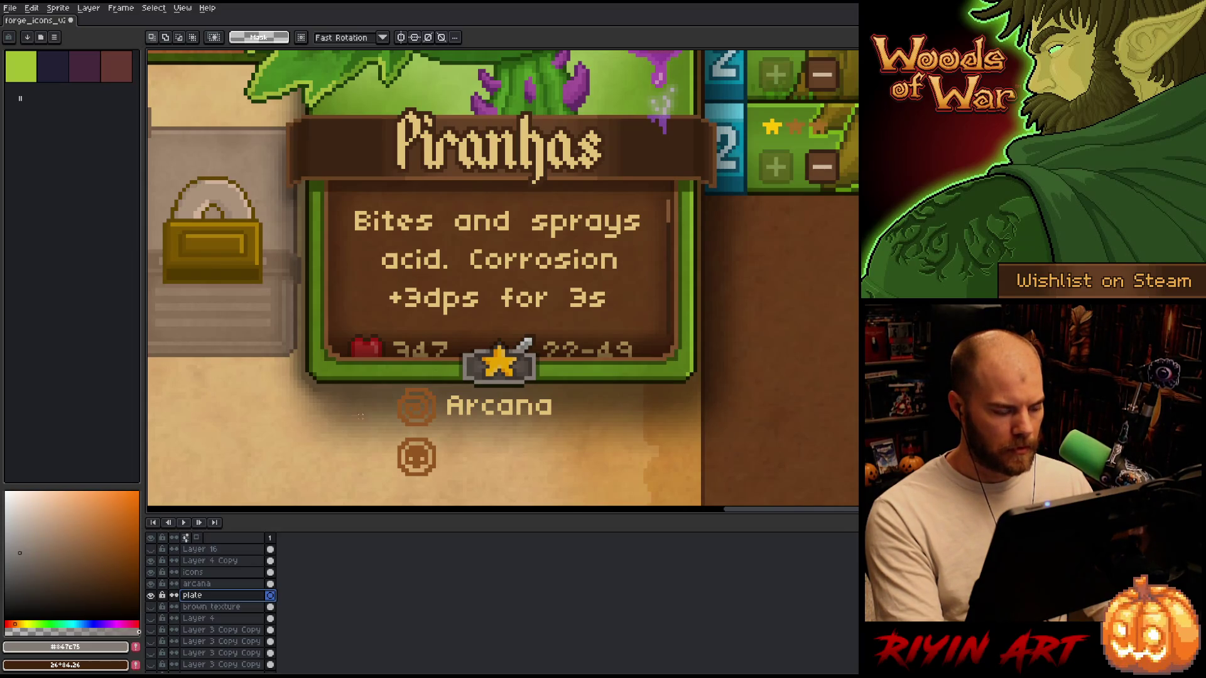
key("i")
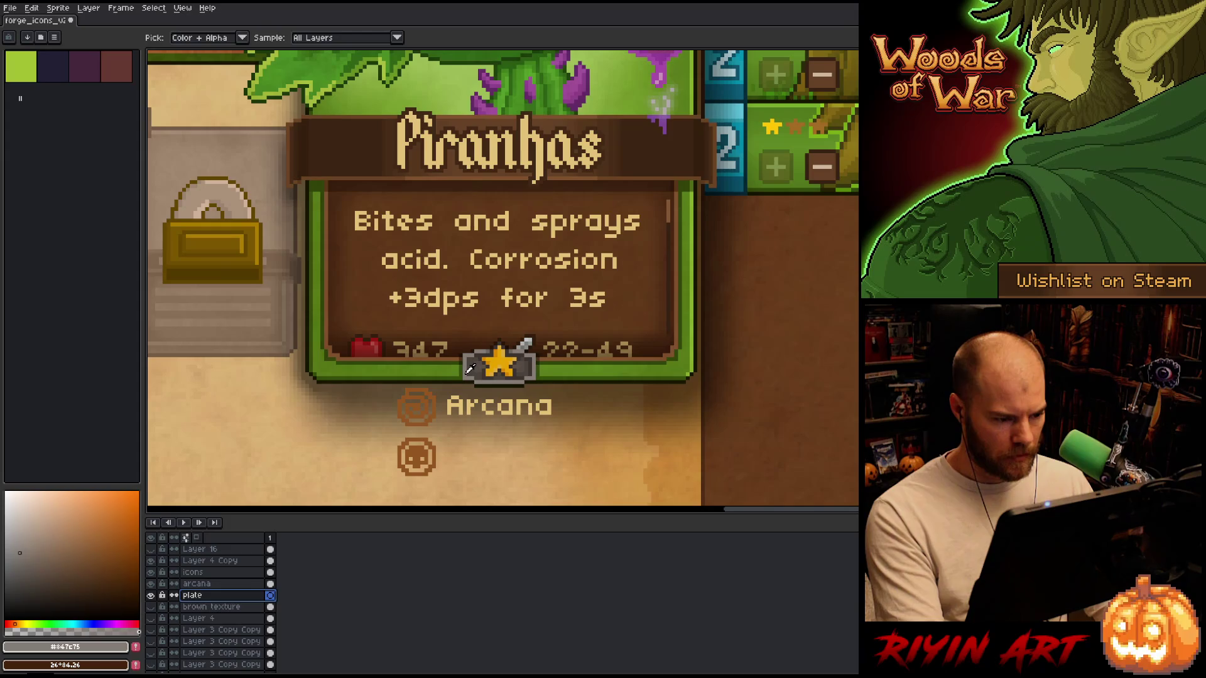
key("b")
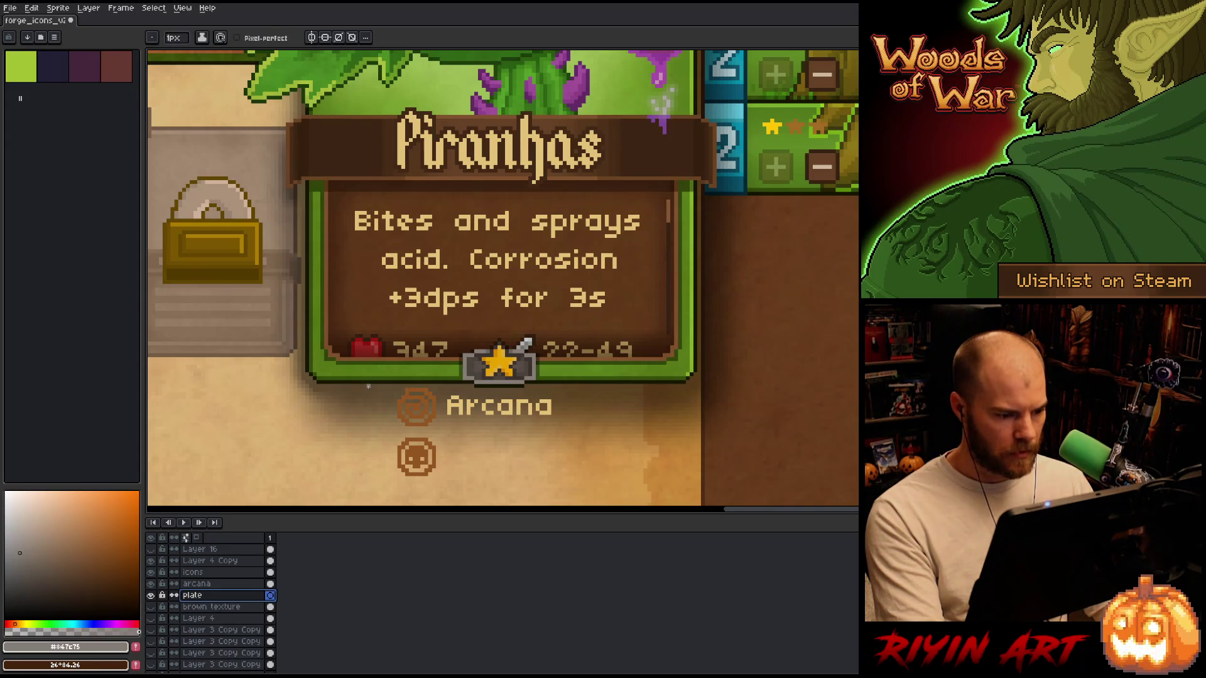
left_click(311, 38)
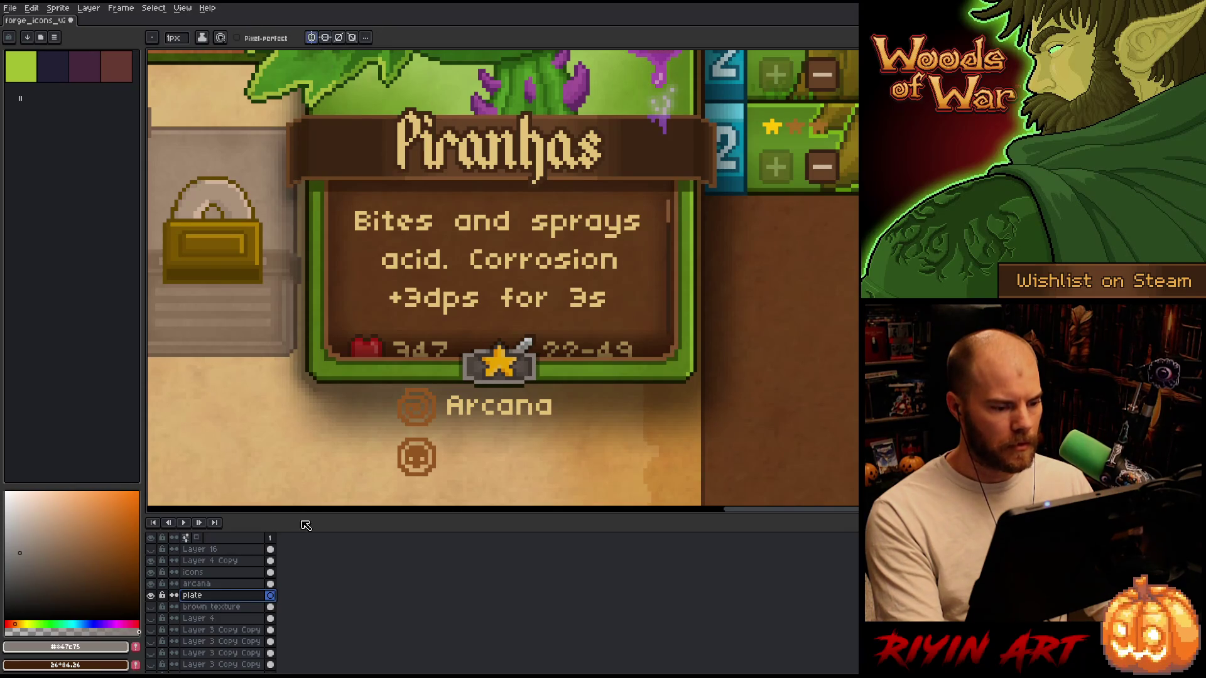
left_click(151, 595)
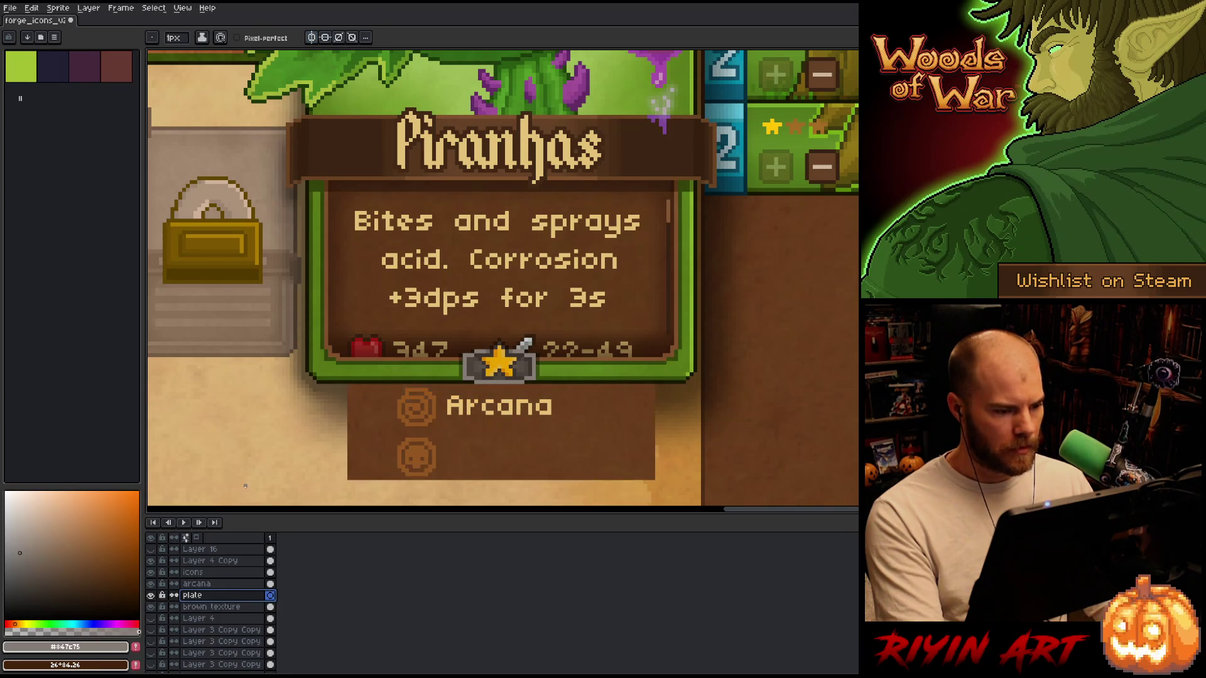
Drag the symmetry axis to the centre of the Piranhas card.
key("minus")
key("minus")
key("minus")
left_click_drag(488, 473, 500, 473)
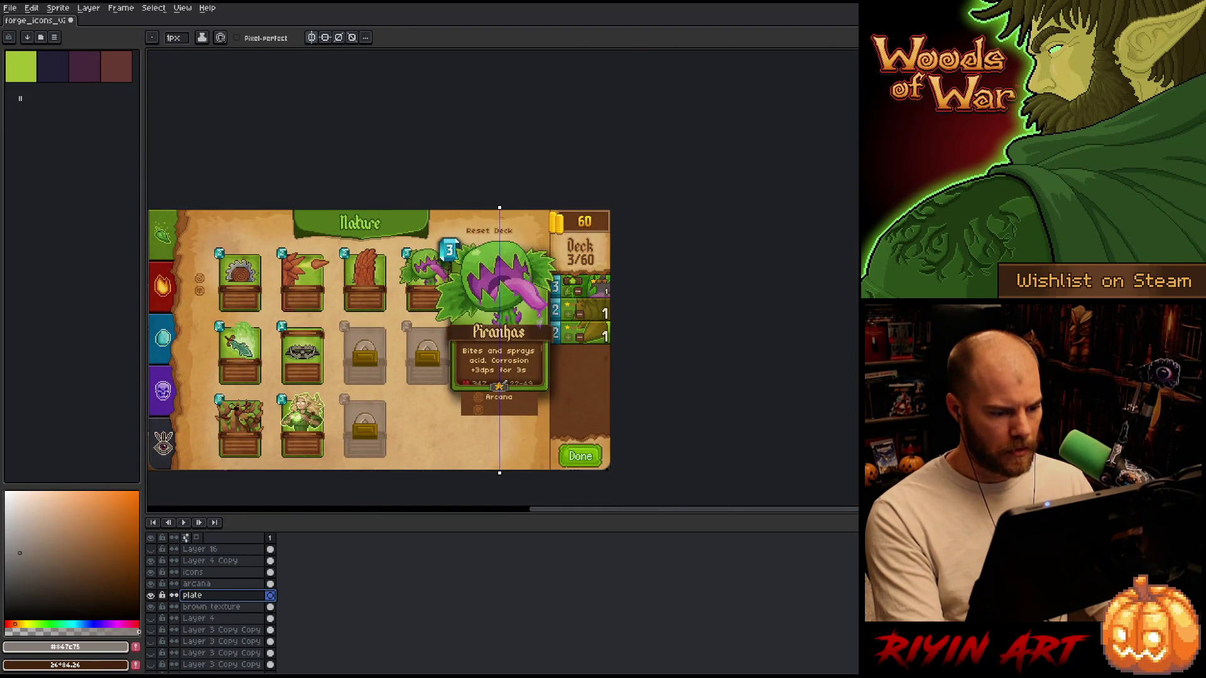
key("plus")
key("plus")
key("plus")
left_click_drag(475, 52, 470, 52)
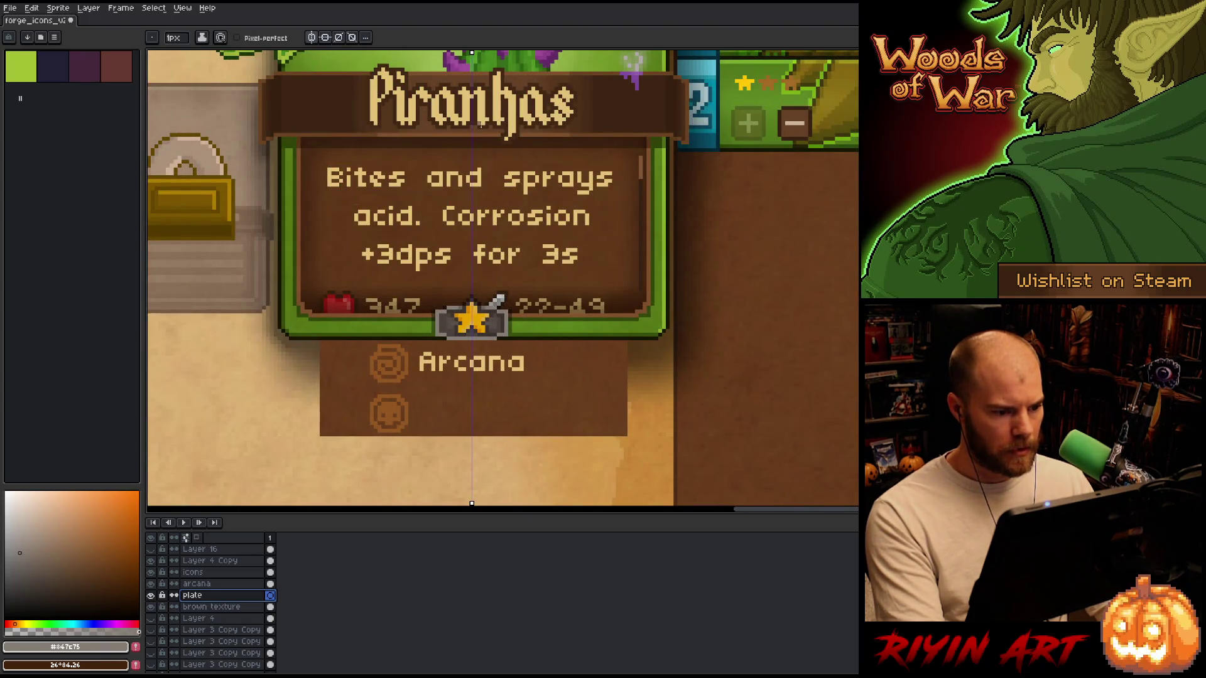
key("Escape")
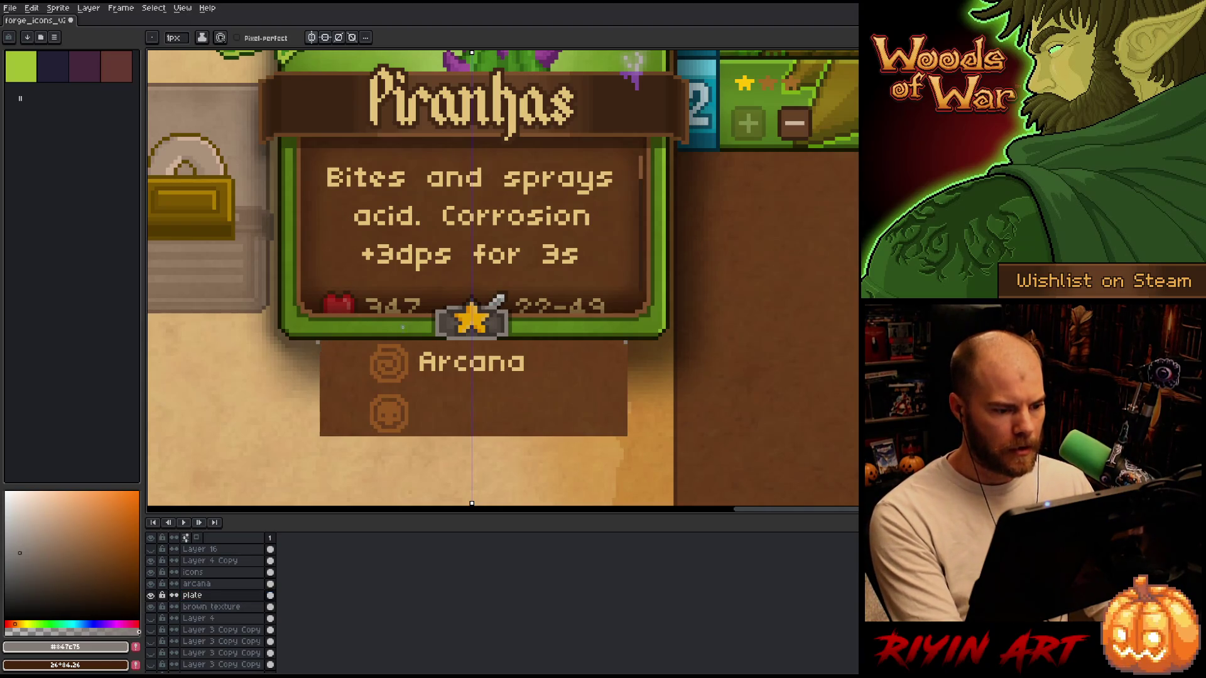
scroll(406, 327, "up", 1)
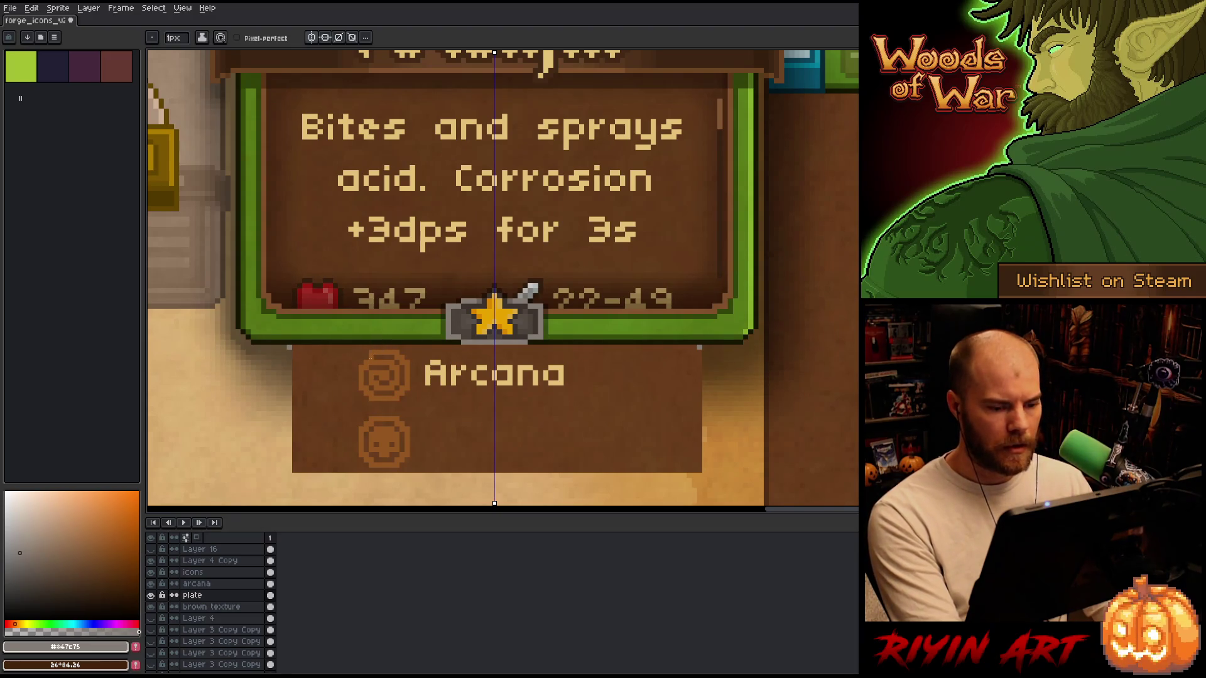
key("v")
key("b")
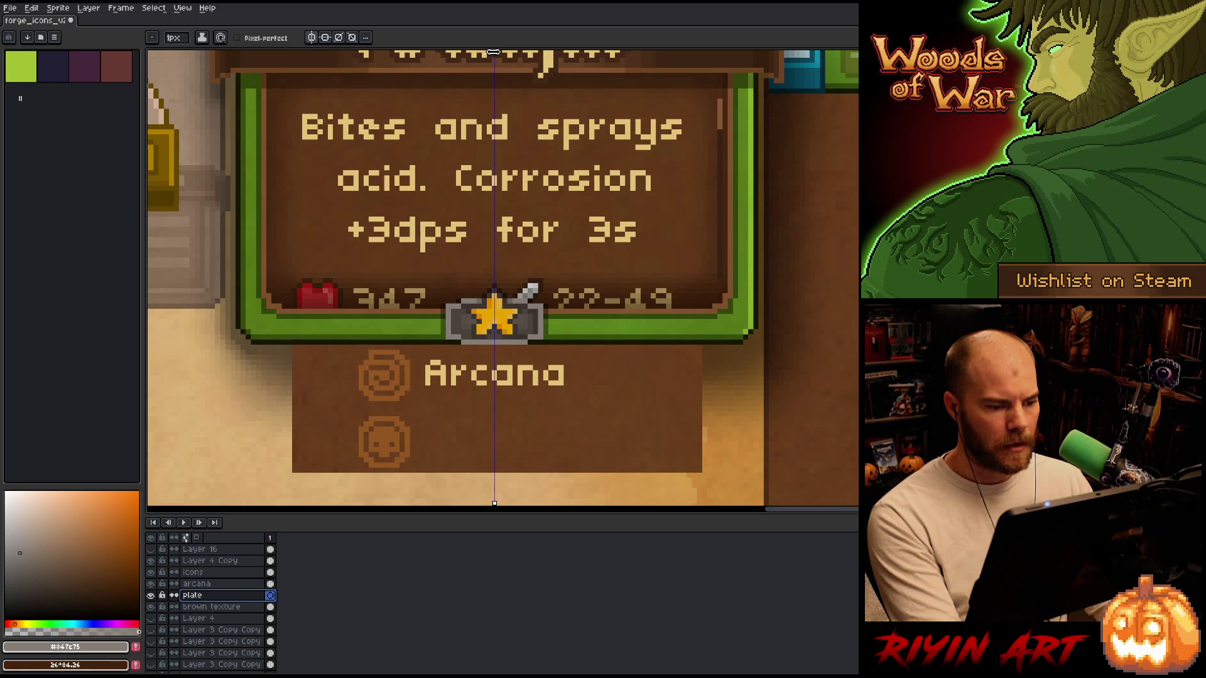
Fine-tune the mirror axis, place a mirrored grey pixel, and check the plate's lower border.
left_click_drag(493, 52, 499, 52)
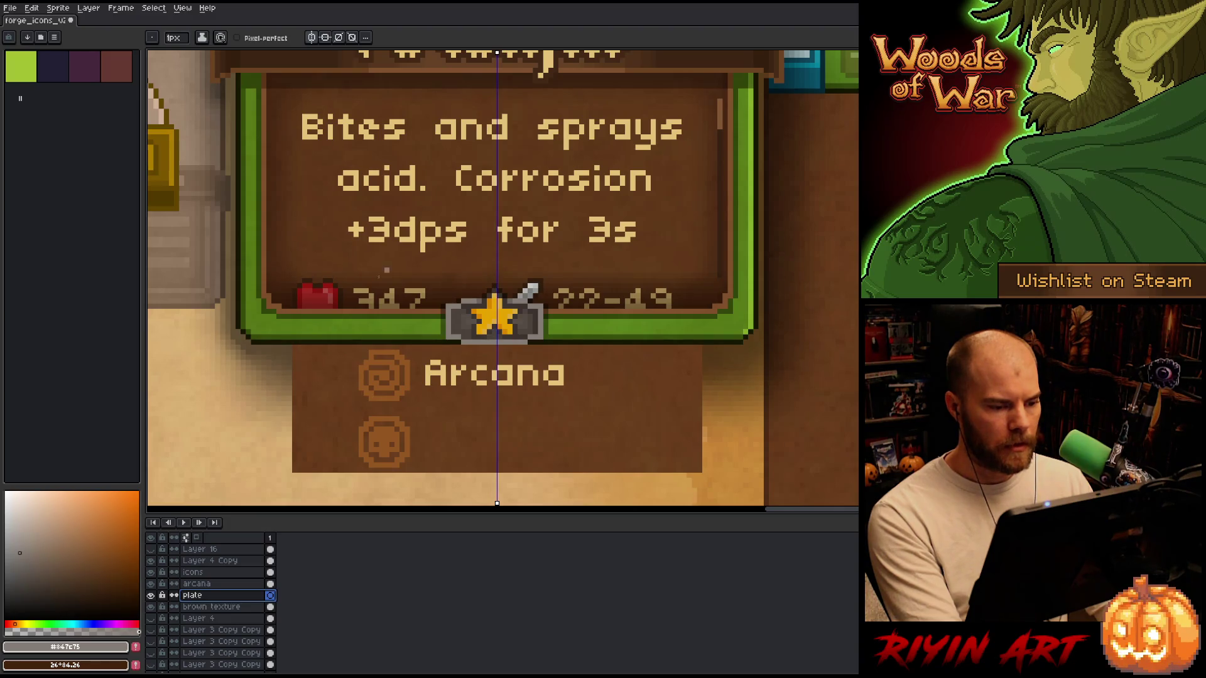
left_click(294, 347)
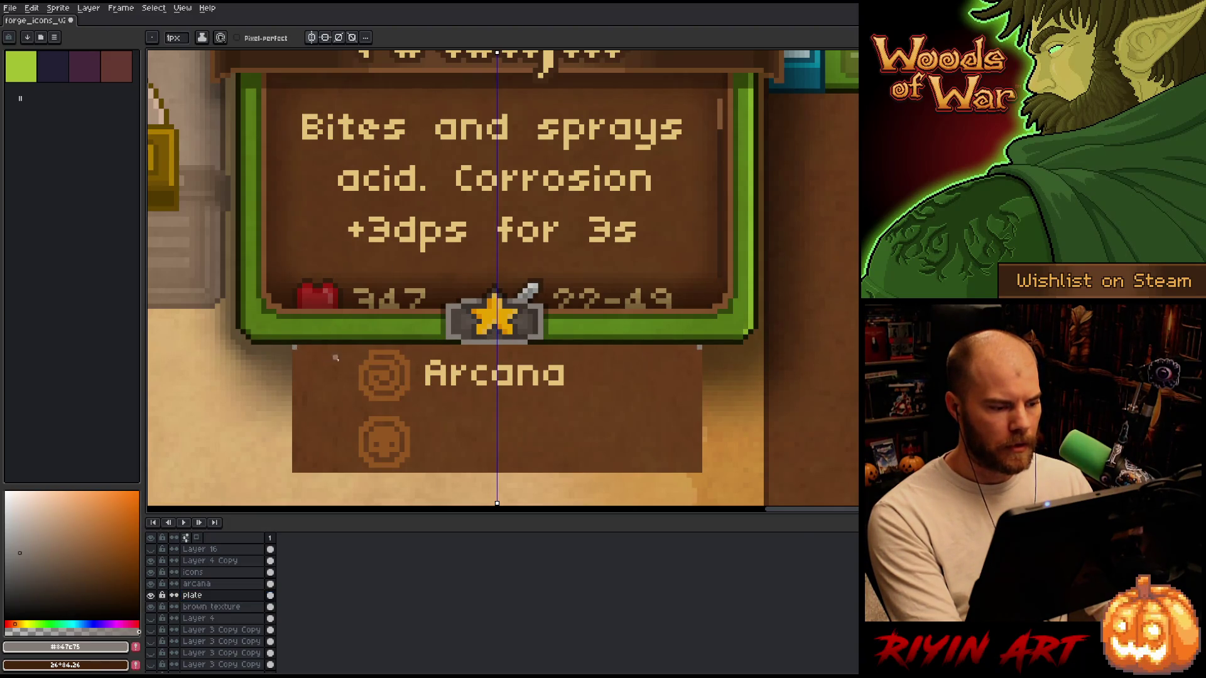
key("v")
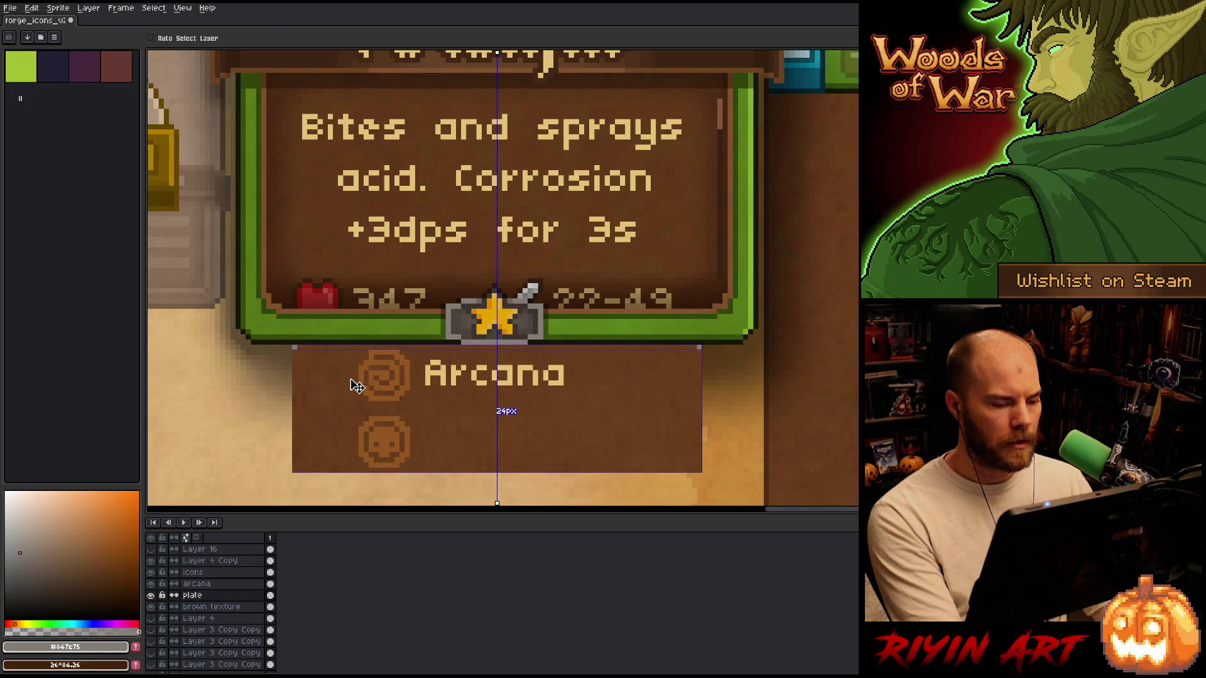
key("m")
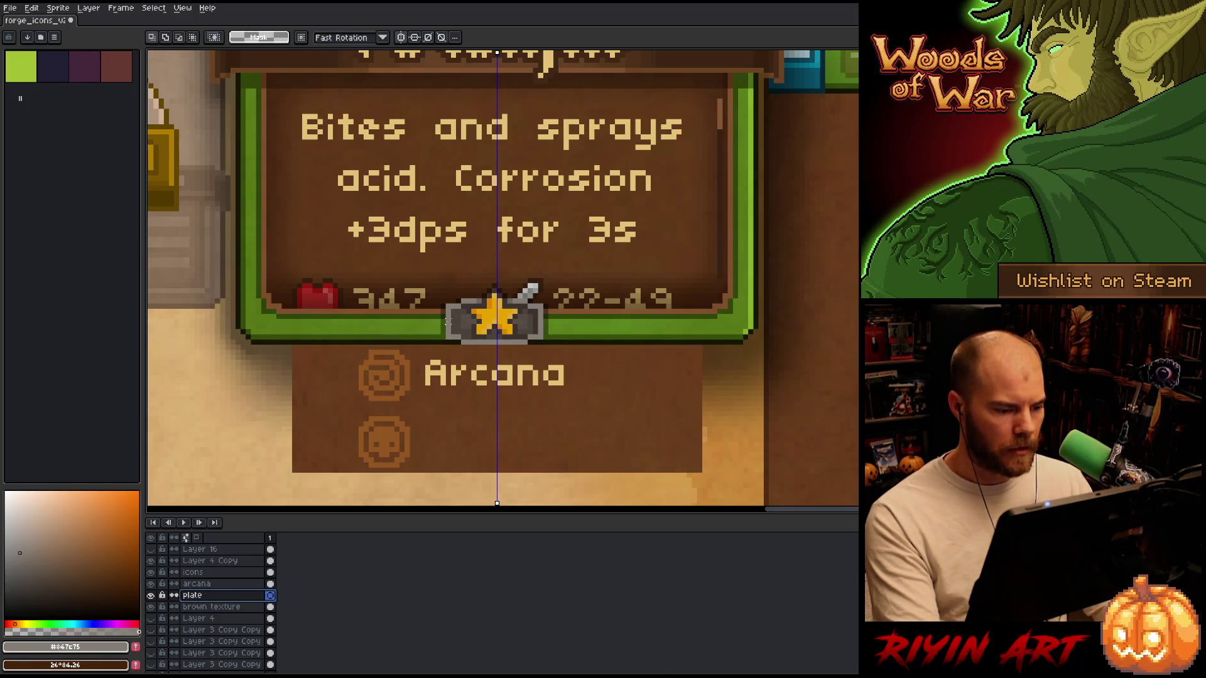
left_click_drag(443, 322, 243, 324)
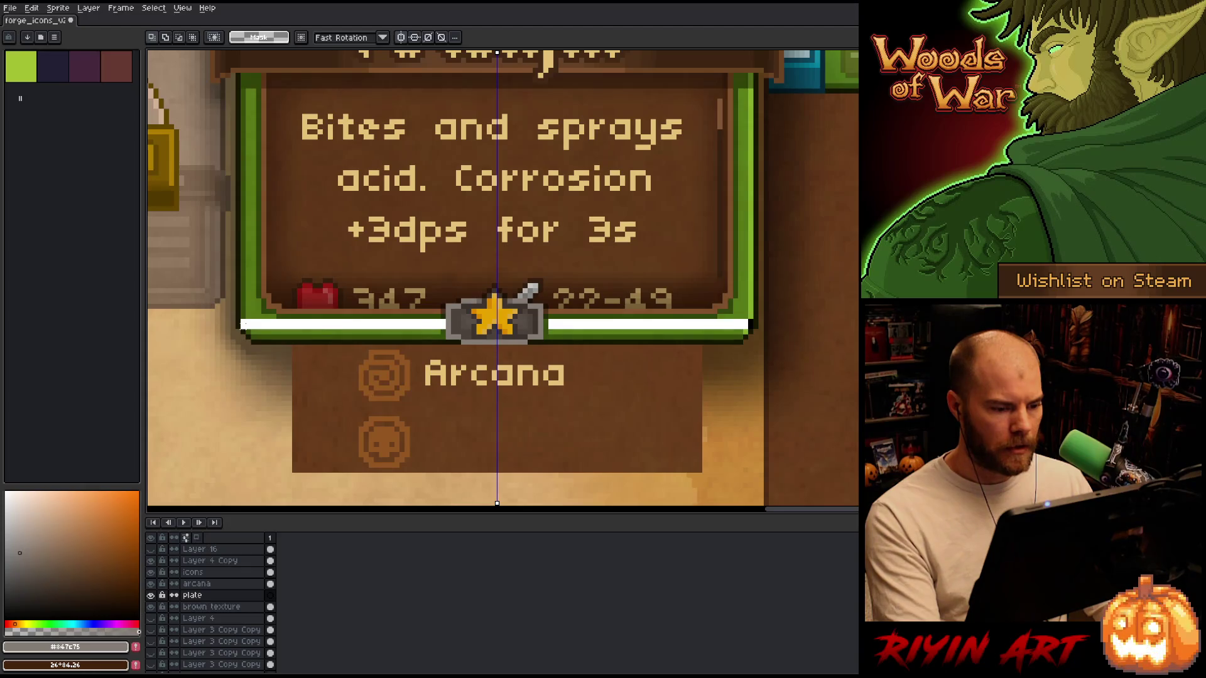
left_click_drag(244, 324, 239, 325)
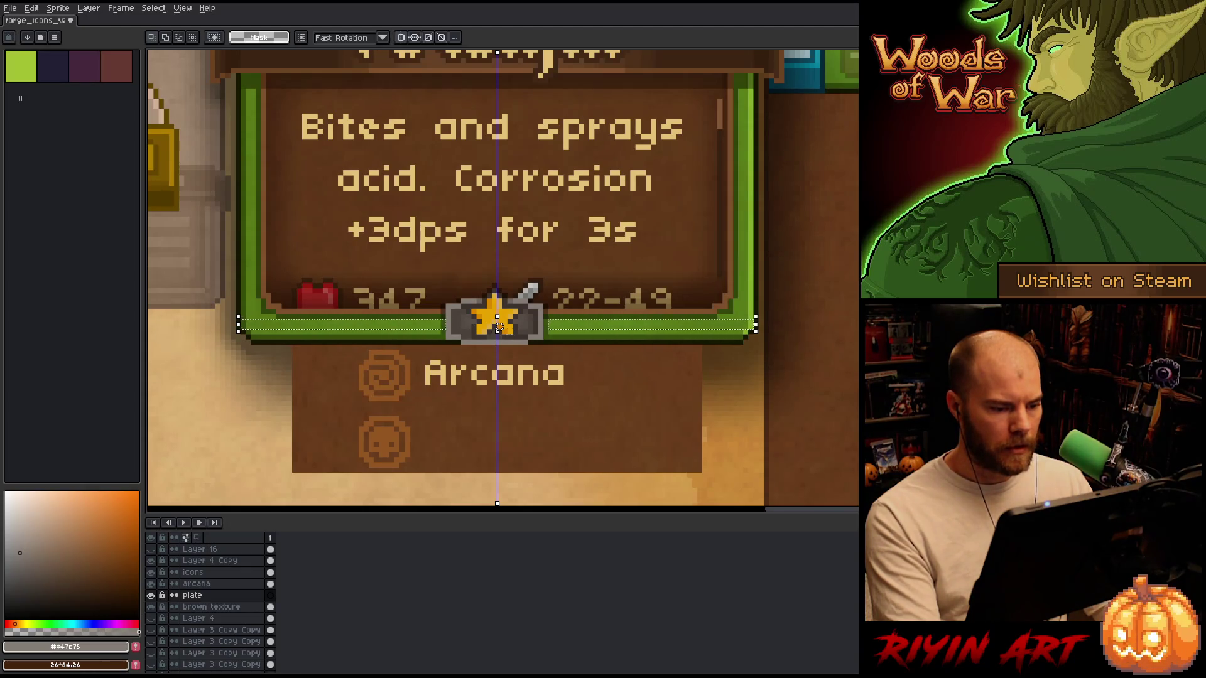
key("ctrl+d")
Check the mirrored areas over the stats row to confirm the plate sits centred beneath the card.
left_click_drag(237, 306, 445, 274)
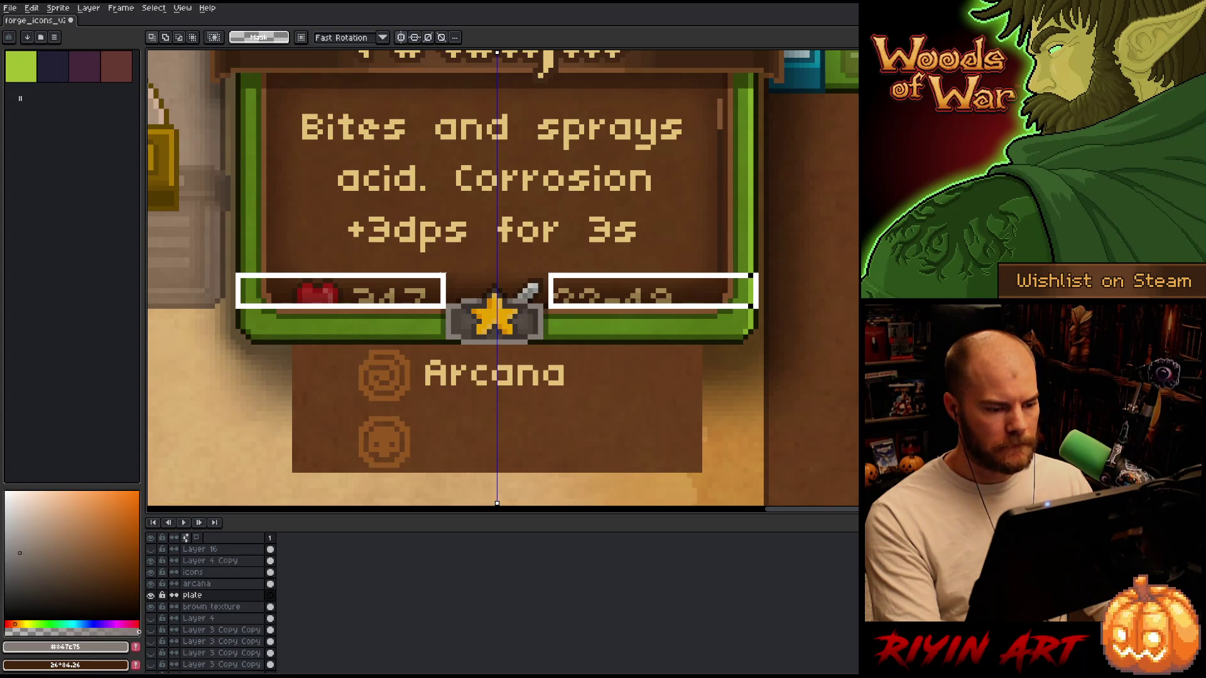
left_click_drag(445, 274, 447, 276)
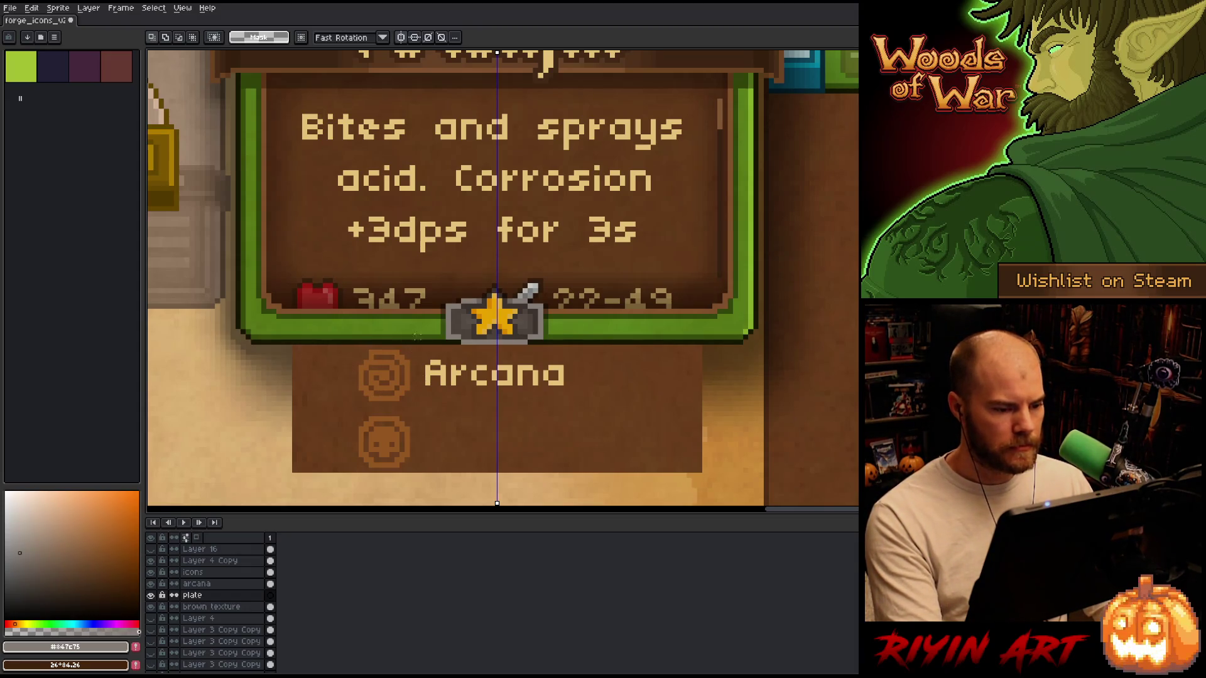
key("i")
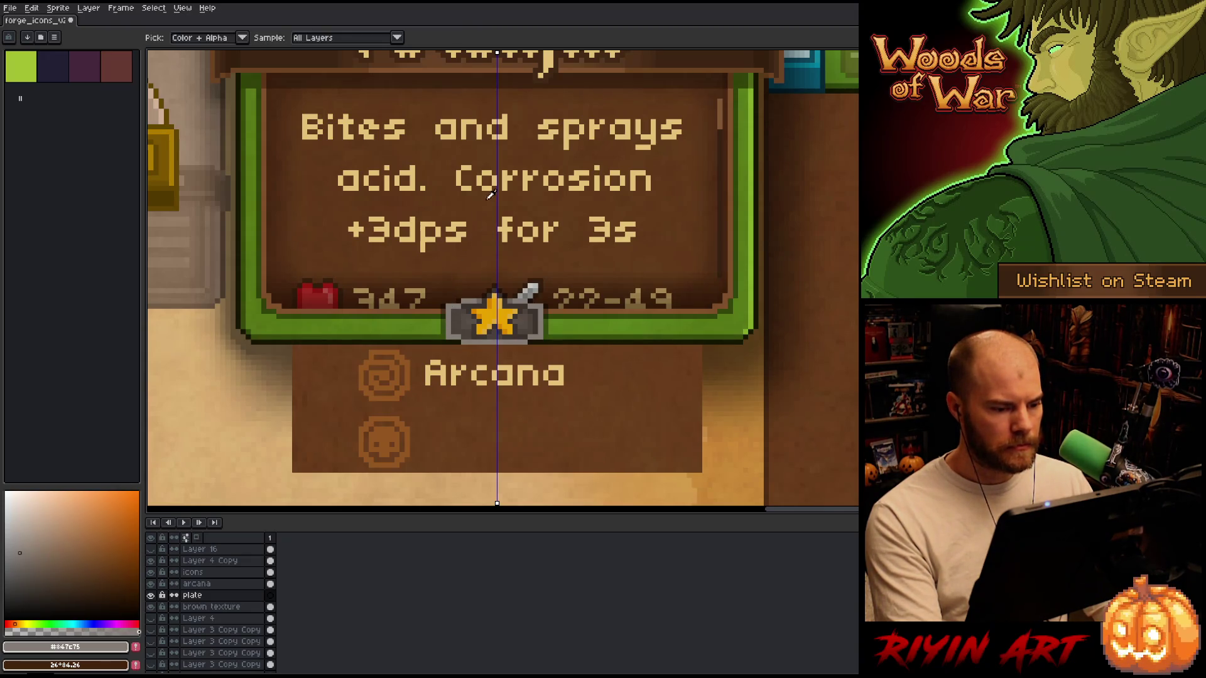
key("b")
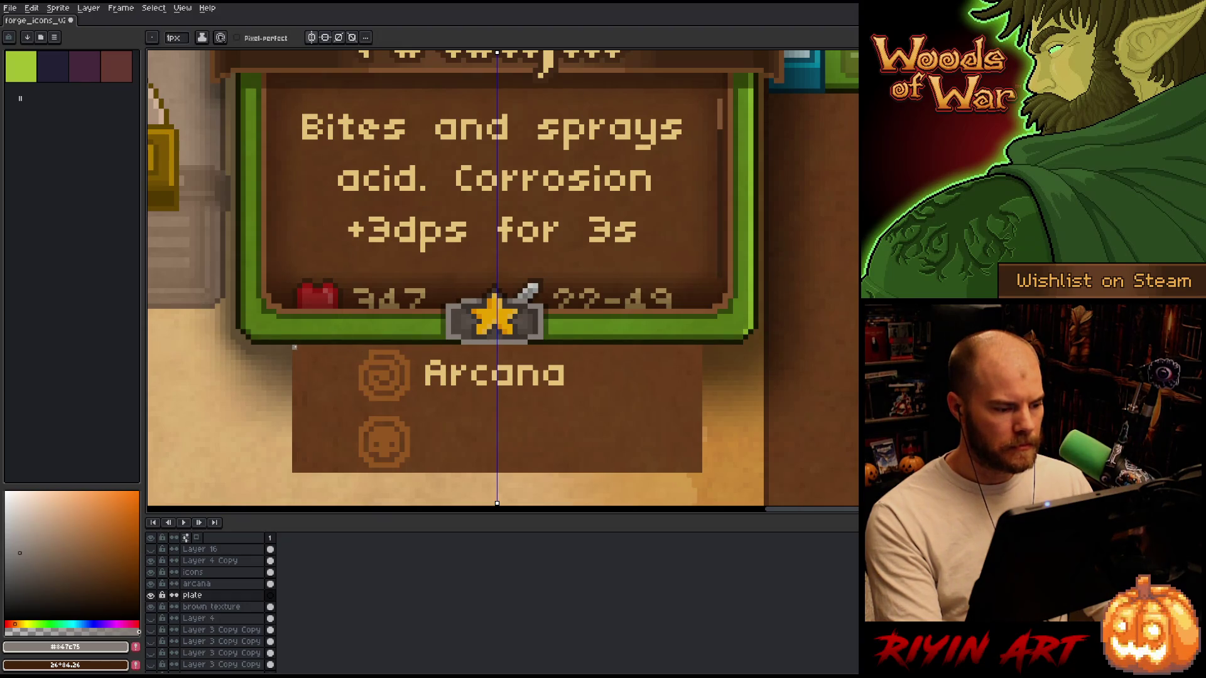
Draw mirrored grey side edges and a bottom line on the Arcana plate, undoing stray strokes.
left_click_drag(295, 347, 294, 400)
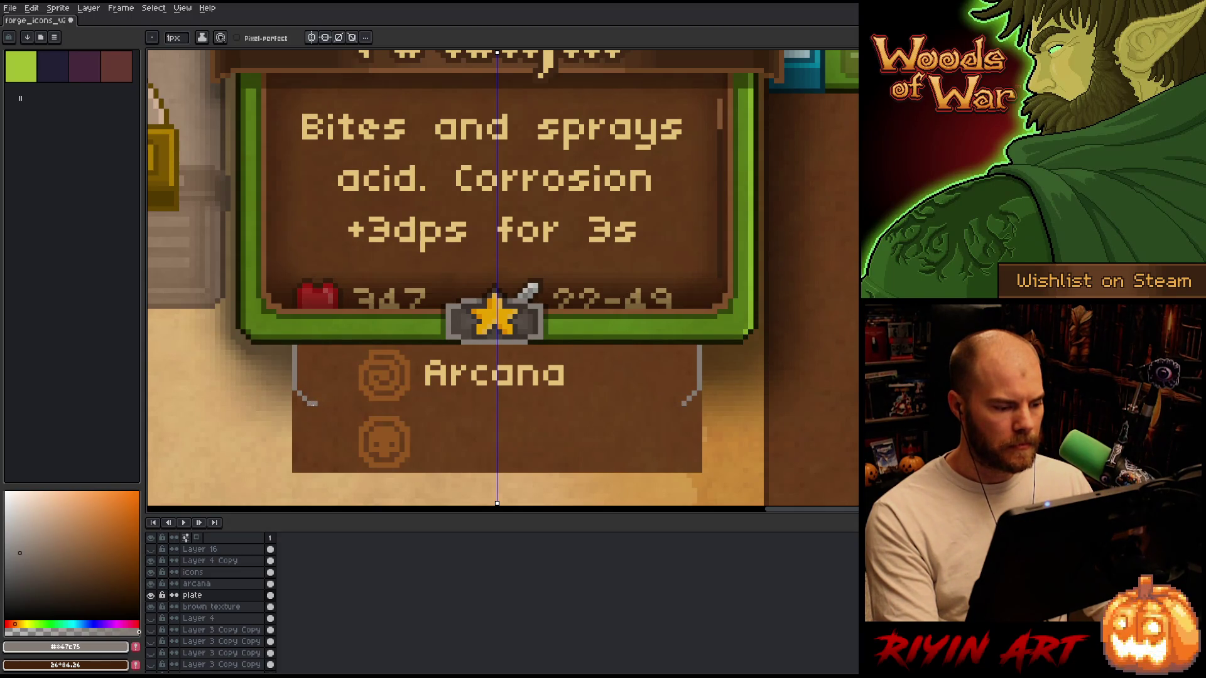
left_click_drag(317, 408, 679, 408)
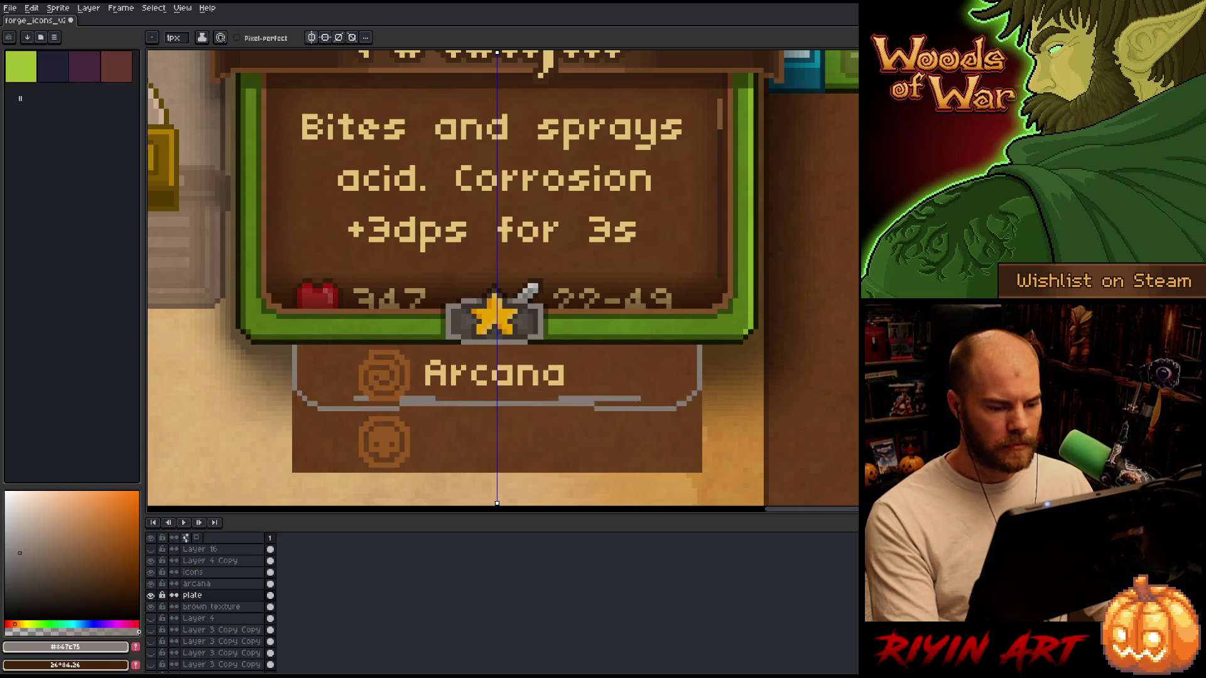
key("ctrl+z")
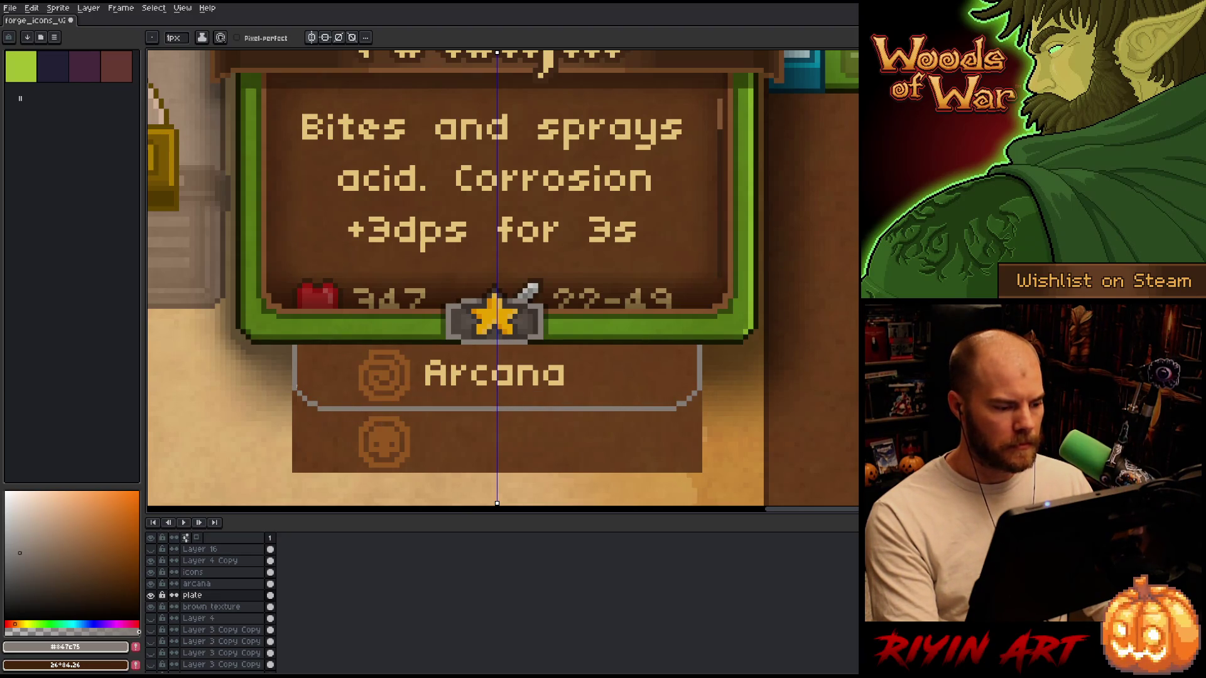
Add a dark brown inner outline around the plate and sample grey from the frame.
left_click_drag(299, 391, 647, 403)
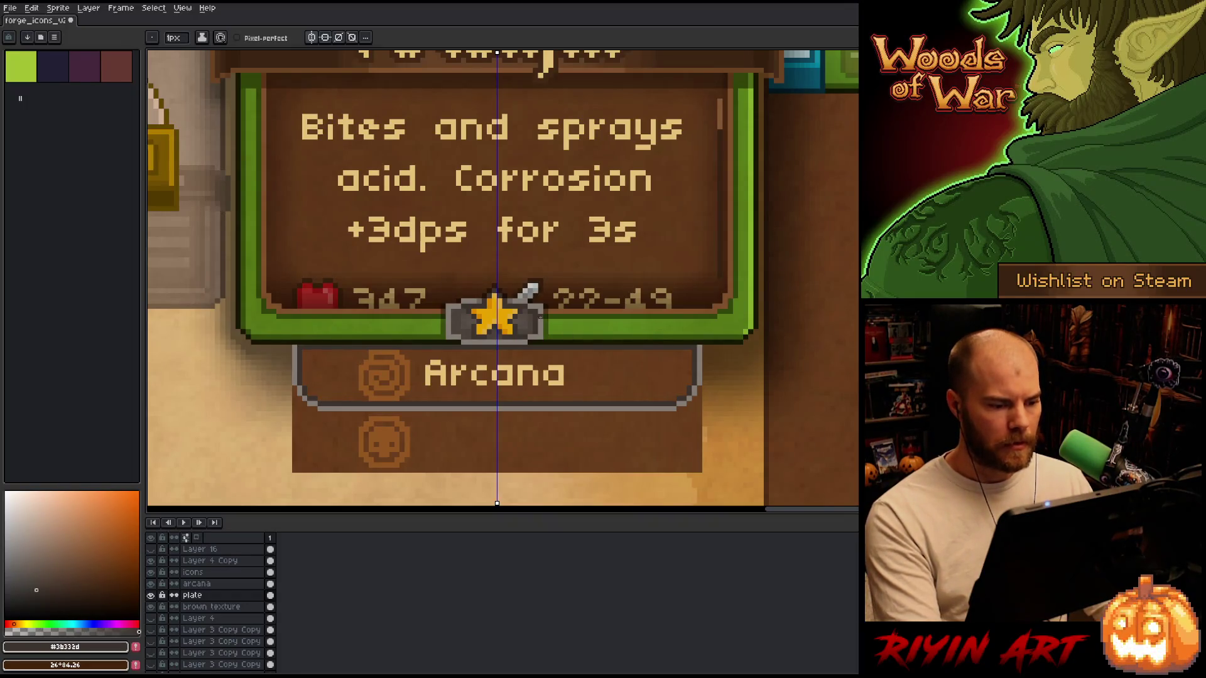
key("i")
left_click(522, 320)
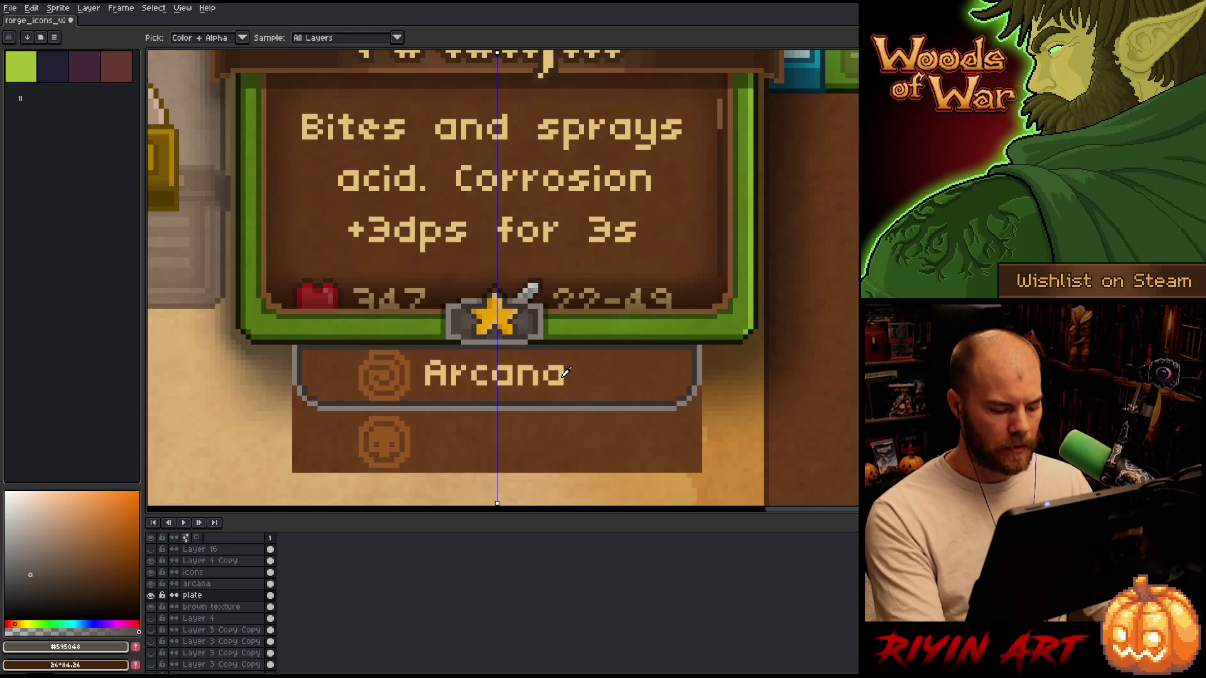
Fill the Arcana plate grey and shade its side, bottom and top edges darker grey.
key("g")
left_click(592, 377)
key("i")
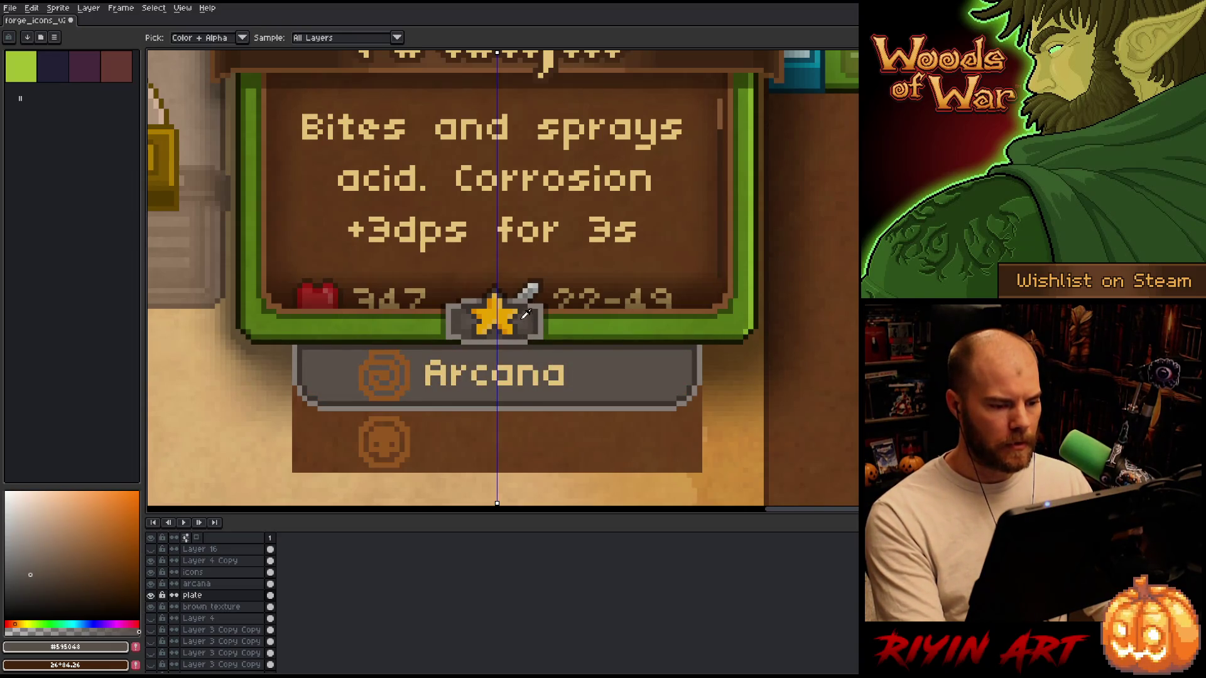
left_click(633, 356)
key("b")
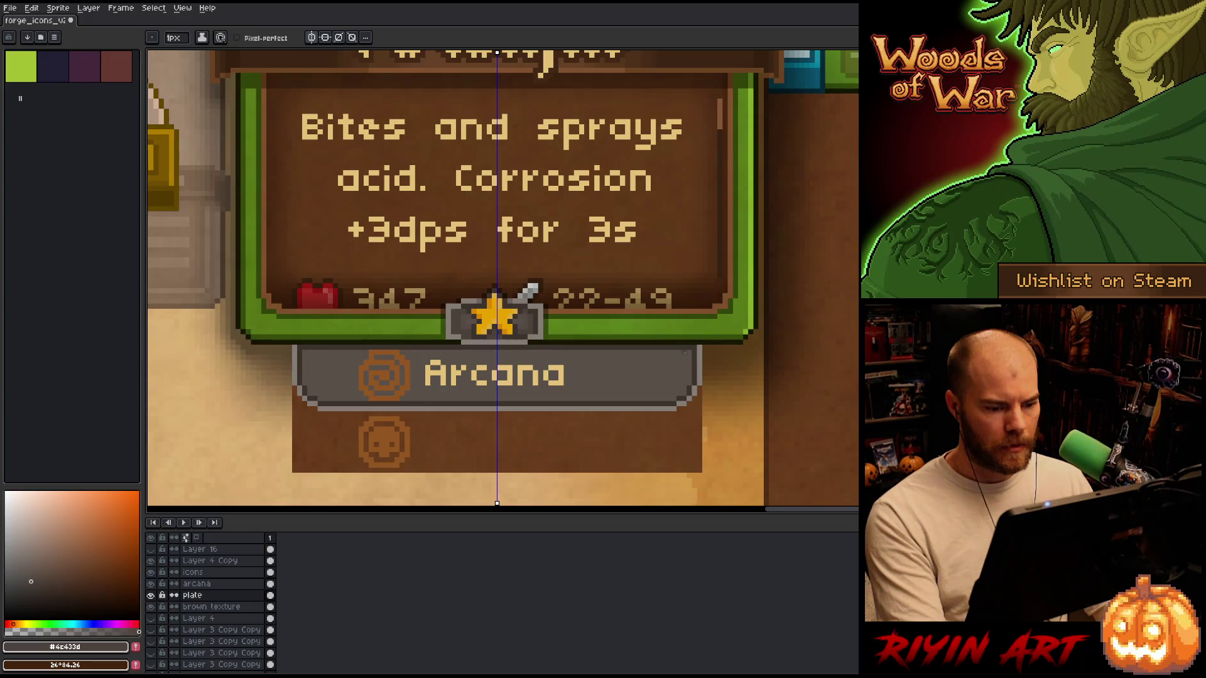
left_click_drag(687, 355, 687, 379)
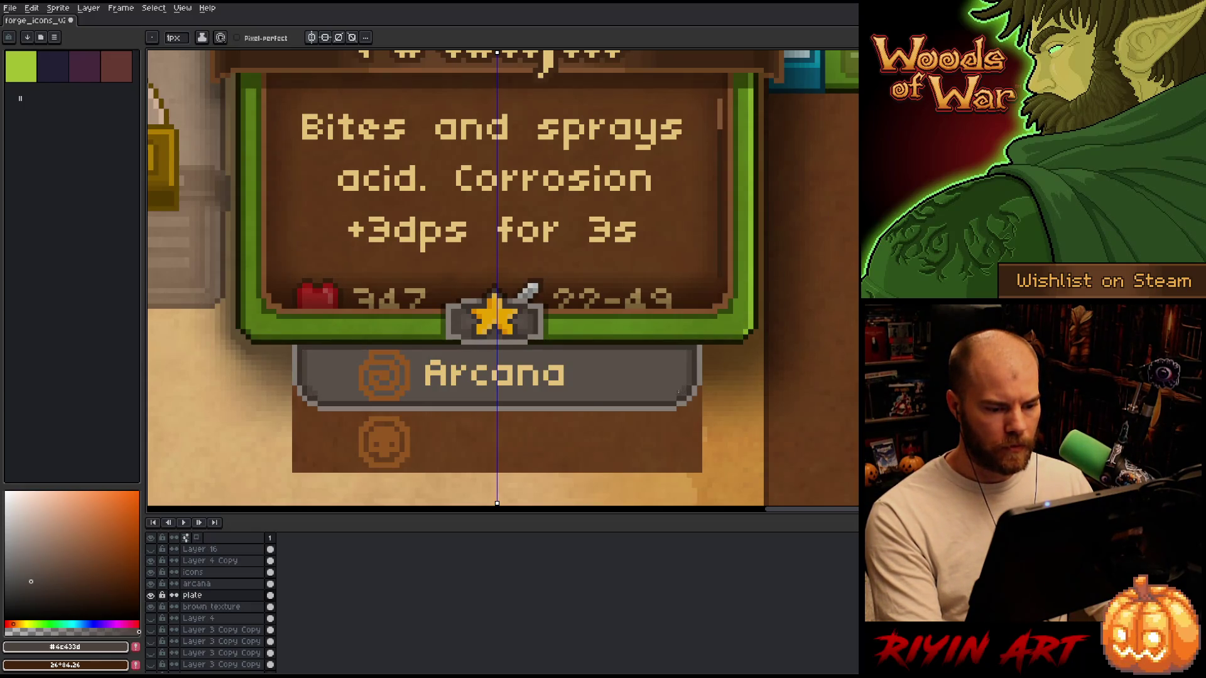
left_click_drag(551, 397, 500, 400)
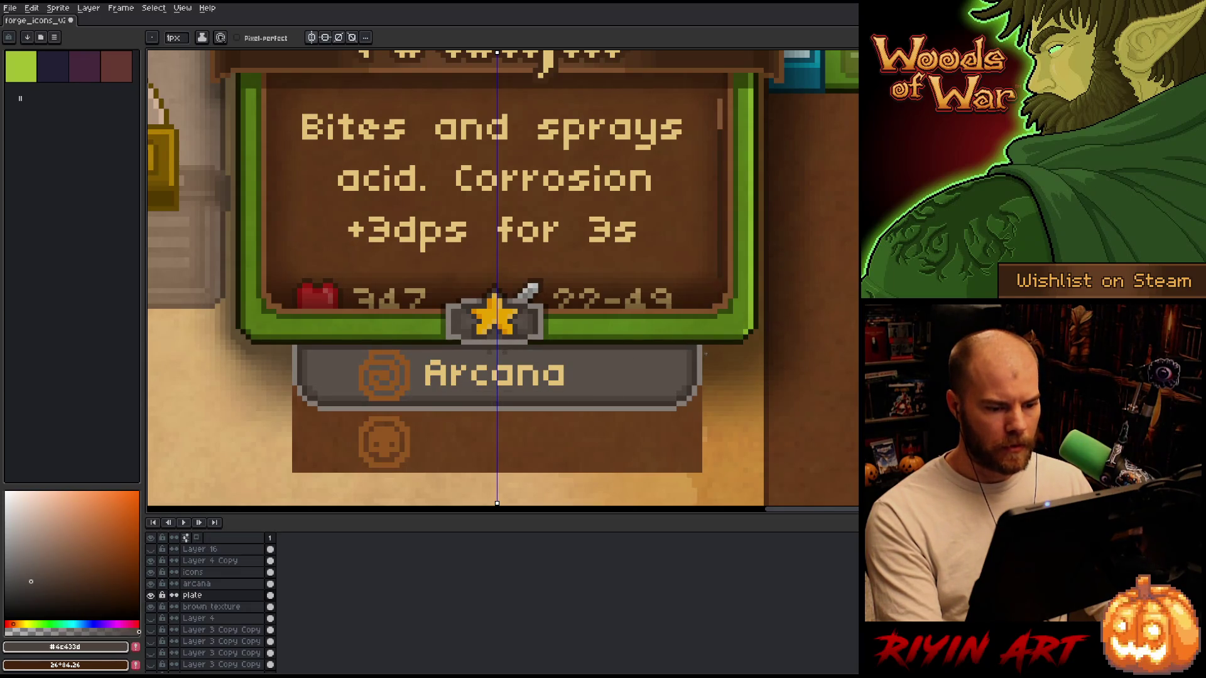
left_click_drag(507, 353, 672, 353)
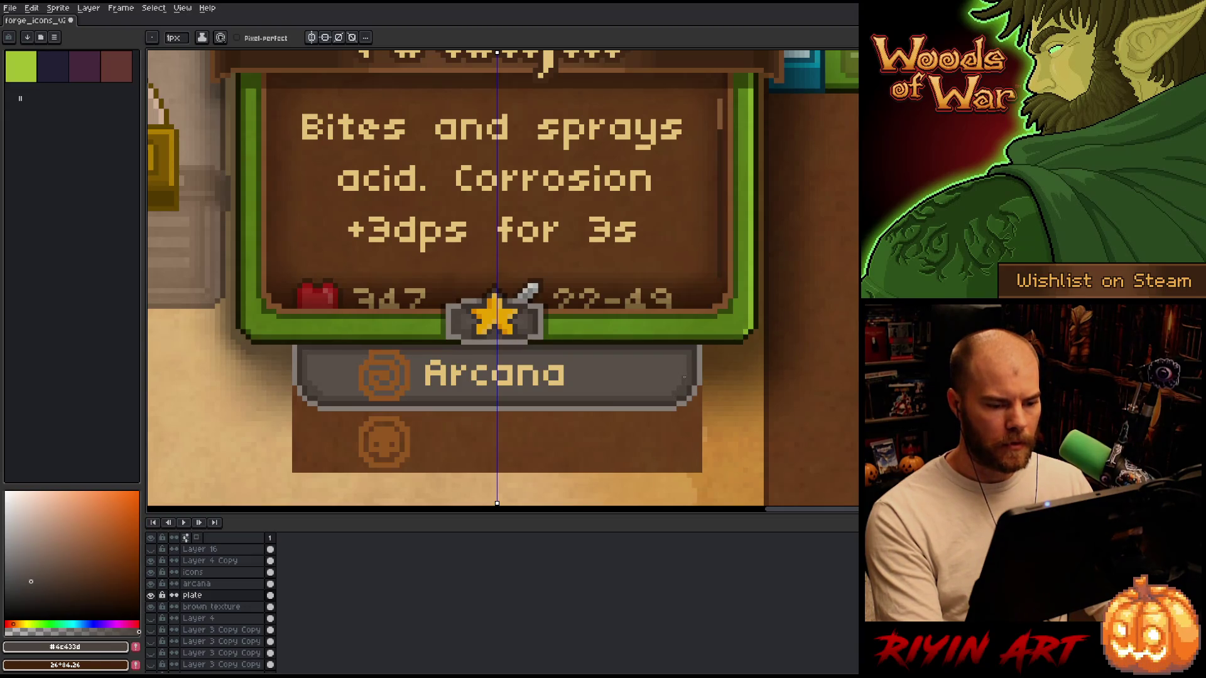
left_click_drag(684, 361, 684, 374)
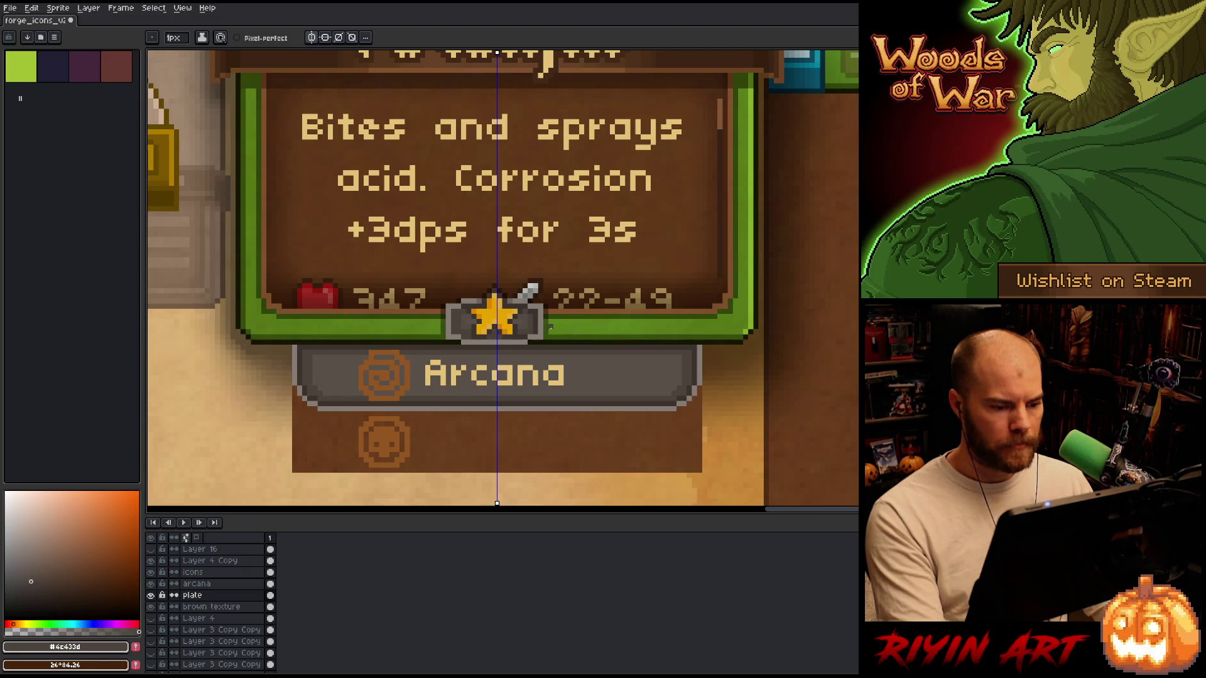
Outline both plate sides and the bottom edge in a sampled near-black.
left_click(542, 337, "alt")
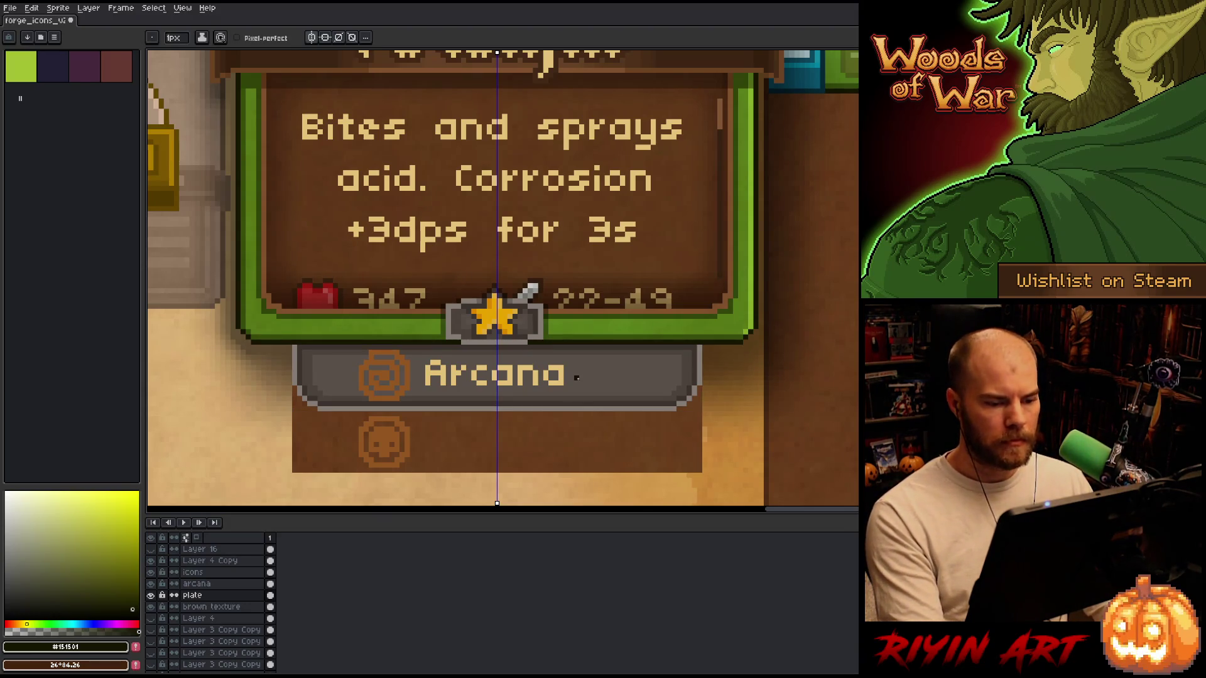
left_click_drag(703, 347, 704, 380)
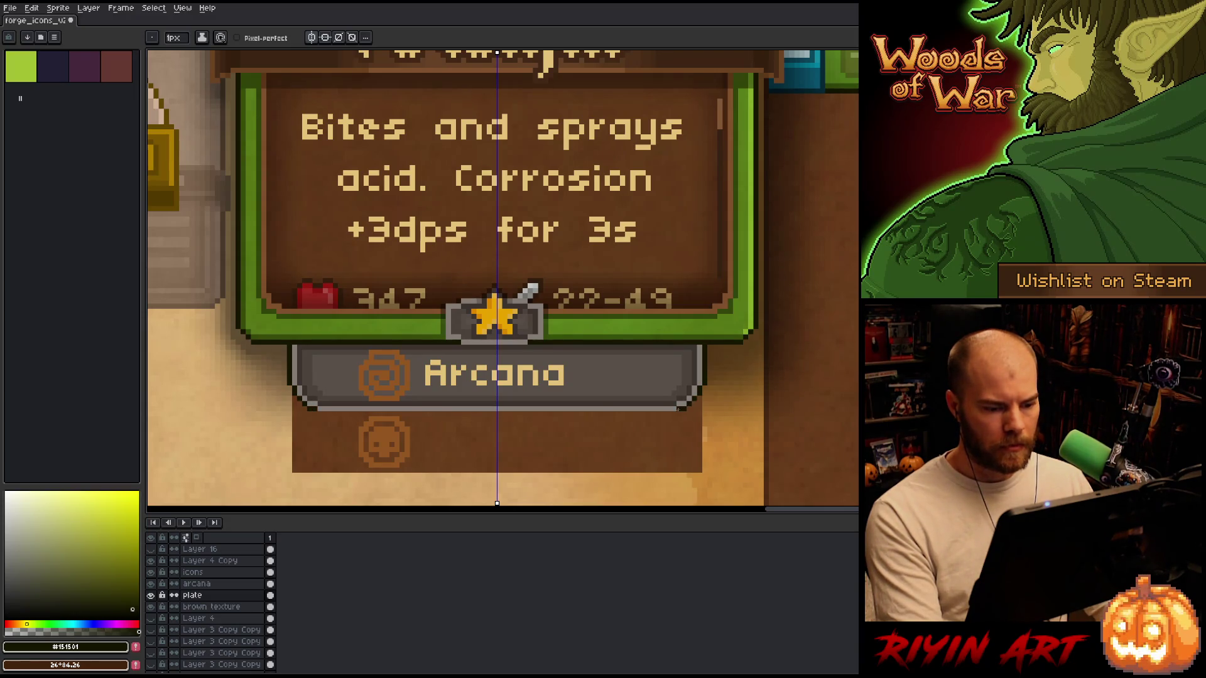
left_click(505, 414, "shift")
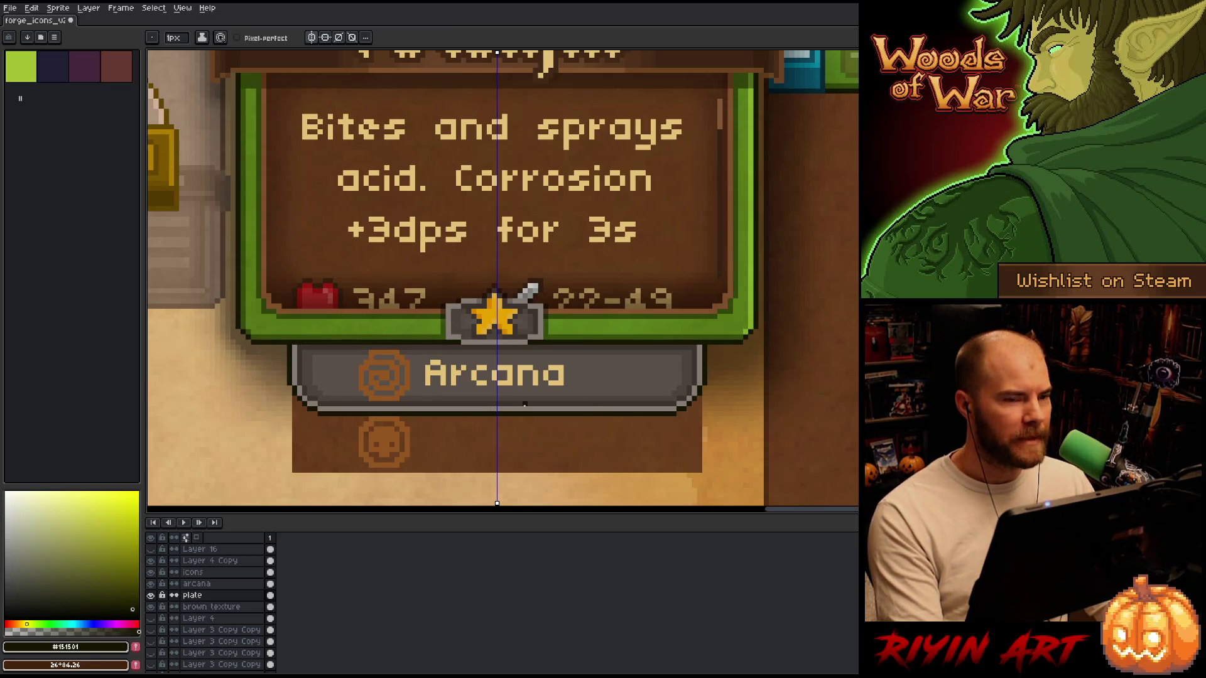
scroll(524, 404, "down", 3)
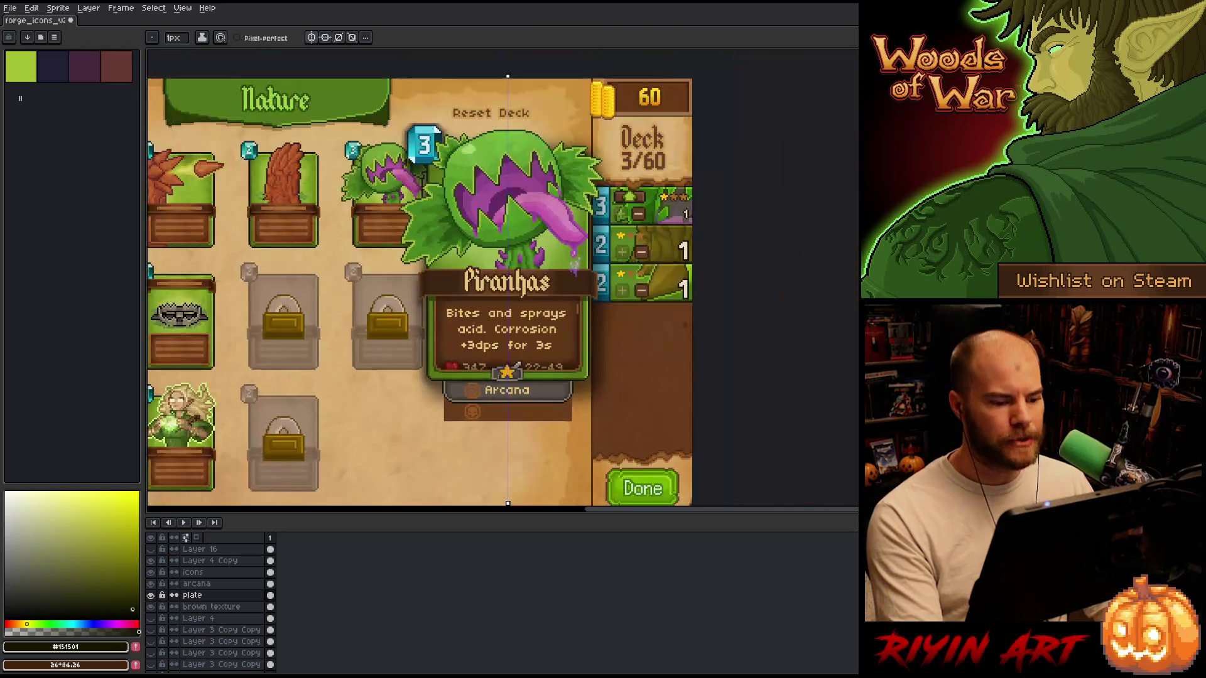
scroll(512, 392, "up", 4)
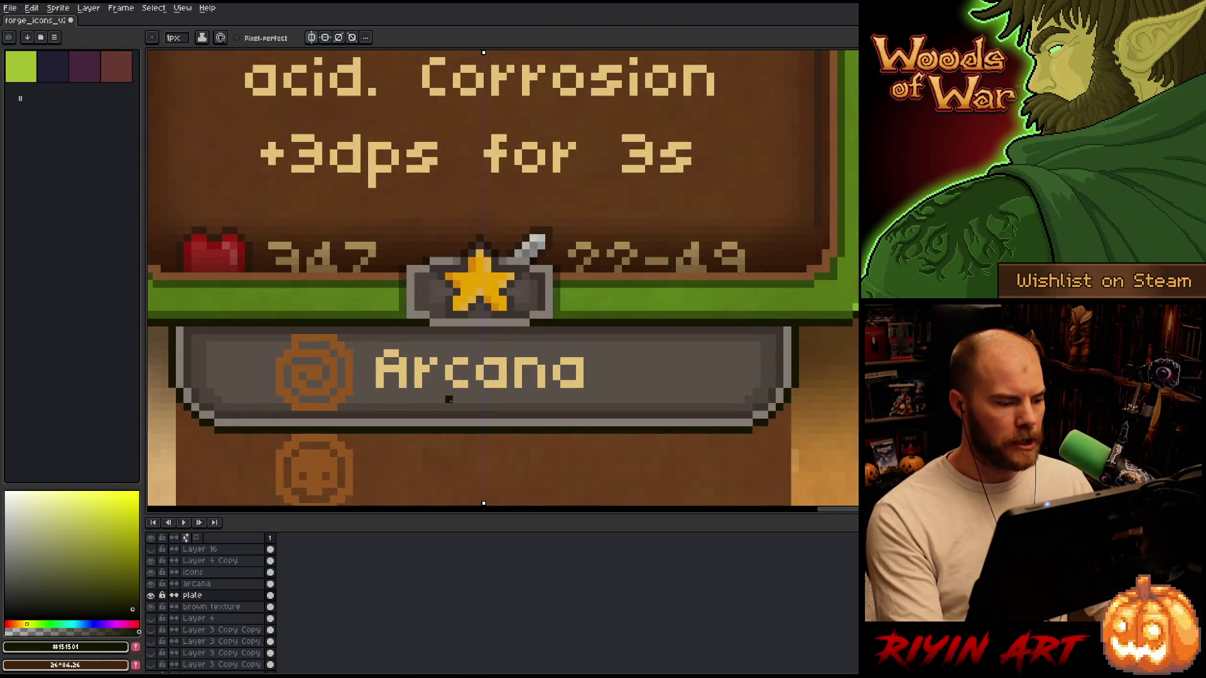
scroll(474, 406, "down", 2)
scroll(357, 414, "up", 2)
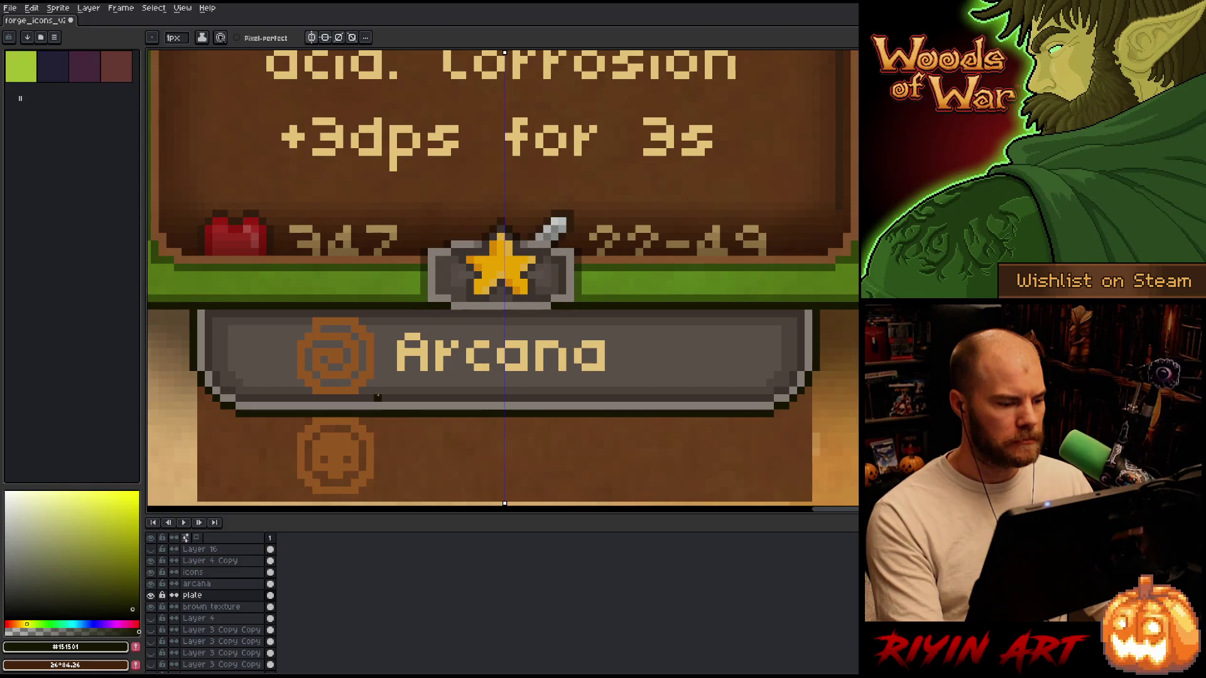
scroll(366, 397, "down", 1)
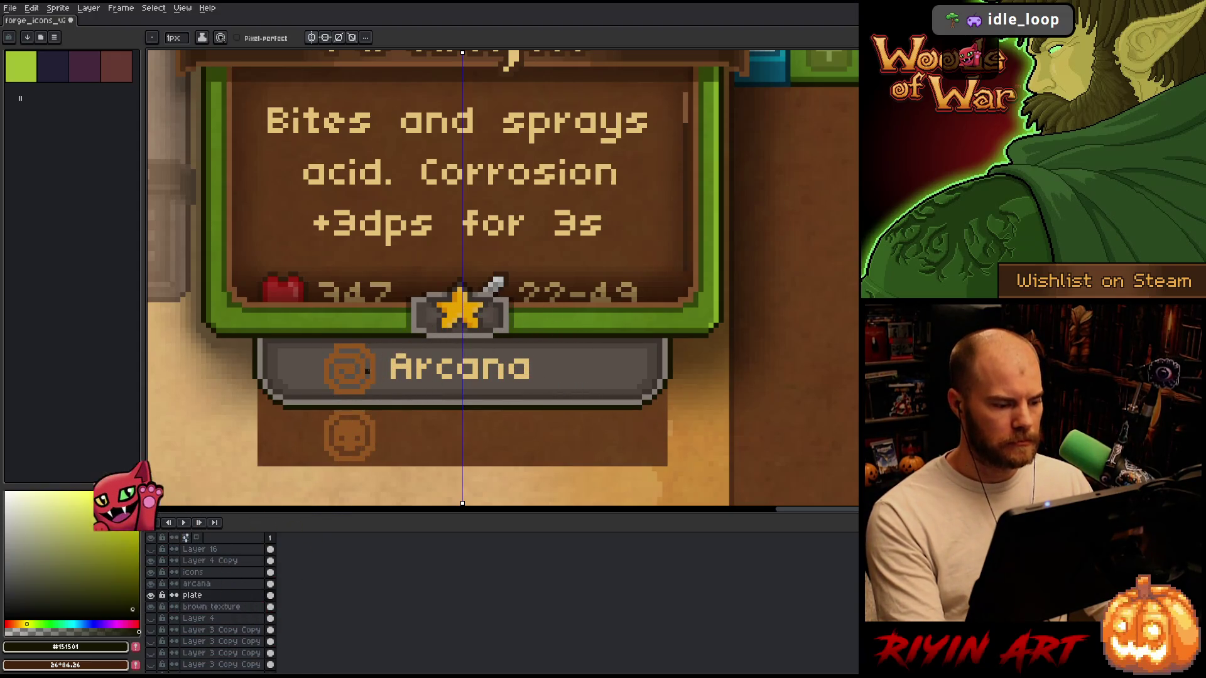
key("i")
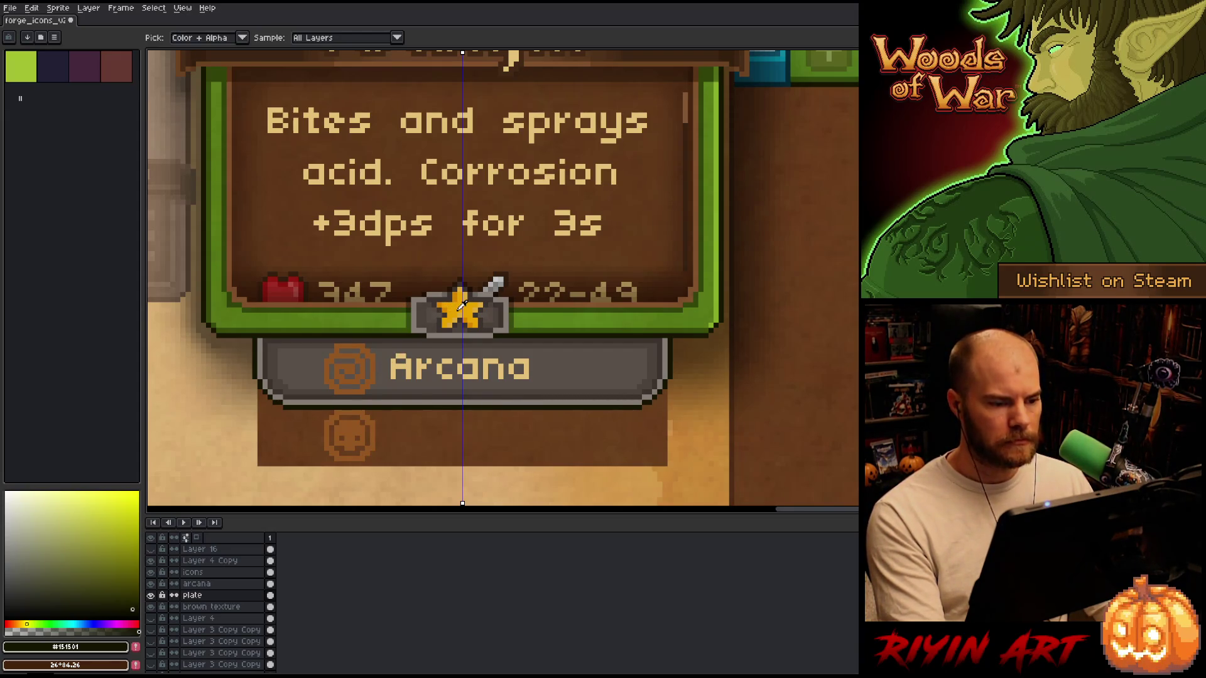
scroll(461, 305, "down", 4)
scroll(496, 317, "up", 3)
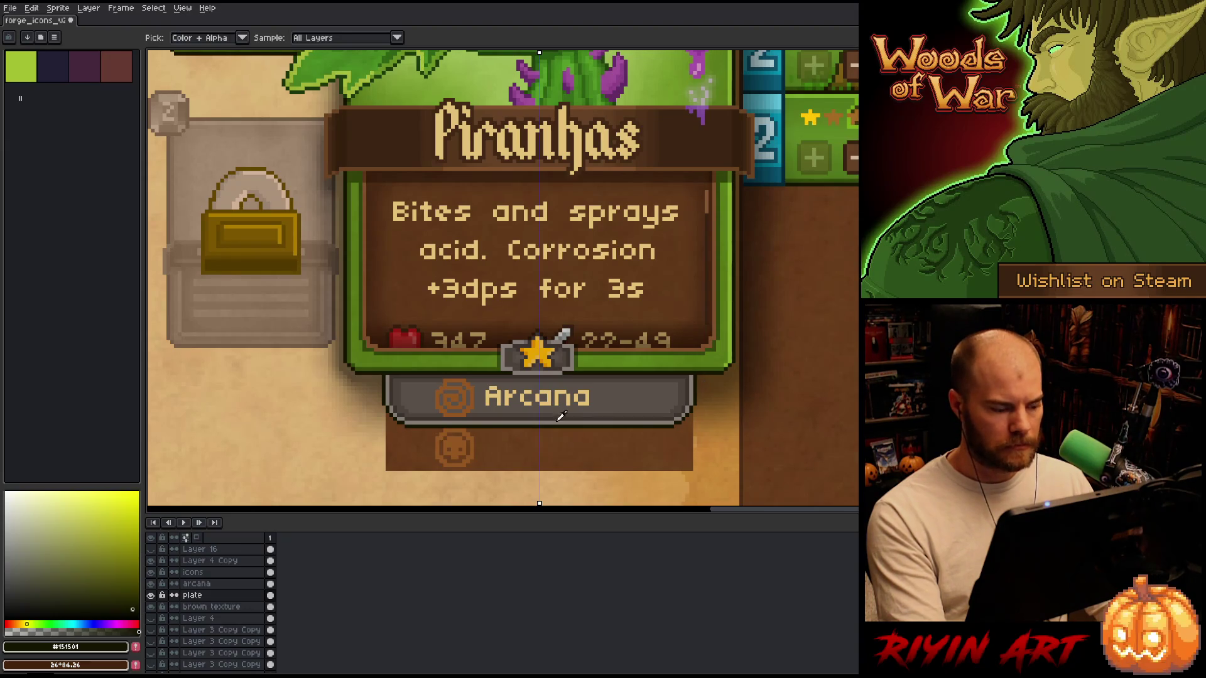
left_click(232, 584)
Recolour the Arcana text from tan to near-black with Replace Color.
key("shift+r")
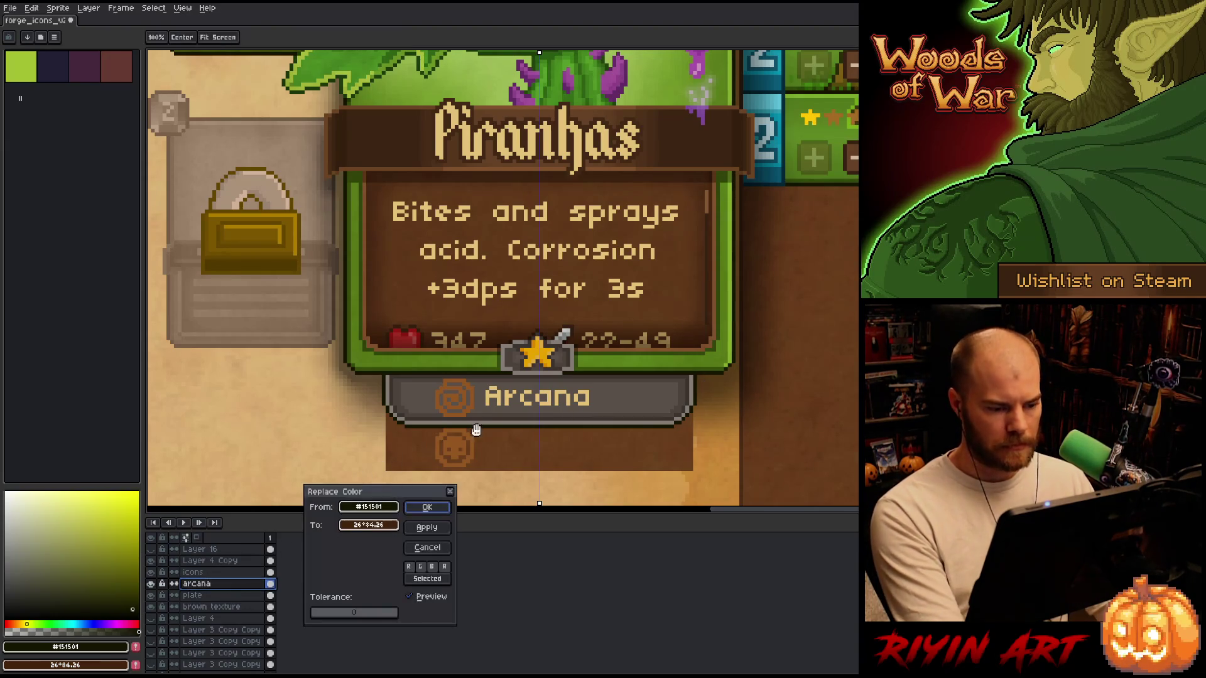
left_click(508, 399)
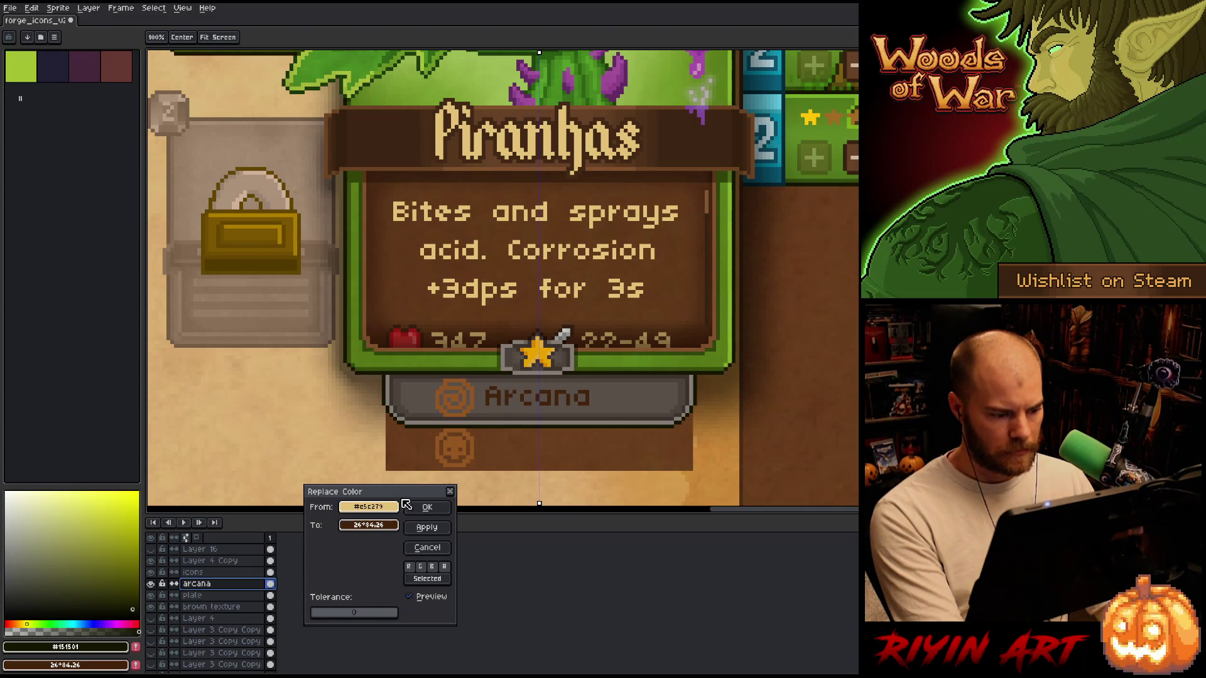
right_click(697, 390)
right_click(701, 388)
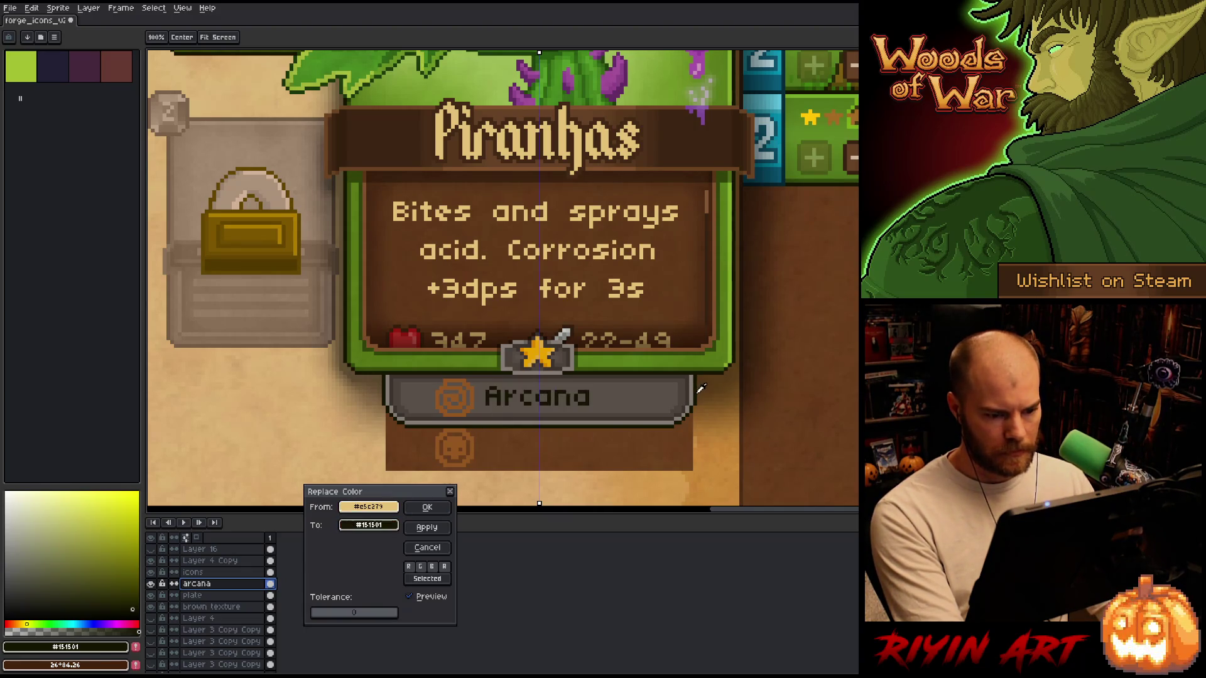
left_click(427, 507)
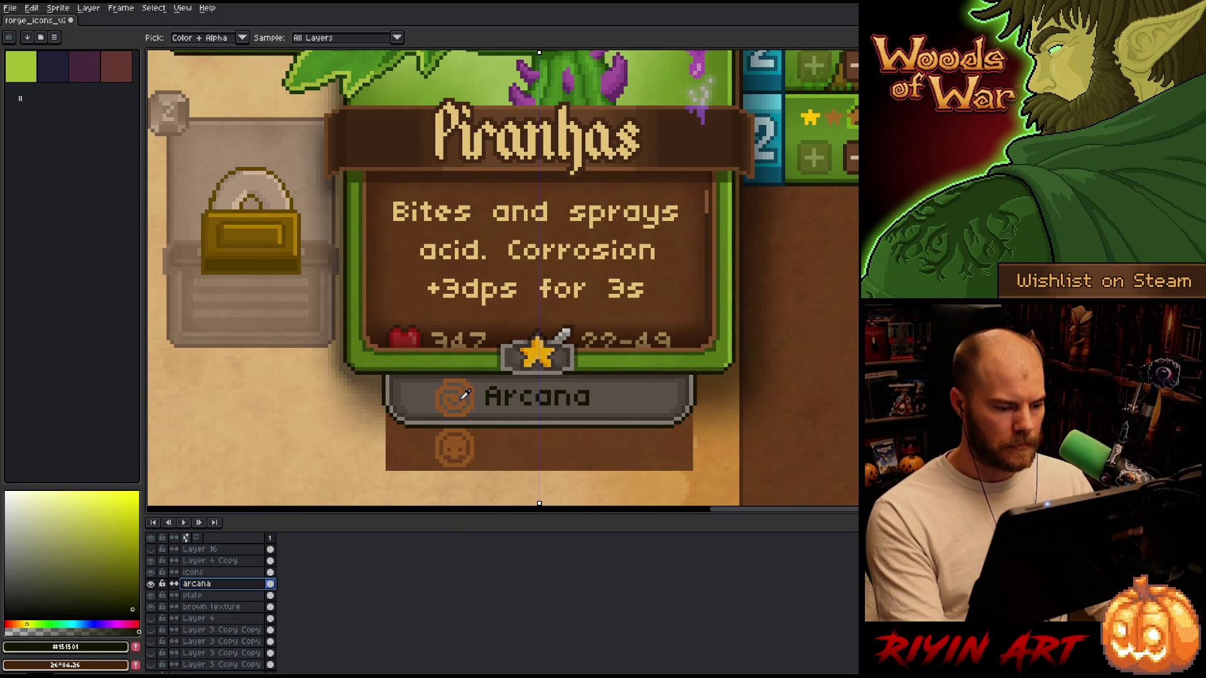
scroll(471, 394, "up", 3)
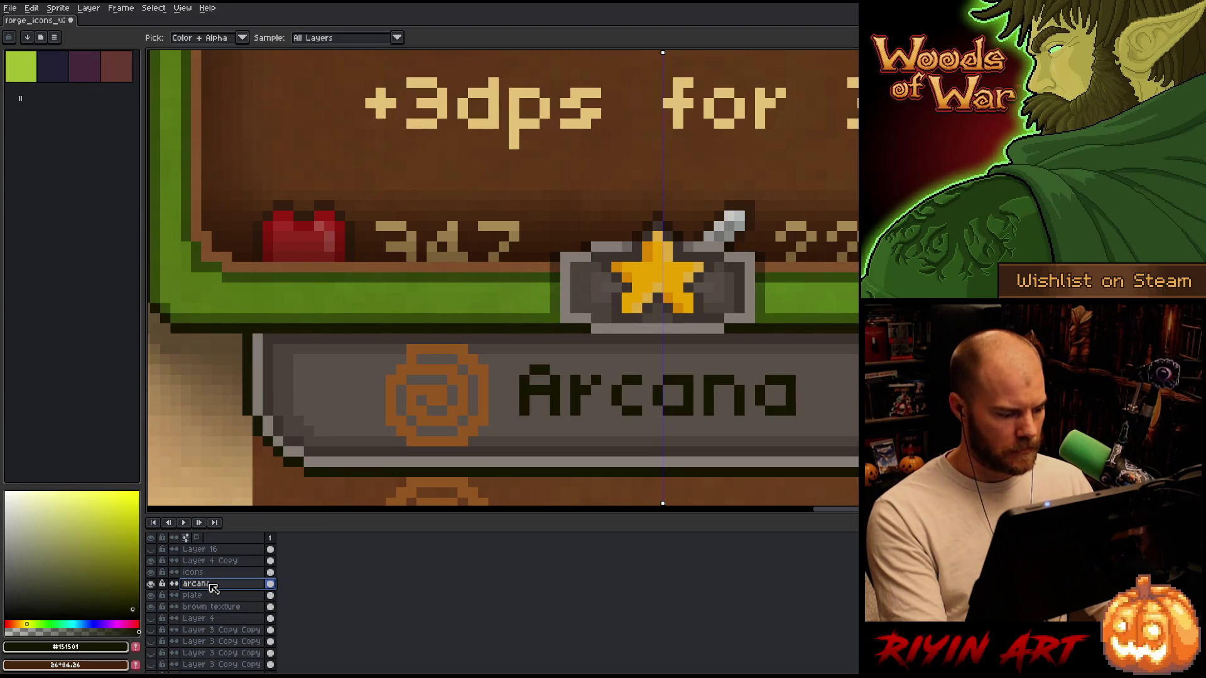
Select the orange swirl icon's area on the icons layer with rectangular selections.
left_click(214, 572)
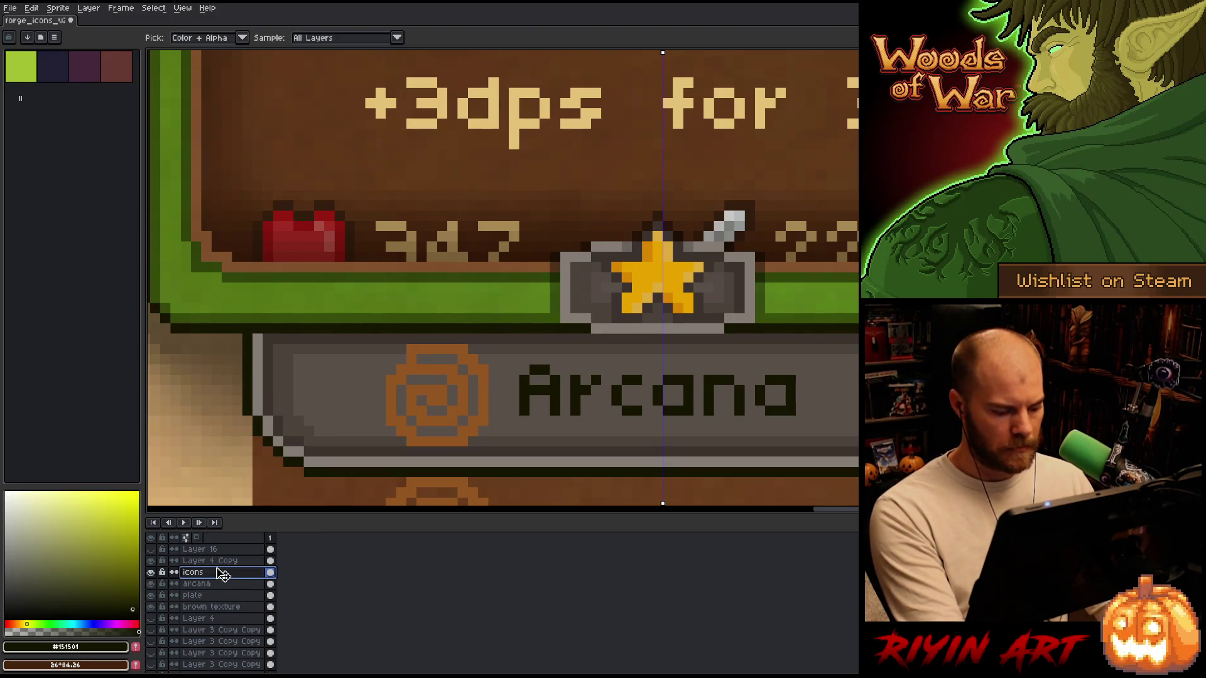
key("b")
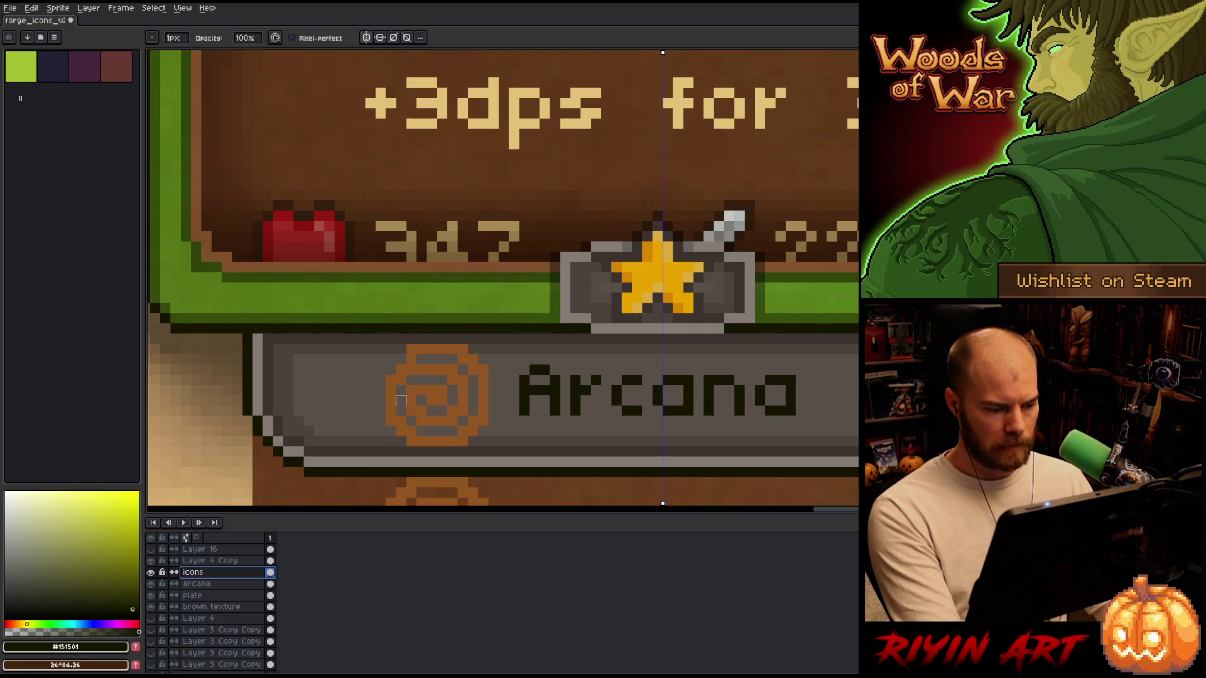
key("w")
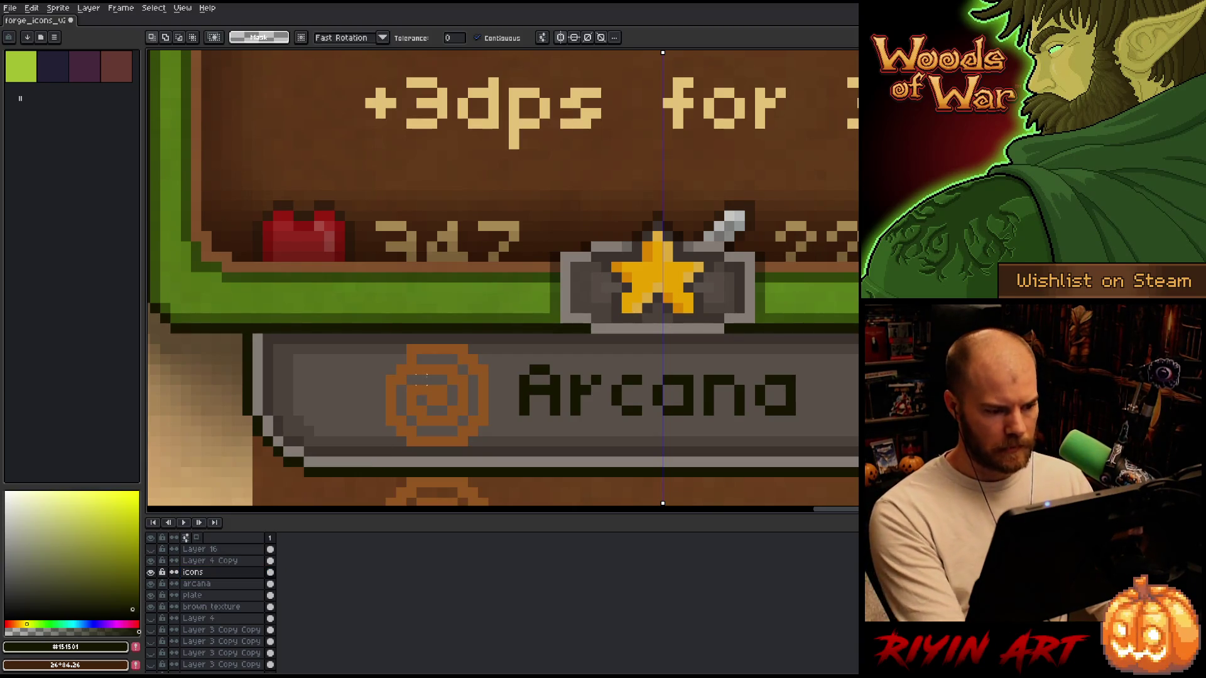
left_click(433, 384)
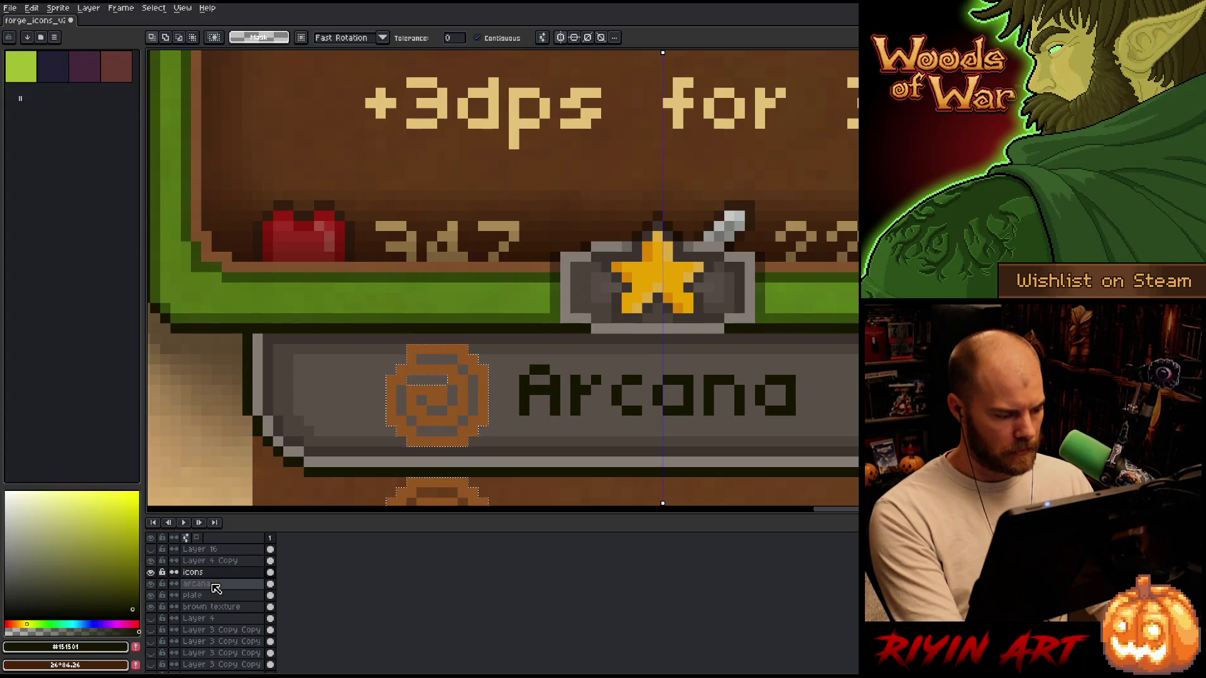
key("ctrl+d")
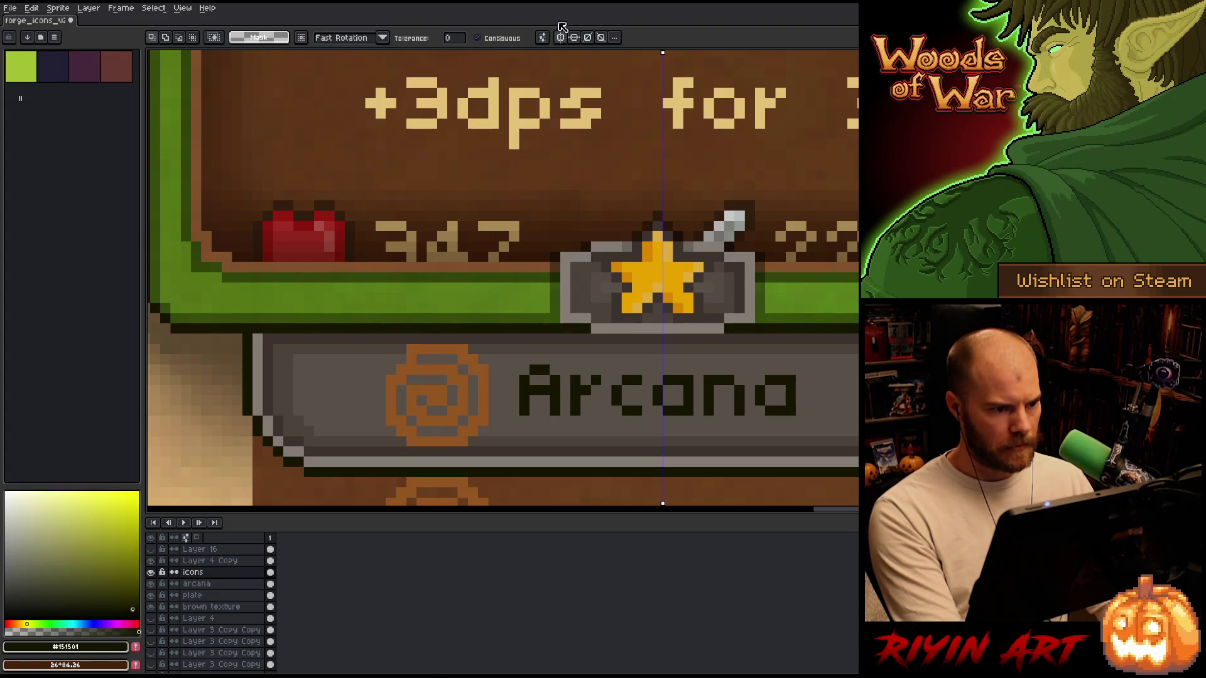
left_click(561, 37)
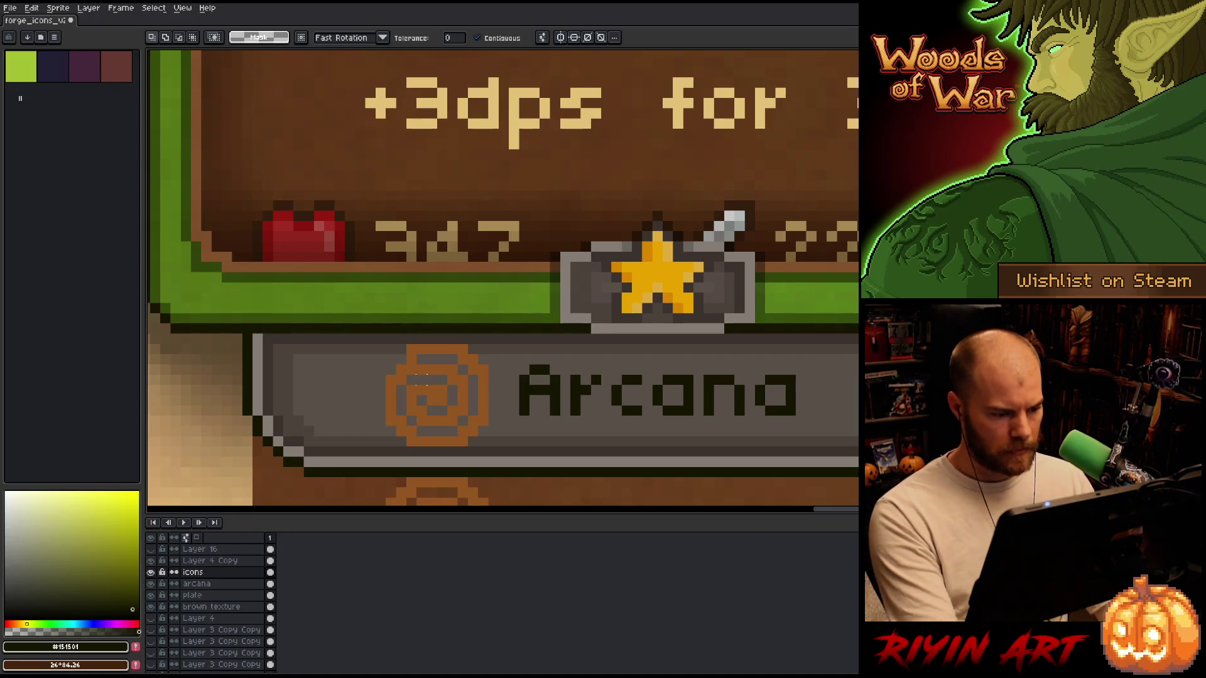
left_click_drag(404, 373, 450, 387)
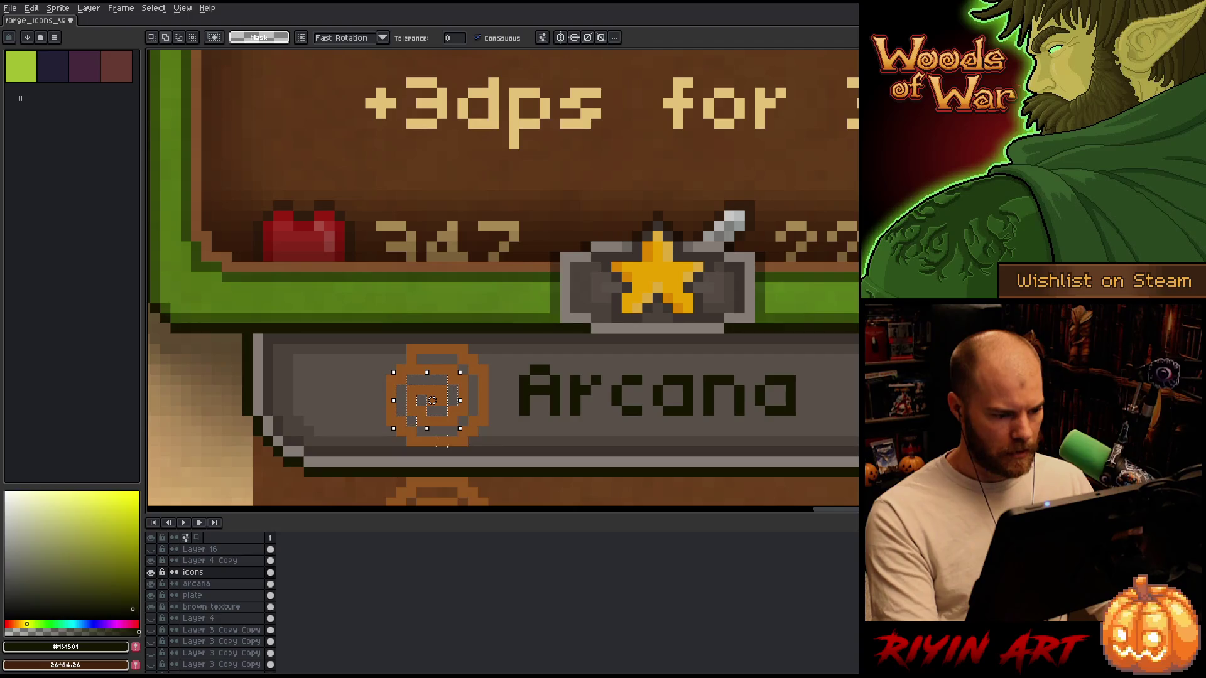
left_click(432, 411, "shift")
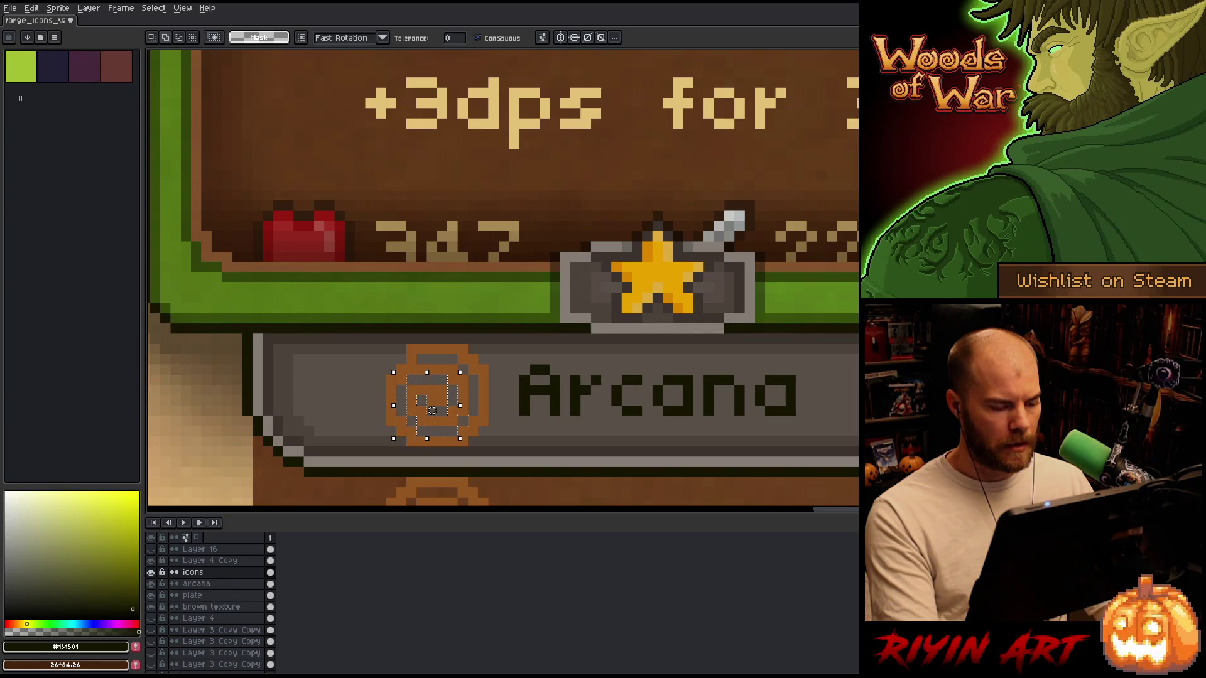
left_click_drag(440, 414, 468, 425)
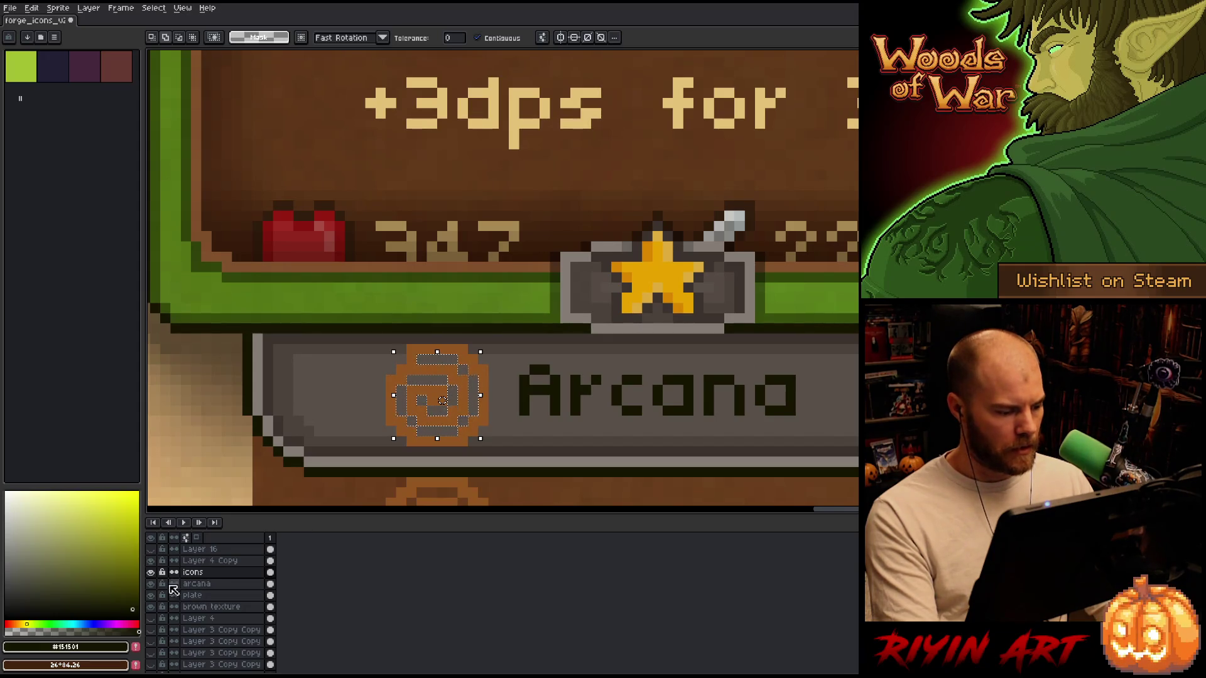
Hide the icons layer and add a new empty layer above arcana.
left_click(152, 572)
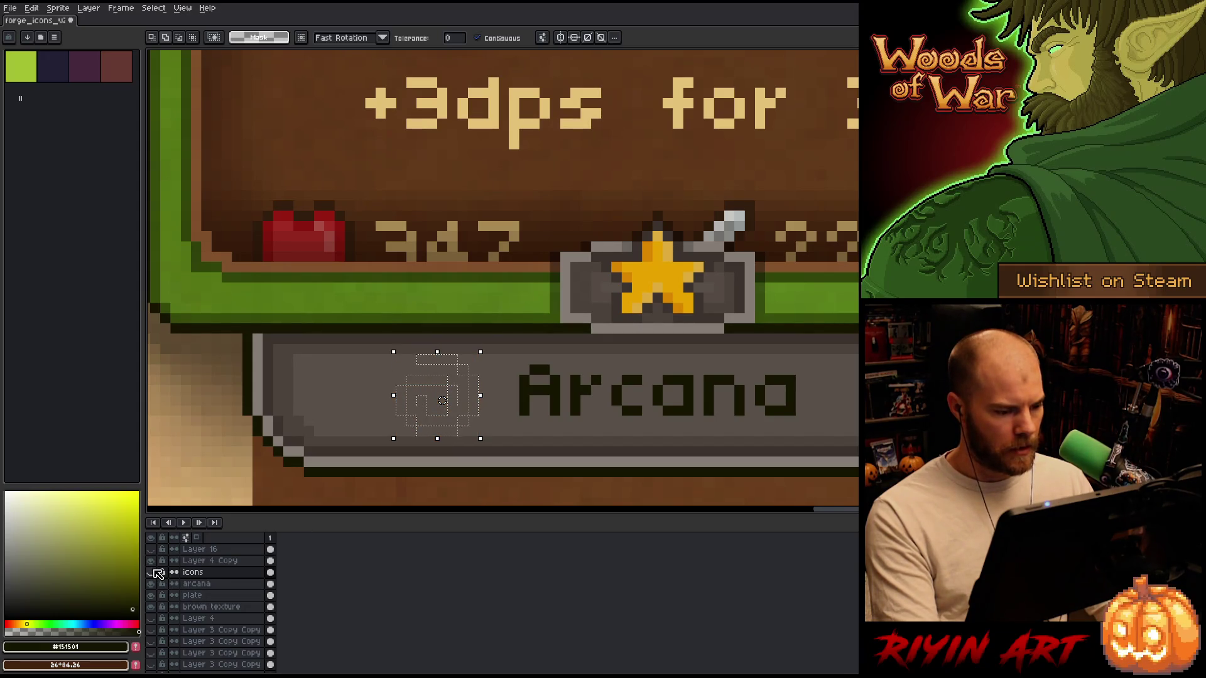
left_click(209, 588)
key("shift+ctrl+n")
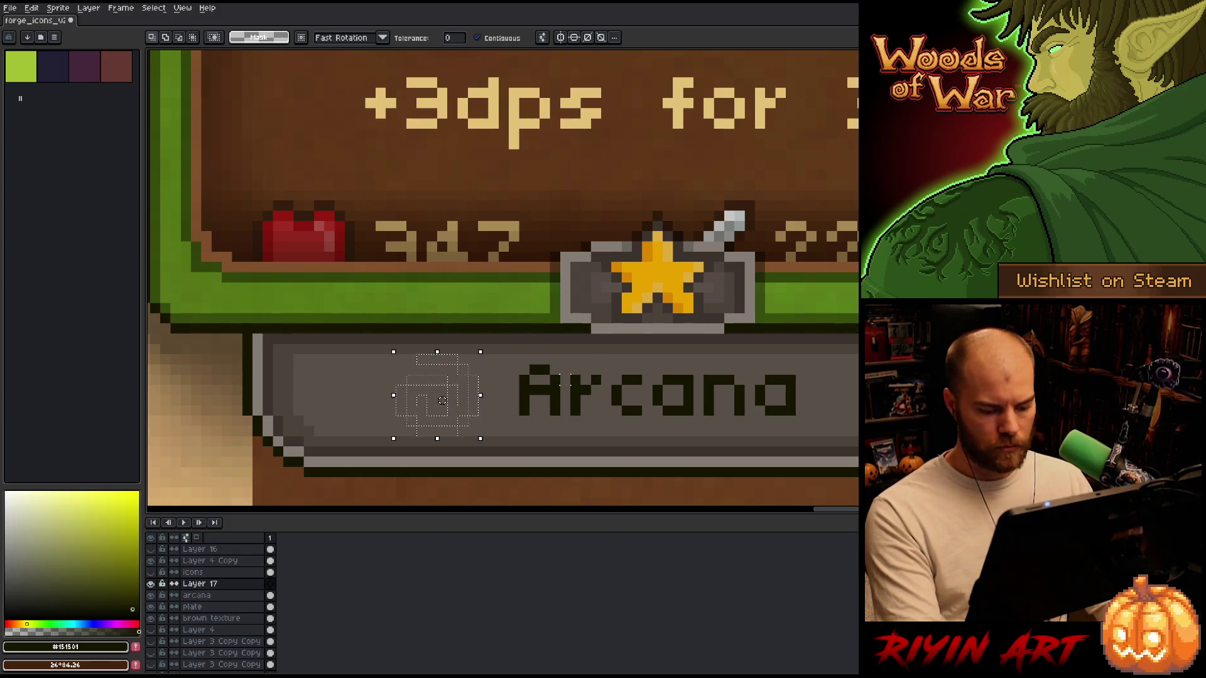
Fill the swirl selection on Layer 17 with the dark label colour and deselect.
key("i")
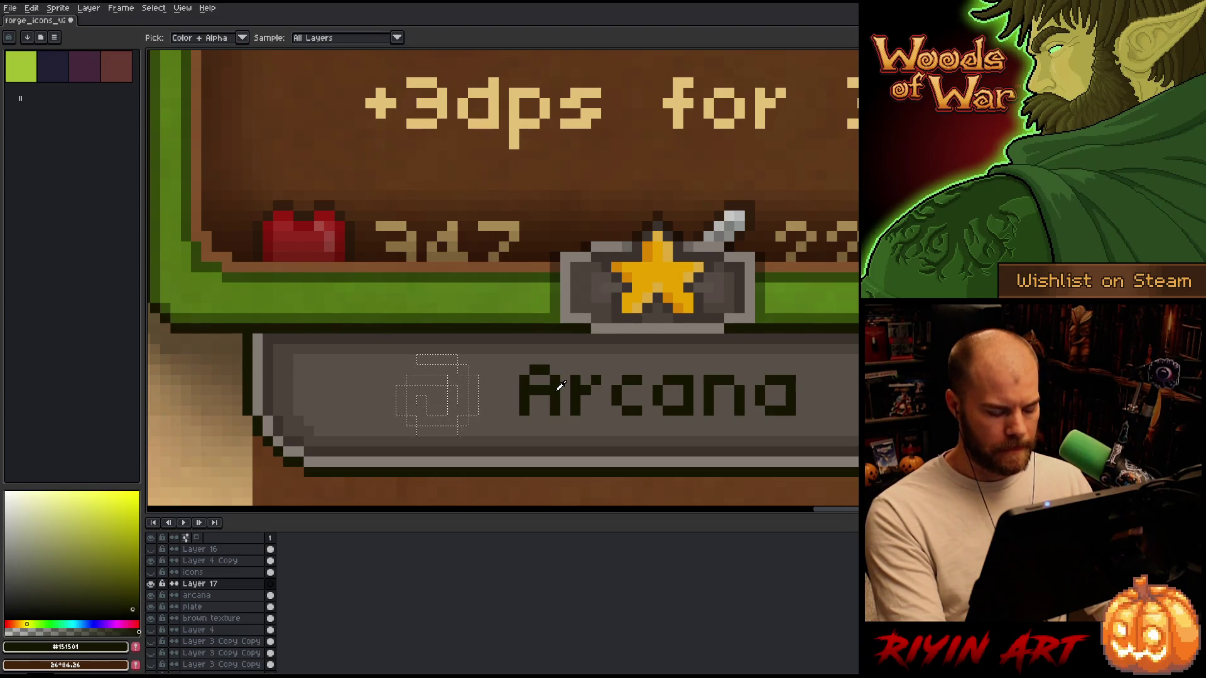
key("f")
key("ctrl+d")
scroll(503, 405, "down", 4)
scroll(503, 405, "up", 1)
scroll(503, 405, "down", 1)
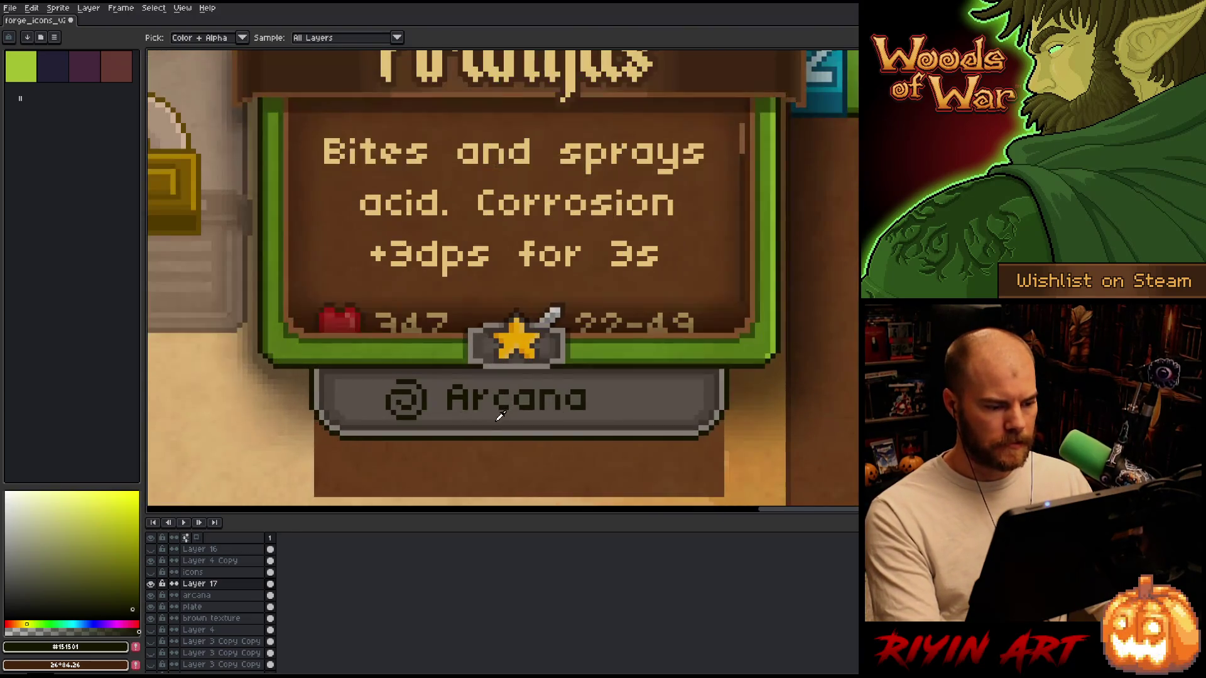
scroll(498, 409, "down", 1)
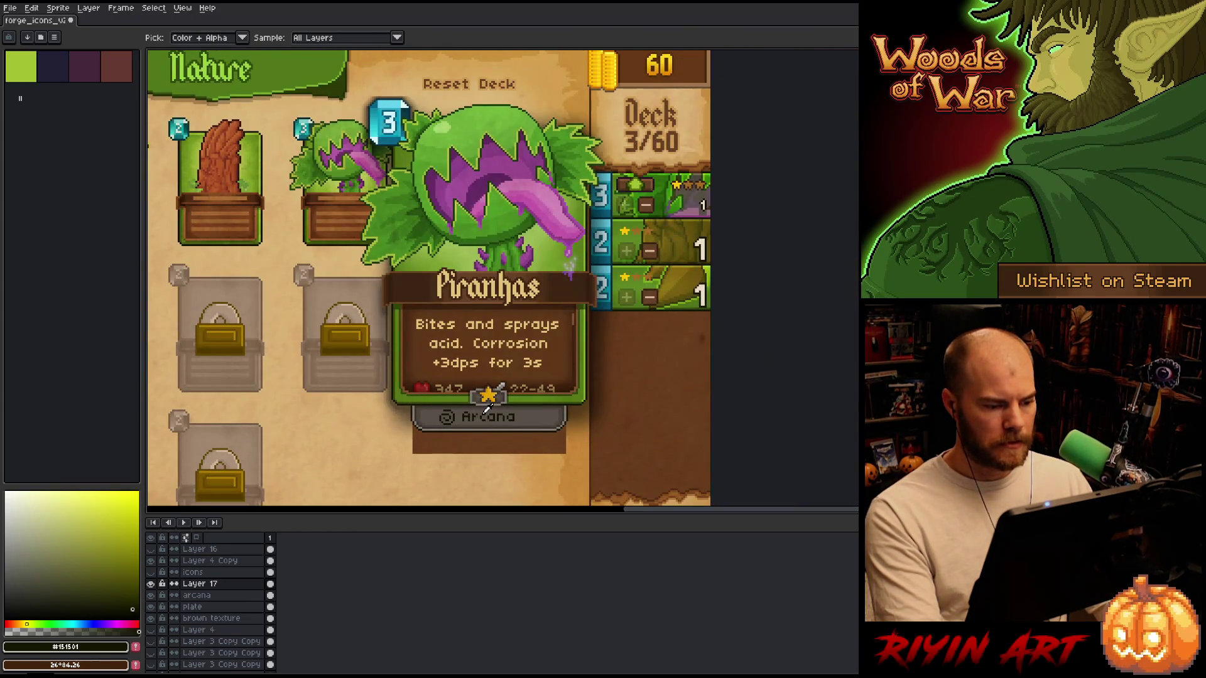
scroll(488, 409, "up", 2)
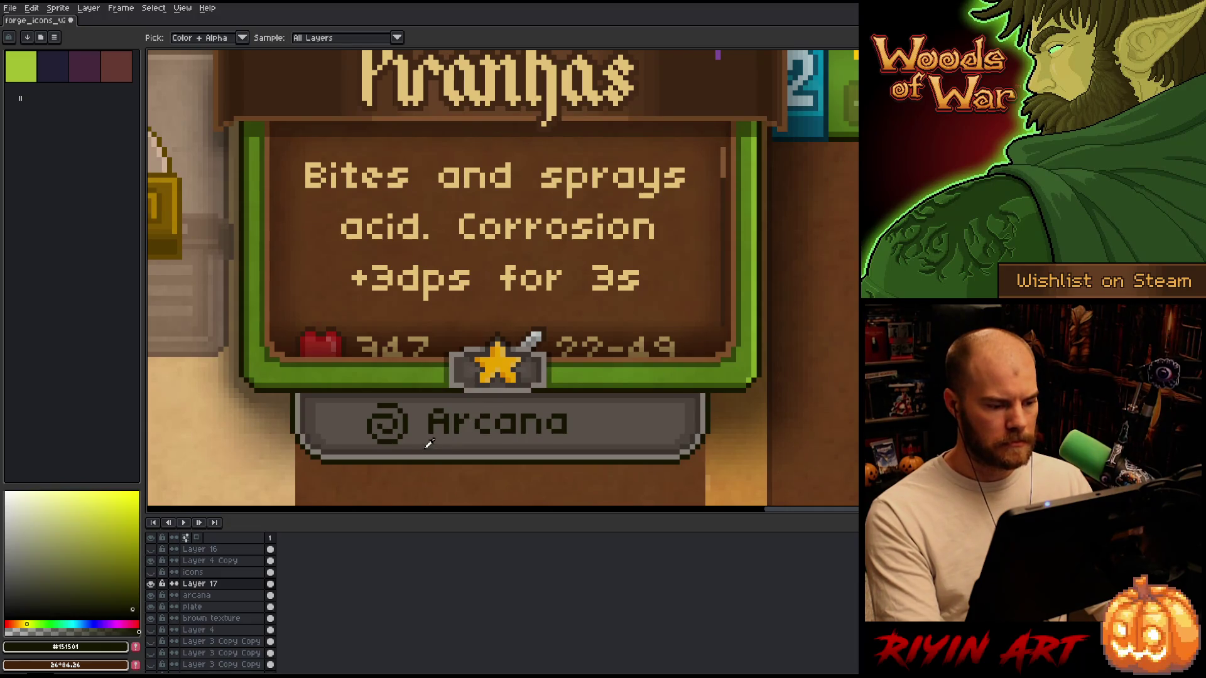
scroll(429, 444, "down", 3)
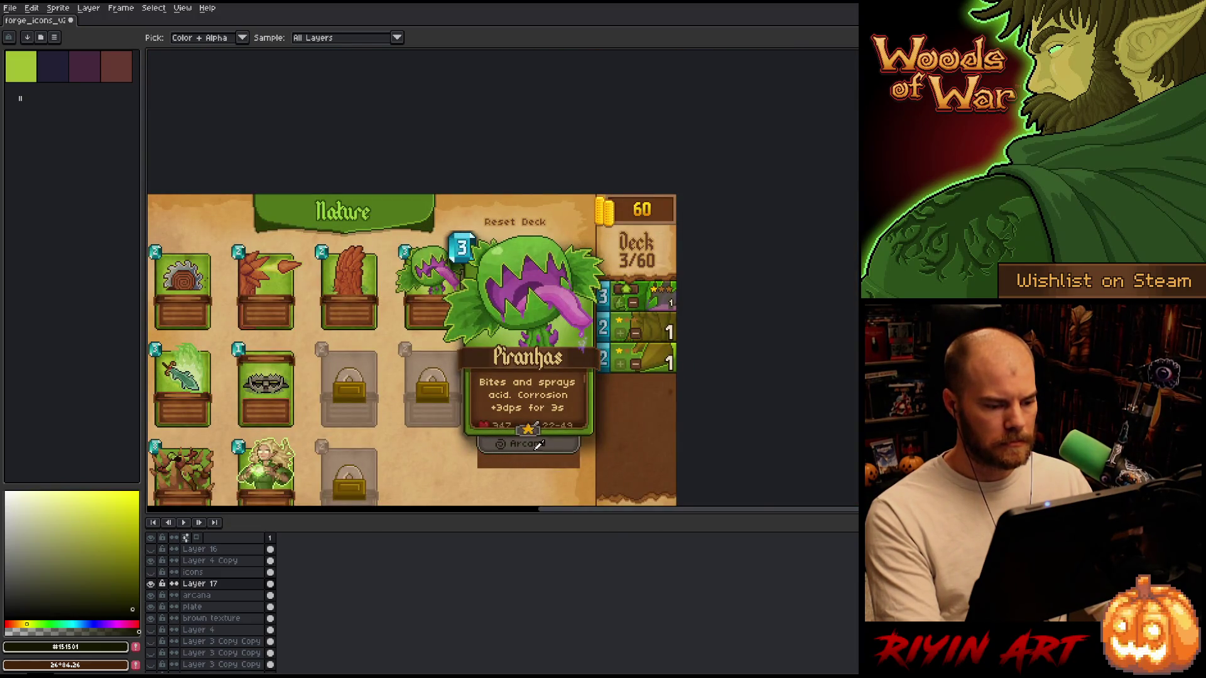
scroll(534, 444, "up", 2)
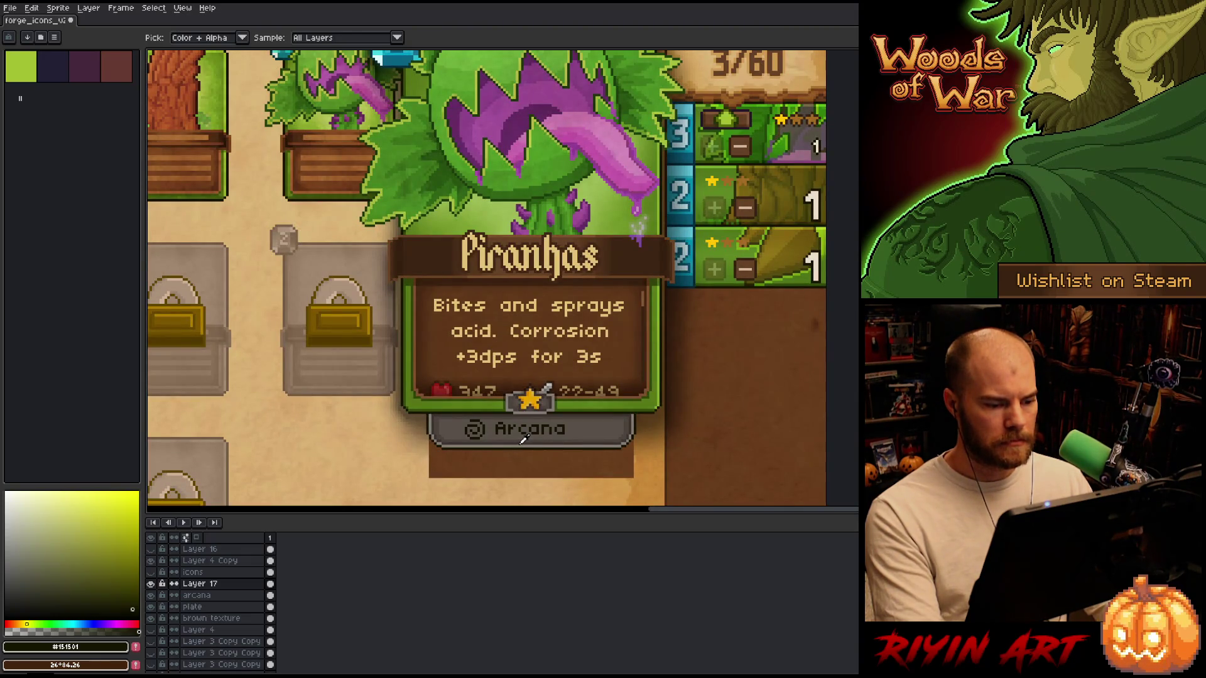
scroll(531, 440, "down", 2)
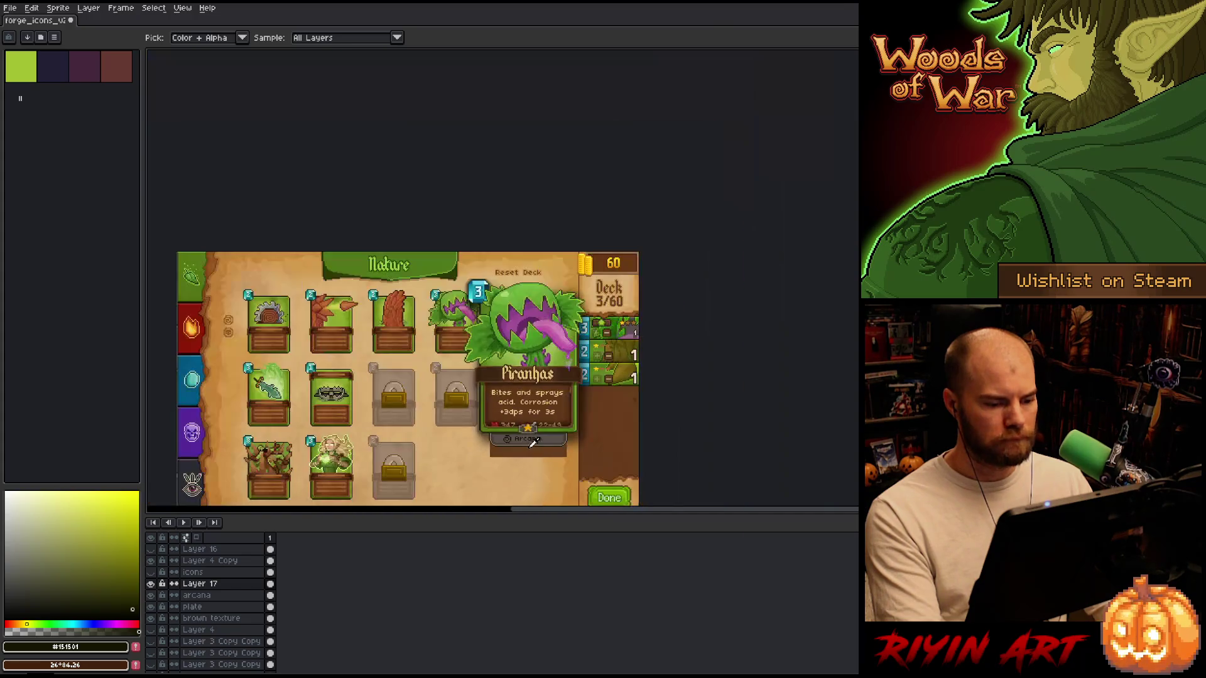
scroll(533, 442, "up", 2)
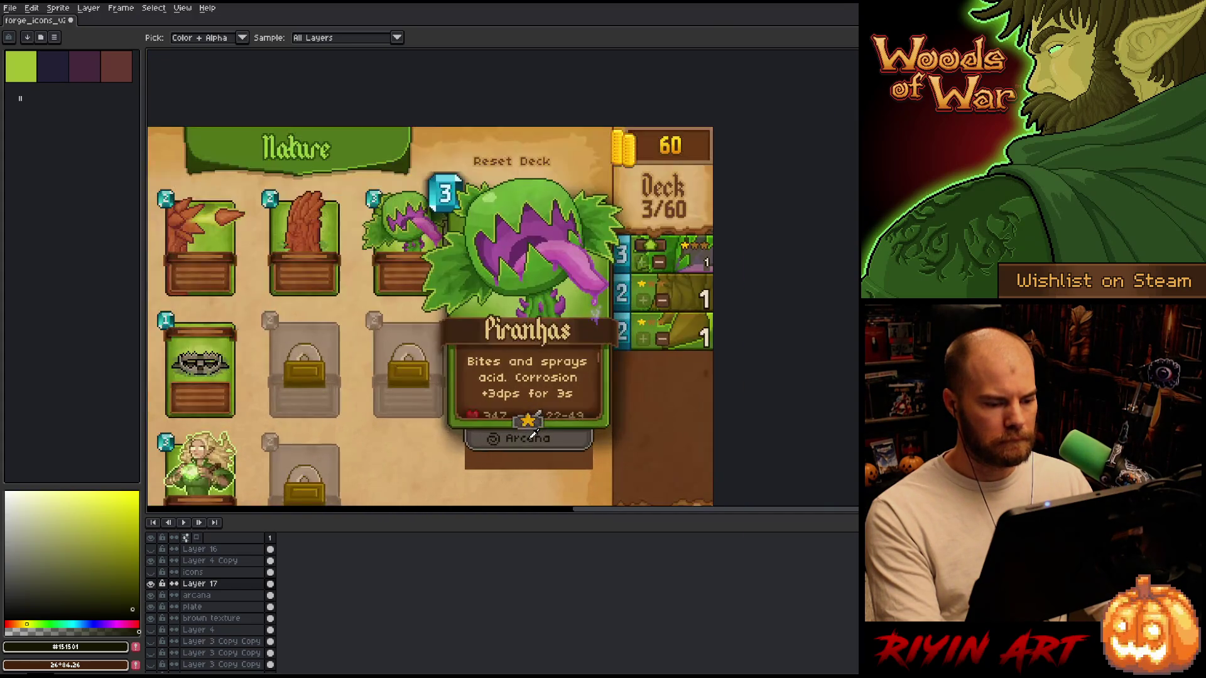
scroll(508, 402, "up", 3)
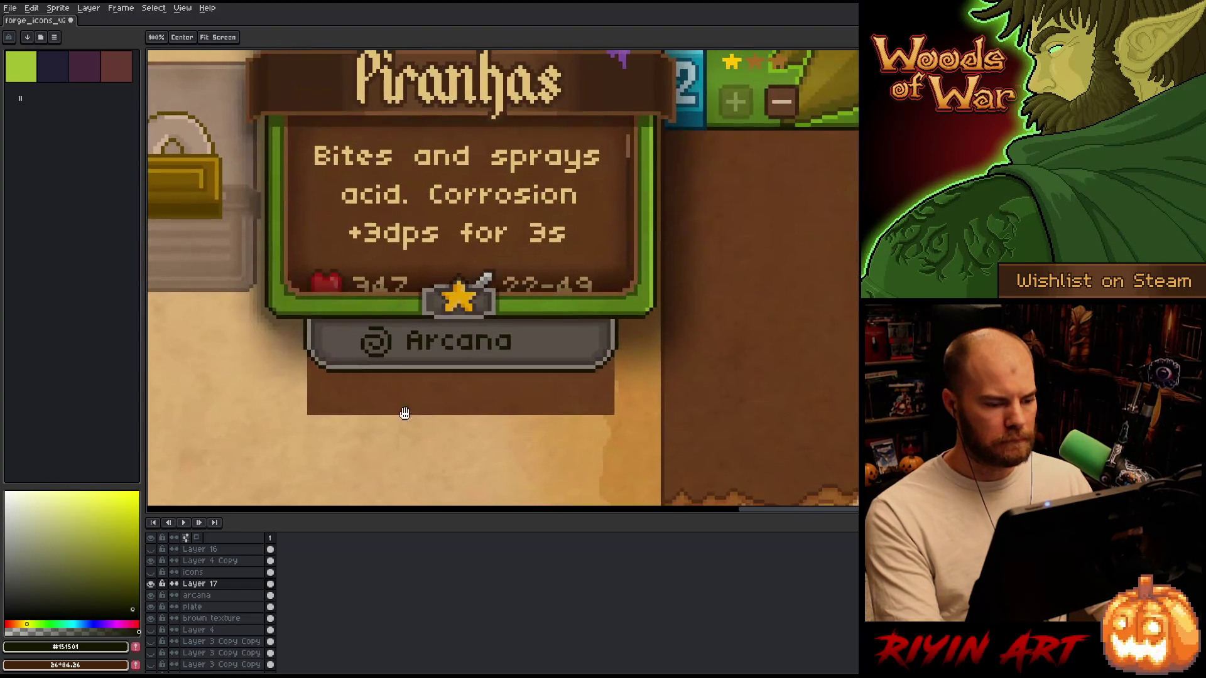
Hide the brown block layer beneath the Arcana plate.
left_click(150, 629)
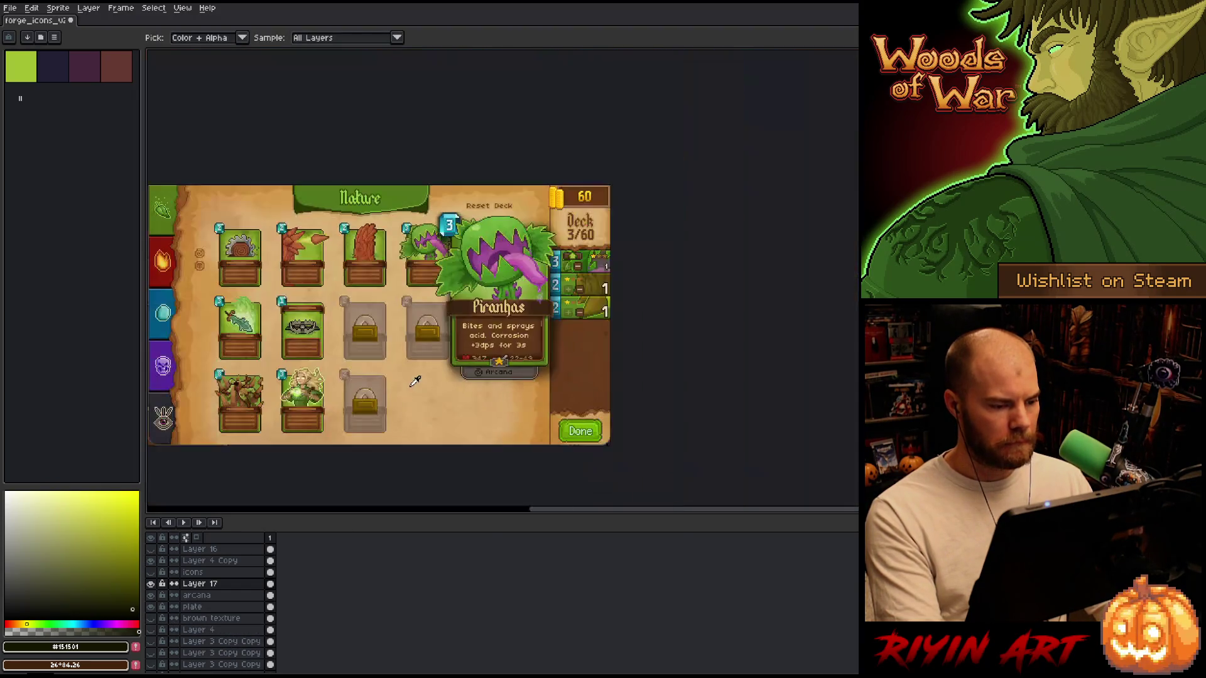
scroll(422, 377, "down", 4)
left_click_drag(422, 378, 435, 426)
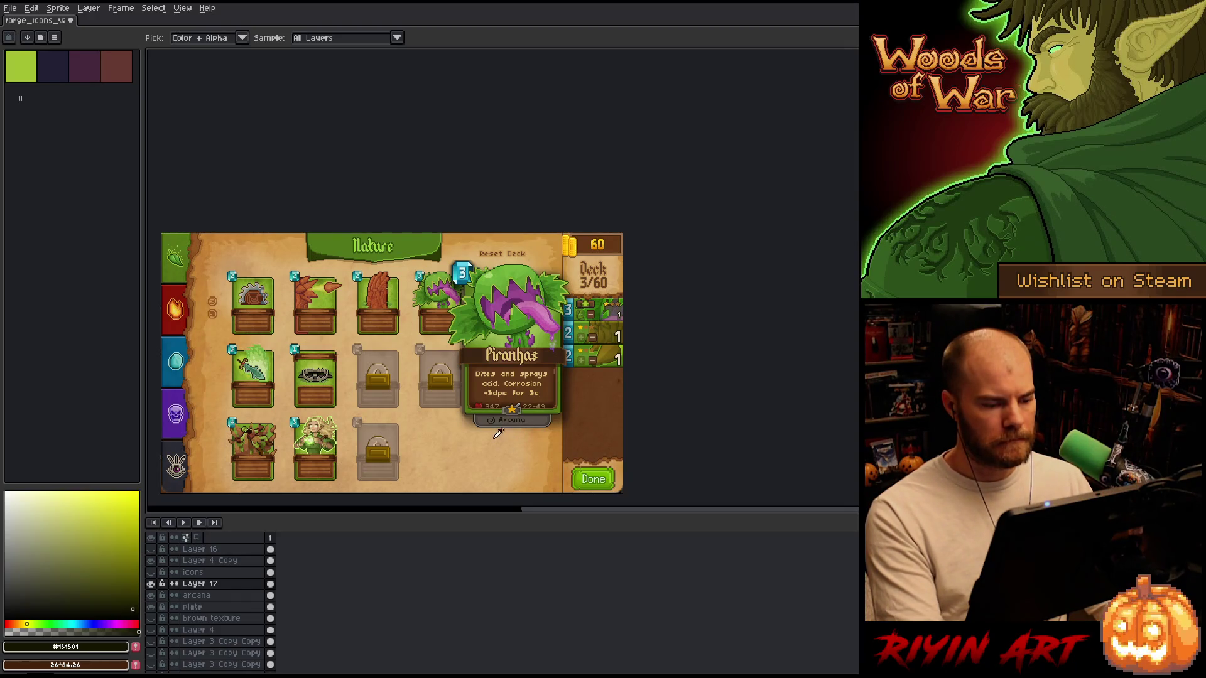
scroll(510, 426, "up", 5)
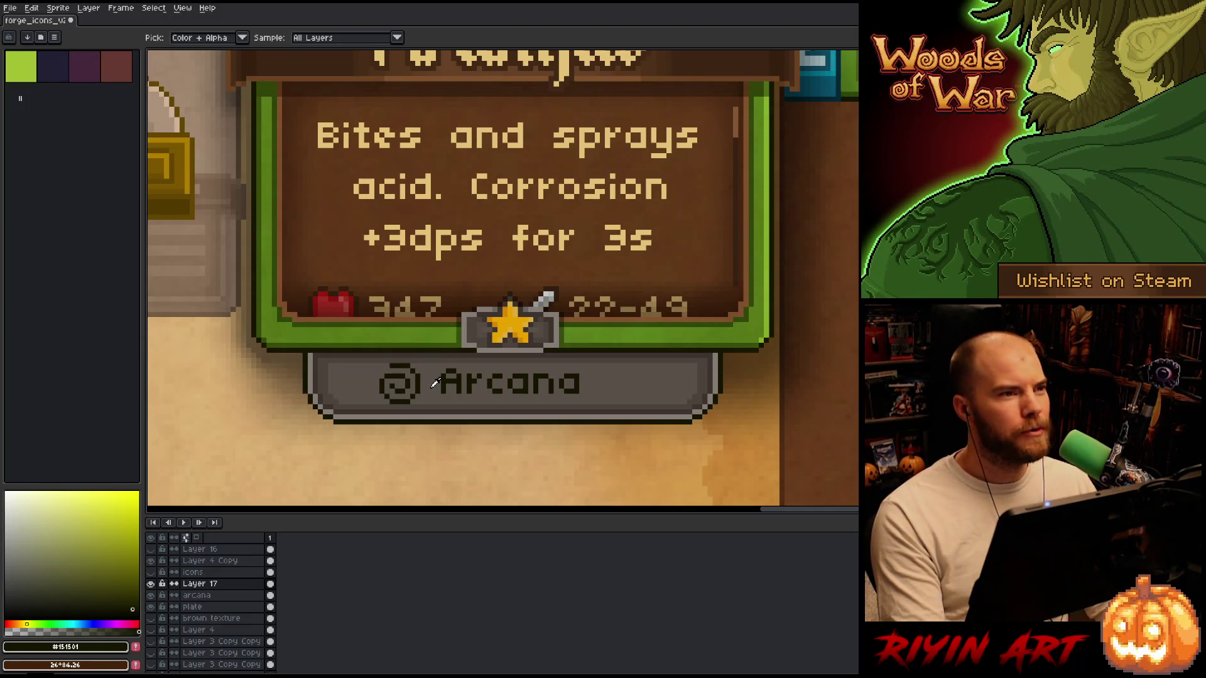
scroll(430, 380, "down", 1)
scroll(472, 370, "up", 1)
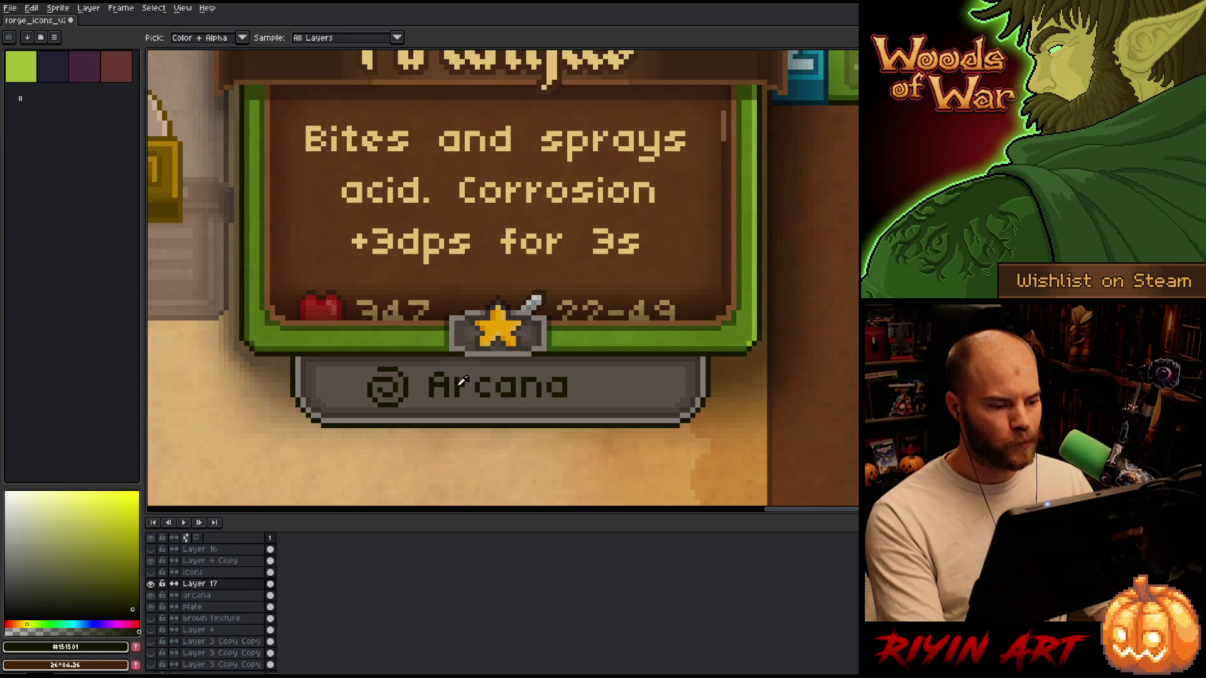
scroll(462, 381, "down", 1)
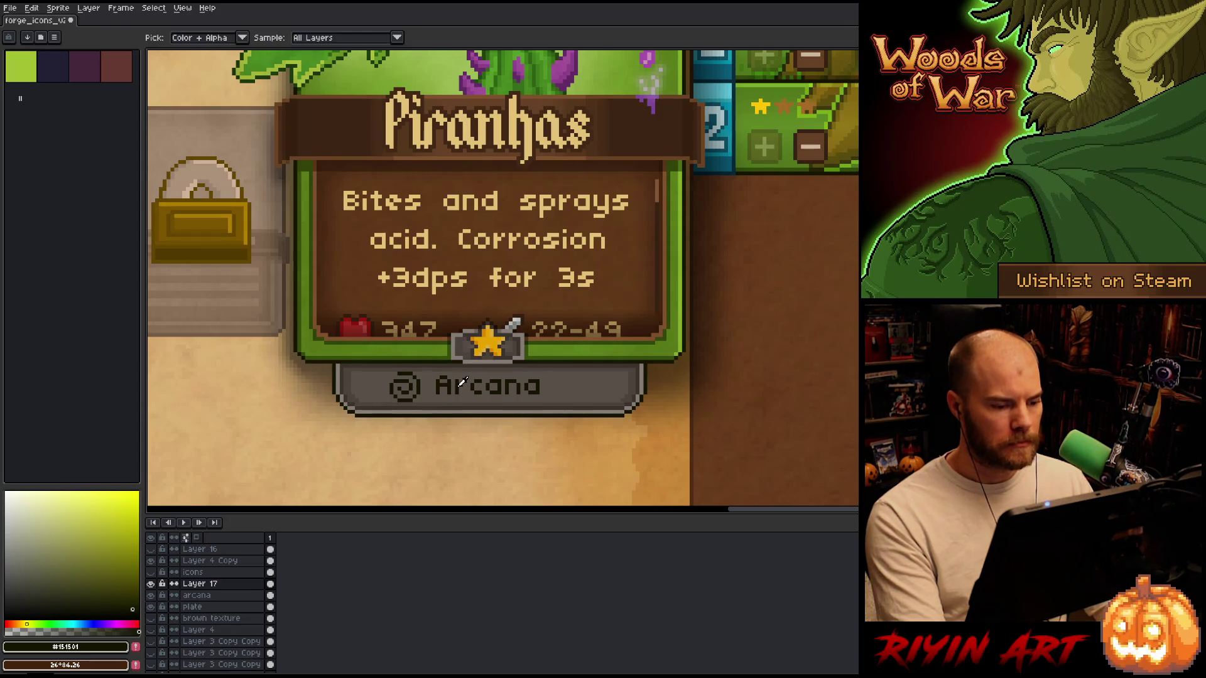
left_click(216, 596)
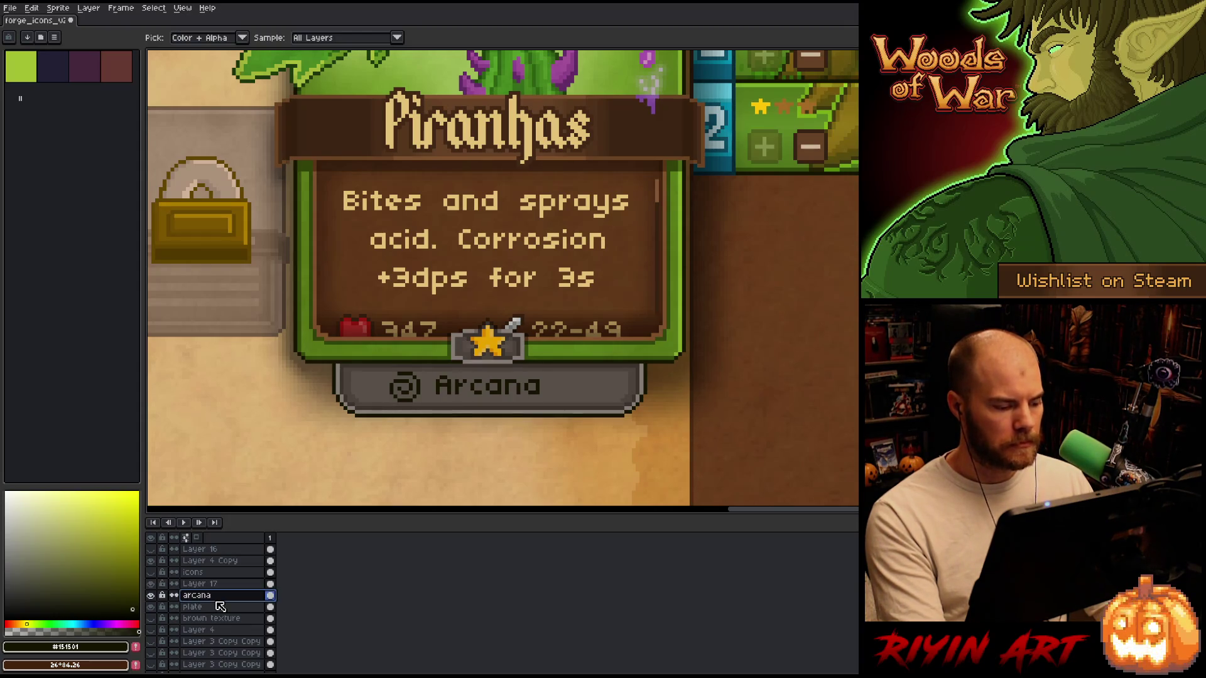
Try recolouring Layer 17's swirl to cream or plate grey, then cancel Replace Color.
left_click(217, 585)
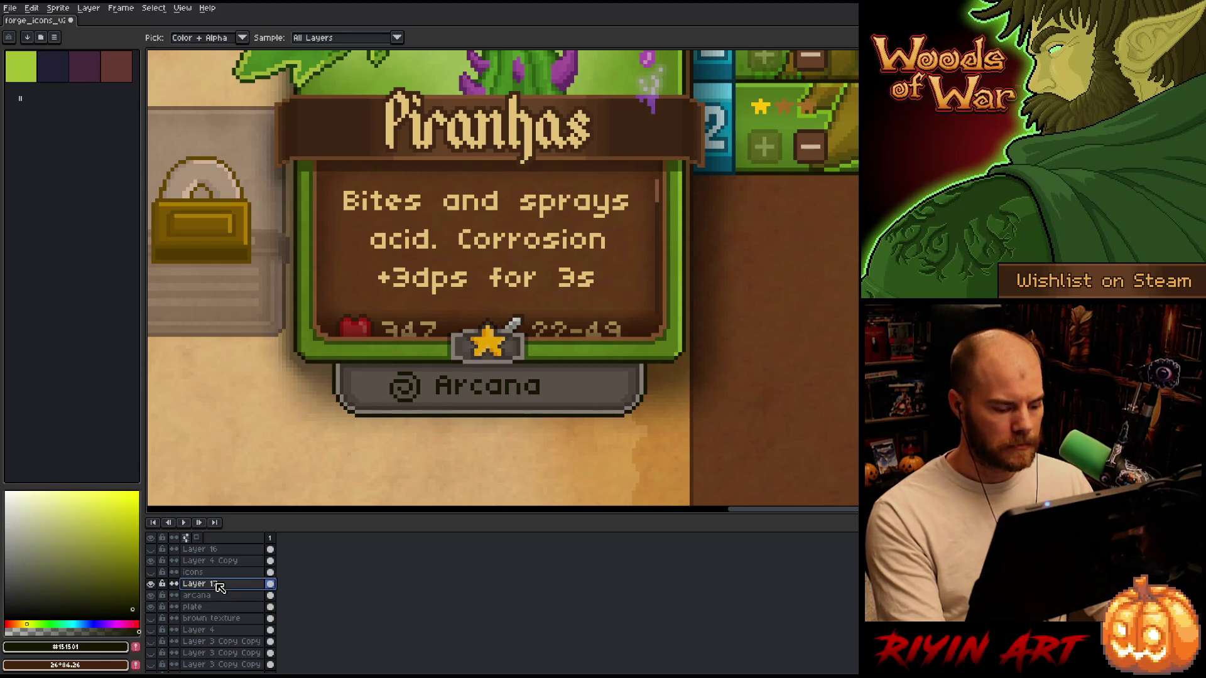
key("shift+r")
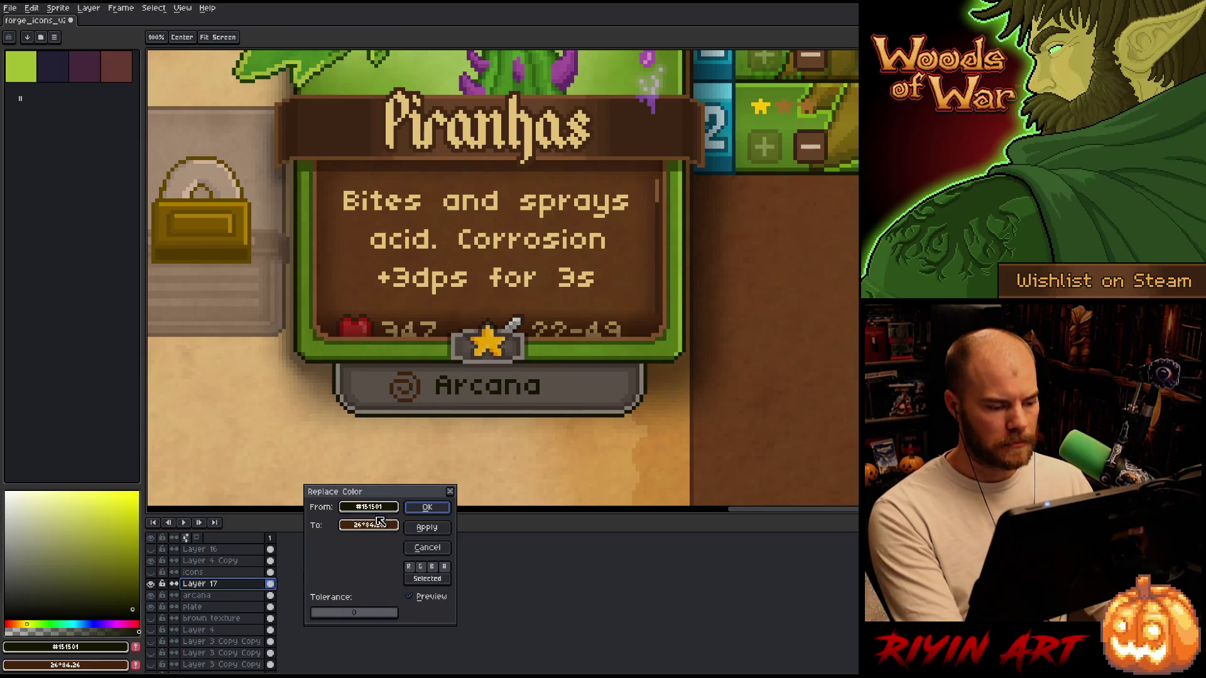
left_click(441, 279)
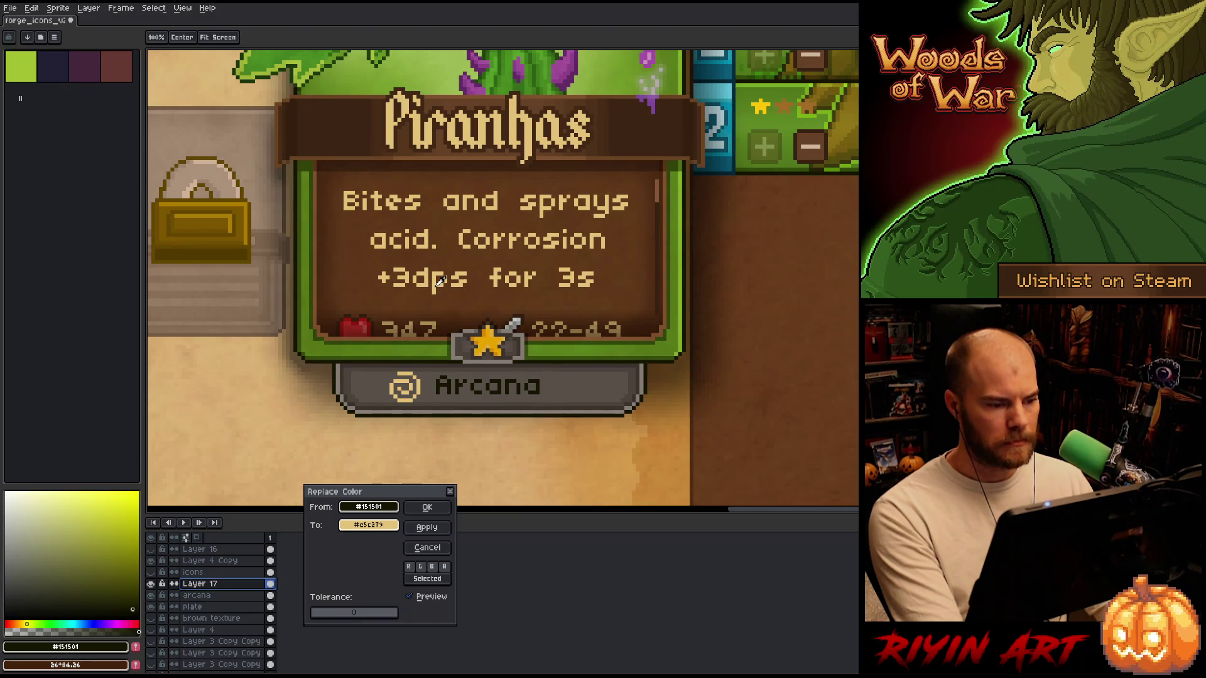
mouse_move(442, 281)
left_mouse_down()
mouse_move(639, 386)
mouse_move(643, 374)
left_mouse_up()
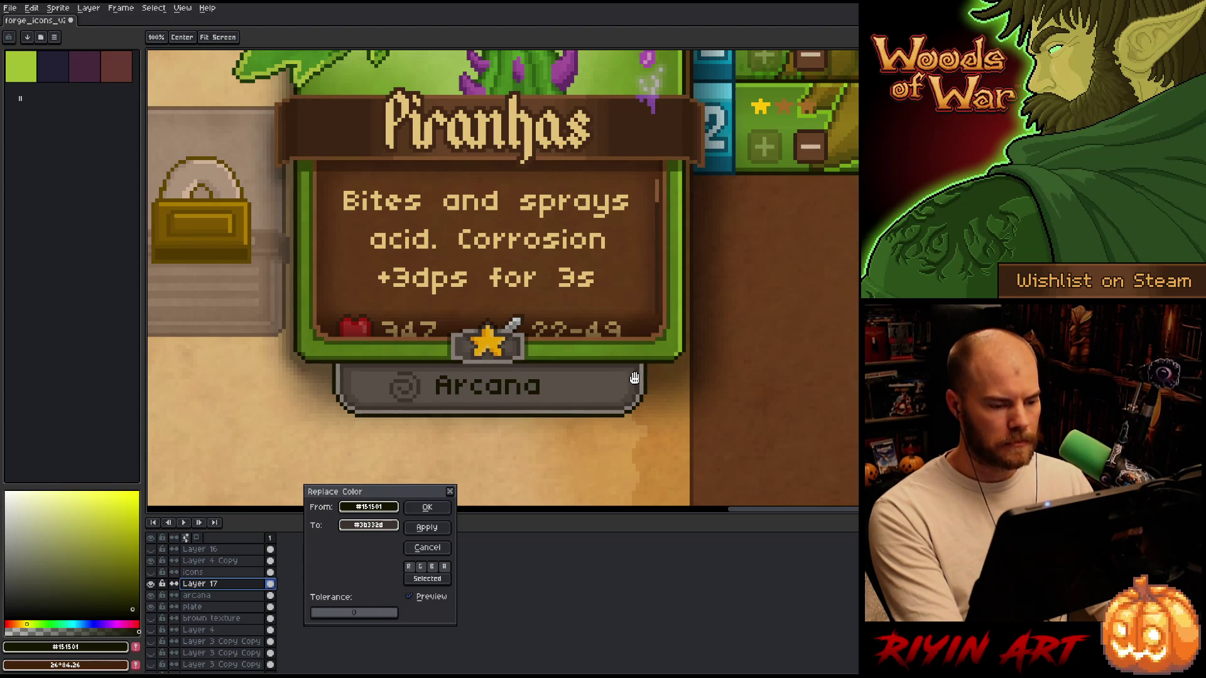
scroll(549, 384, "down", 2)
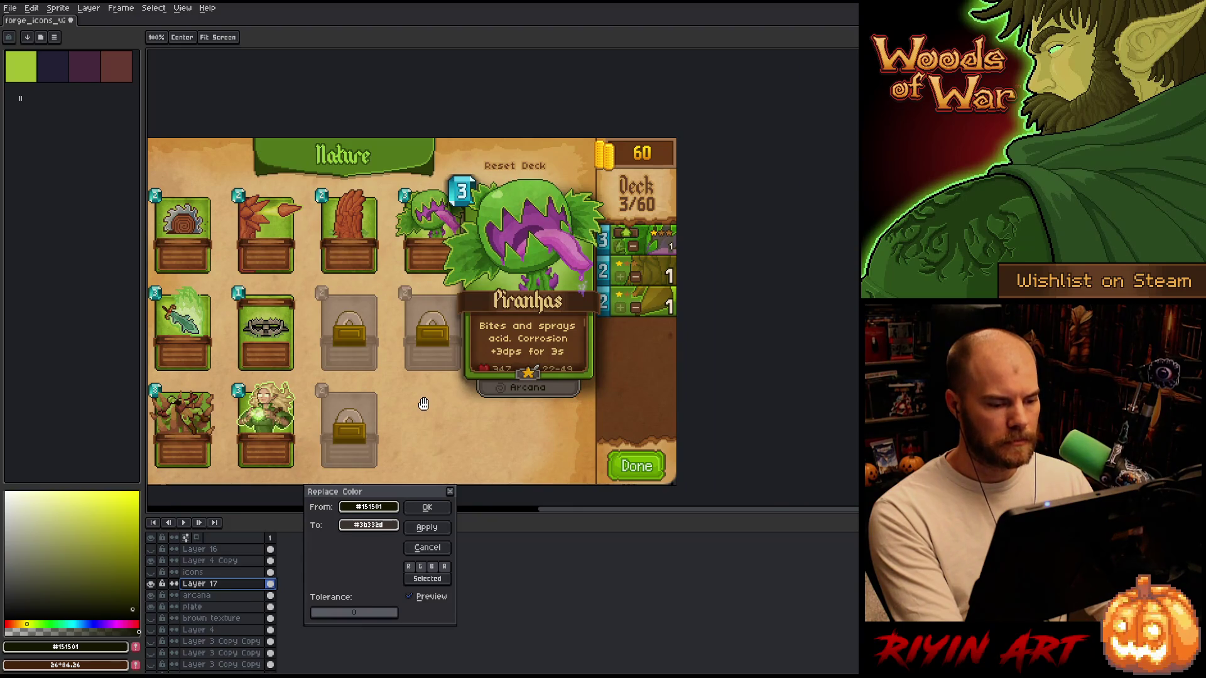
scroll(529, 383, "up", 3)
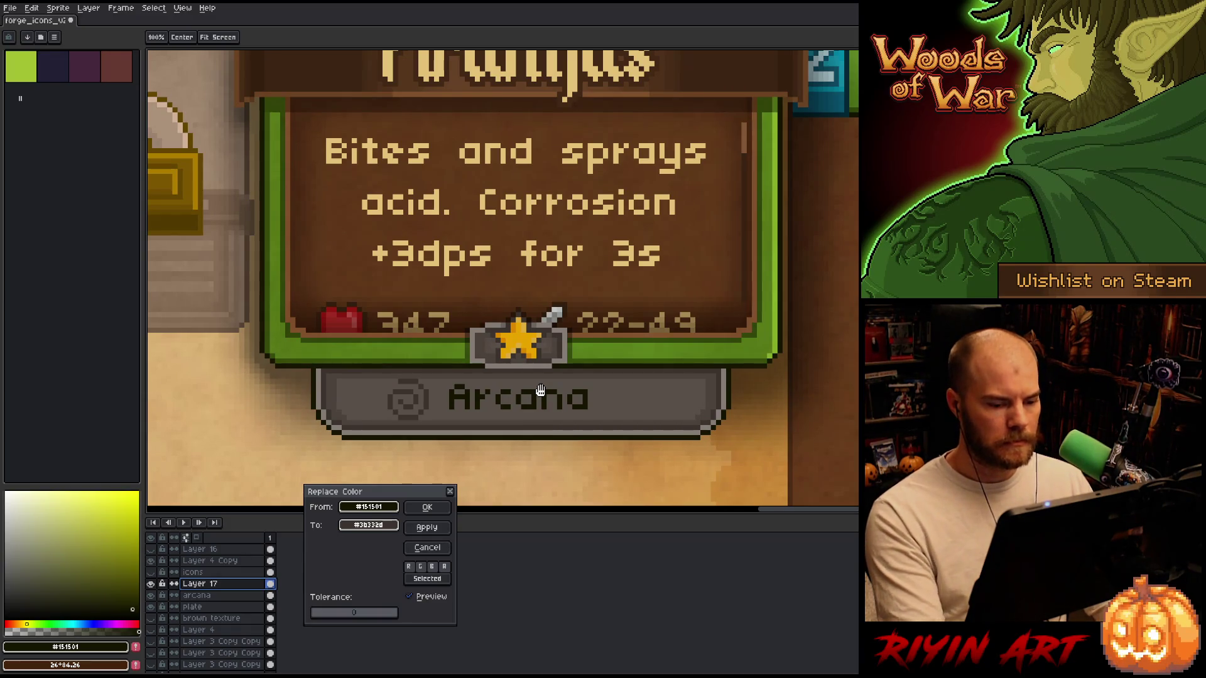
left_click(420, 547)
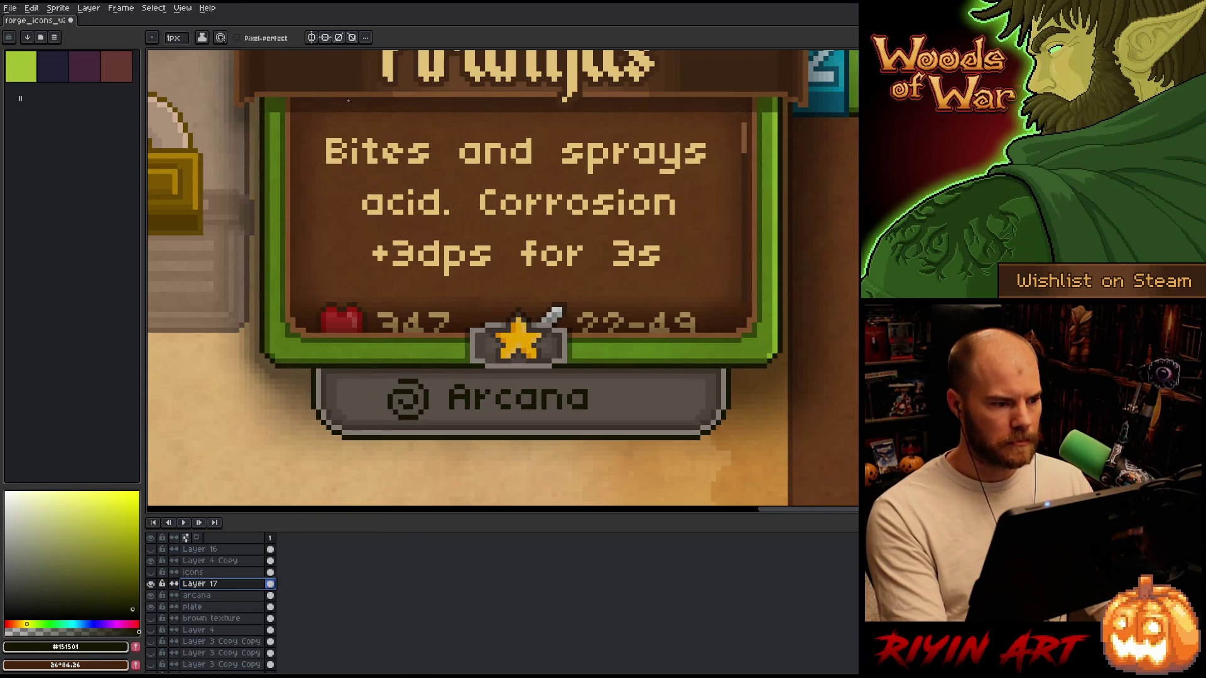
Sample the plate's grey #847c75 as the drawing colour for the Pencil.
key("i")
left_click(726, 399)
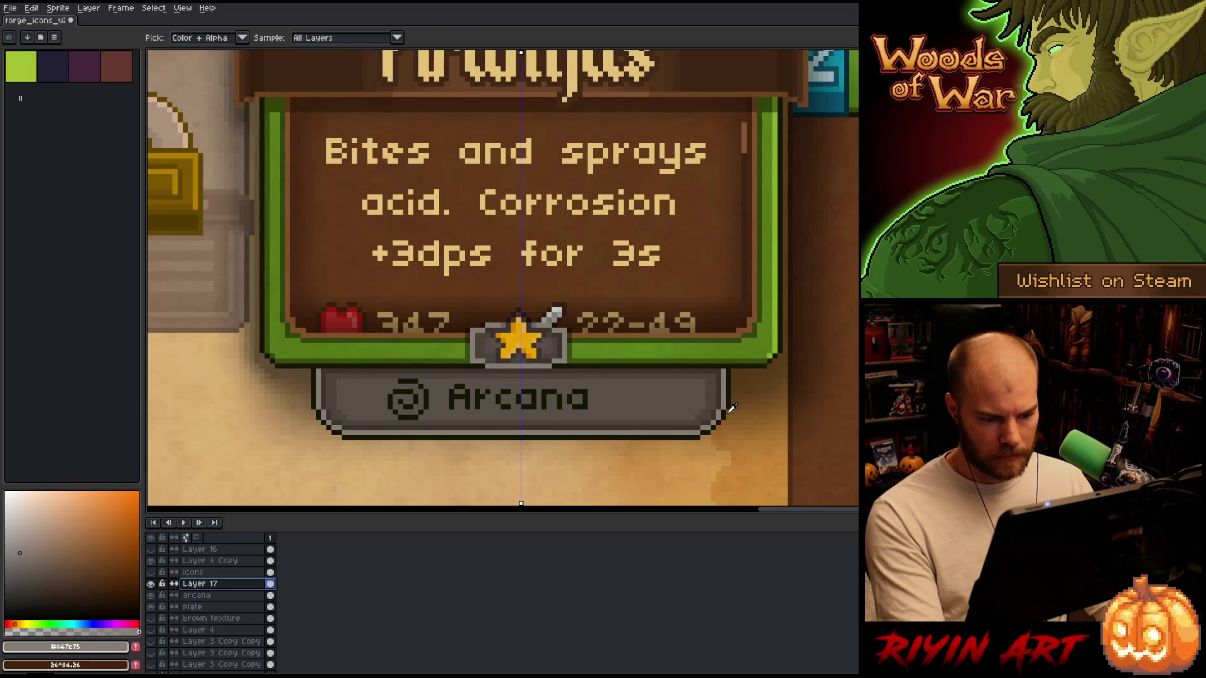
key("b")
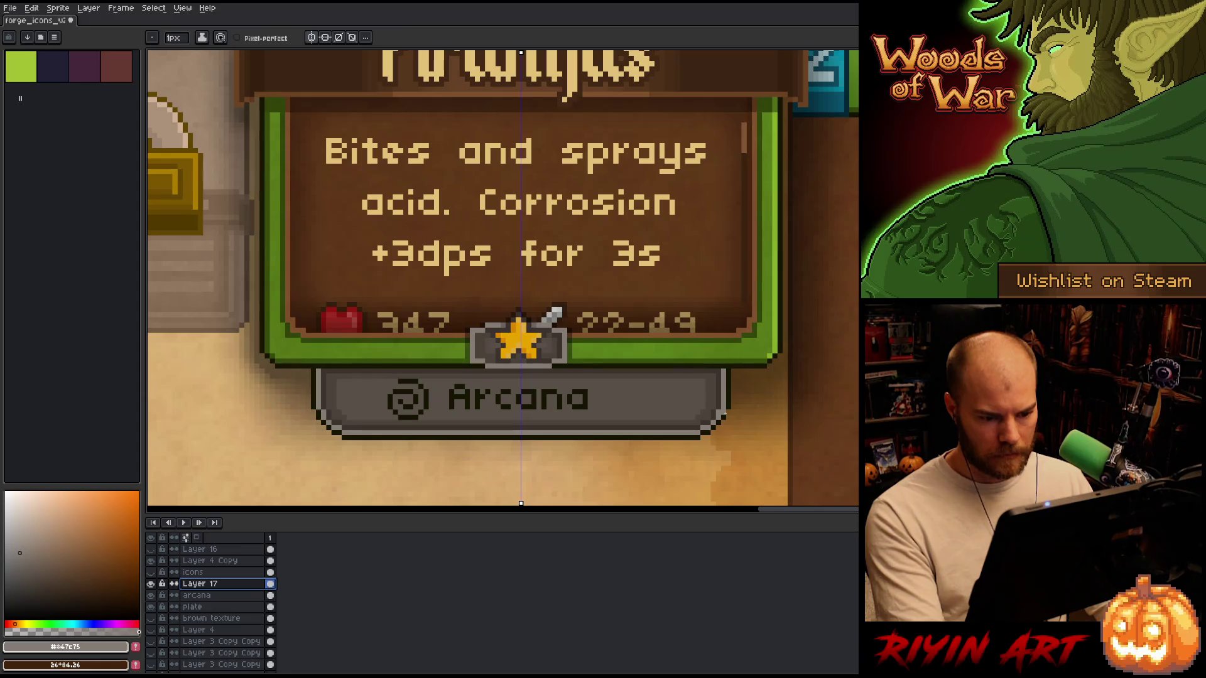
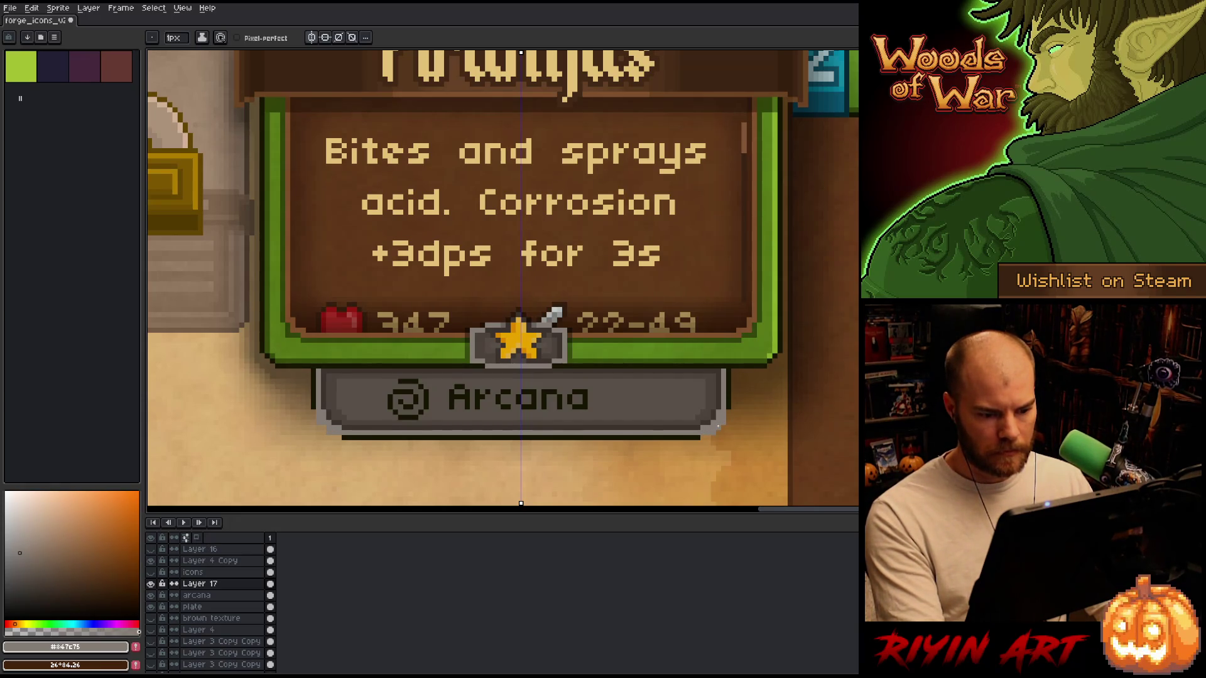
Eyedrop the Arcana plate's greys and outline, settling on the mid-grey fill #595048.
left_click(725, 387, "alt")
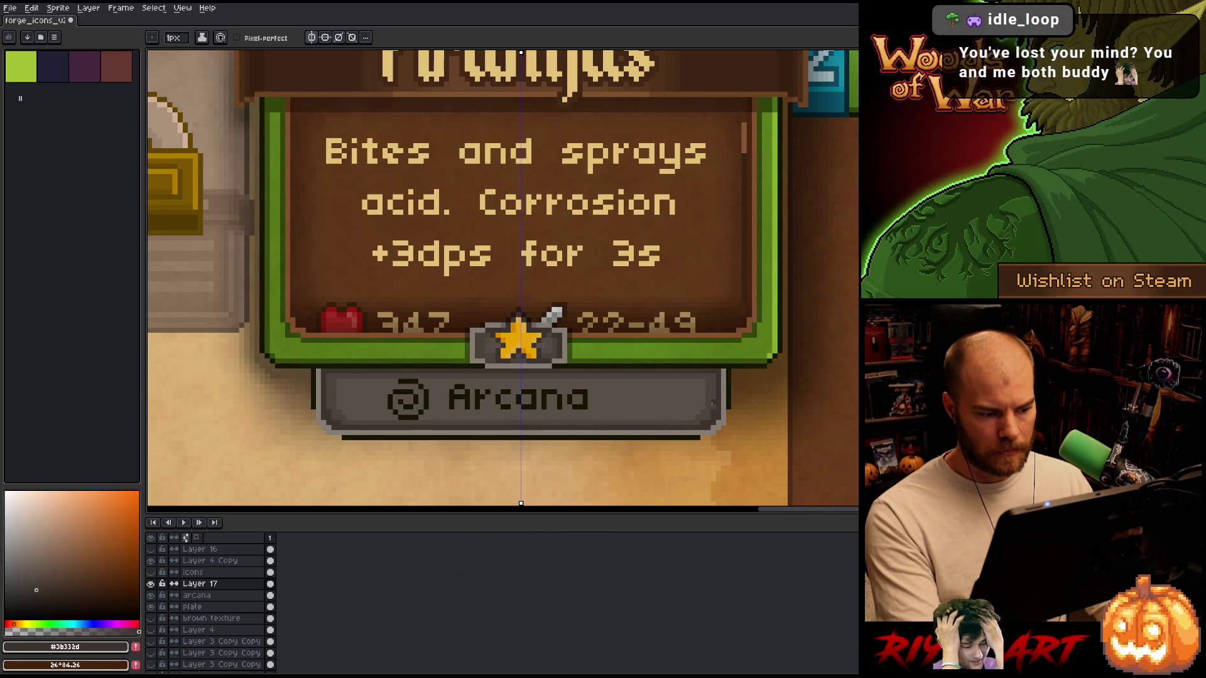
left_click(730, 398, "alt")
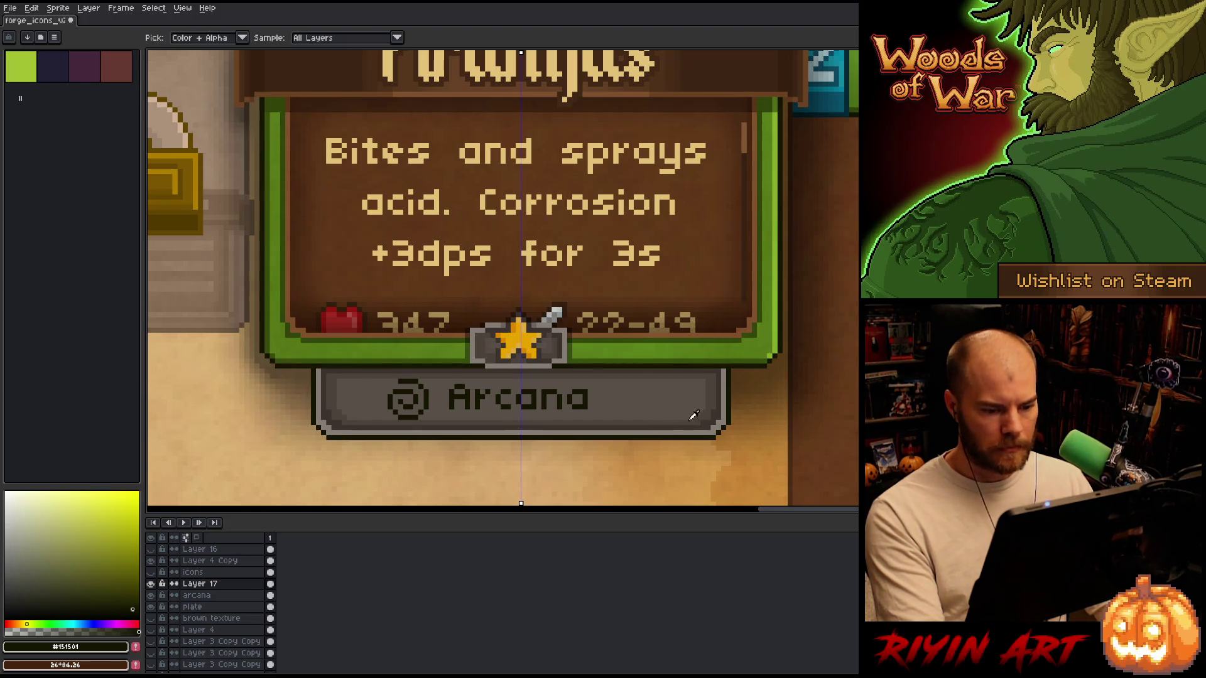
left_click(709, 426, "alt")
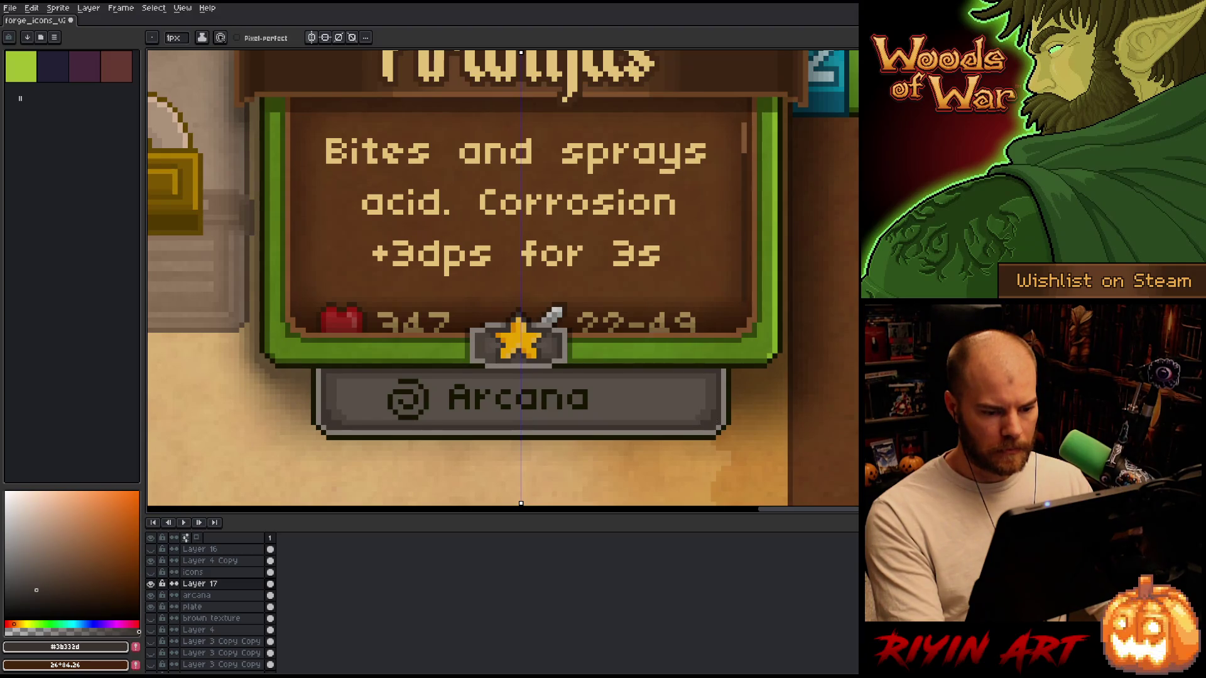
left_click(712, 411, "alt")
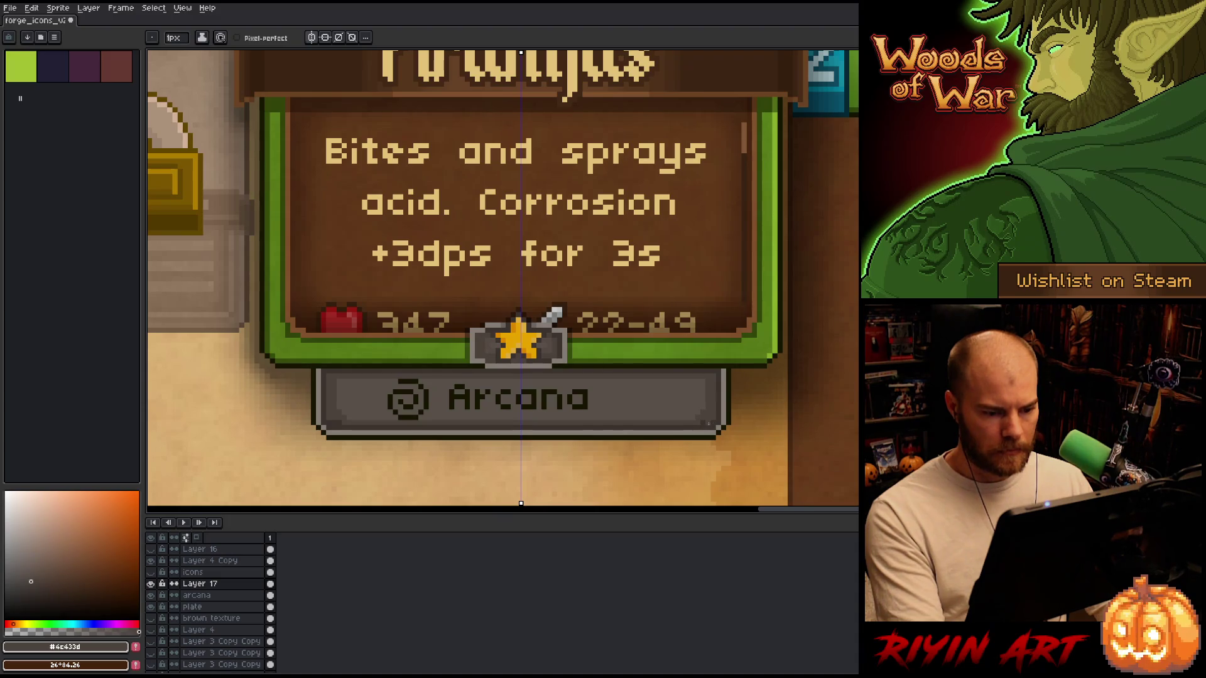
left_click(709, 382, "alt")
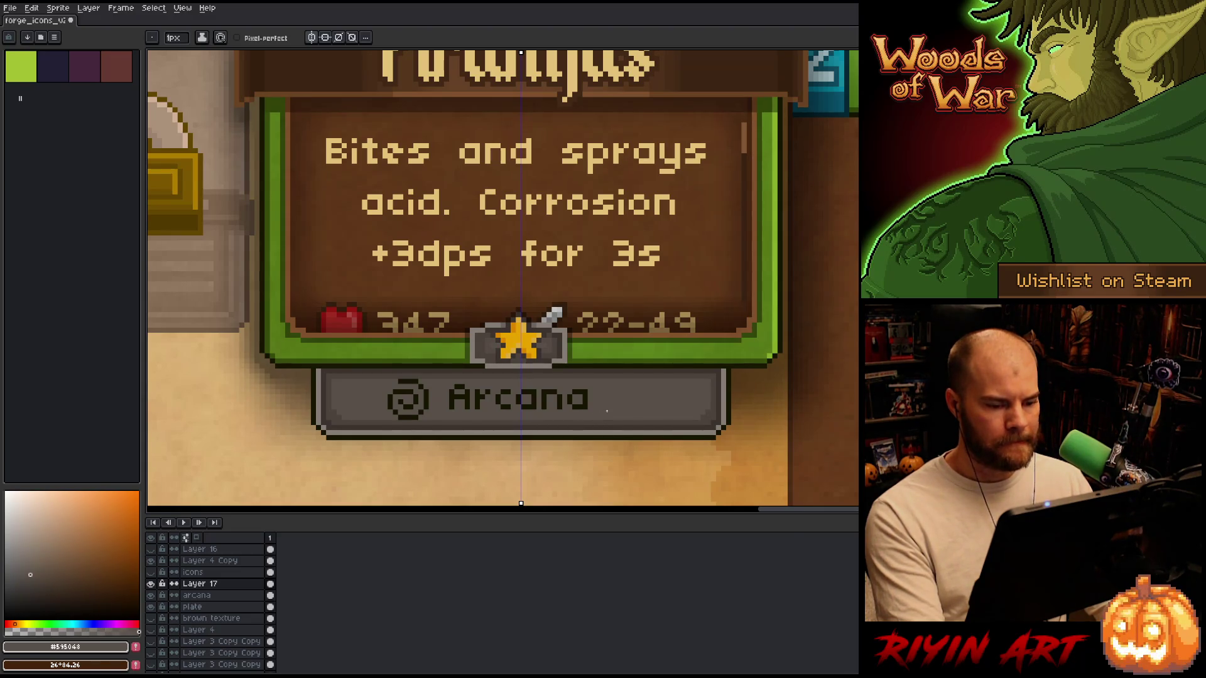
scroll(606, 411, "down", 3)
scroll(460, 383, "up", 3)
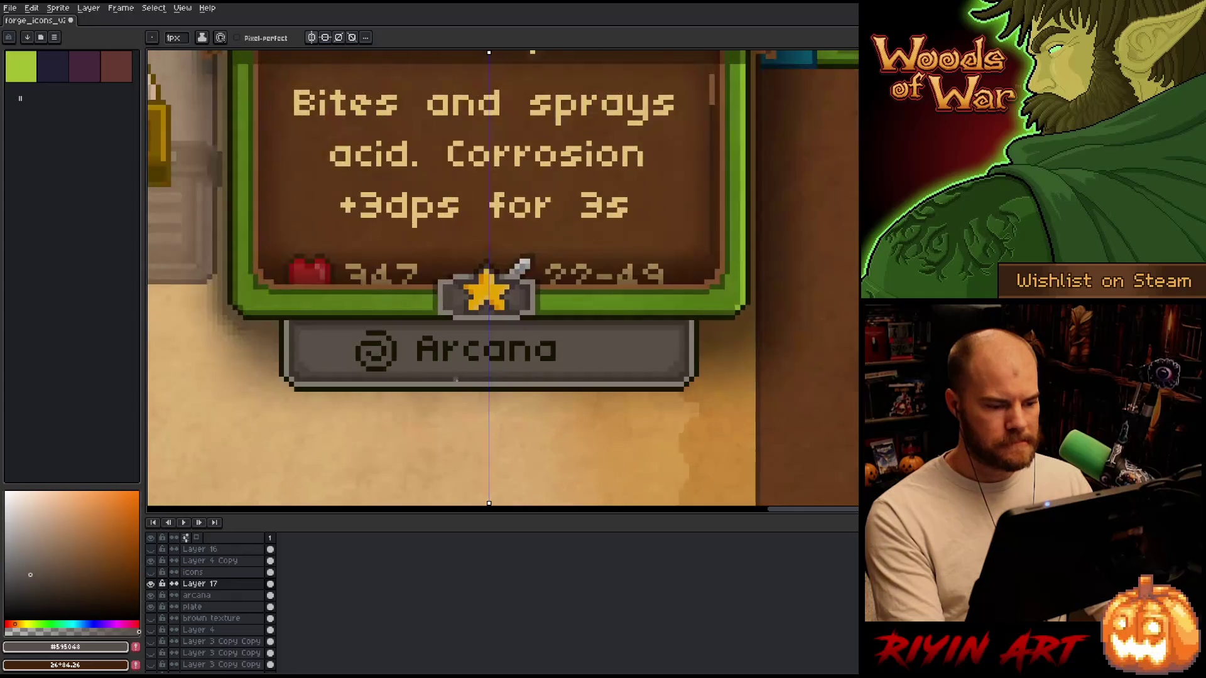
scroll(460, 383, "up", 1)
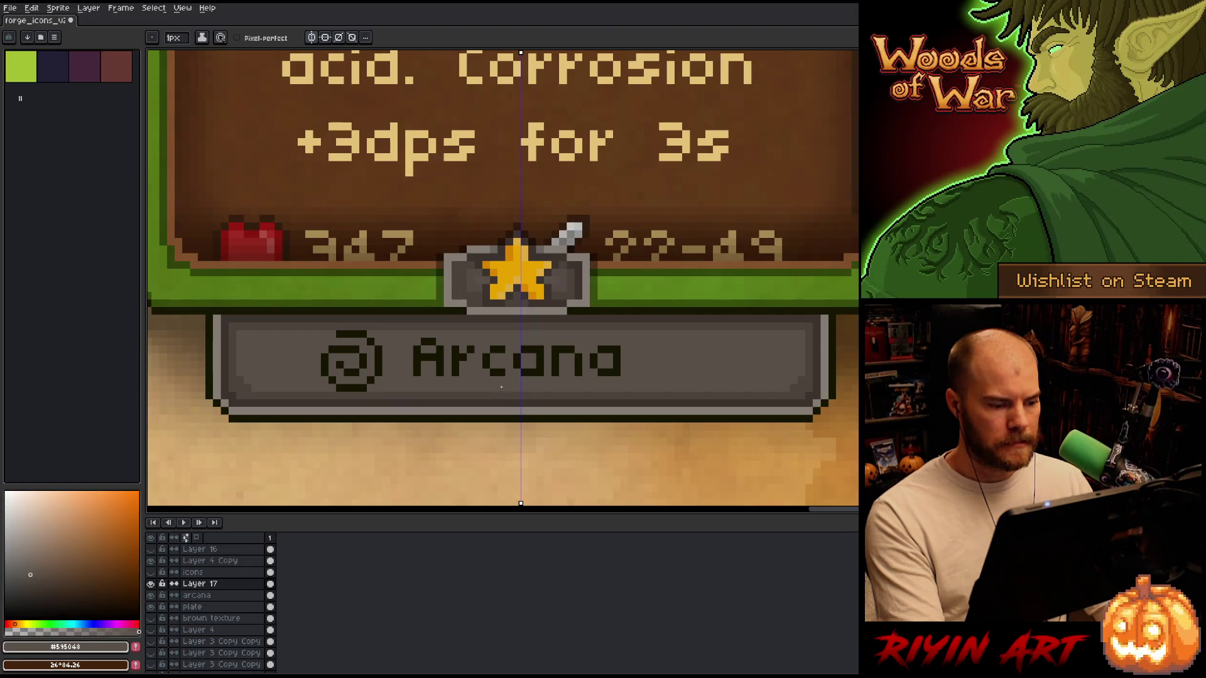
key("m")
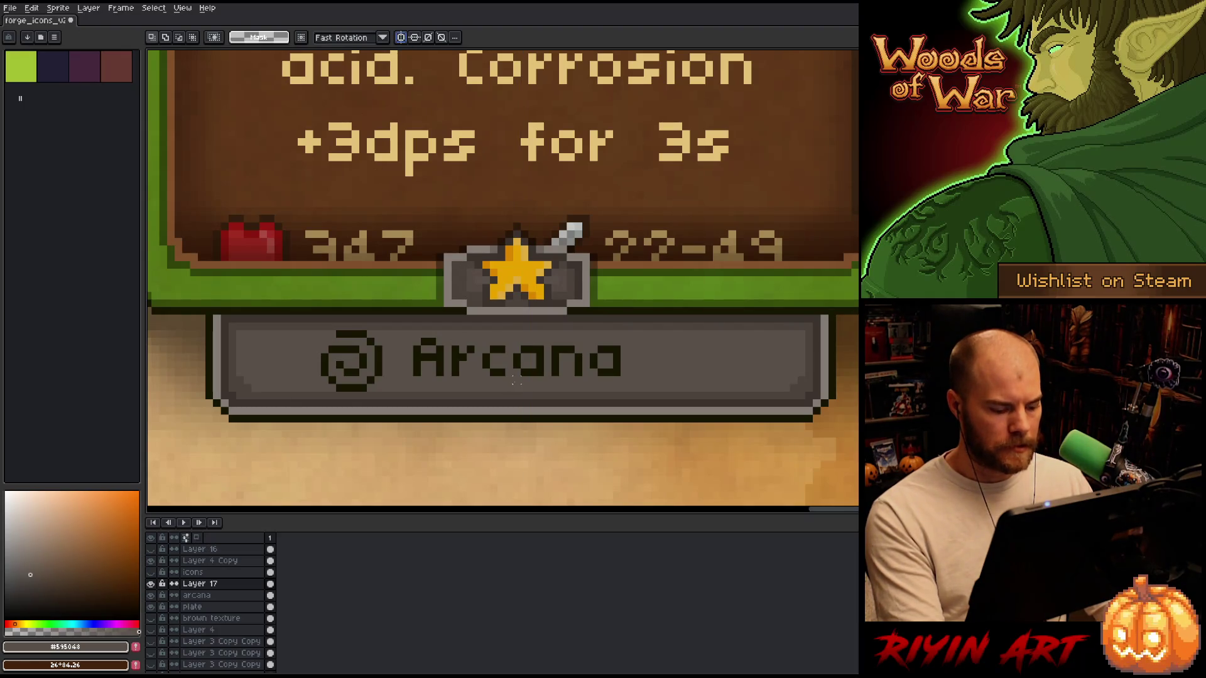
Dismiss Canvas Size unchanged and nudge the Arcana text up slightly on its plate.
key("ctrl+alt+c")
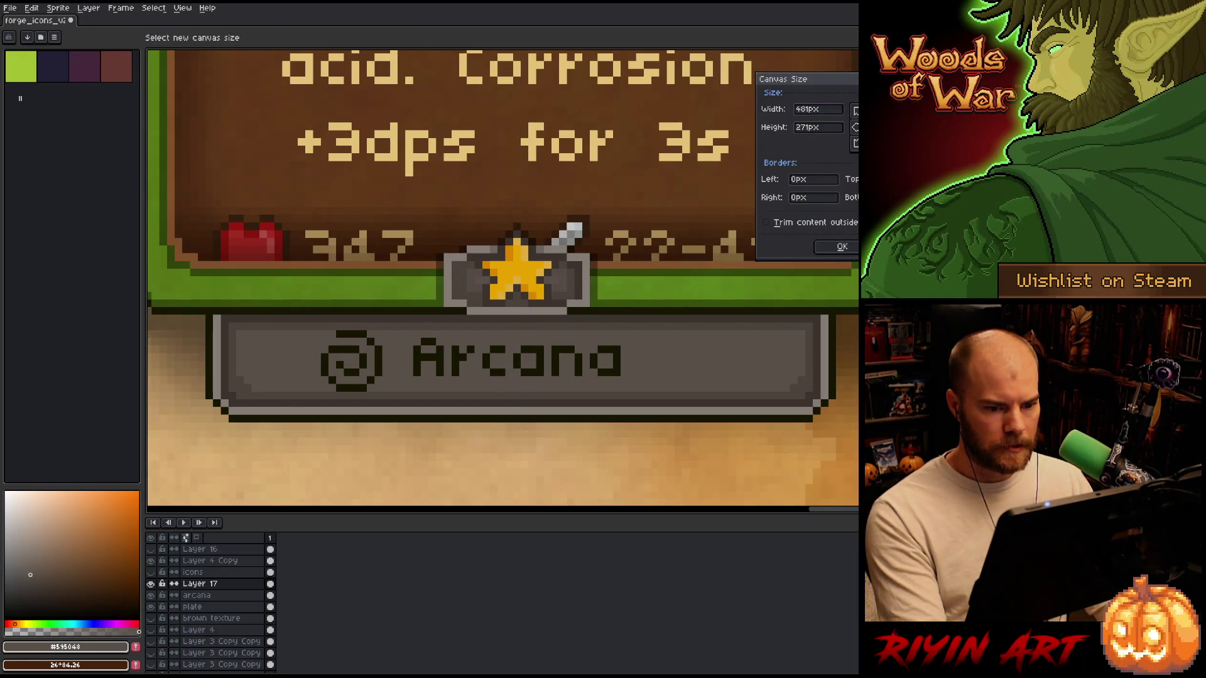
left_click(826, 242)
left_click(216, 595)
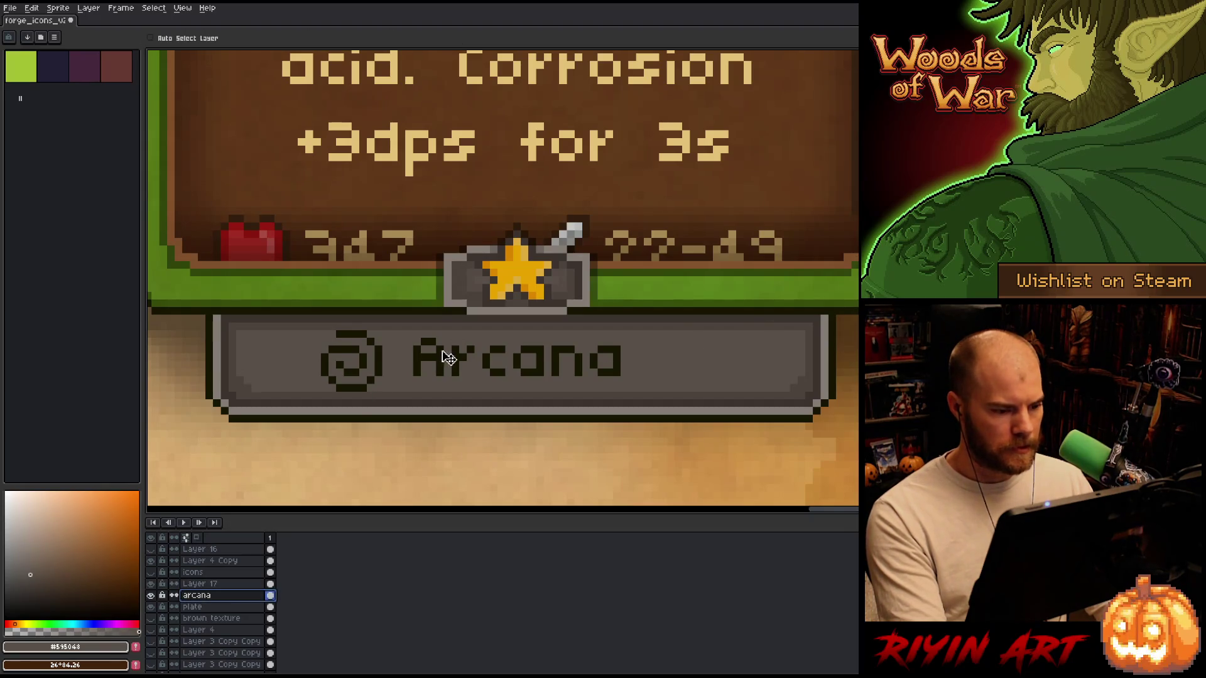
left_click_drag(462, 374, 464, 368)
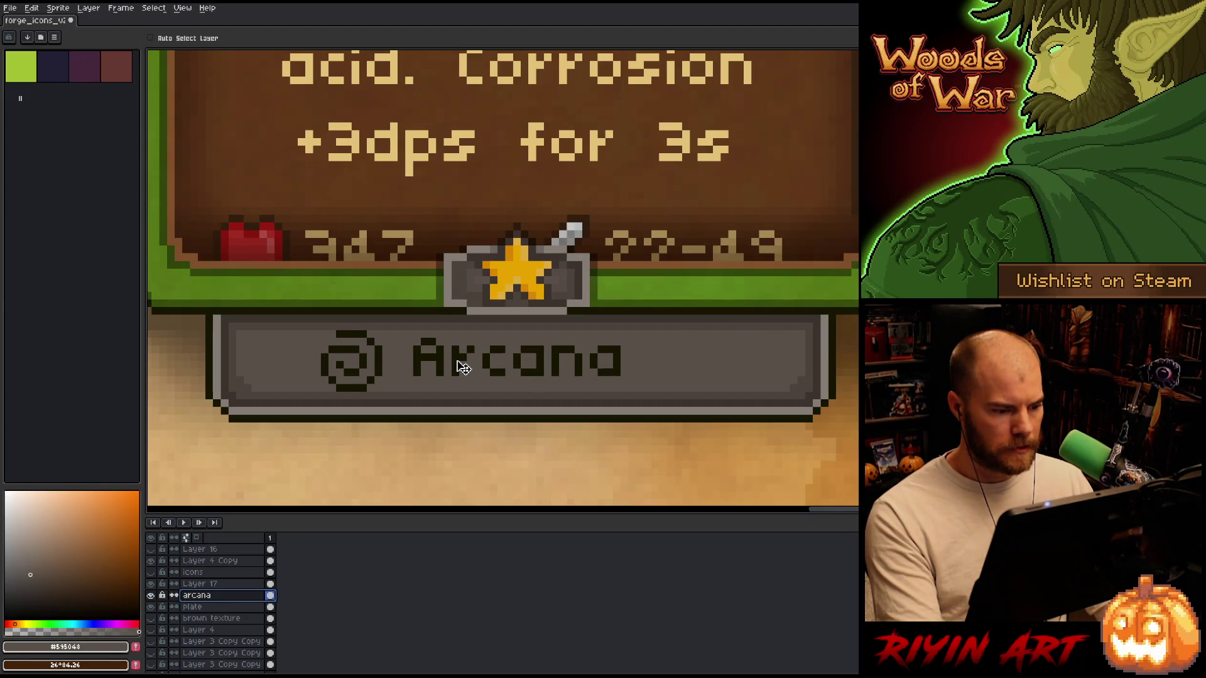
Marquee the area around the Arcana plate on the plate layer for transforming.
scroll(463, 369, "down", 5)
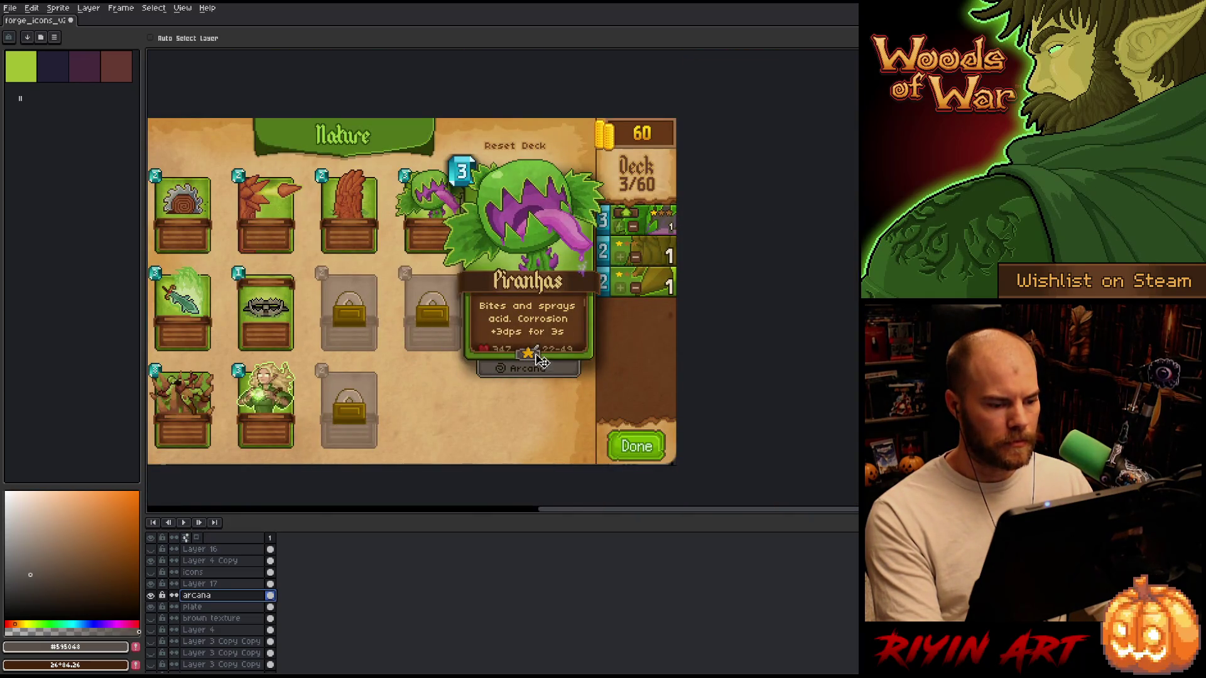
scroll(543, 359, "up", 5)
key("m")
mouse_move(769, 425)
left_mouse_down()
mouse_move(444, 385)
mouse_move(284, 356)
mouse_move(266, 342)
left_mouse_up()
left_click(225, 608)
key("ctrl+t")
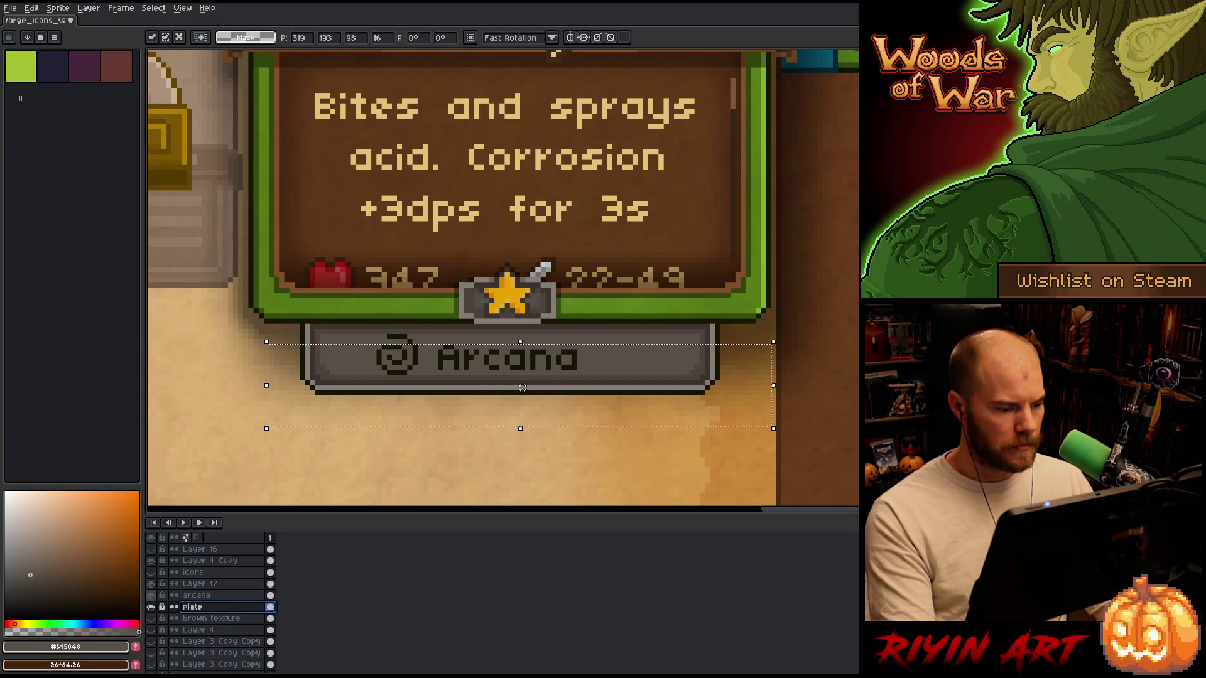
Try deleting part of the spiral on Layer 17, undo it, and view the plate layer alone.
left_click(182, 584)
key("Delete")
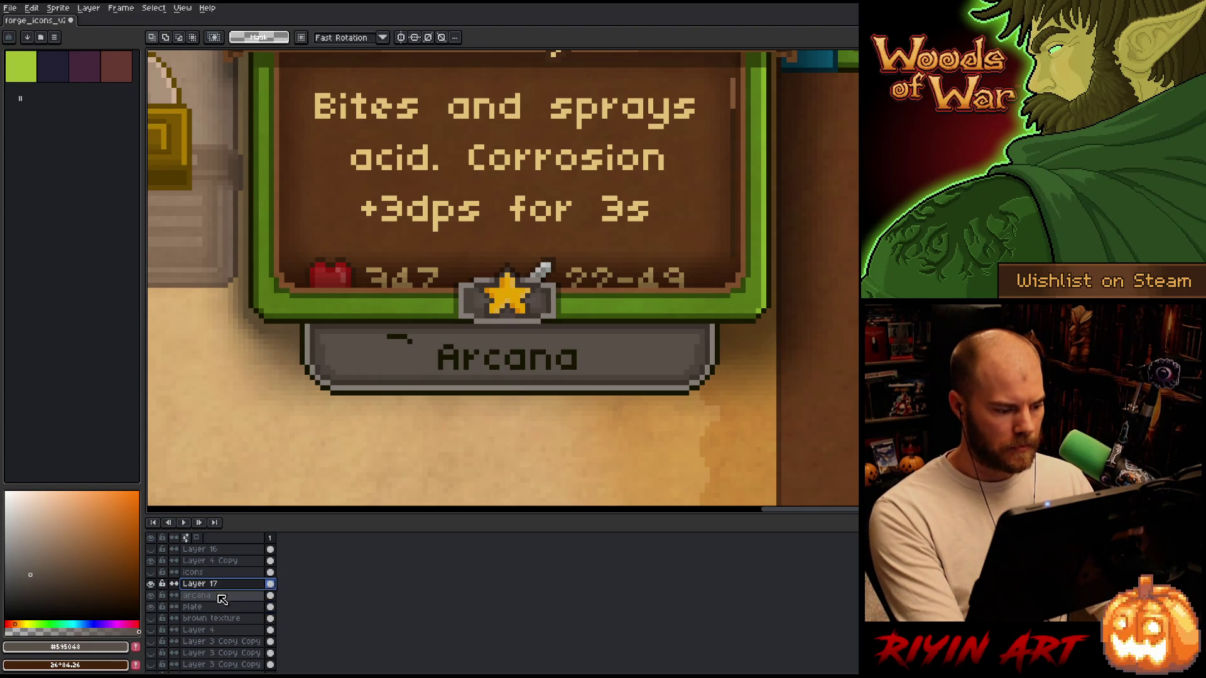
left_click(219, 609)
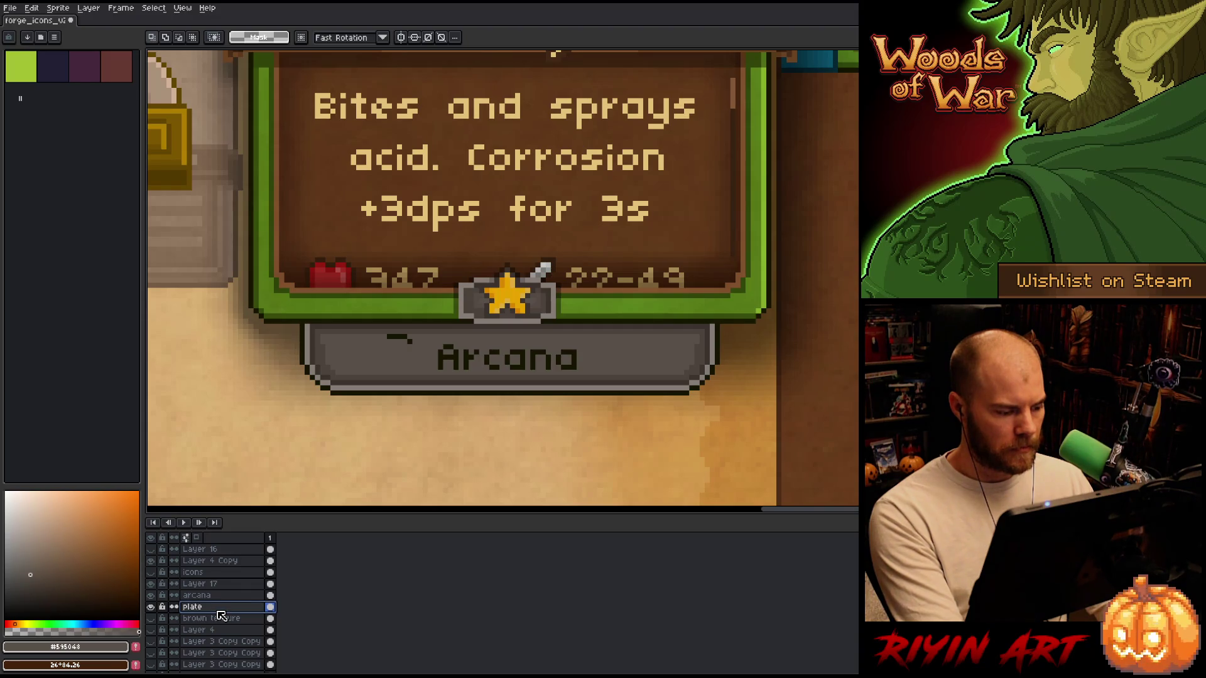
key("ctrl+z")
key("ctrl+z")
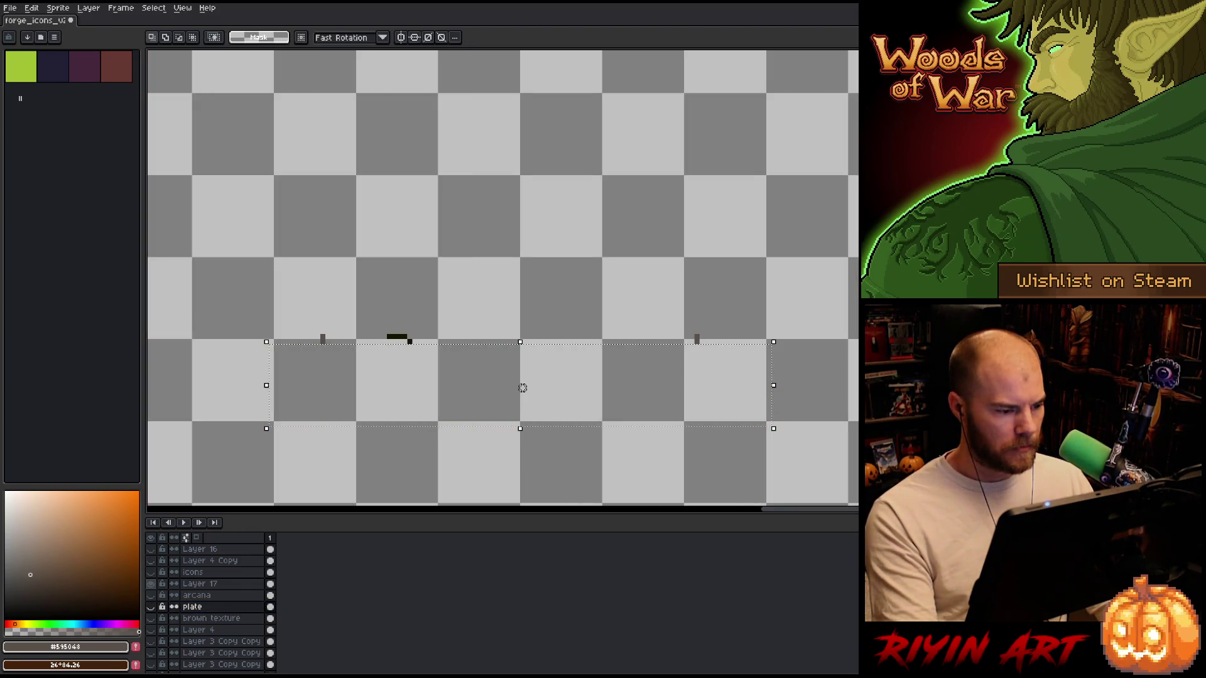
key("ctrl+y")
key("ctrl+z")
key("ctrl+y")
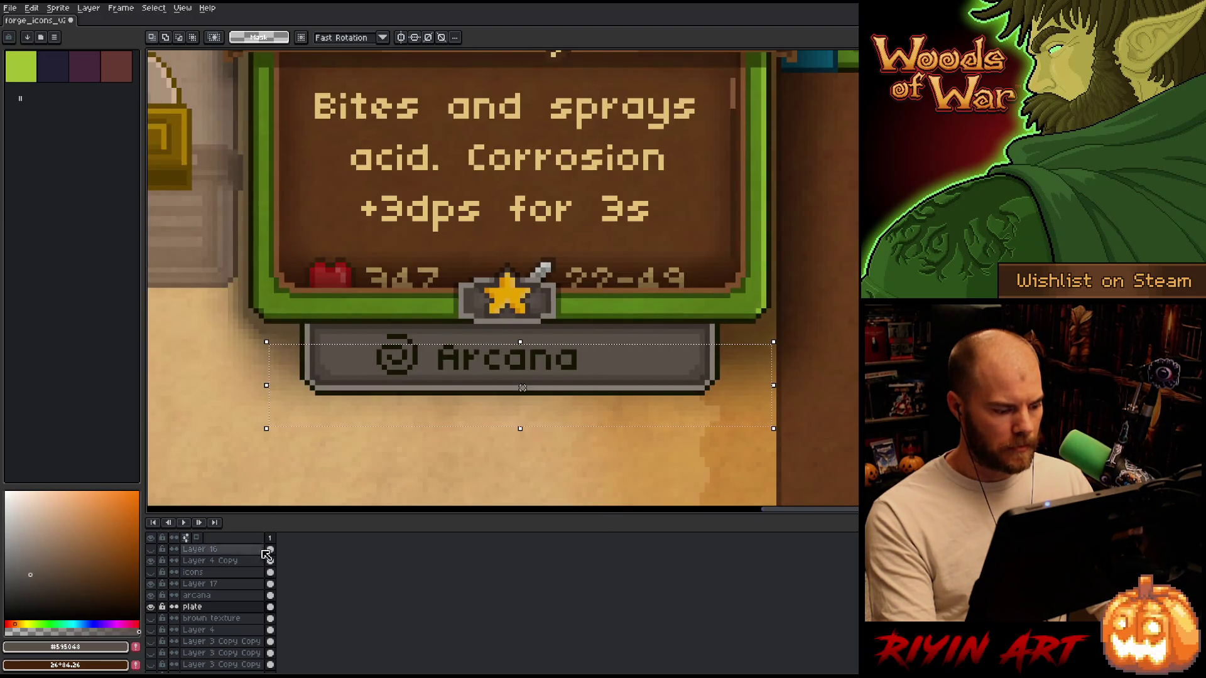
left_click(151, 607, "alt")
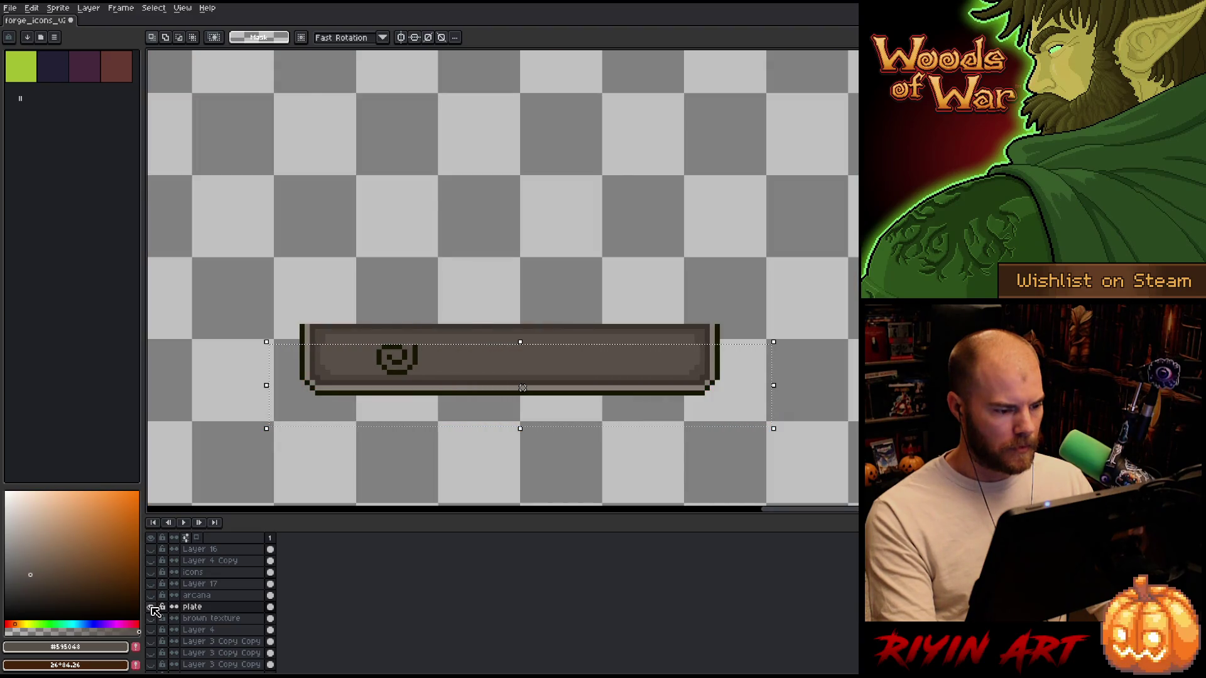
left_click(151, 606, "alt")
key("ctrl+z")
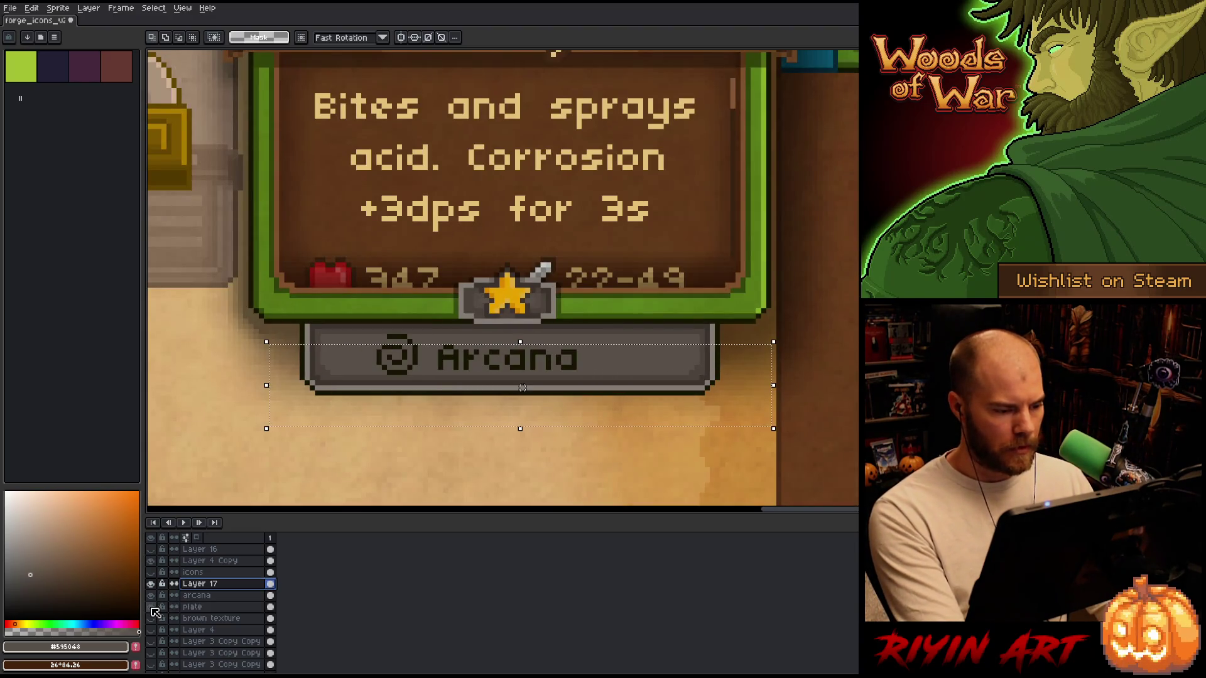
Reselect the spiral, icons and plate strip, then start transforming on the plate layer.
mouse_move(189, 295)
left_mouse_down()
mouse_move(288, 459)
mouse_move(353, 459)
left_mouse_up()
left_click_drag(716, 354, 643, 420)
mouse_move(828, 471)
left_mouse_down()
mouse_move(251, 393)
mouse_move(239, 375)
left_mouse_up()
left_click(152, 584, "alt")
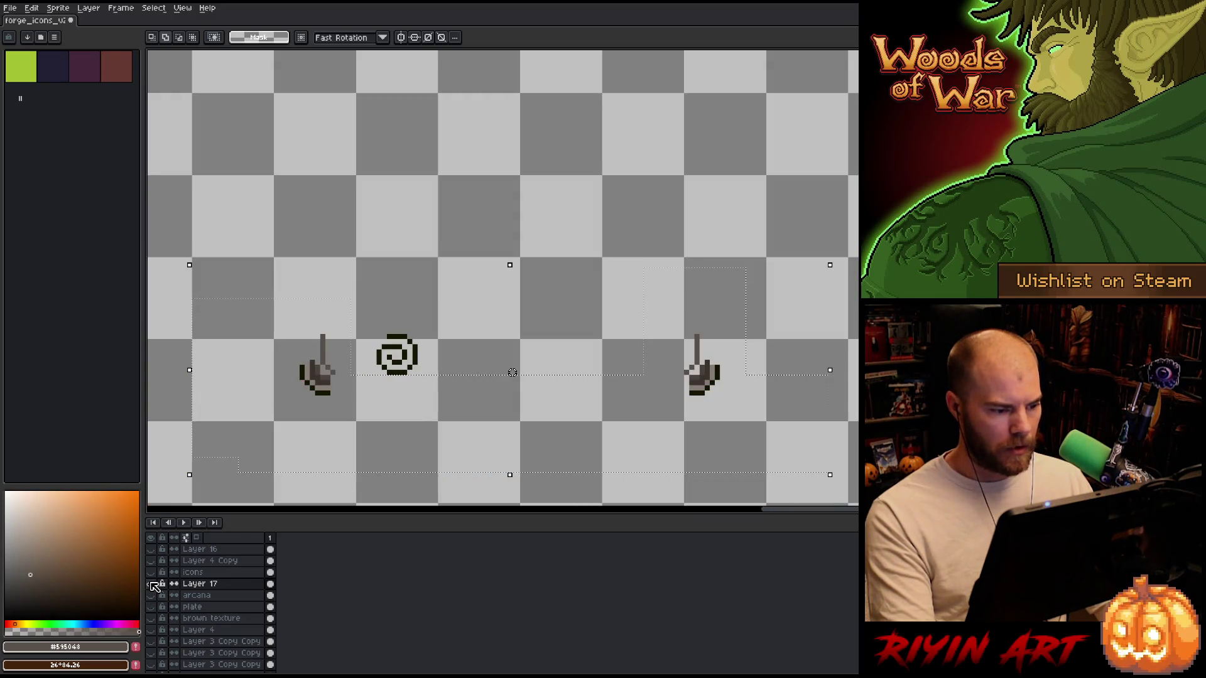
left_click(151, 584, "alt")
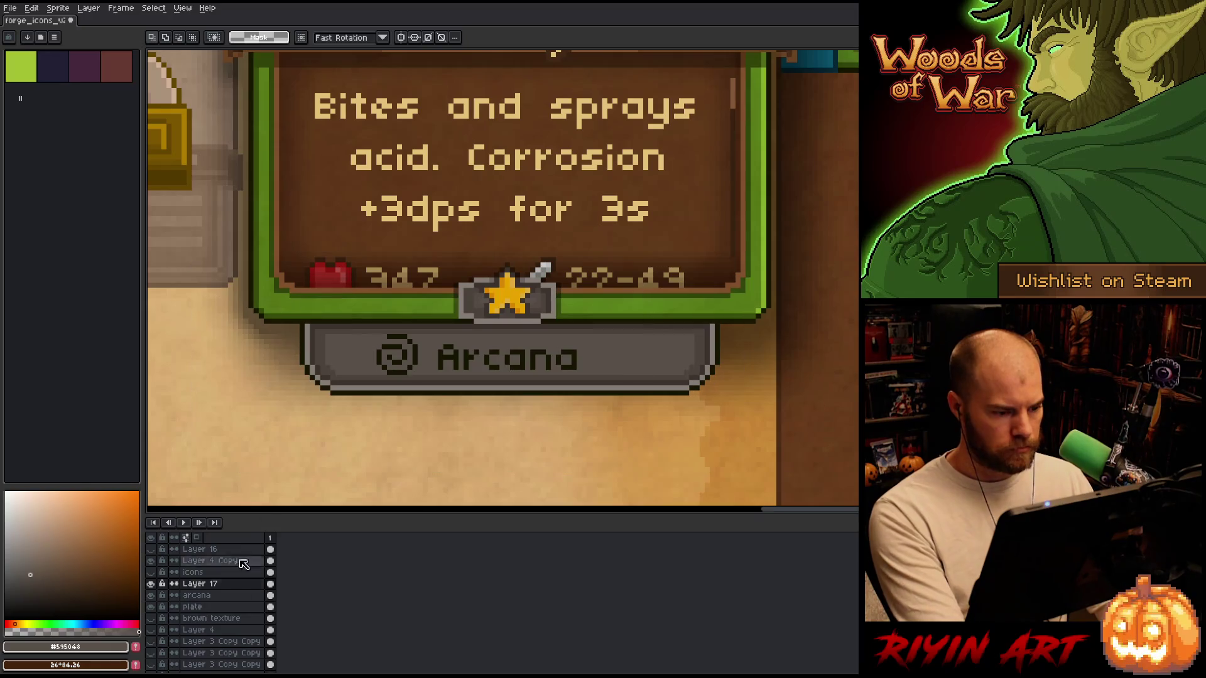
left_click(201, 607)
key("ctrl+t")
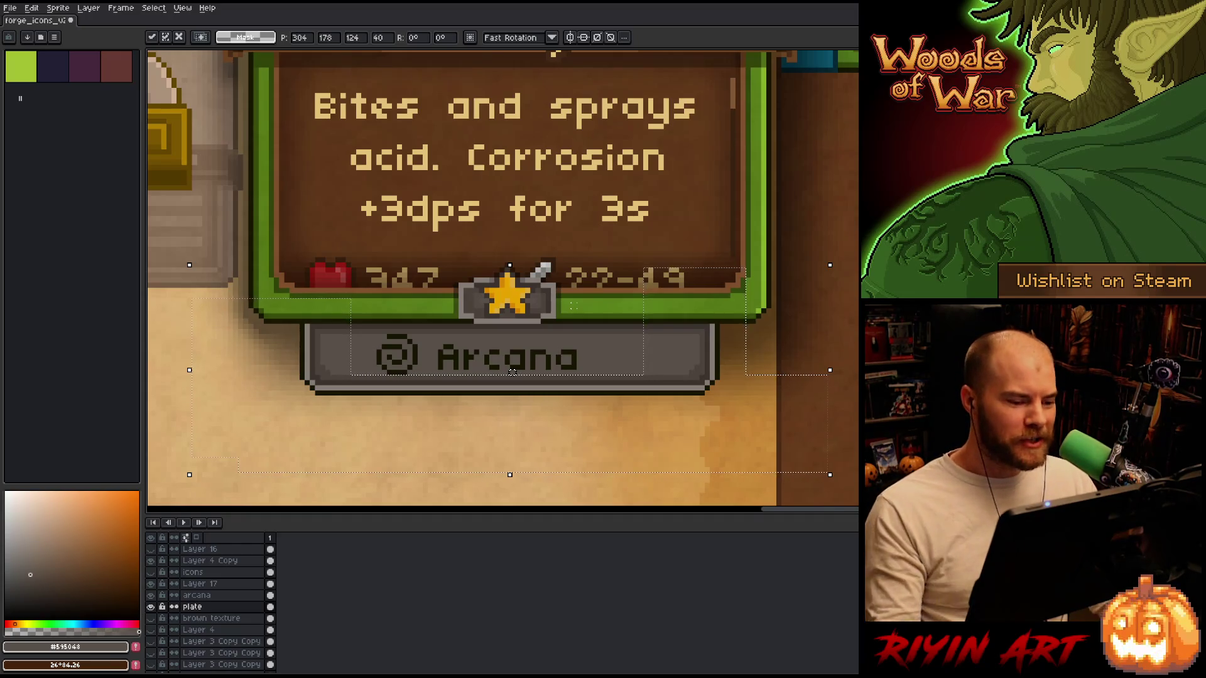
Commit the transform and toggle the Arcana text and plate layers to inspect the plate.
key("ctrl+d")
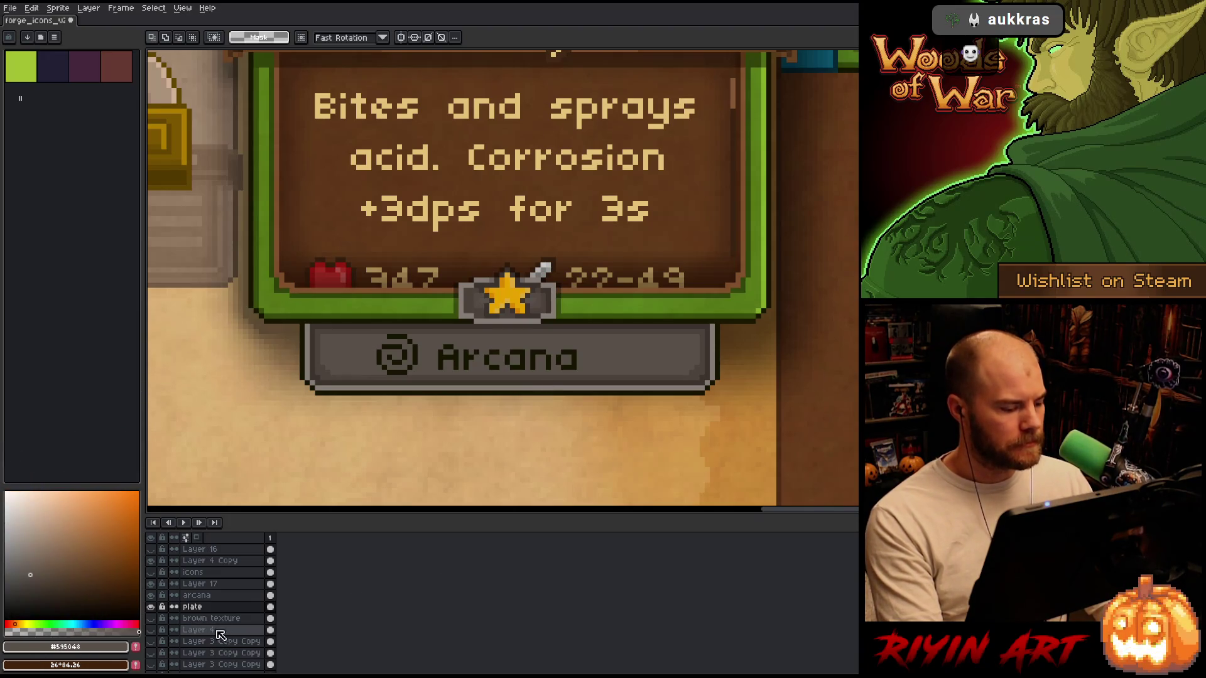
left_click(212, 607)
left_click(172, 597)
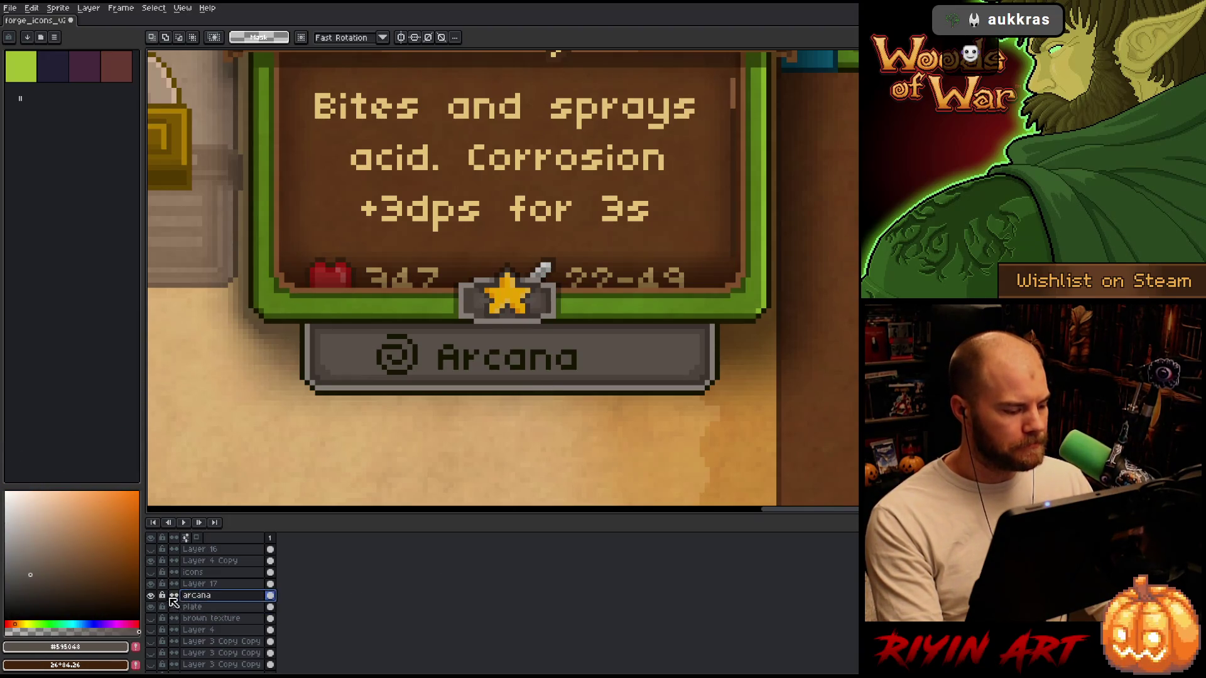
left_click(150, 596)
left_click(151, 595)
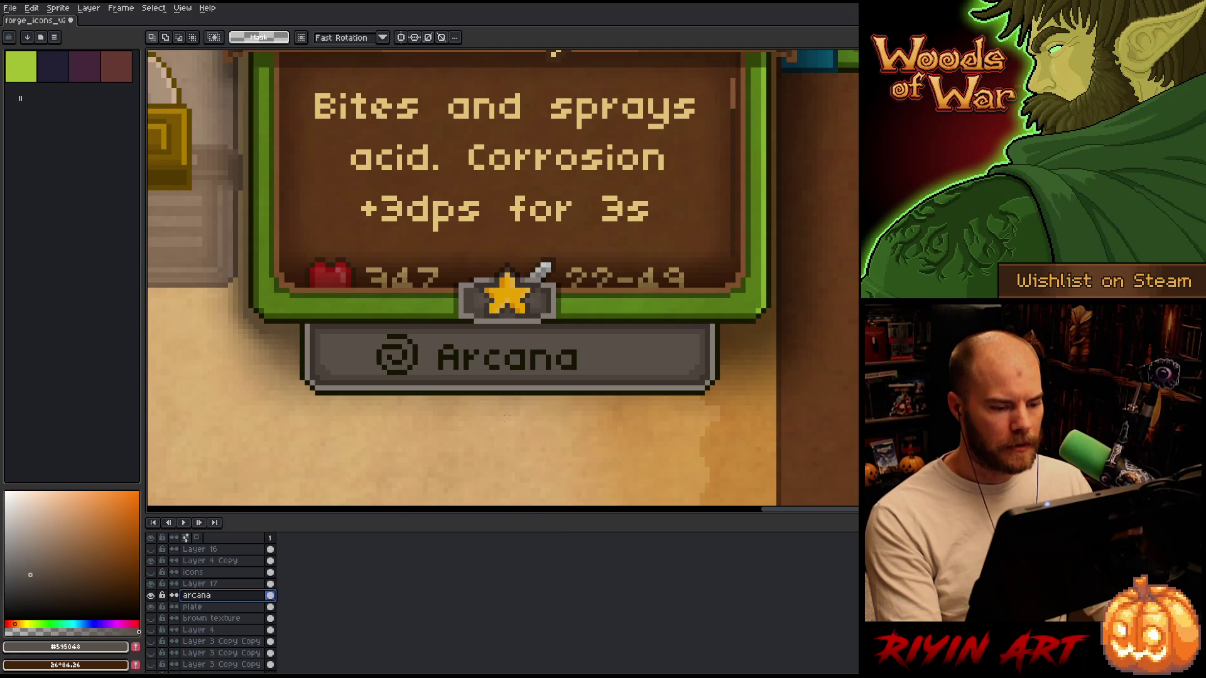
left_click(151, 607)
left_click(152, 608)
Move the whole Arcana plate down by one pixel on the plate layer.
mouse_move(822, 416)
left_mouse_down()
mouse_move(282, 376)
mouse_move(223, 355)
left_mouse_up()
left_click(200, 607)
key("Down")
key("ctrl+d")
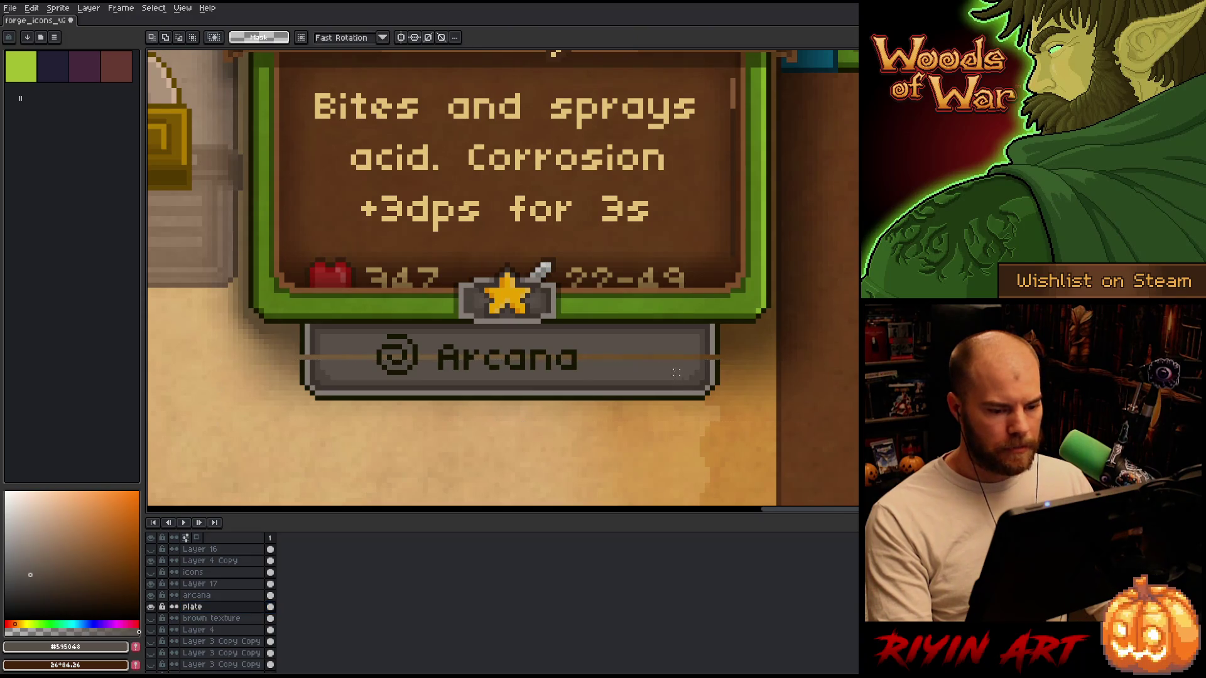
Stretch the plate's top band upward so the plate is taller, then deselect.
left_click_drag(719, 355, 275, 365)
mouse_move(497, 353)
left_mouse_down()
mouse_move(501, 339)
mouse_move(465, 341)
mouse_move(476, 347)
left_mouse_up()
key("ctrl+d")
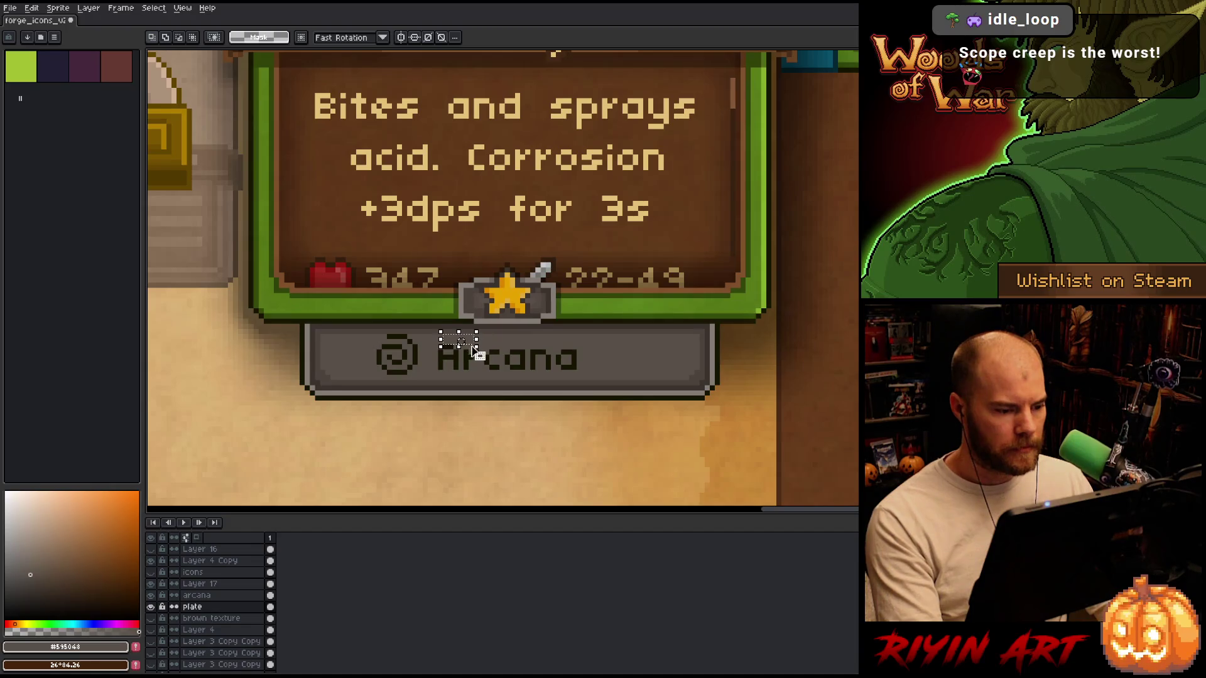
key("ctrl+d")
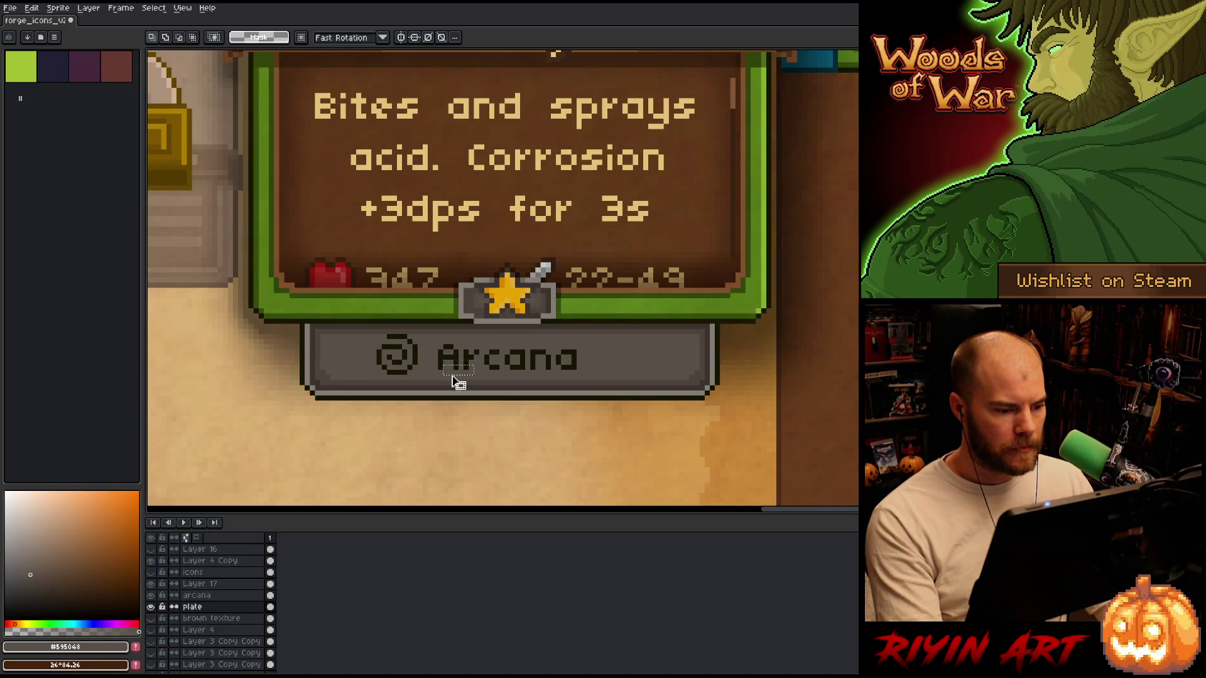
scroll(579, 422, "down", 3)
scroll(513, 445, "up", 3)
scroll(513, 445, "down", 2)
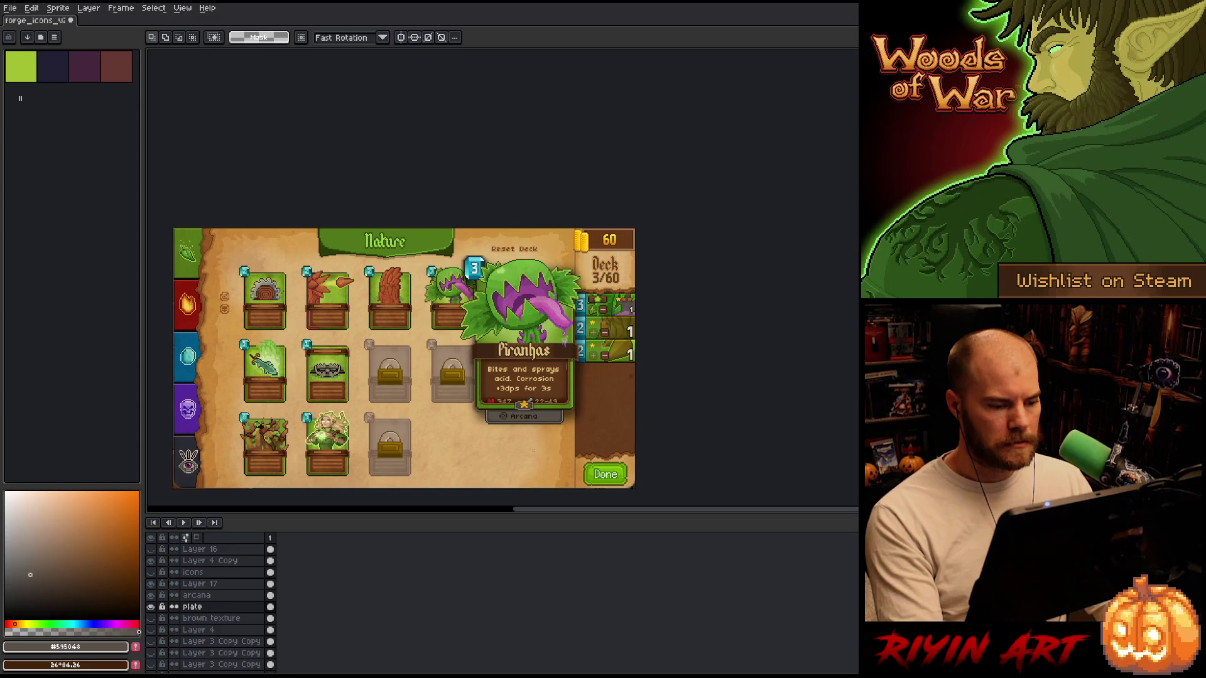
On Layer 17, marquee the spiral icon's pixels beside the Arcana word.
scroll(532, 432, "up", 6)
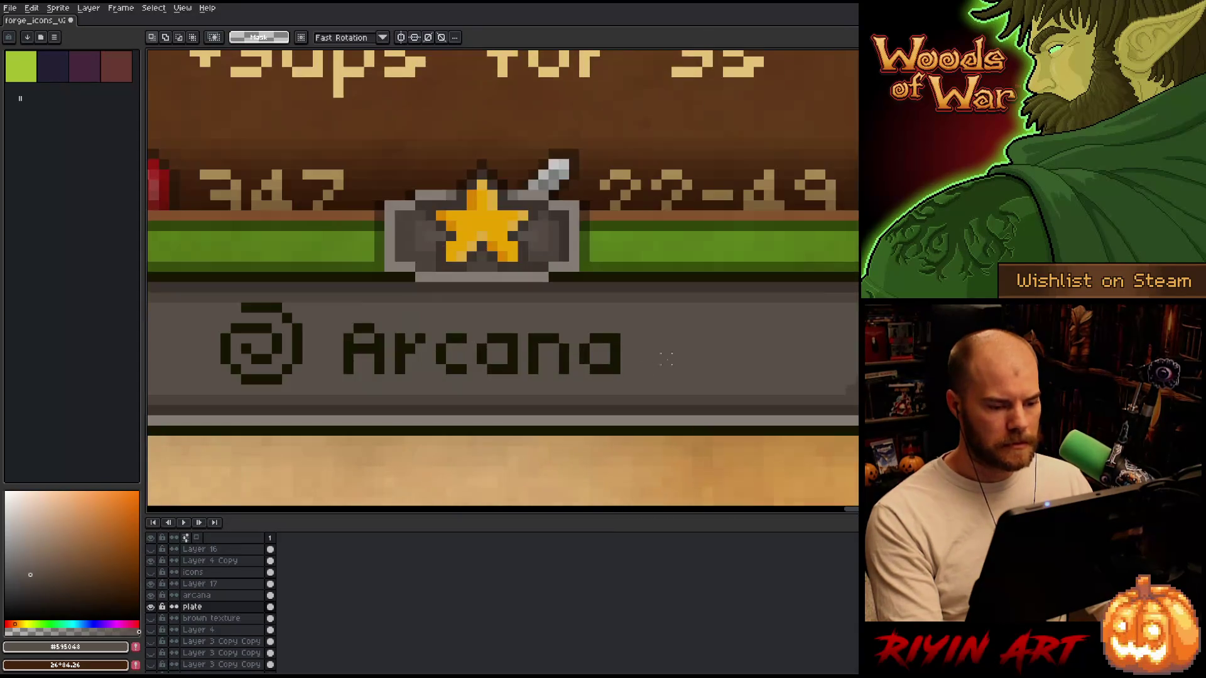
mouse_move(853, 293)
left_mouse_down()
mouse_move(409, 382)
mouse_move(253, 385)
mouse_move(270, 394)
left_mouse_up()
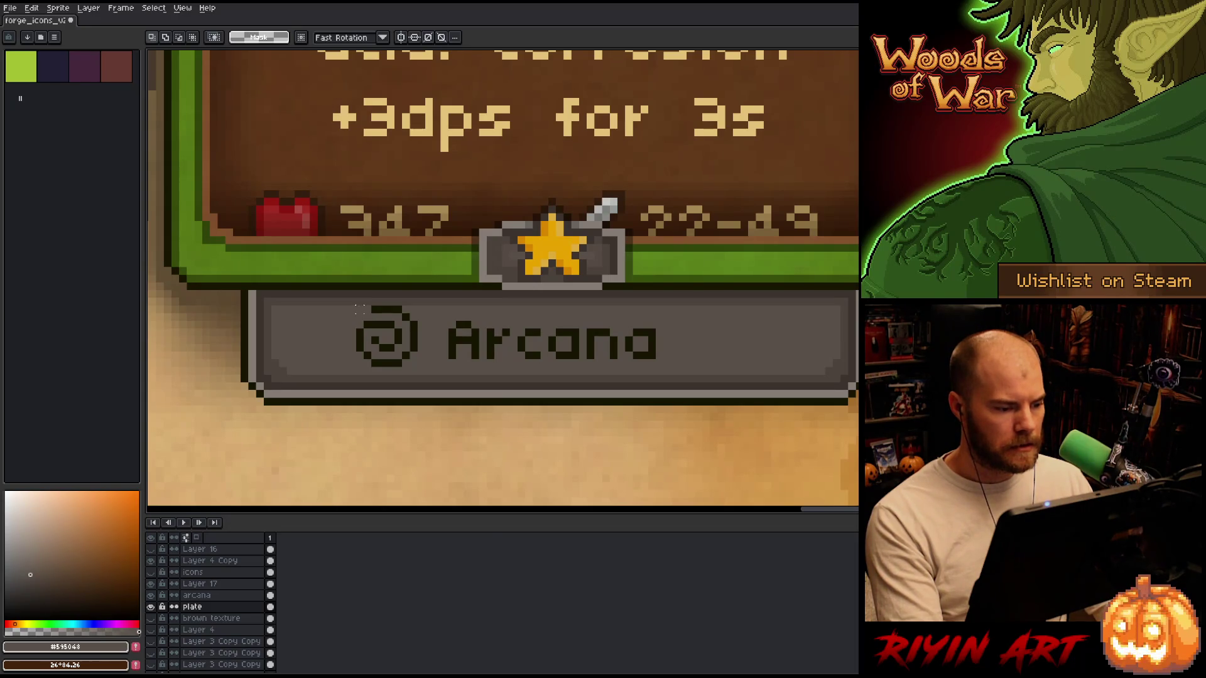
left_click(201, 583)
left_click_drag(354, 295, 420, 315)
left_click(502, 440)
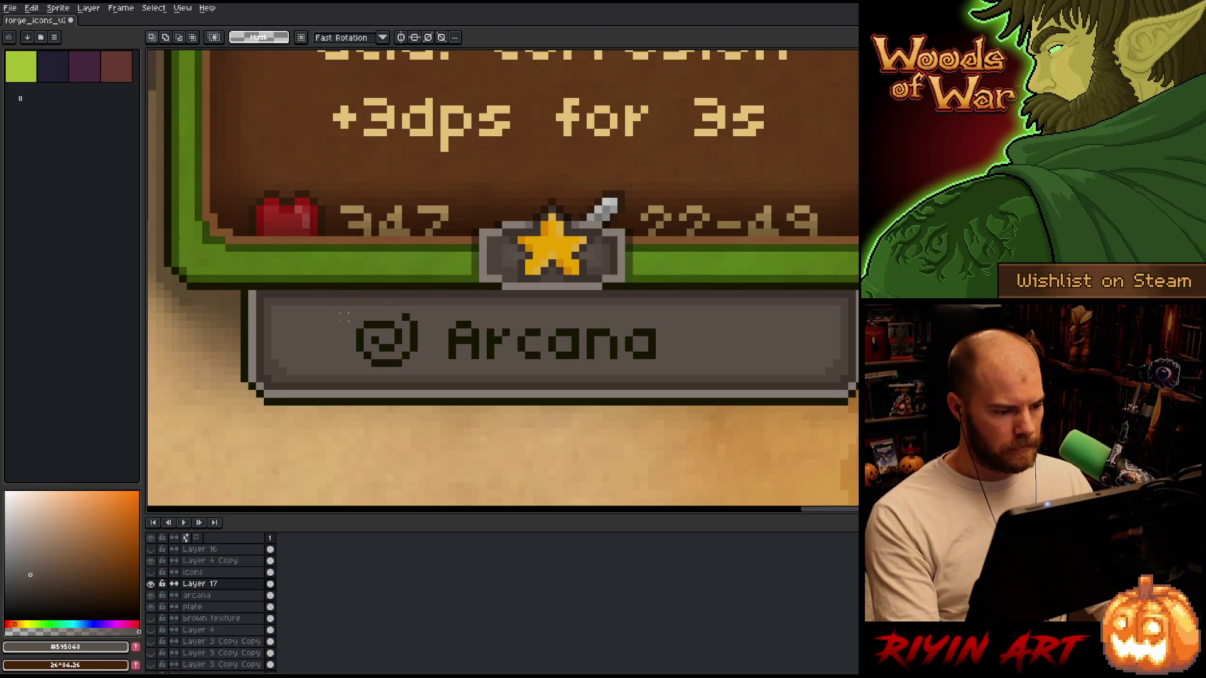
left_click_drag(341, 298, 412, 340)
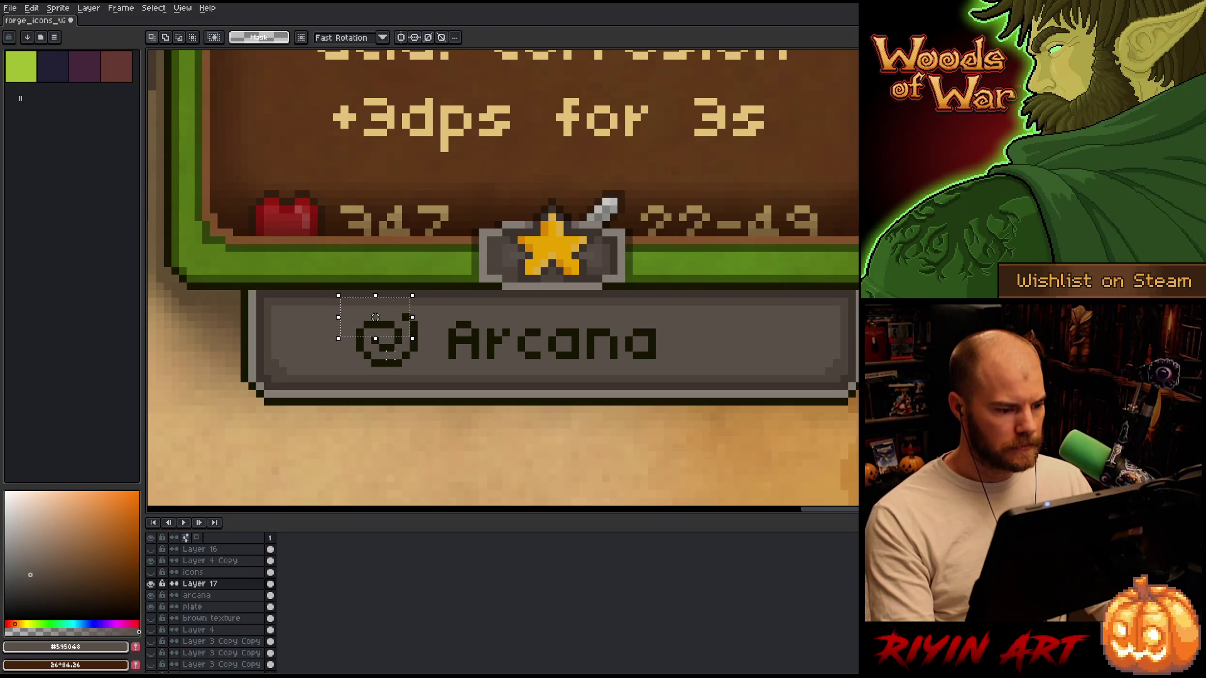
Test-nudge the spiral down and back, then eyedrop its dark outline colour #151501.
key("Down")
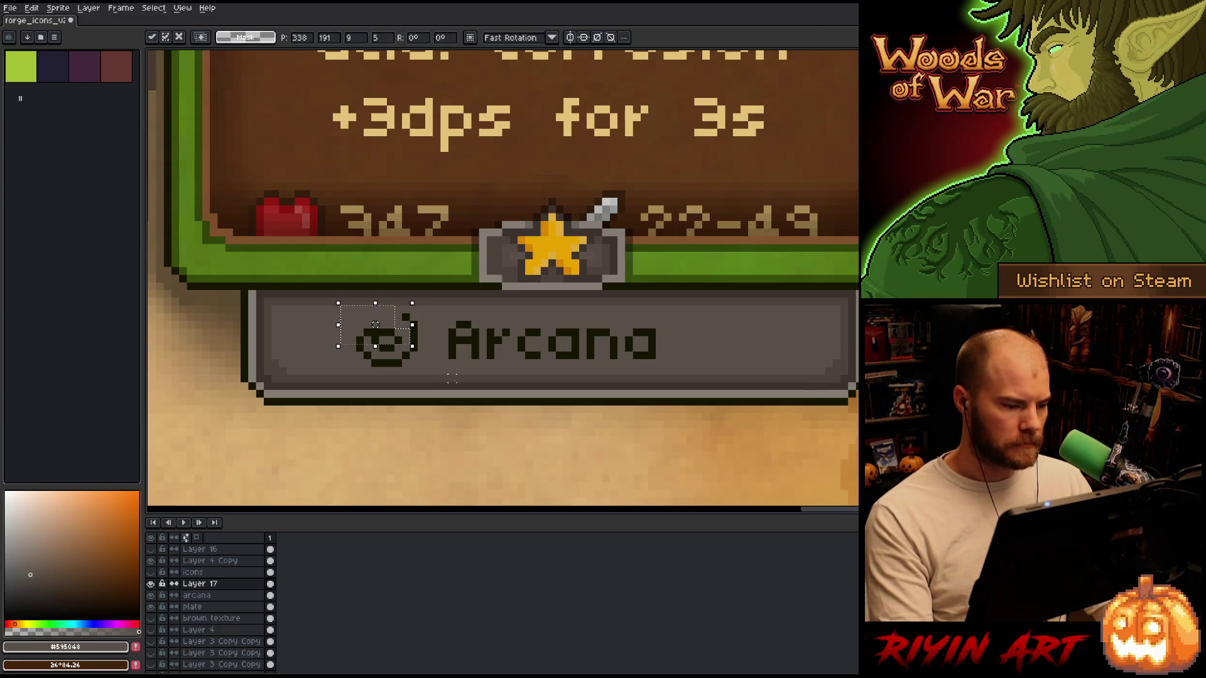
key("Up")
key("ctrl+d")
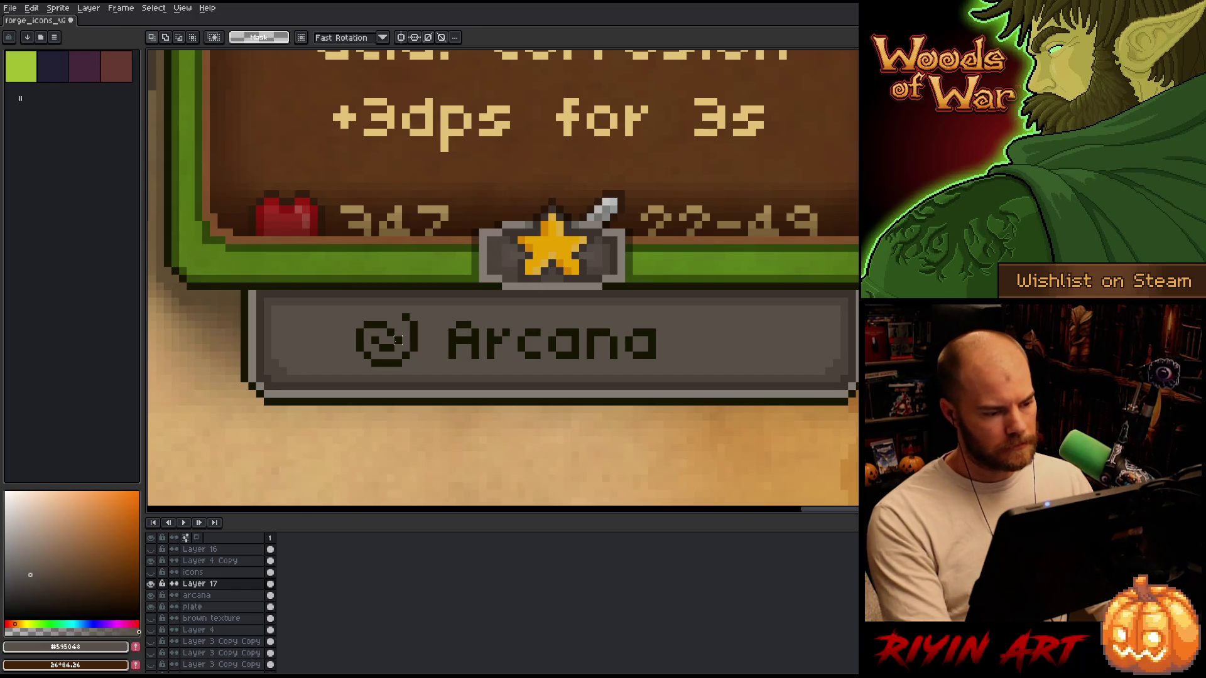
left_click_drag(376, 334, 398, 355)
key("ctrl+d")
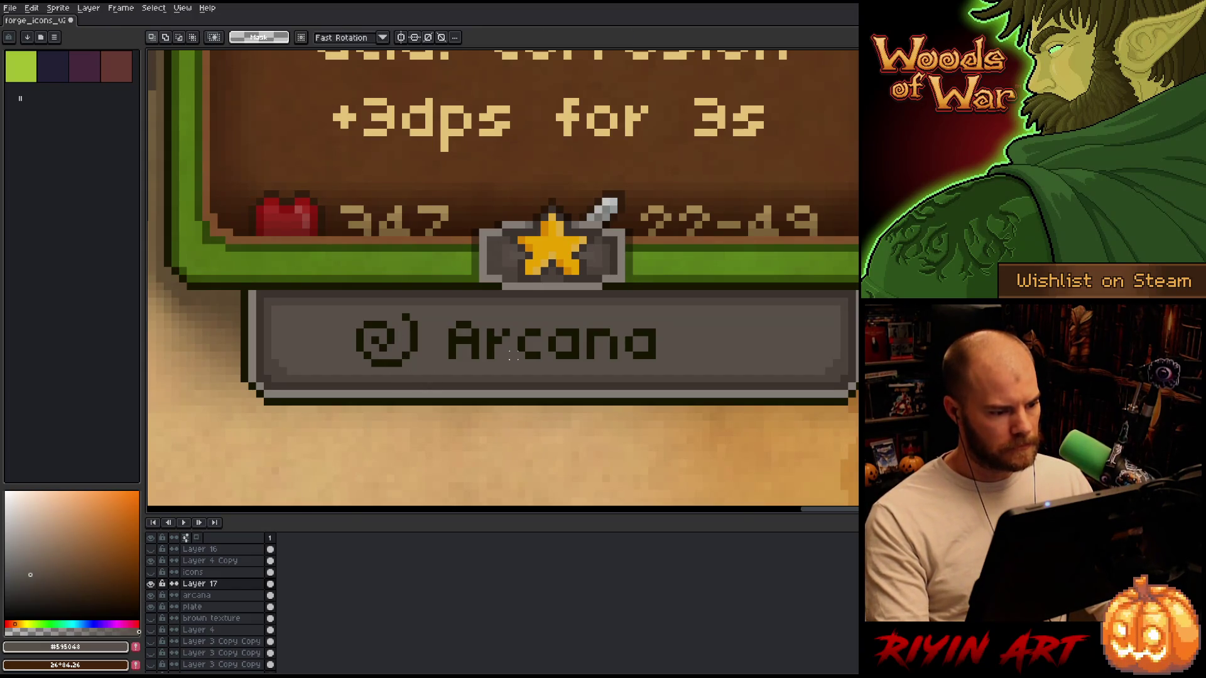
key("i")
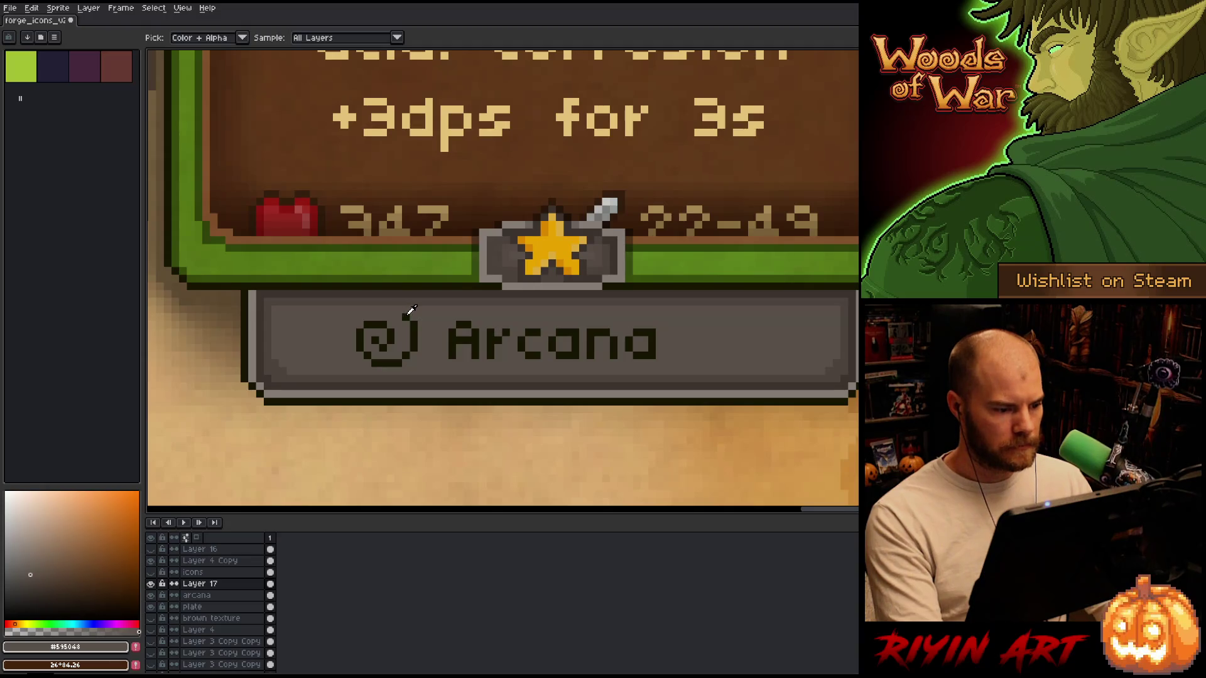
left_click(402, 315, "alt")
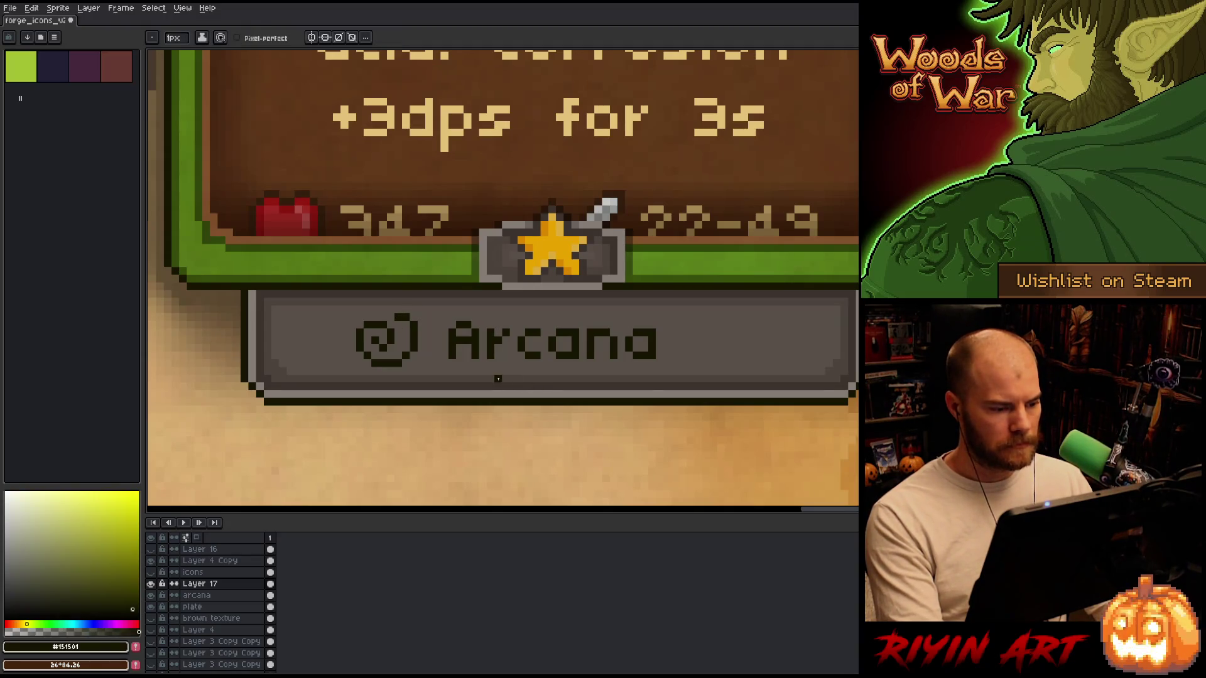
Shift the spiral's left half one pixel right and nudge the icon one pixel left.
key("v")
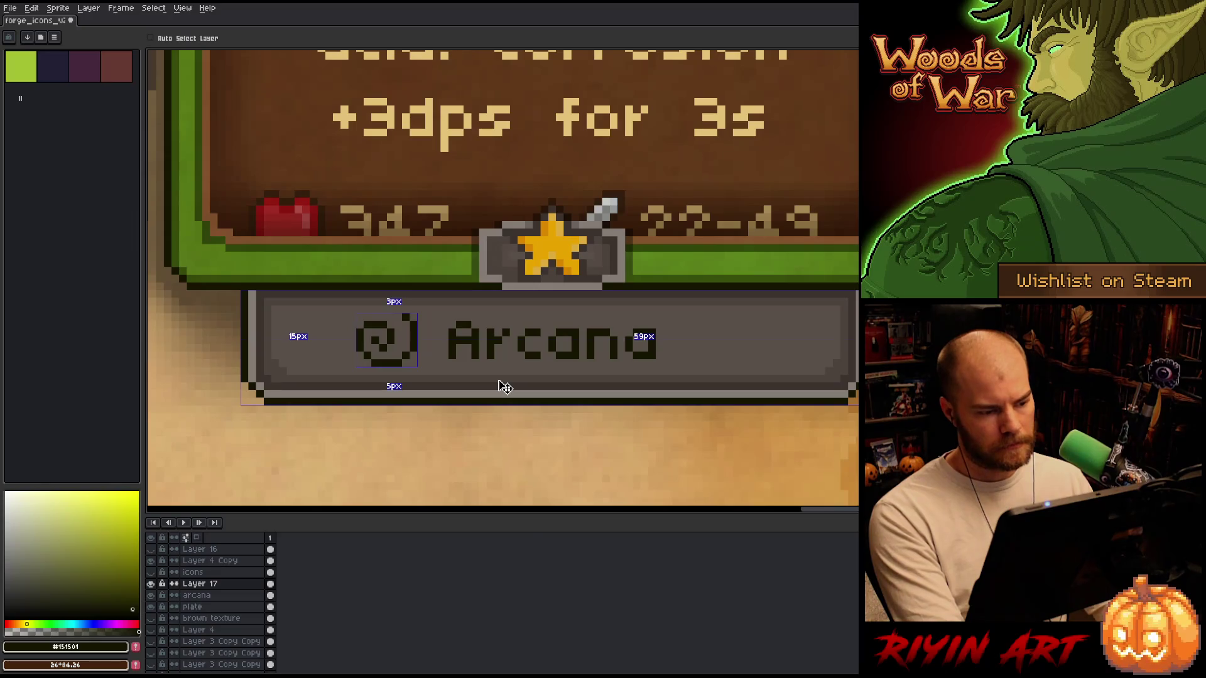
key("b")
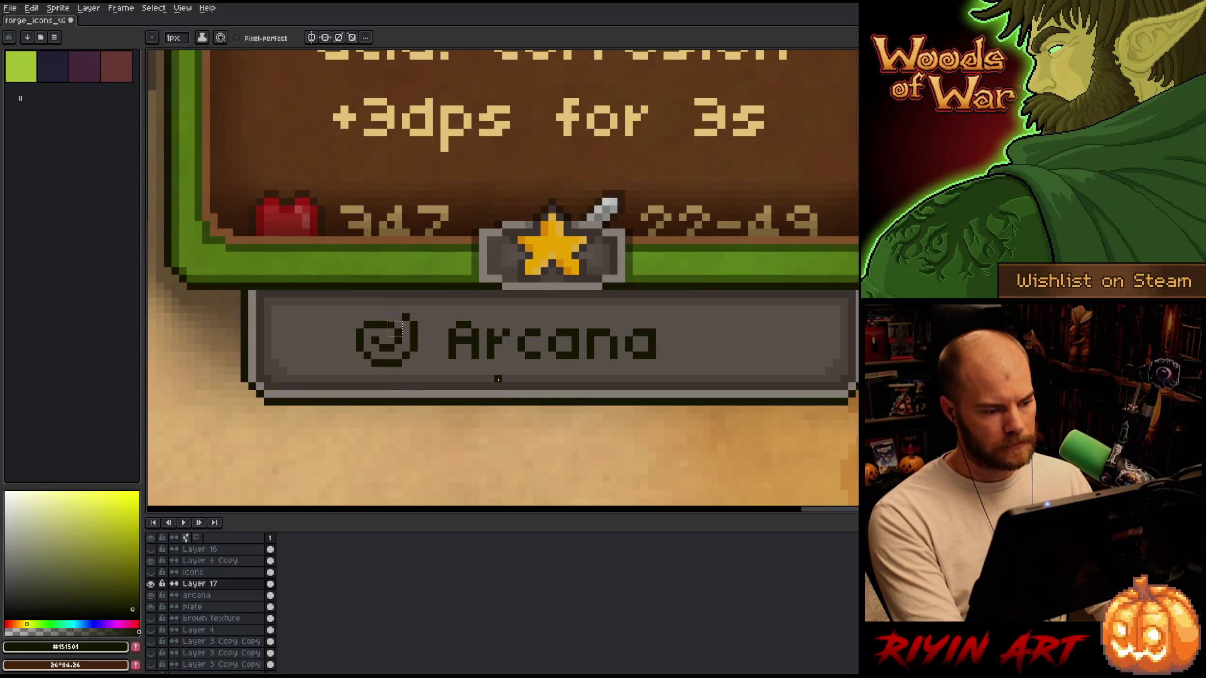
key("ctrl")
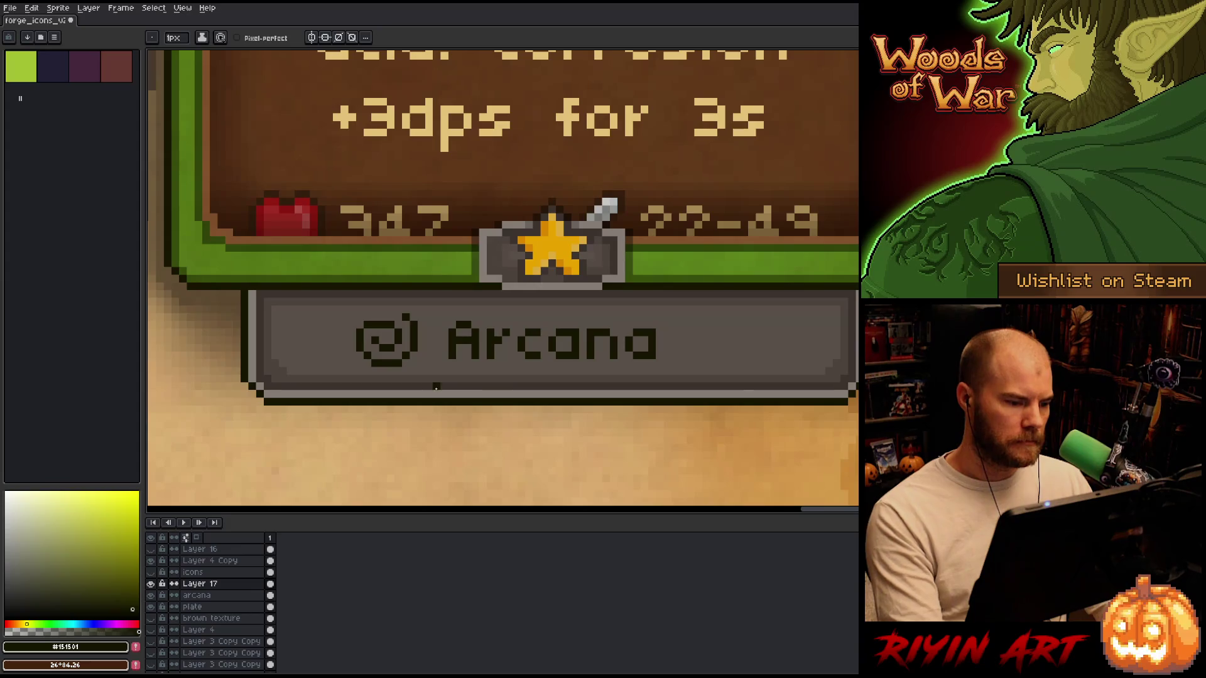
key("m")
left_click_drag(317, 307, 386, 405)
left_click_drag(501, 349, 507, 348)
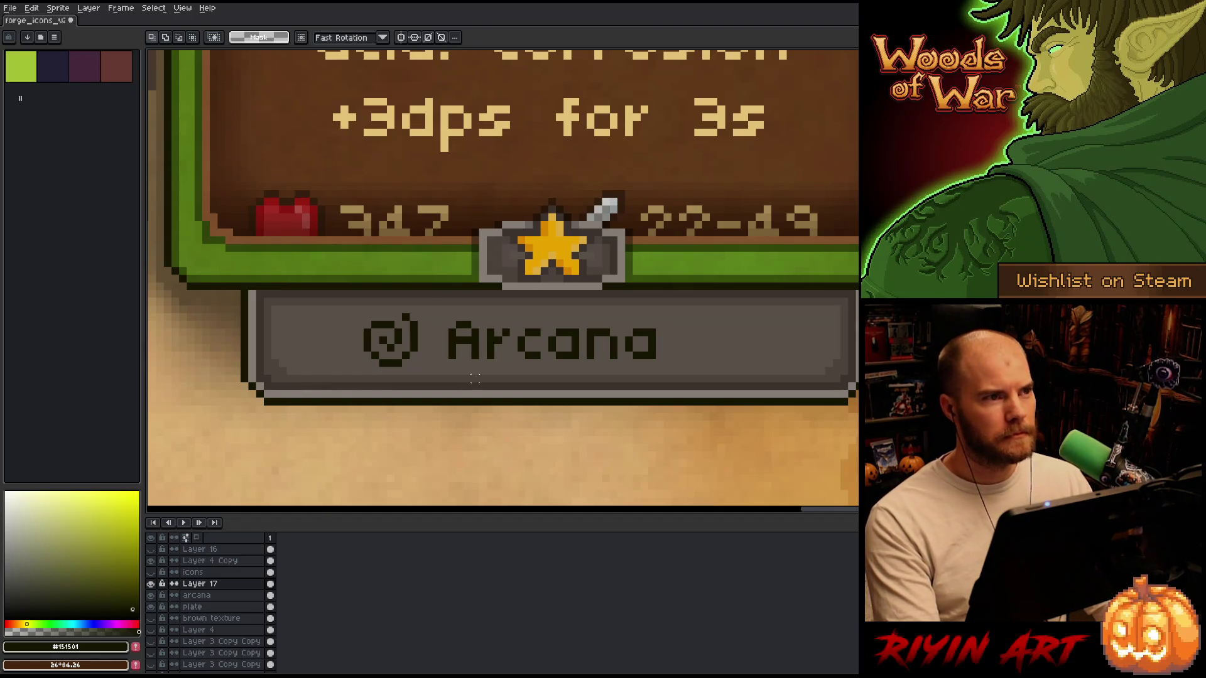
key("b")
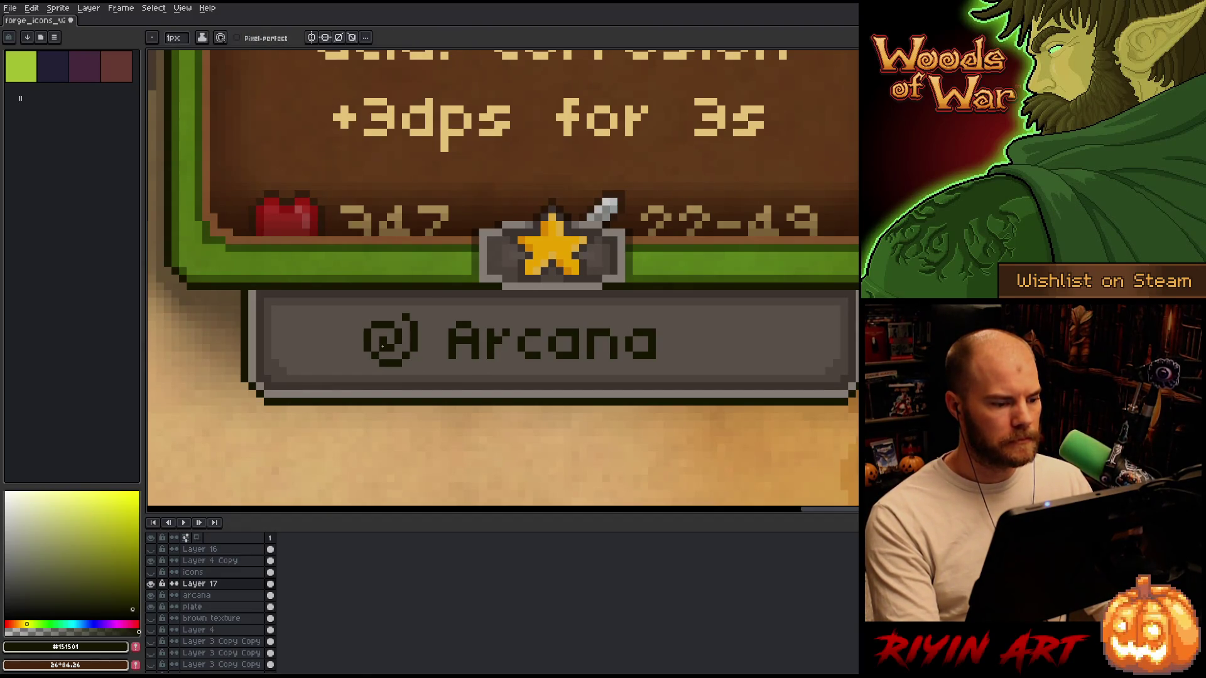
key("ctrl")
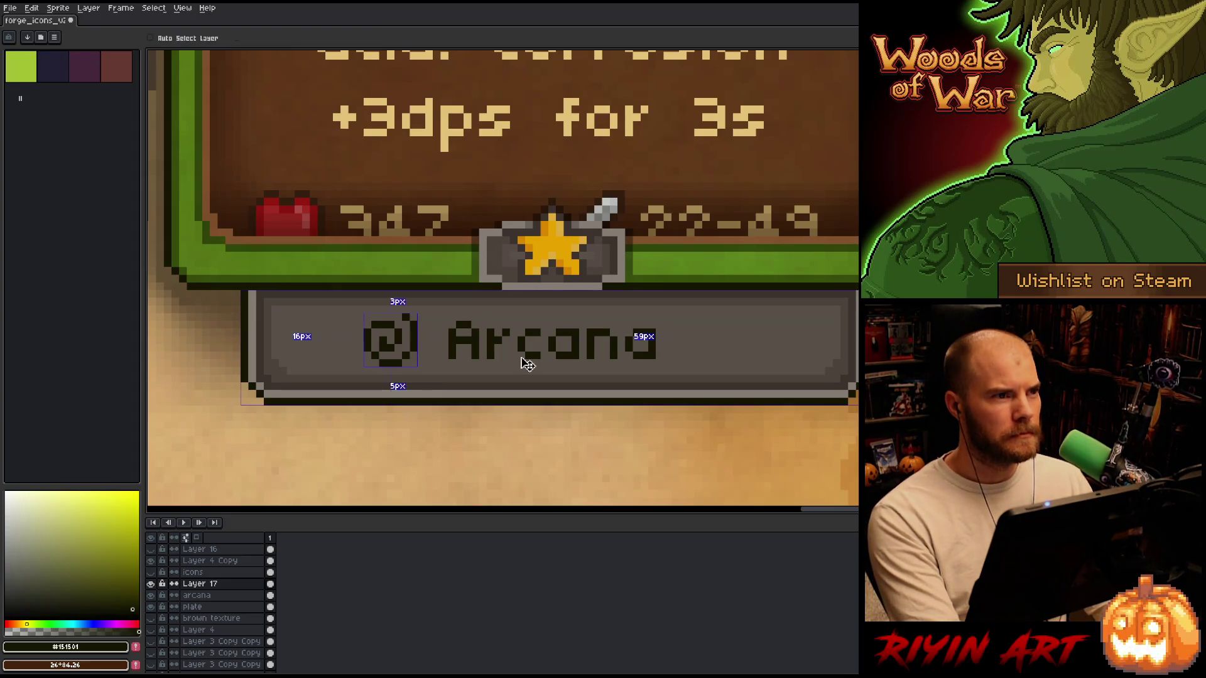
key("Left")
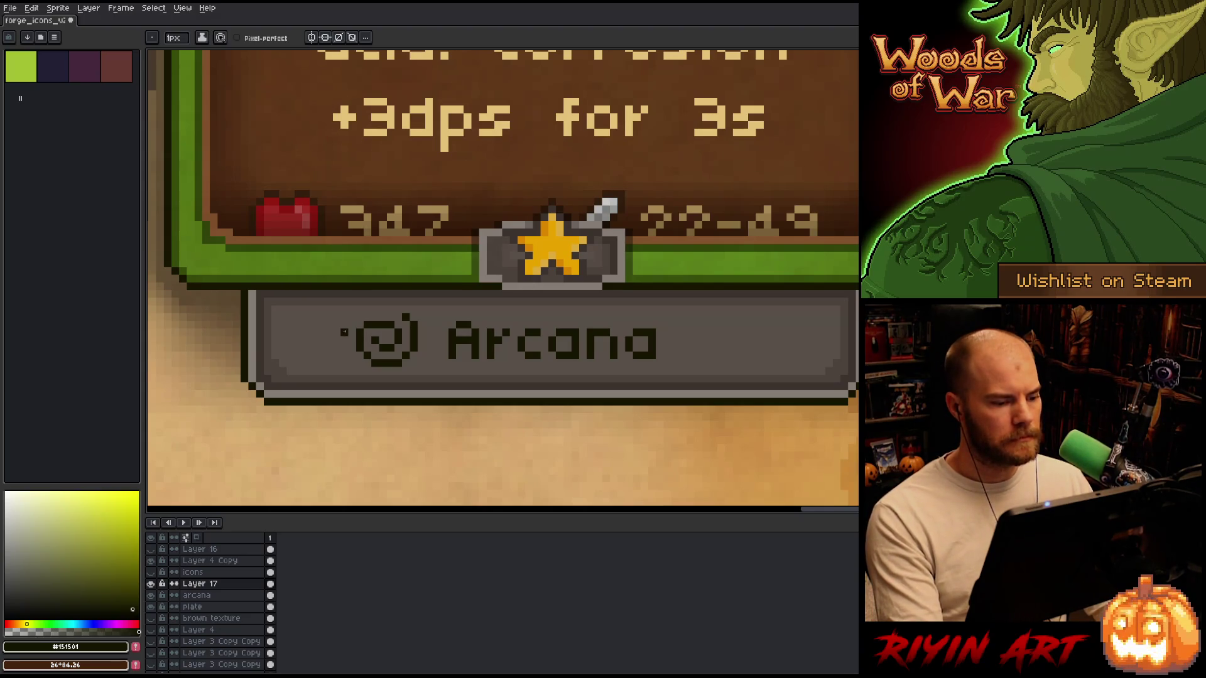
Add dark #151501 pixels on the spiral's left edge and top edge with the pencil.
left_click(351, 332)
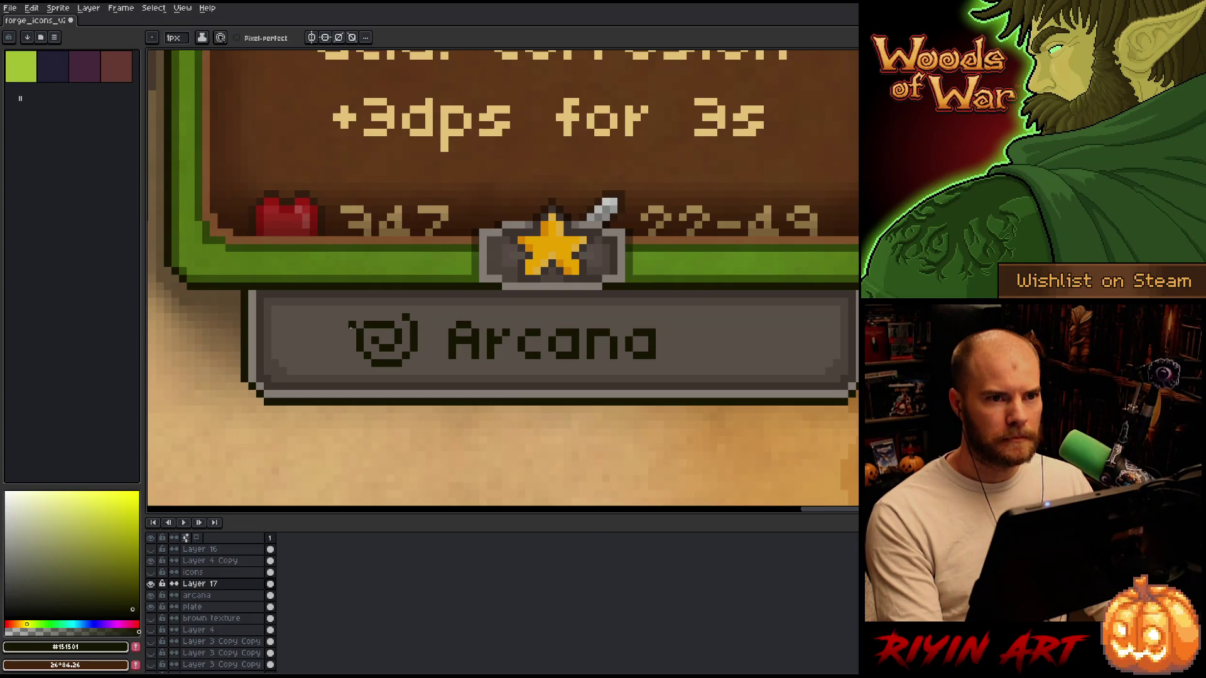
scroll(359, 333, "down", 3)
scroll(308, 312, "up", 3)
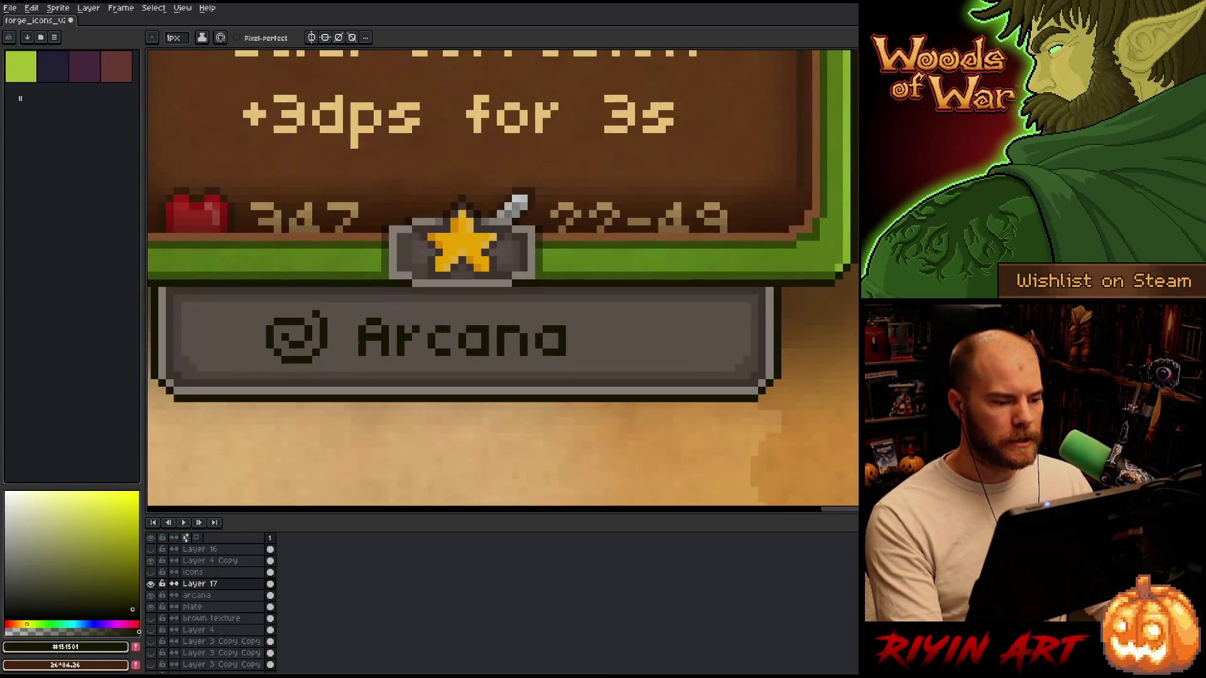
left_click(307, 306)
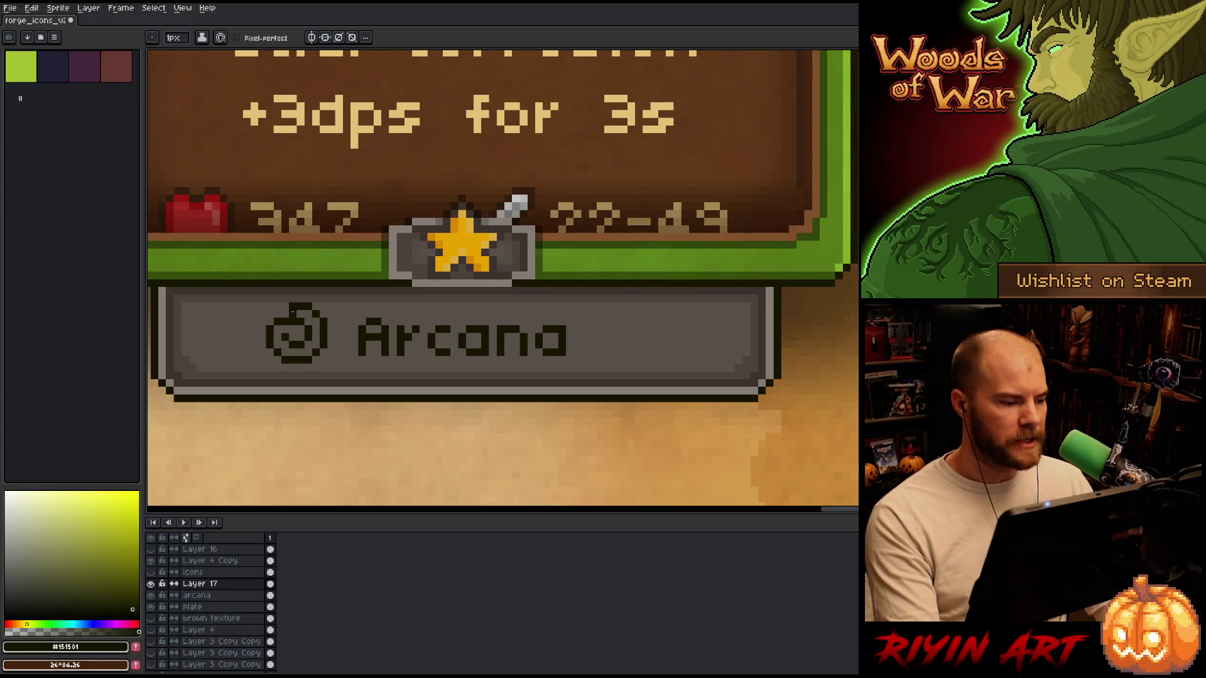
scroll(389, 346, "down", 3)
scroll(389, 345, "up", 3)
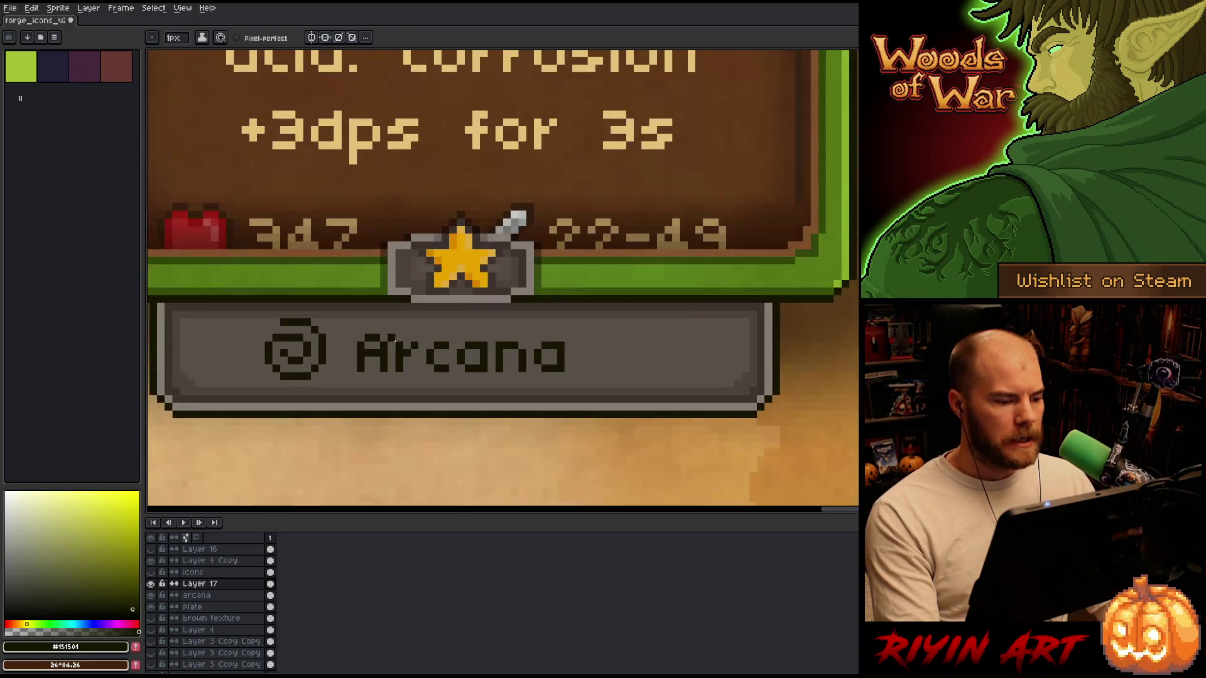
key("v")
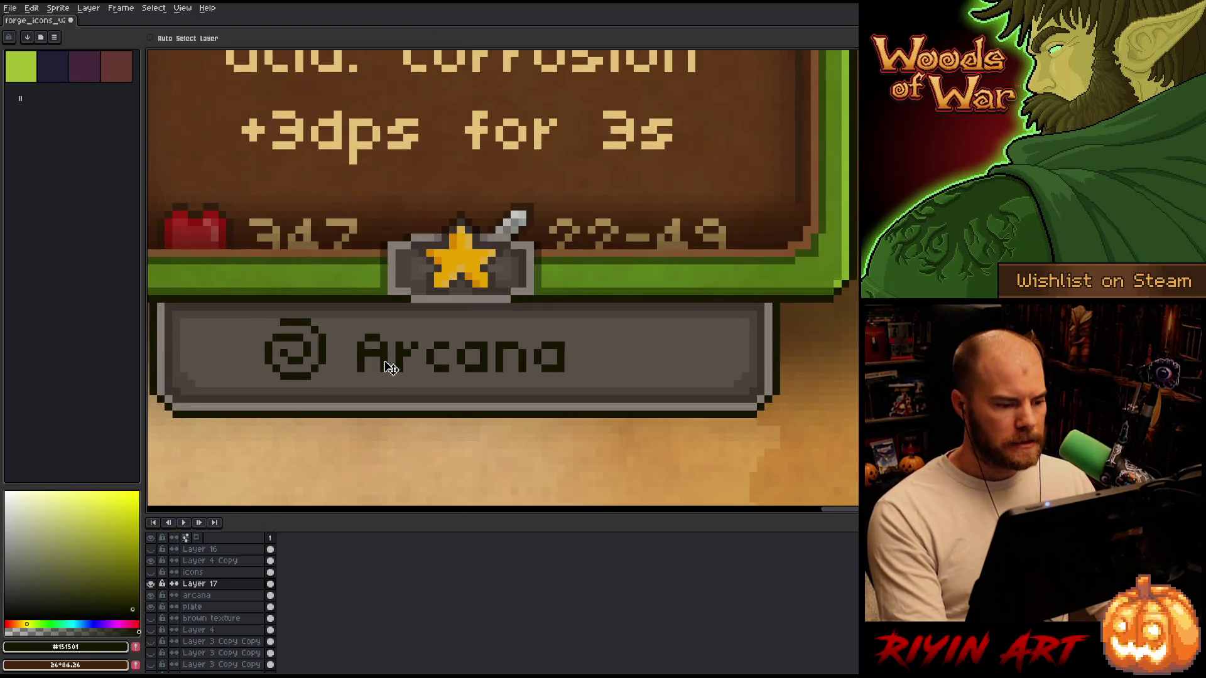
With Auto Select Layer on, move Arcana closer to the spiral and merge Layer 17 into arcana.
left_click(181, 39)
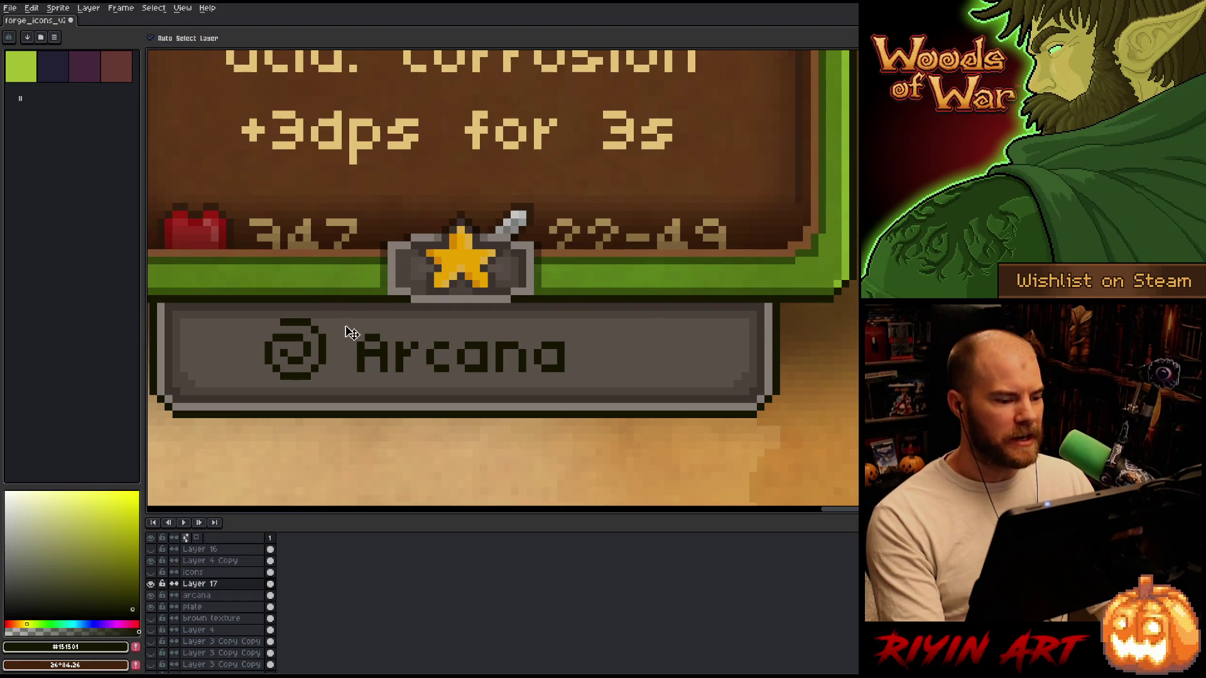
mouse_move(386, 358)
left_mouse_down()
mouse_move(411, 360)
mouse_move(373, 357)
left_mouse_up()
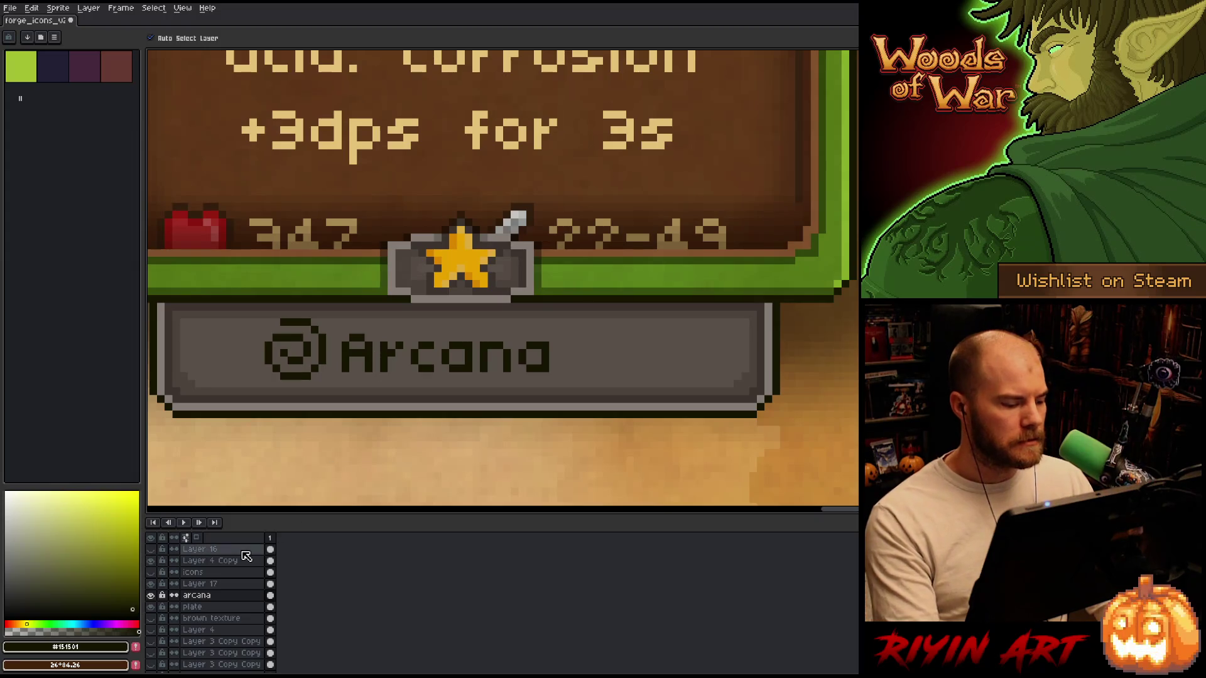
left_click(213, 584)
left_click(213, 595, "shift")
key("ctrl+e")
Marquee the grey plate and apply Edit > Center > Center X, then deselect.
left_click(173, 391)
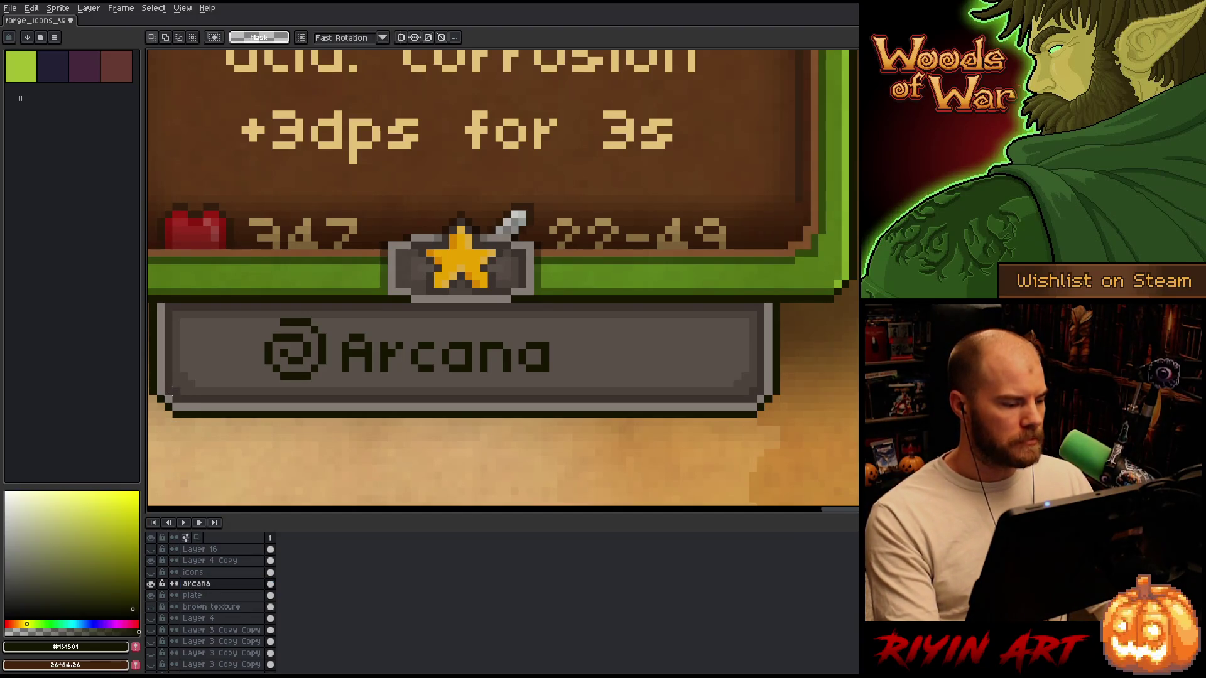
mouse_move(165, 402)
left_mouse_down()
mouse_move(525, 320)
mouse_move(767, 301)
left_mouse_up()
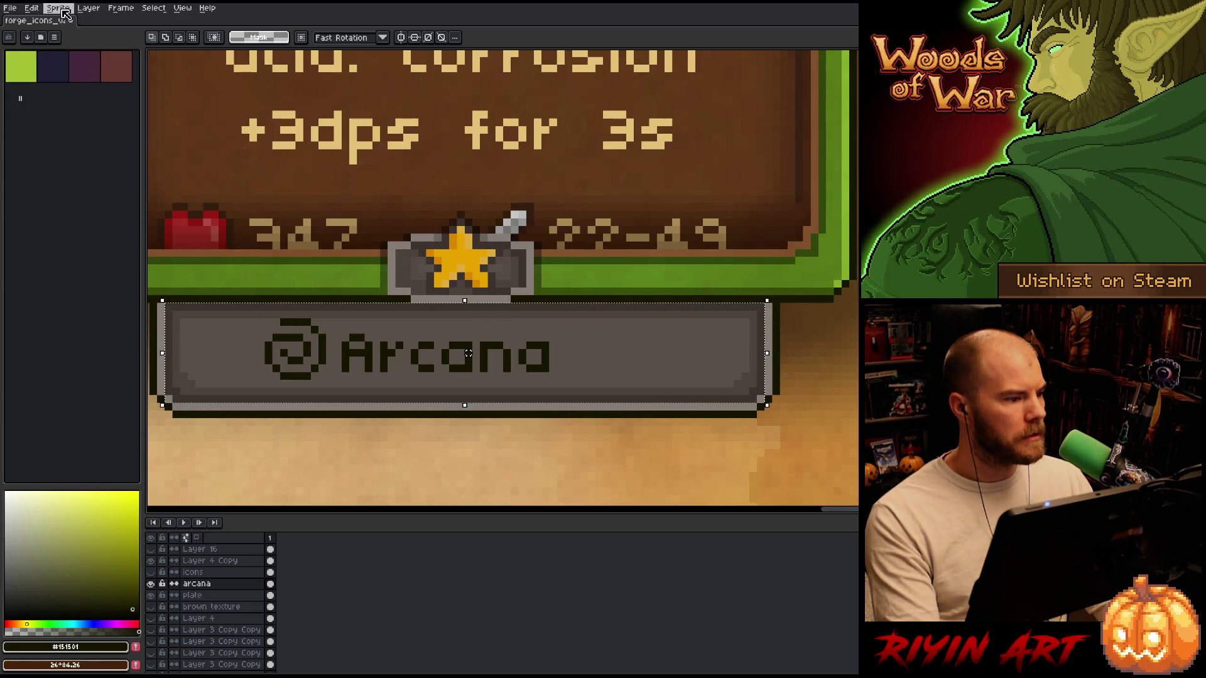
left_click(58, 7)
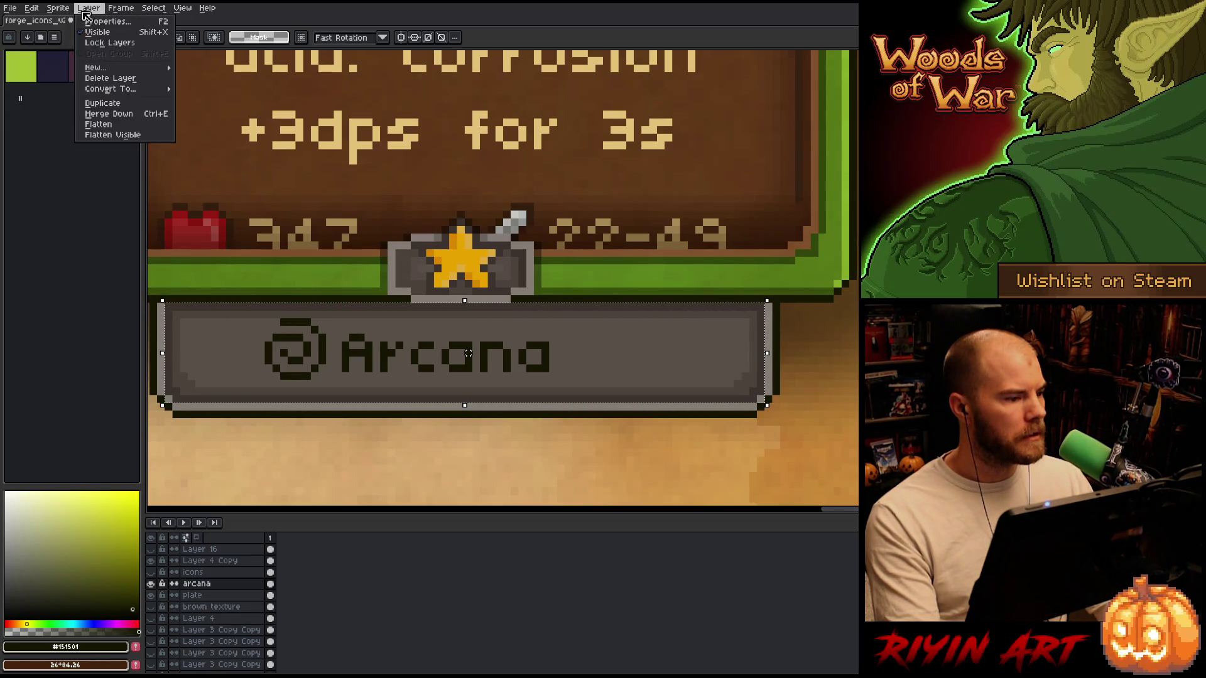
mouse_move(39, 11)
mouse_move(63, 191)
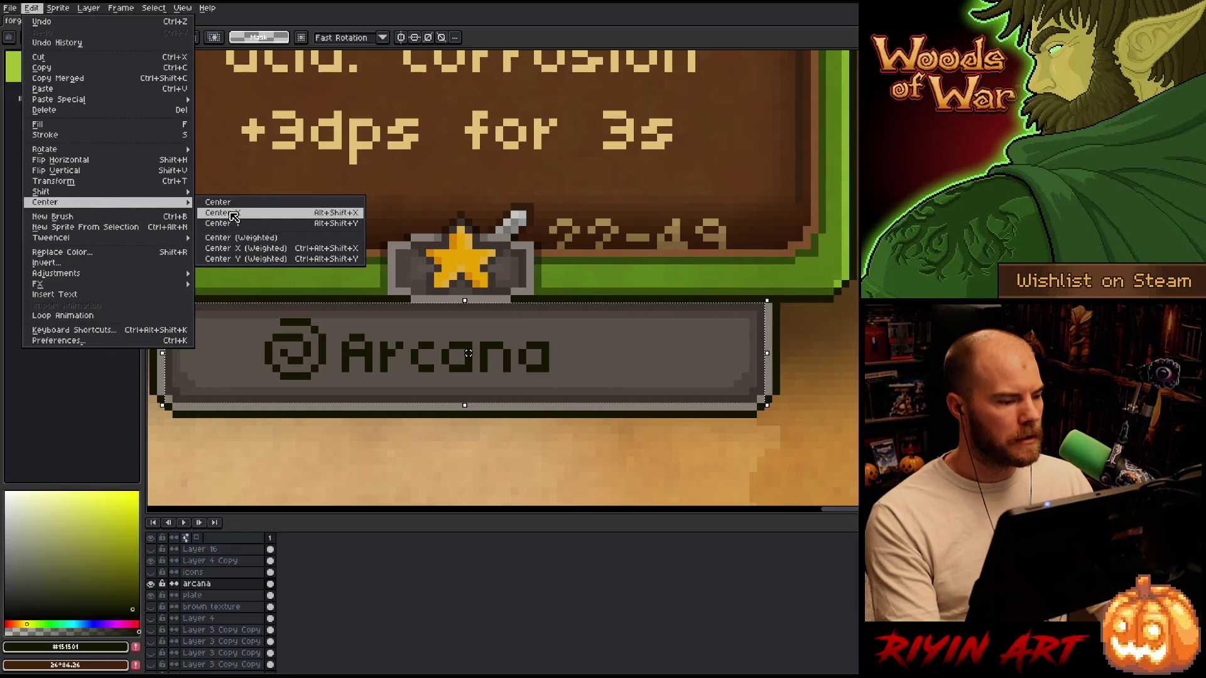
left_click(227, 214)
key("ctrl+d")
scroll(437, 160, "down", 4)
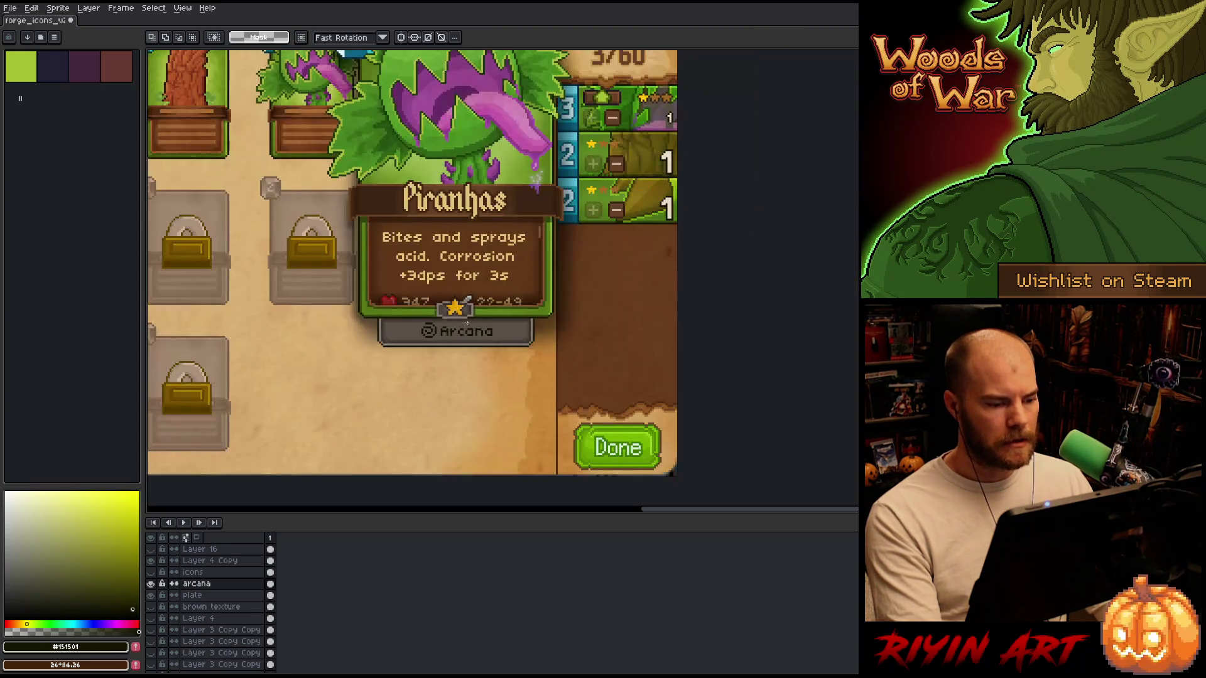
Shift the spiral icon left toward the plate's left end and raise it one pixel.
scroll(497, 336, "up", 2)
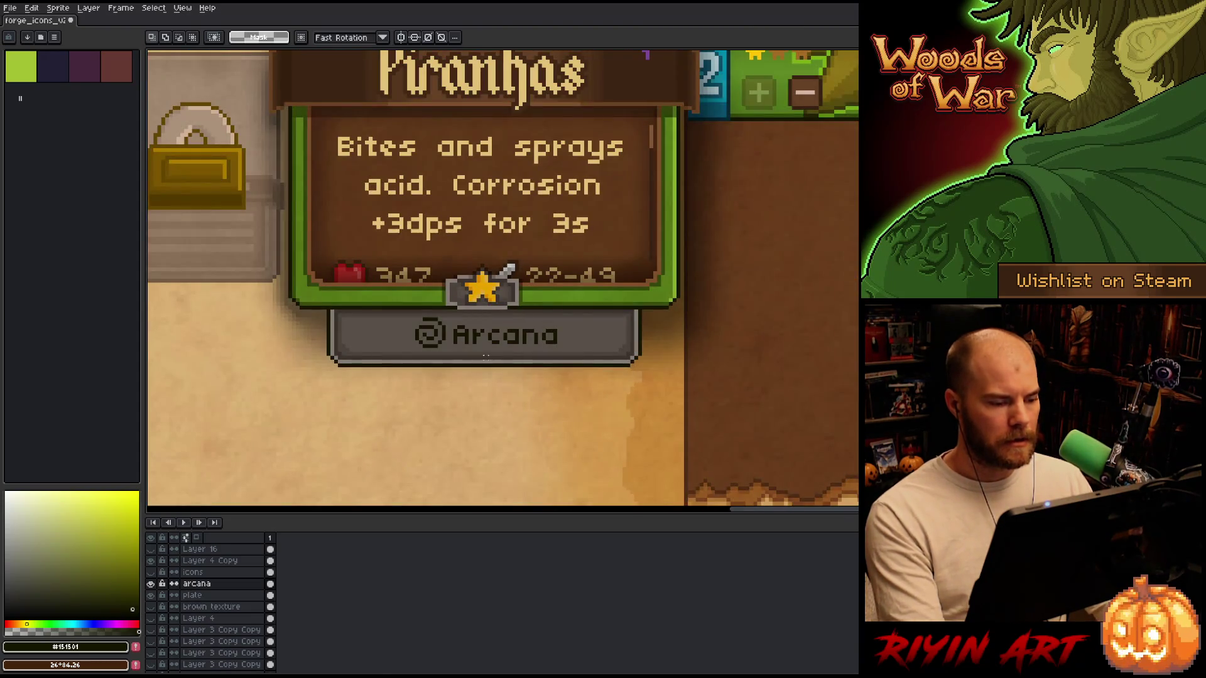
key("ctrl+shift+d")
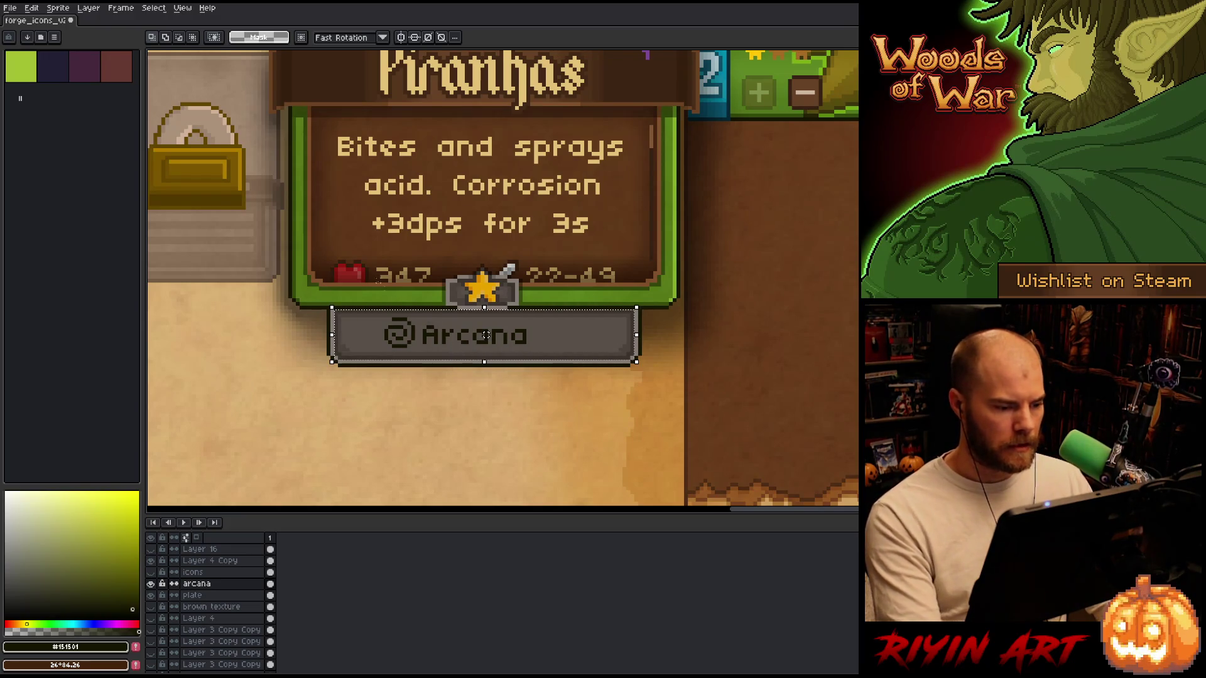
key("ctrl+d")
key("shift+n")
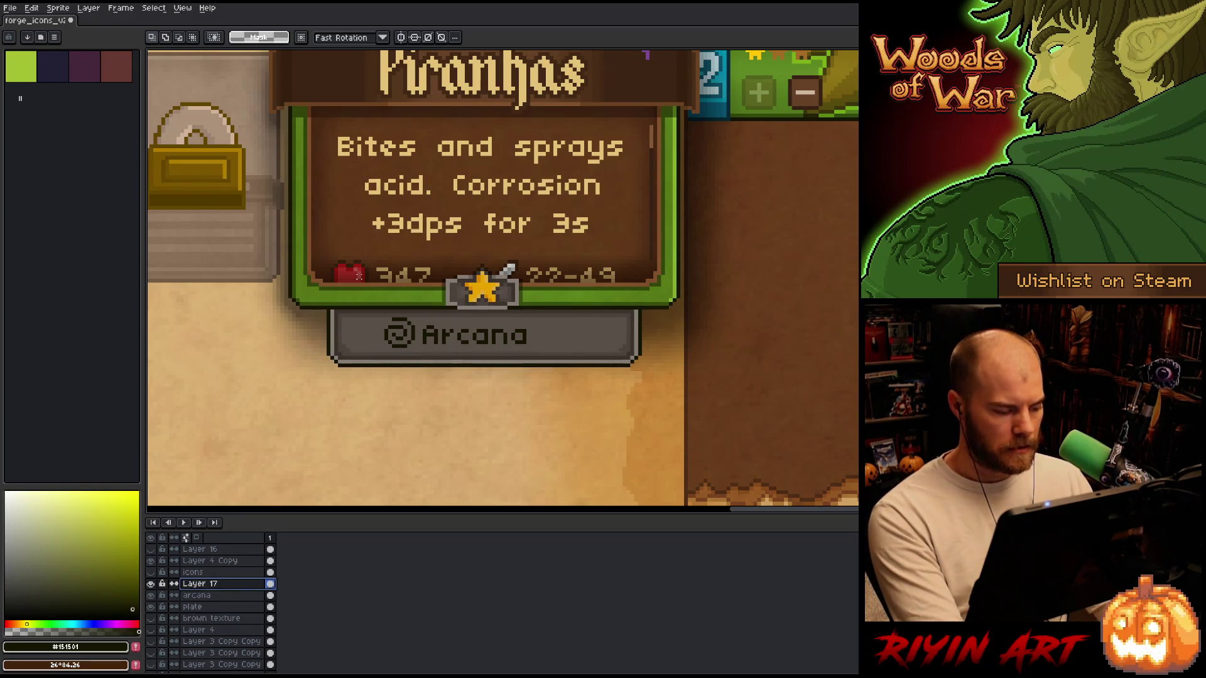
left_click_drag(359, 300, 436, 374)
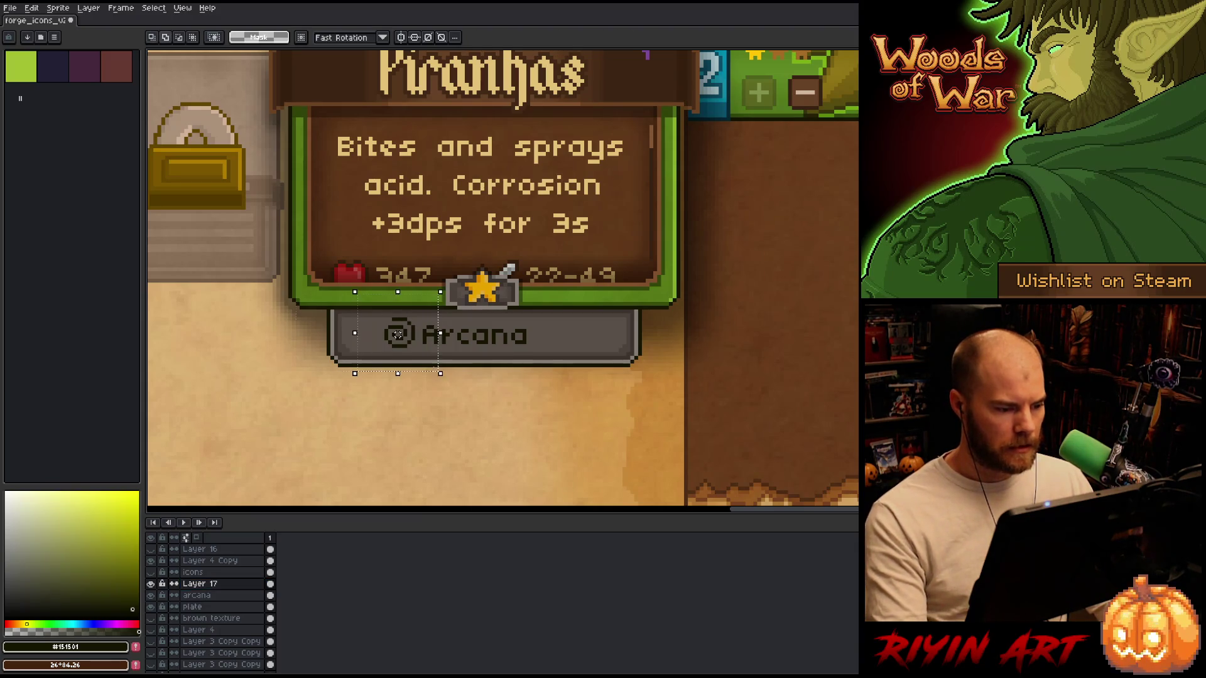
key("Left")
key("Left")
key("Left")
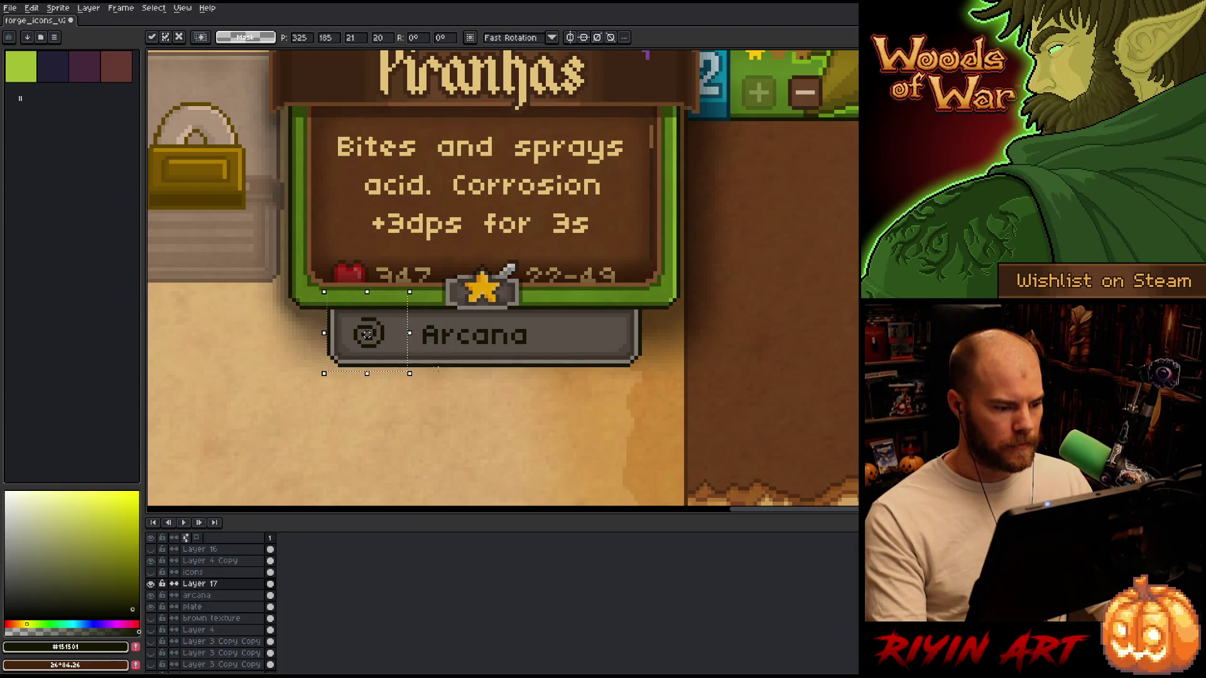
key("Right")
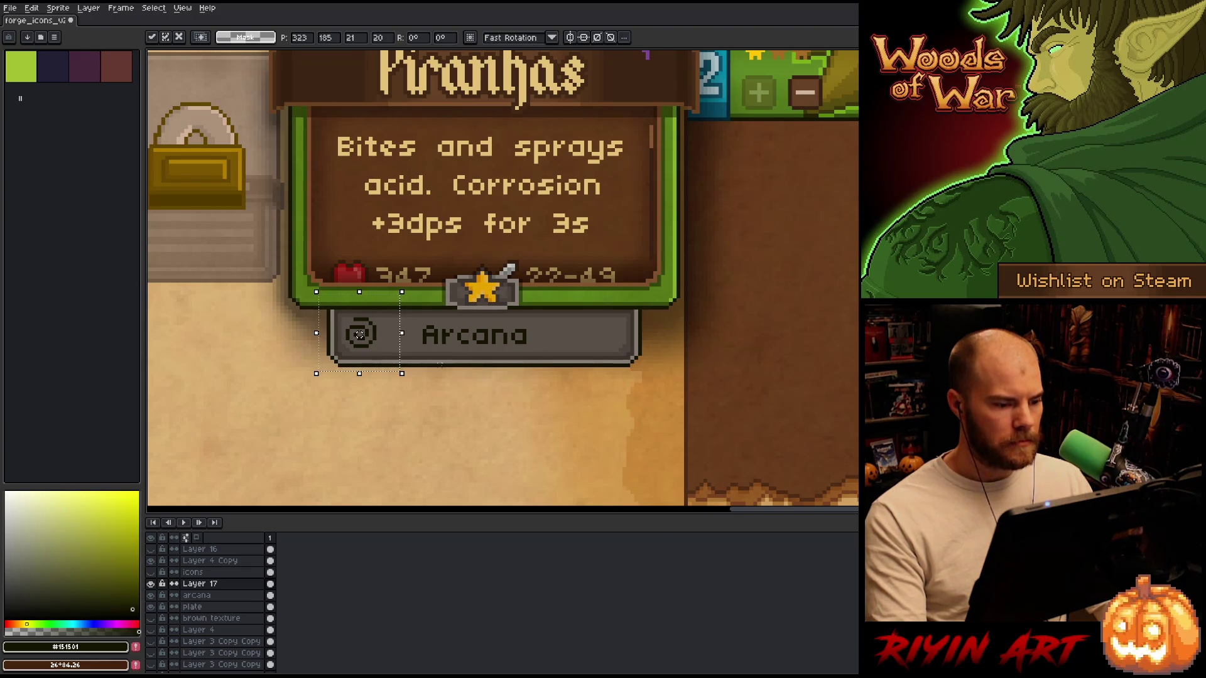
key("Left")
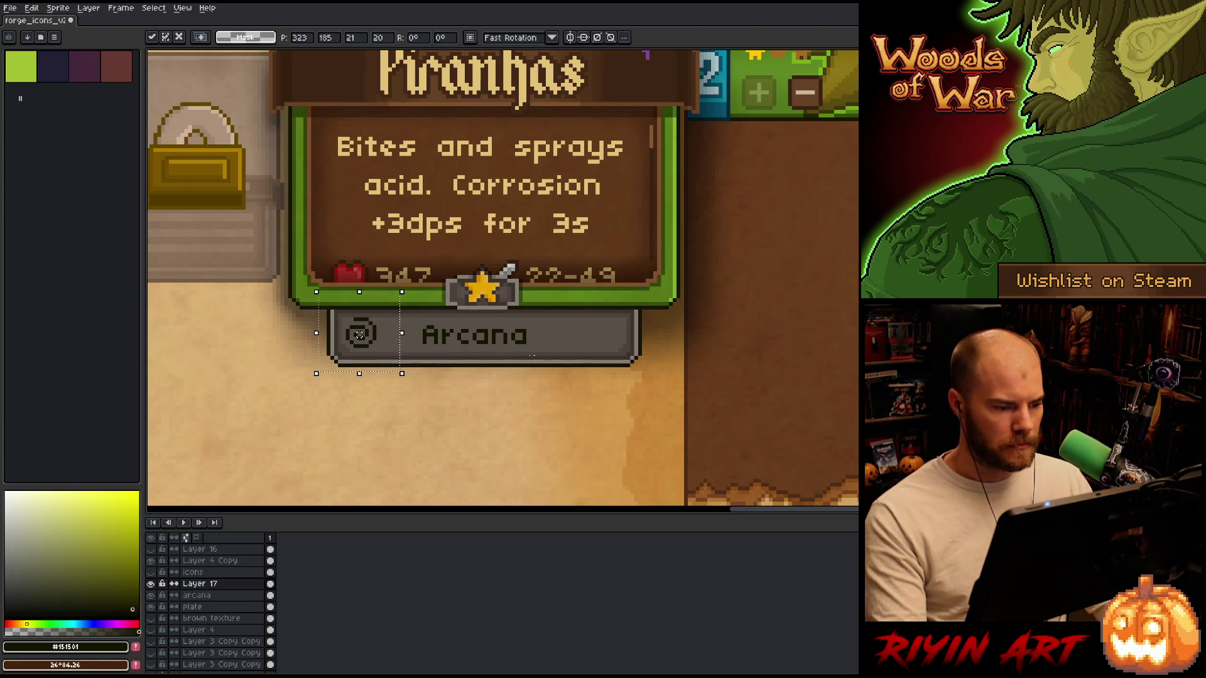
left_click_drag(376, 304, 339, 386)
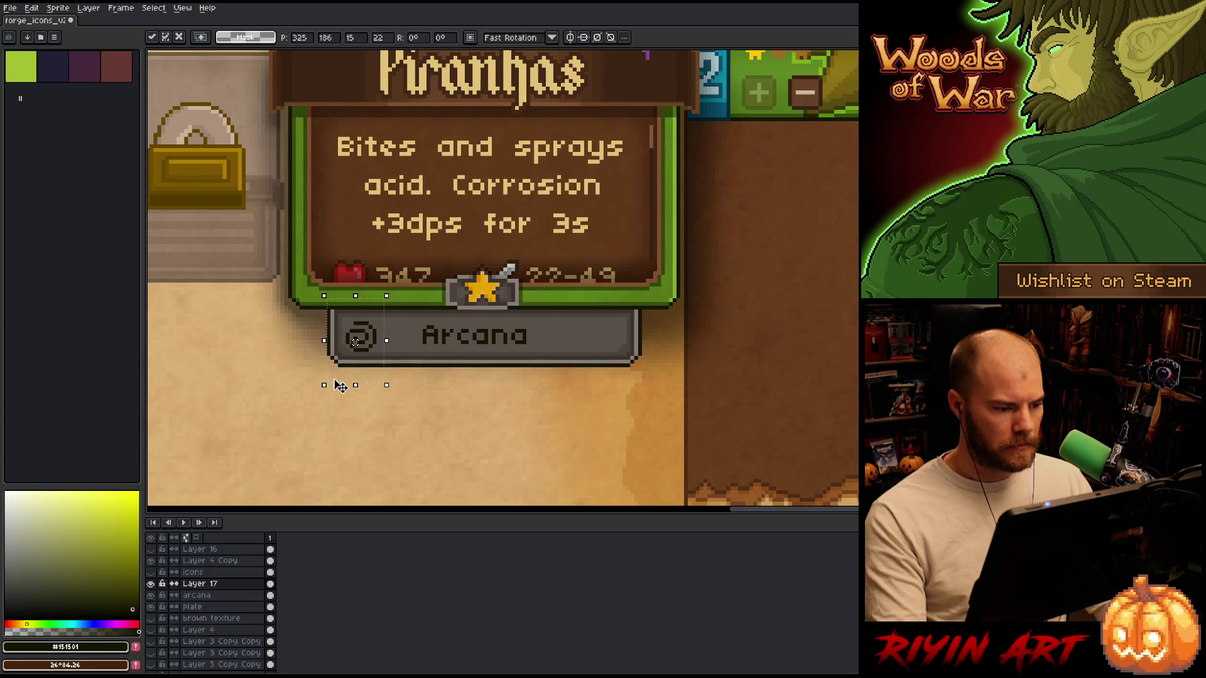
key("Return")
left_click_drag(397, 273, 328, 389)
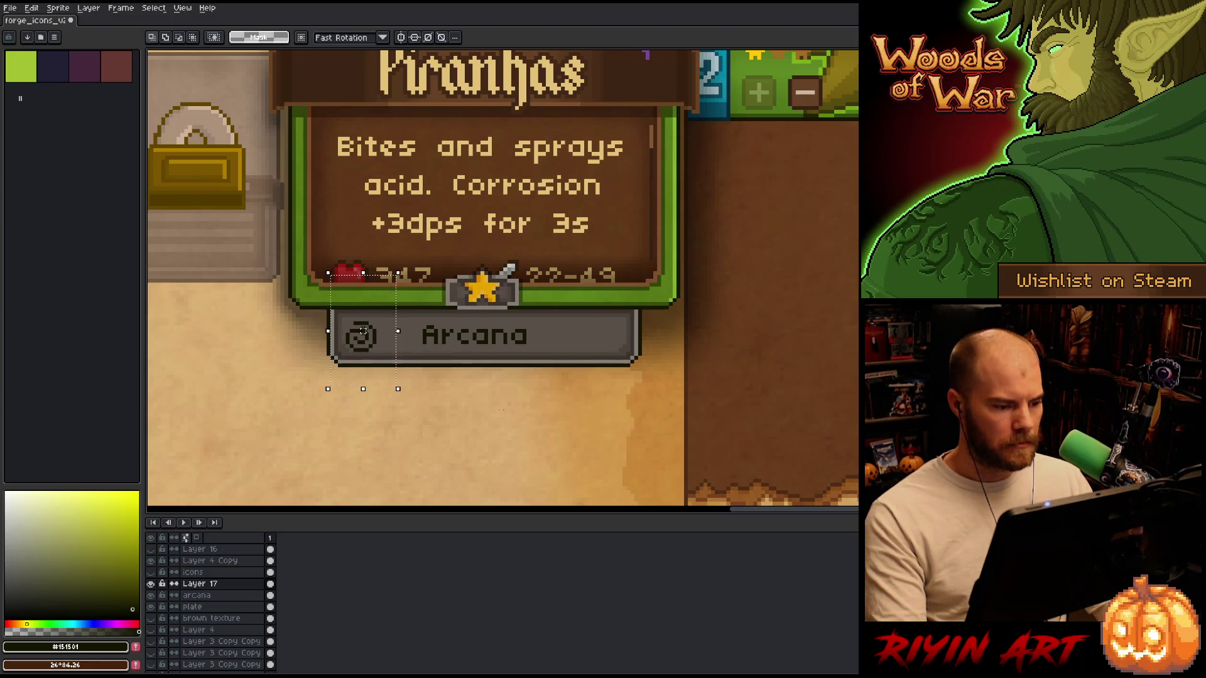
left_click_drag(363, 331, 363, 326)
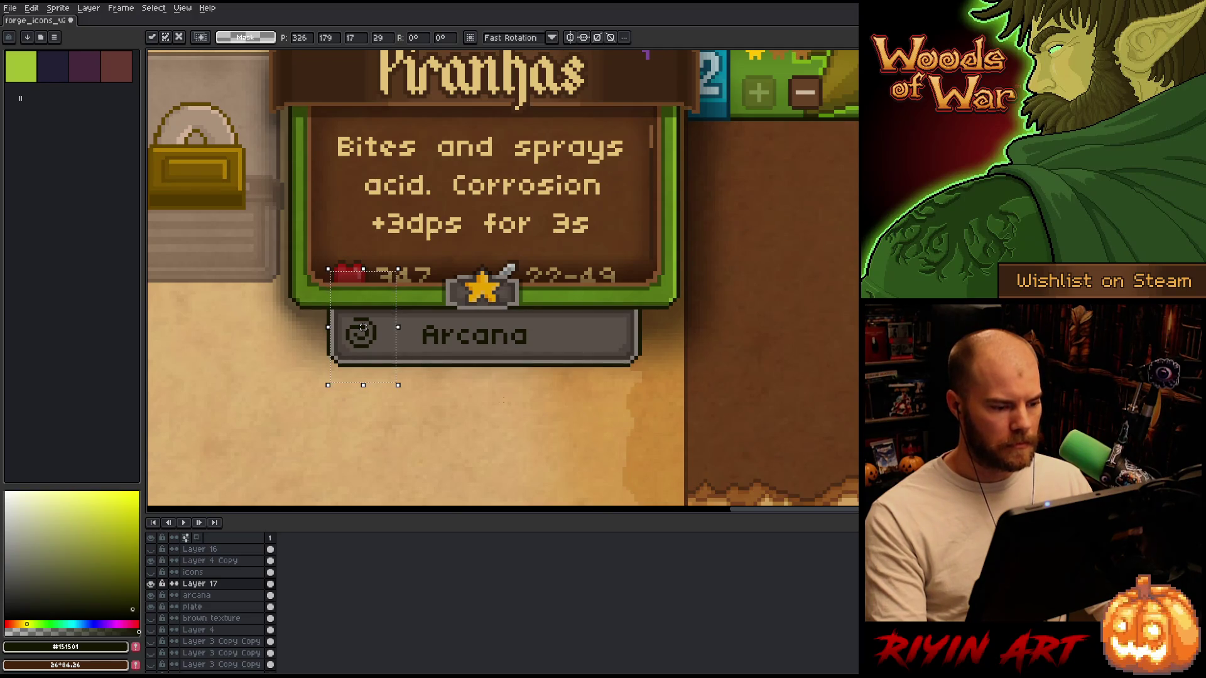
On the arcana layer, marquee the whole plate and centre the text with Center X.
left_click(197, 596)
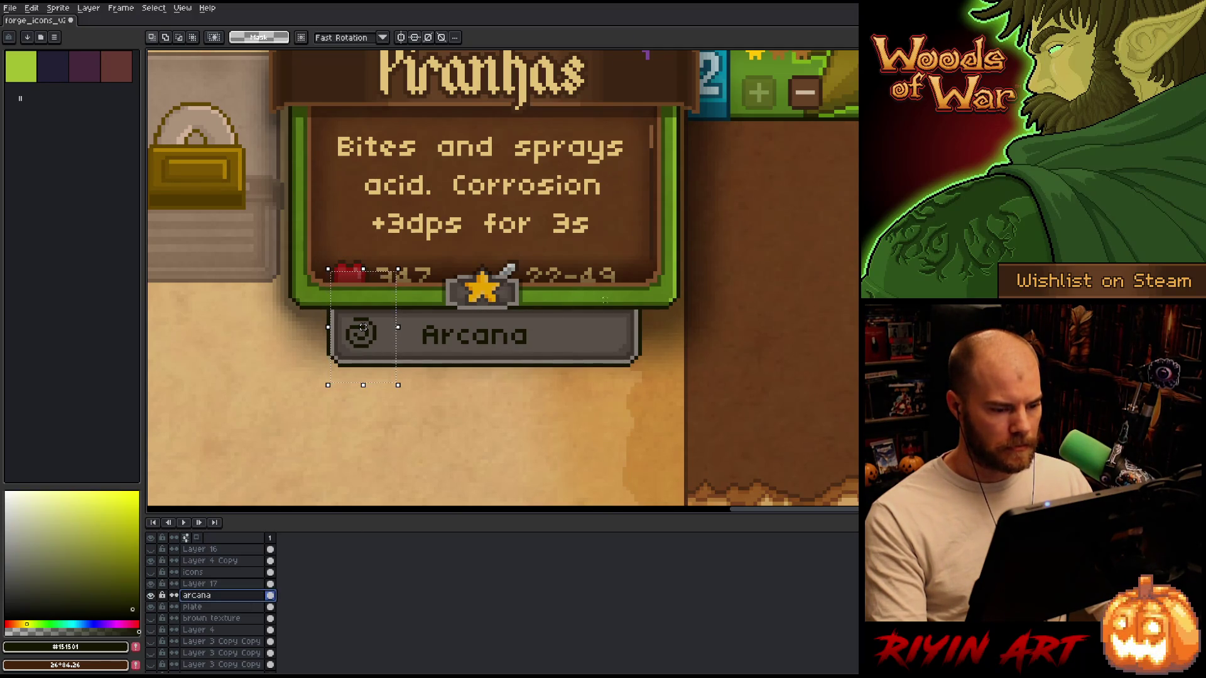
left_click_drag(636, 307, 332, 400)
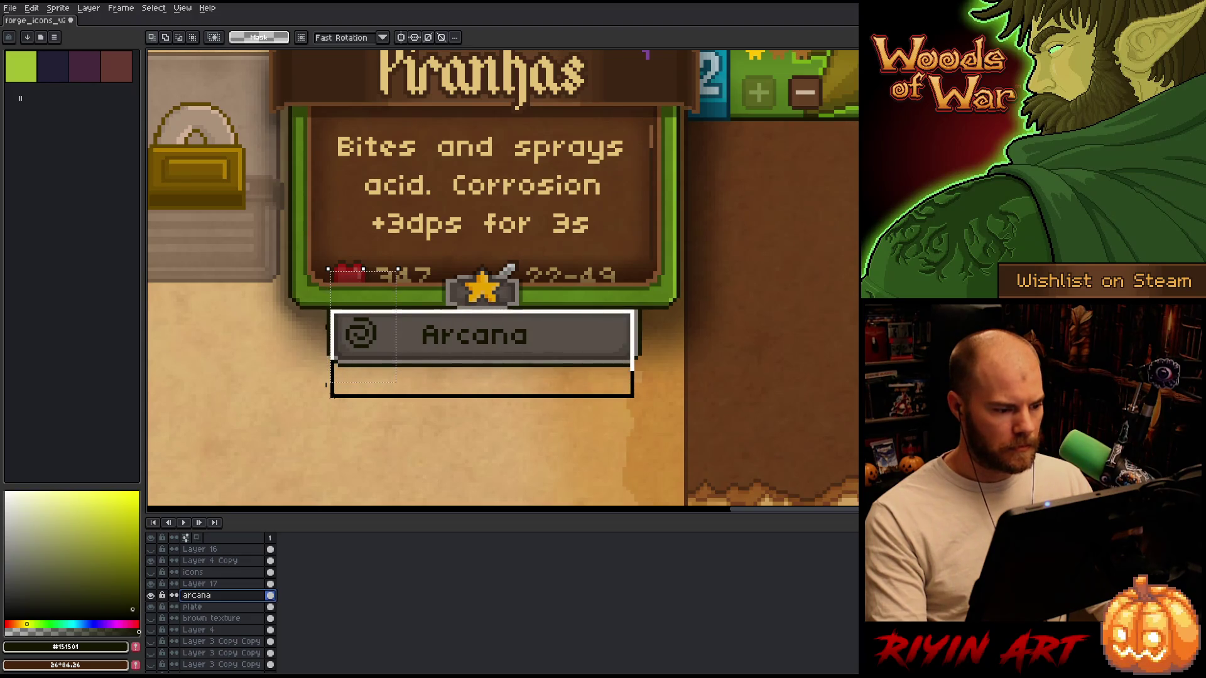
left_click(31, 8)
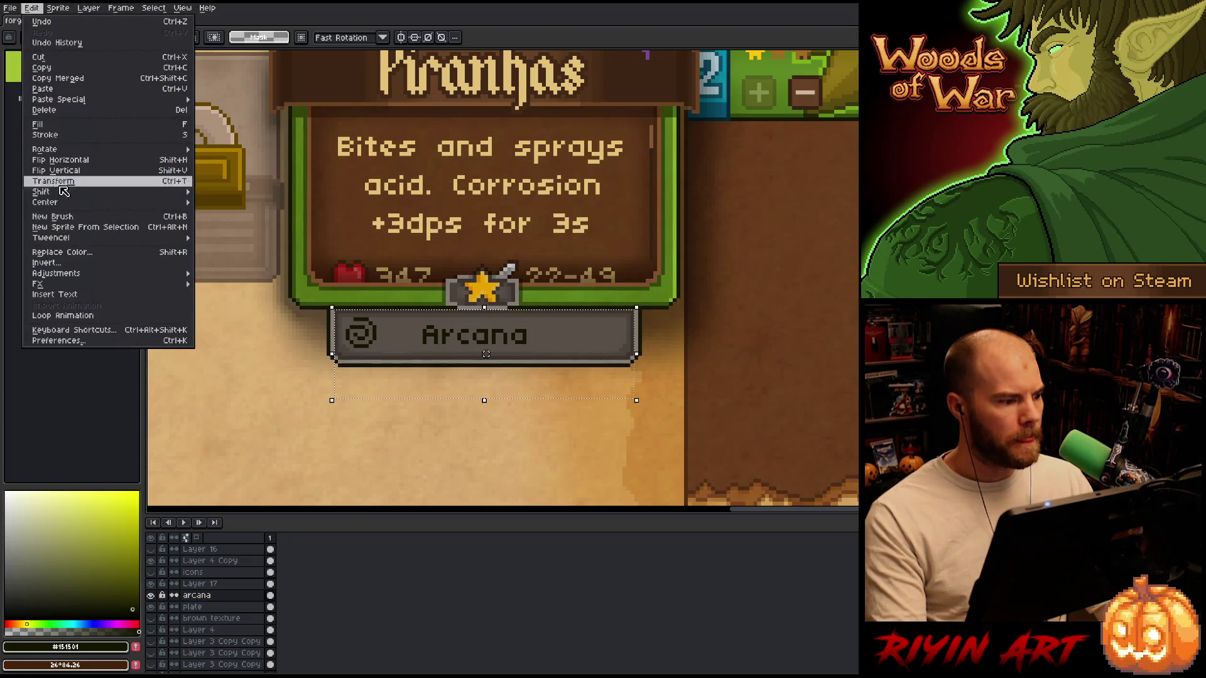
mouse_move(72, 202)
left_click(221, 214)
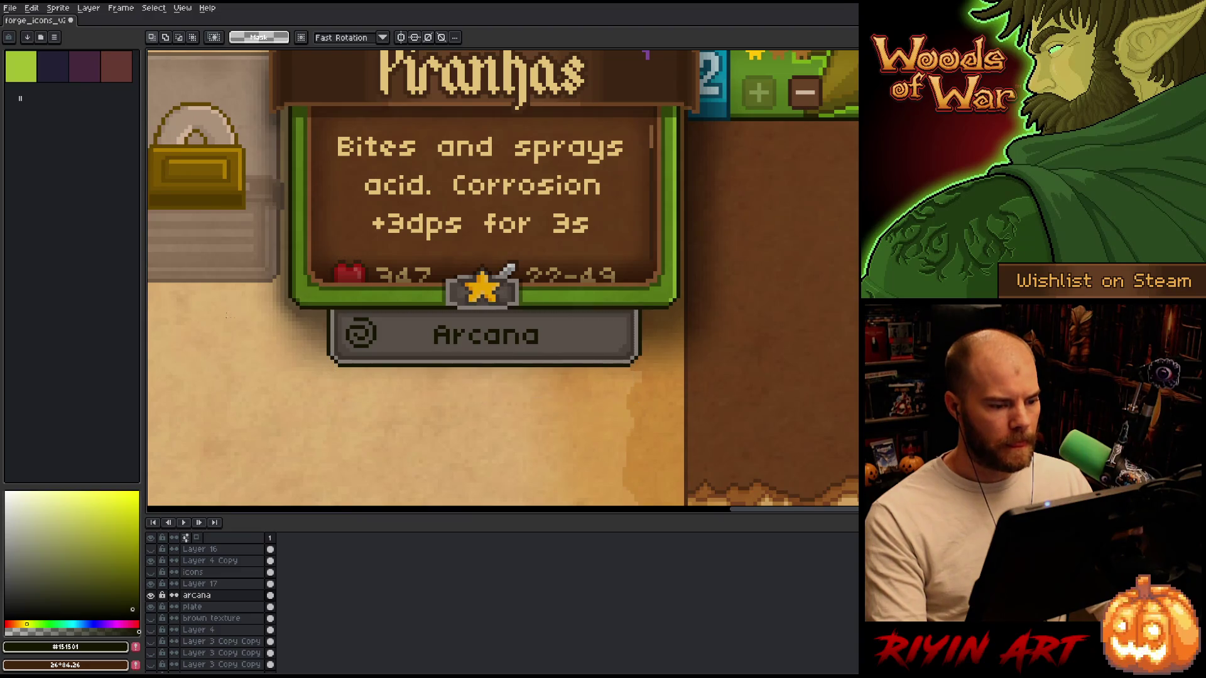
scroll(383, 271, "down", 3)
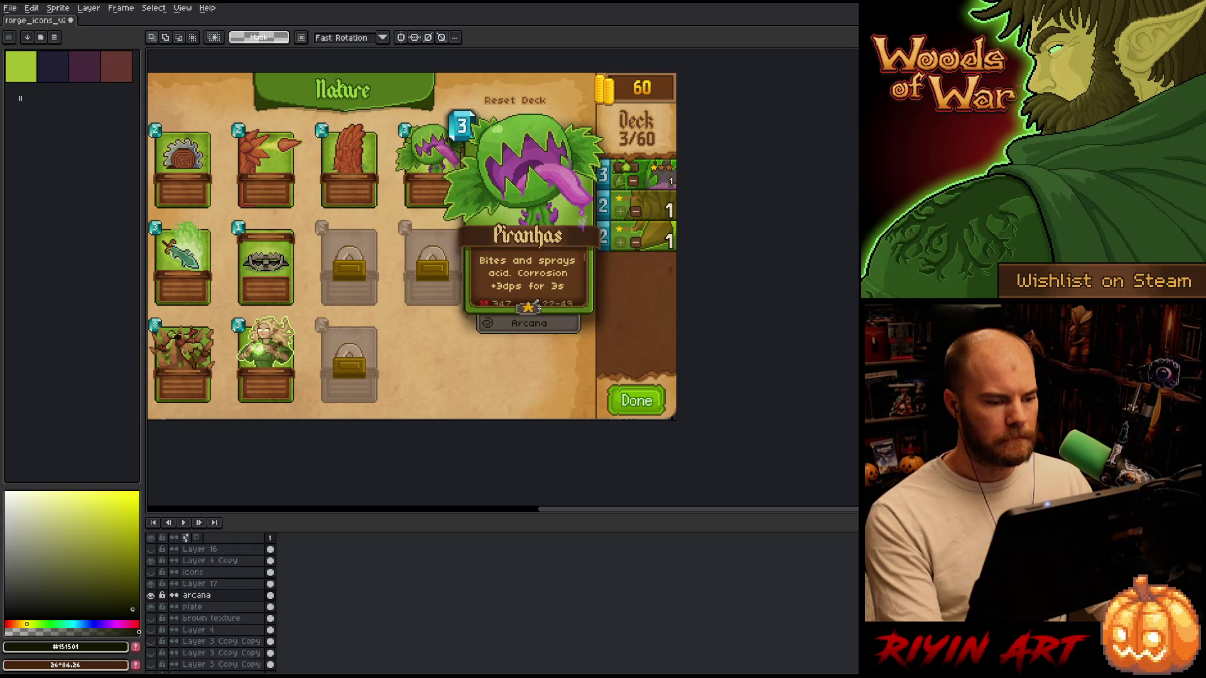
On the icon layer, select the spiral icon and its surroundings, then clear the selection.
scroll(525, 311, "up", 5)
left_click_drag(470, 369, 460, 401)
key("m")
key("alt+Up")
left_click_drag(308, 333, 416, 445)
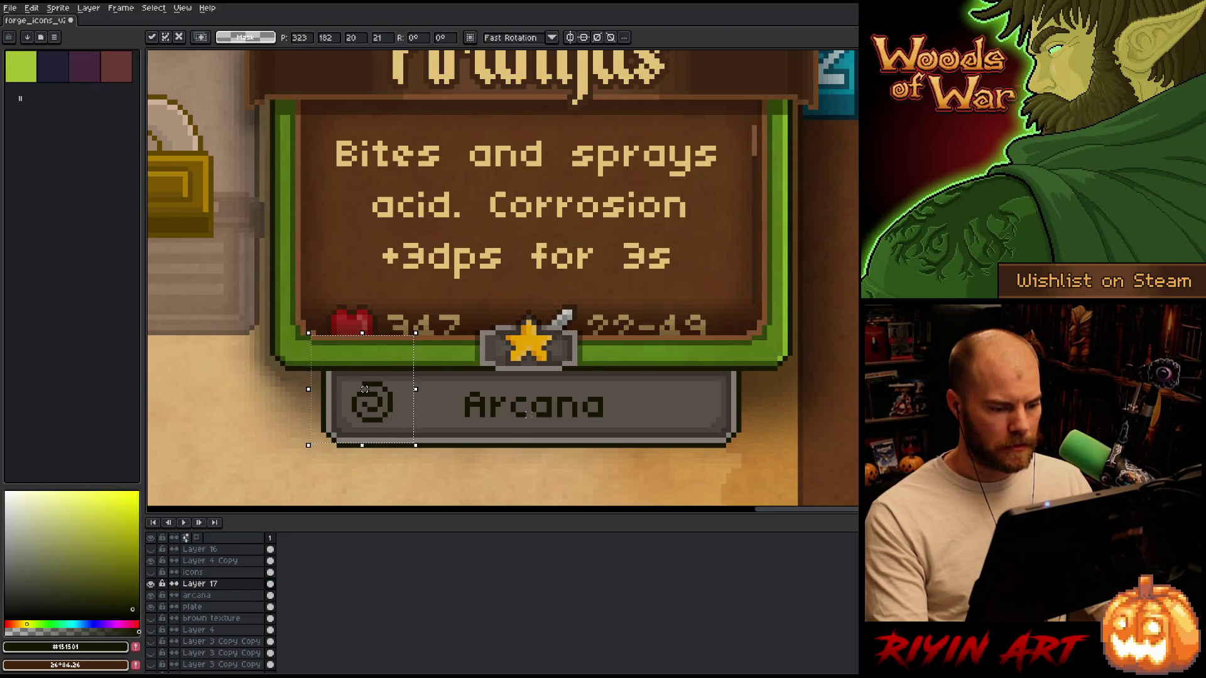
scroll(491, 417, "down", 3)
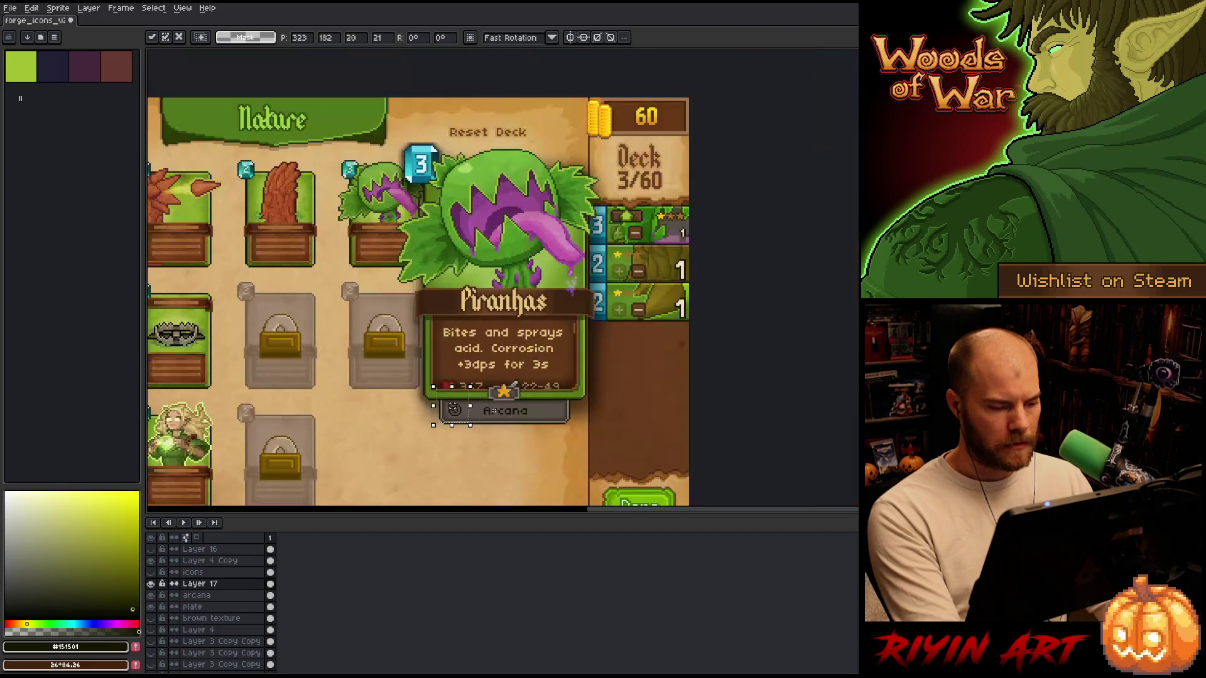
key("ctrl+d")
left_click_drag(482, 371, 418, 448)
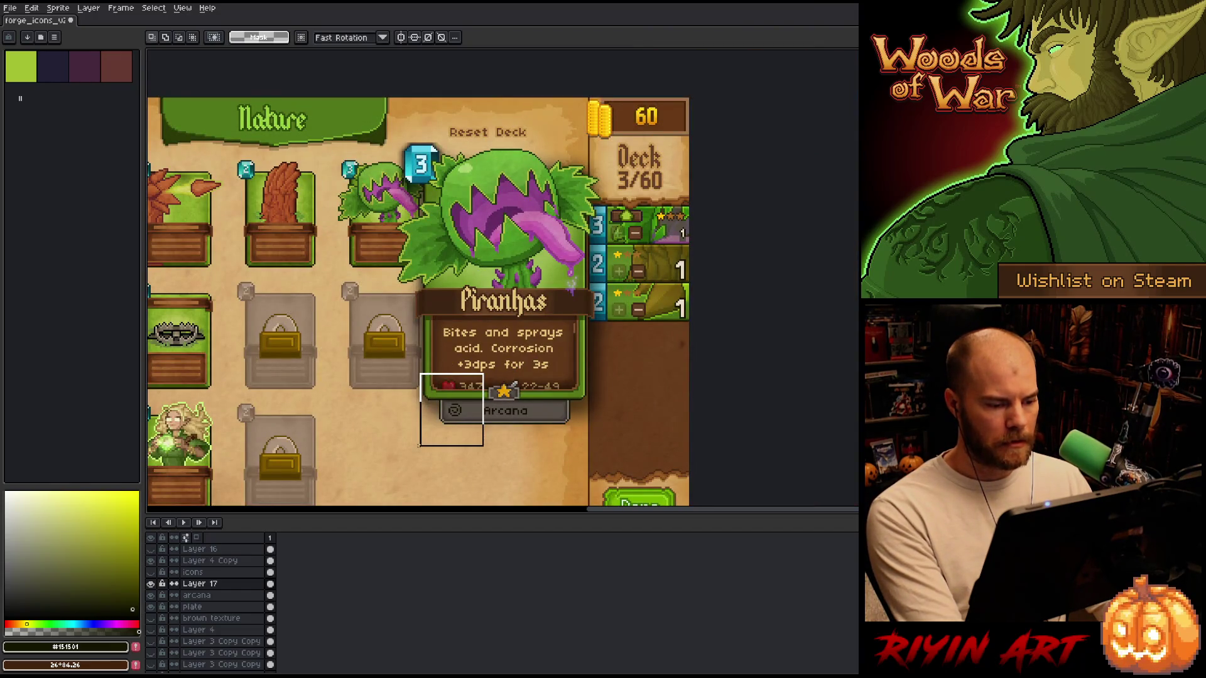
key("ctrl+d")
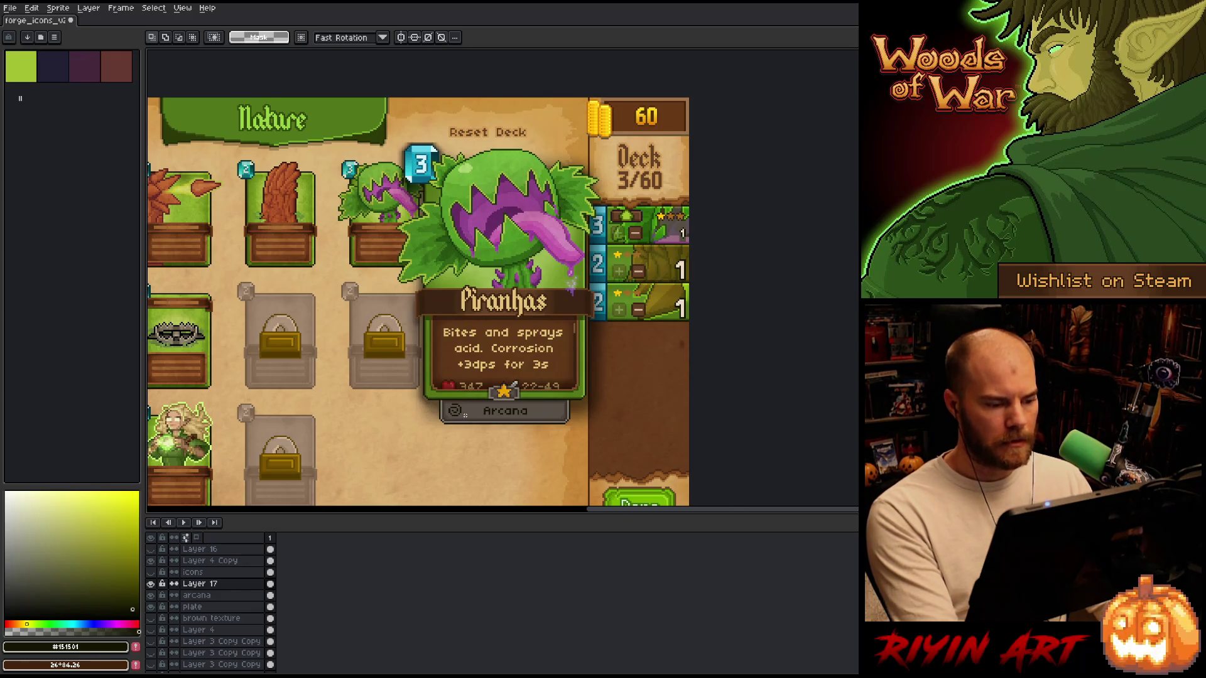
Sample the plate's dark fill and the light grey of its border.
scroll(481, 429, "up", 5)
key("i")
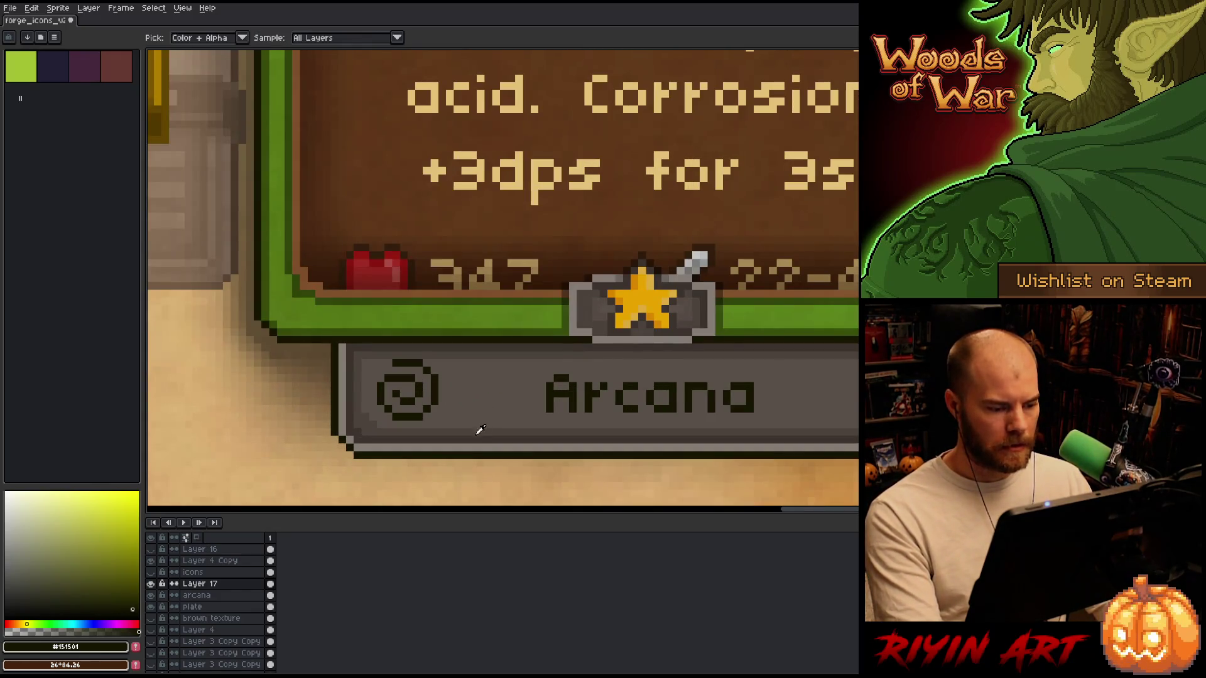
left_click(470, 436)
key("b")
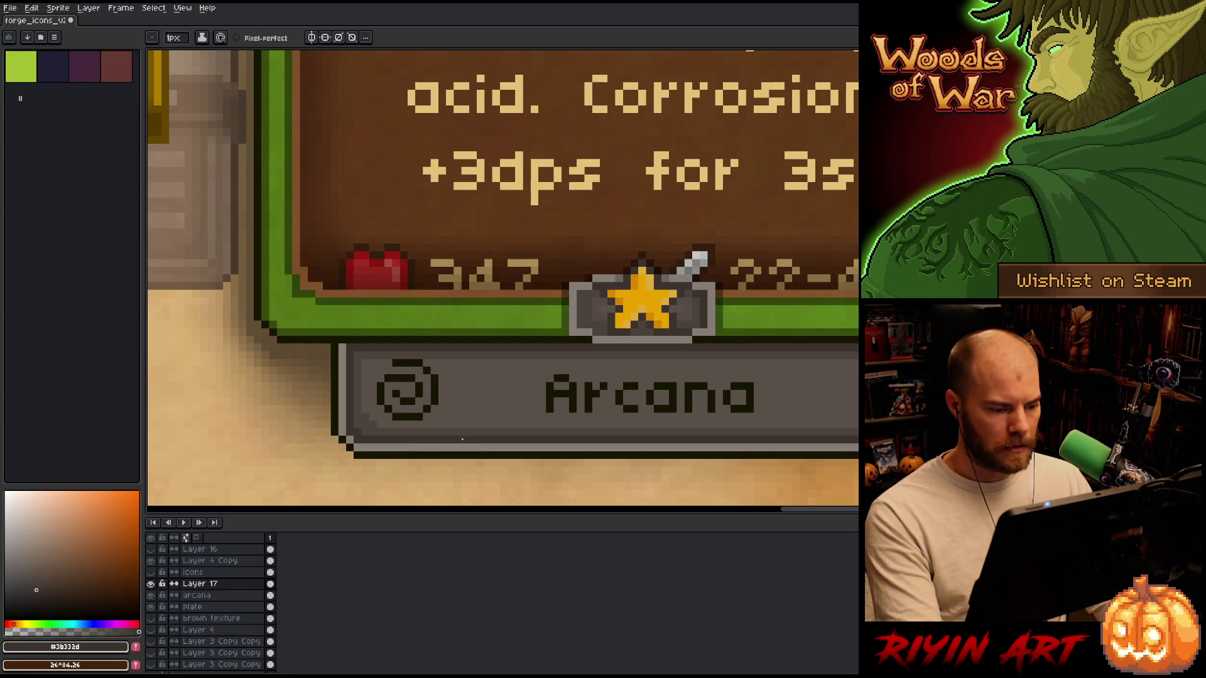
left_click(484, 446, "alt")
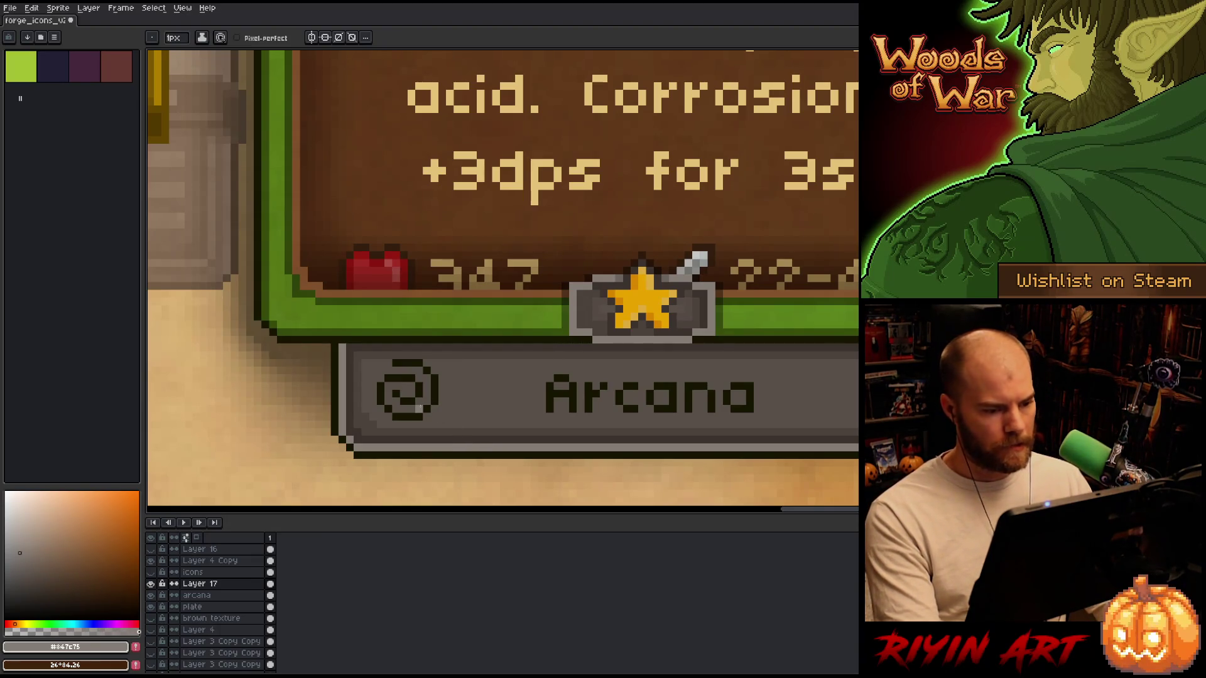
Reposition the spiral icon one pixel to the left.
key("m")
key("ctrl+shift+d")
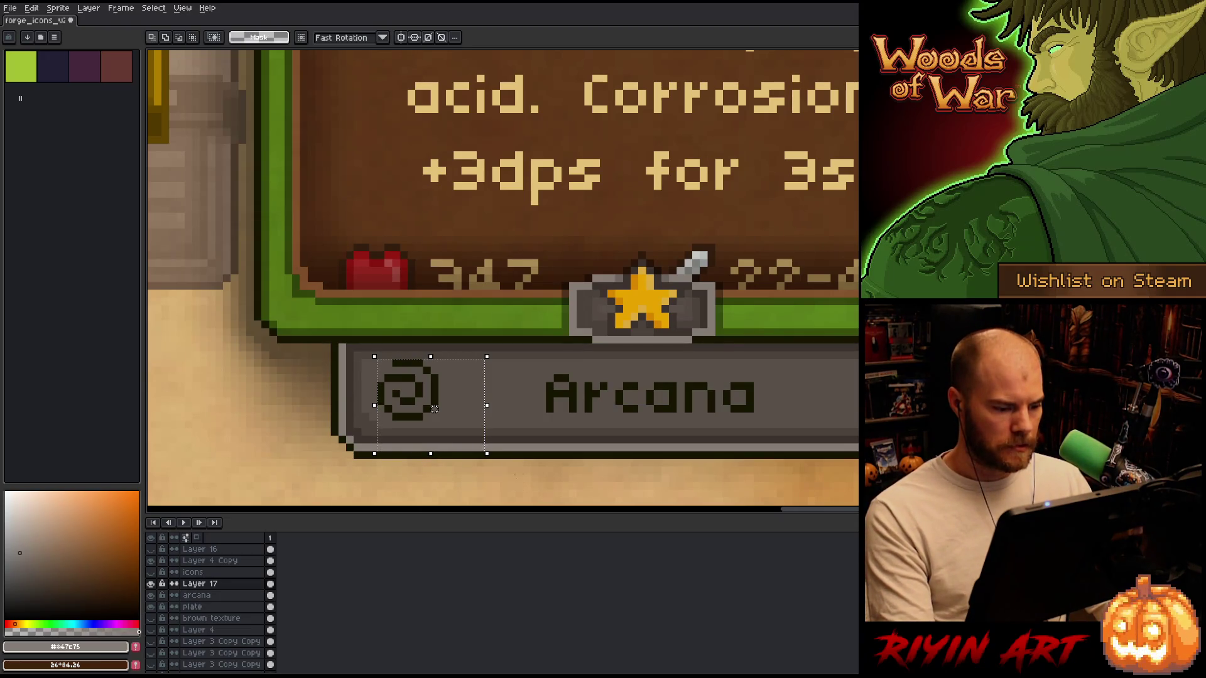
left_click_drag(328, 425, 525, 477)
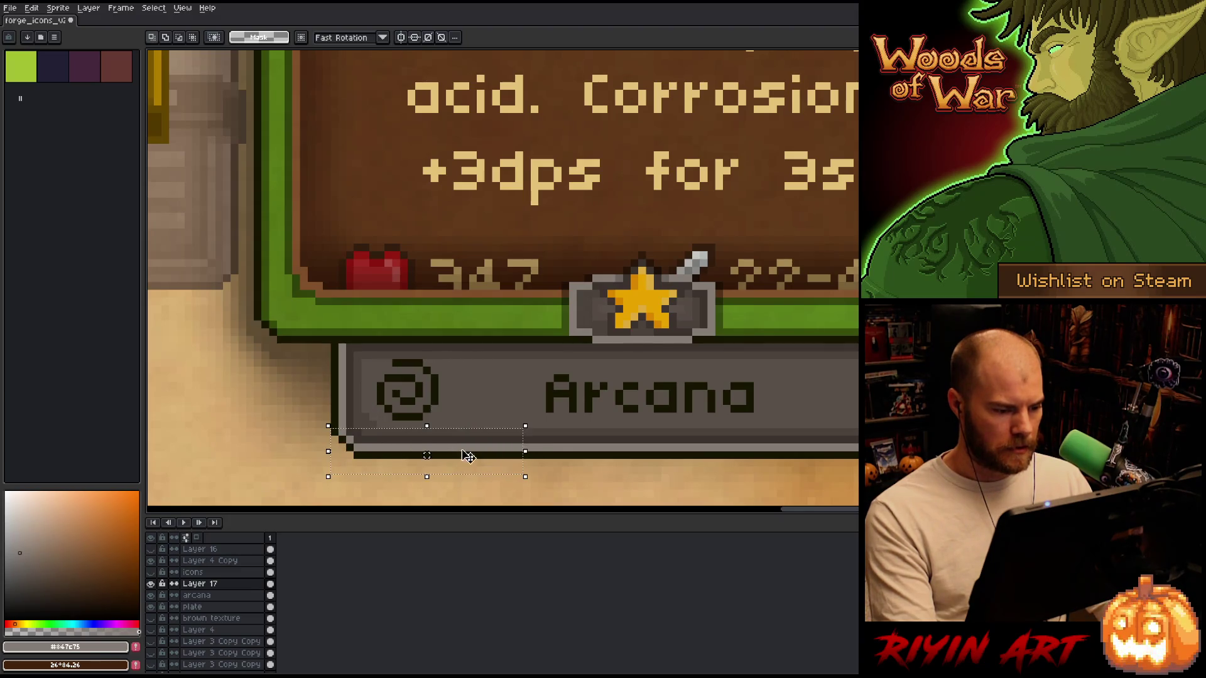
left_click_drag(328, 326, 464, 446)
left_click_drag(403, 385, 395, 385)
left_click(465, 409)
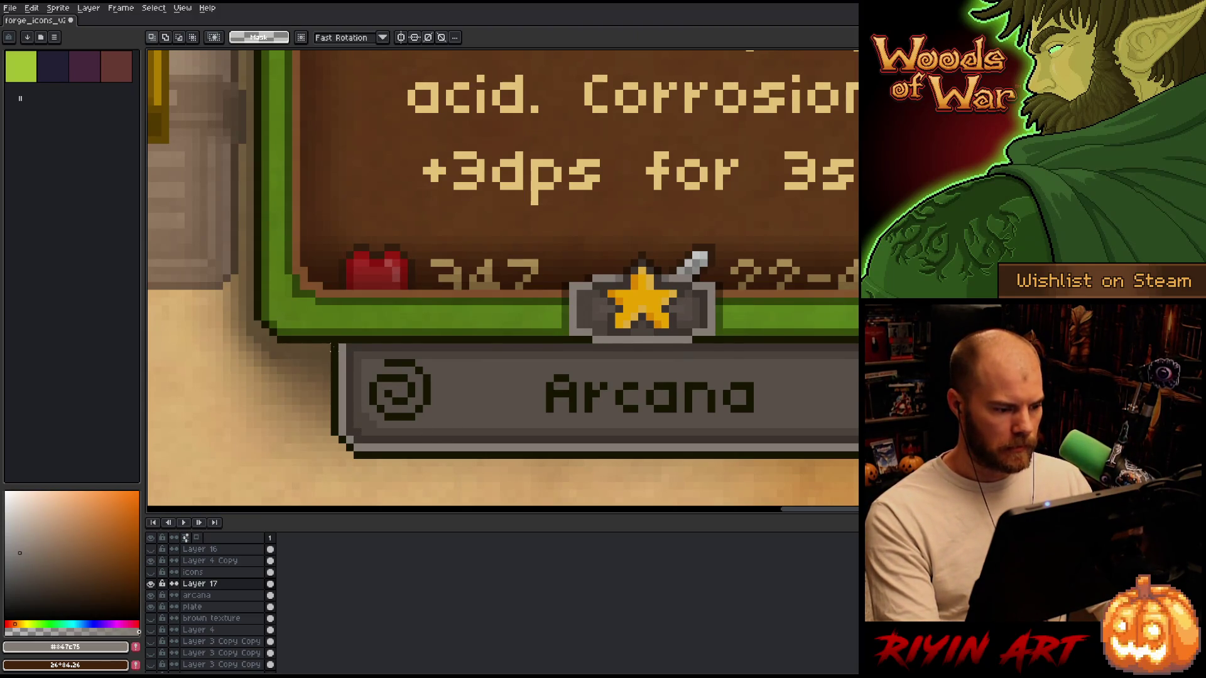
Copy the plate's left border strip onto a new layer as a divider beside the icon, one pixel taller.
left_click_drag(341, 347, 363, 439)
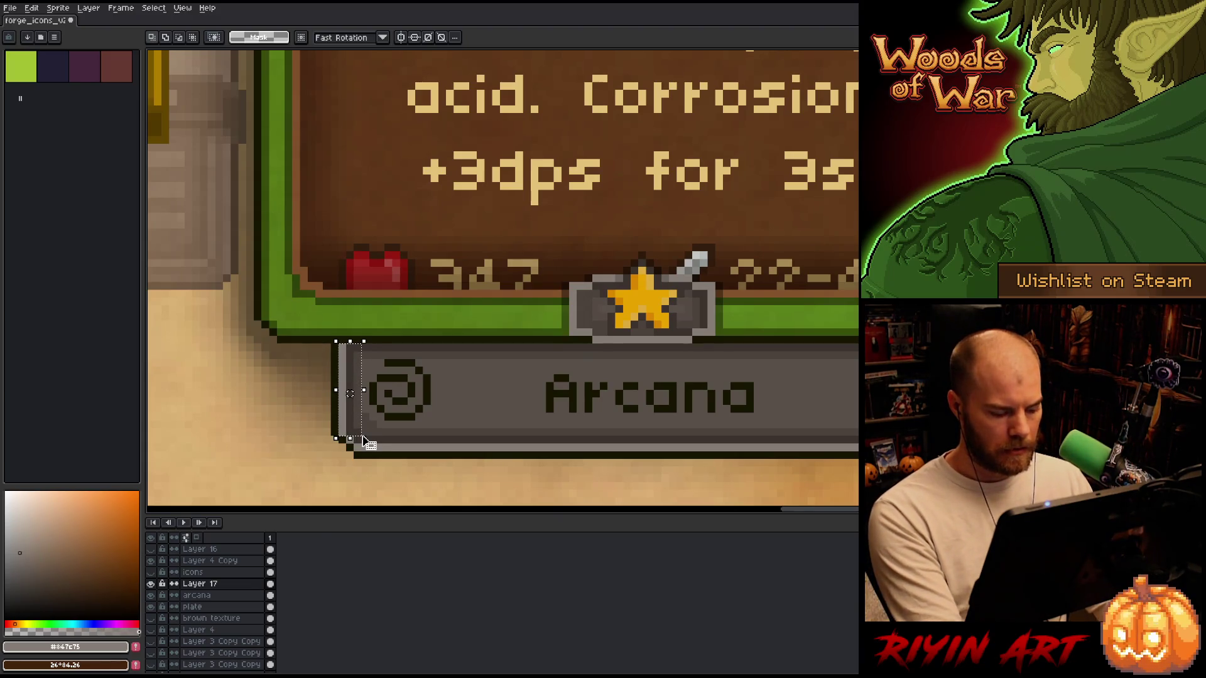
left_click(363, 439)
left_click_drag(350, 393, 473, 393)
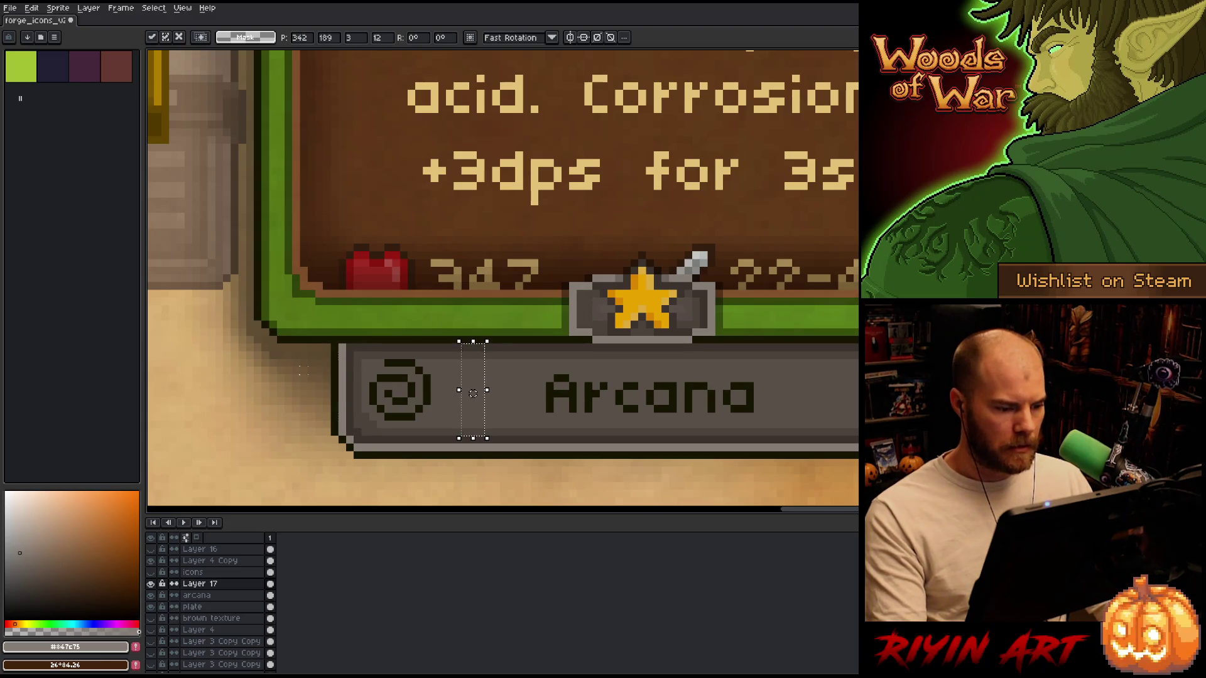
left_click(194, 607)
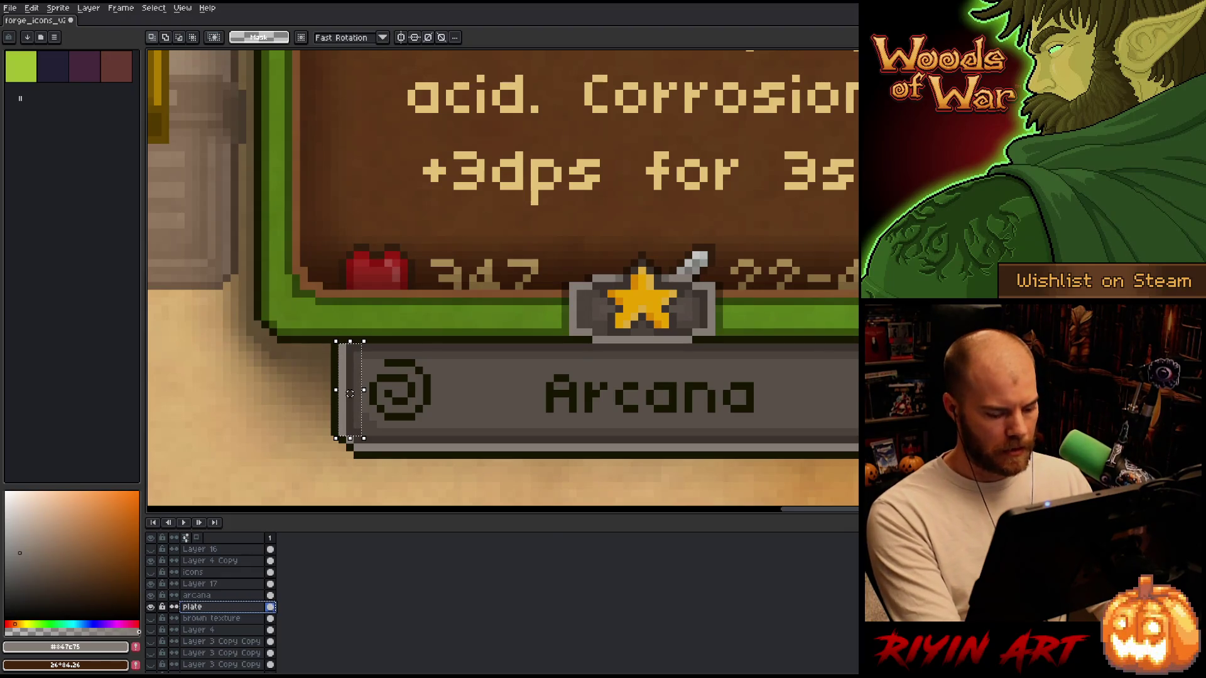
left_click(354, 433)
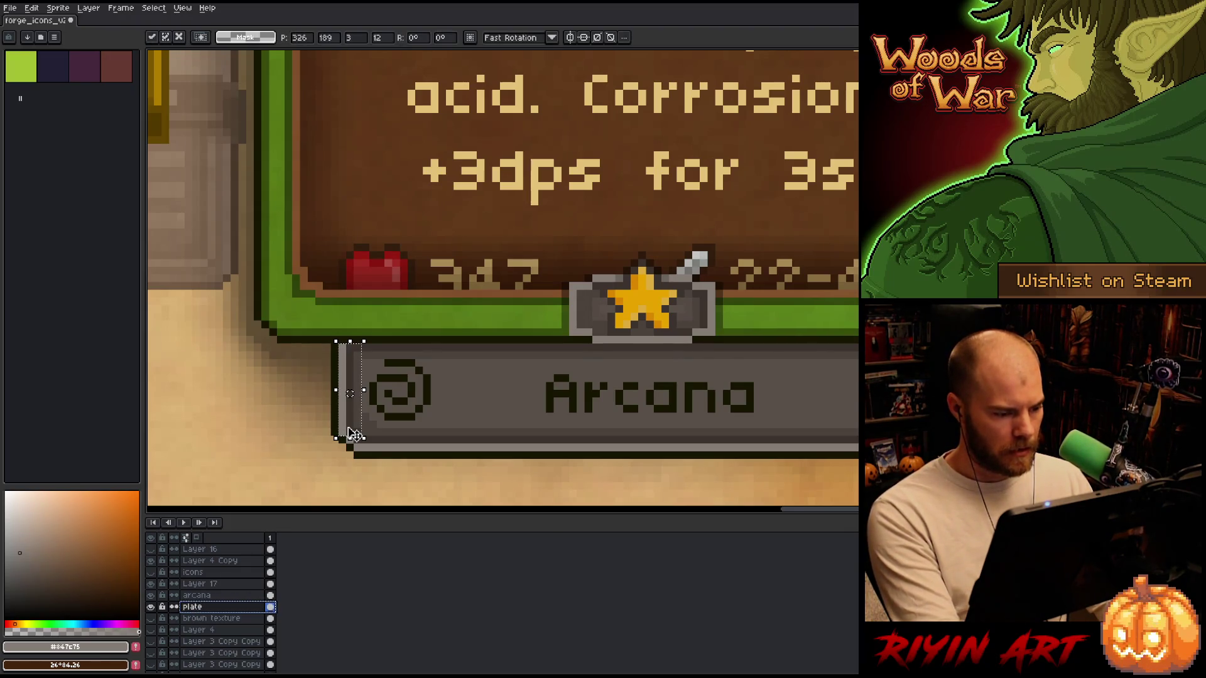
key("ctrl+j")
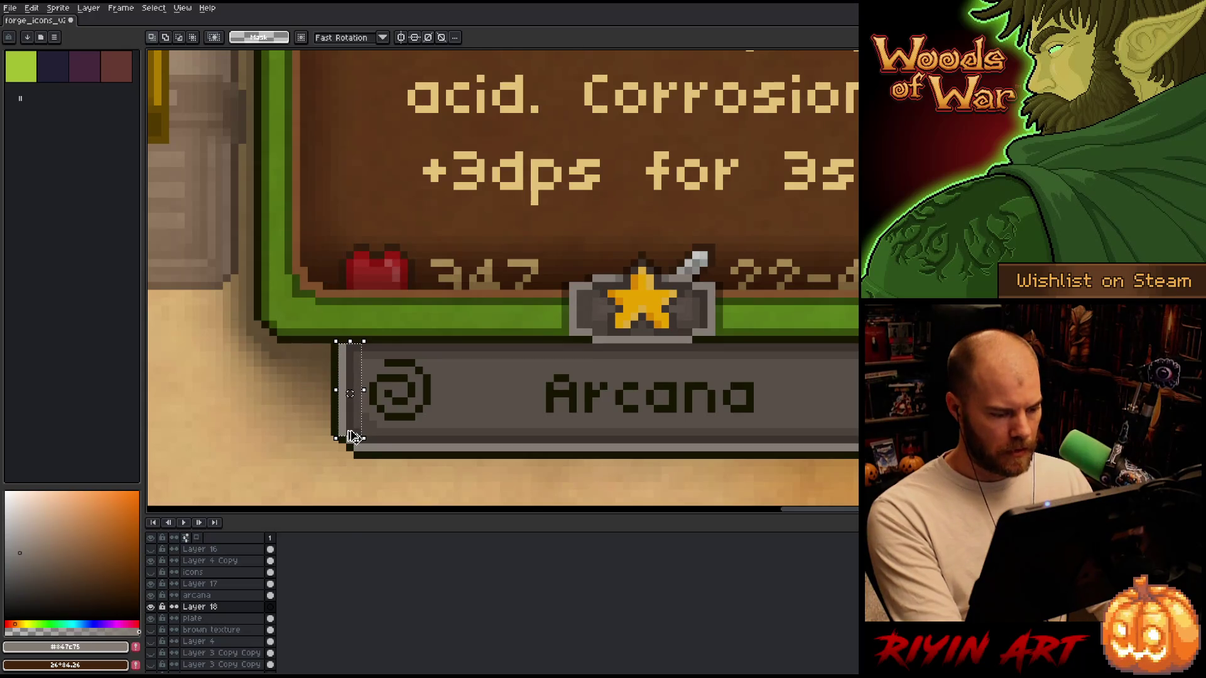
key("shift+Right")
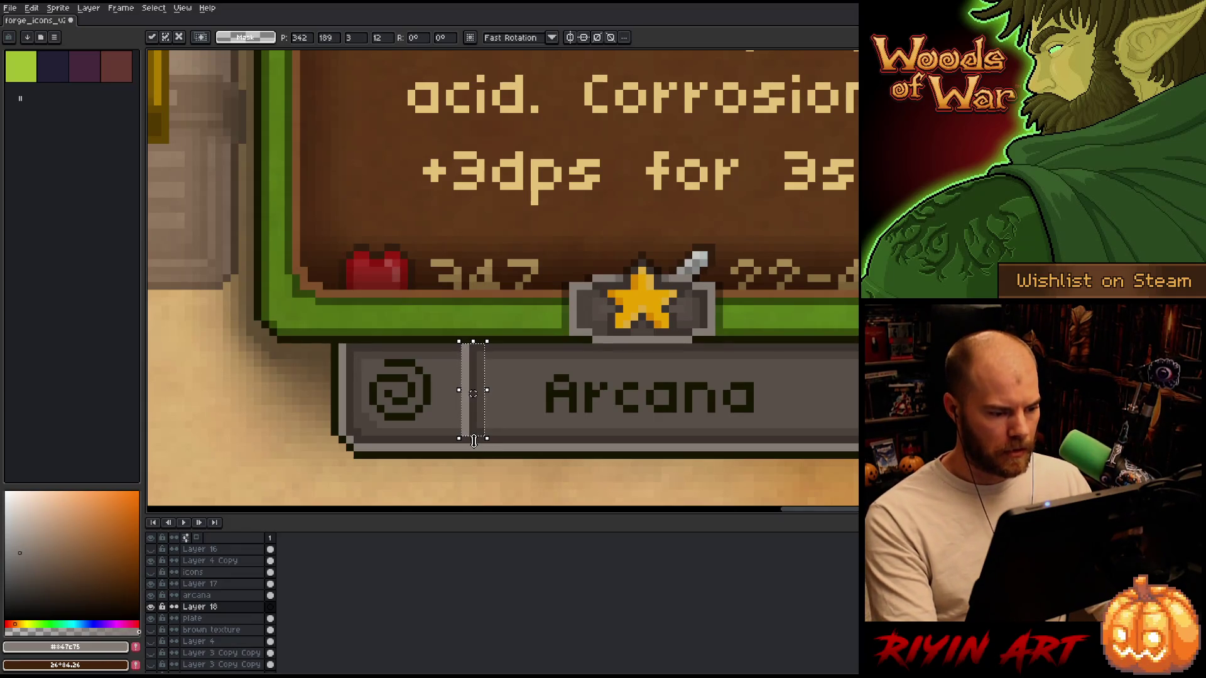
left_click_drag(474, 441, 475, 450)
left_click(503, 407, "alt")
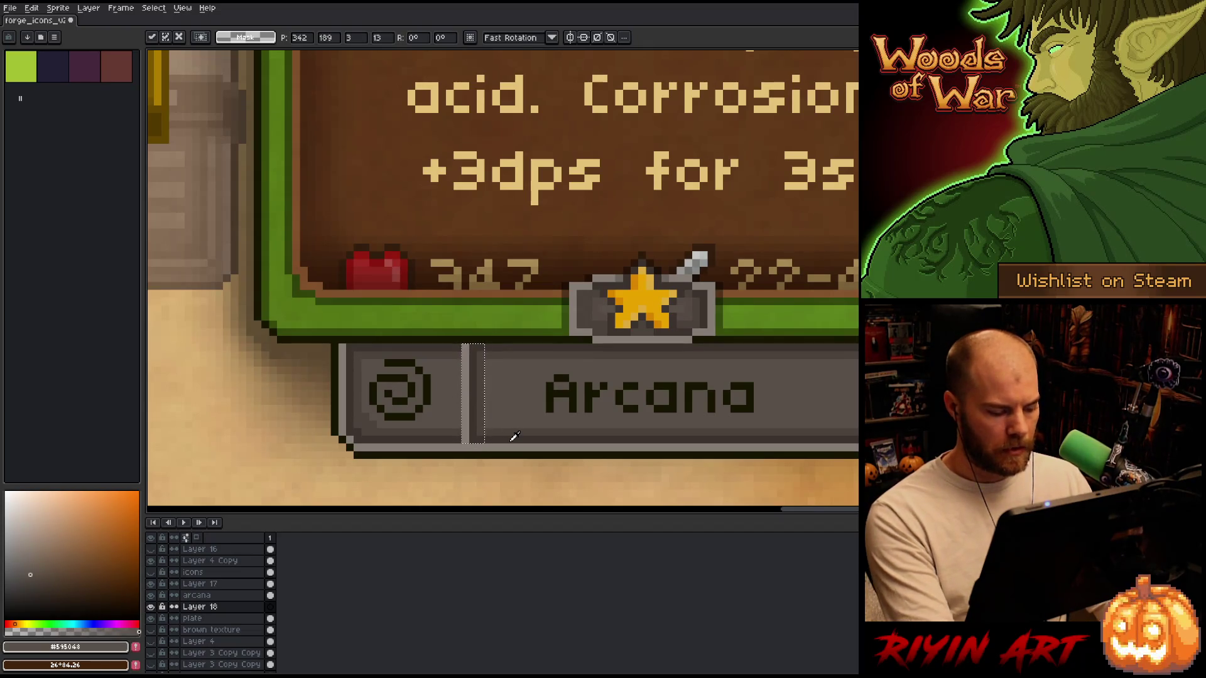
Mirror the divider strip horizontally and nudge it 2 pixels left.
key("i")
key("m")
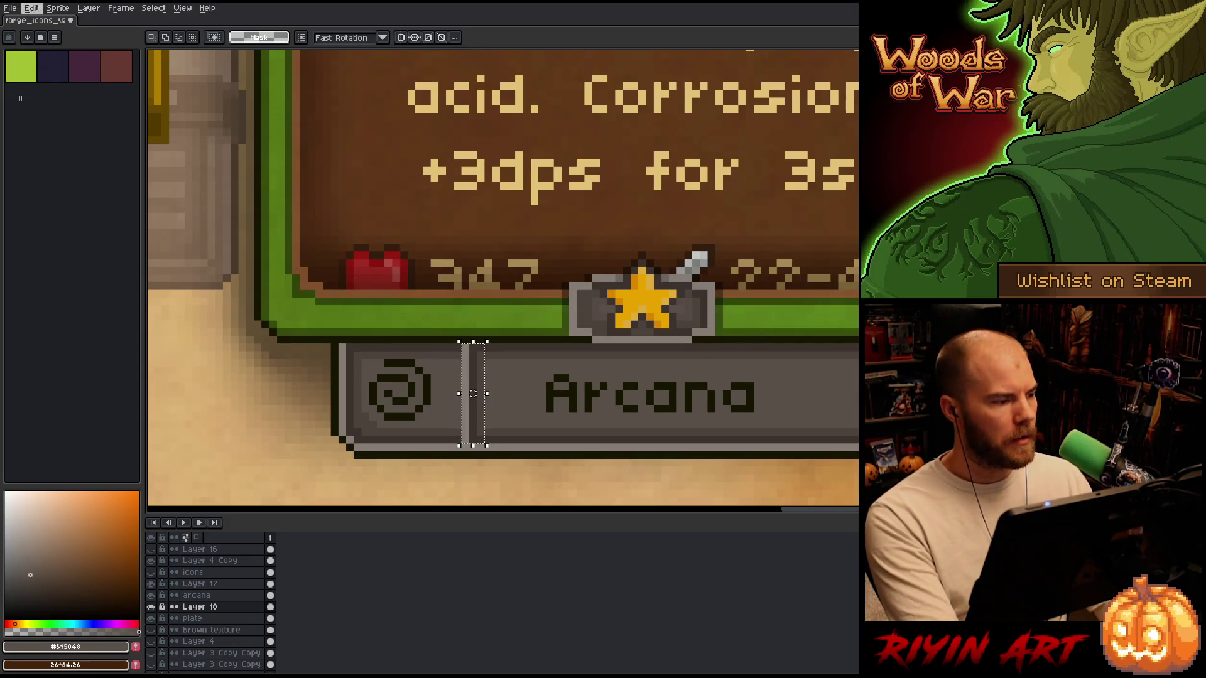
left_click(31, 7)
left_click(74, 165)
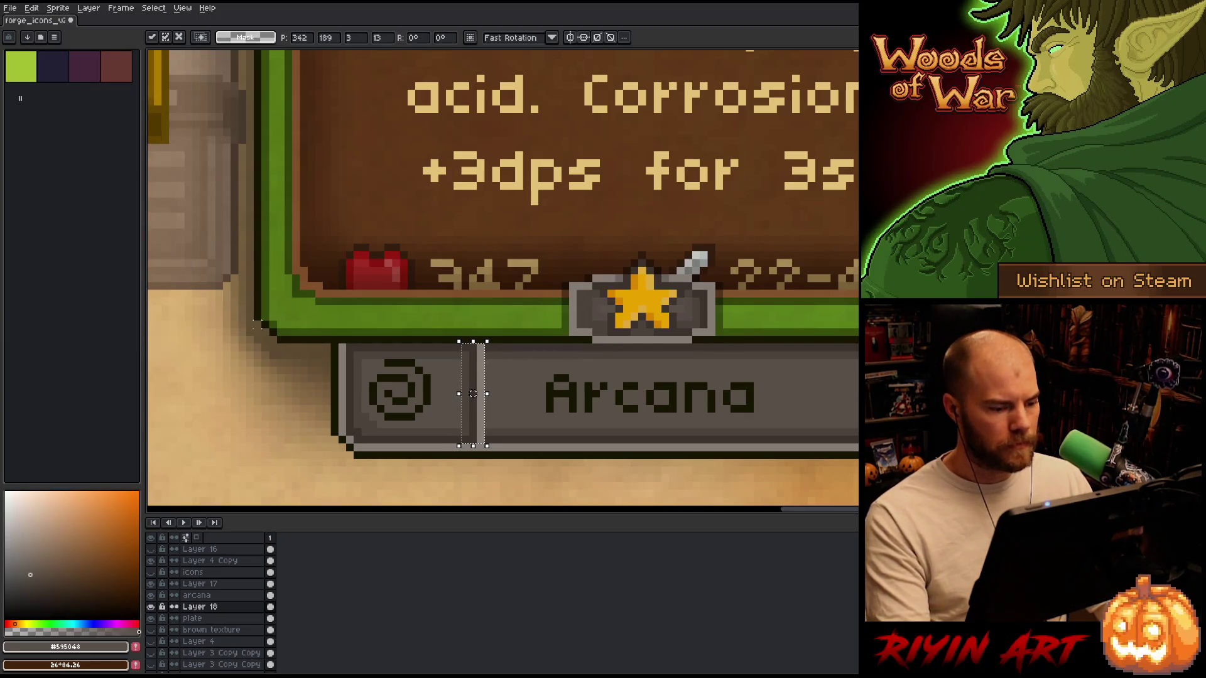
key("Left")
key("Left")
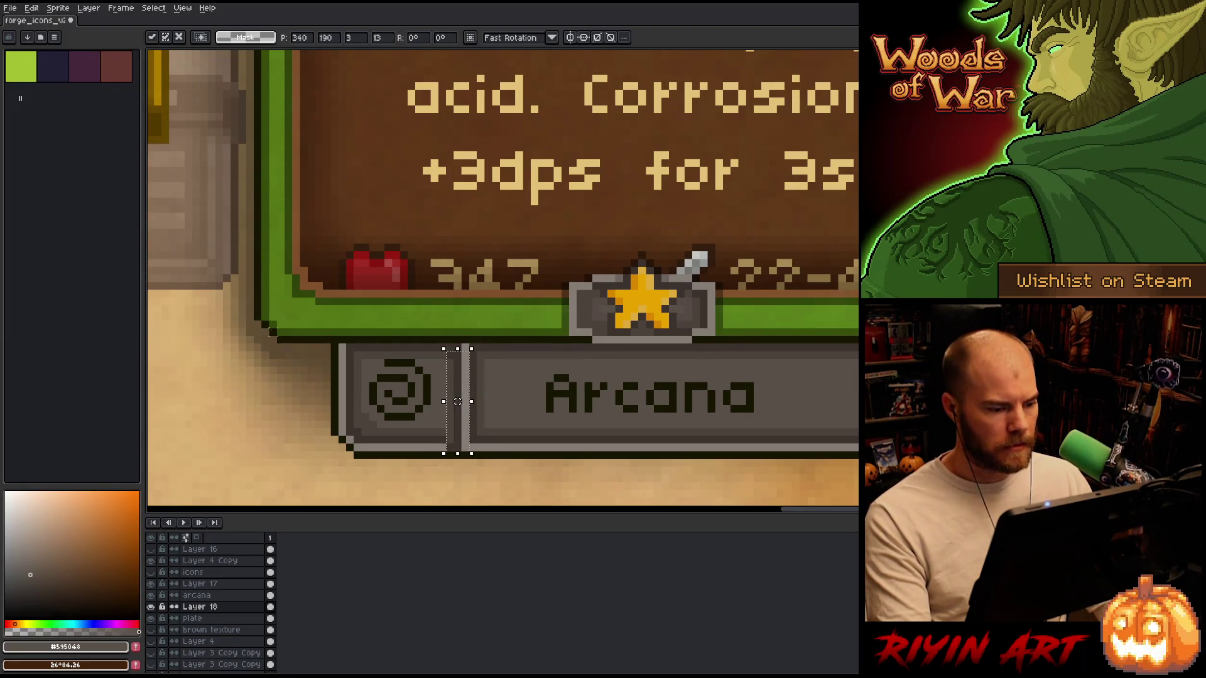
mouse_move(510, 311)
left_mouse_down()
mouse_move(431, 463)
mouse_move(420, 461)
left_mouse_up()
left_click(255, 303)
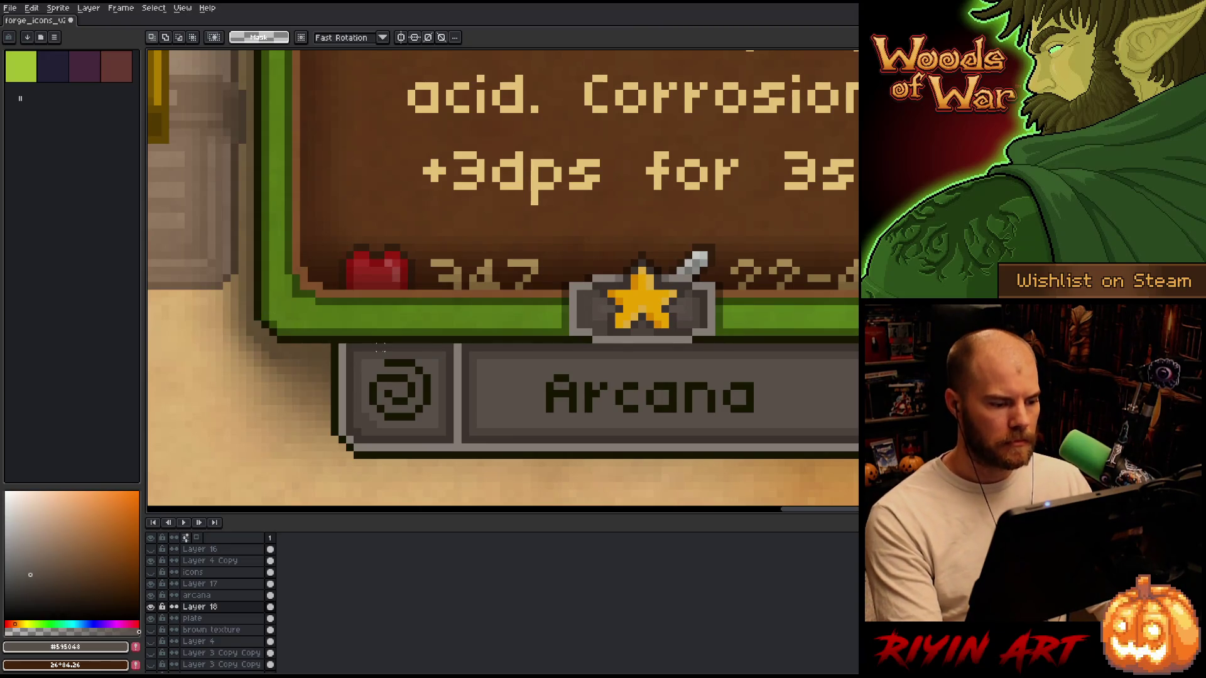
scroll(388, 344, "down", 4)
With the plate selected, centre the arcana text layer using Edit > Center > Center X.
scroll(463, 399, "up", 4)
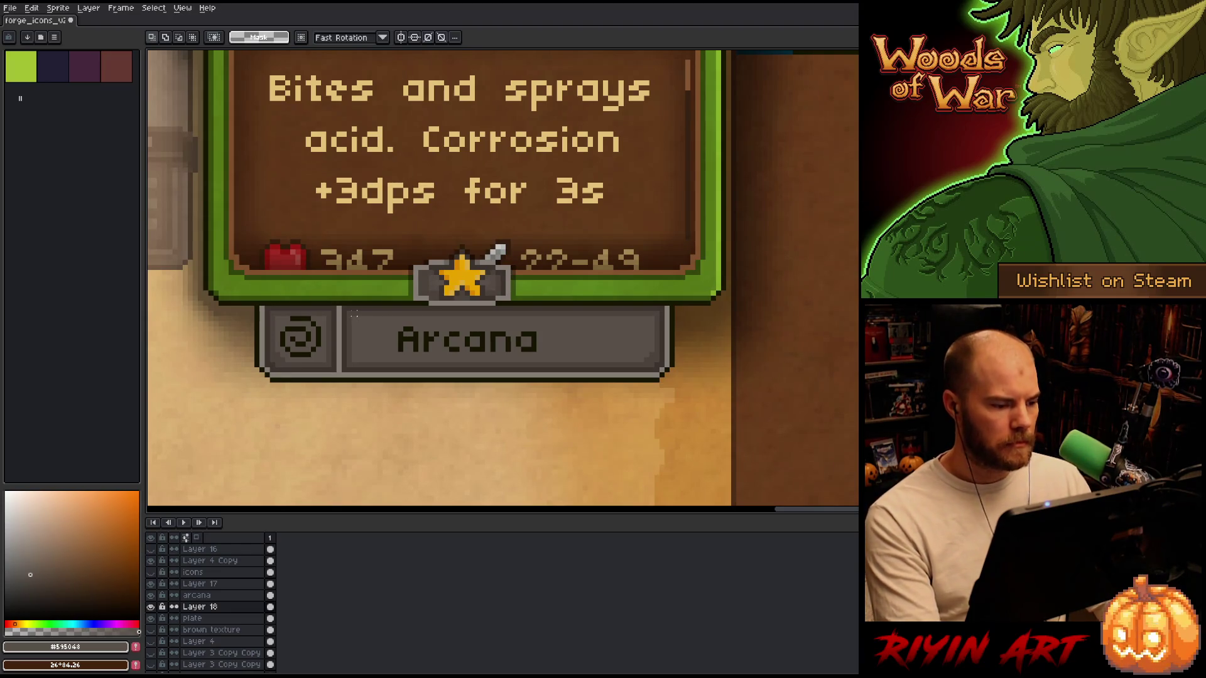
mouse_move(339, 304)
left_mouse_down()
mouse_move(552, 371)
mouse_move(667, 379)
left_mouse_up()
left_click(200, 596)
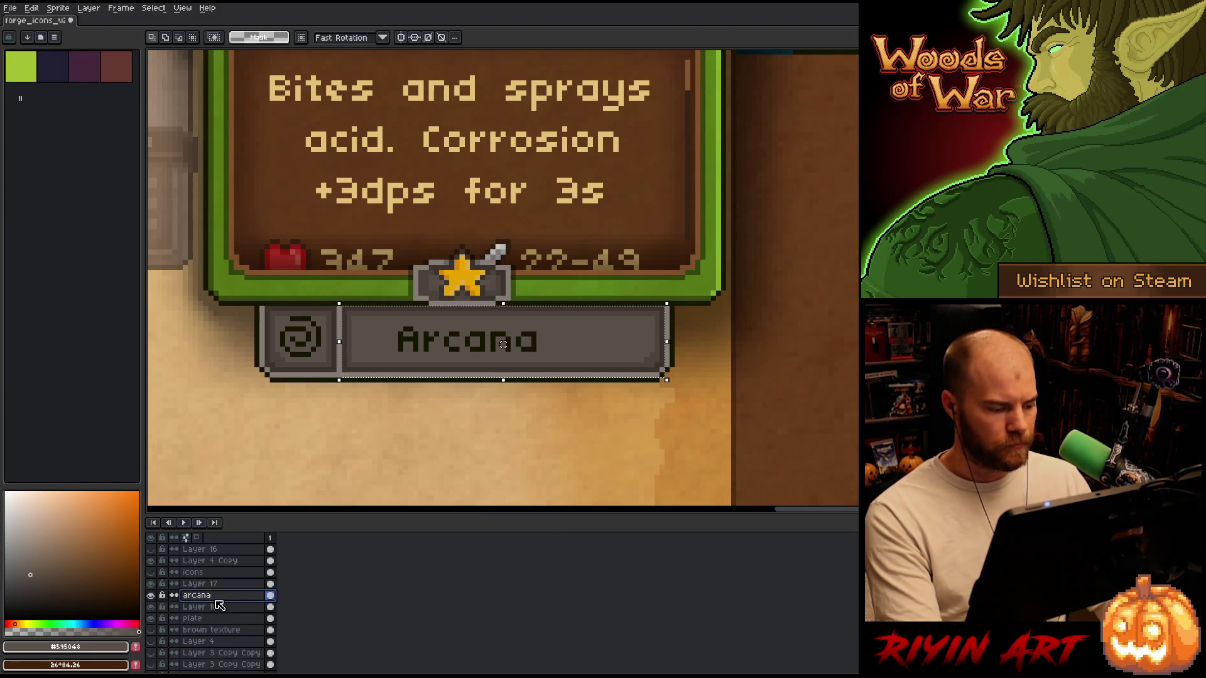
left_click(57, 8)
mouse_move(32, 8)
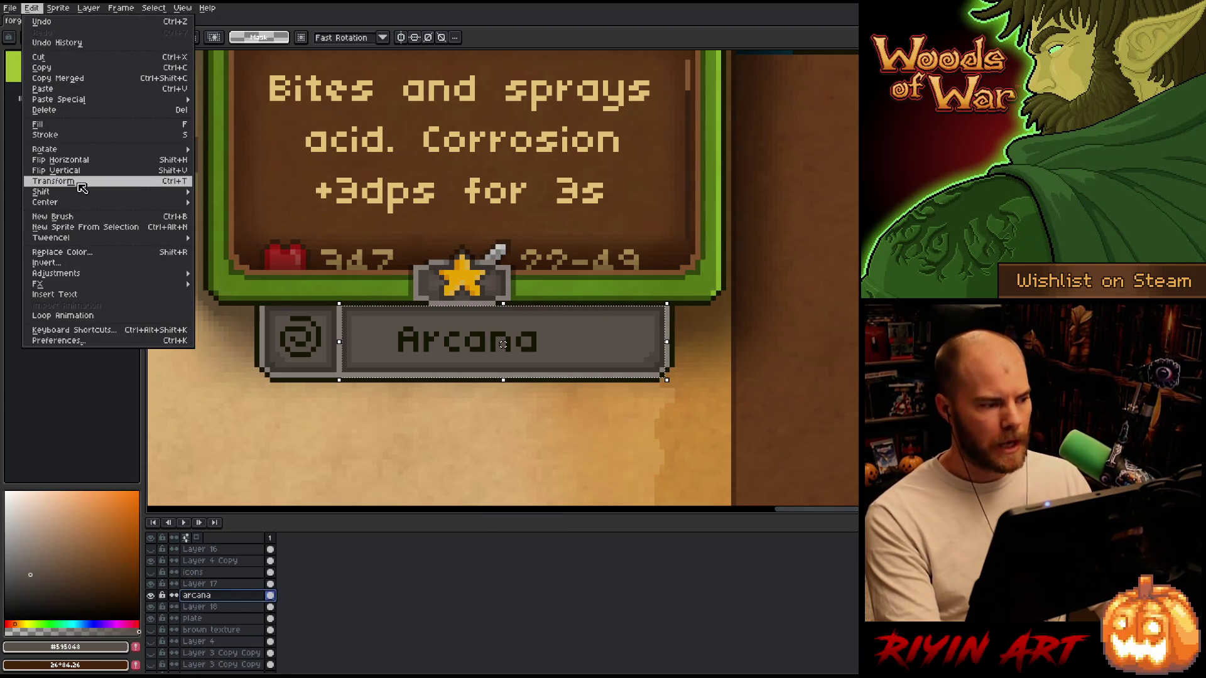
mouse_move(90, 208)
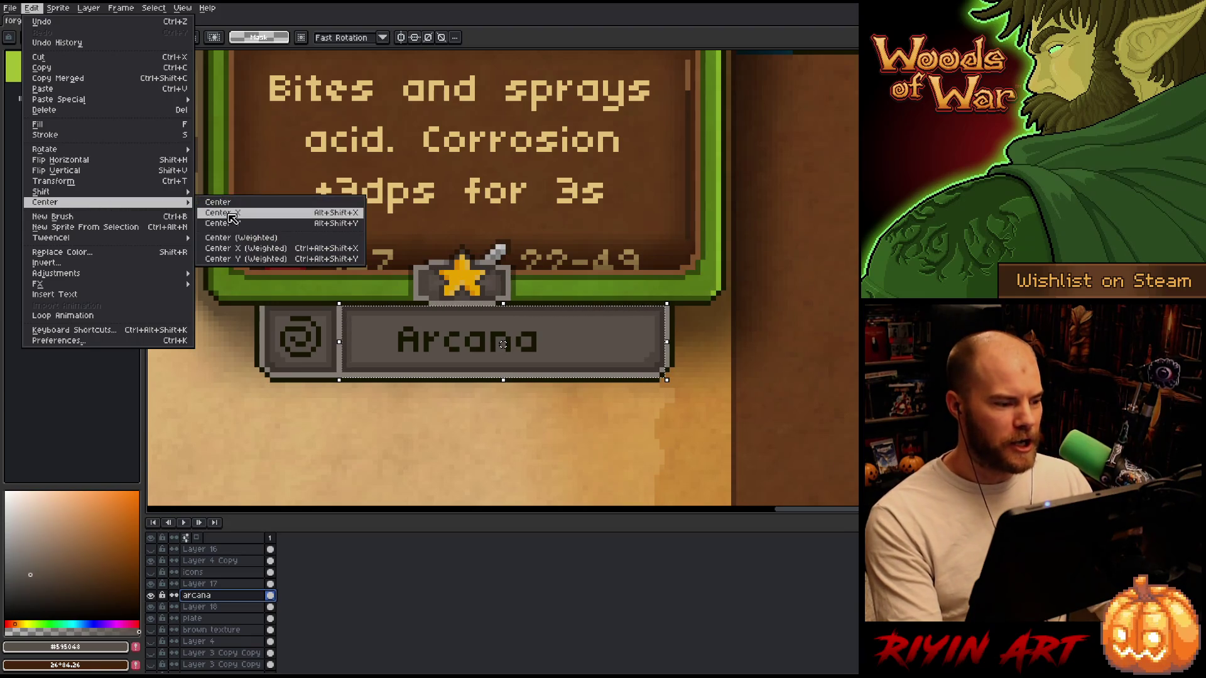
left_click(233, 217)
key("ctrl+d")
scroll(409, 381, "down", 4)
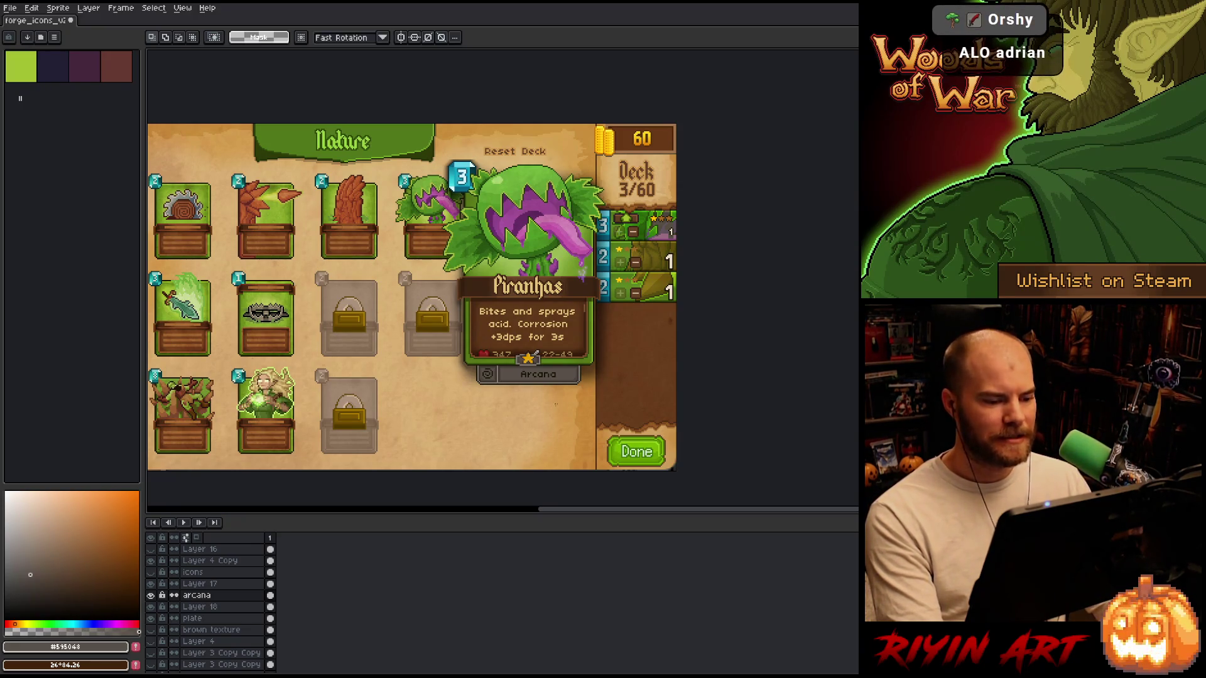
scroll(565, 380, "up", 3)
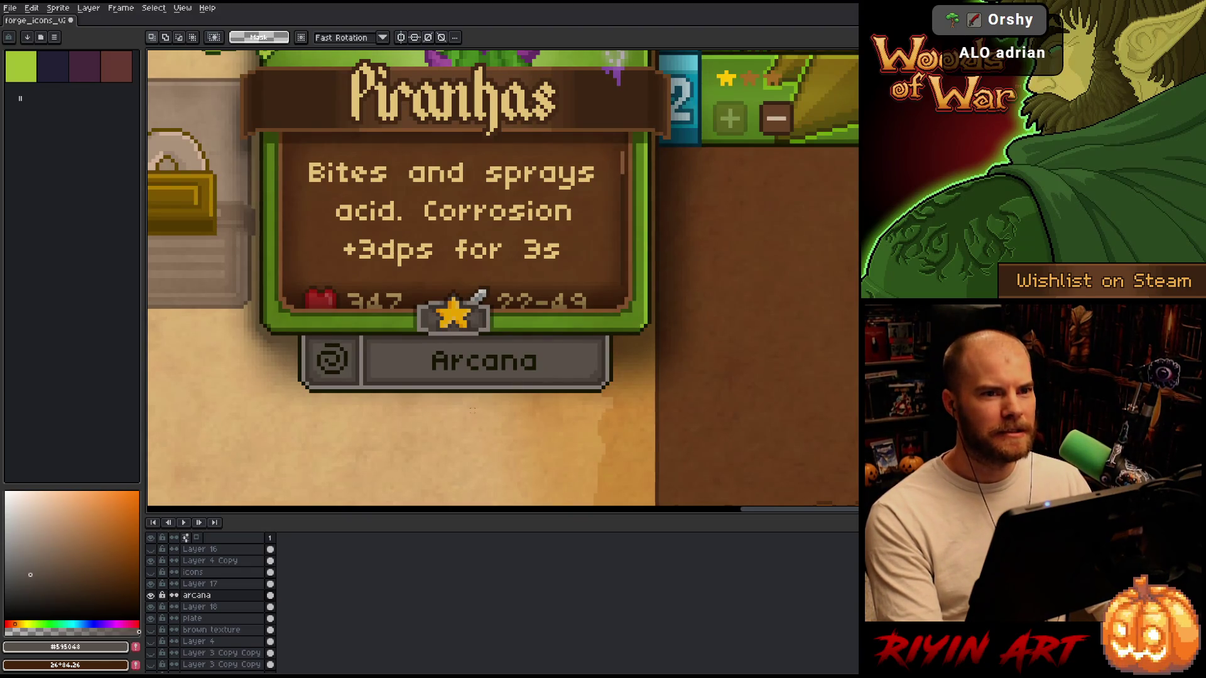
scroll(470, 410, "down", 2)
scroll(433, 454, "up", 1)
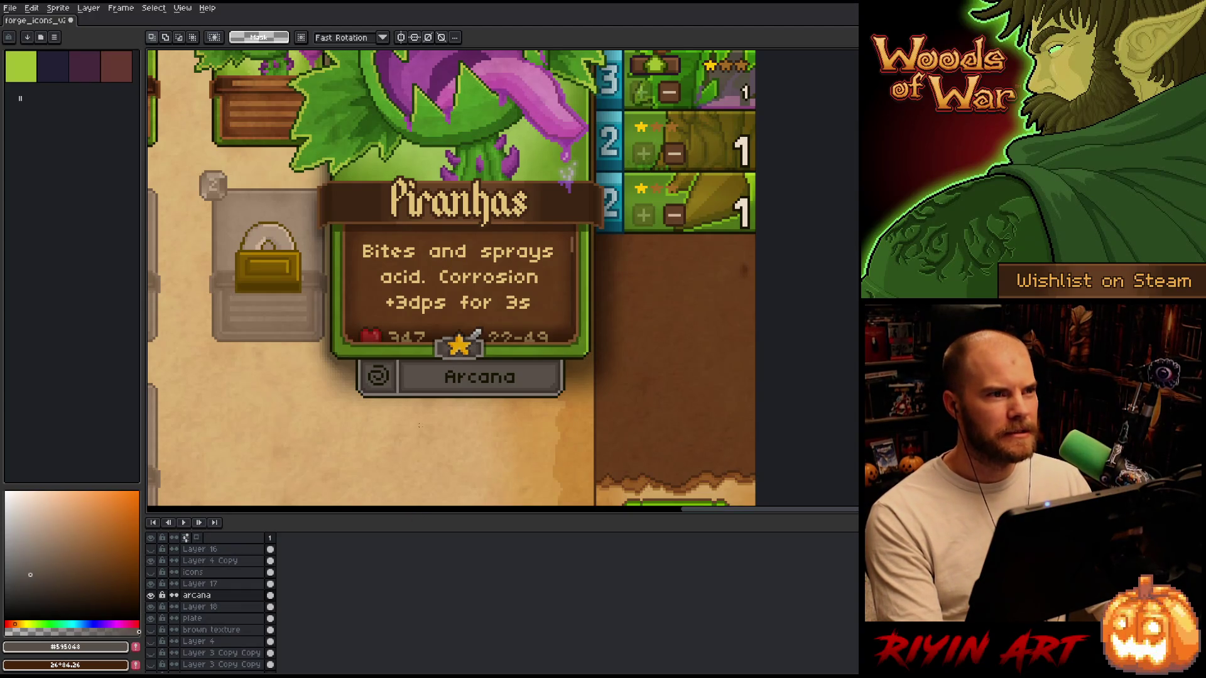
scroll(419, 426, "up", 1)
left_click_drag(575, 356, 575, 400)
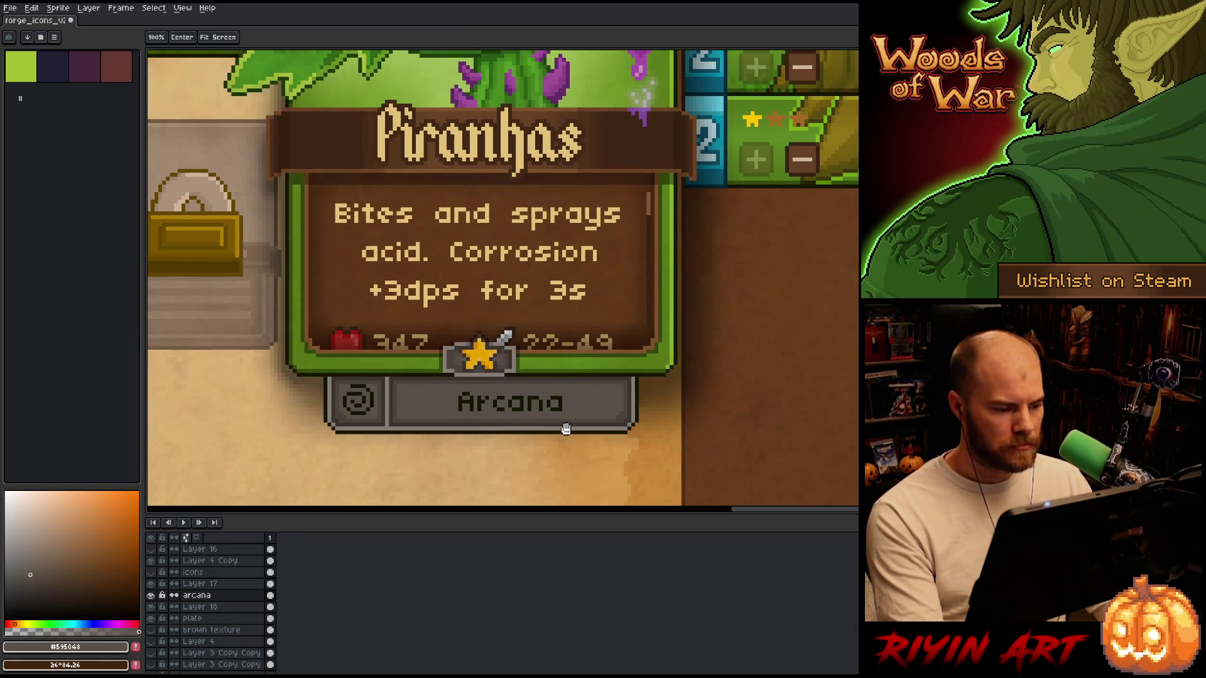
left_click_drag(428, 442, 484, 422)
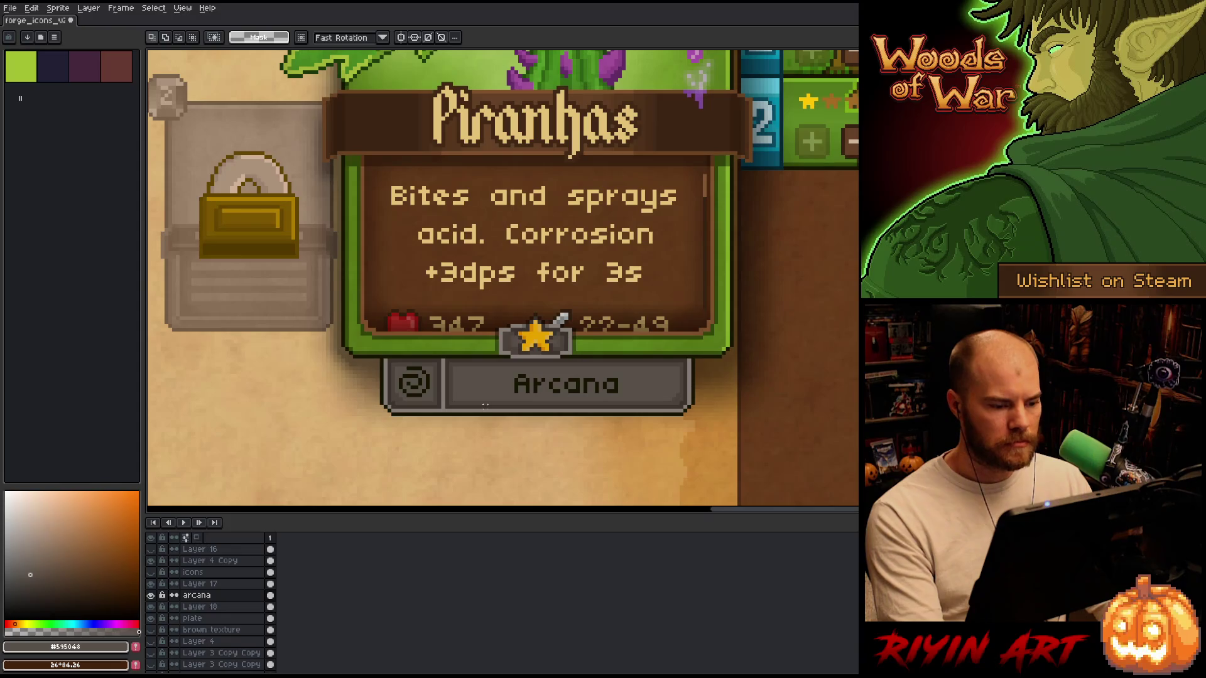
scroll(589, 396, "down", 3)
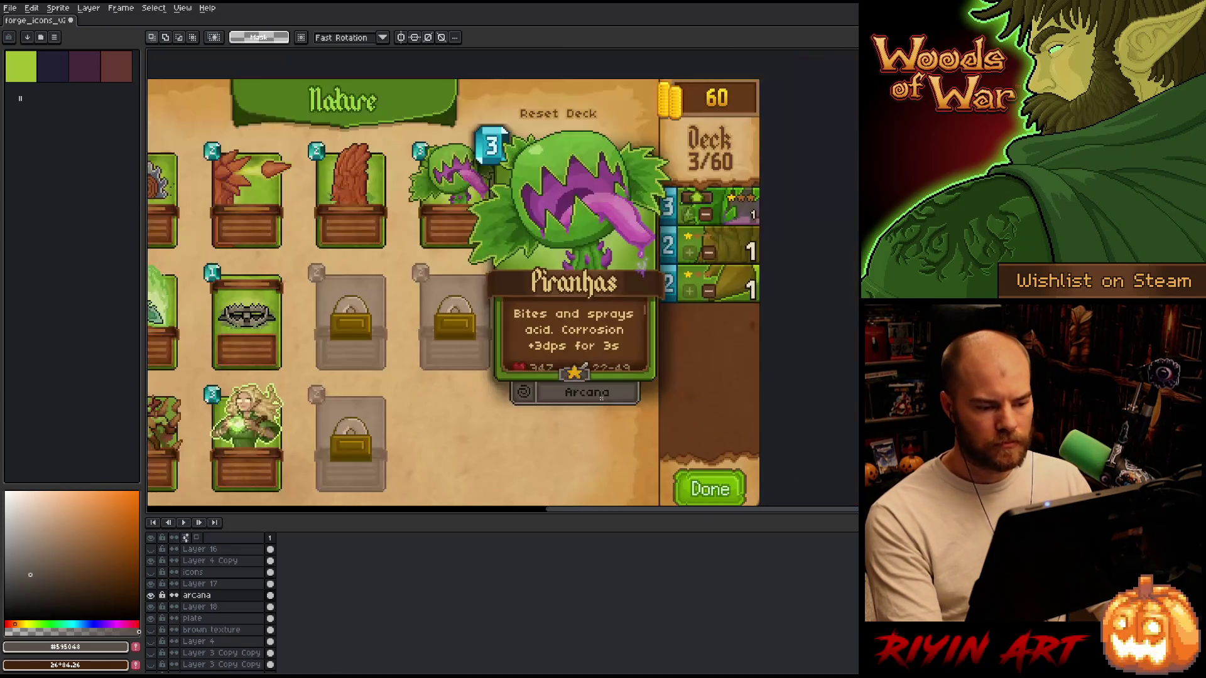
scroll(580, 387, "up", 3)
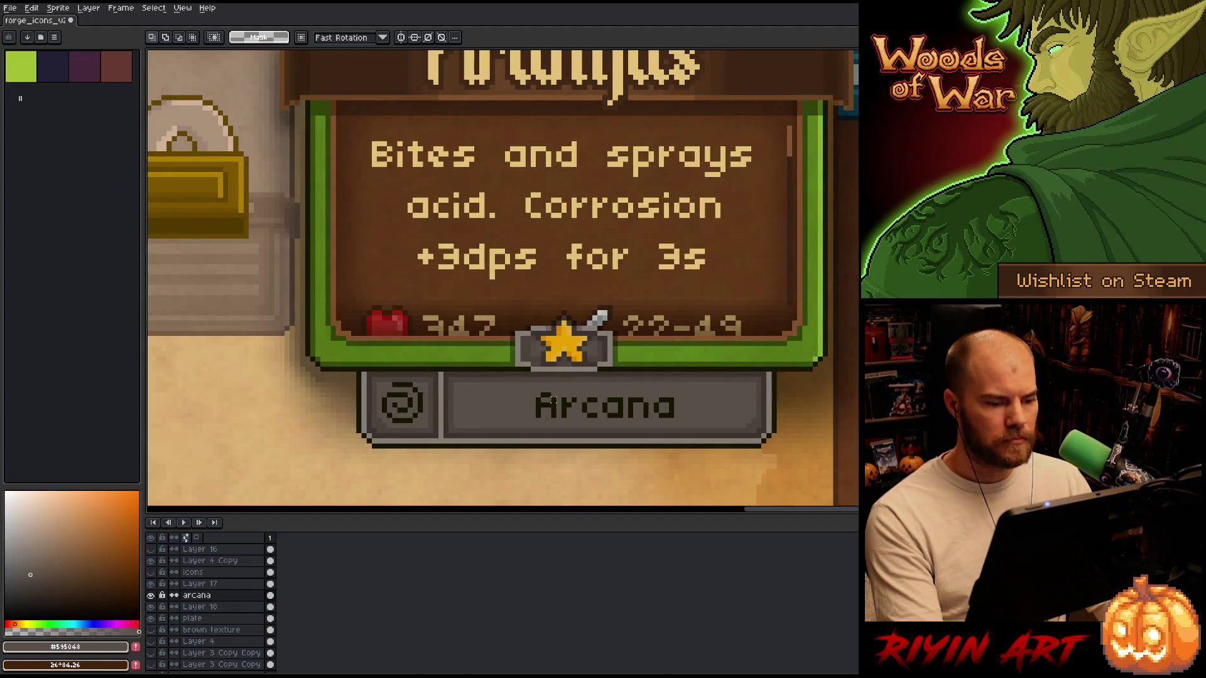
left_click(201, 607)
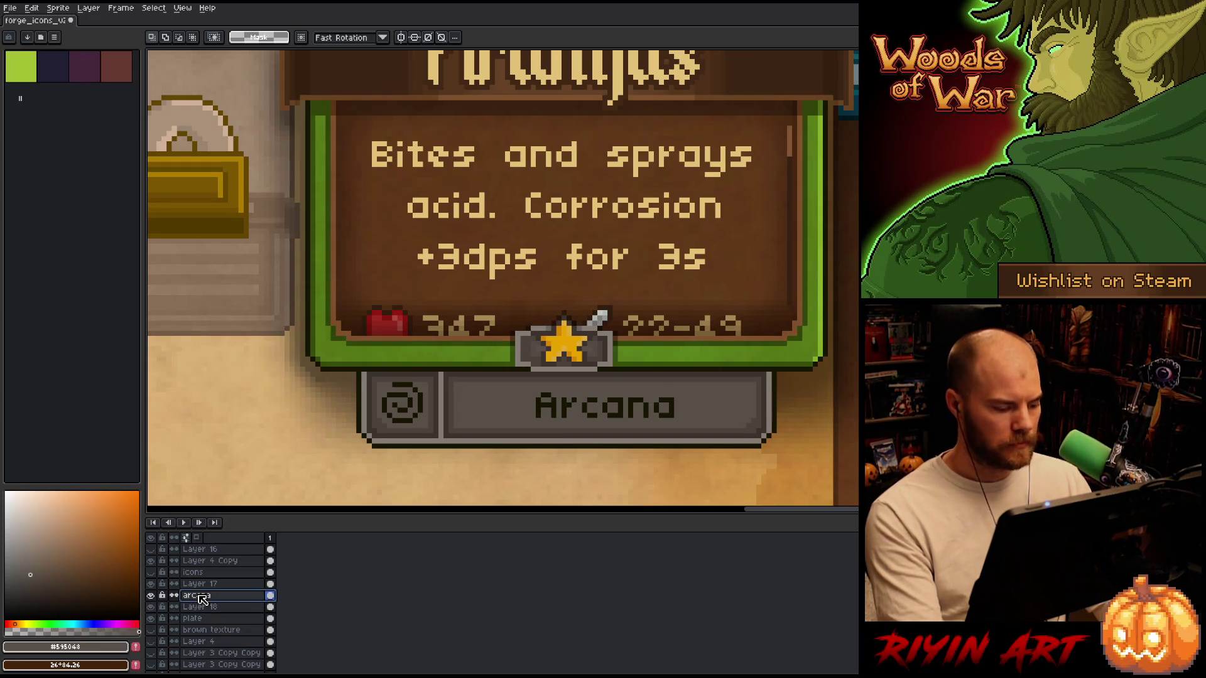
Replace the Arcana text's near-black colour with a light cream on the arcana layer.
left_click(196, 595)
key("shift+r")
left_click(396, 506)
left_click(562, 403)
left_click(364, 529)
left_click(569, 337)
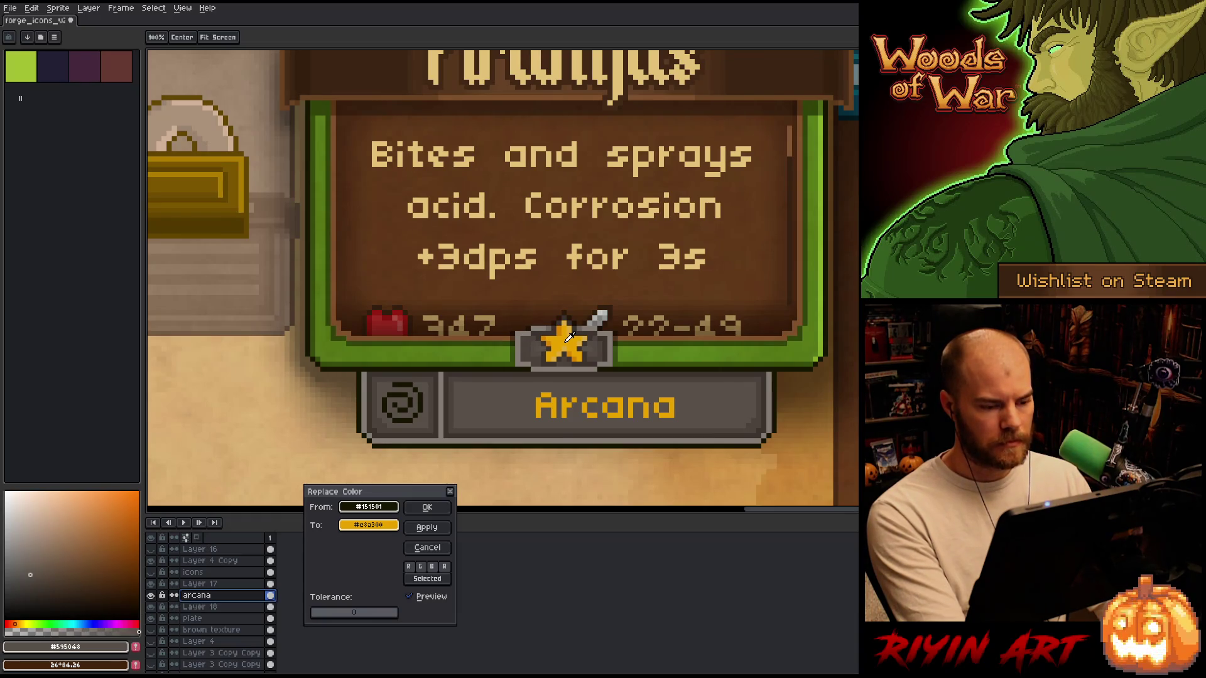
left_click(638, 314)
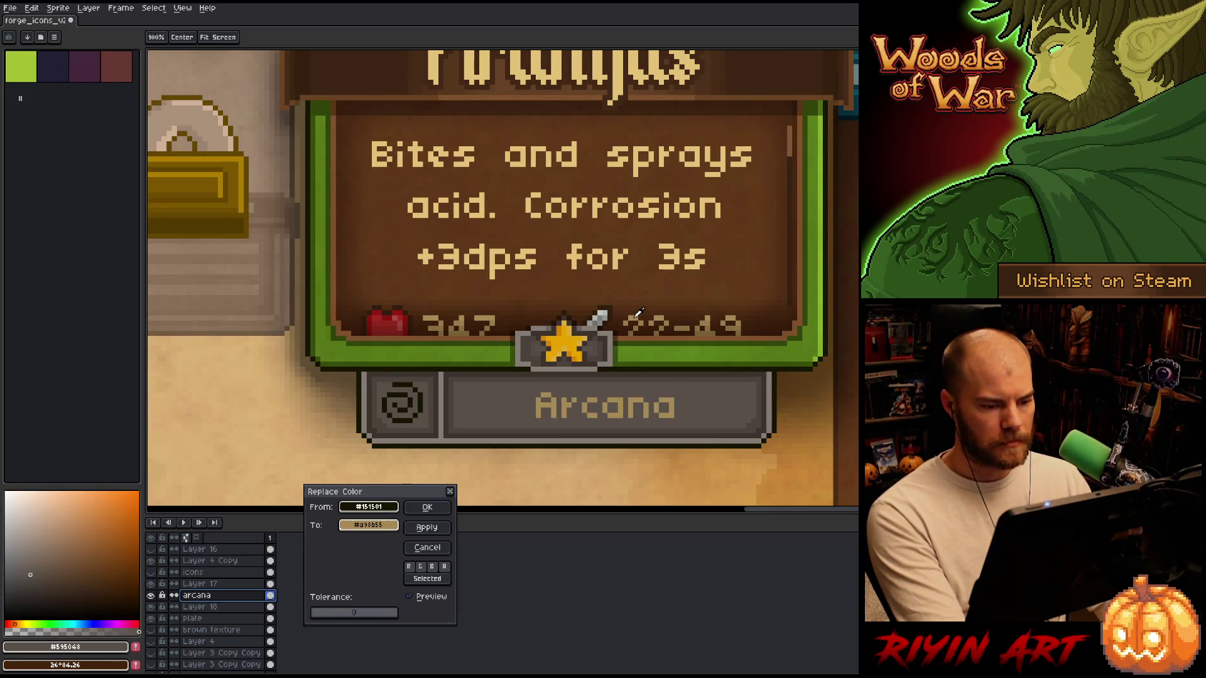
left_click(579, 245)
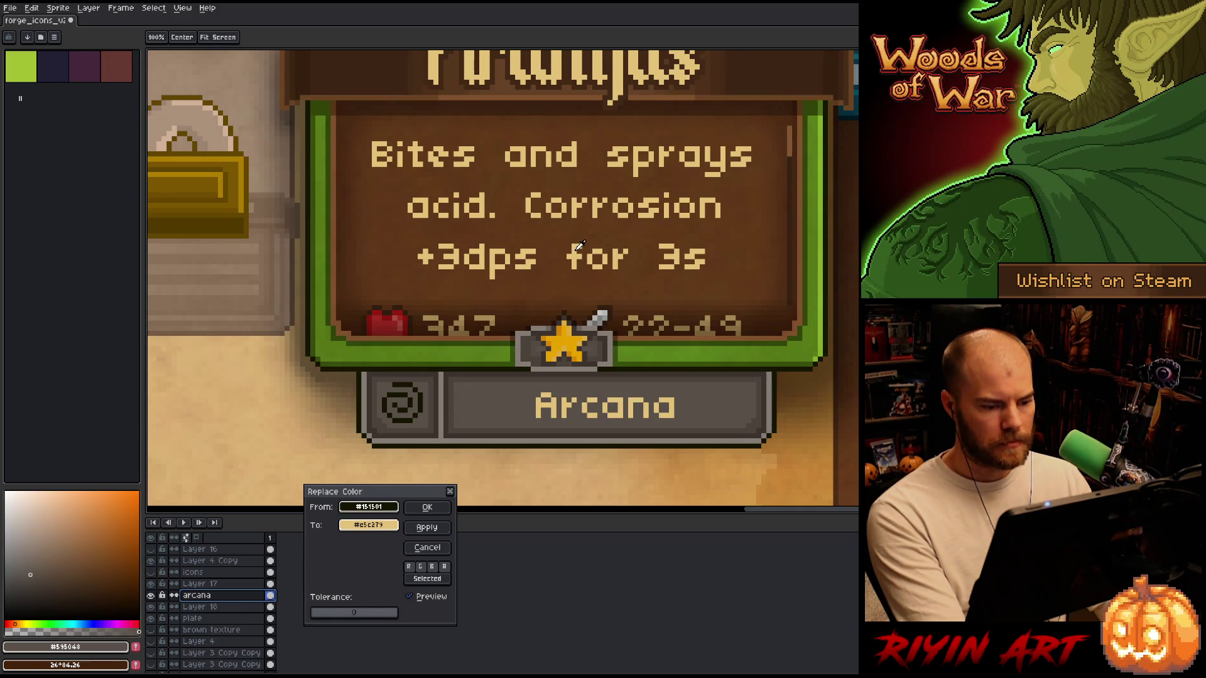
left_click(426, 506)
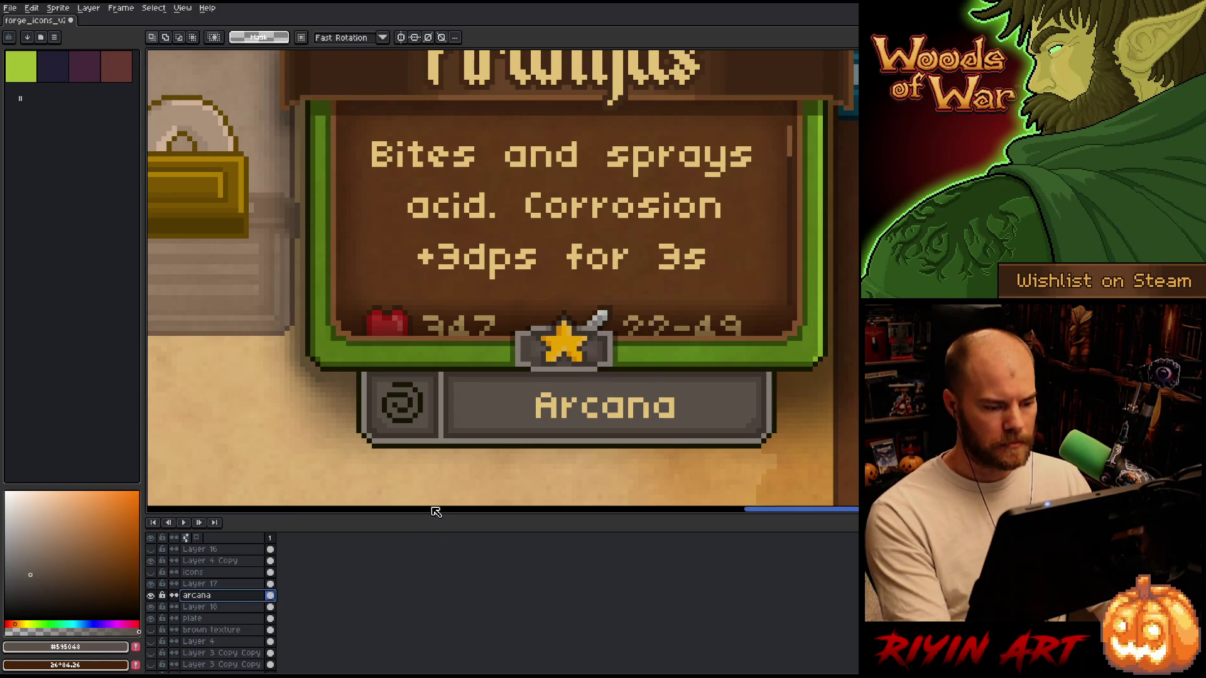
Outline the cream Arcana letters outside in dark brown using the full square matrix.
key("i")
left_click(590, 335)
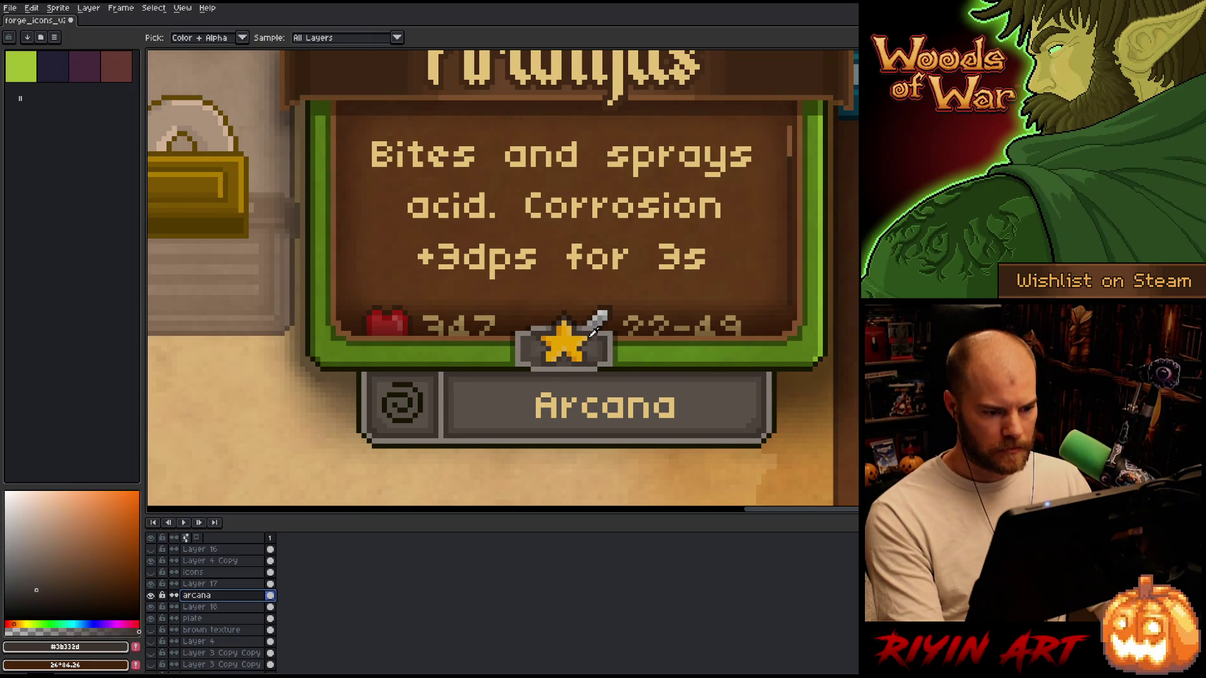
key("shift+o")
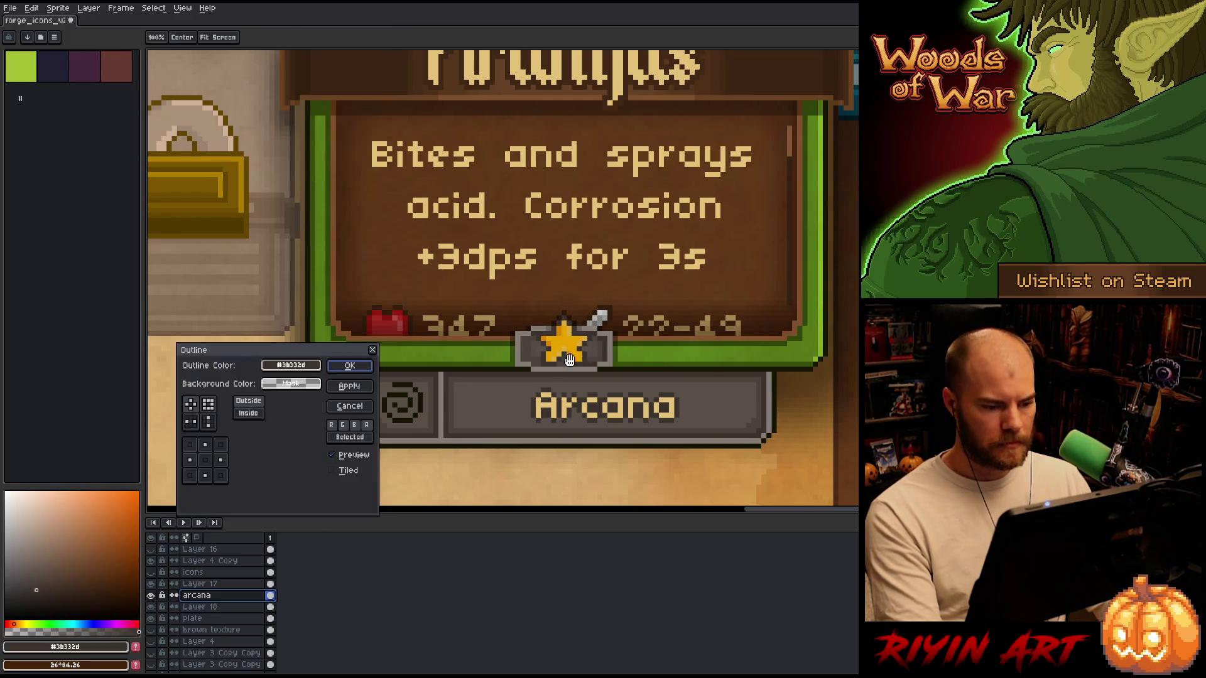
left_click(250, 402)
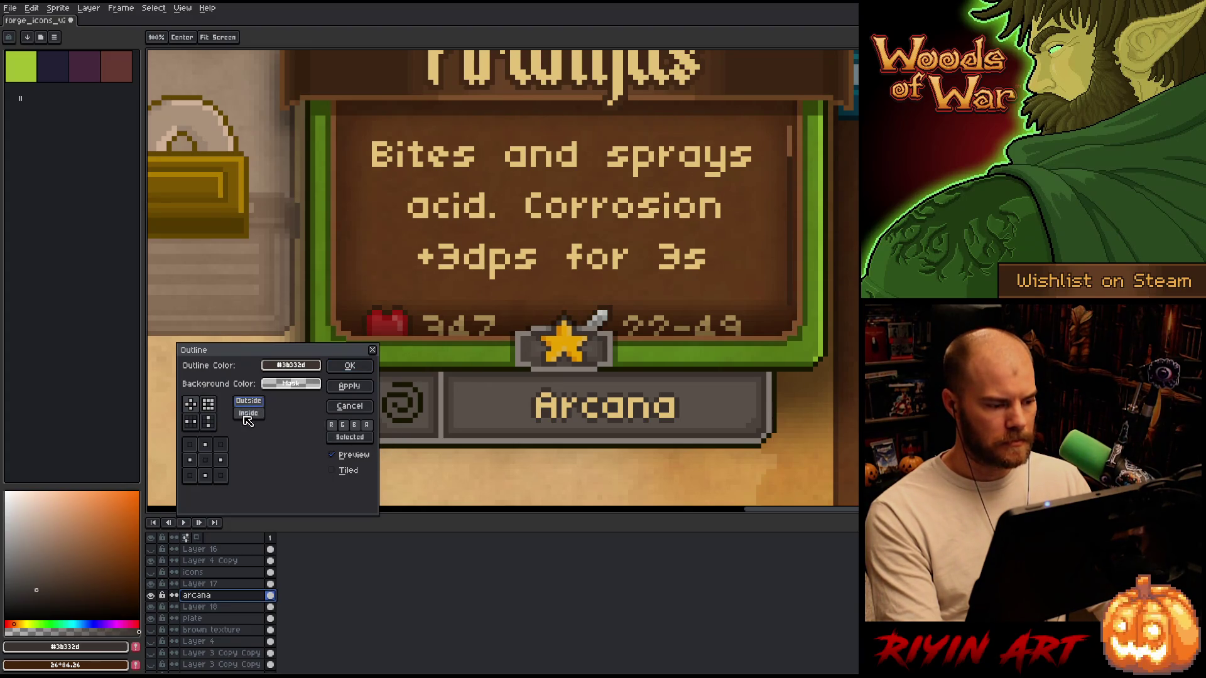
left_click(208, 404)
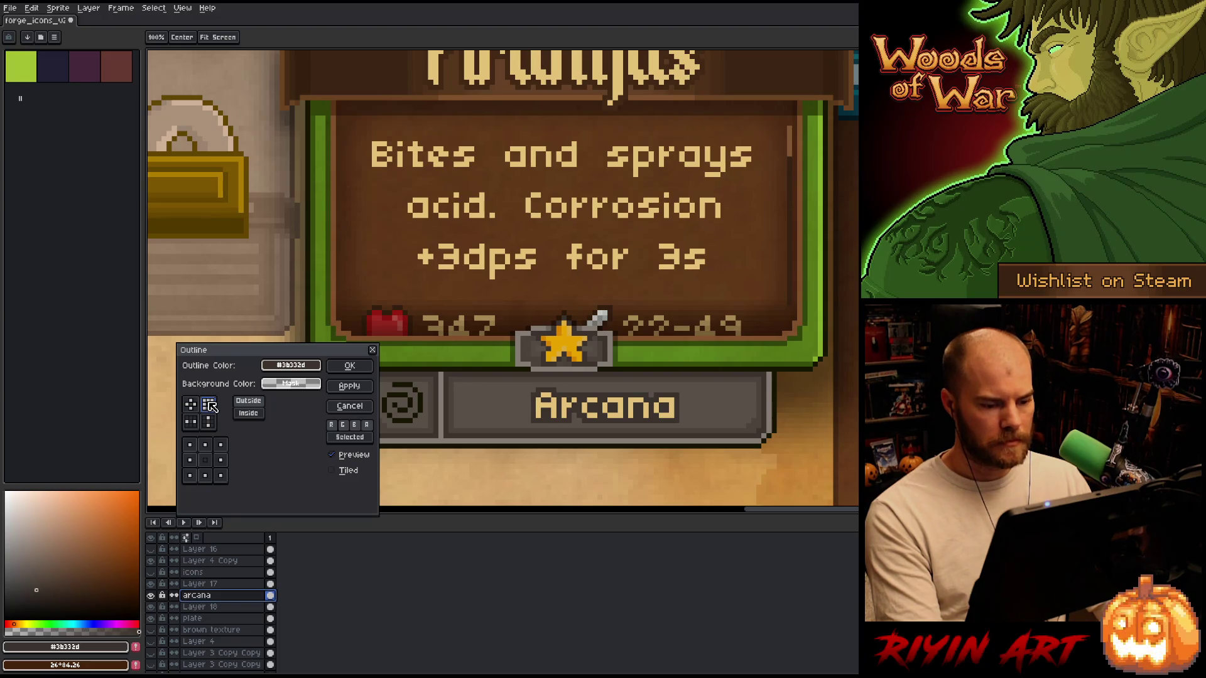
scroll(572, 412, "down", 2)
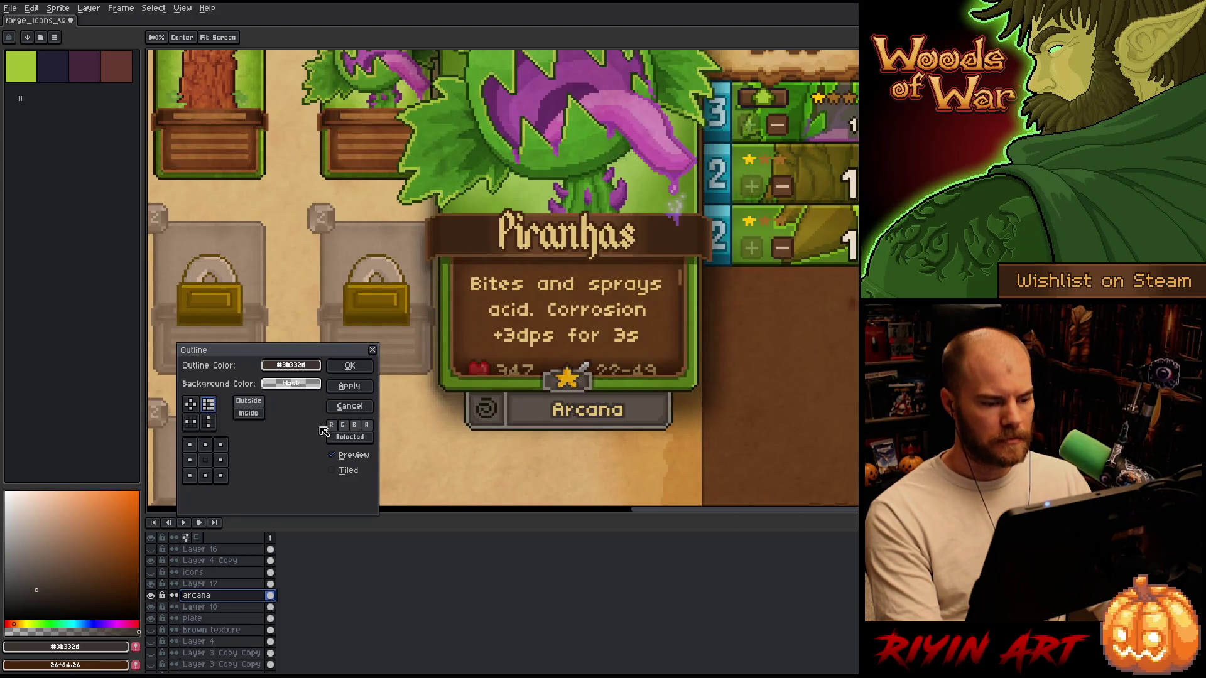
left_click(191, 405)
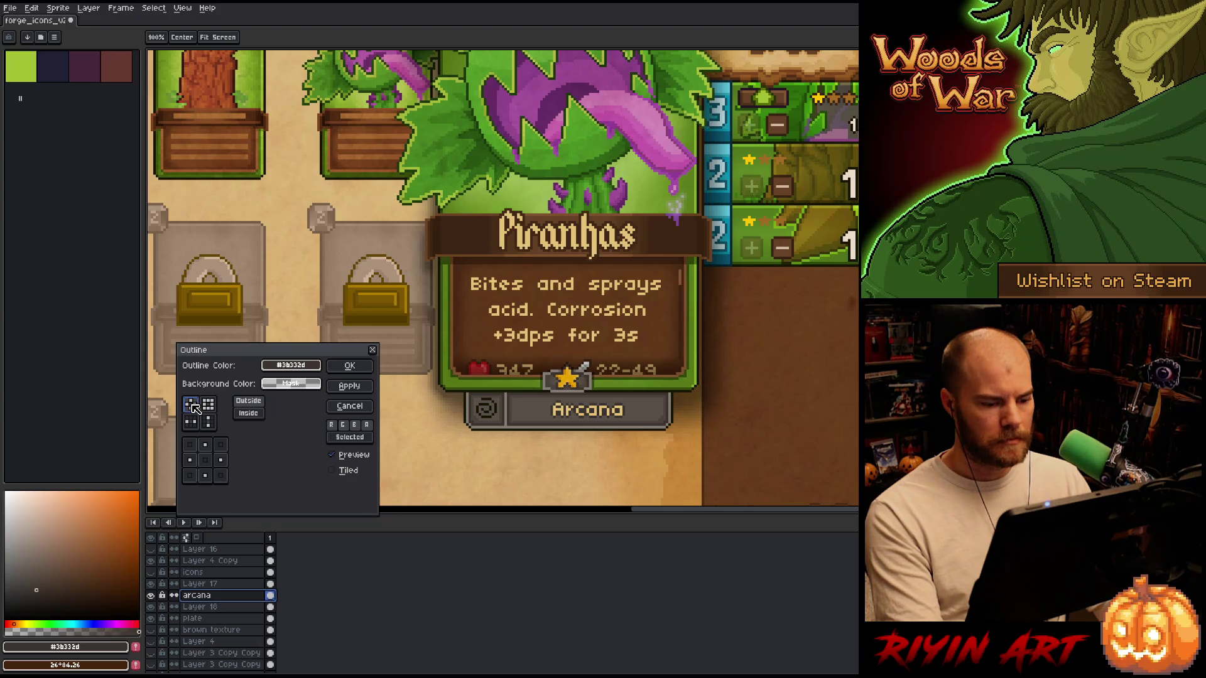
left_click(209, 405)
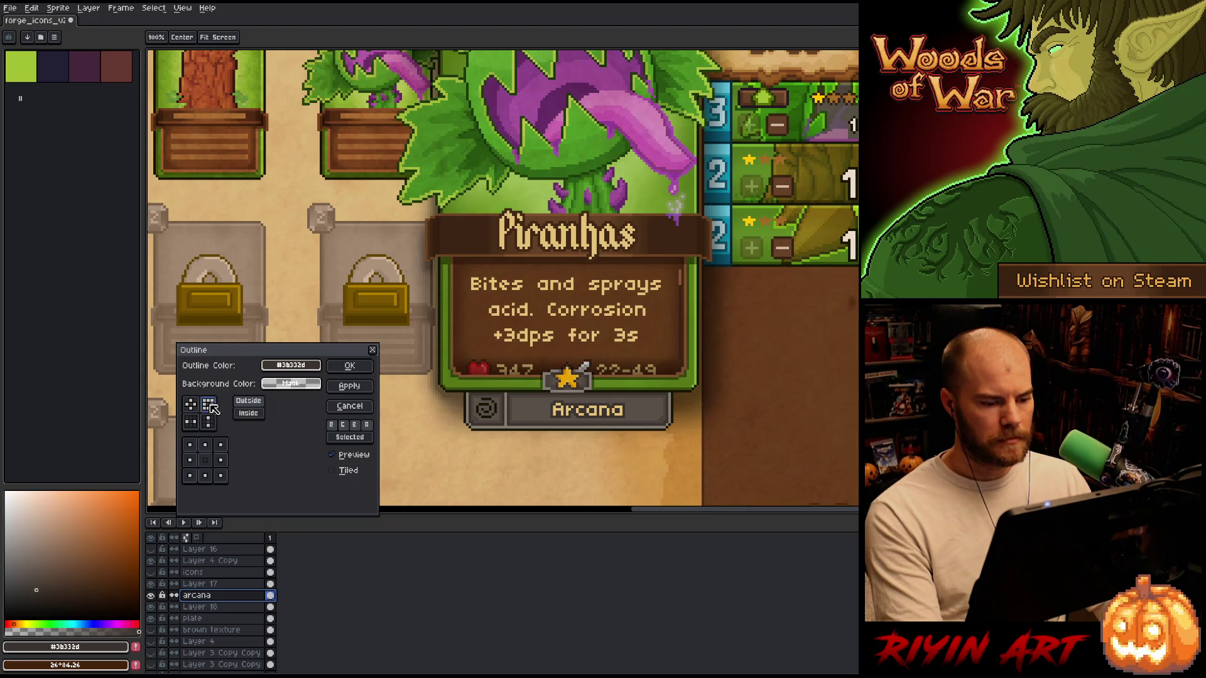
left_click(349, 366)
key("i")
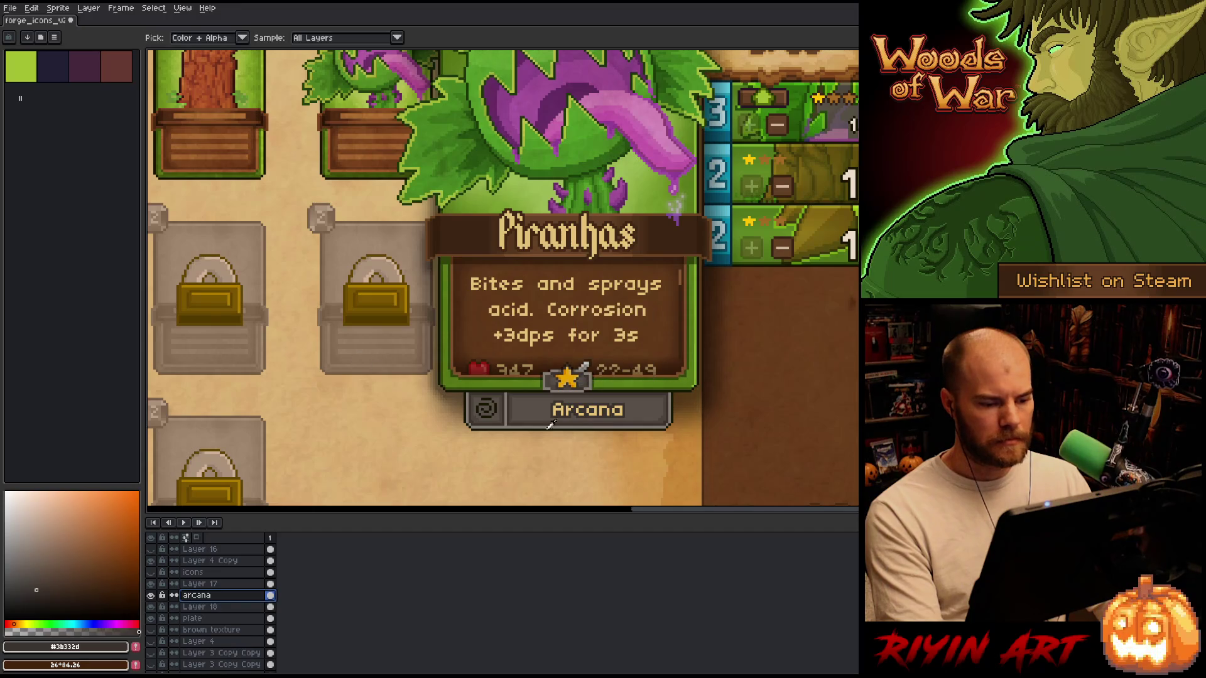
scroll(585, 425, "down", 1)
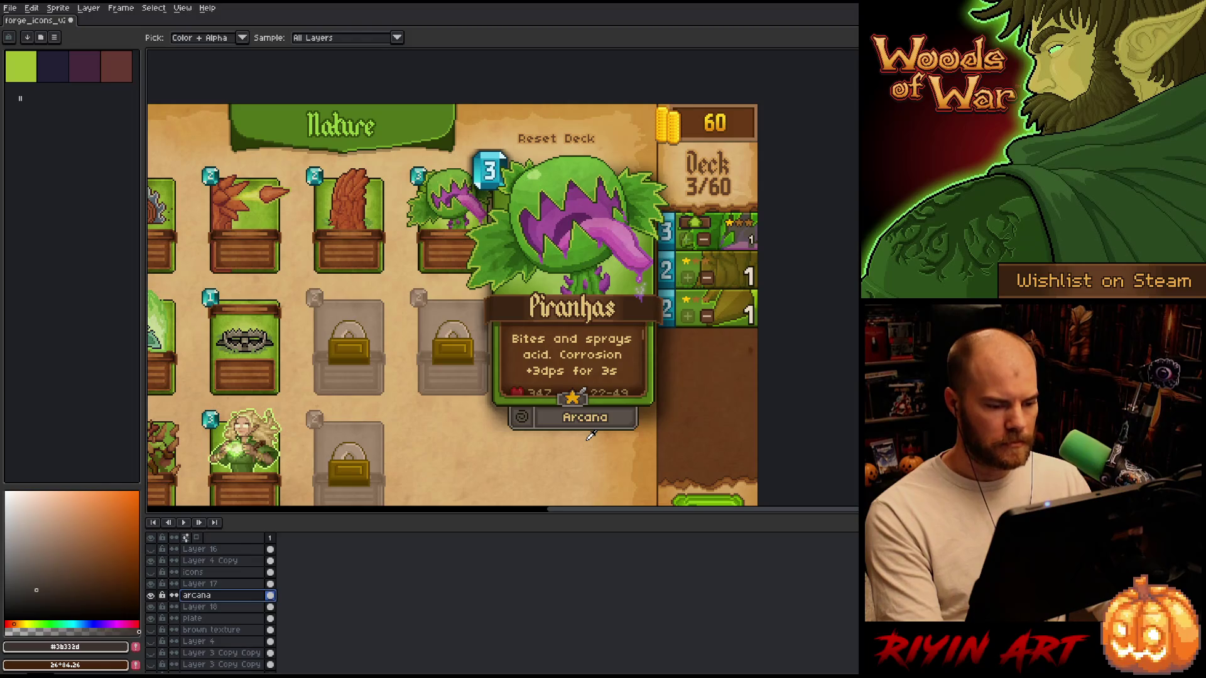
scroll(590, 432, "up", 1)
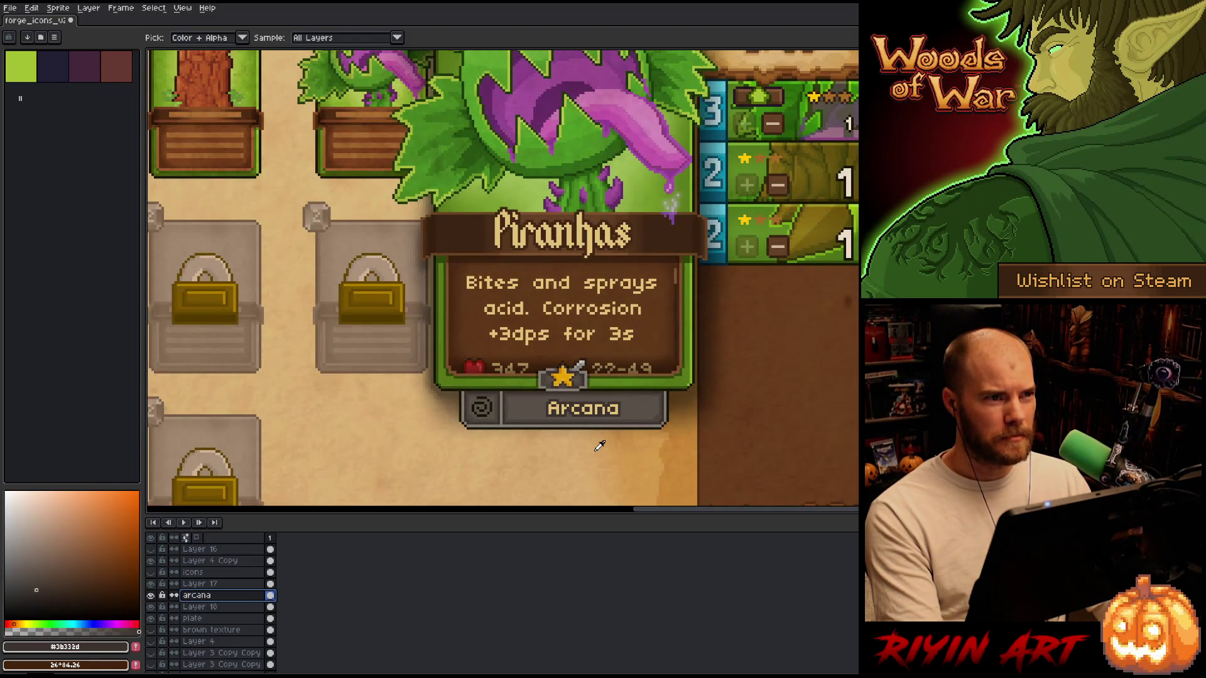
scroll(594, 427, "up", 1)
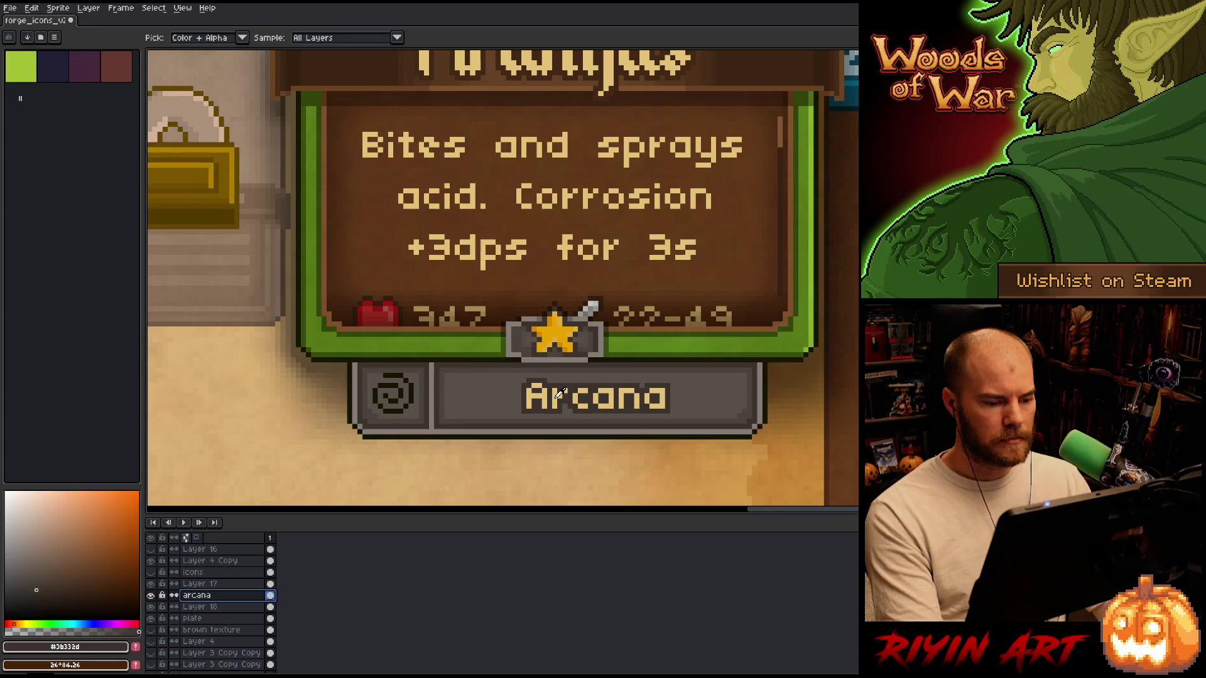
scroll(559, 394, "down", 2)
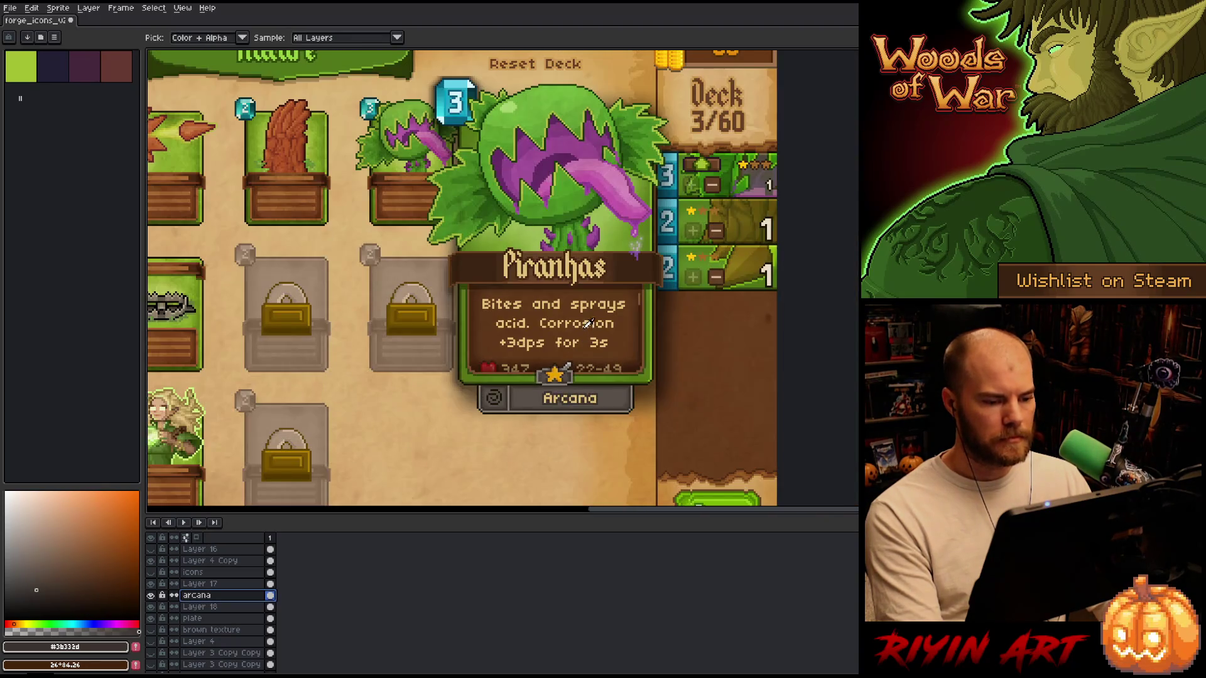
scroll(589, 319, "up", 1)
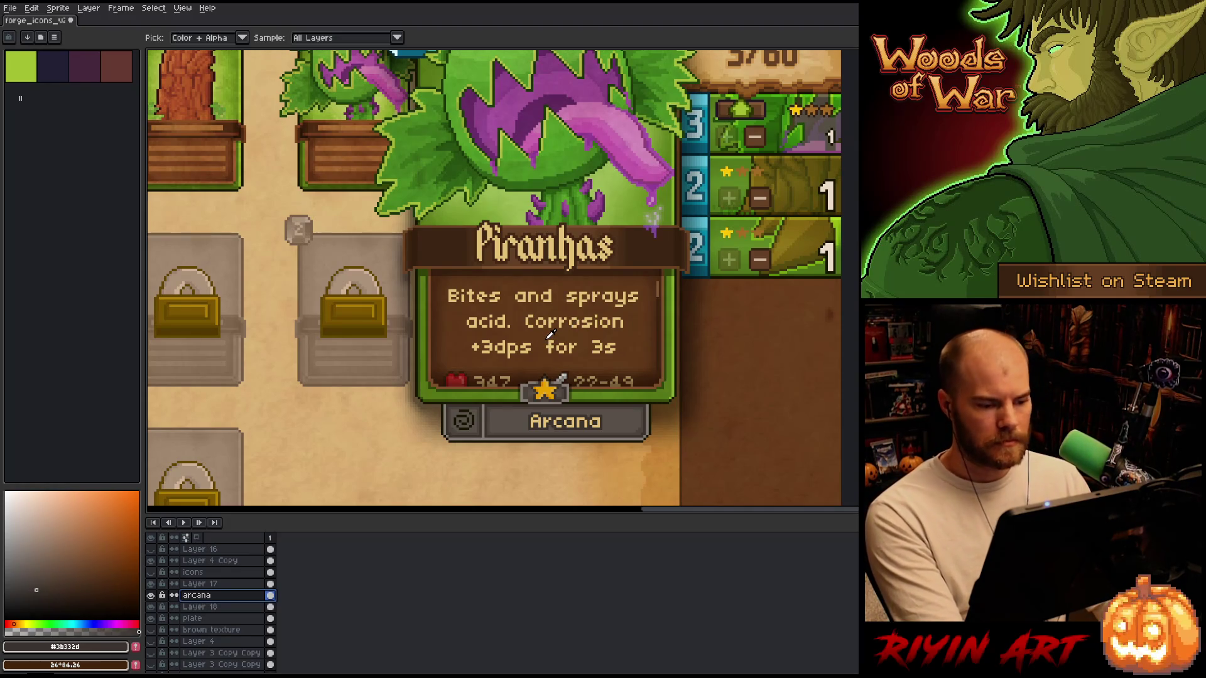
scroll(538, 408, "up", 2)
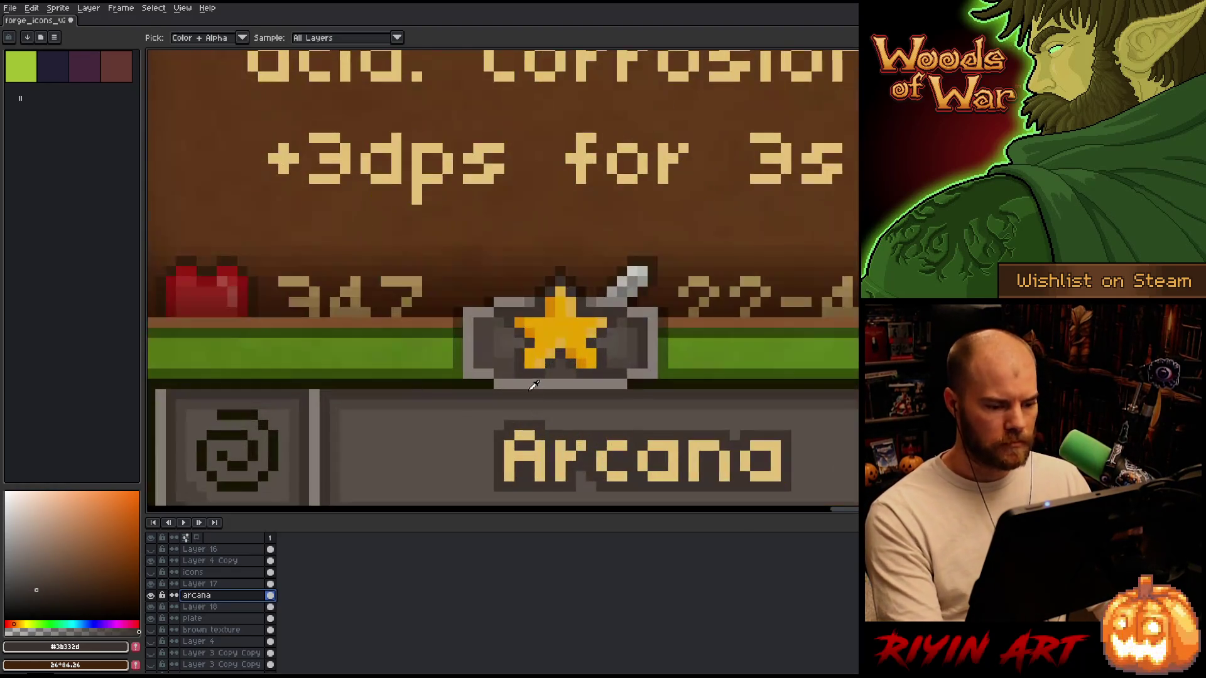
On the plate layer, clear the strip under the star badge and fill a badge-width band with dark colour.
left_click_drag(498, 394, 631, 389)
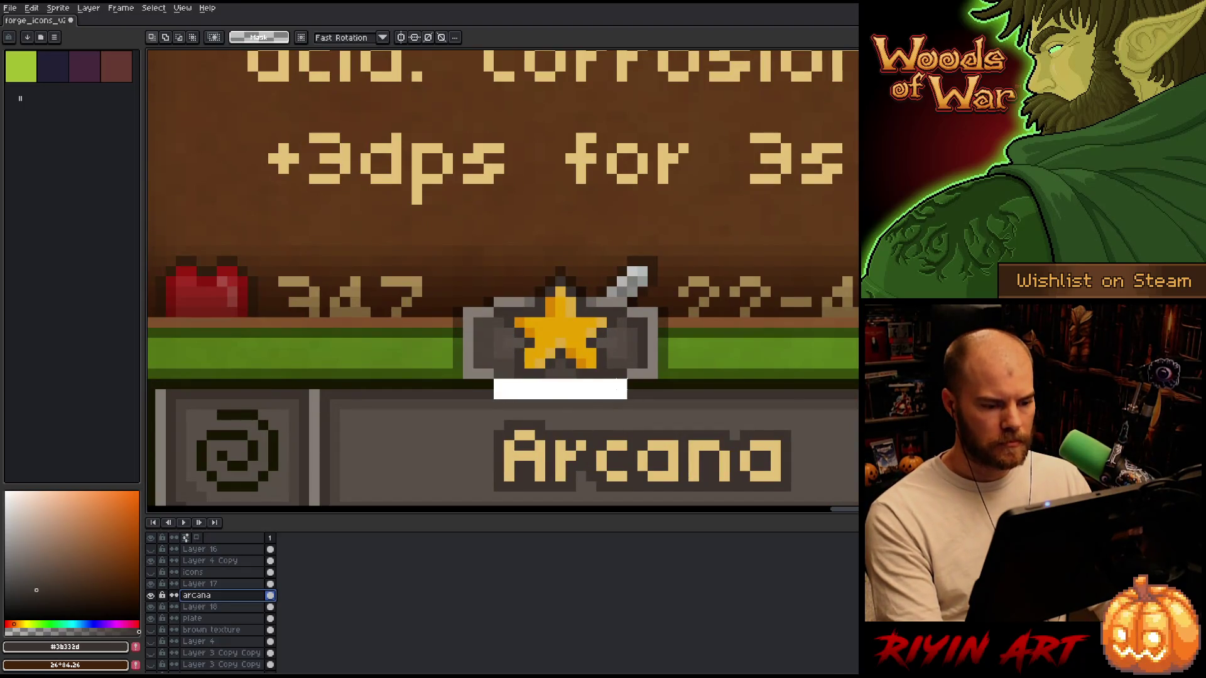
key("ctrl+z")
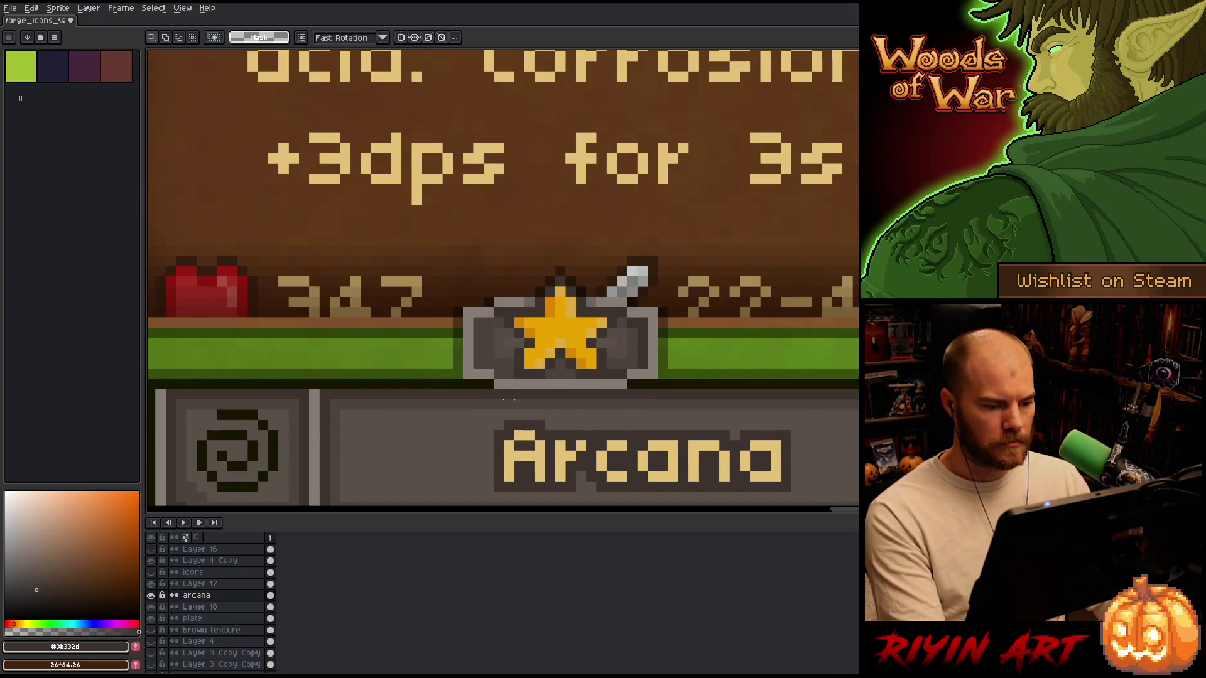
left_click(239, 607)
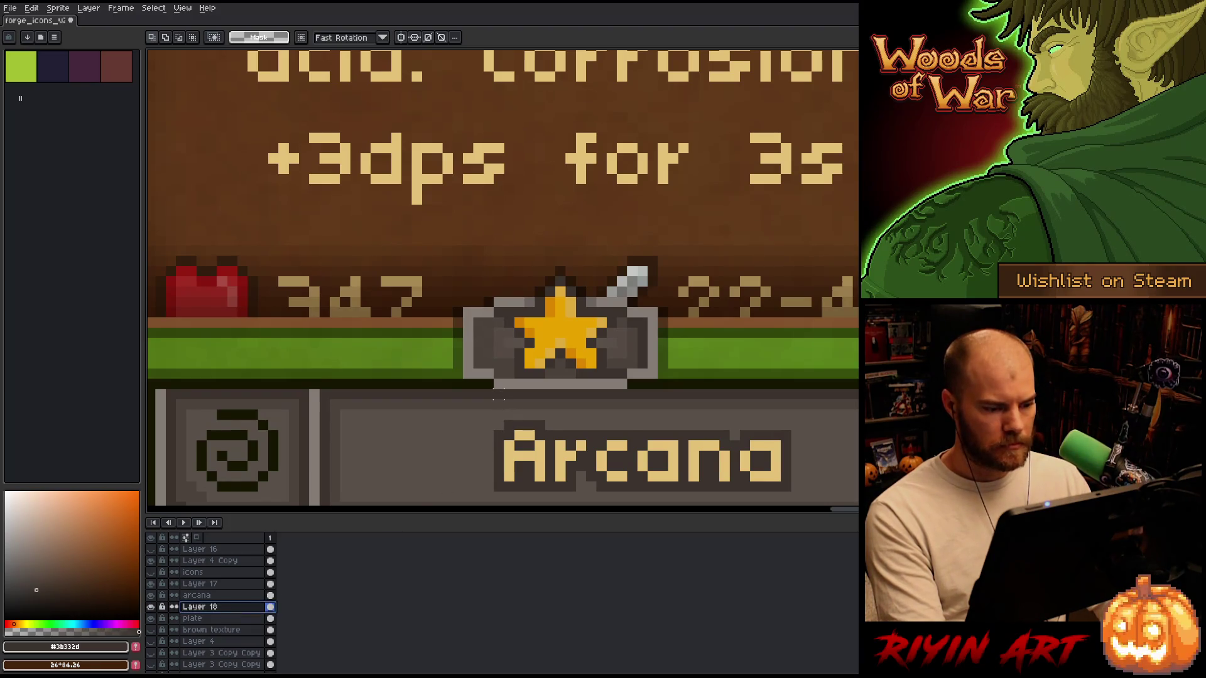
left_click_drag(487, 388, 639, 401)
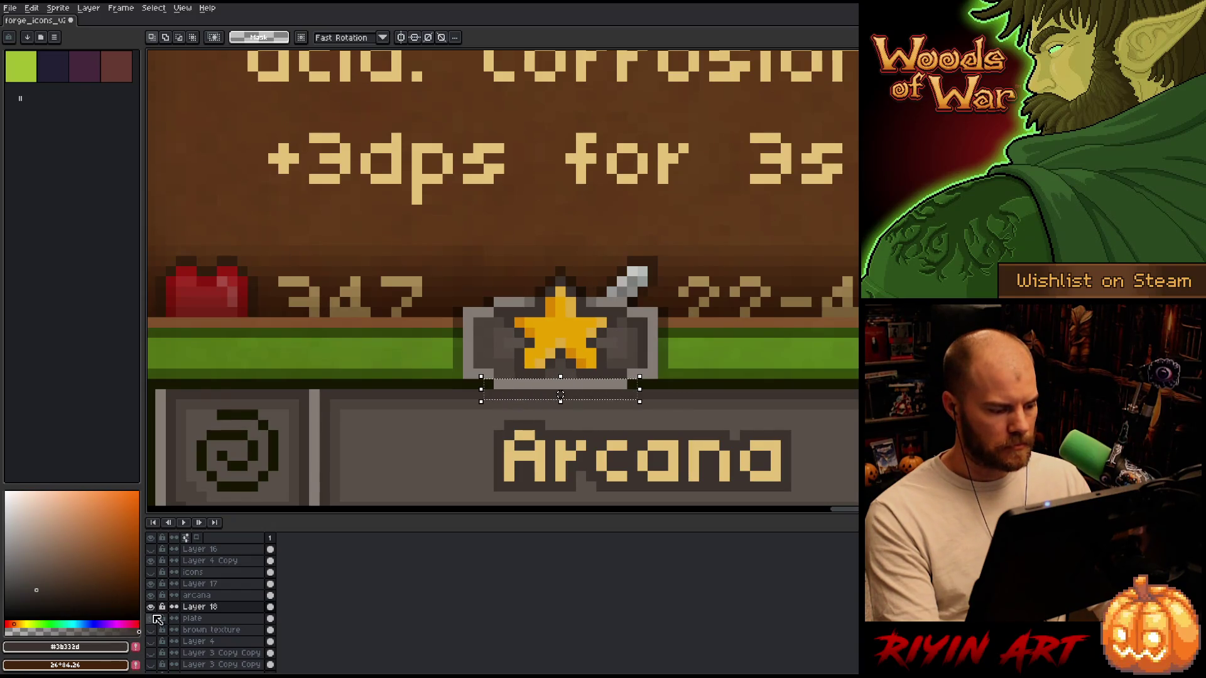
left_click(200, 618)
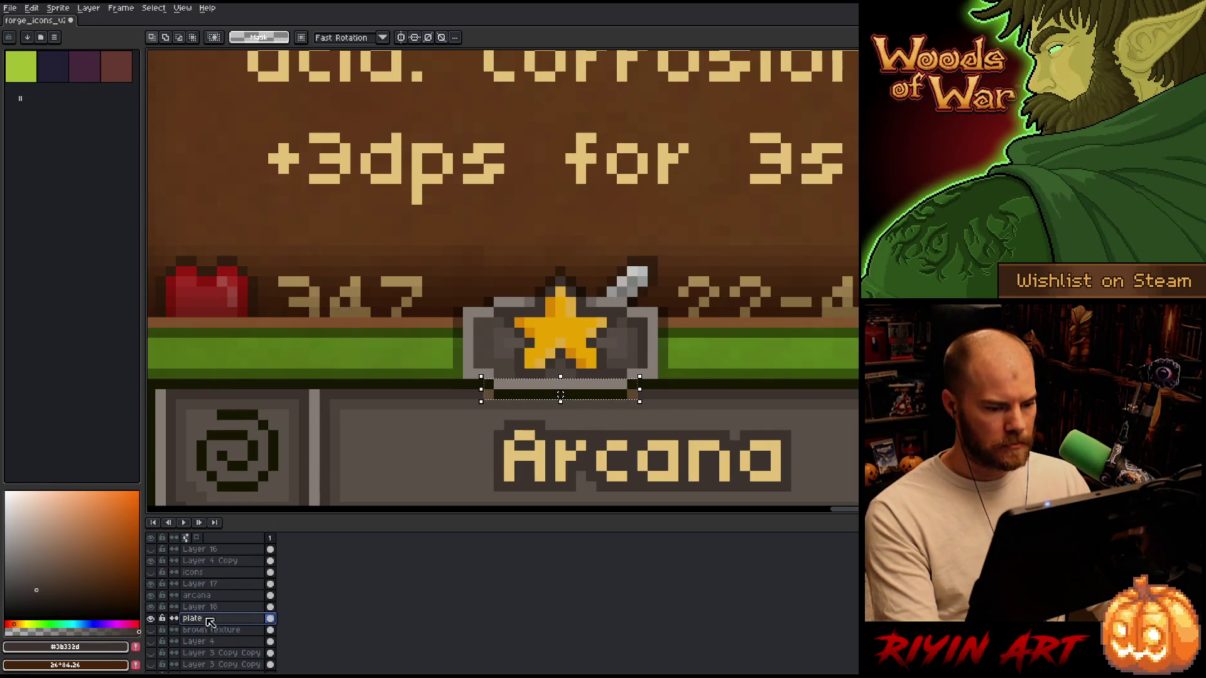
key("Delete")
left_click_drag(629, 377, 491, 402)
key("f")
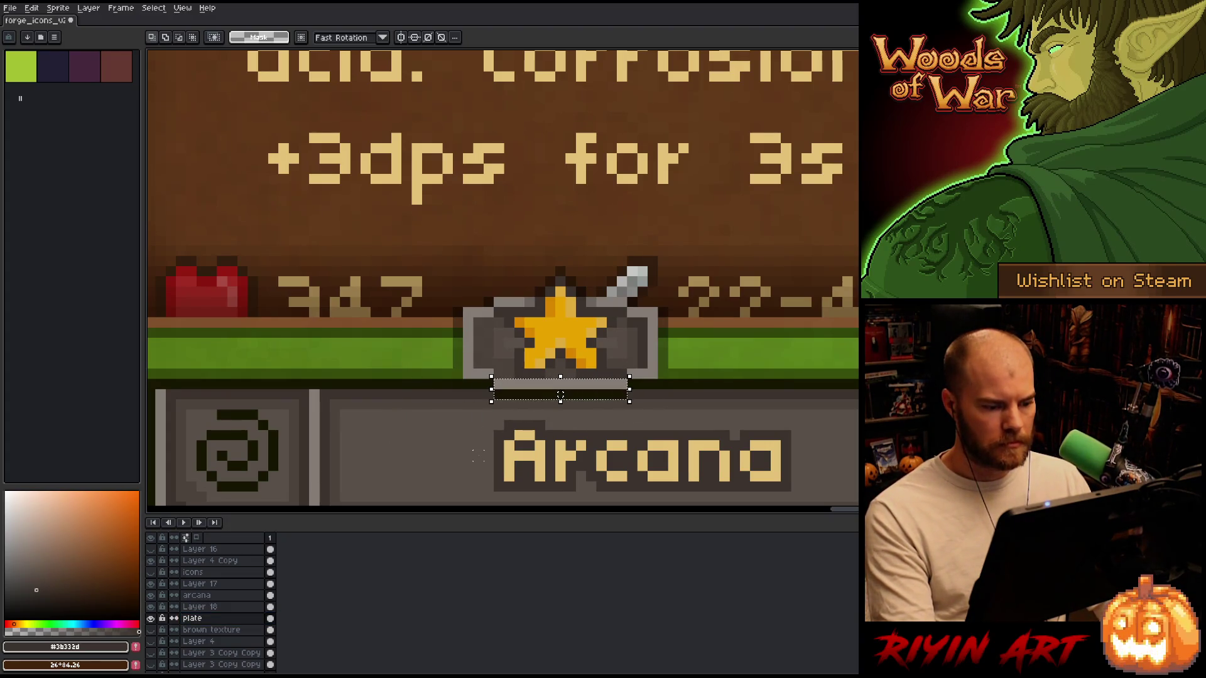
key("ctrl+d")
scroll(457, 415, "down", 3)
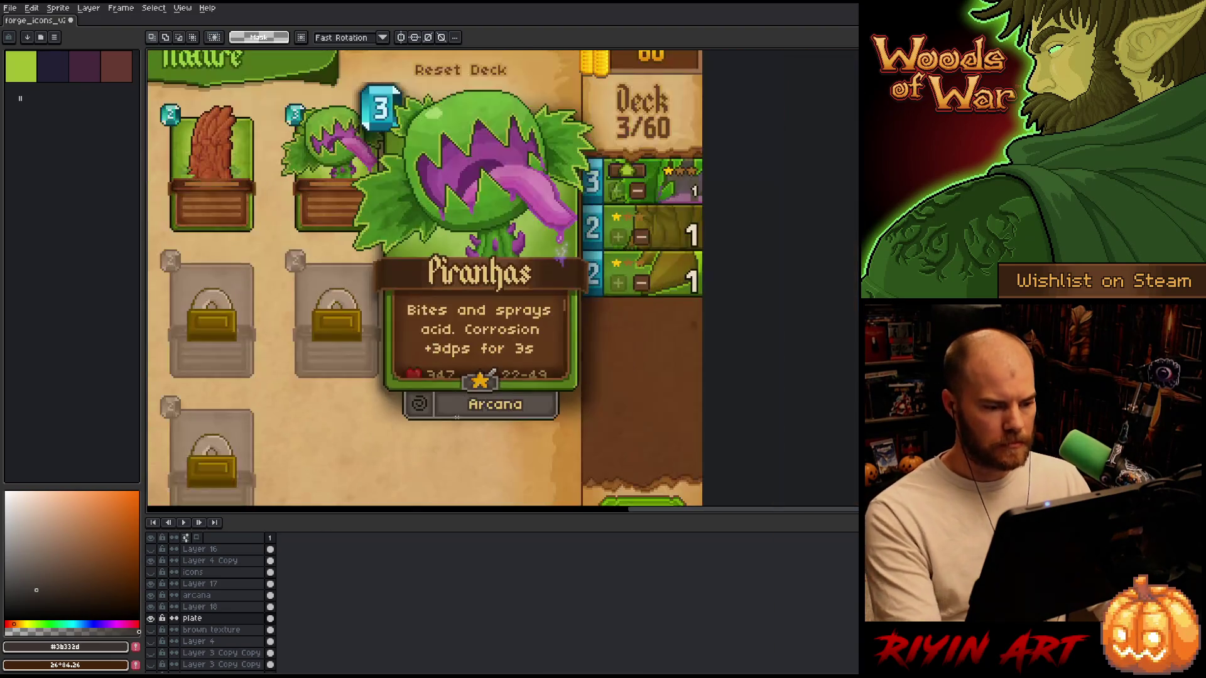
Recolour the Arcana outline to the plate grey, then sample the near-black colour.
scroll(390, 425, "up", 2)
scroll(596, 399, "up", 1)
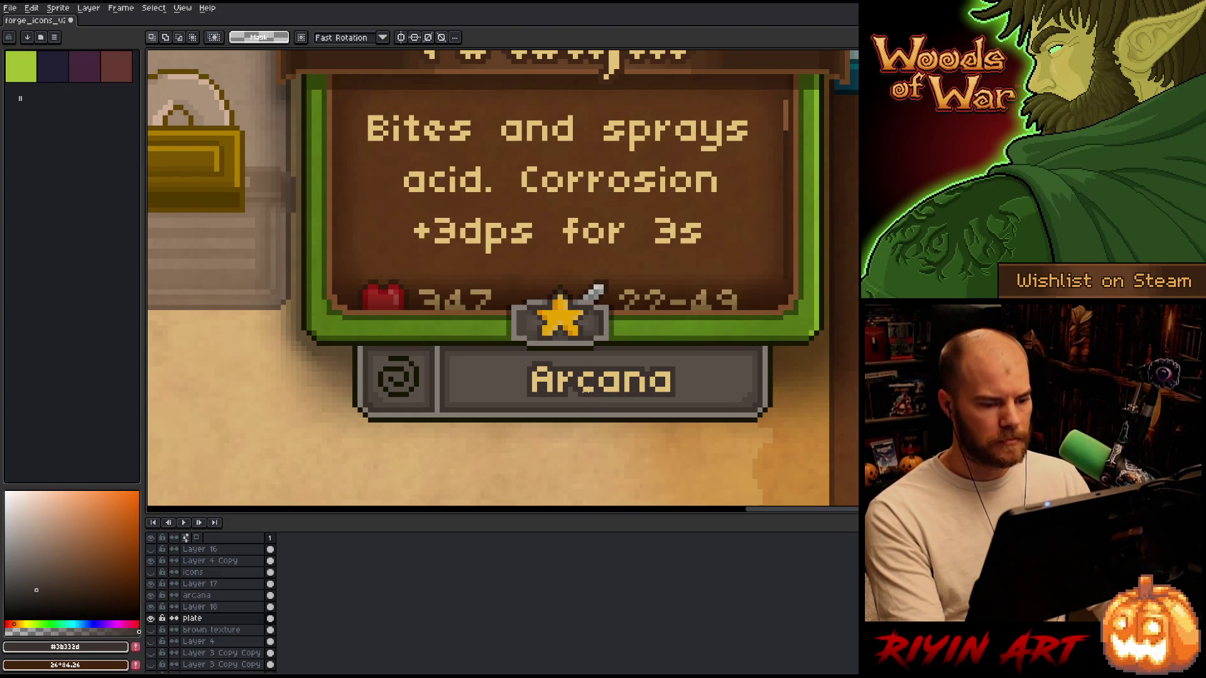
key("v")
left_click(562, 381)
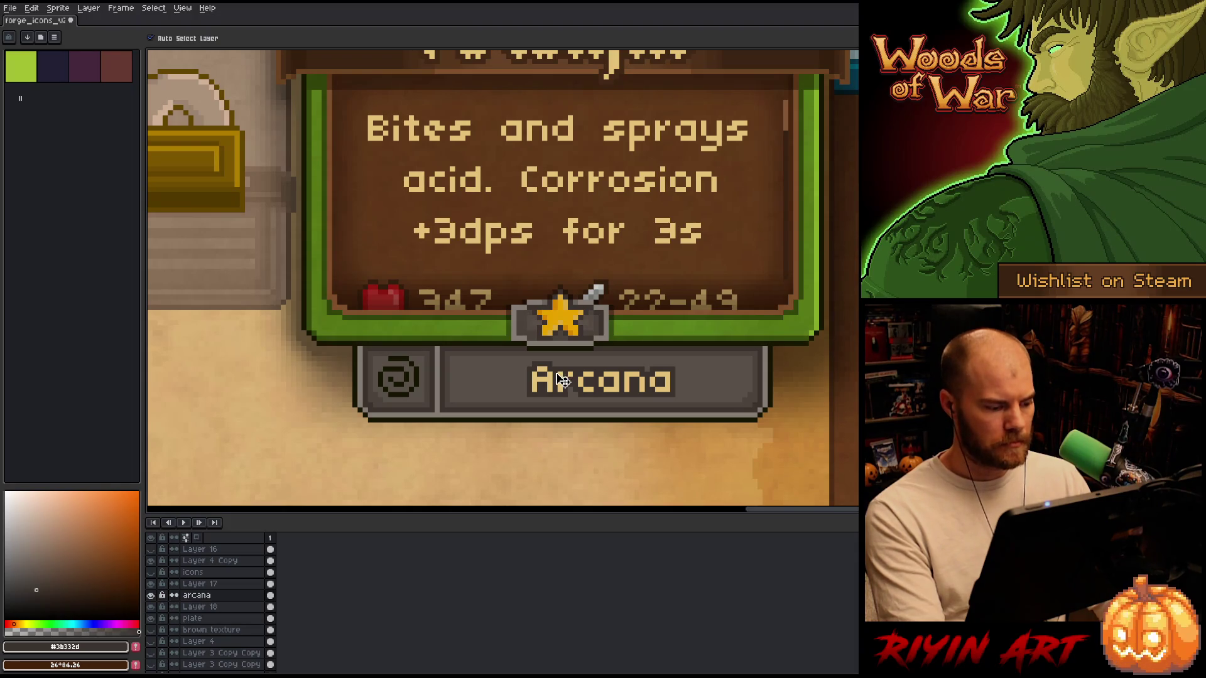
key("shift+r")
left_click_drag(368, 524, 540, 344)
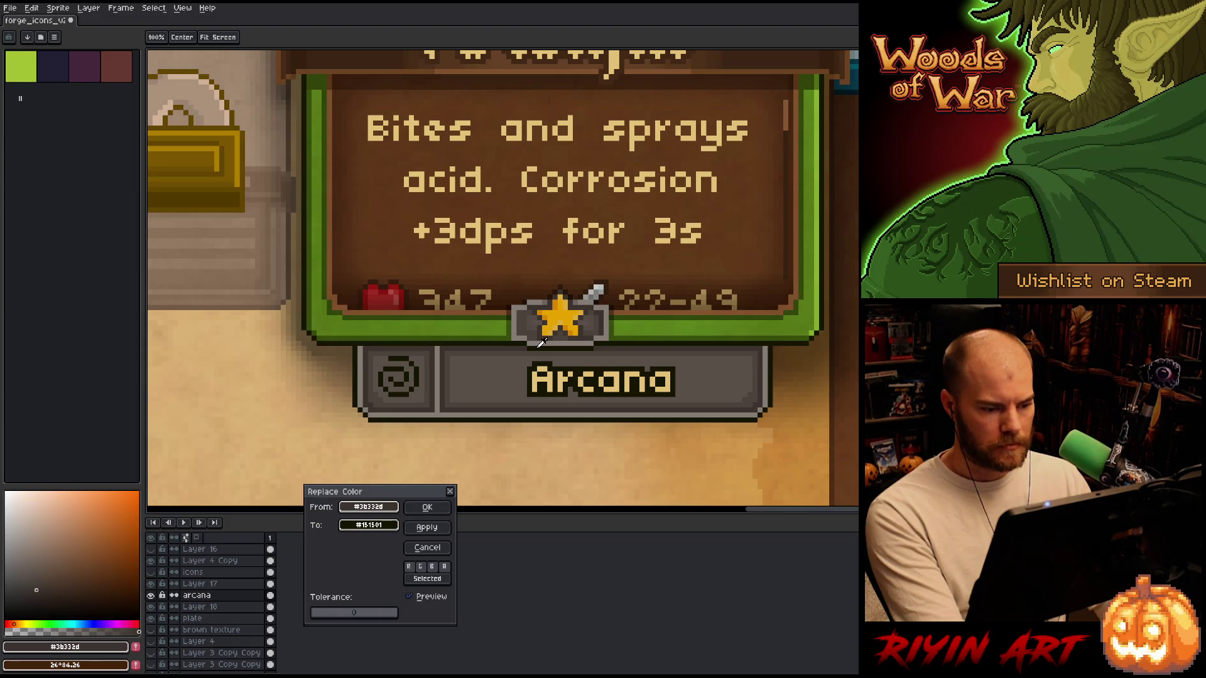
left_click(386, 526)
left_click(376, 525)
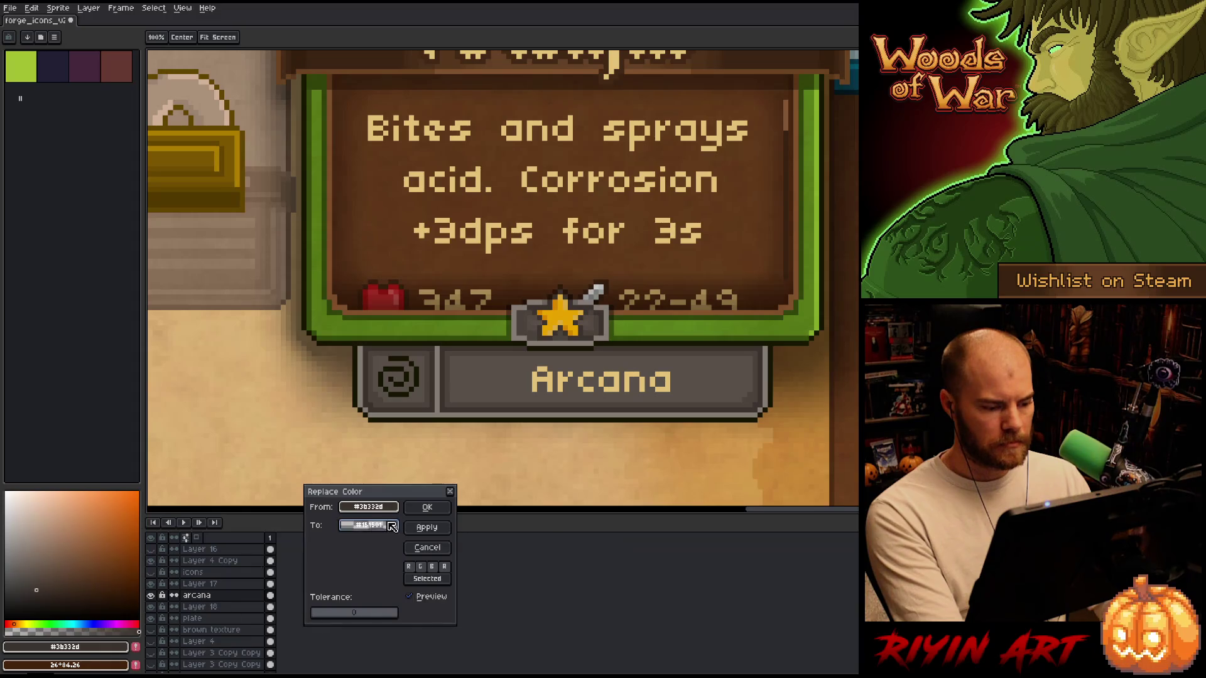
left_click(419, 508)
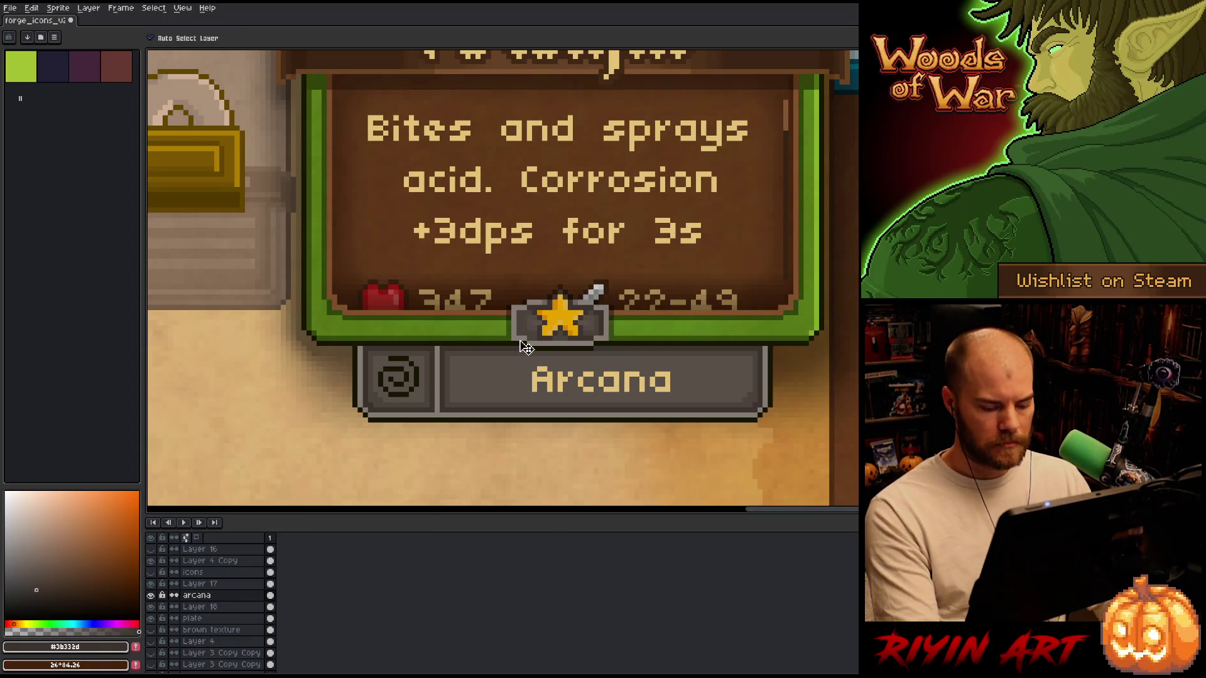
key("i")
left_click(494, 341)
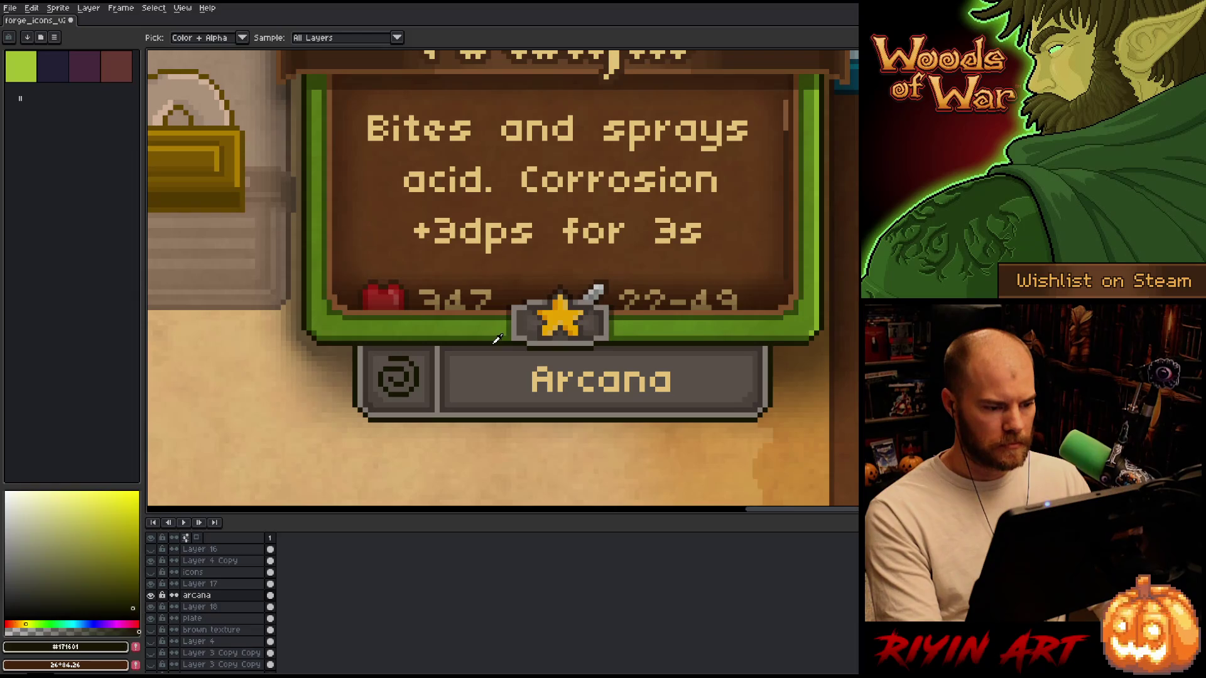
Outline the Arcana lettering in near-black on all sides, corners included, with the square shape.
key("shift+o")
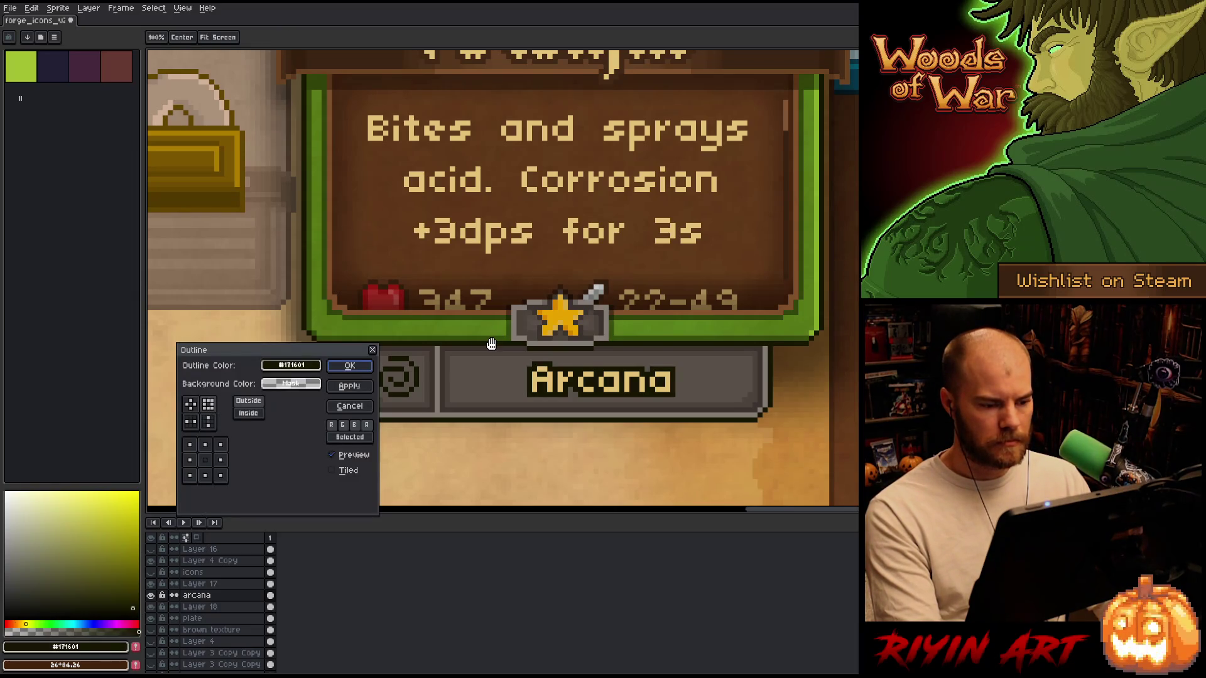
left_click(191, 404)
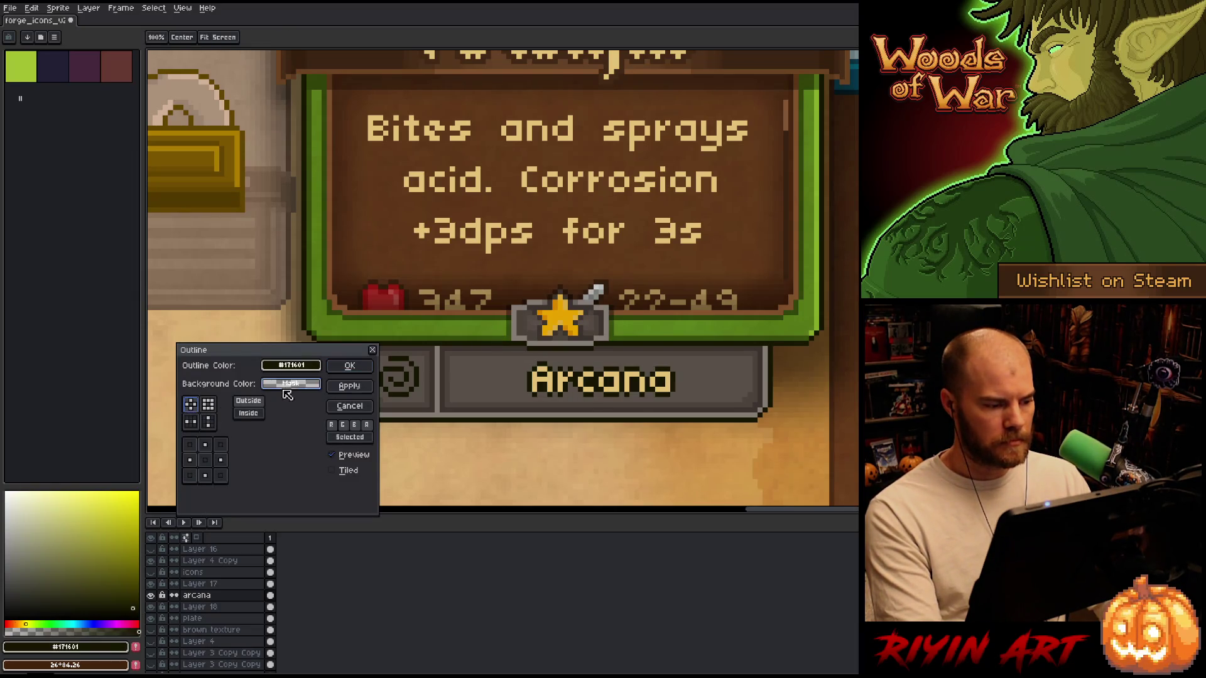
left_click(356, 366)
scroll(555, 294, "down", 3)
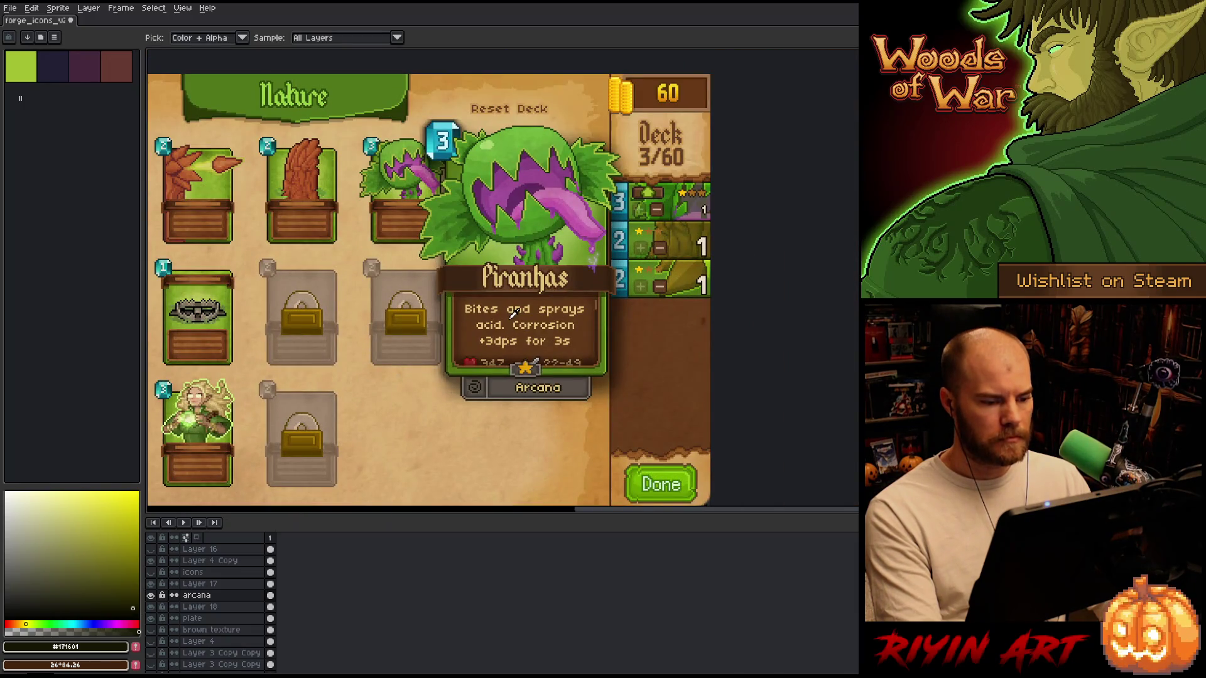
scroll(521, 376, "up", 2)
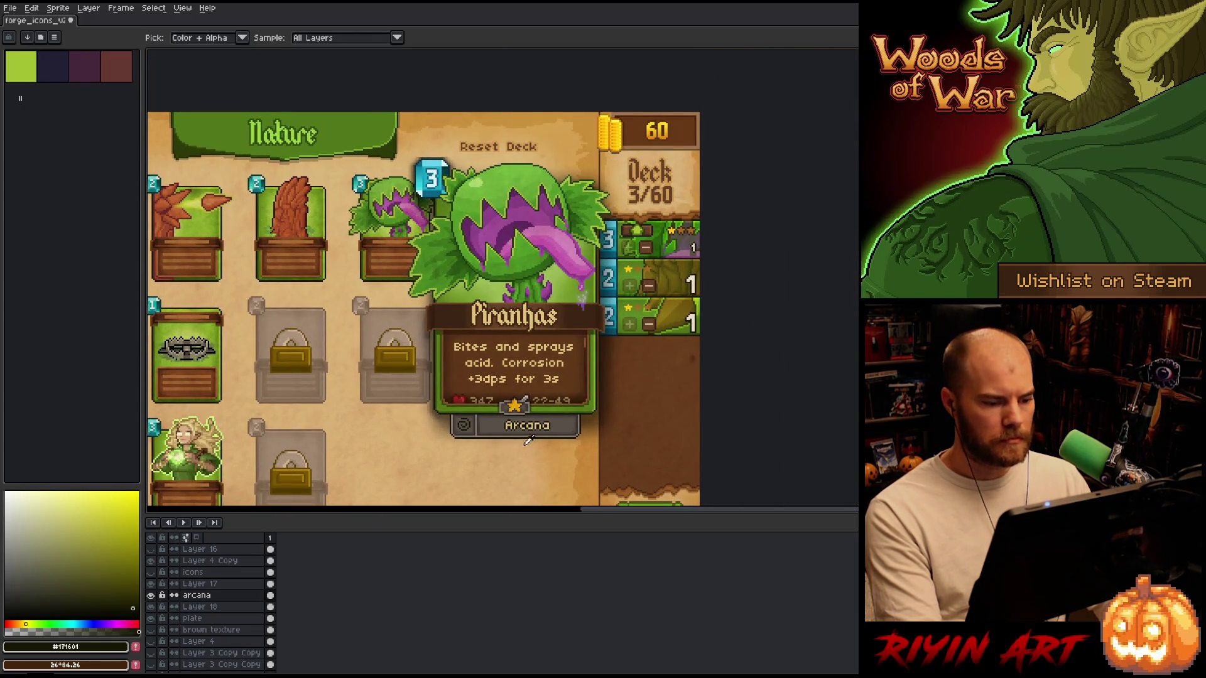
scroll(529, 443, "up", 2)
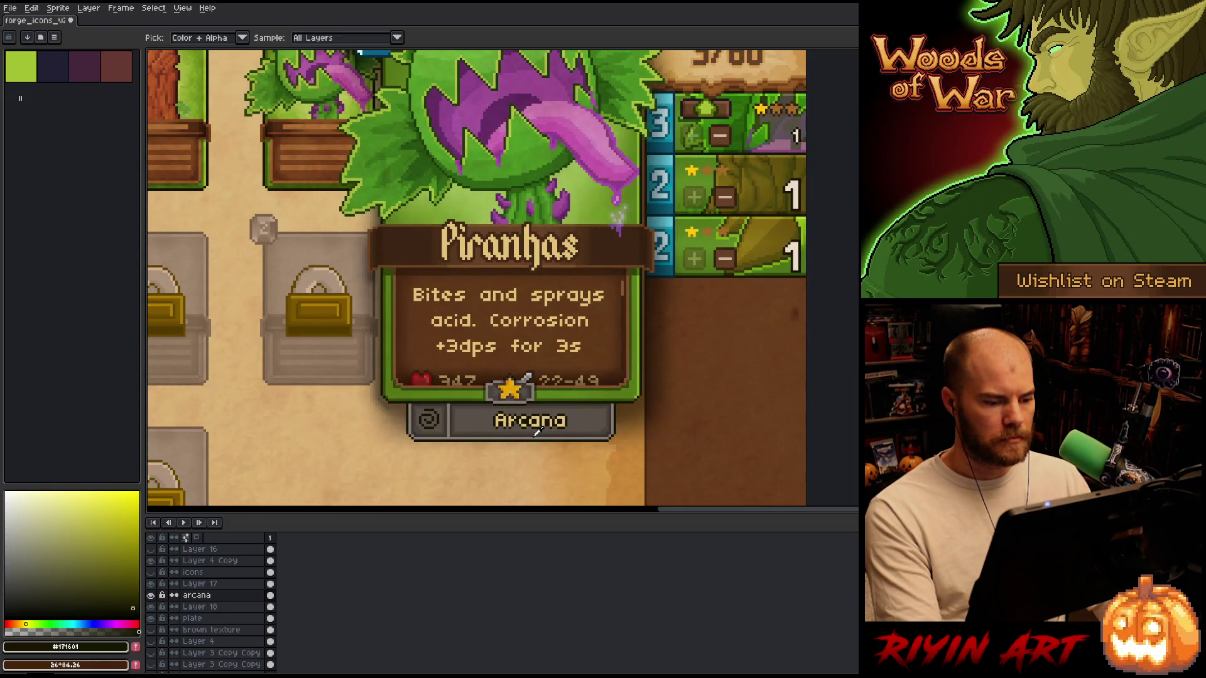
key("shift+o")
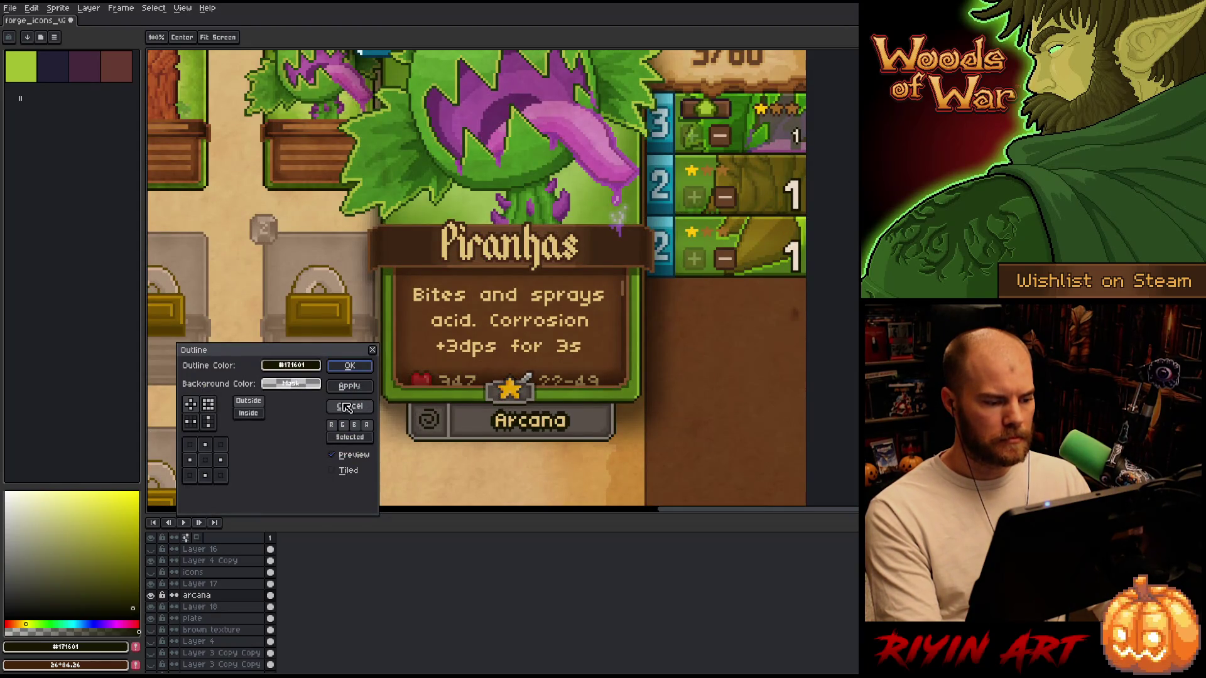
left_click(350, 406)
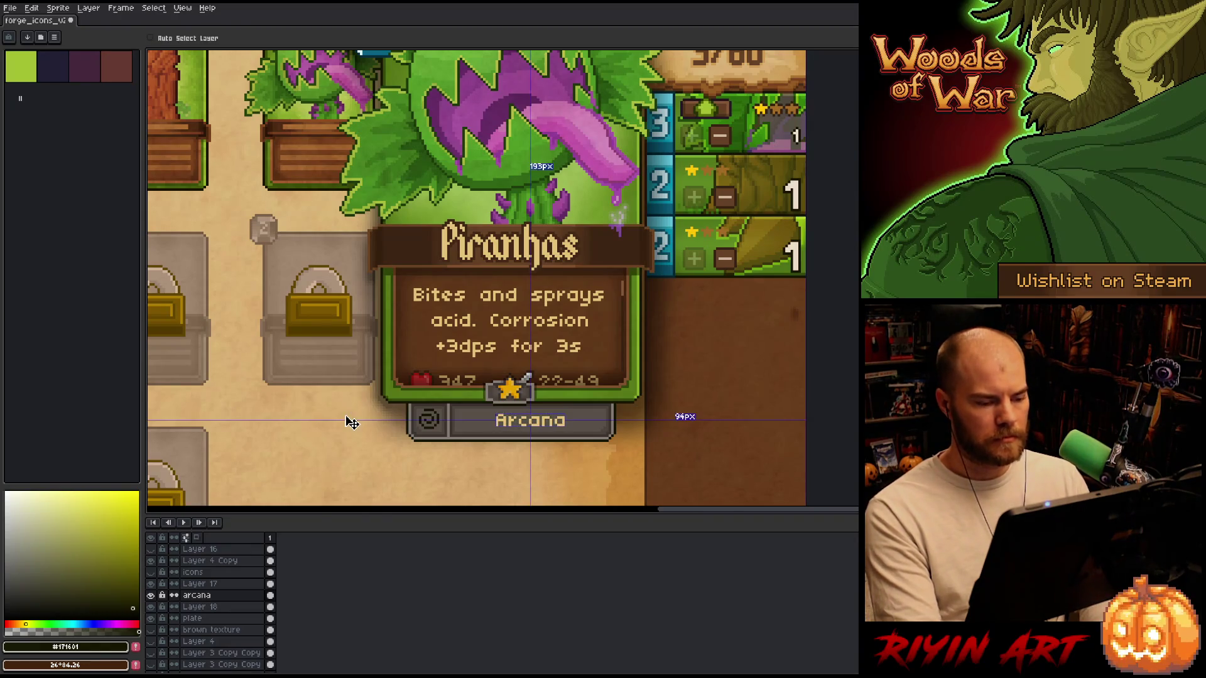
key("shift+o")
left_click(204, 404)
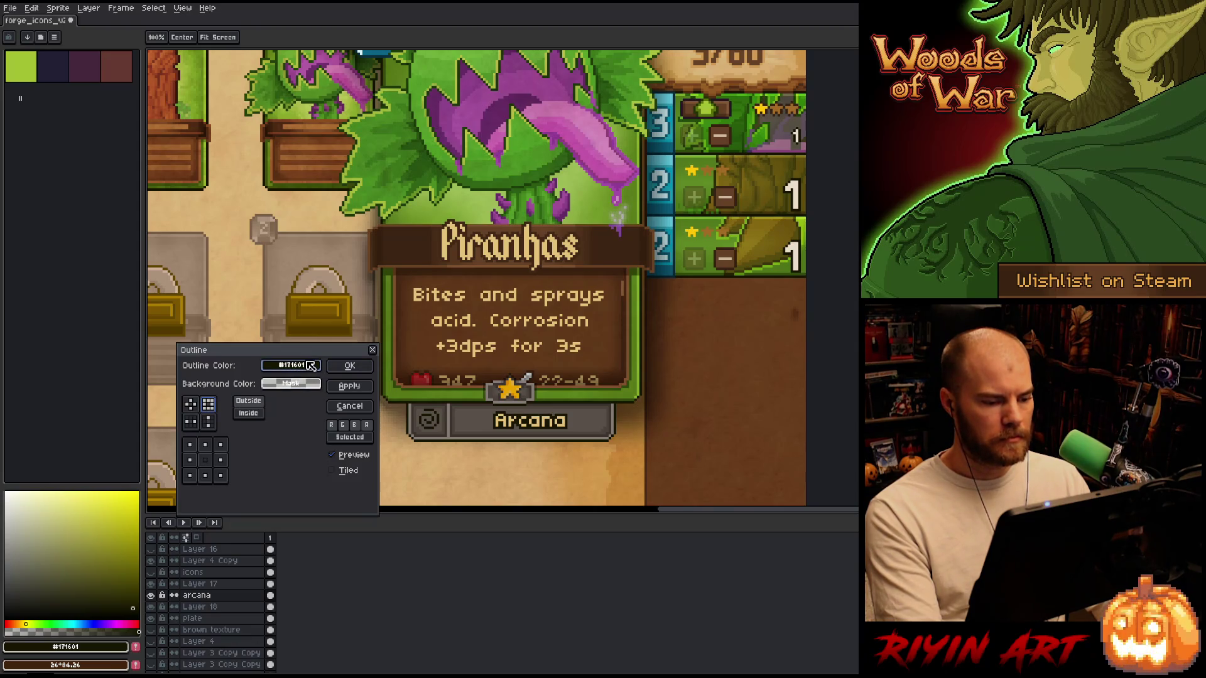
left_click(349, 366)
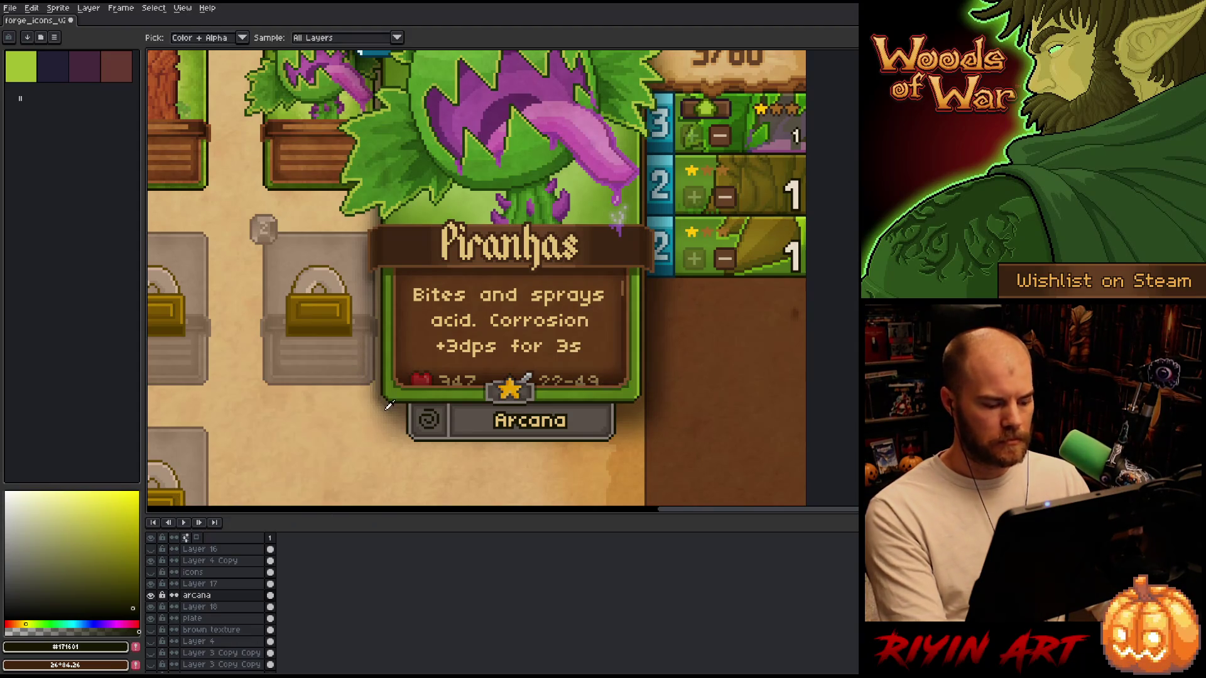
key("shift+r")
Recolour the Arcana outline to very dark brown #2e2023 at HSL lightness 15.
mouse_move(368, 525)
left_mouse_down()
mouse_move(553, 434)
mouse_move(614, 428)
left_mouse_up()
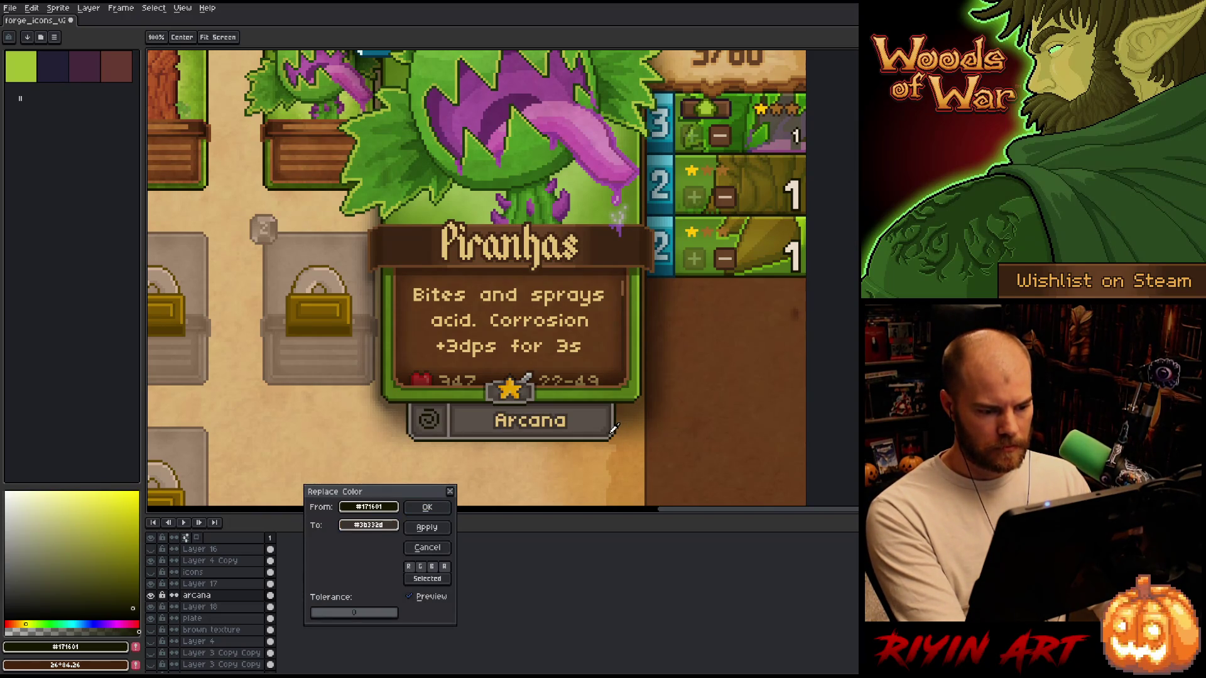
left_click(385, 525)
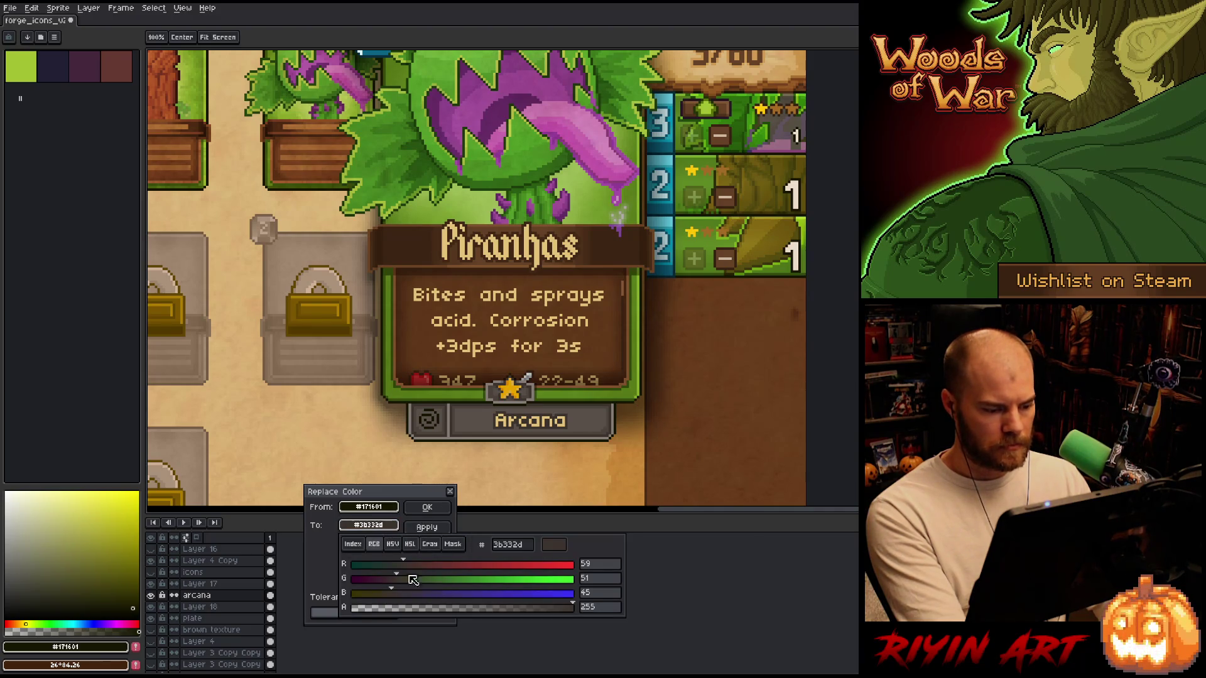
left_click(409, 544)
left_click(387, 592)
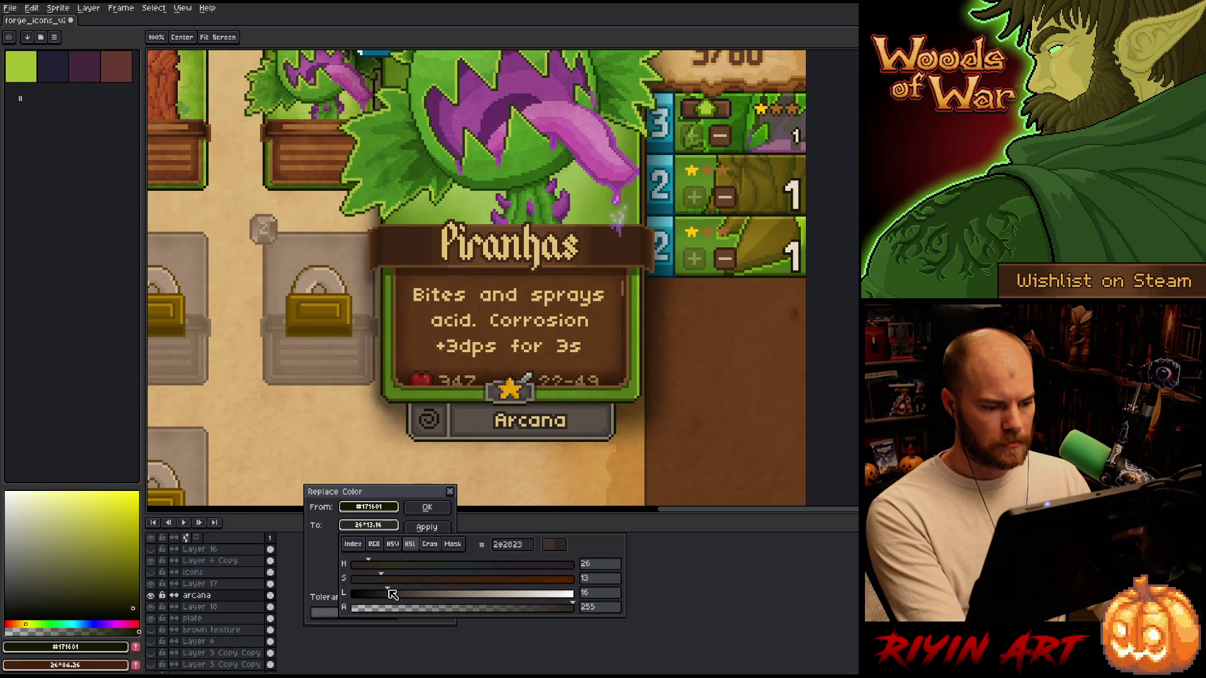
left_click(427, 507)
Select the Arcana lettering and nudge it two pixels left.
key("m")
left_click_drag(593, 462, 460, 406)
key("Left")
key("Left")
key("Left")
key("Left")
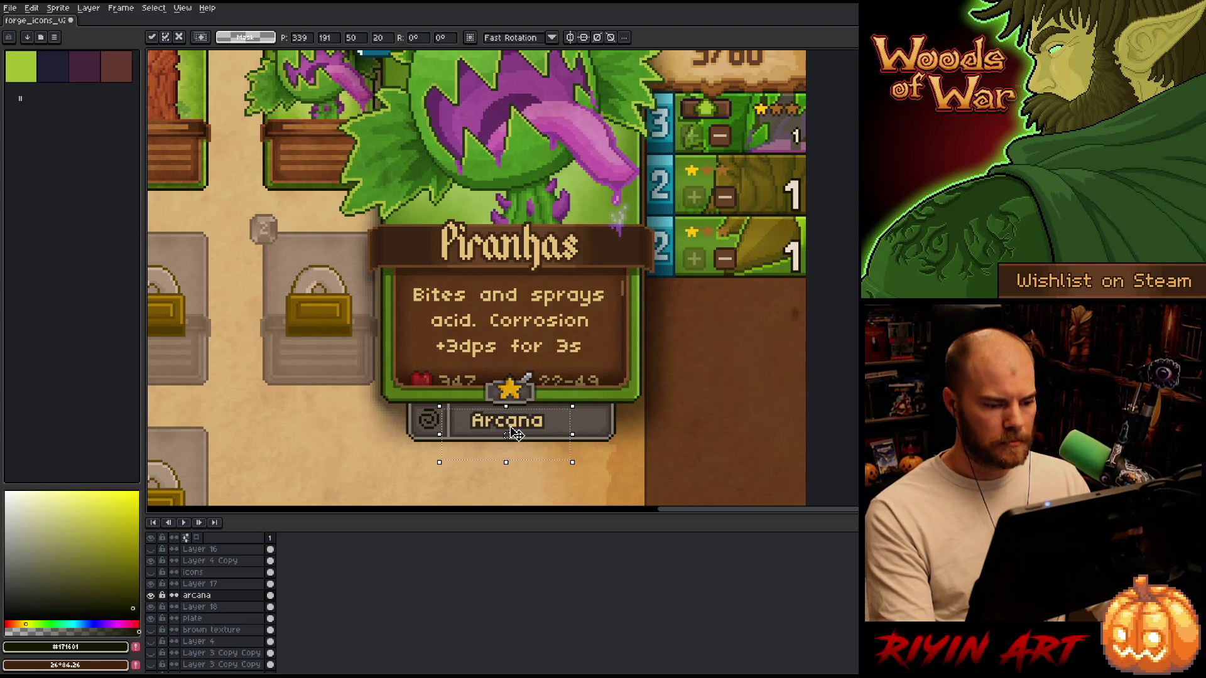
key("Left")
key("Left")
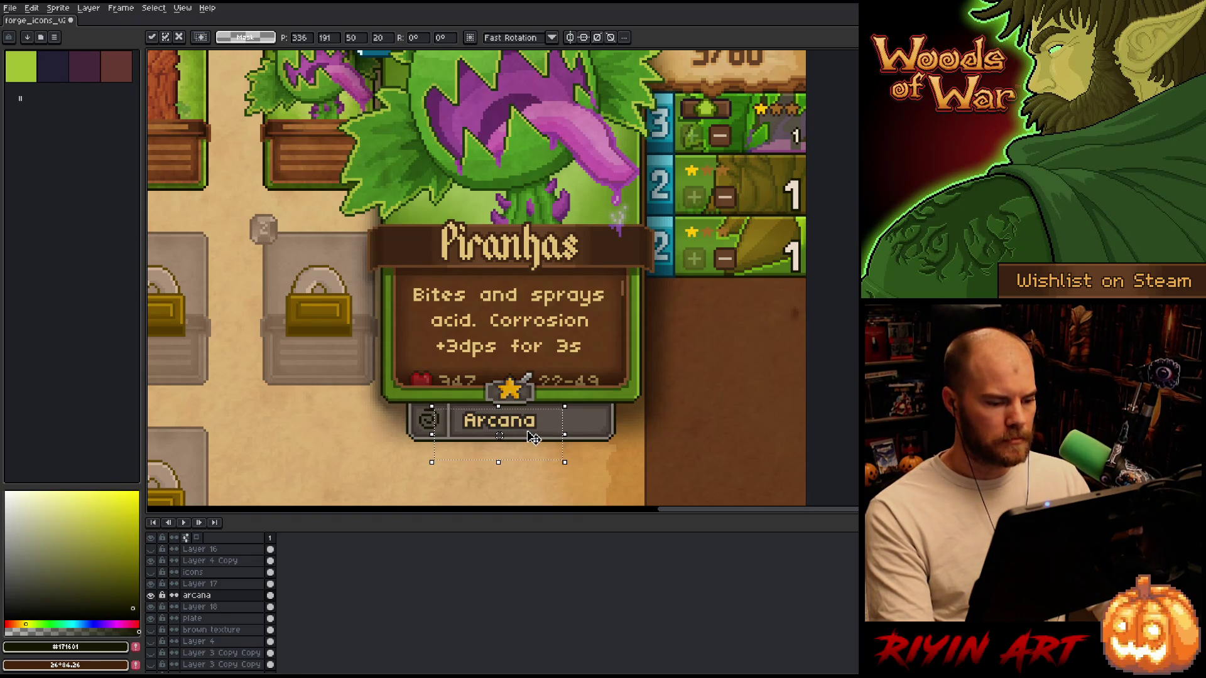
Nudge the Arcana lettering one more pixel left, then reselect it and move it another pixel left.
key("Left")
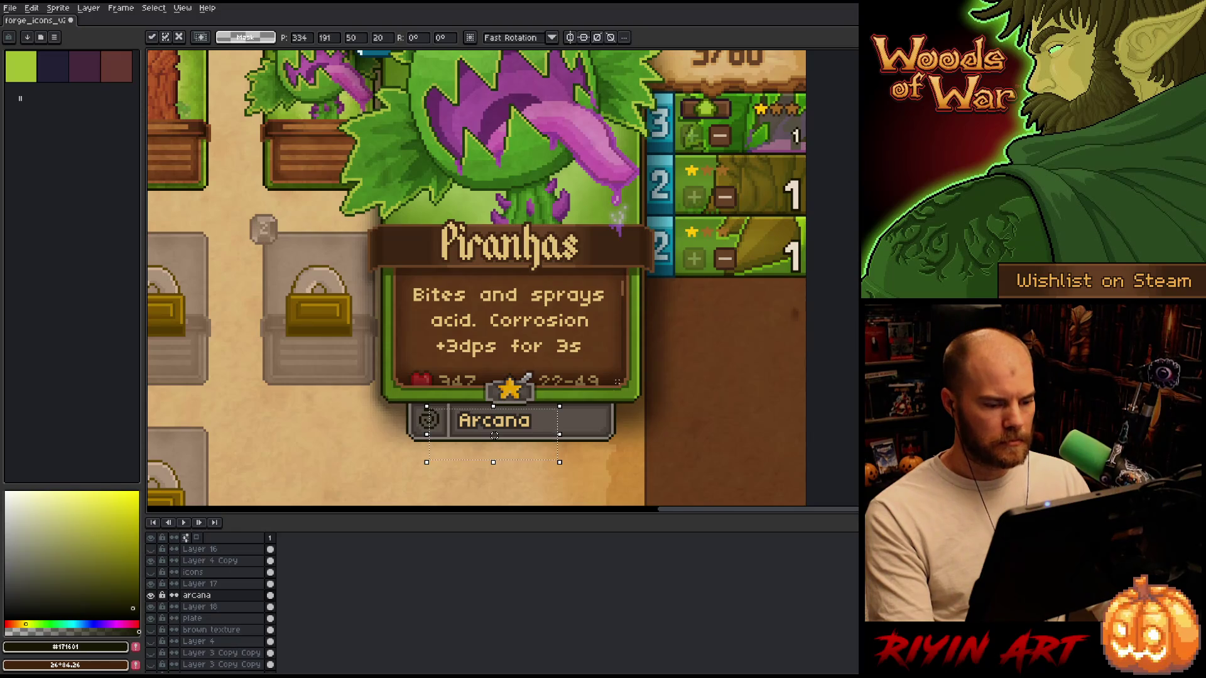
mouse_move(656, 374)
left_mouse_down()
mouse_move(571, 479)
mouse_move(535, 474)
mouse_move(603, 457)
left_mouse_up()
left_click_drag(576, 341, 452, 473)
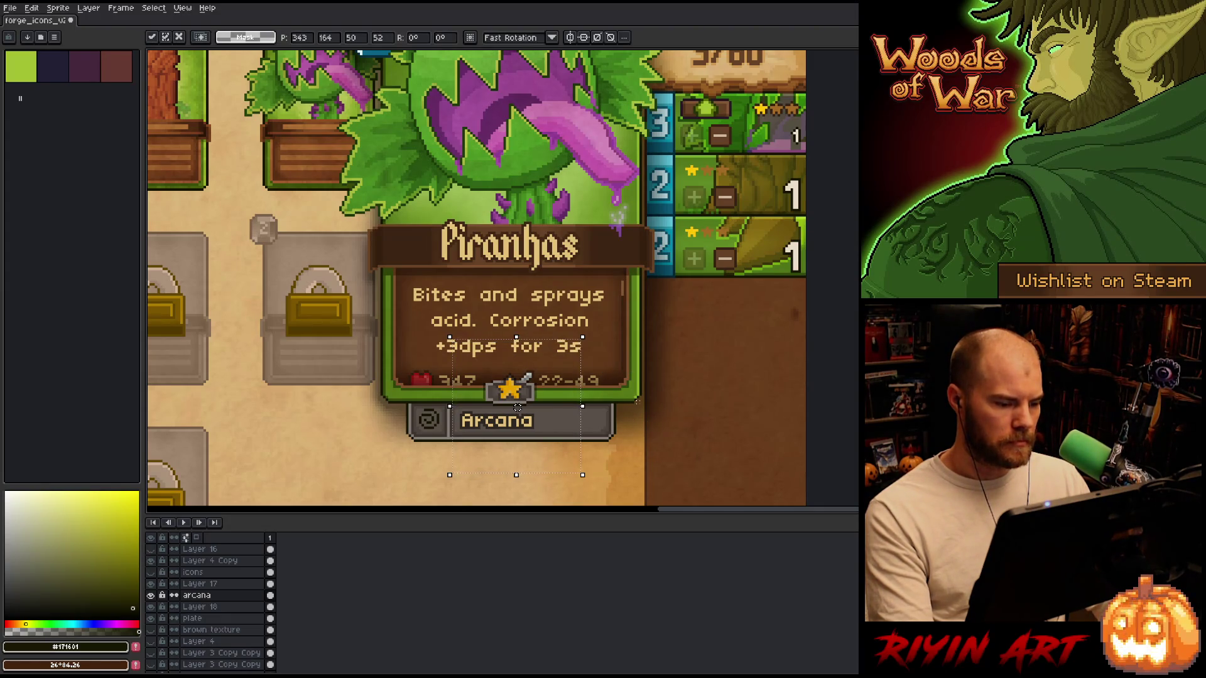
left_click_drag(517, 407, 515, 407)
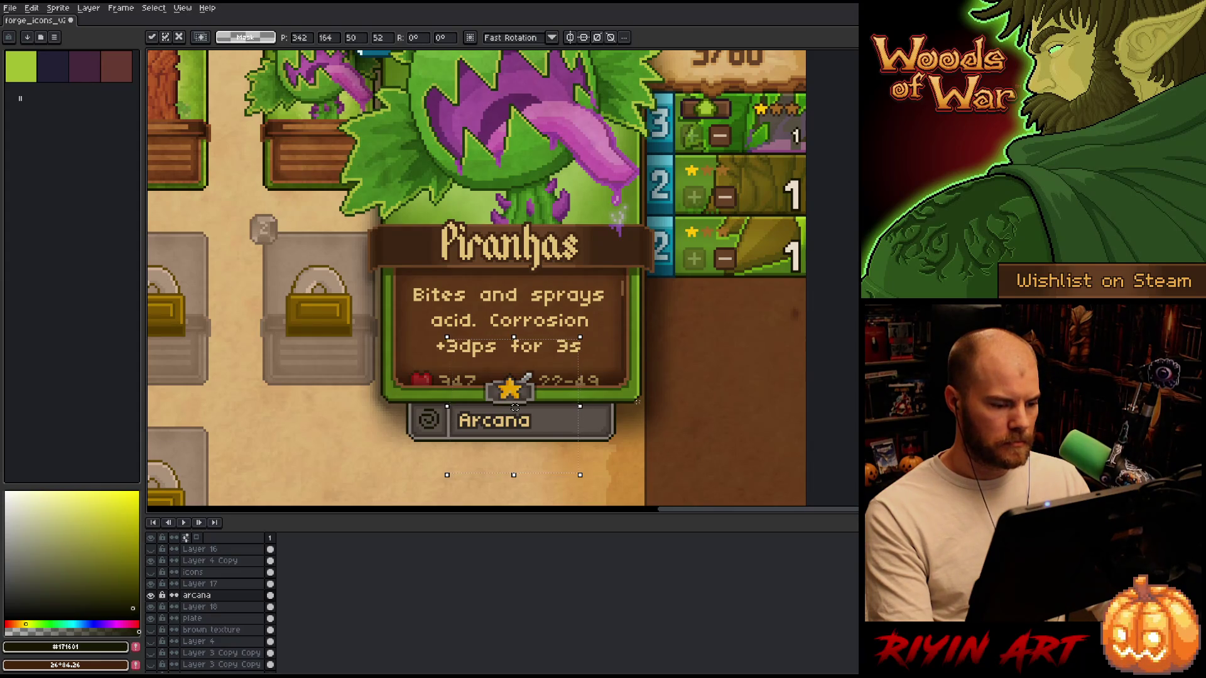
left_click(224, 618)
left_click_drag(658, 375, 539, 476)
mouse_move(591, 427)
left_mouse_down()
mouse_move(520, 427)
mouse_move(535, 427)
left_mouse_up()
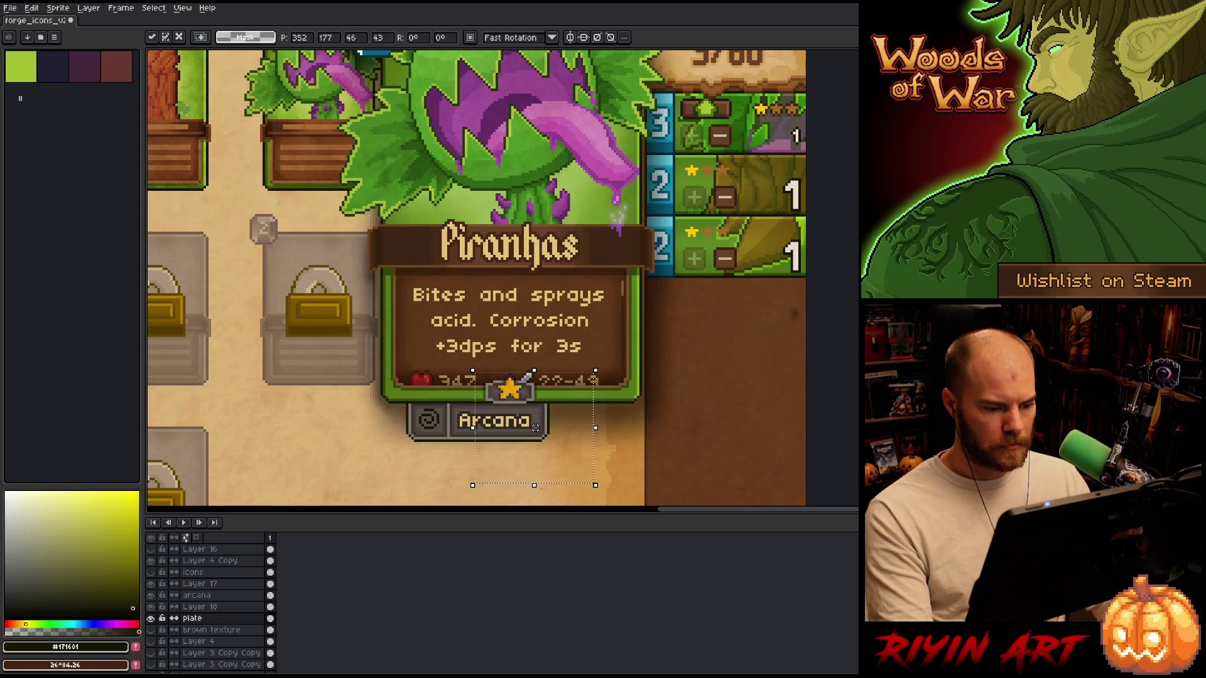
left_click_drag(664, 325, 523, 478)
left_click_drag(594, 402, 591, 402)
key("ctrl+d")
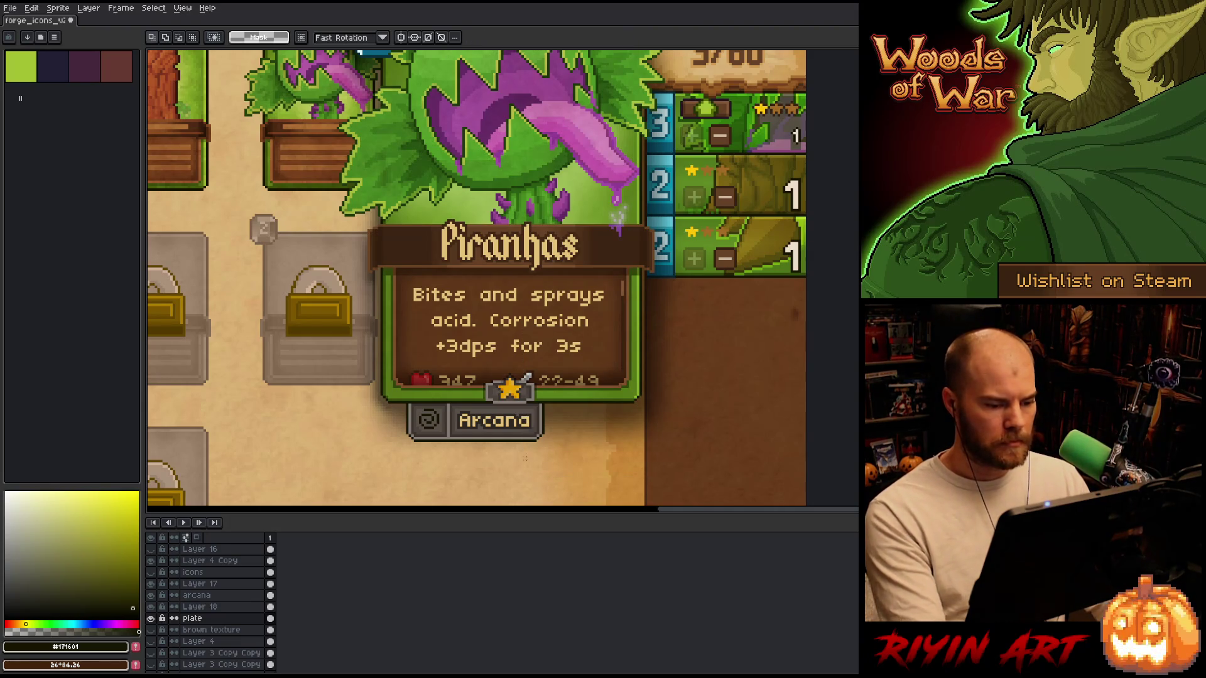
mouse_move(529, 477)
left_mouse_down()
mouse_move(670, 324)
mouse_move(506, 475)
left_mouse_up()
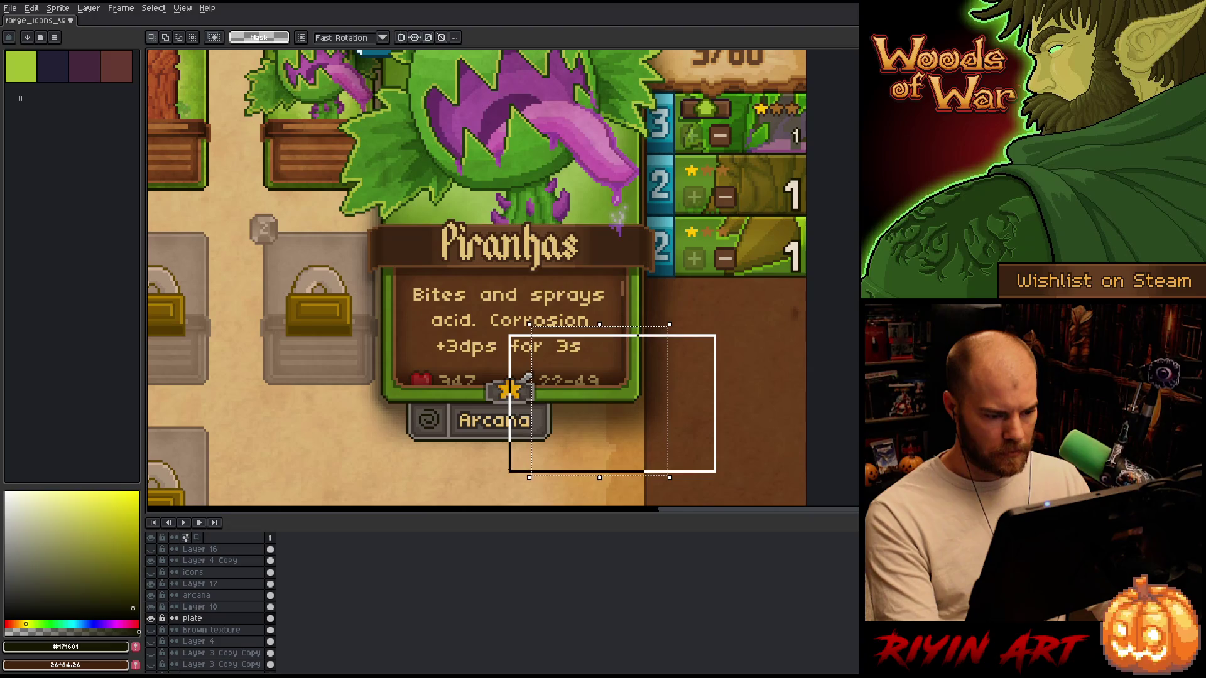
Nudge the Arcana text slightly right, then shift the plate layer's Arcana plate right.
left_click(207, 595)
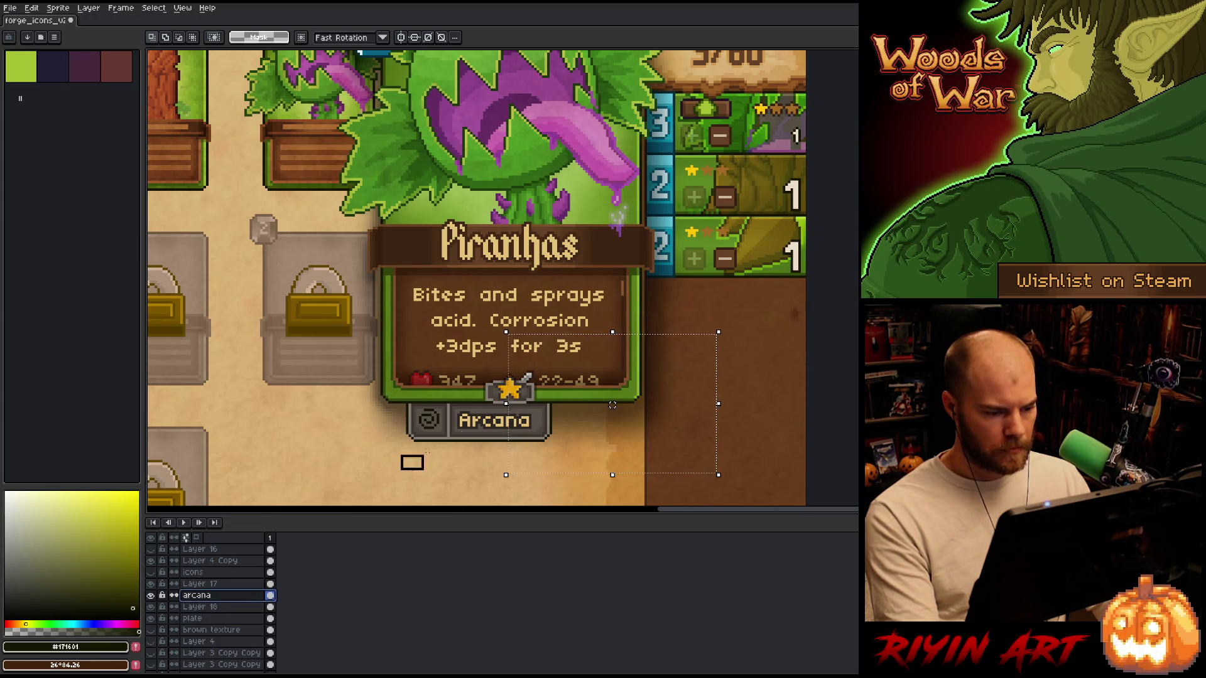
left_click_drag(400, 472, 559, 381)
left_click_drag(479, 427, 481, 428)
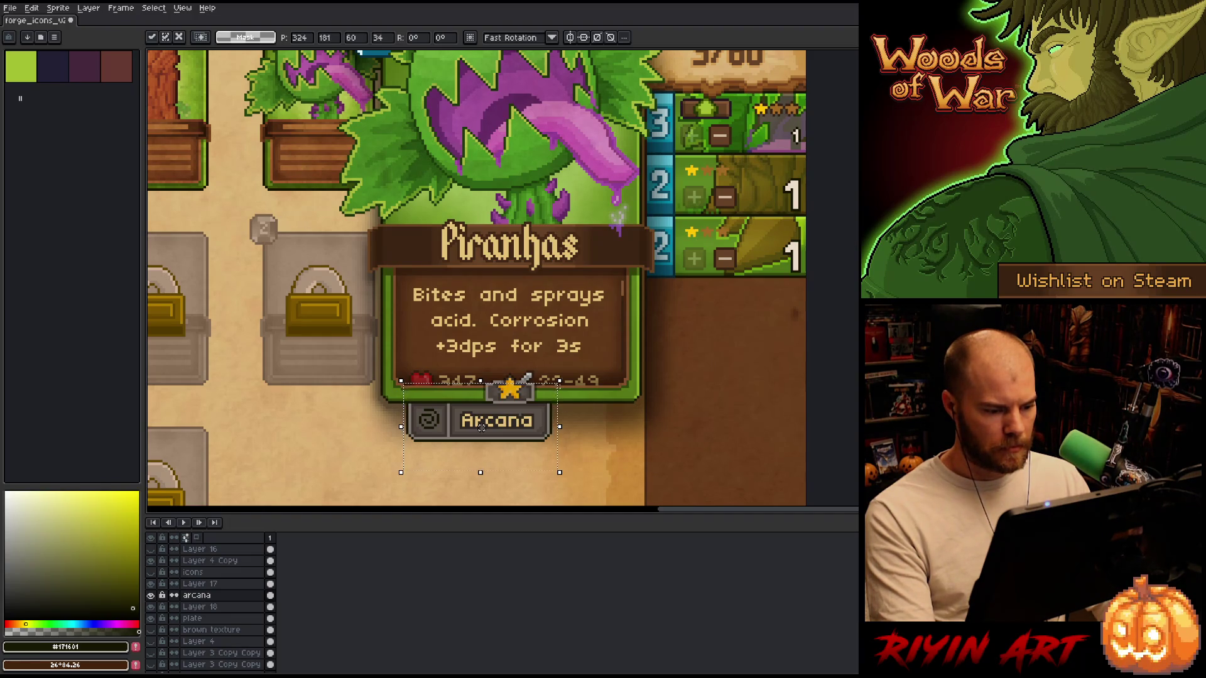
left_click(192, 617)
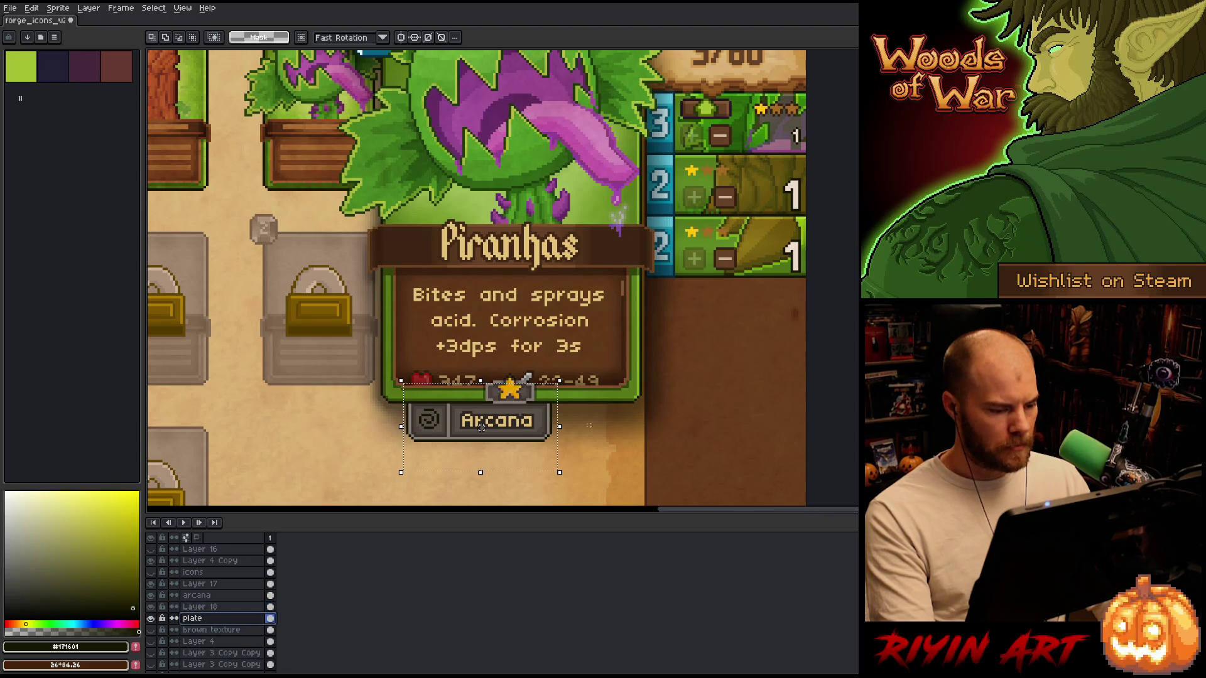
left_click_drag(680, 350, 514, 477)
left_click(638, 439)
key("ctrl+d")
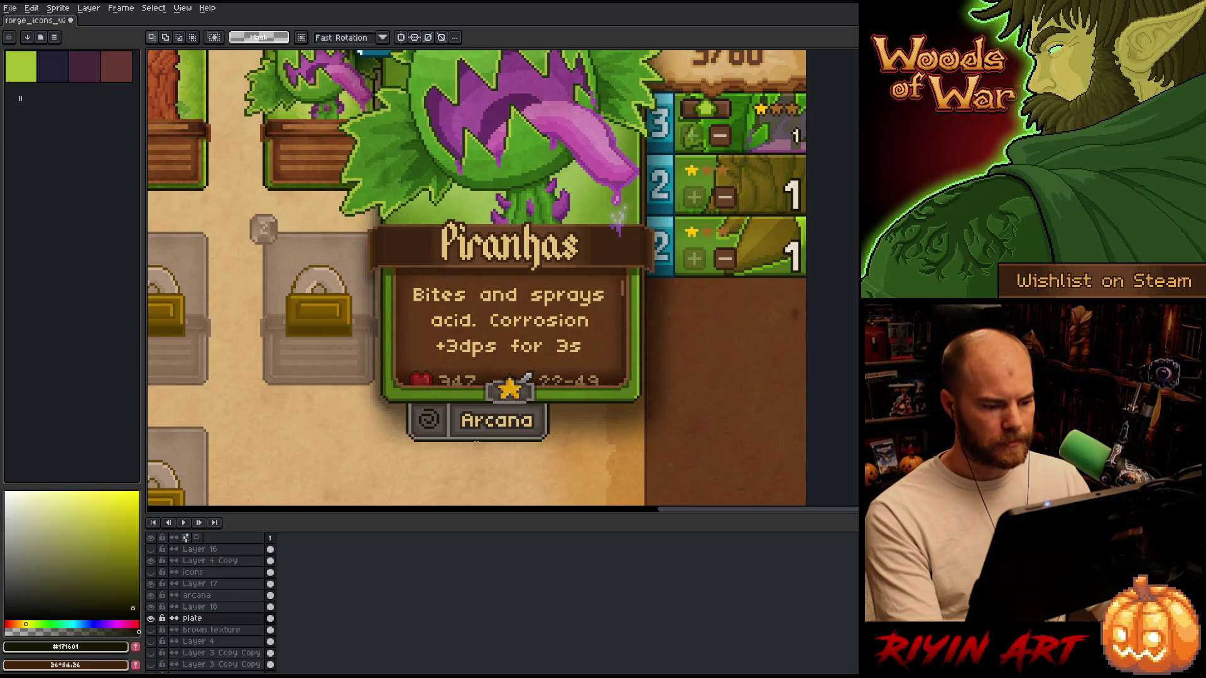
left_click_drag(600, 358, 442, 473)
left_click(525, 418)
left_click_drag(525, 417, 522, 418)
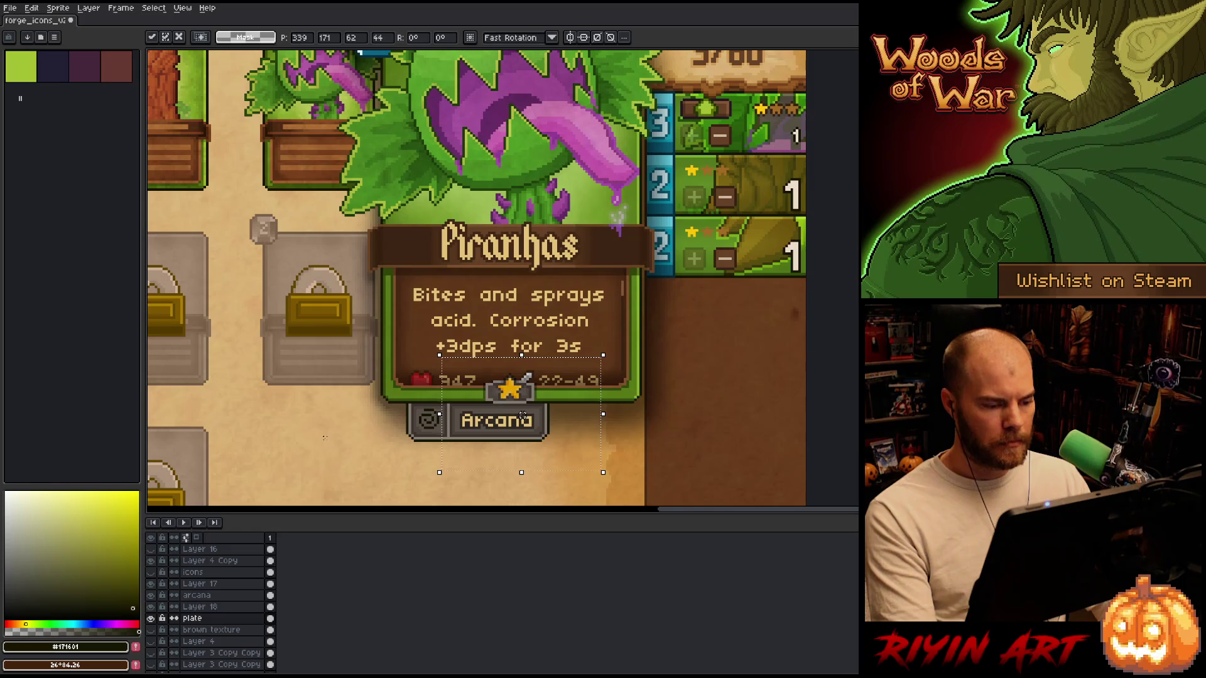
key("Right")
key("Right")
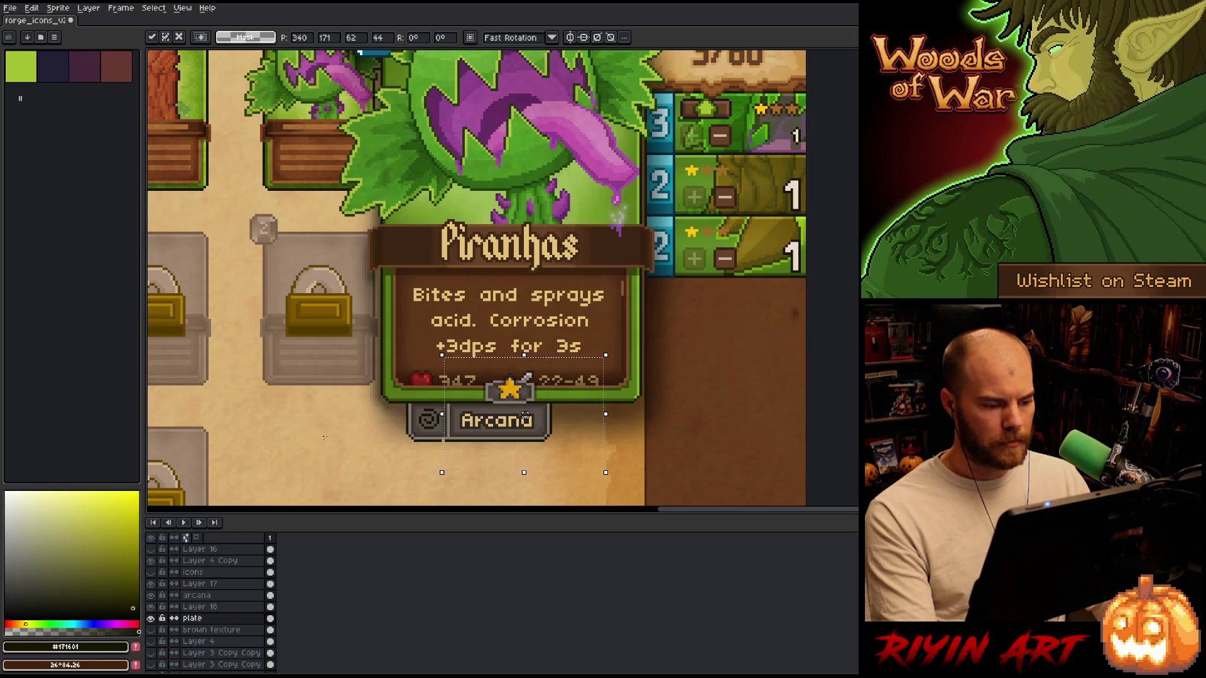
Realign the Layer 18 plate art and move the Arcana text two pixels right.
left_click(210, 607)
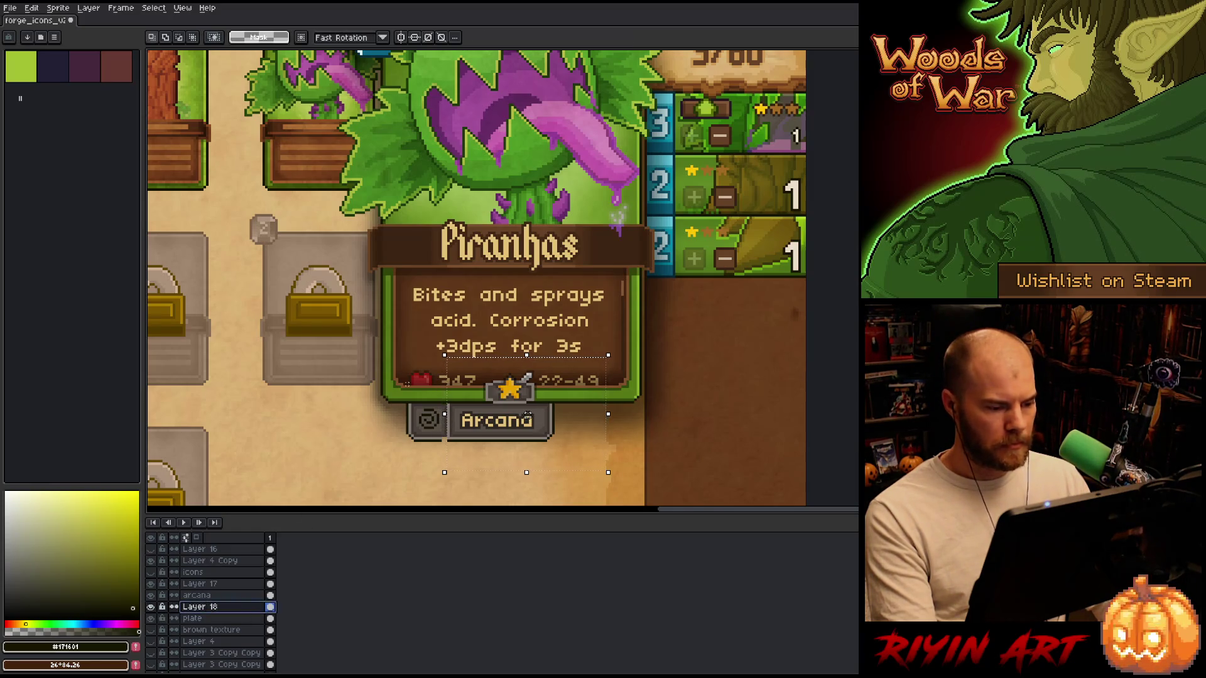
left_click_drag(383, 373, 545, 467)
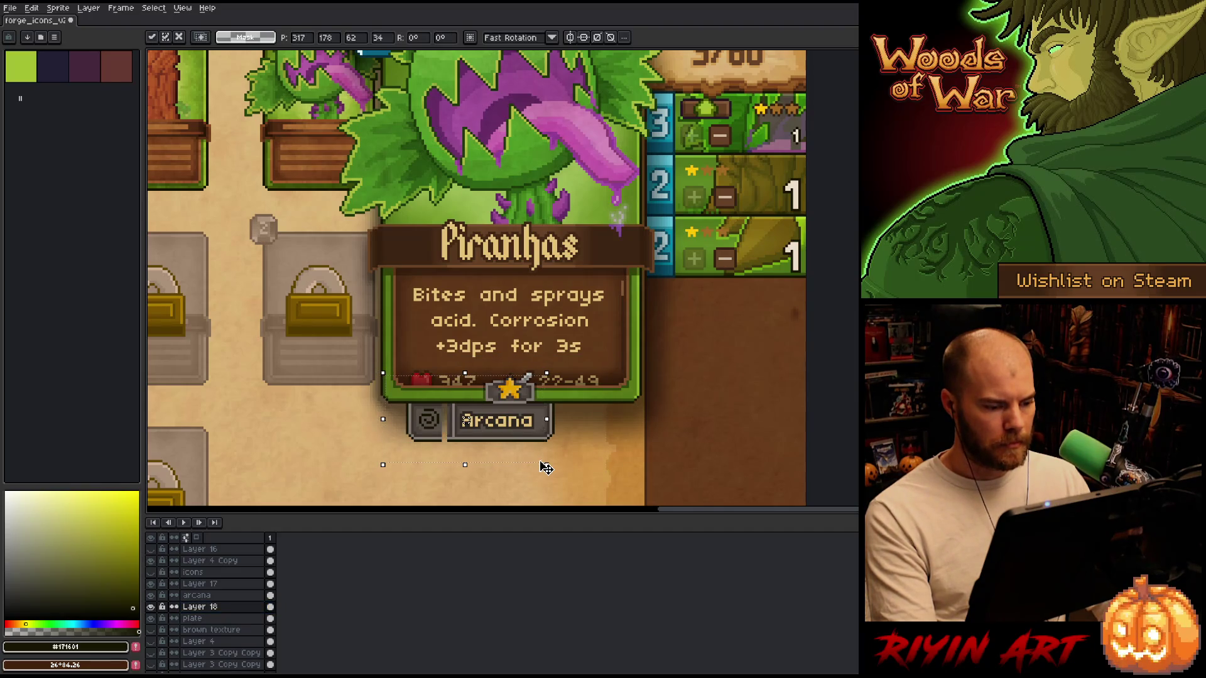
key("Left")
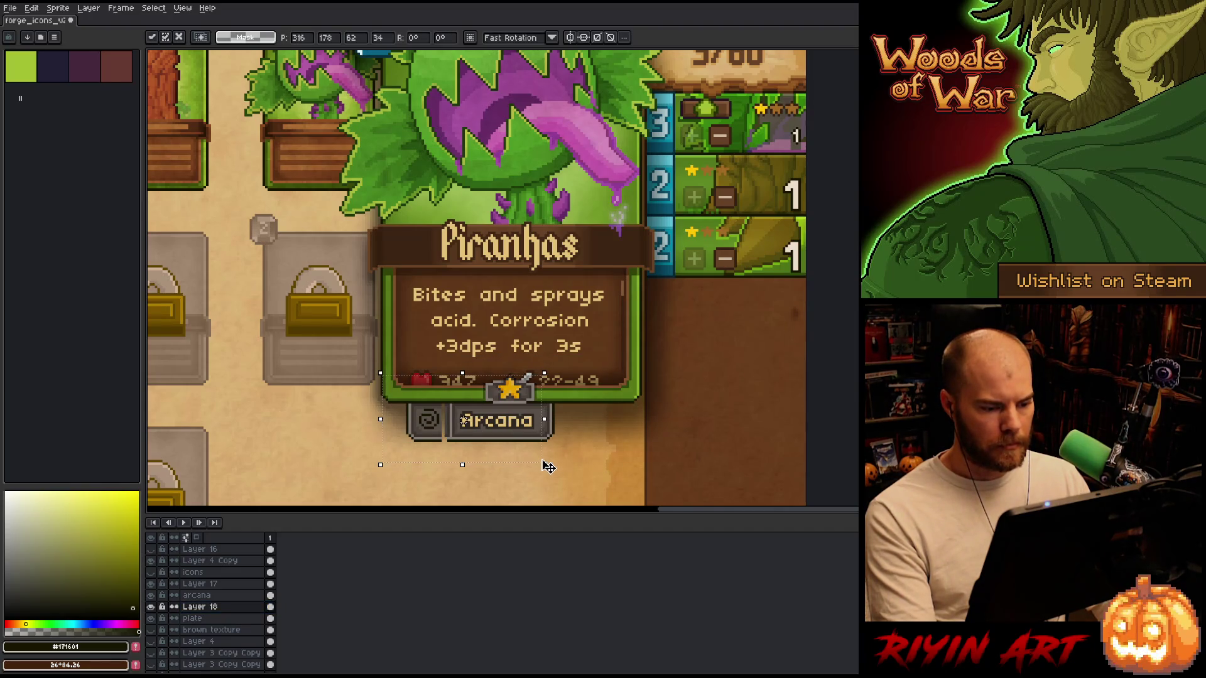
key("Right")
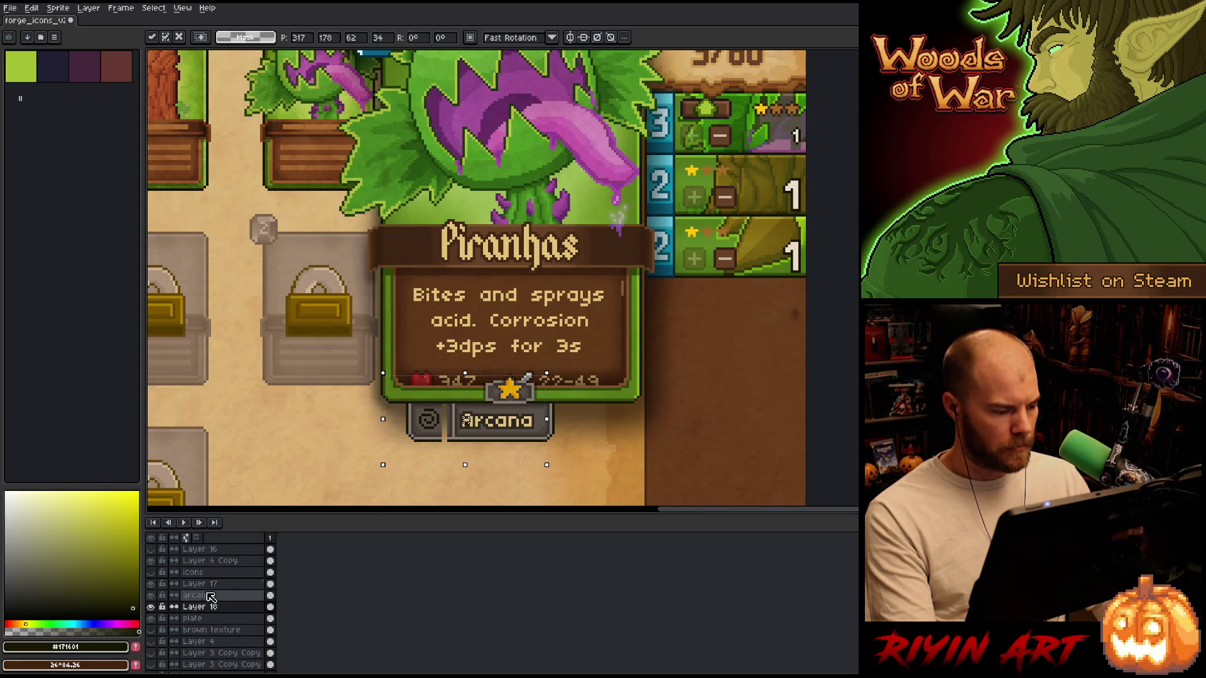
left_click(208, 596)
key("Right")
key("Right")
key("ctrl+d")
Move a thin strip of the plate layer over the tan gap beside the spiral box.
scroll(442, 437, "up", 2)
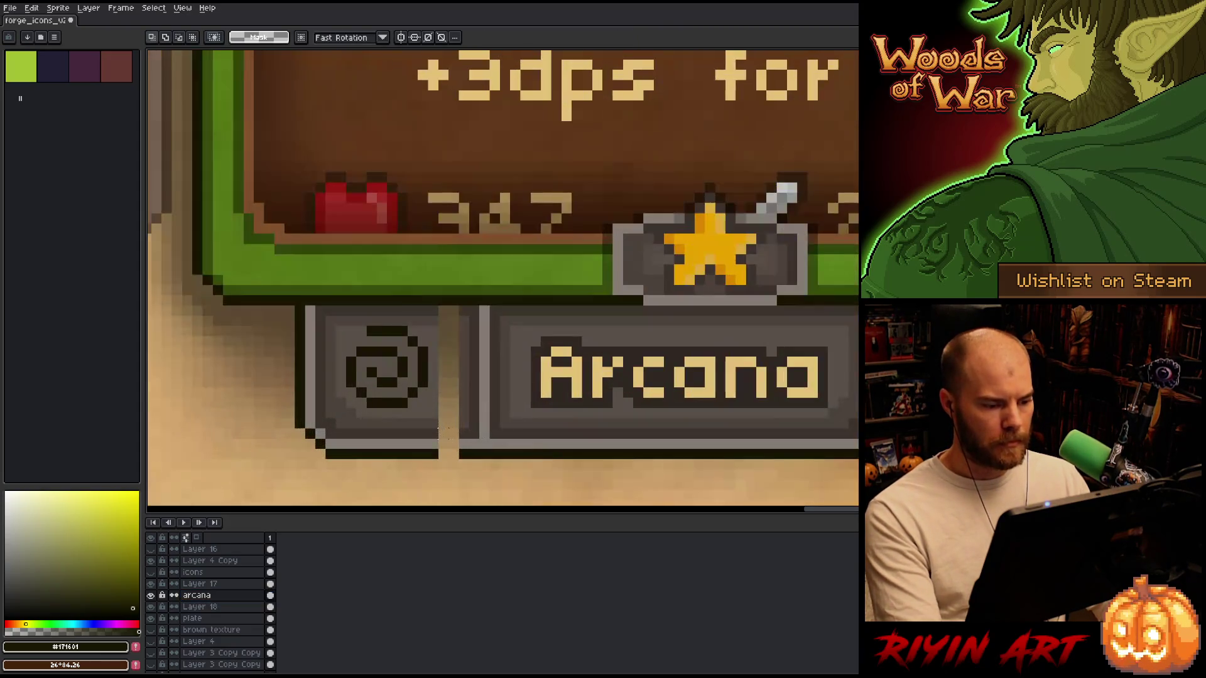
left_click_drag(464, 457, 463, 303)
left_click(192, 618)
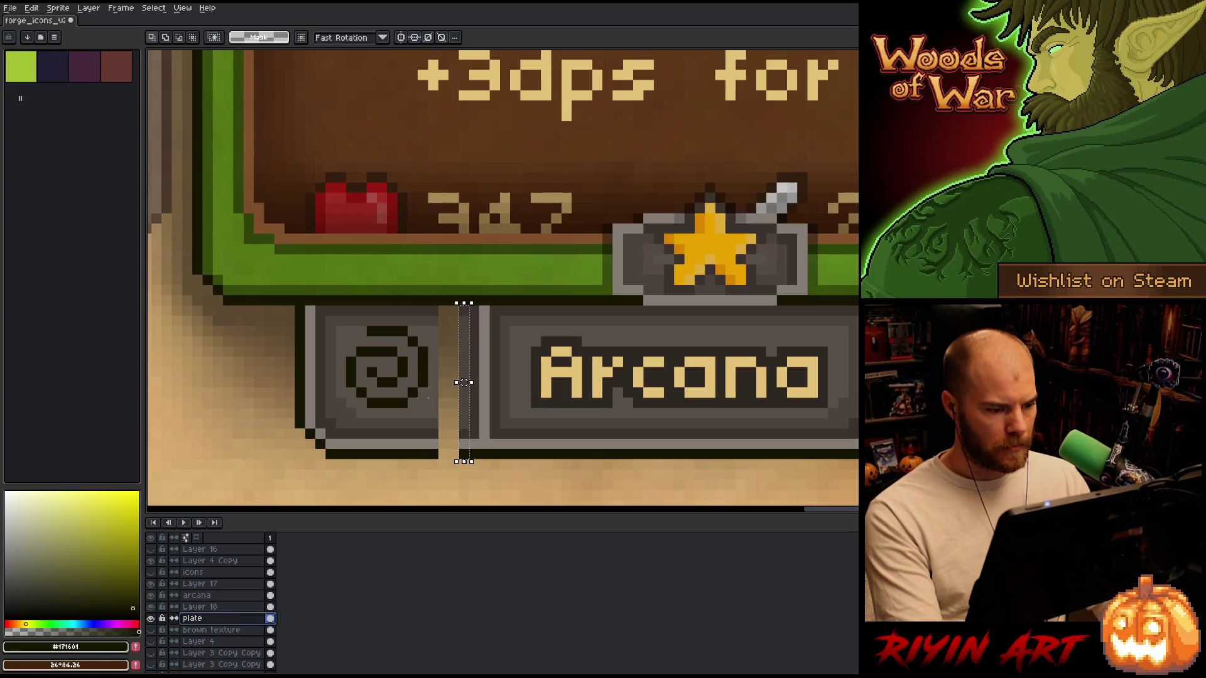
left_click_drag(463, 382, 447, 389)
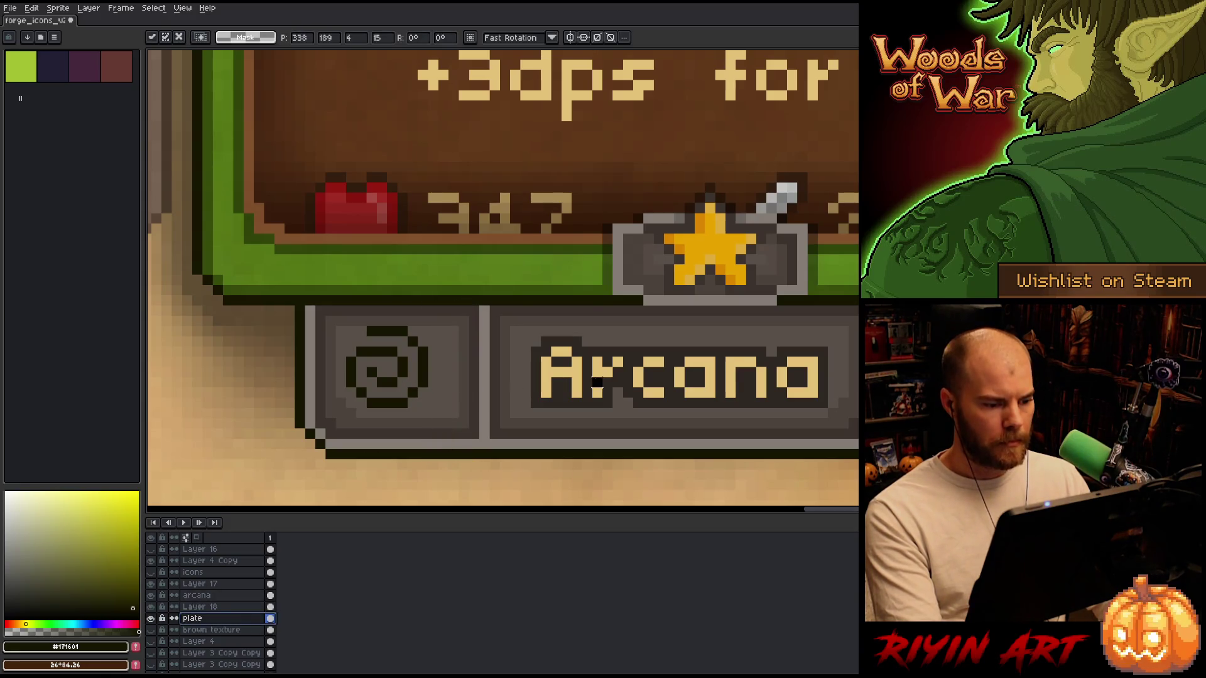
key("Return")
Toggle Layer 17's spiral icon off and on to check the continuous plate.
left_click(200, 583)
left_click(153, 583)
left_click(151, 584)
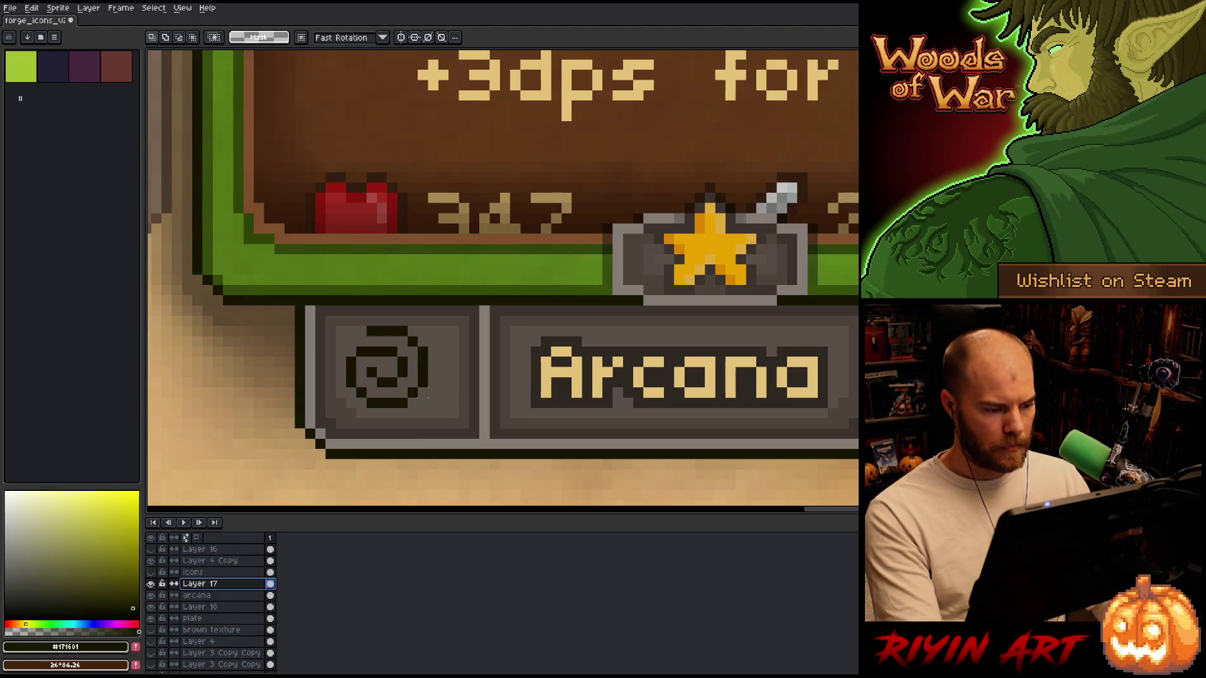
Replace the spiral icon's dark colour with the cream text colour #e5c279.
key("shift+r")
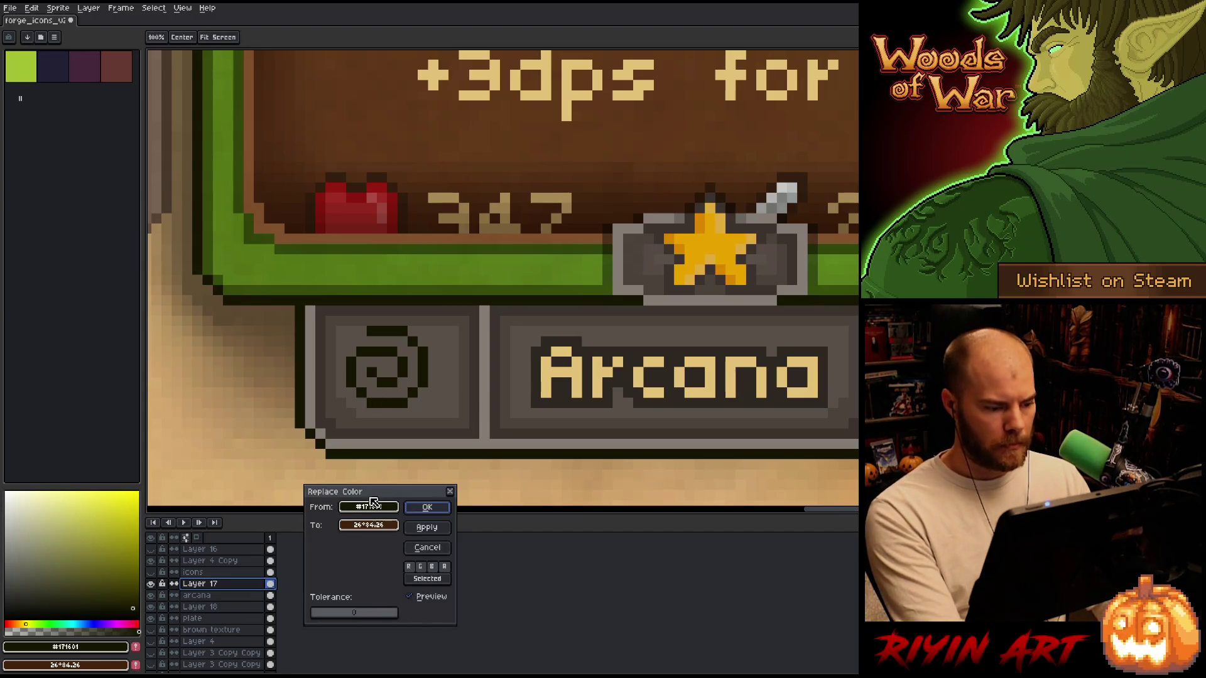
left_click(424, 377)
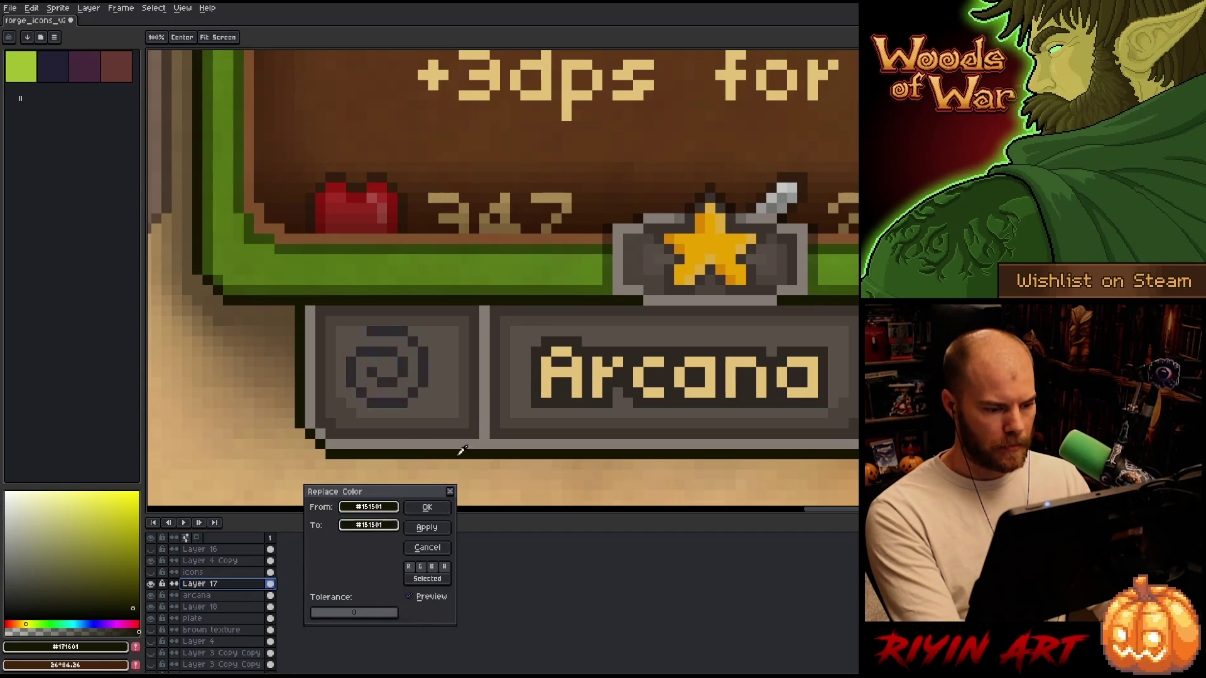
right_click(553, 374)
left_click(427, 506)
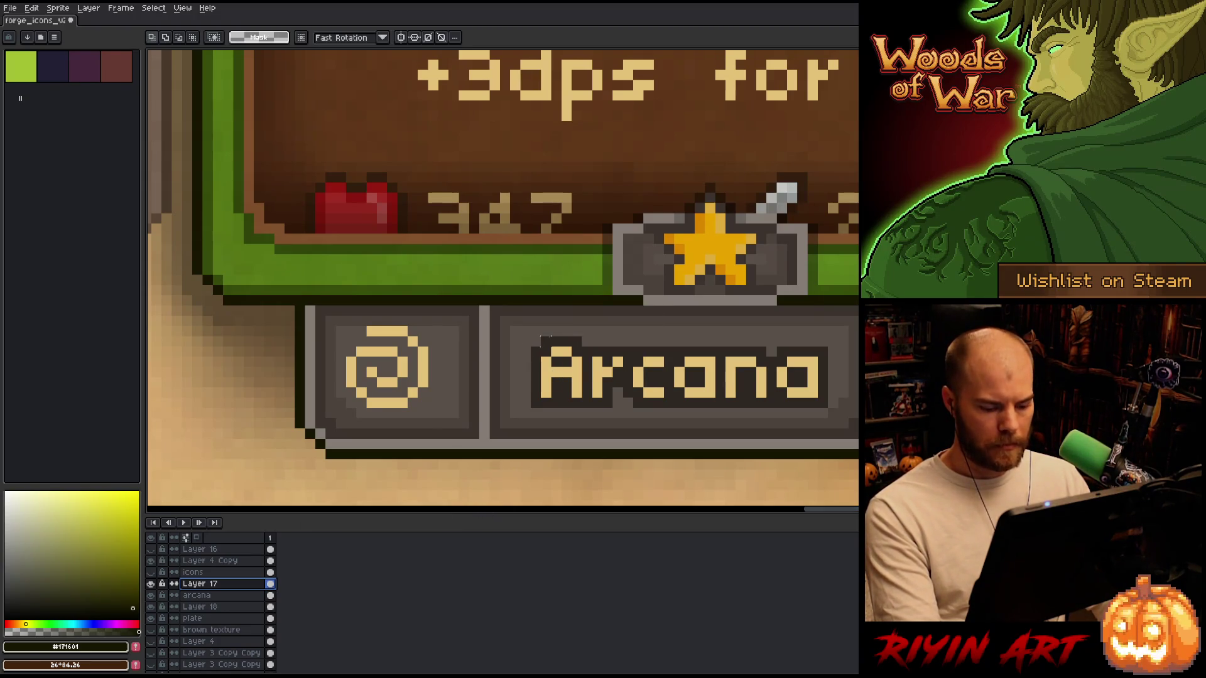
Outline the spiral in the dark #2e2823 and shift it one pixel right.
key("i")
left_click(563, 338)
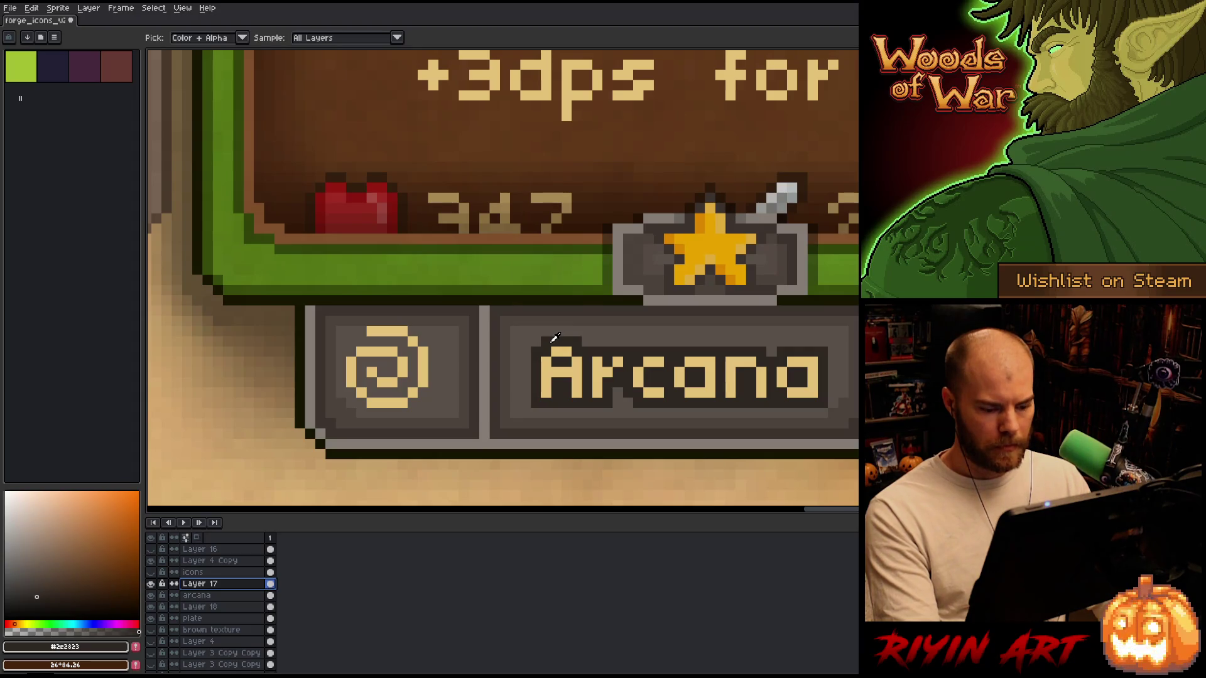
key("shift+o")
left_click(356, 372)
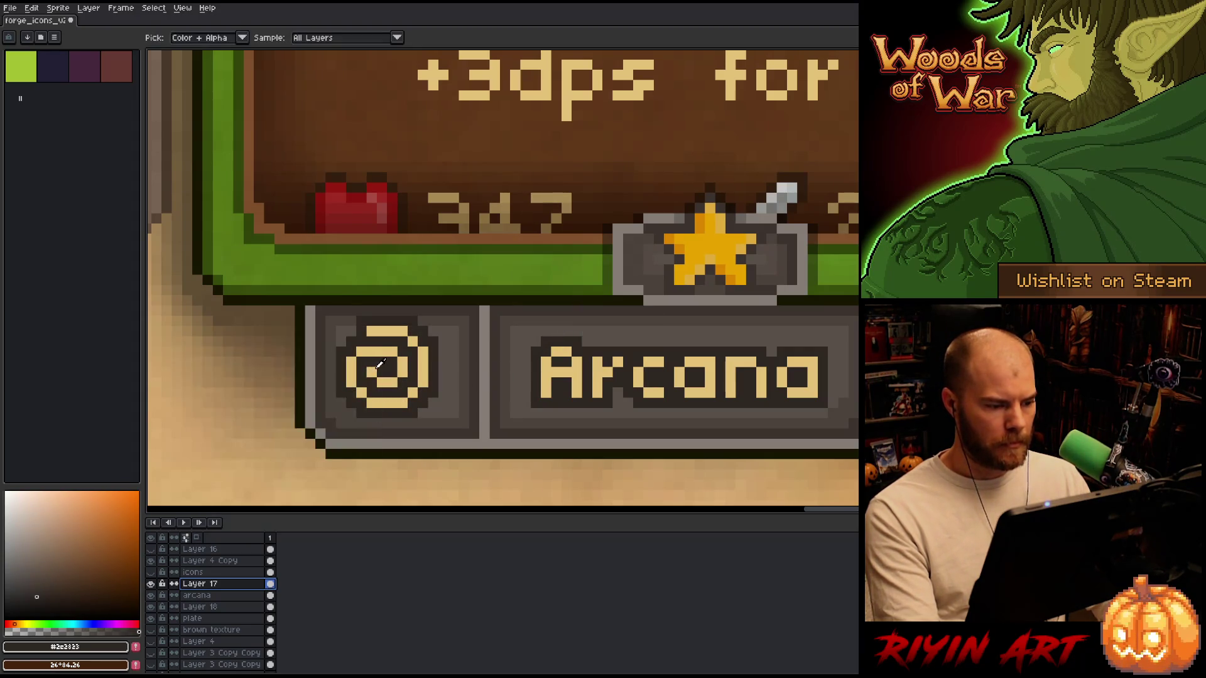
key("v")
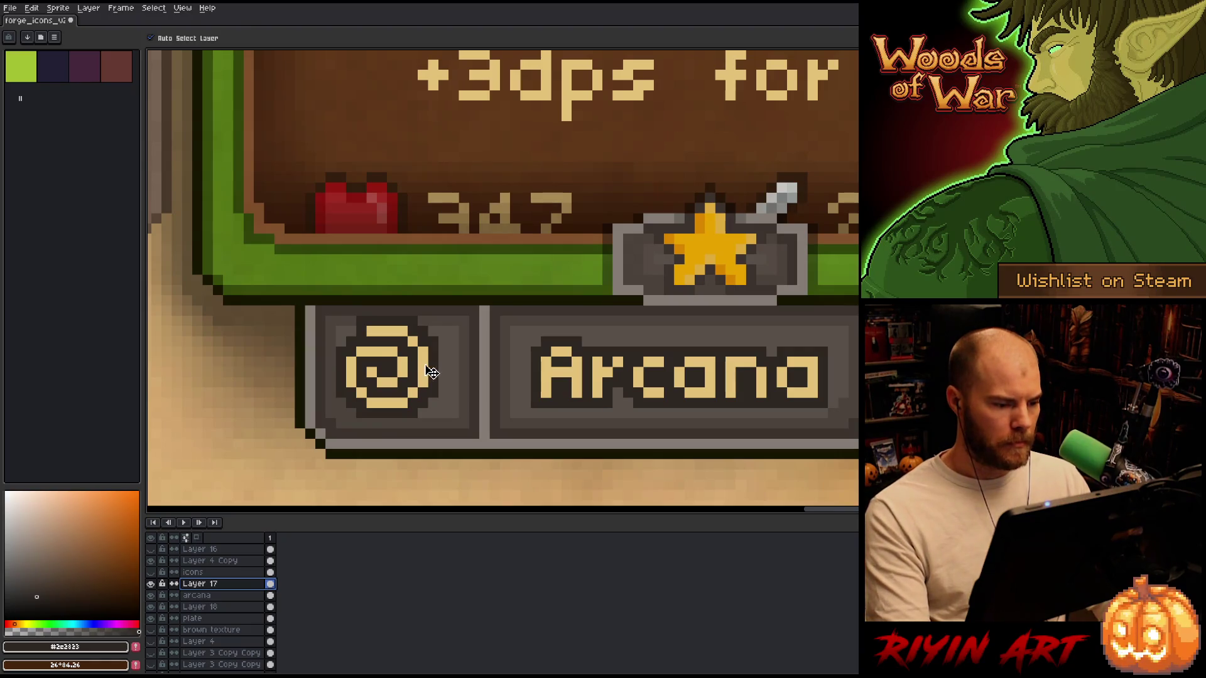
left_click_drag(424, 373, 434, 373)
scroll(452, 374, "down", 5)
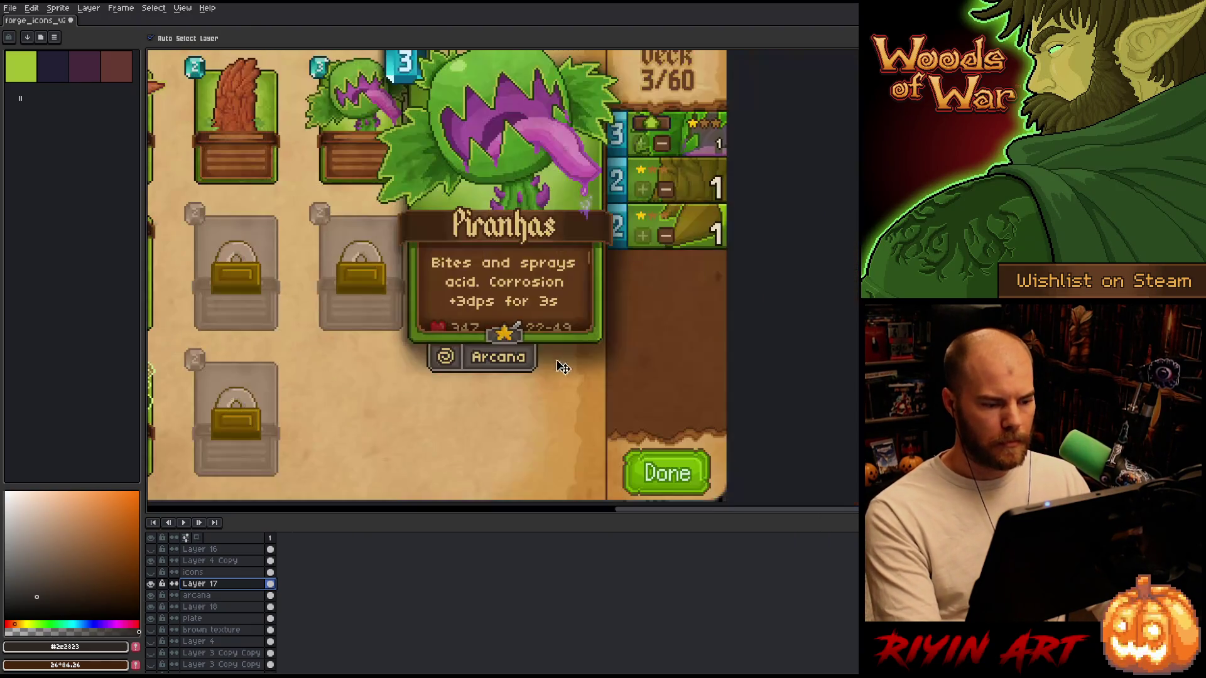
left_click(195, 618, "shift")
scroll(518, 368, "up", 2)
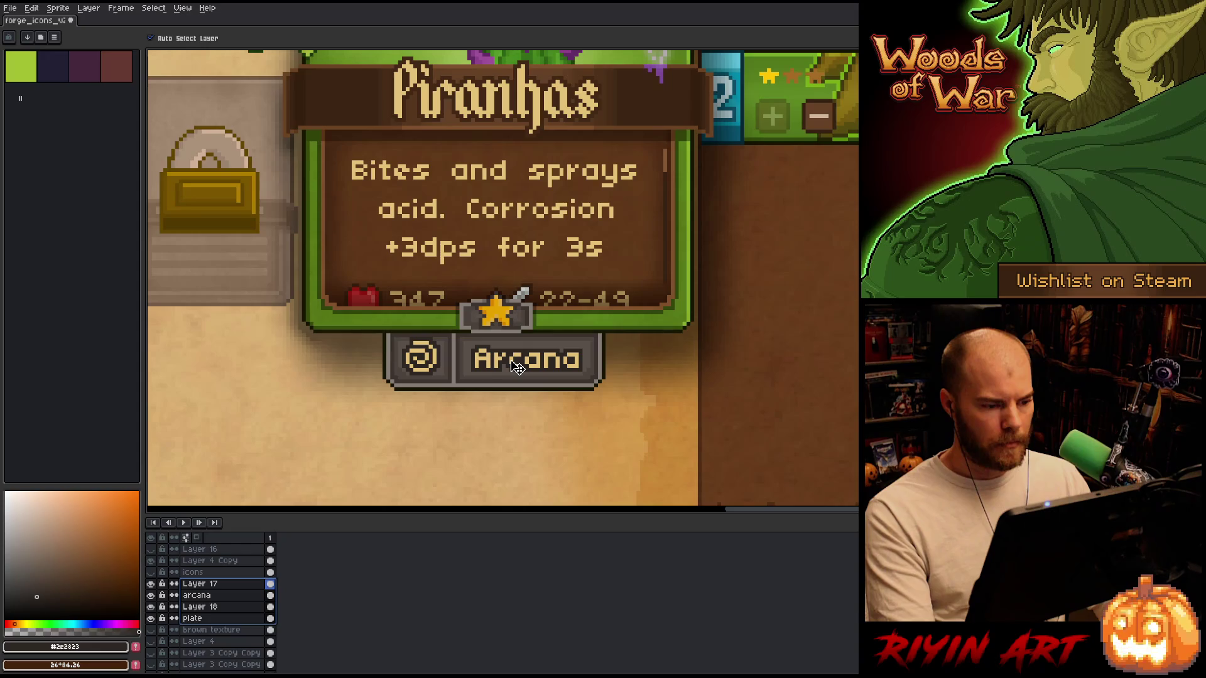
scroll(517, 368, "down", 3)
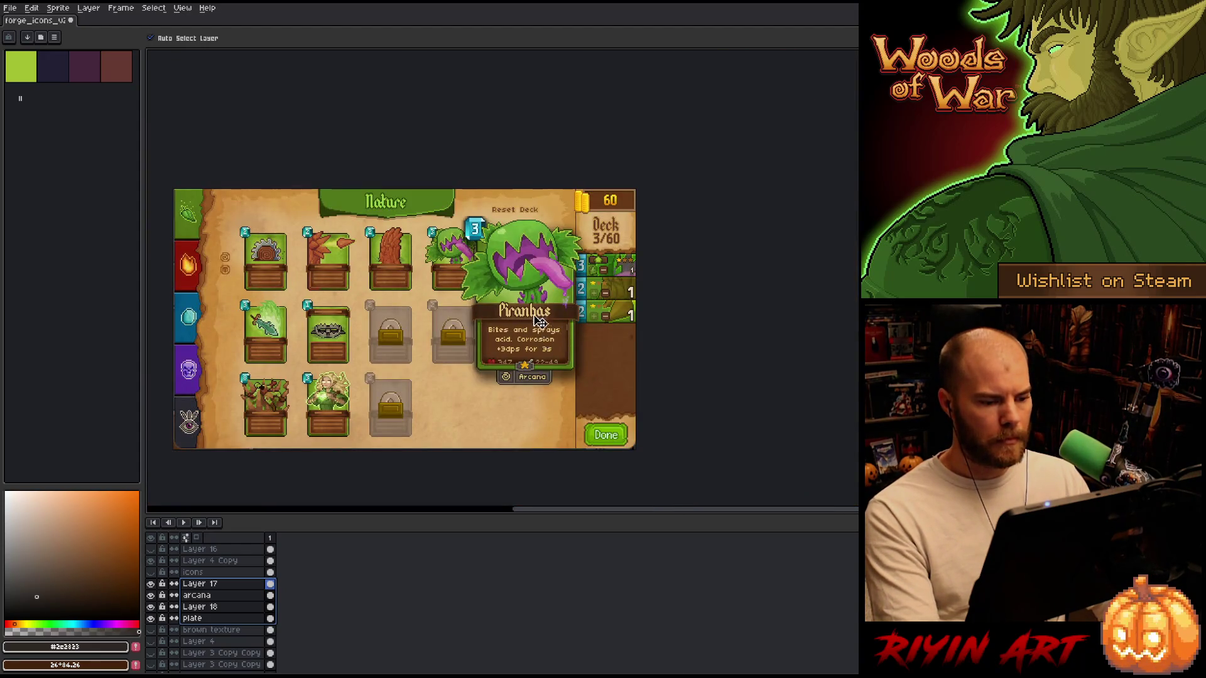
scroll(541, 317, "up", 1)
scroll(521, 339, "up", 1)
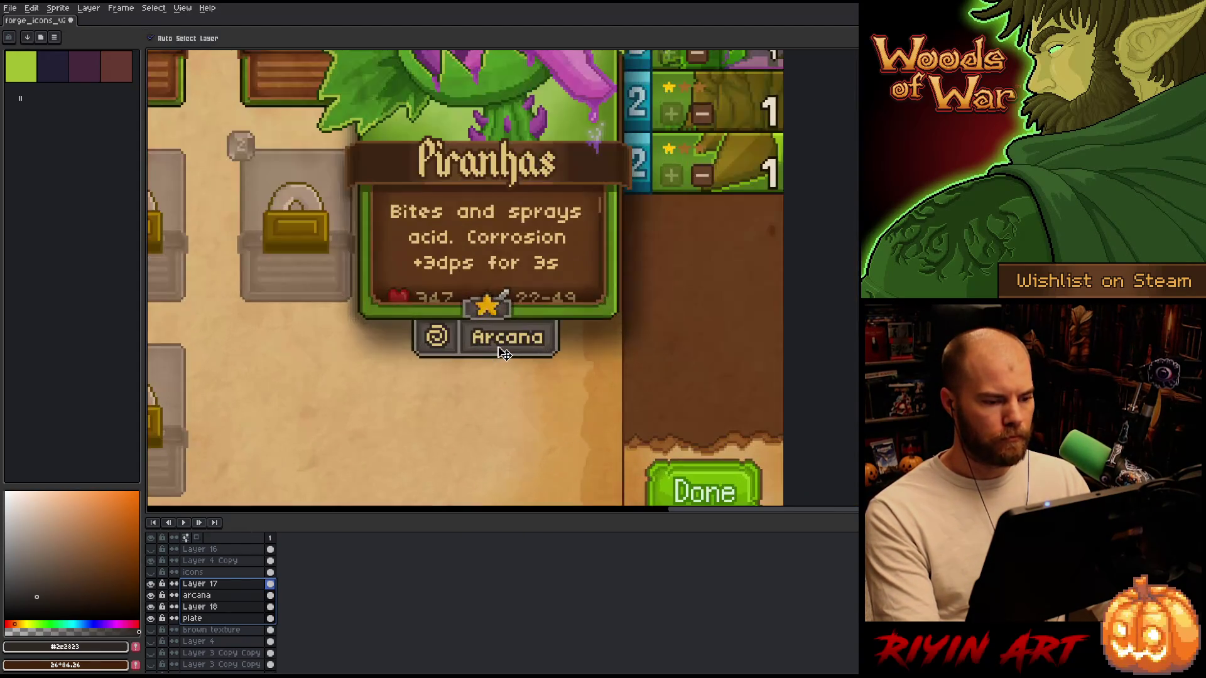
scroll(502, 353, "down", 3)
scroll(506, 354, "up", 1)
scroll(565, 355, "up", 1)
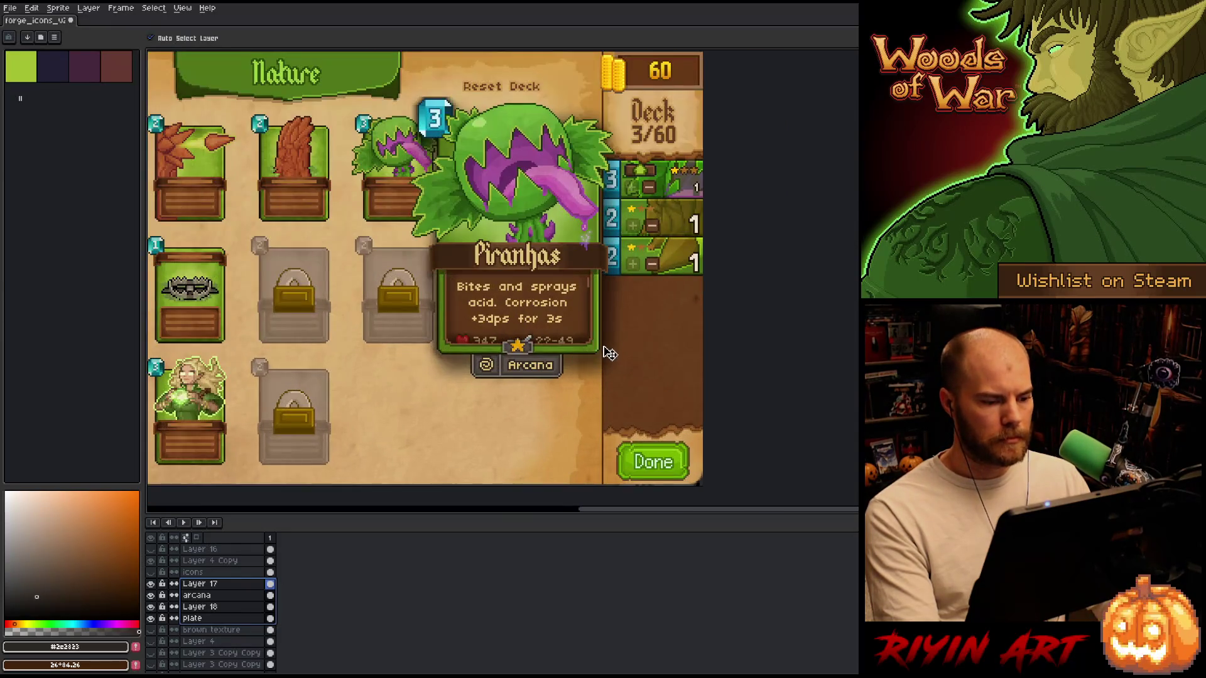
scroll(590, 329, "up", 1)
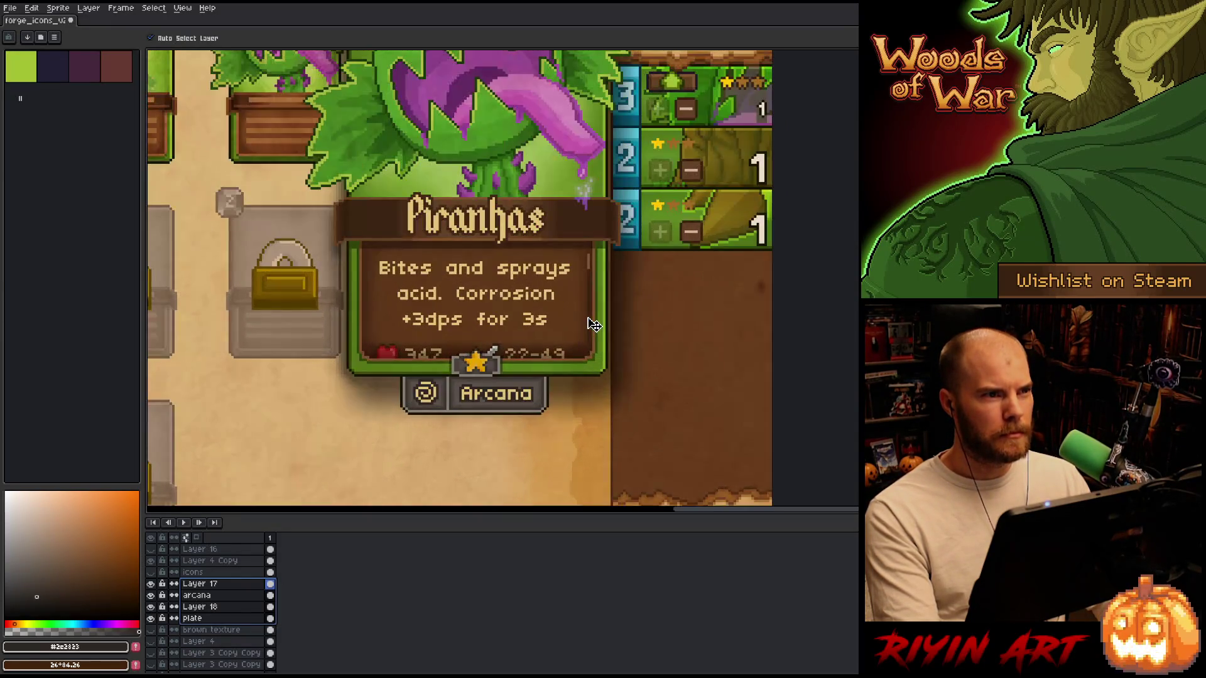
scroll(499, 389, "up", 1)
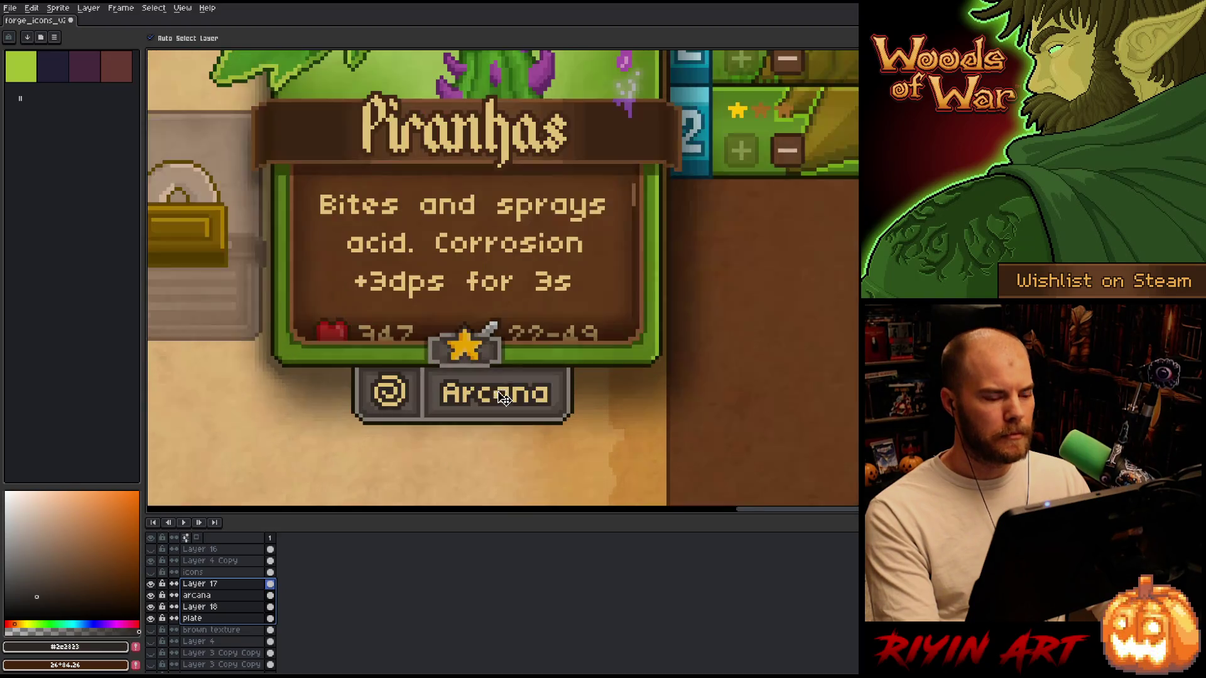
Apply a Replace Color pass with a new replacement colour to the spiral icon layer.
left_click(395, 399)
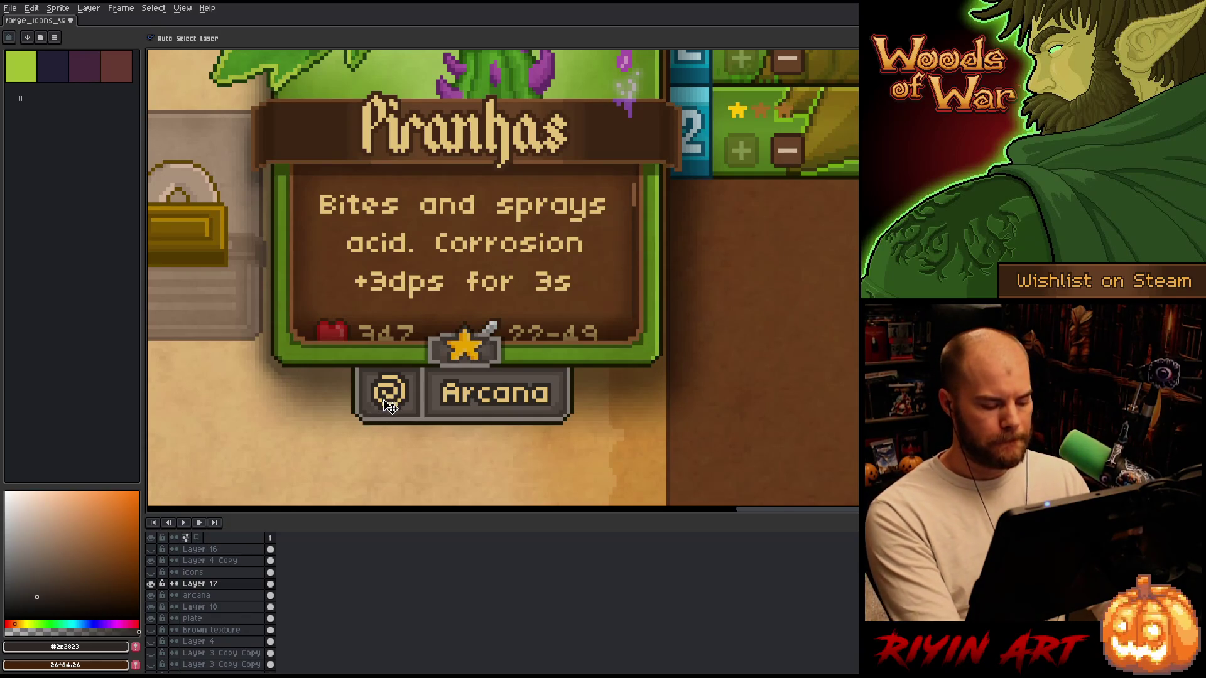
key("shift+r")
left_click(377, 525)
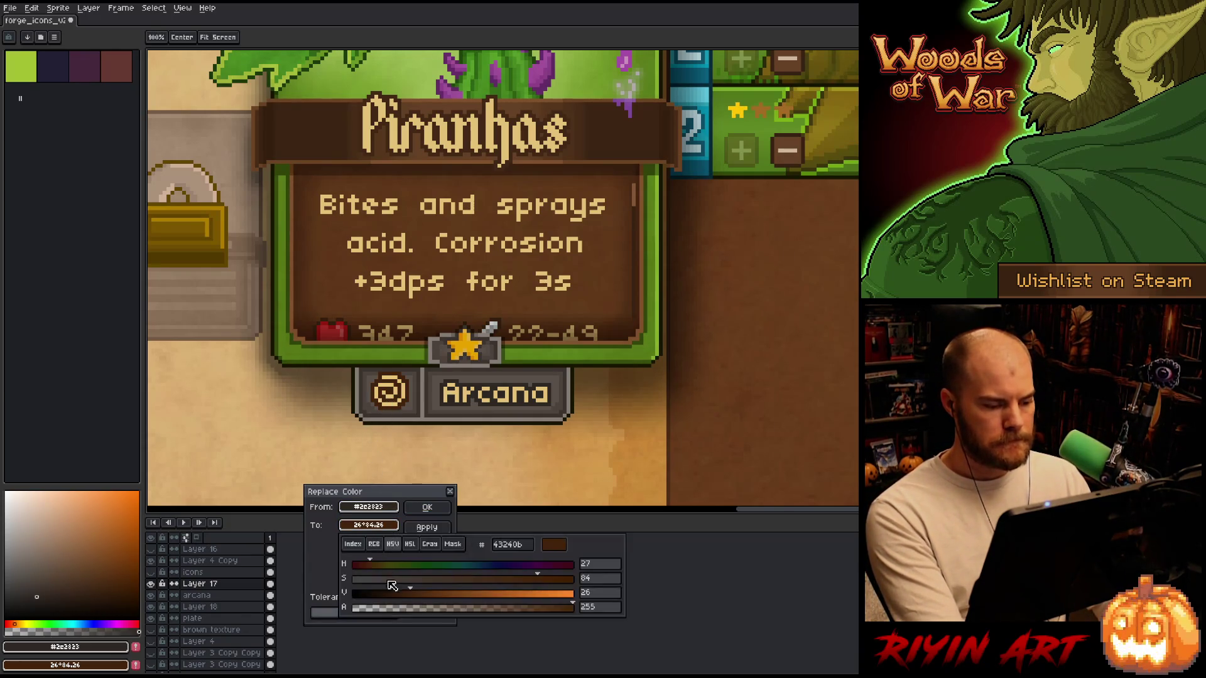
left_click(426, 507)
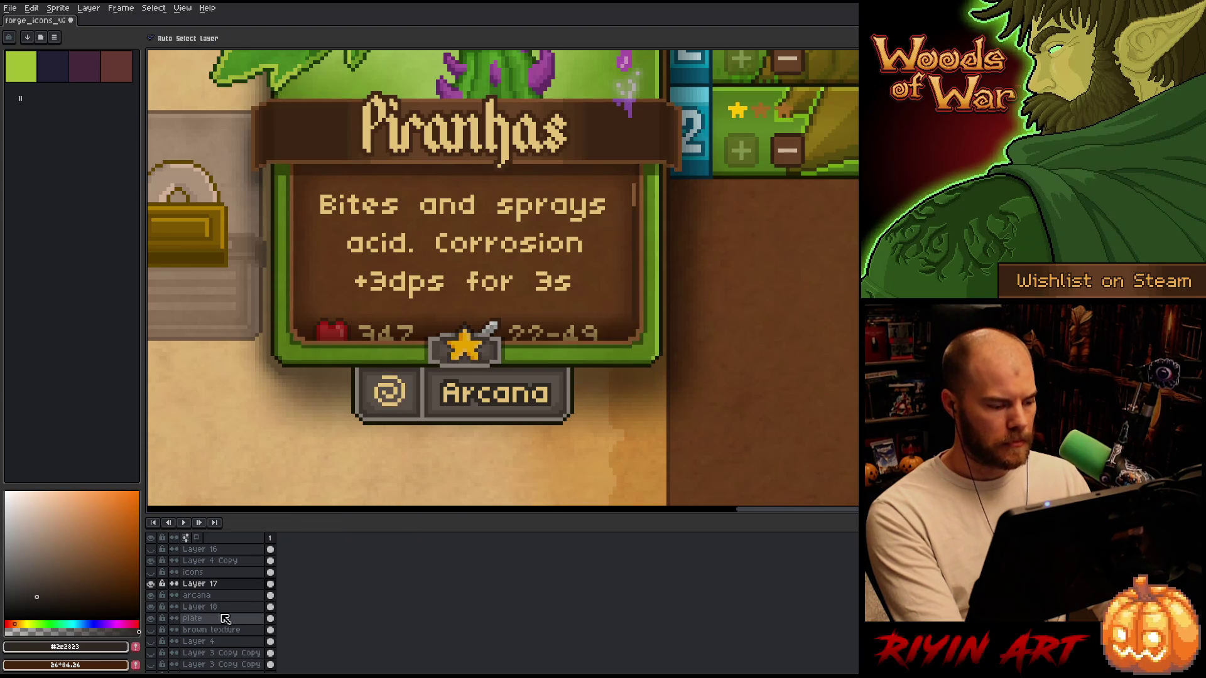
Apply a Replace Color pass with an adjusted replacement colour to the arcana layer.
left_click(226, 597)
key("shift+r")
left_click(369, 525)
left_click(308, 541)
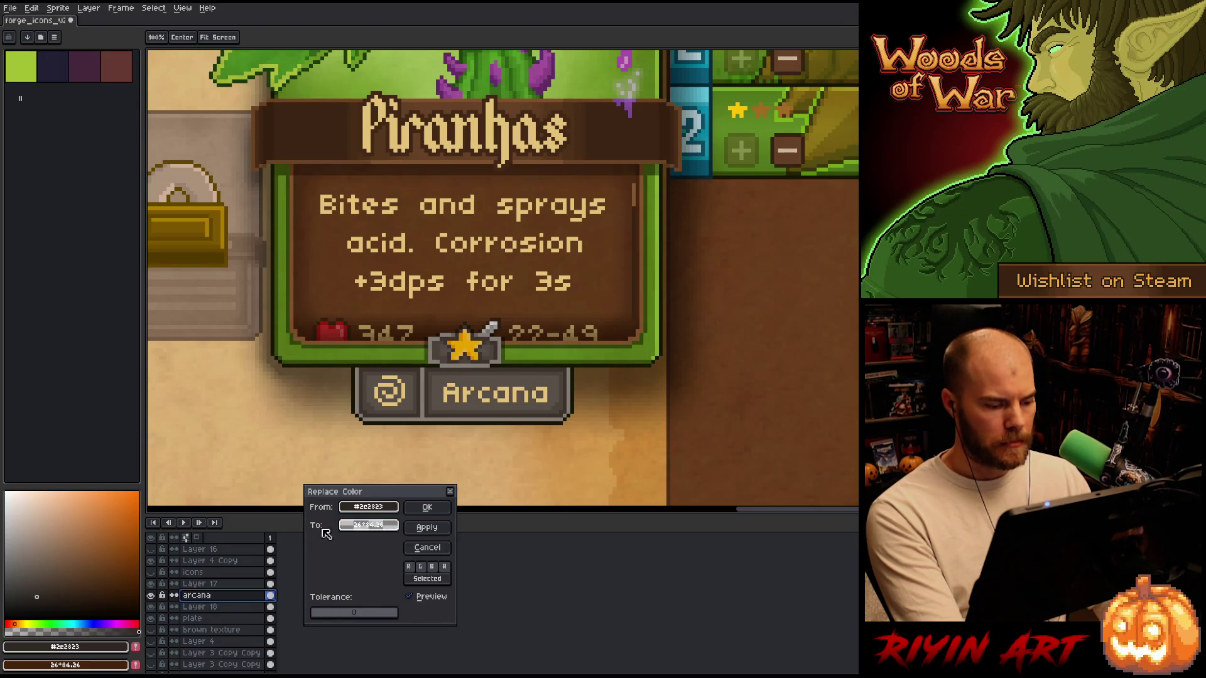
left_click(427, 507)
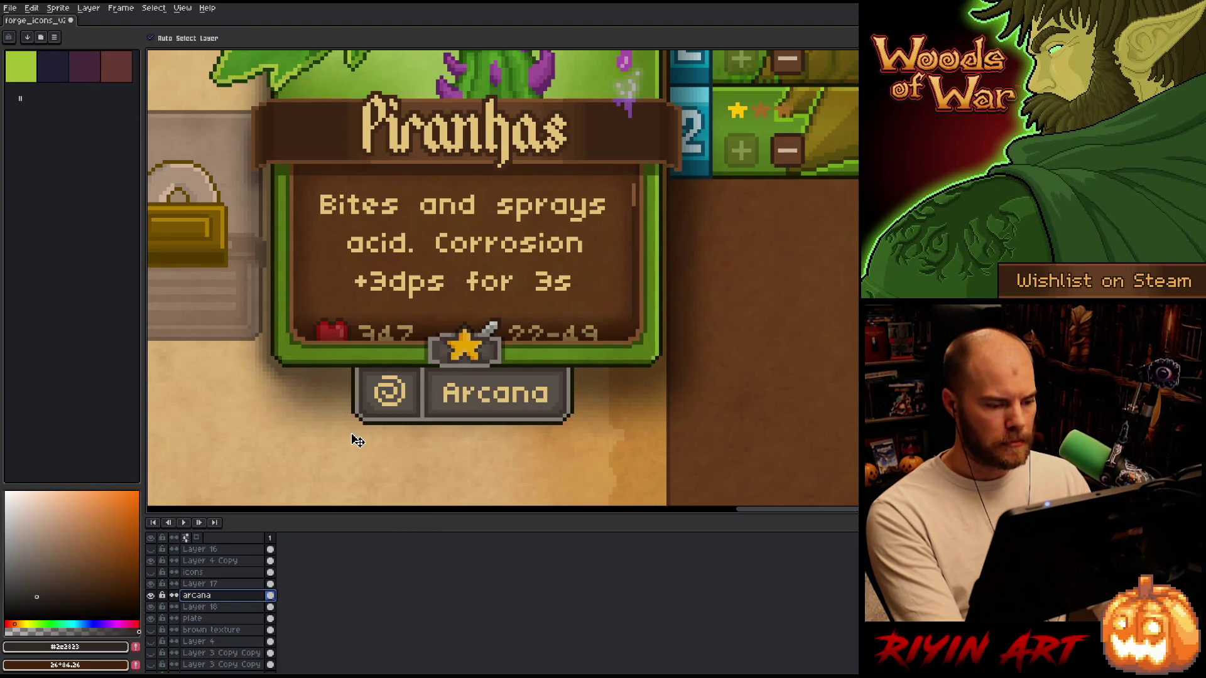
With arcana and Layer 17 selected, replace the cream text colour with a near-black.
left_click(200, 583, "shift")
key("shift+r")
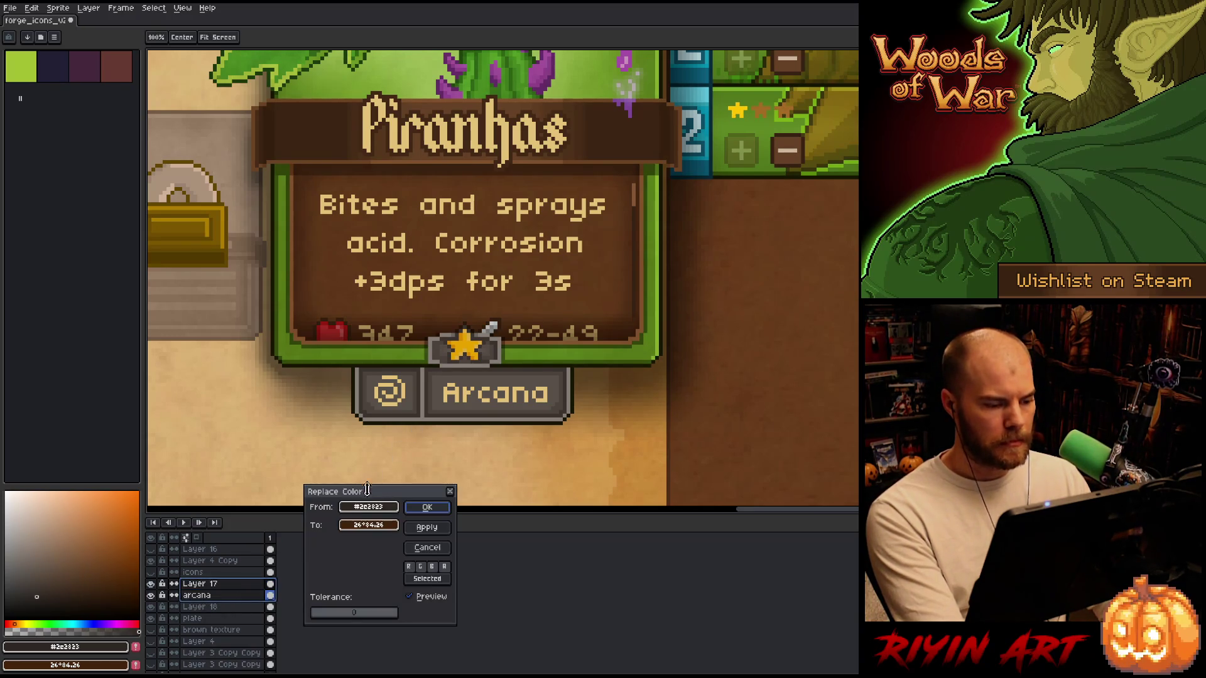
left_click(448, 392)
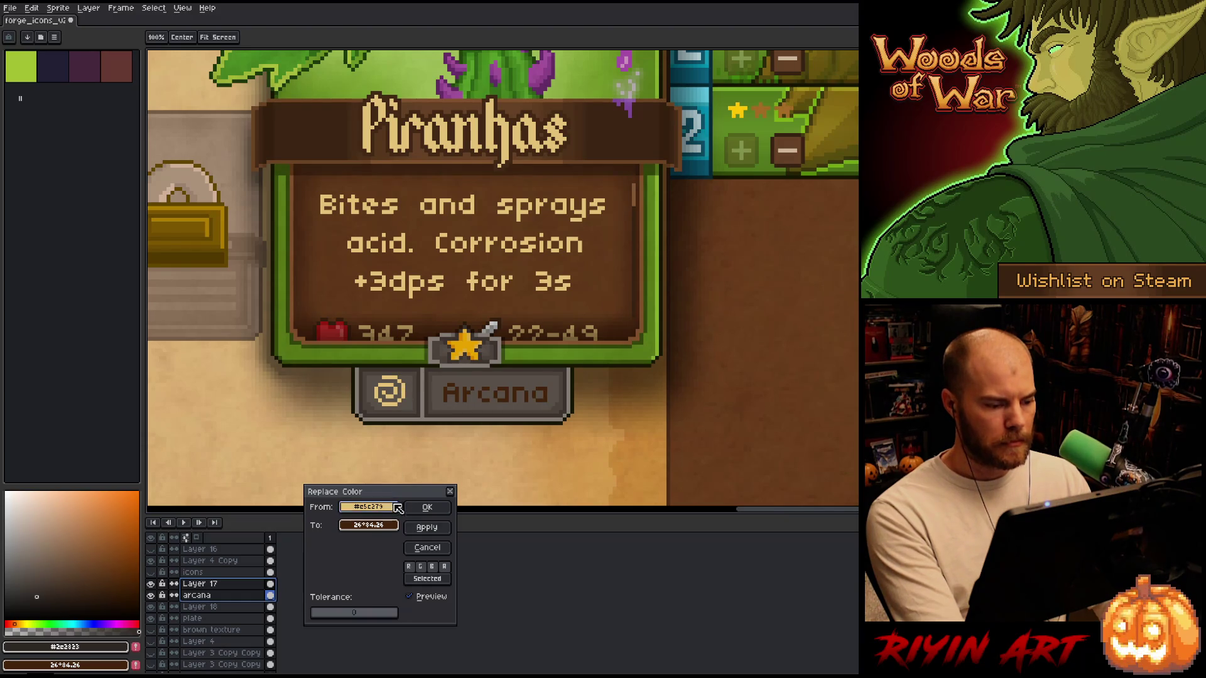
left_click(423, 394)
left_click_drag(422, 395, 426, 419)
left_click(427, 506)
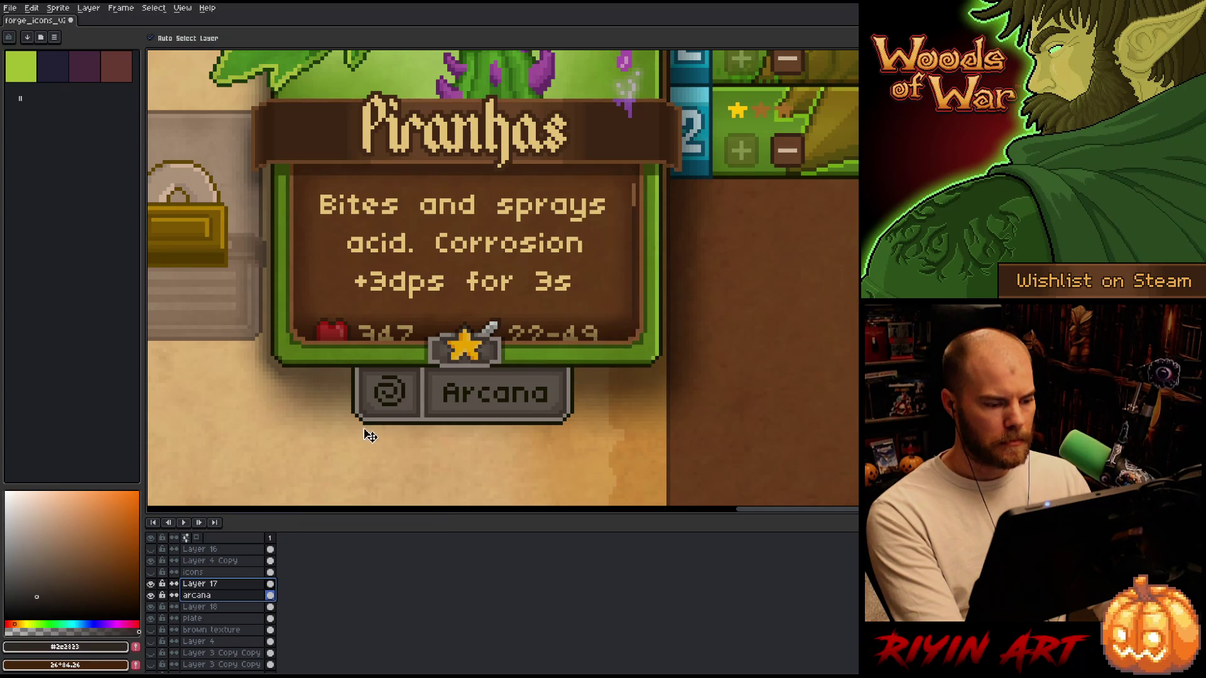
scroll(369, 431, "down", 5)
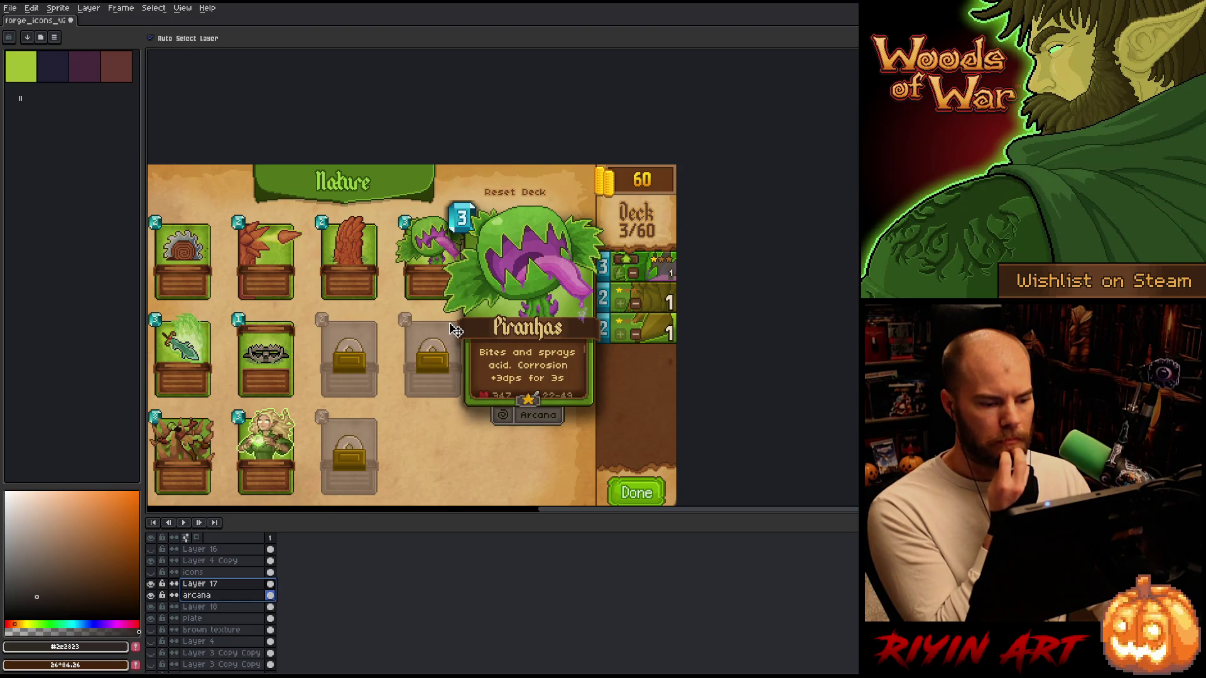
Compare Layer 18's divider on and off, then leave it hidden.
scroll(545, 421, "up", 1)
scroll(544, 421, "up", 2)
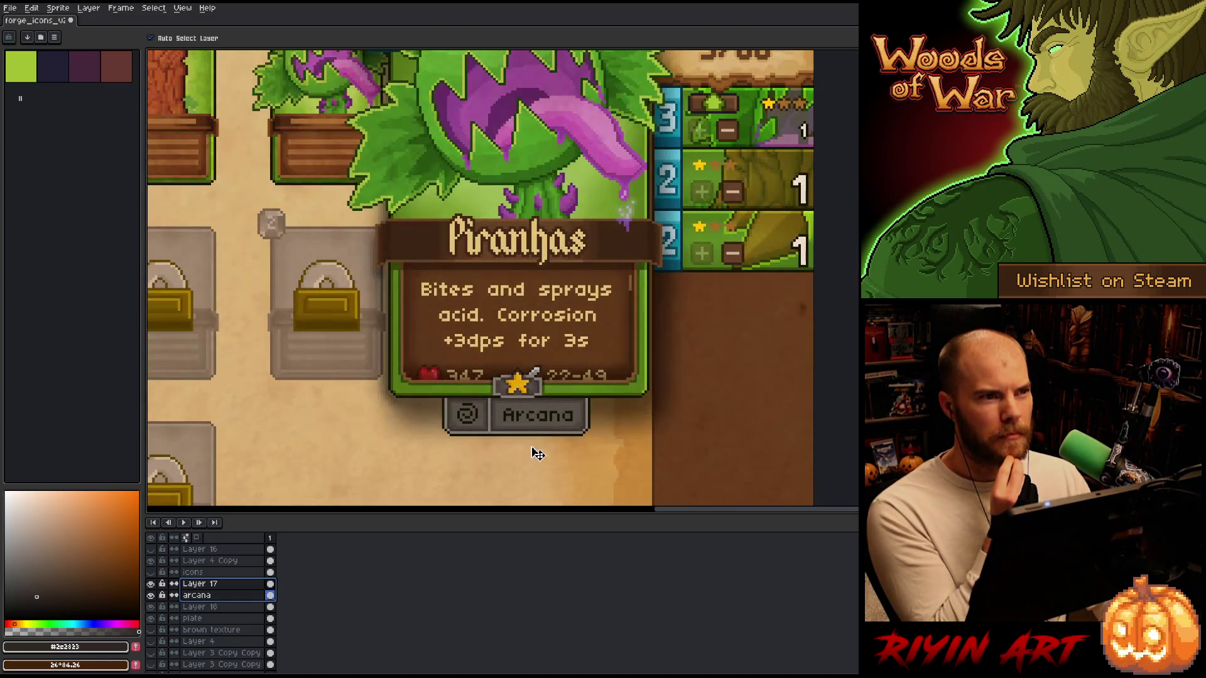
left_click(151, 607)
left_click(151, 607)
left_click(151, 608)
left_click(152, 607)
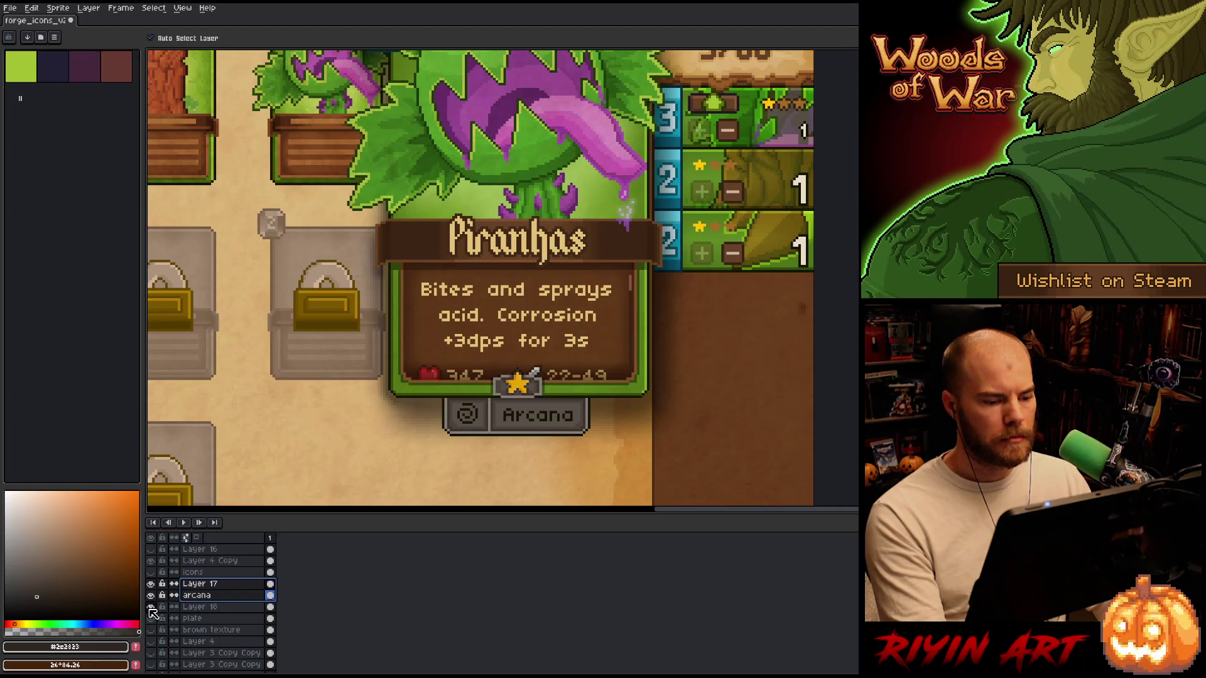
left_click(151, 607)
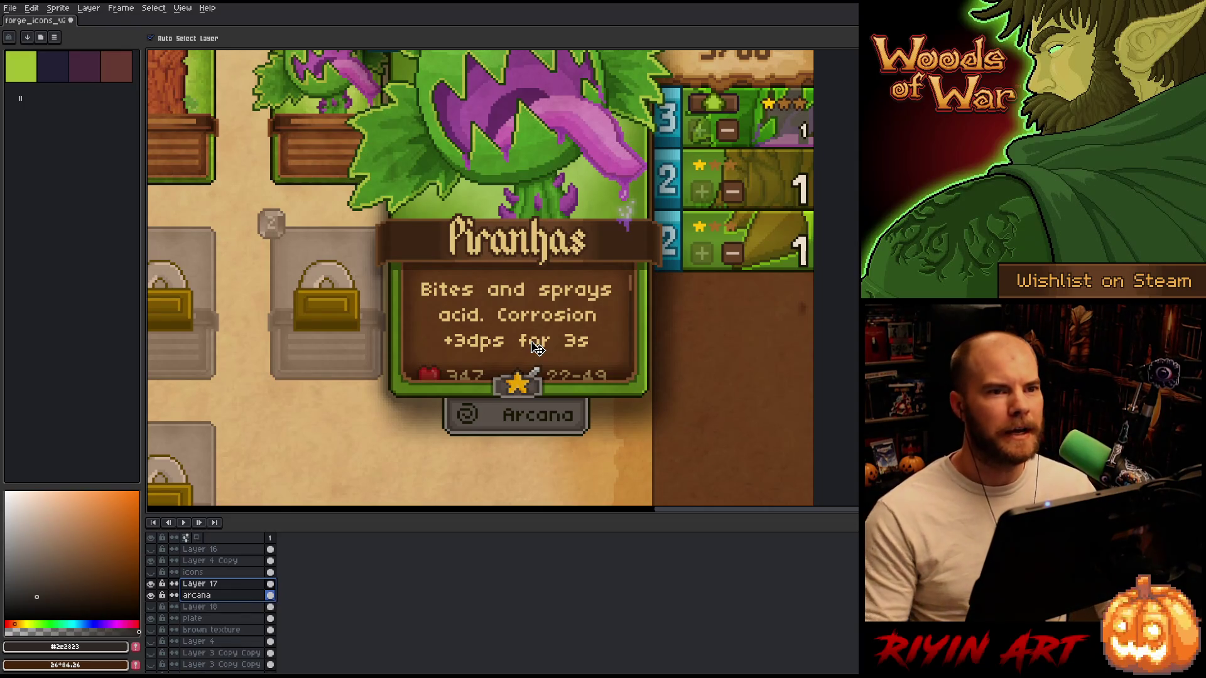
scroll(537, 348, "down", 2)
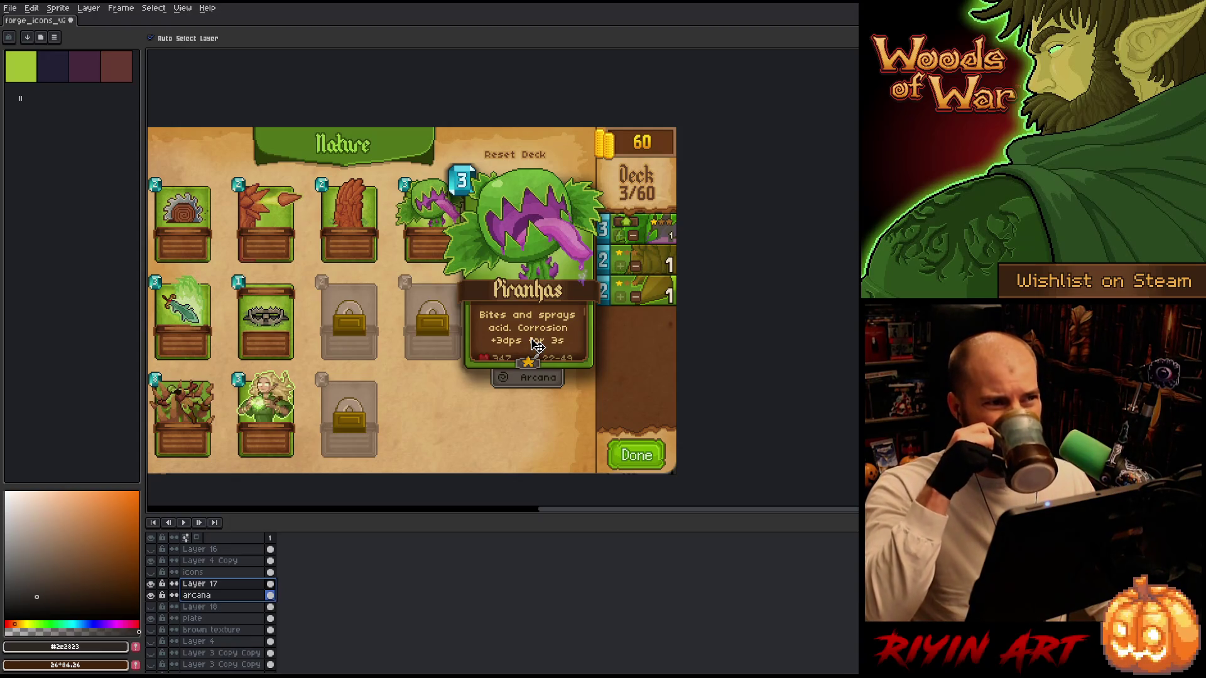
scroll(537, 346, "up", 3)
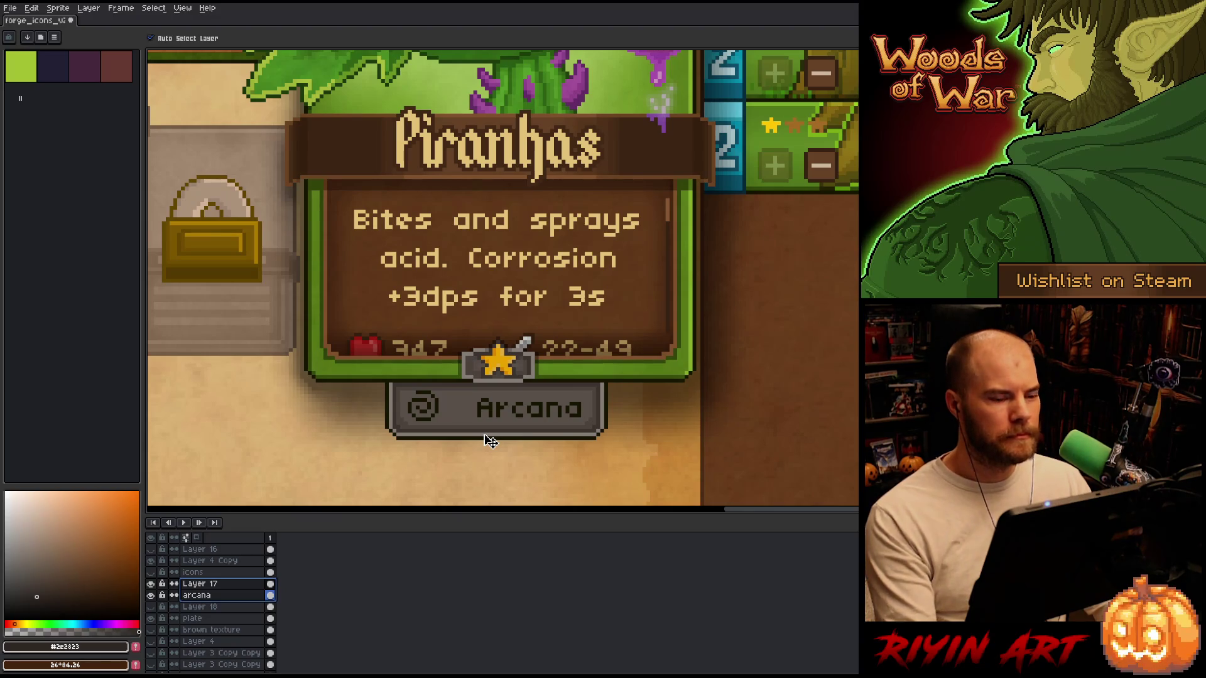
scroll(491, 435, "up", 3)
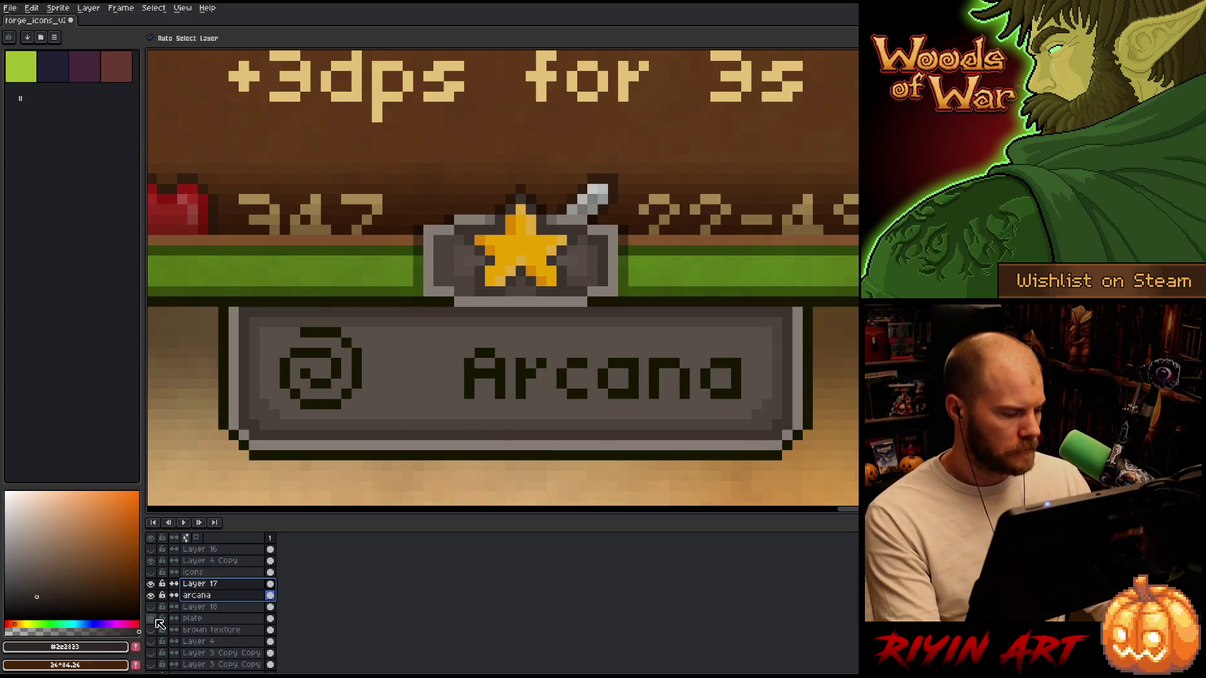
Drag the Arcana word left so it sits beside the spiral icon.
left_click(152, 618, "alt")
left_click(157, 620, "alt")
left_click(157, 620, "alt")
left_click(157, 620, "alt")
scroll(478, 371, "down", 2)
scroll(477, 371, "down", 2)
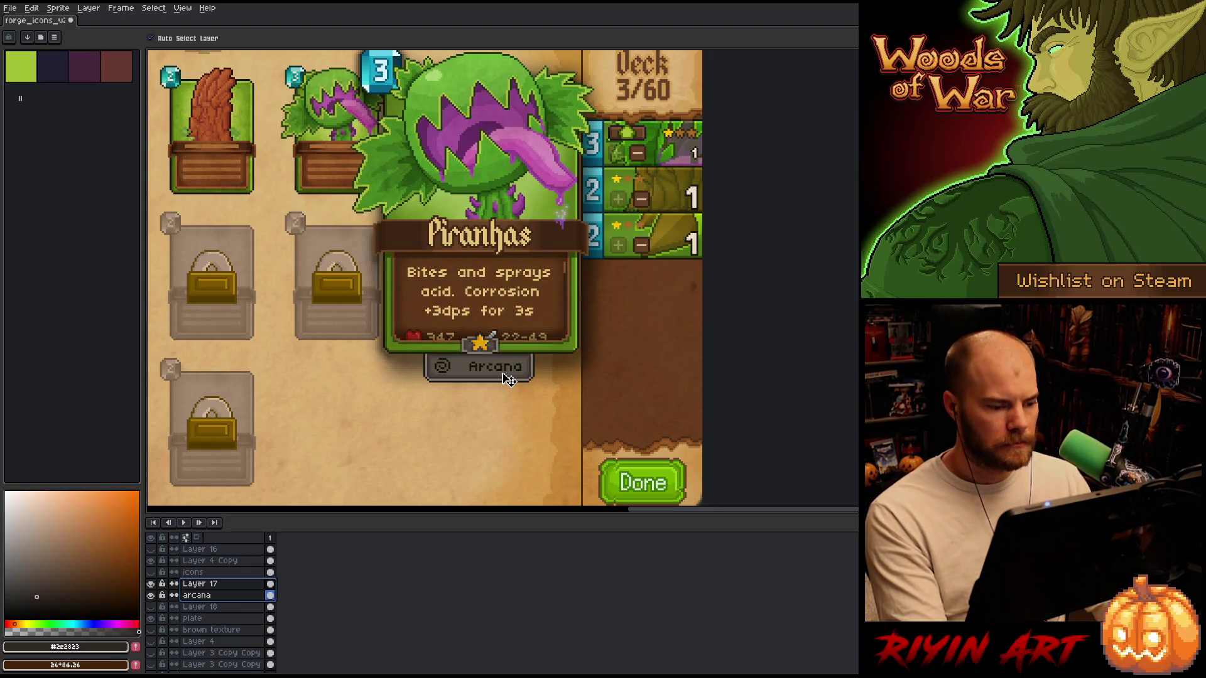
scroll(509, 379, "up", 3)
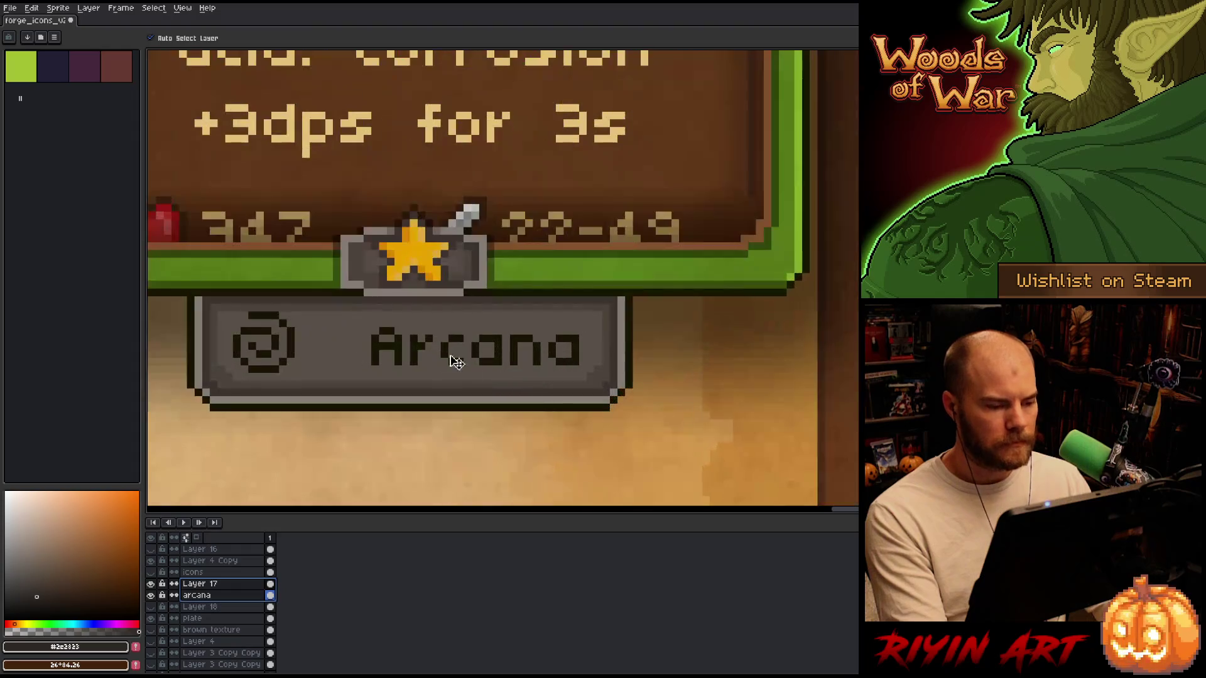
left_click(402, 358)
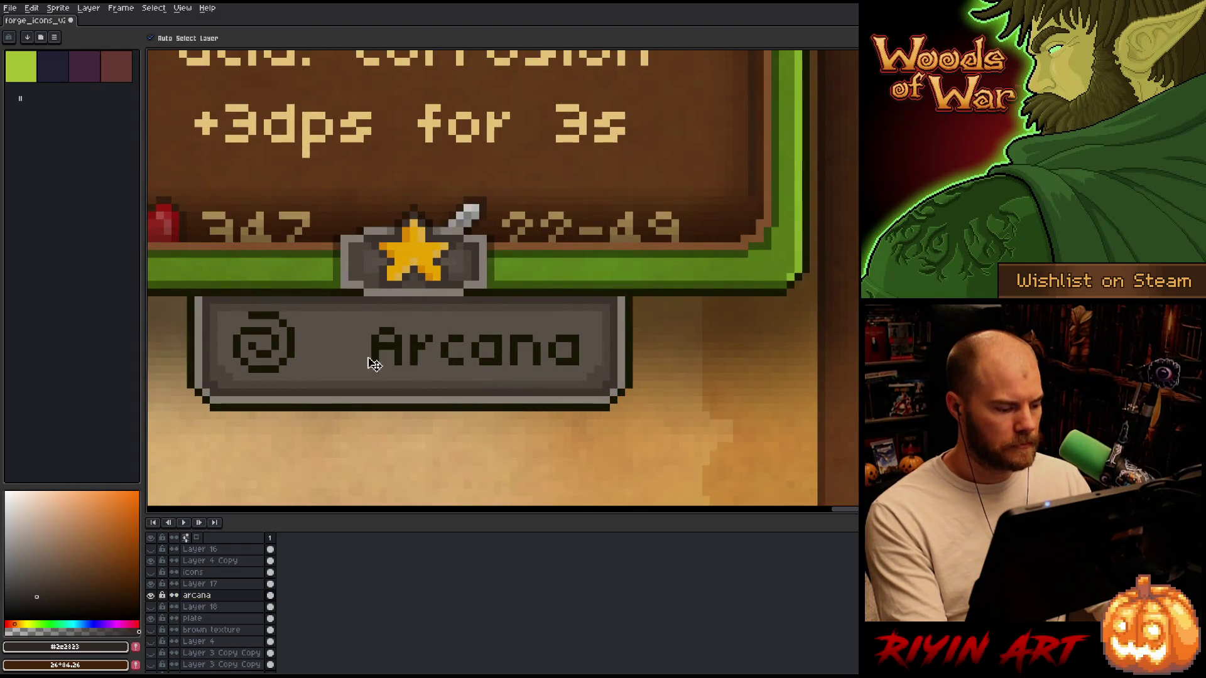
left_click(297, 347)
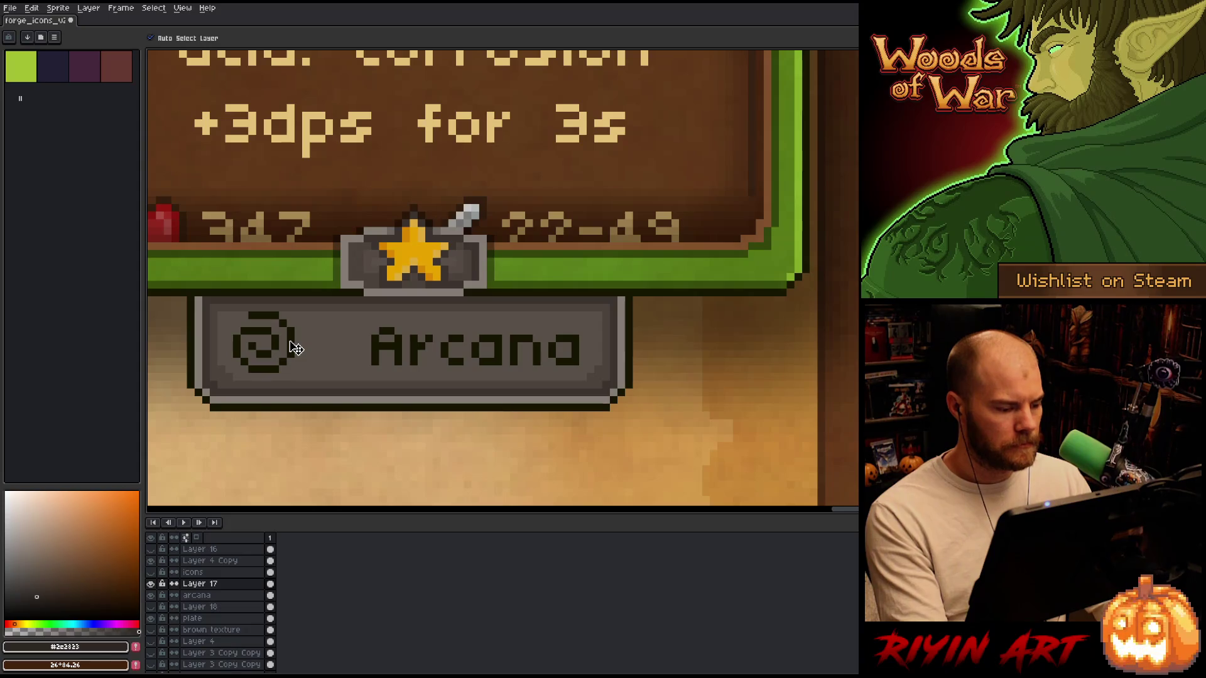
mouse_move(371, 345)
left_mouse_down()
mouse_move(304, 347)
mouse_move(325, 350)
left_mouse_up()
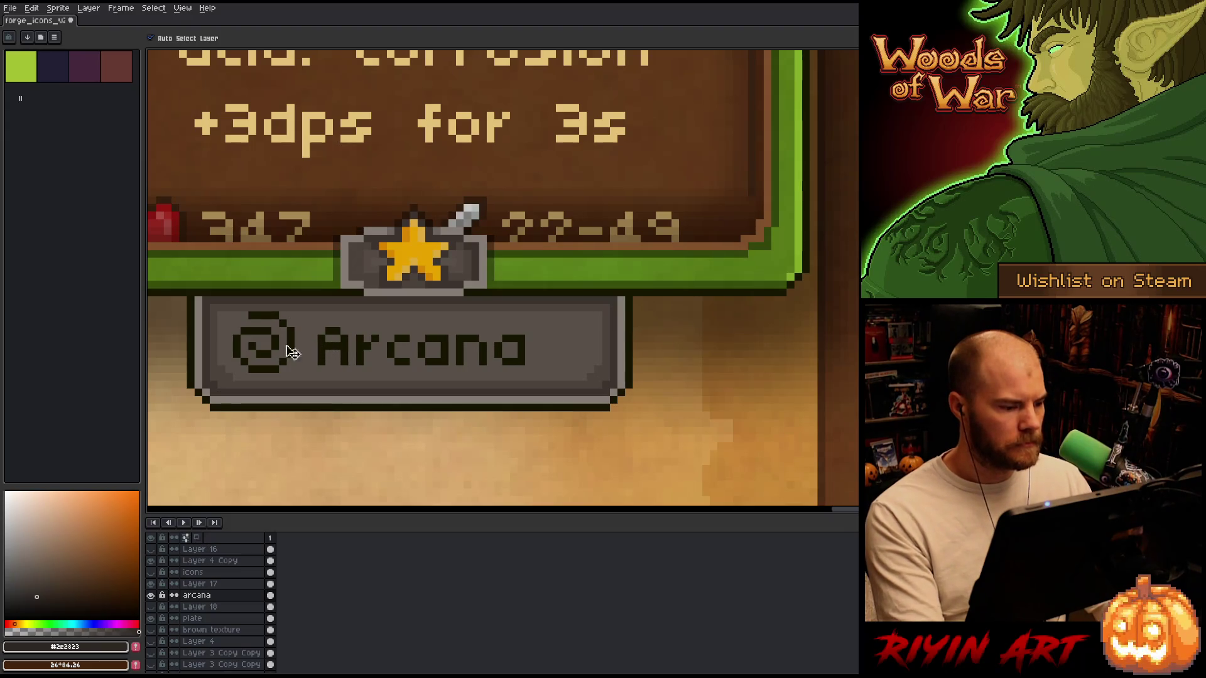
Select the grey plate's right end and nudge it two pixels left to shorten it.
key("m")
mouse_move(207, 332)
left_mouse_down()
mouse_move(235, 368)
mouse_move(320, 358)
left_mouse_up()
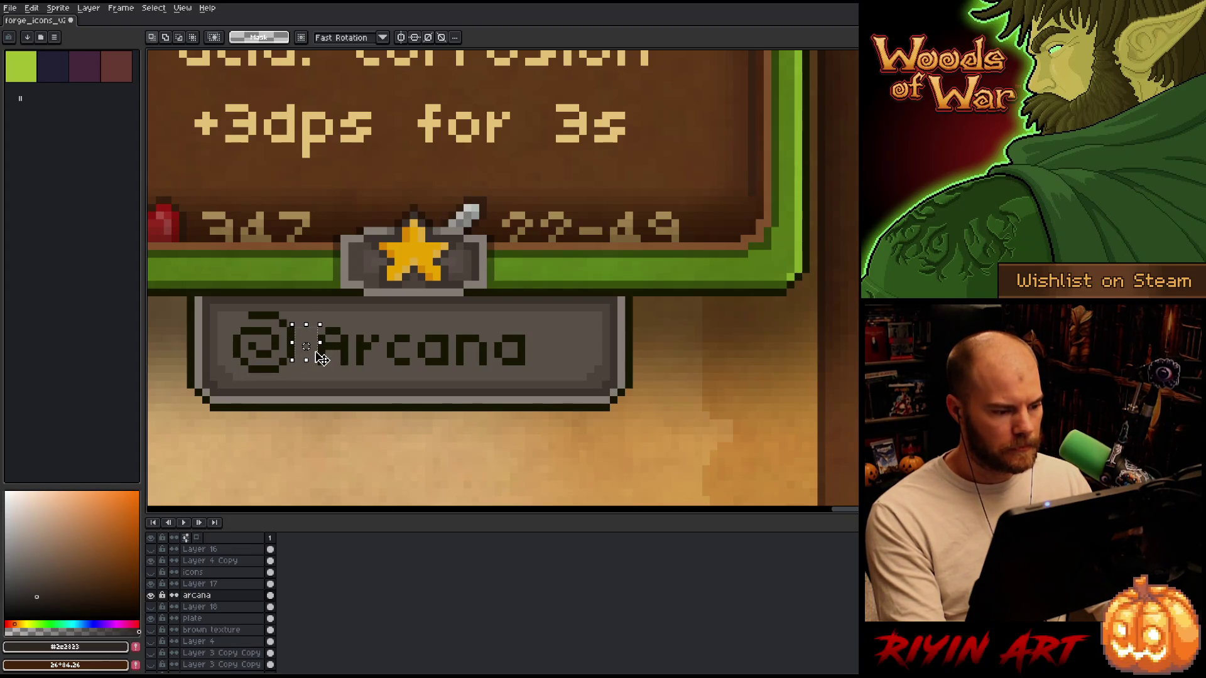
mouse_move(319, 356)
left_mouse_down()
mouse_move(622, 354)
mouse_move(546, 358)
left_mouse_up()
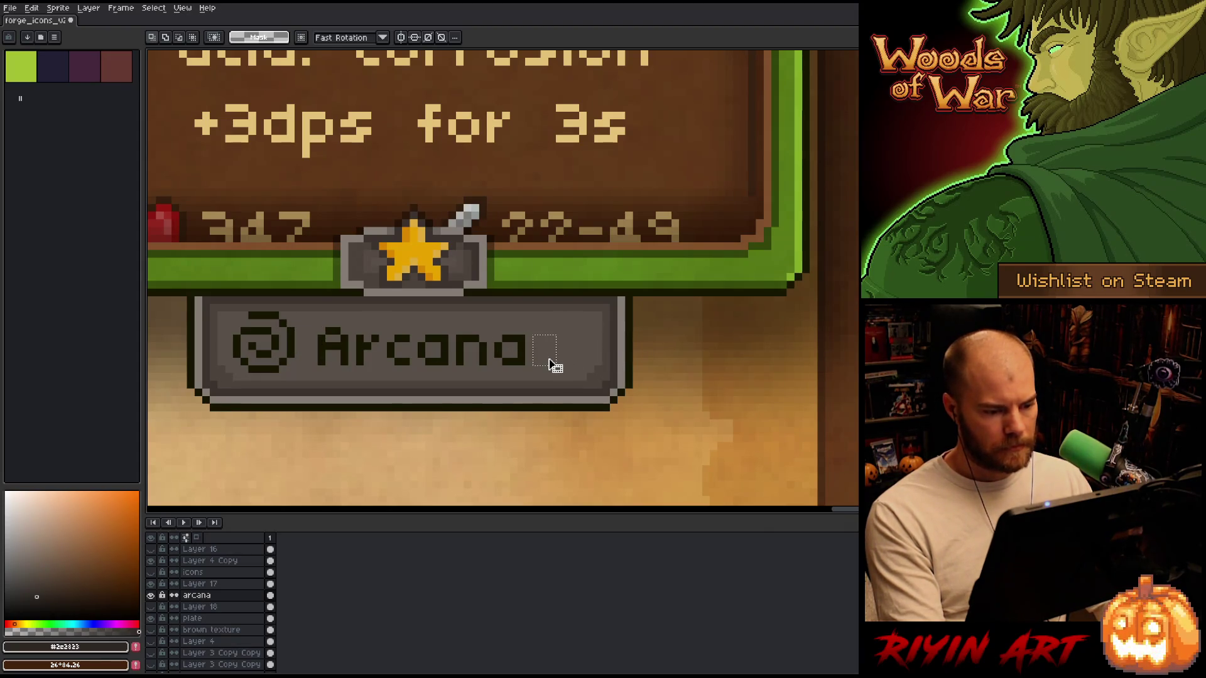
key("ctrl+d")
mouse_move(689, 240)
left_mouse_down()
mouse_move(538, 425)
mouse_move(469, 459)
left_mouse_up()
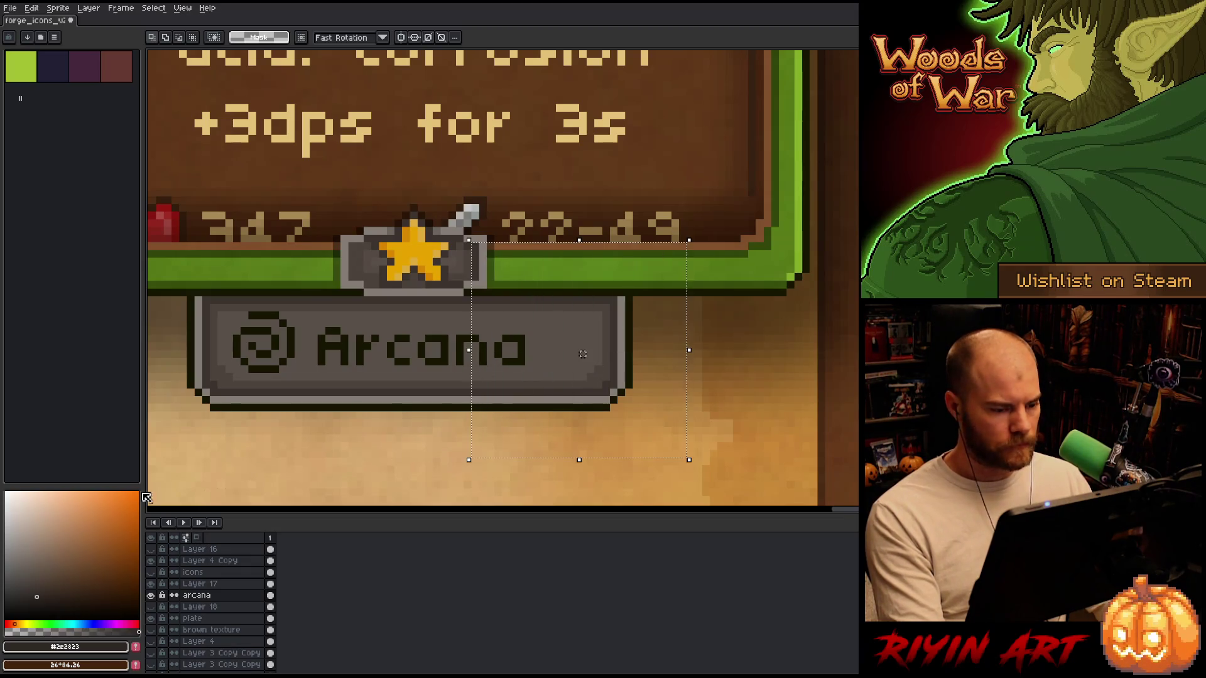
left_click(214, 618)
key("Left")
key("Left")
key("Left")
key("Left")
key("Left")
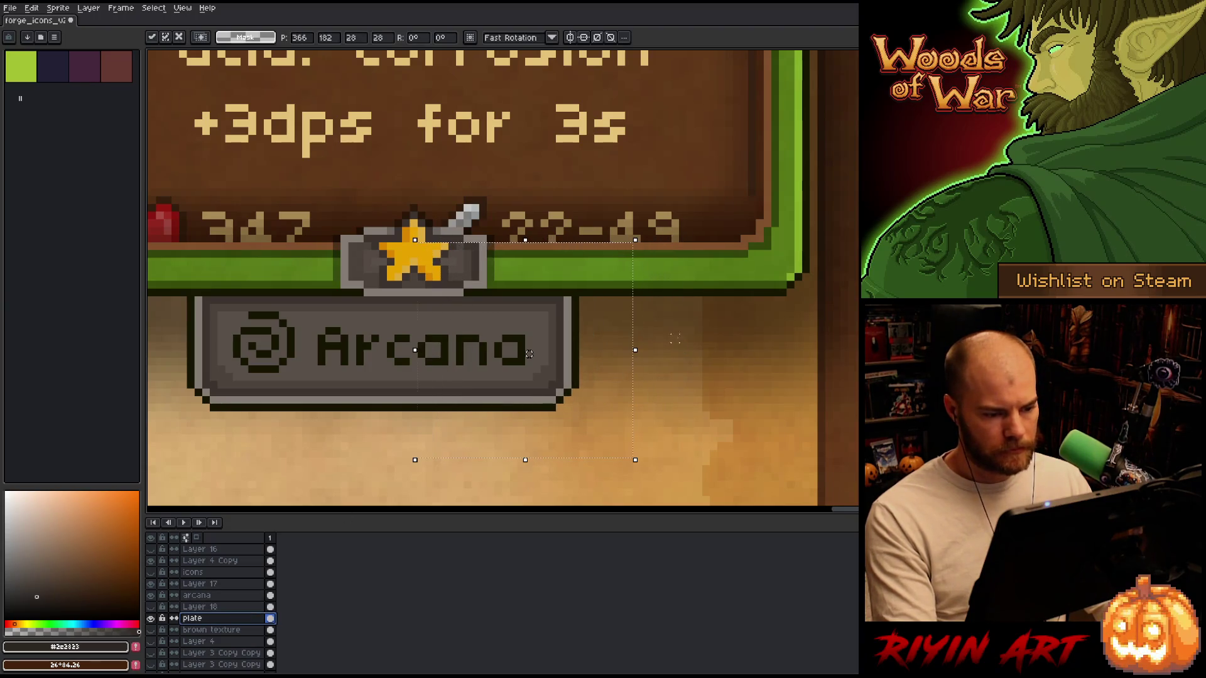
key("Left")
key("Left")
key("Return")
left_click_drag(522, 333, 550, 375)
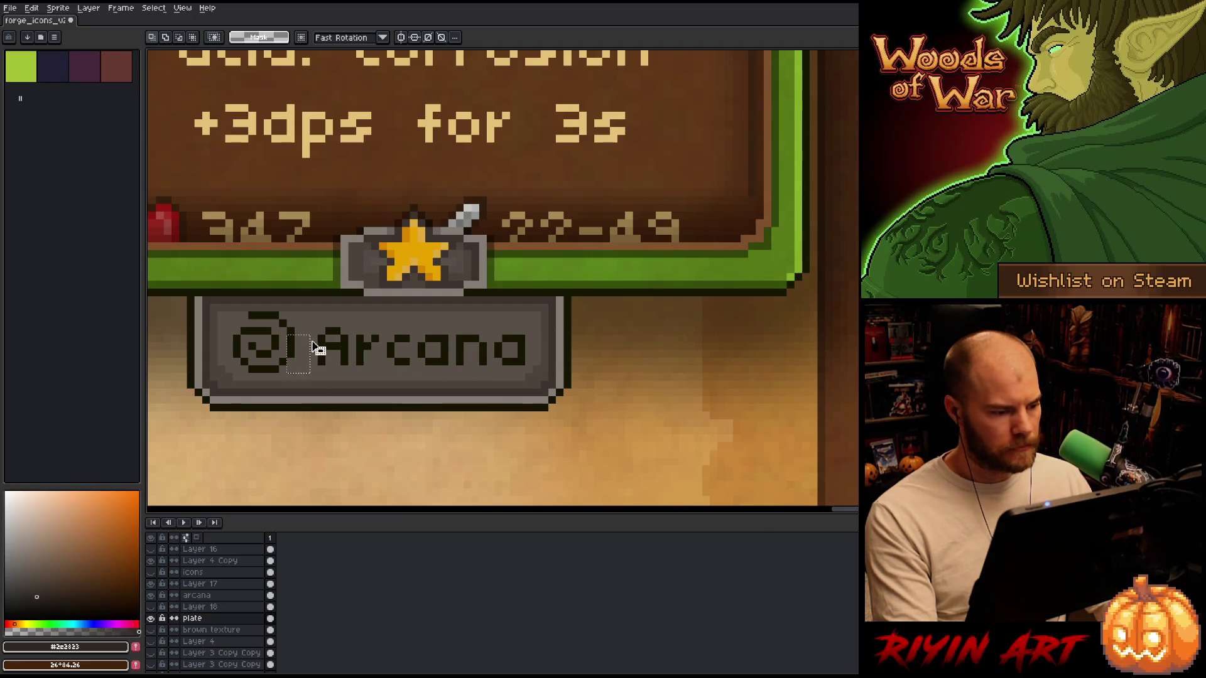
left_click_drag(210, 327, 234, 366)
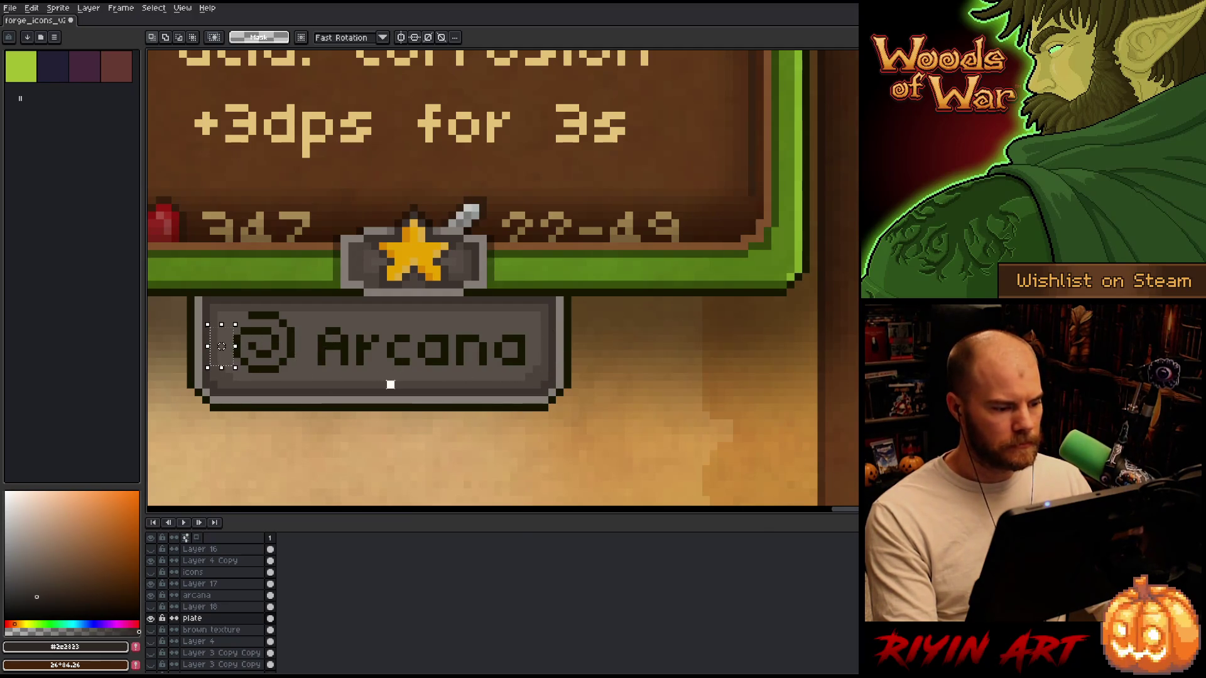
scroll(390, 385, "down", 3)
scroll(407, 411, "up", 1)
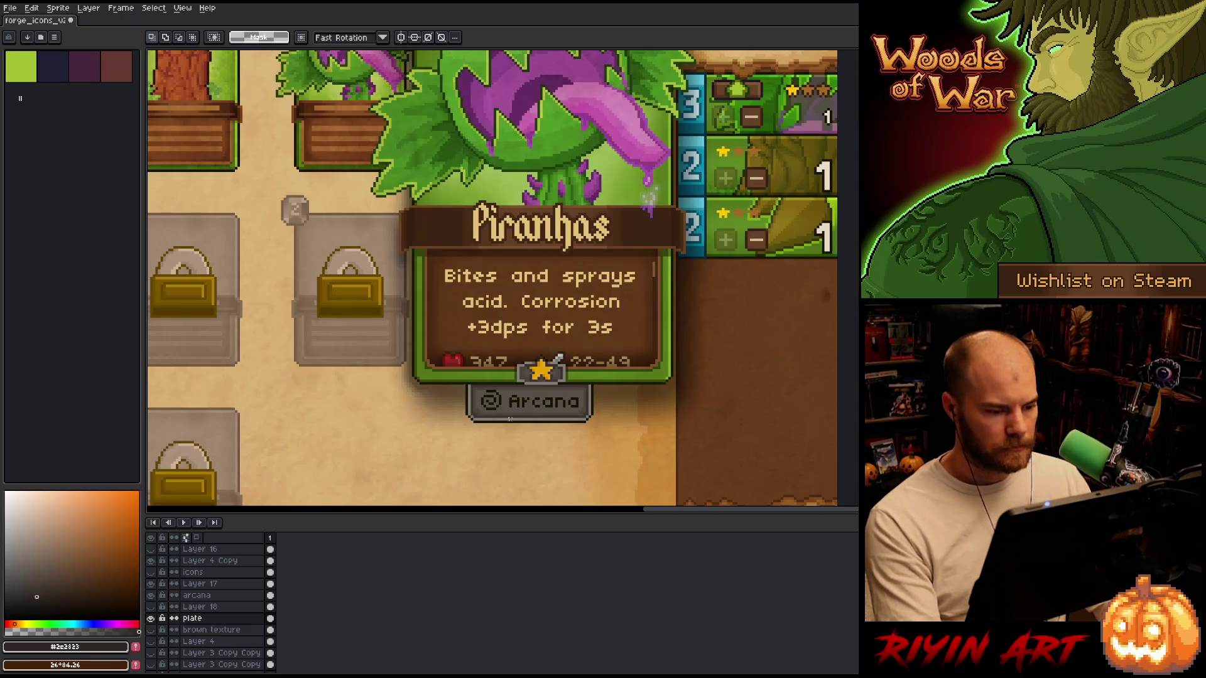
left_click(207, 590)
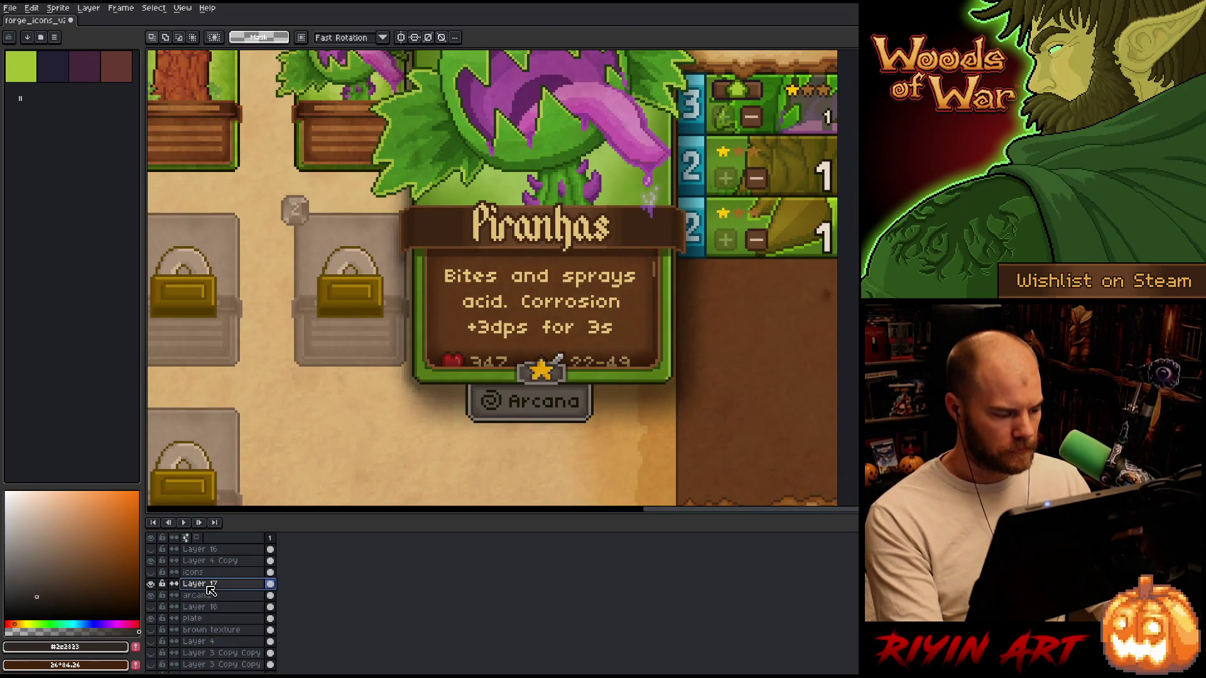
key("ctrl+e")
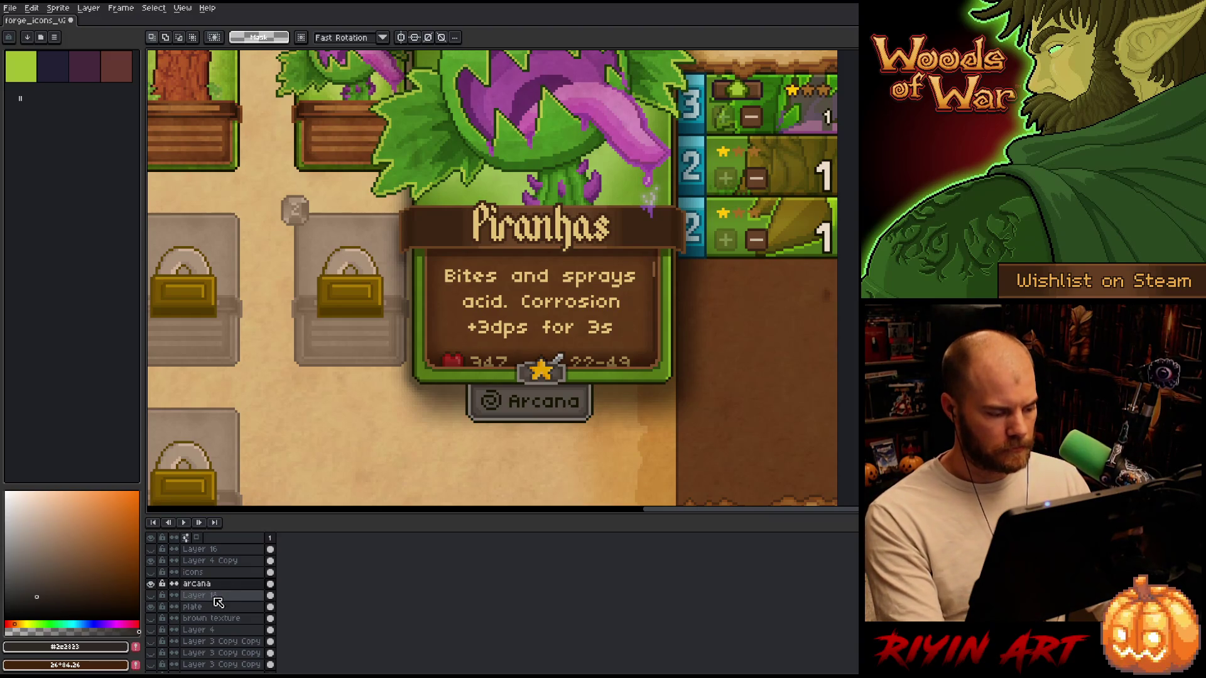
left_click_drag(236, 607, 245, 588)
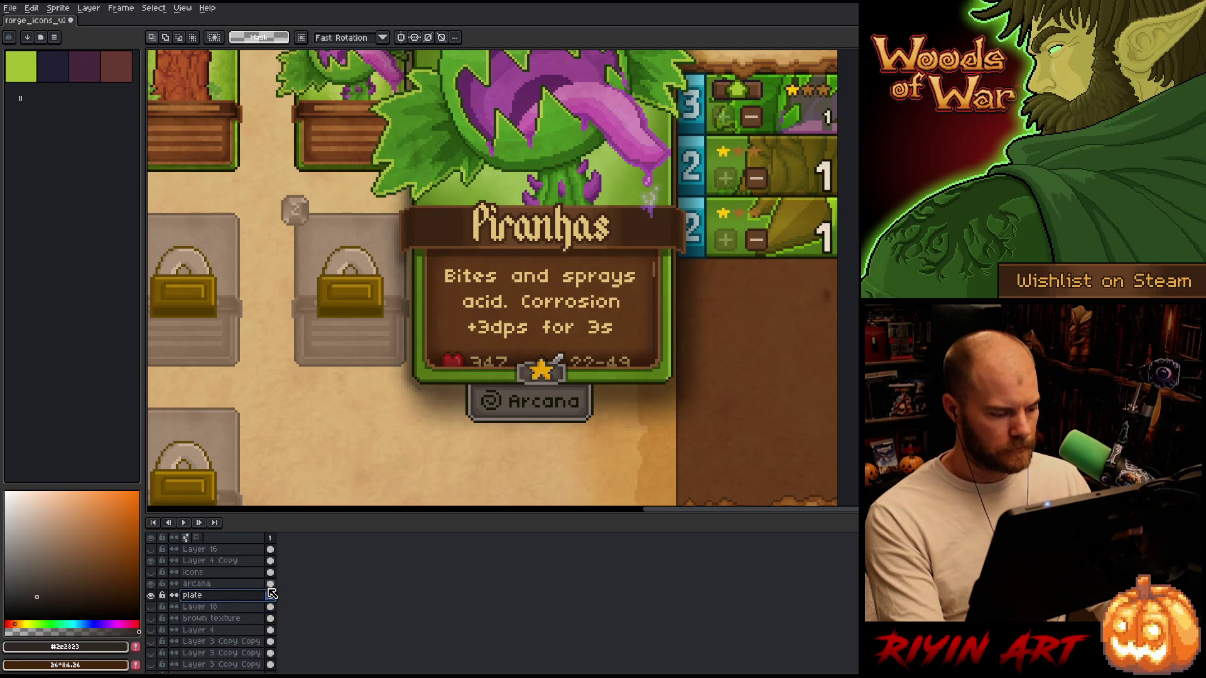
mouse_move(409, 364)
left_mouse_down()
mouse_move(501, 441)
mouse_move(675, 445)
left_mouse_up()
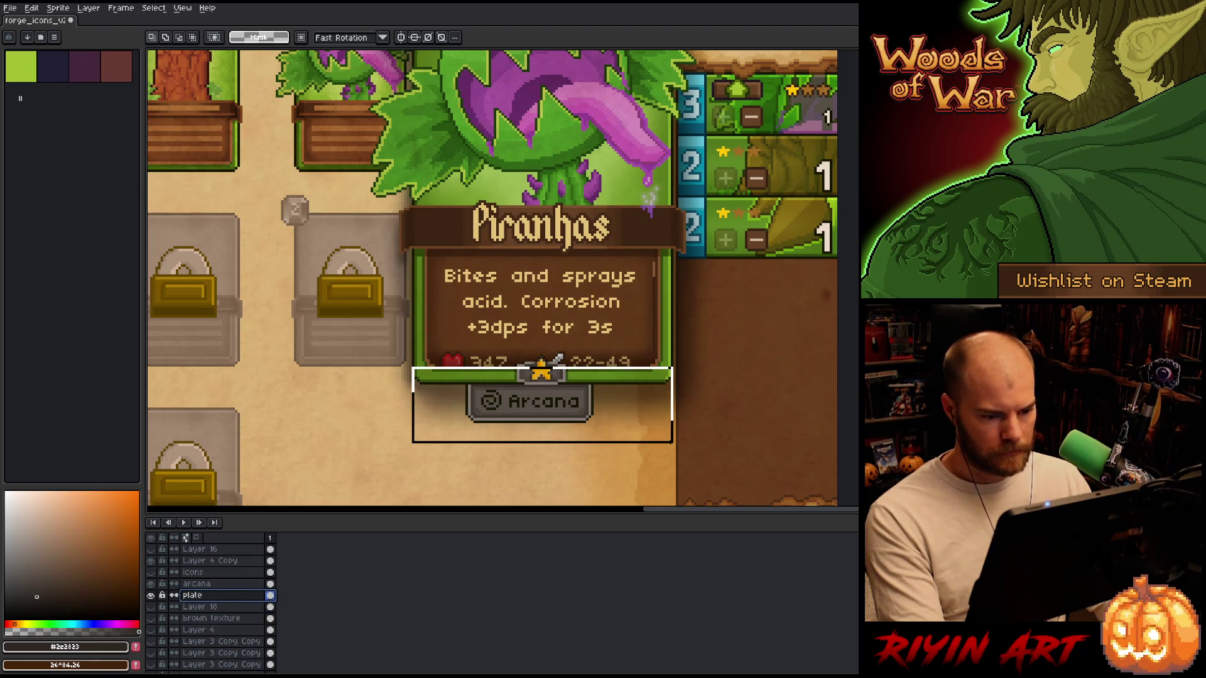
left_click(207, 584, "shift")
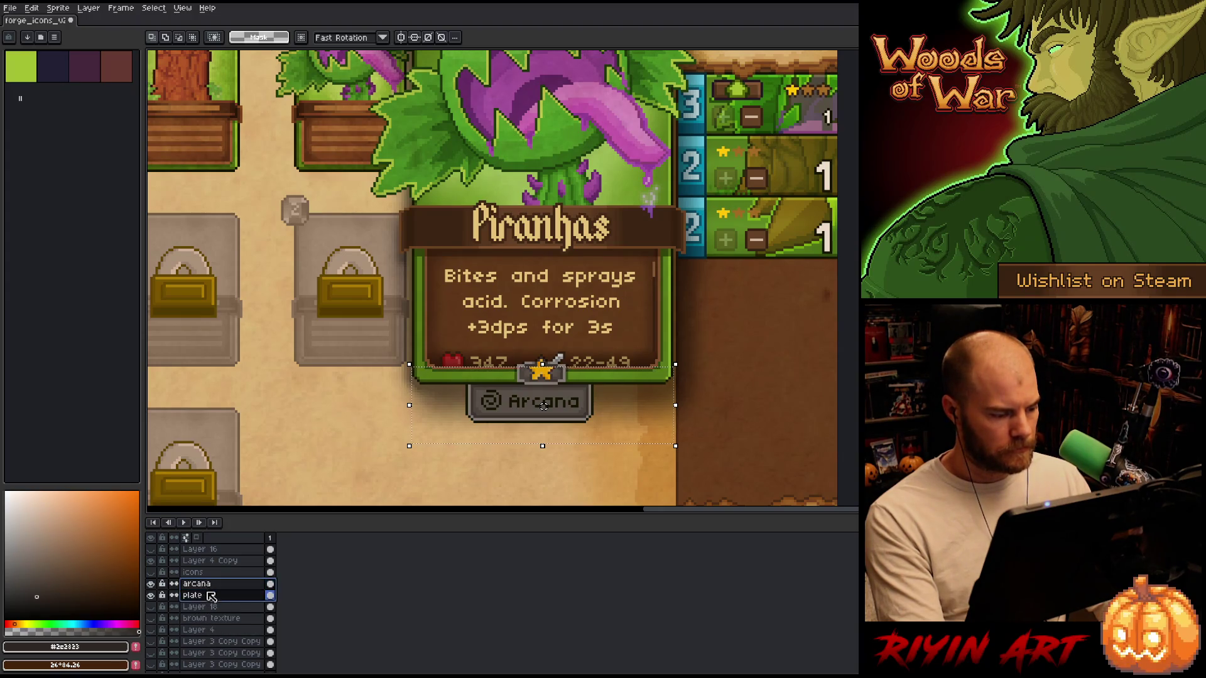
left_click(31, 8)
mouse_move(82, 202)
left_click(225, 214)
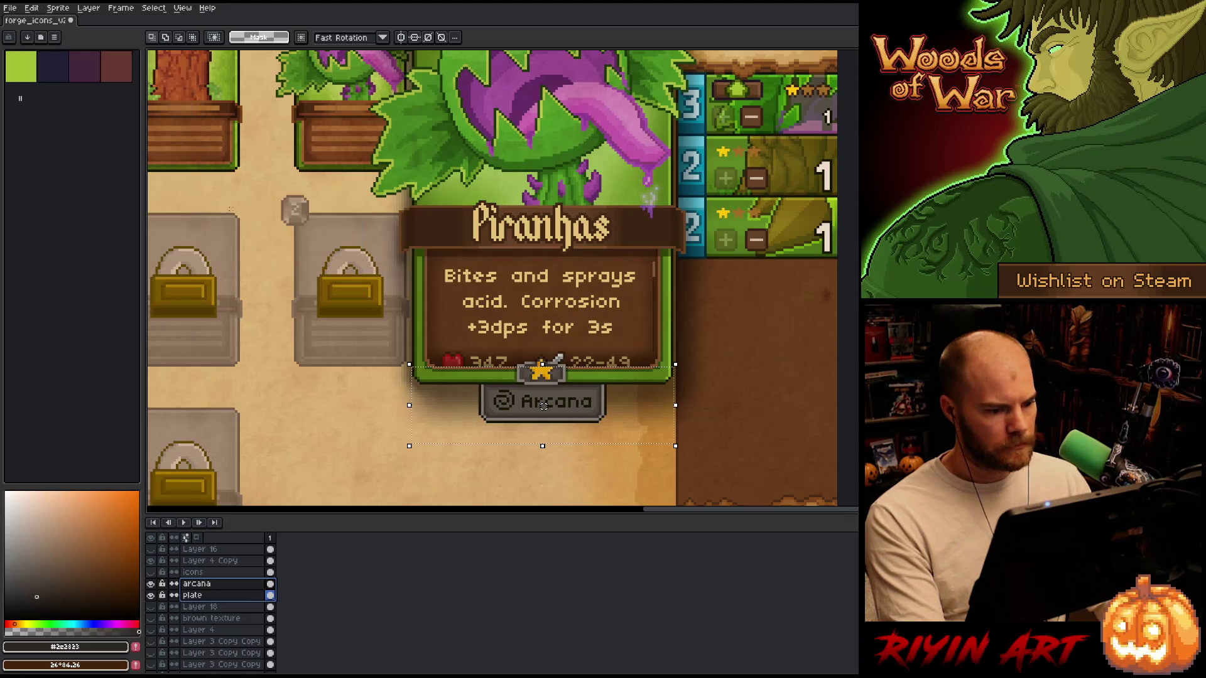
key("ctrl+d")
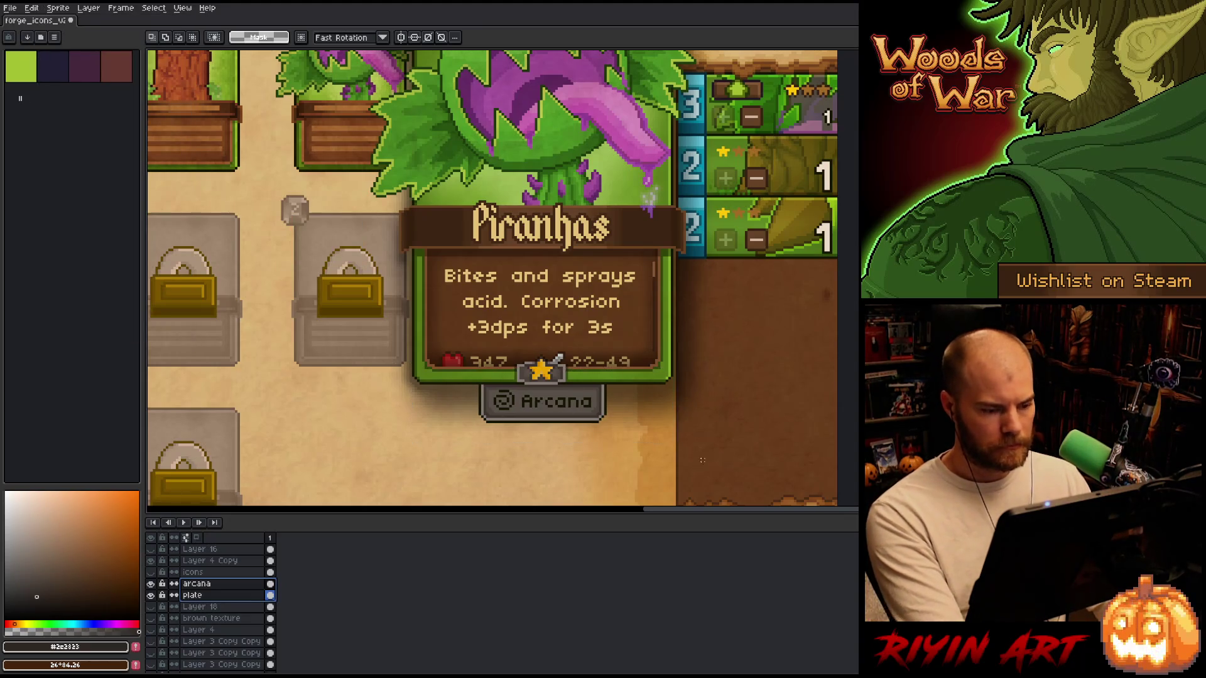
scroll(569, 411, "down", 3)
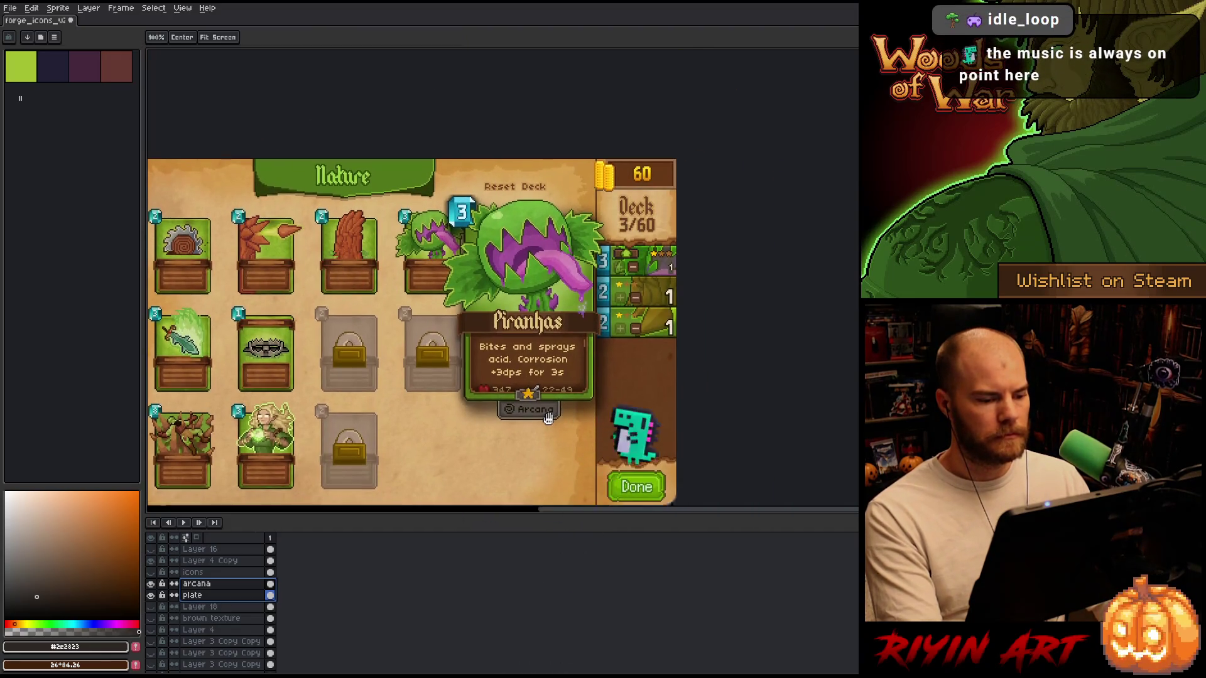
key("m")
scroll(621, 372, "up", 1)
scroll(544, 375, "up", 1)
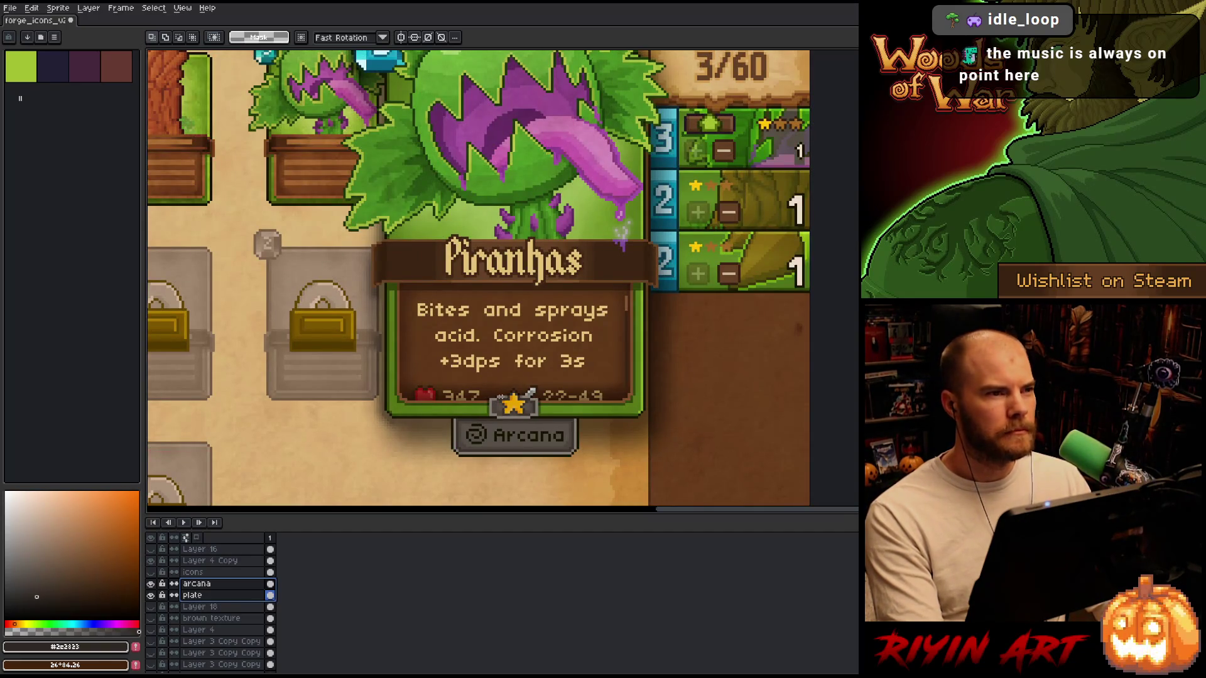
left_click(201, 583)
Set up Replace Color with #151501 as From and try several greys as the replacement.
key("shift+r")
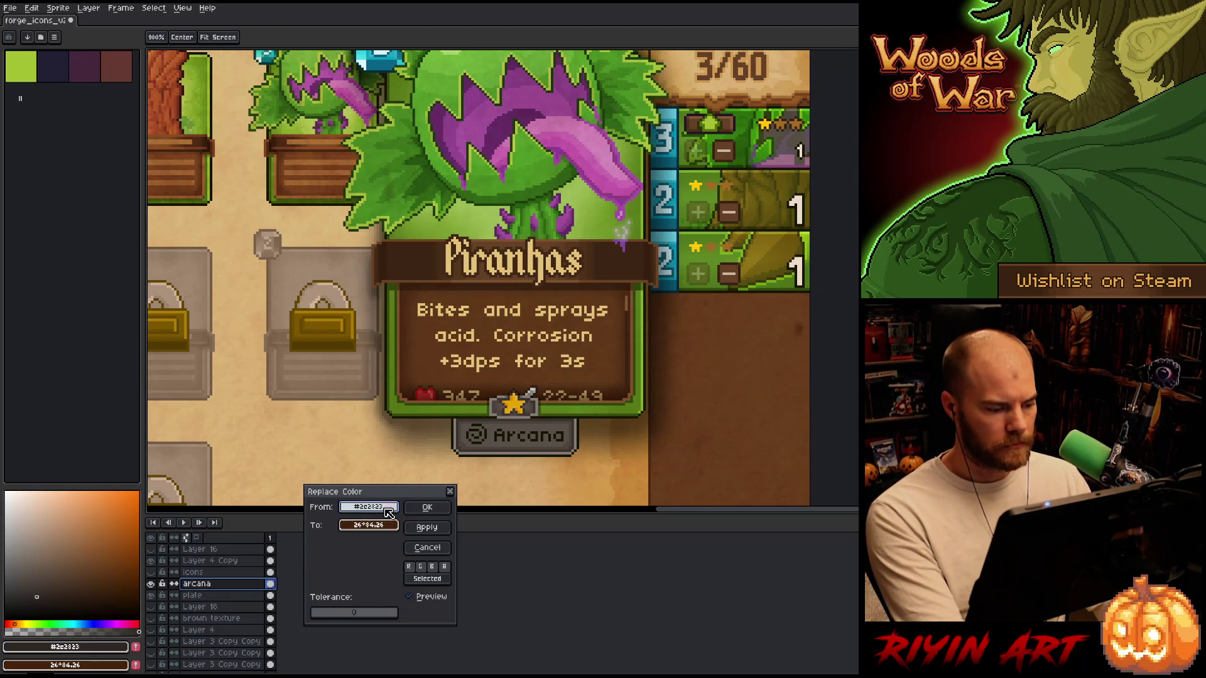
left_click(485, 434)
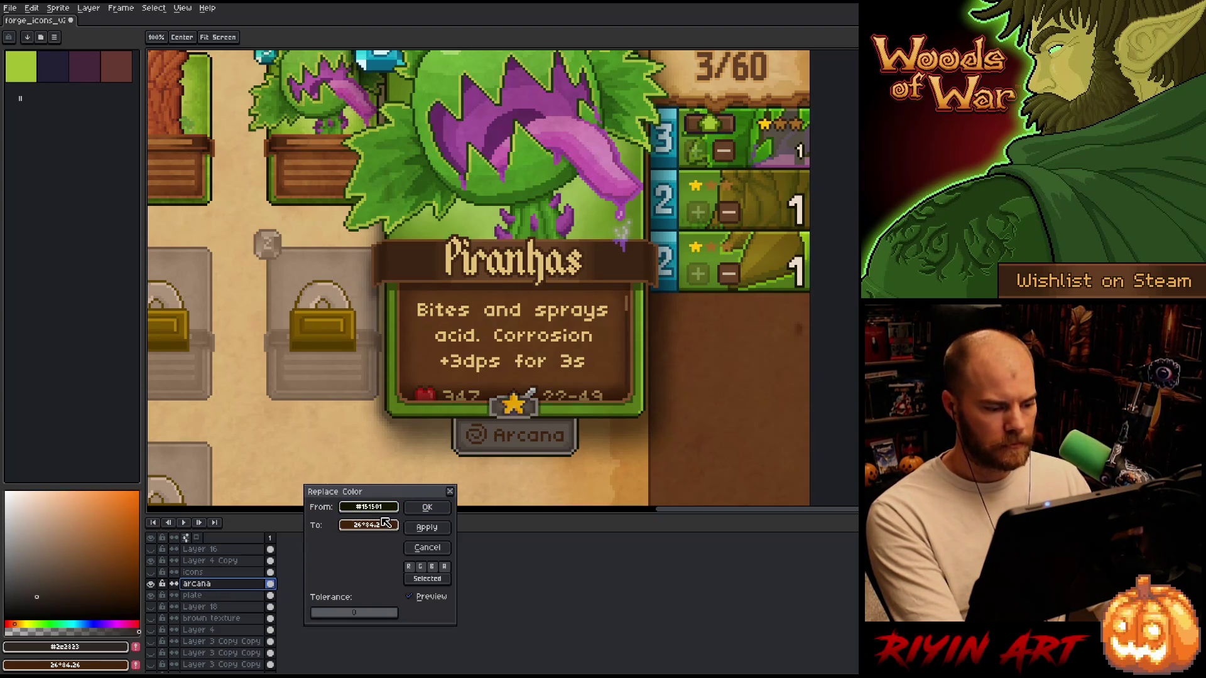
left_click(481, 362)
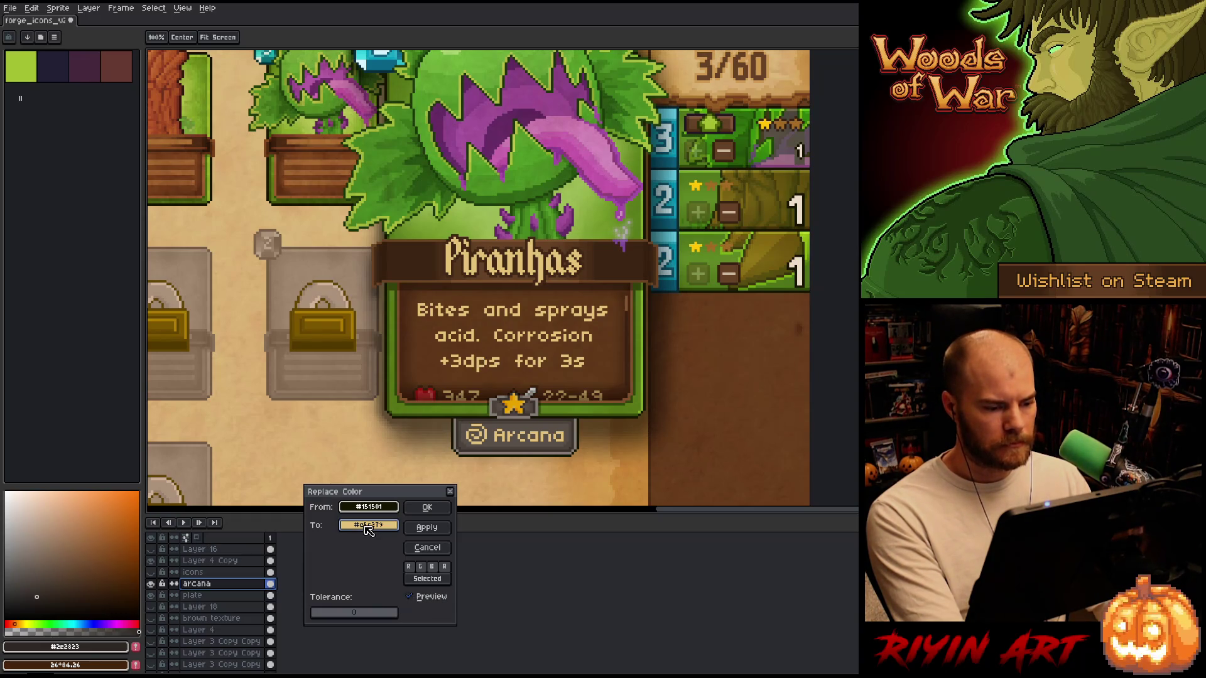
left_click(582, 258)
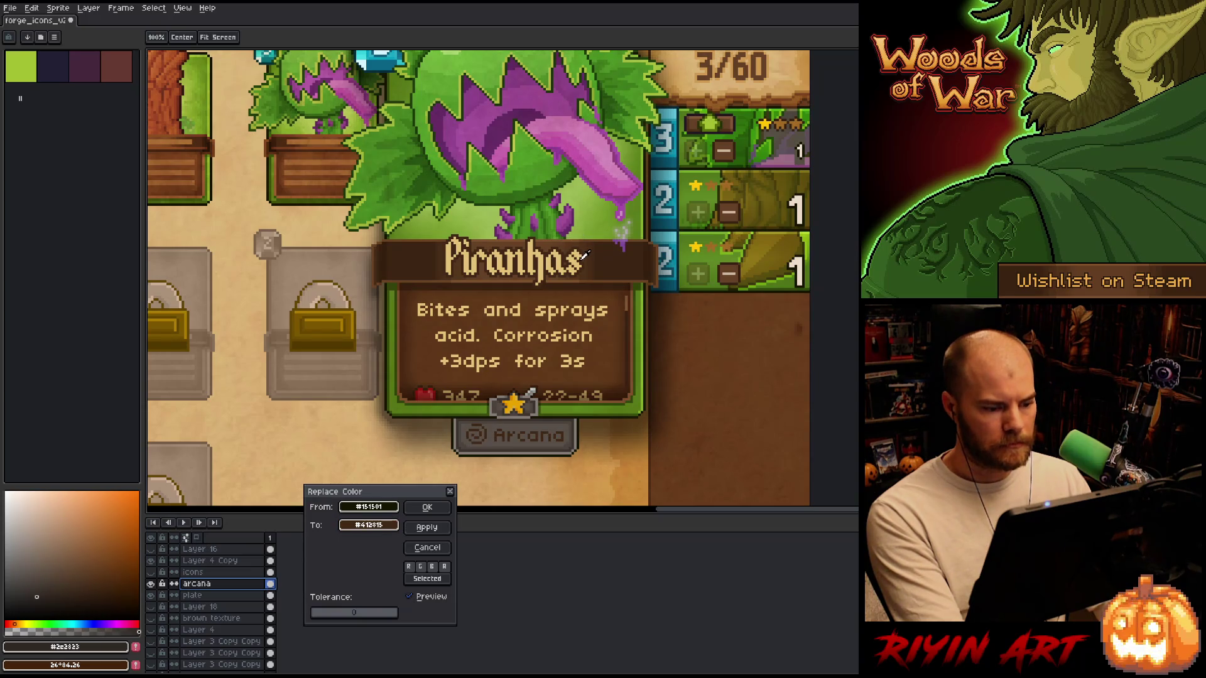
left_click_drag(584, 254, 573, 432)
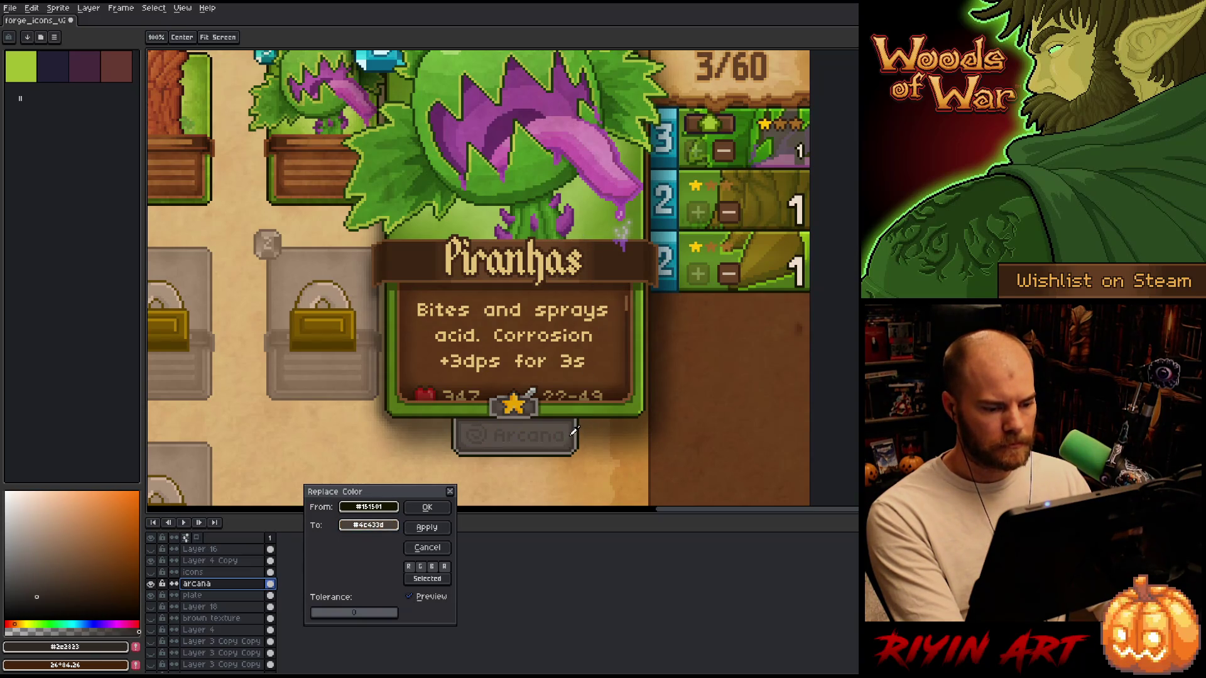
left_click(574, 443)
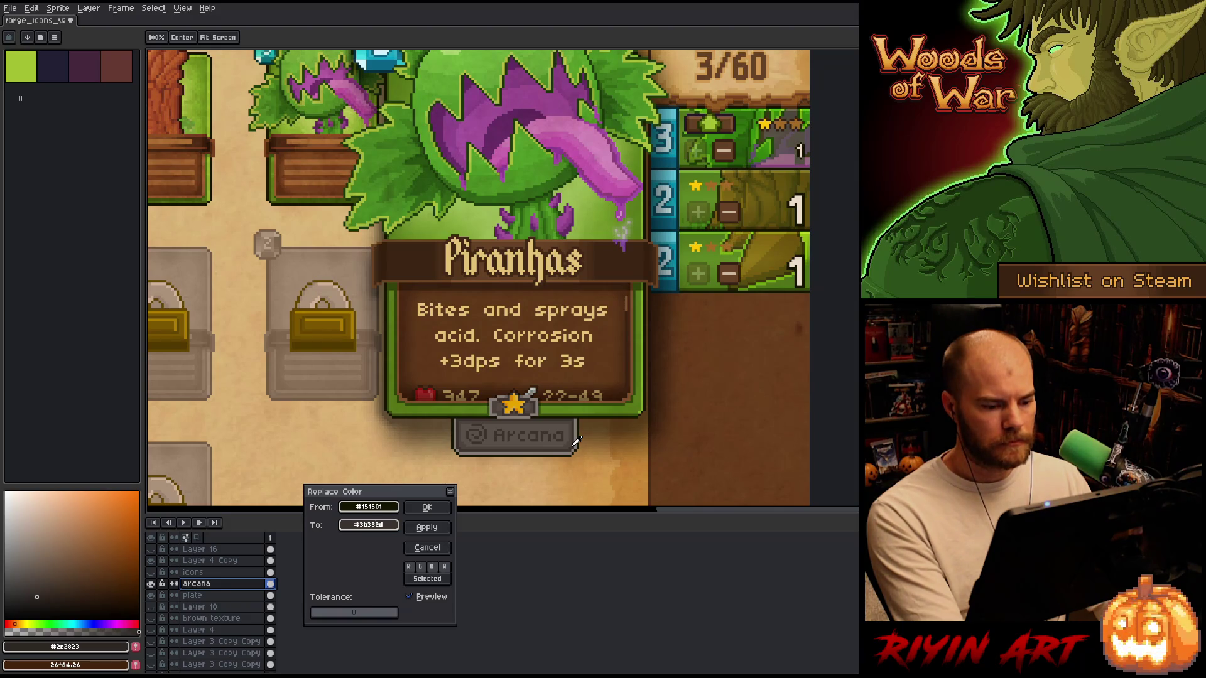
left_click(573, 442)
left_click(573, 442)
left_click(574, 442)
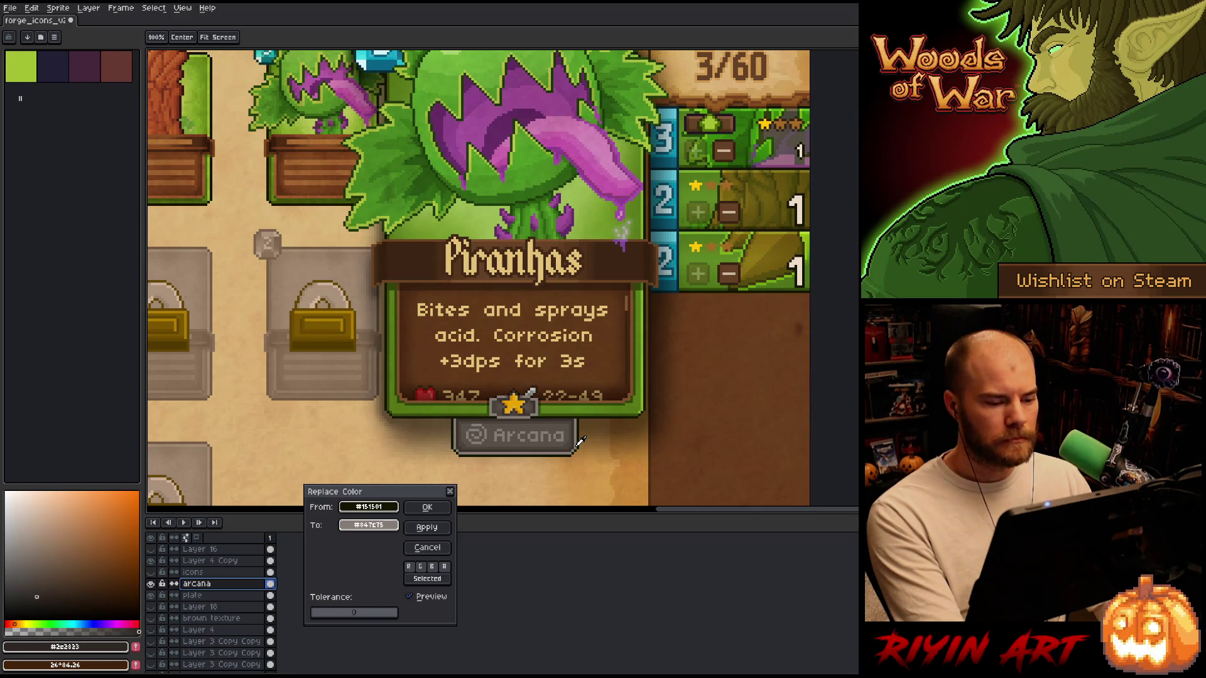
Try yellow and beige, then apply cream #e5c279 to the Arcana text and icon.
left_click(579, 441)
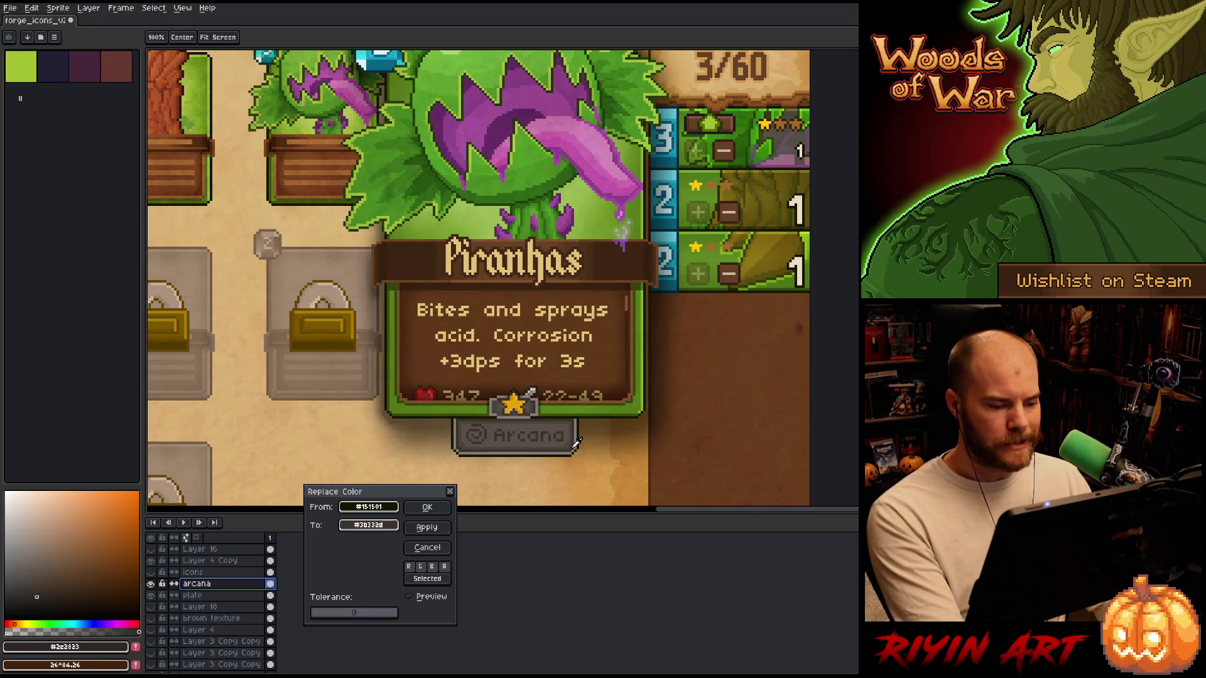
left_click(583, 442)
left_click(583, 441)
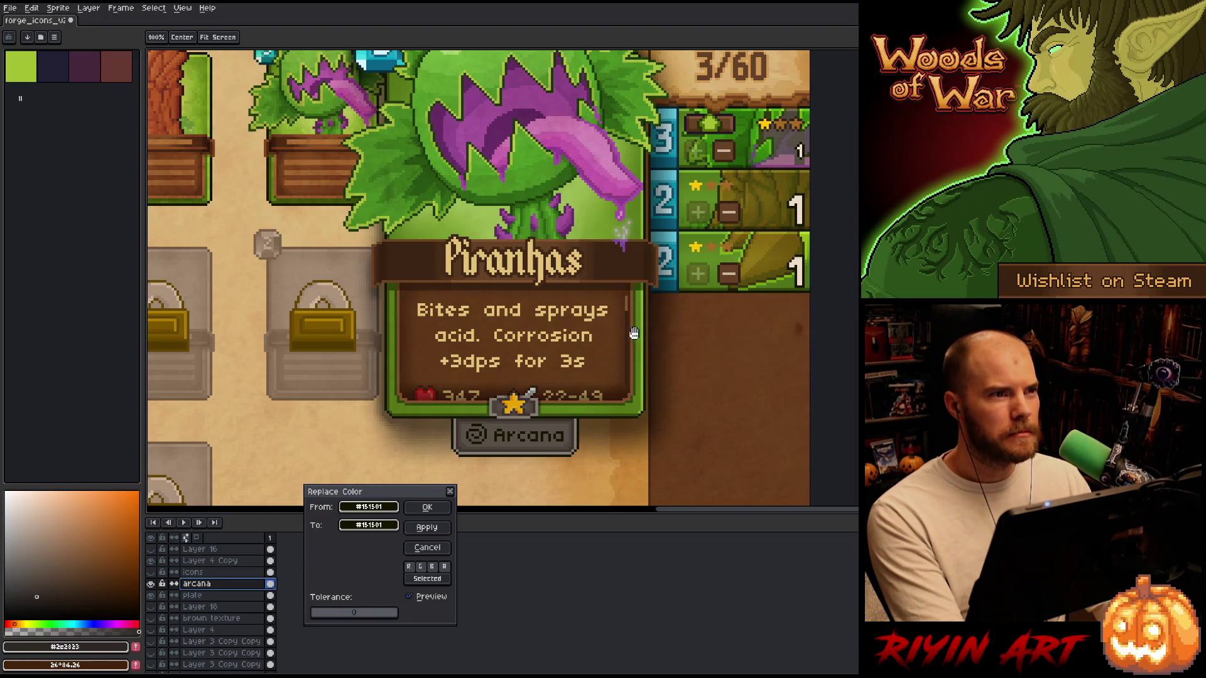
left_click(516, 402)
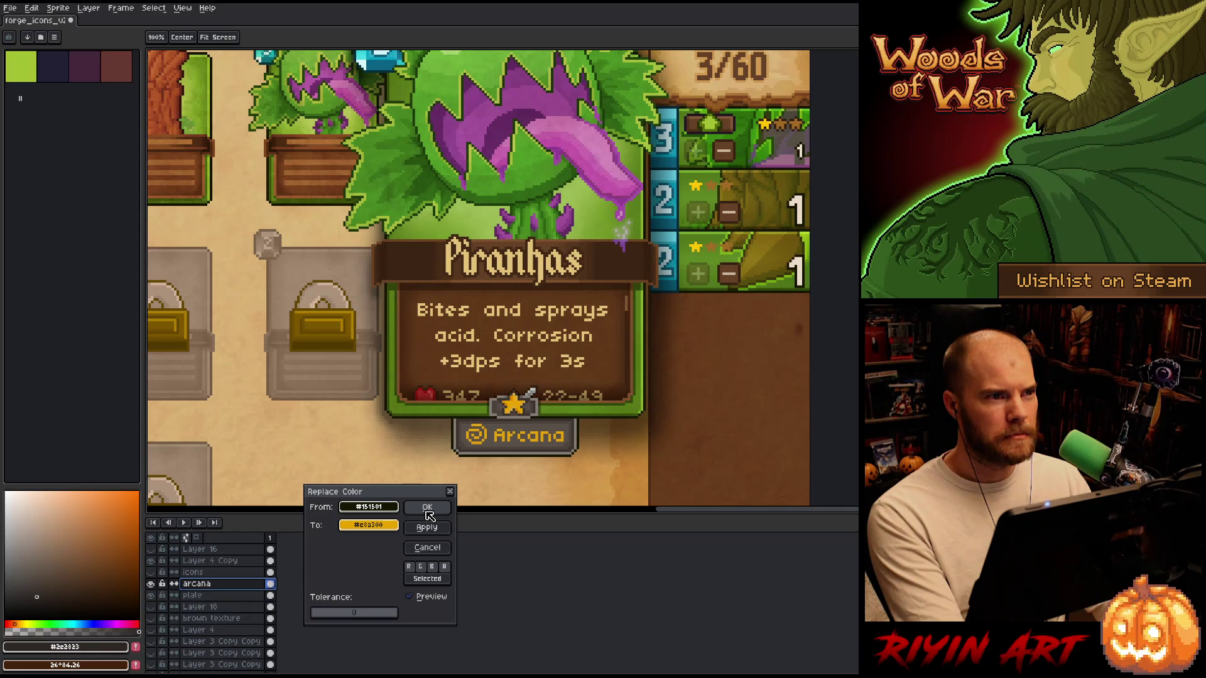
left_click(472, 454)
mouse_move(473, 453)
left_mouse_down()
mouse_move(559, 348)
mouse_move(571, 357)
left_mouse_up()
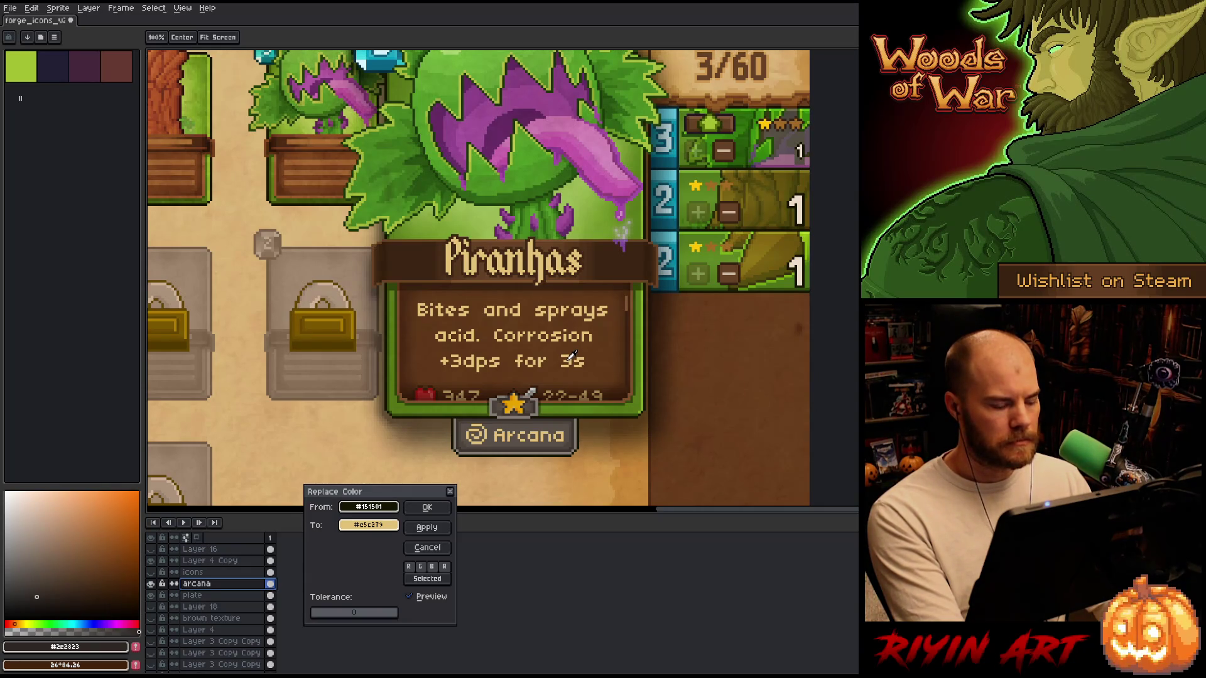
left_click(427, 507)
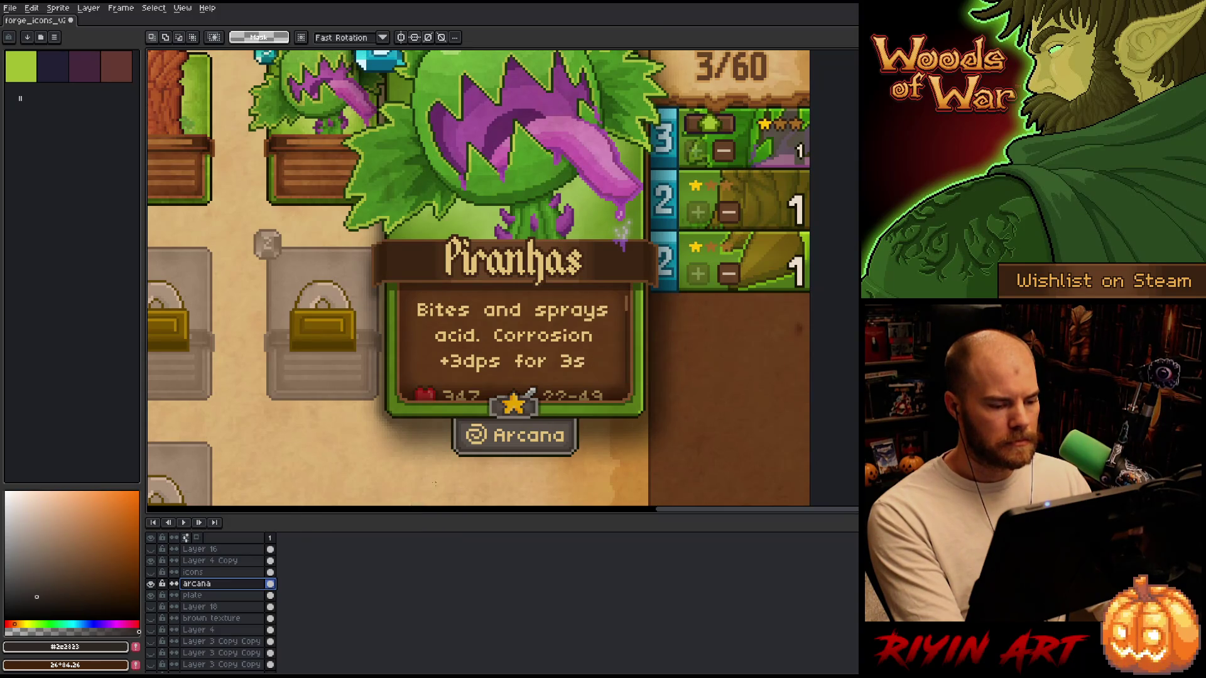
key("i")
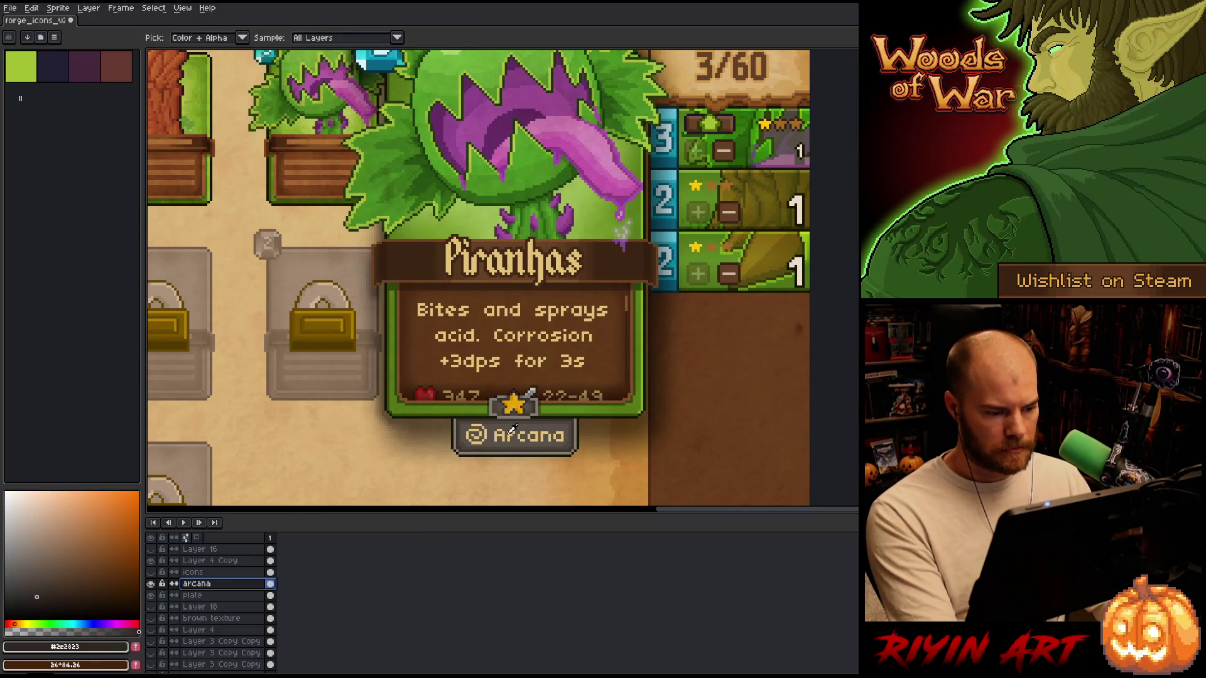
left_click(507, 431)
left_click(87, 527)
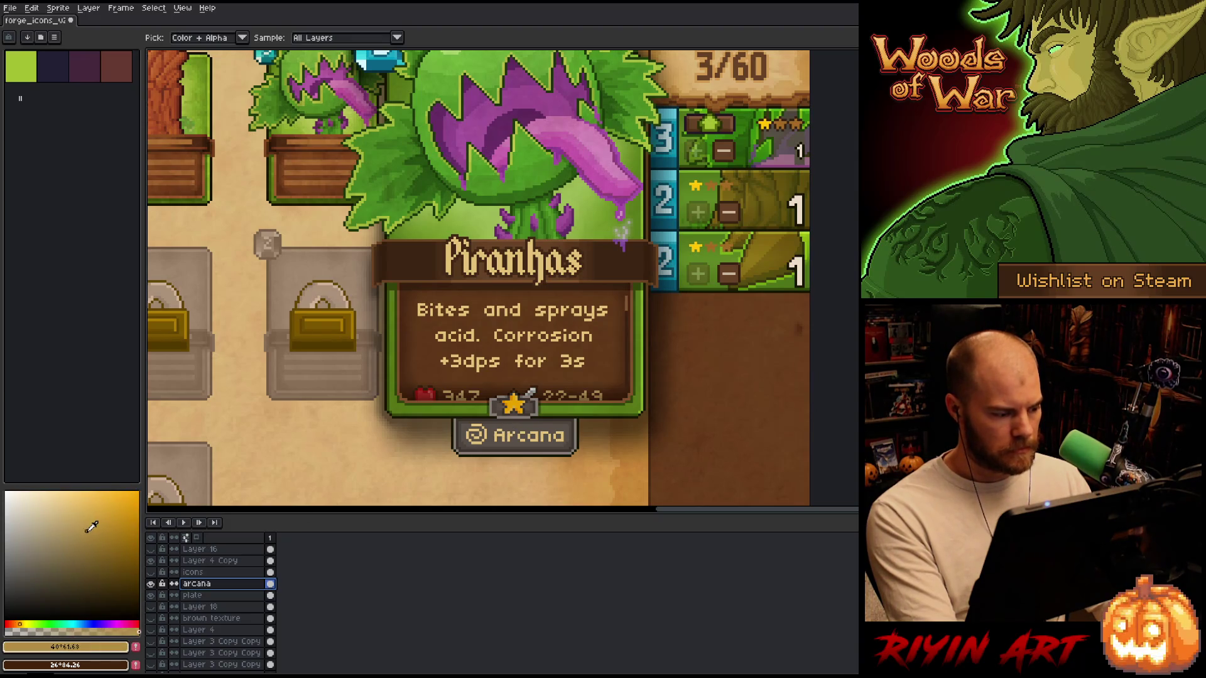
key("shift+r")
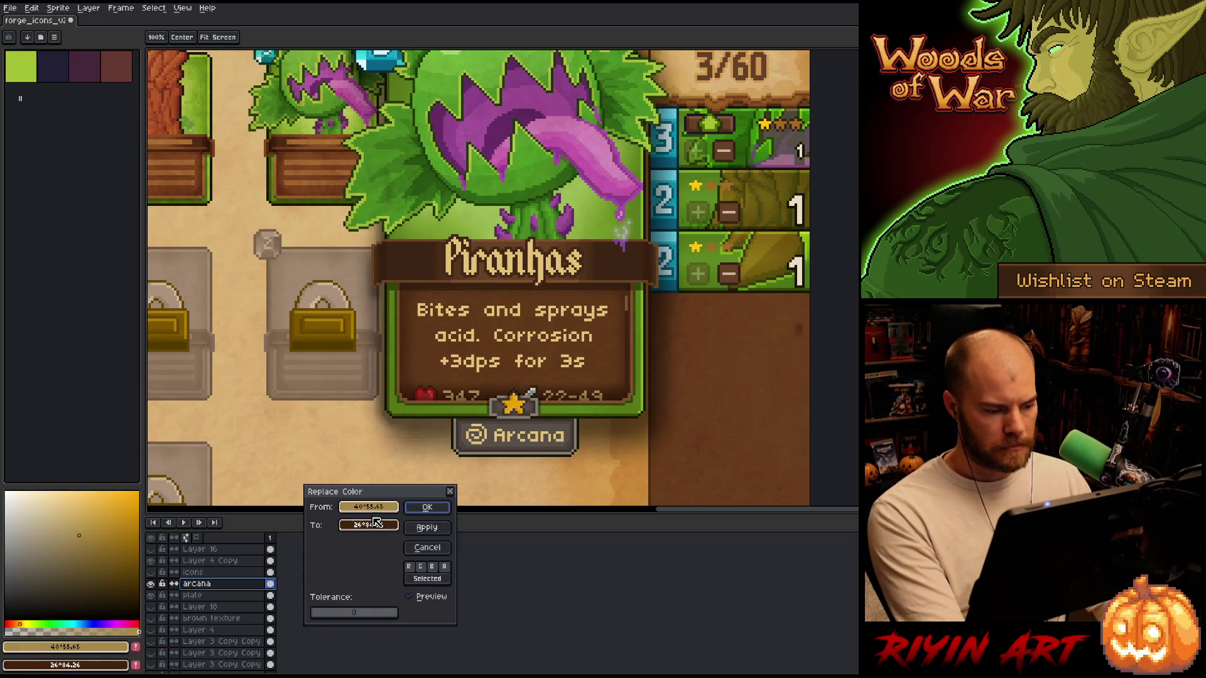
left_click(474, 439)
left_click(499, 433)
left_click(362, 531)
left_click(362, 531)
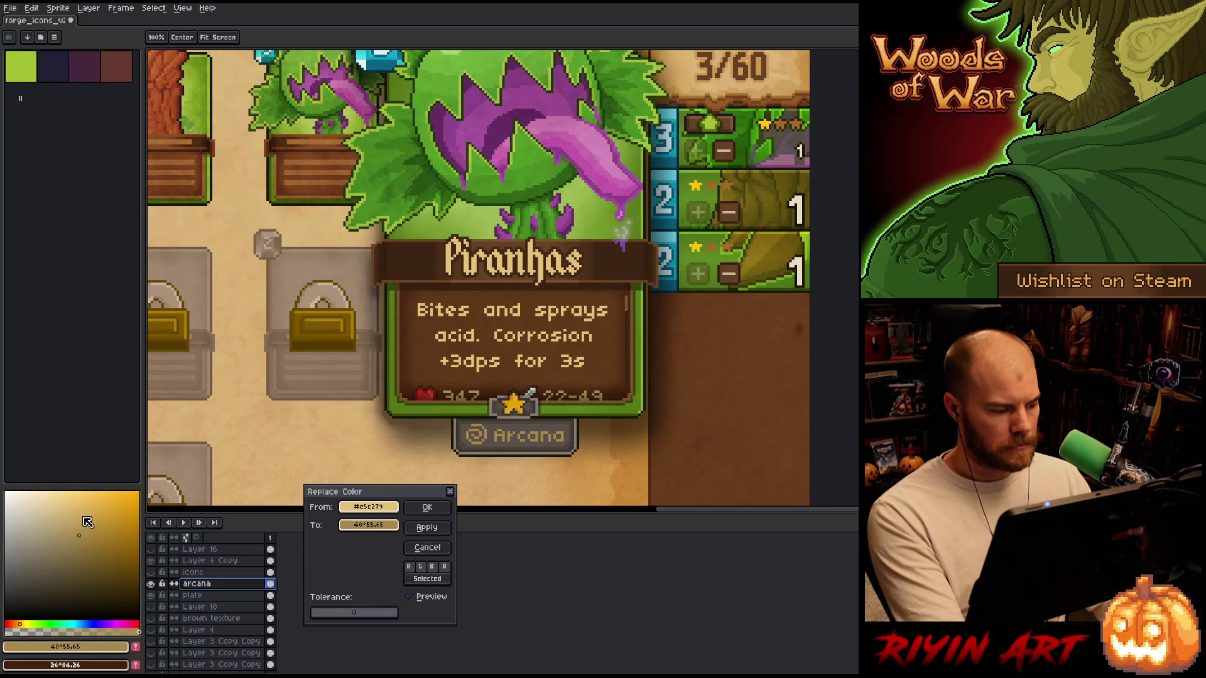
mouse_move(344, 534)
left_mouse_down()
mouse_move(79, 513)
mouse_move(77, 528)
left_mouse_up()
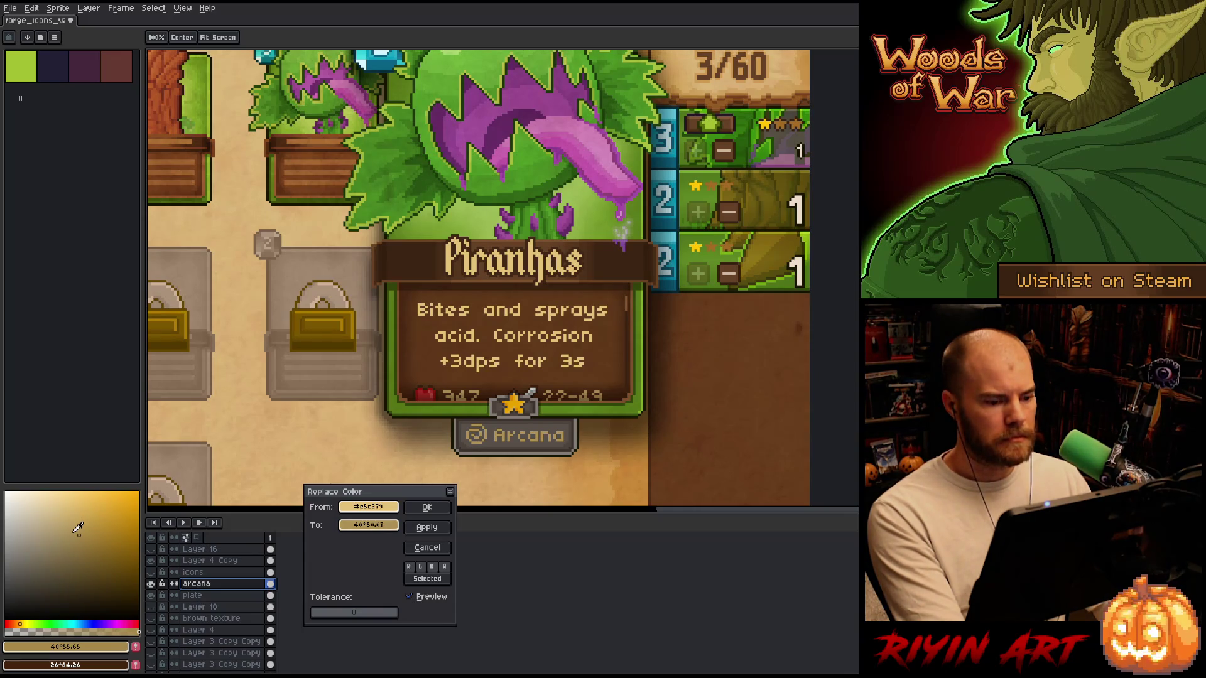
left_click_drag(78, 528, 77, 521)
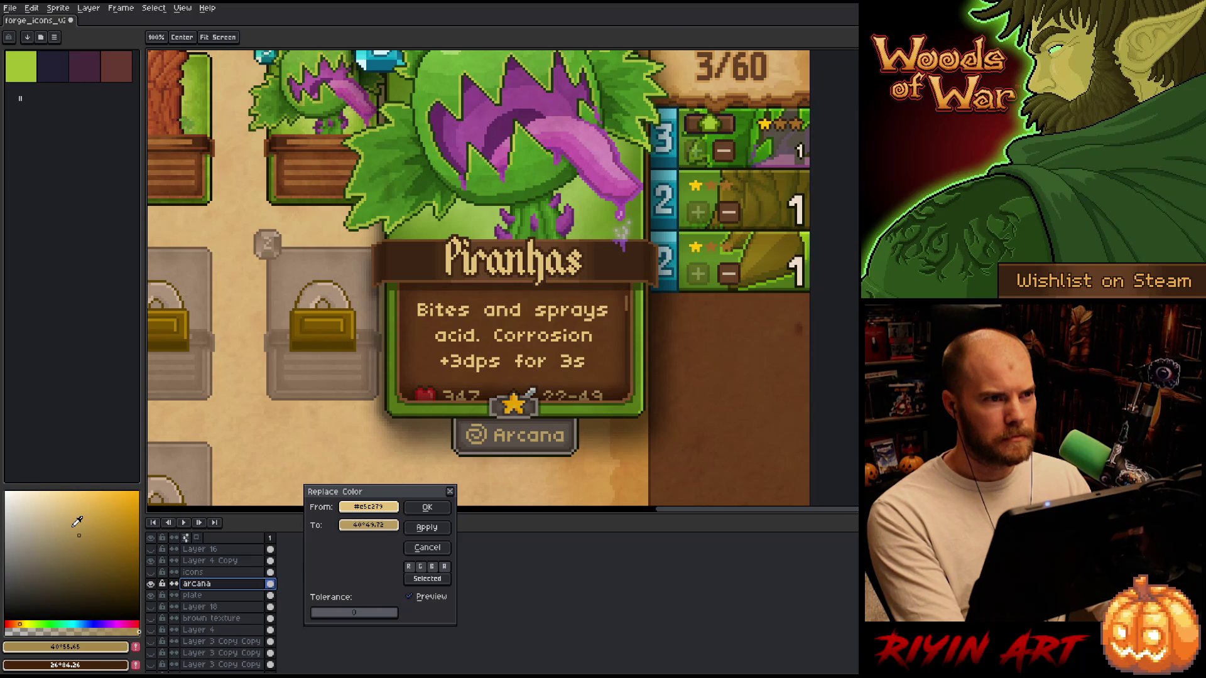
left_click(427, 548)
scroll(518, 475, "up", 3)
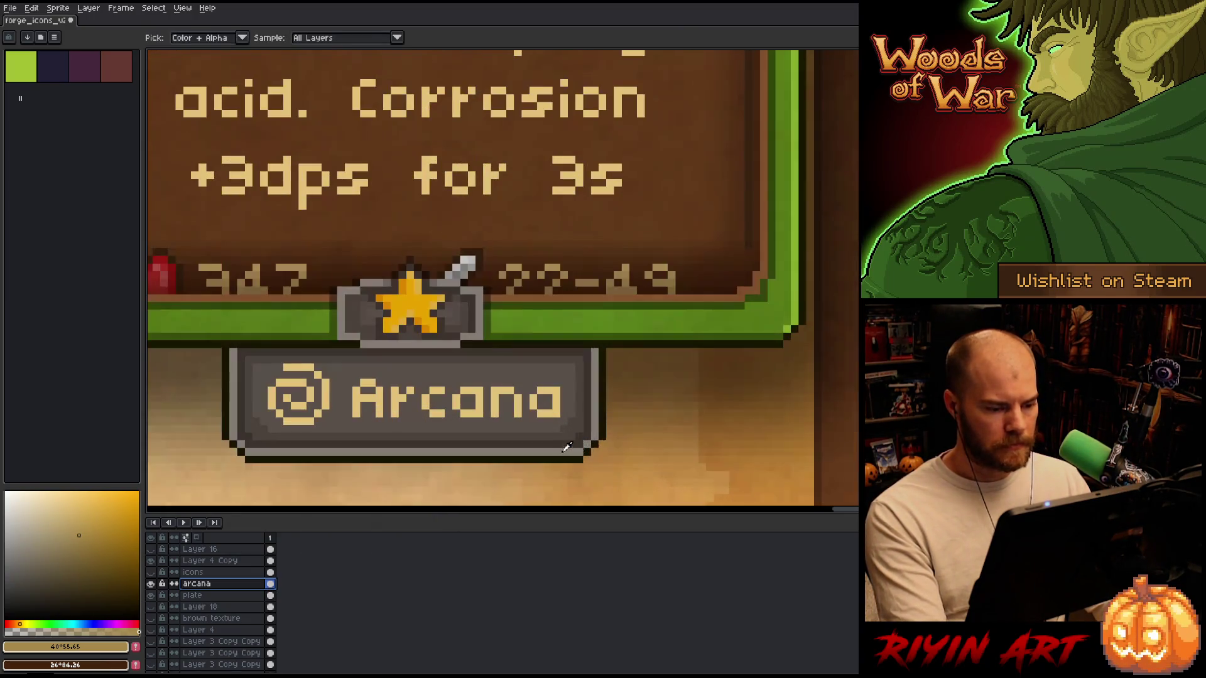
Marquee-select the whole Arcana plate on the plate layer.
key("v")
left_click(496, 460)
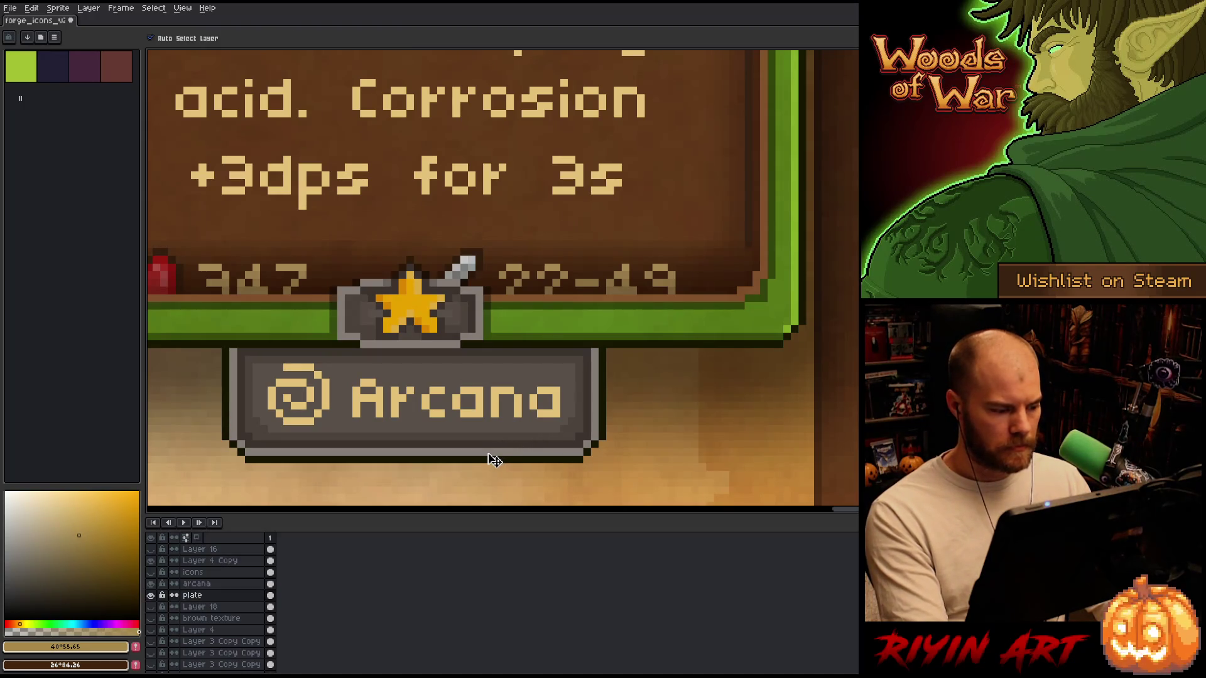
key("m")
left_click_drag(237, 349, 528, 424)
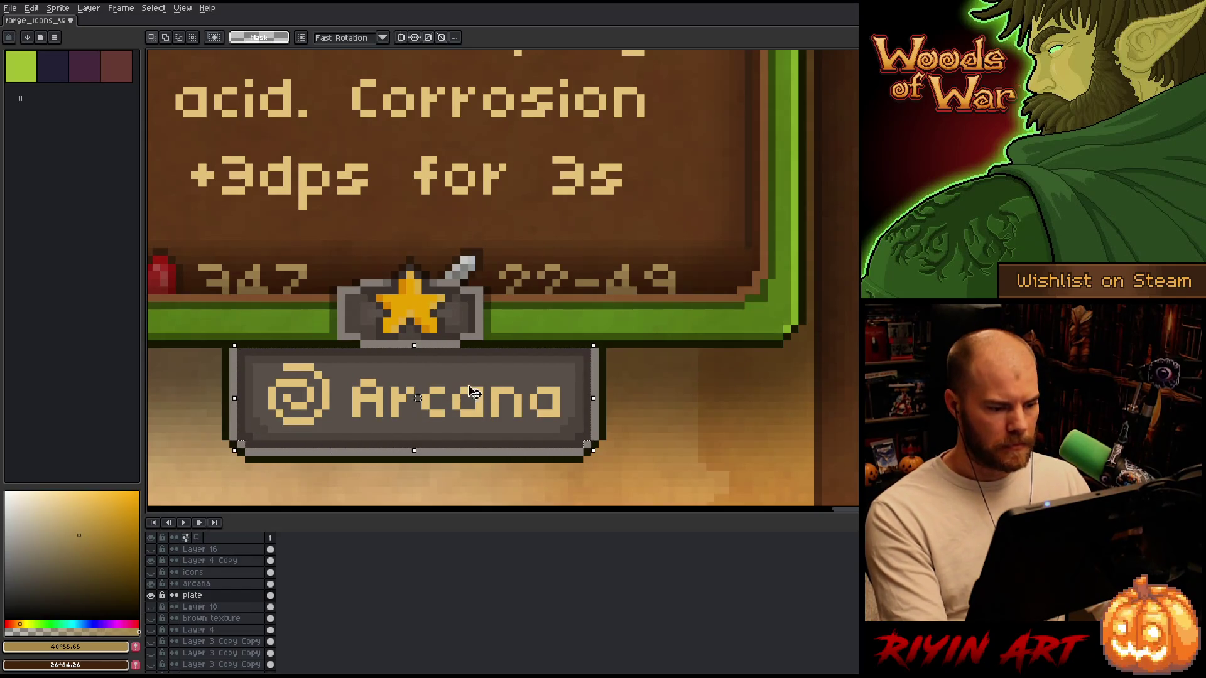
Eyedrop the star socket's darker grey #4c433d as the plate colour.
key("i")
left_click(516, 377)
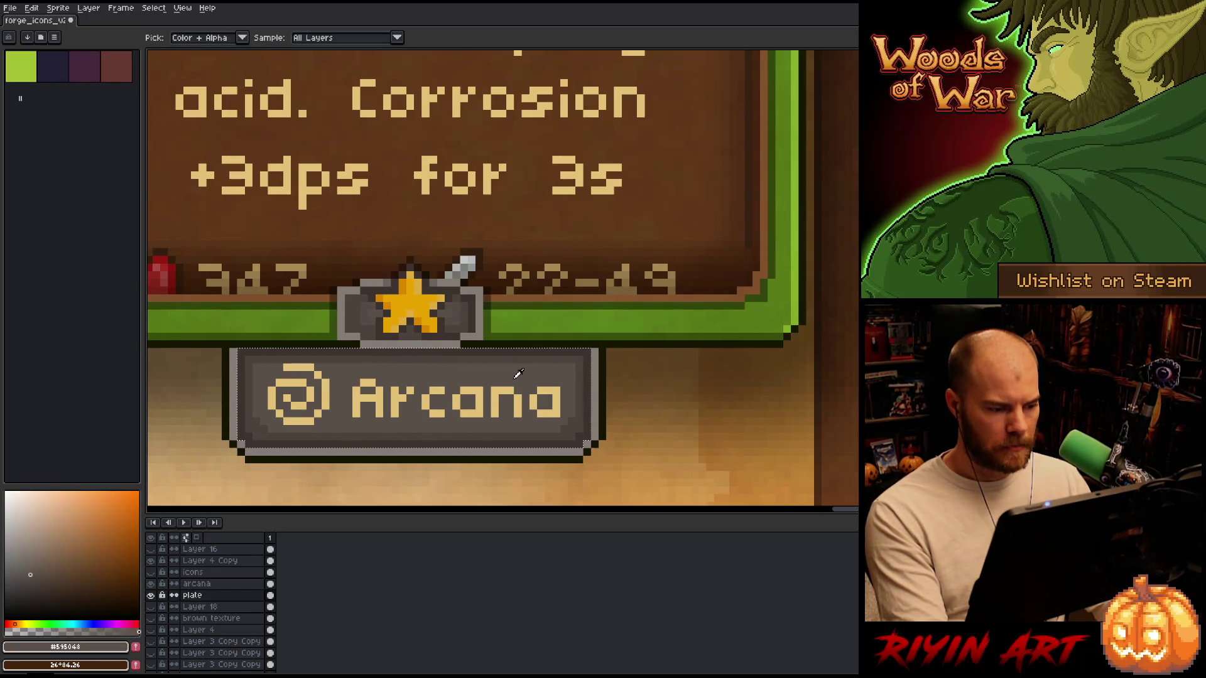
left_click(589, 364)
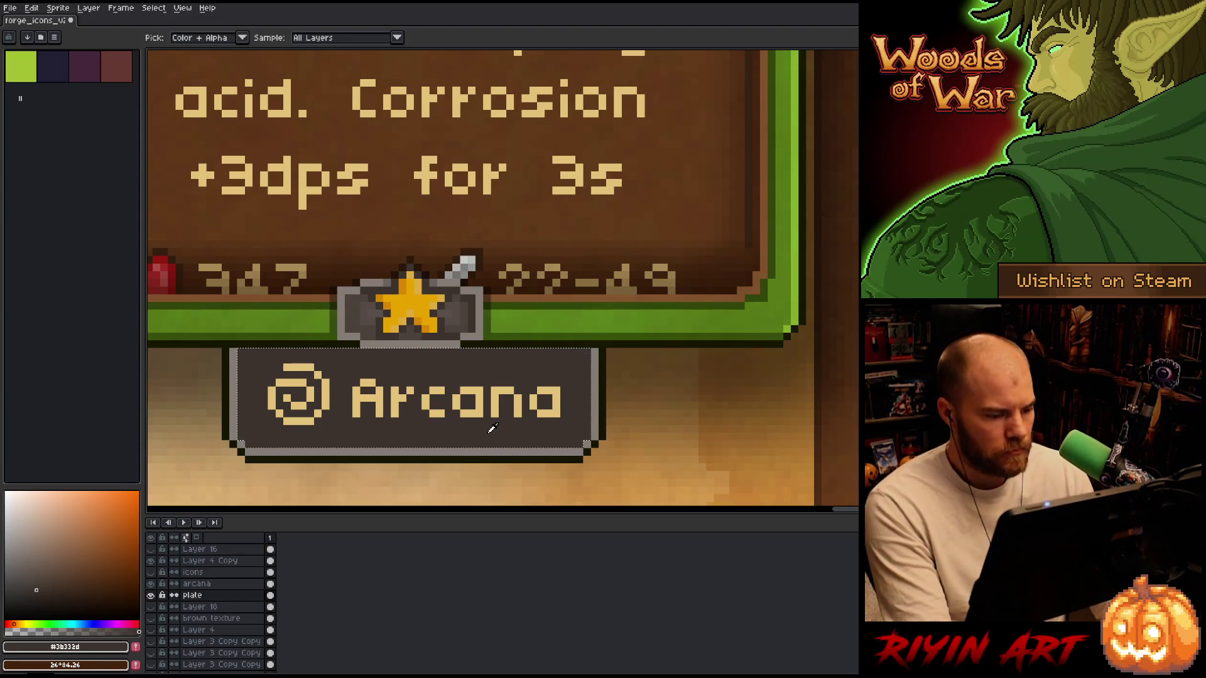
left_click(468, 316)
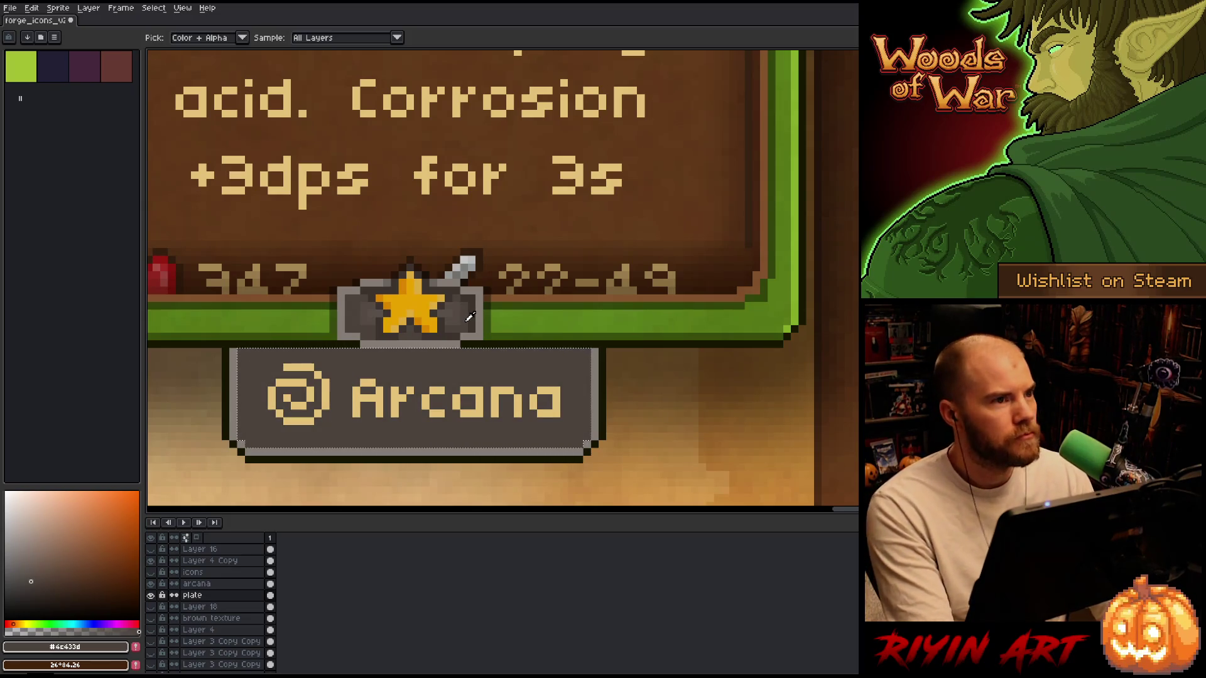
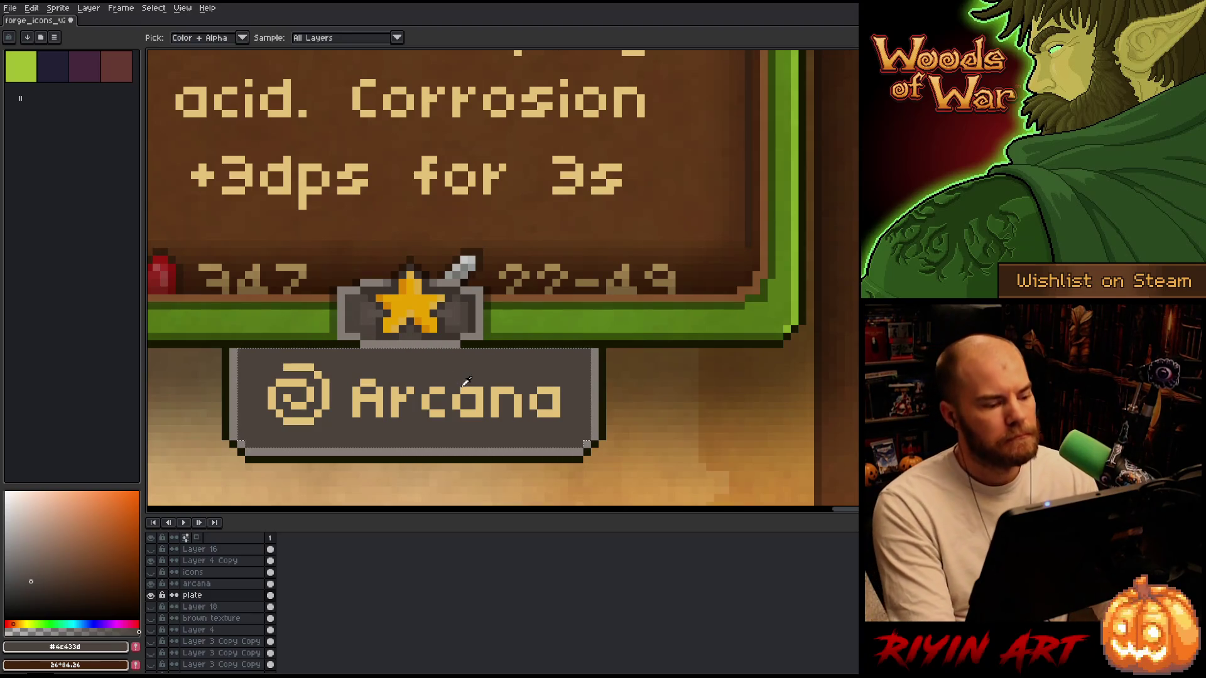
Sample the plate's greys and draw a grey line along the Arcana plate's bottom edge.
scroll(457, 396, "down", 4)
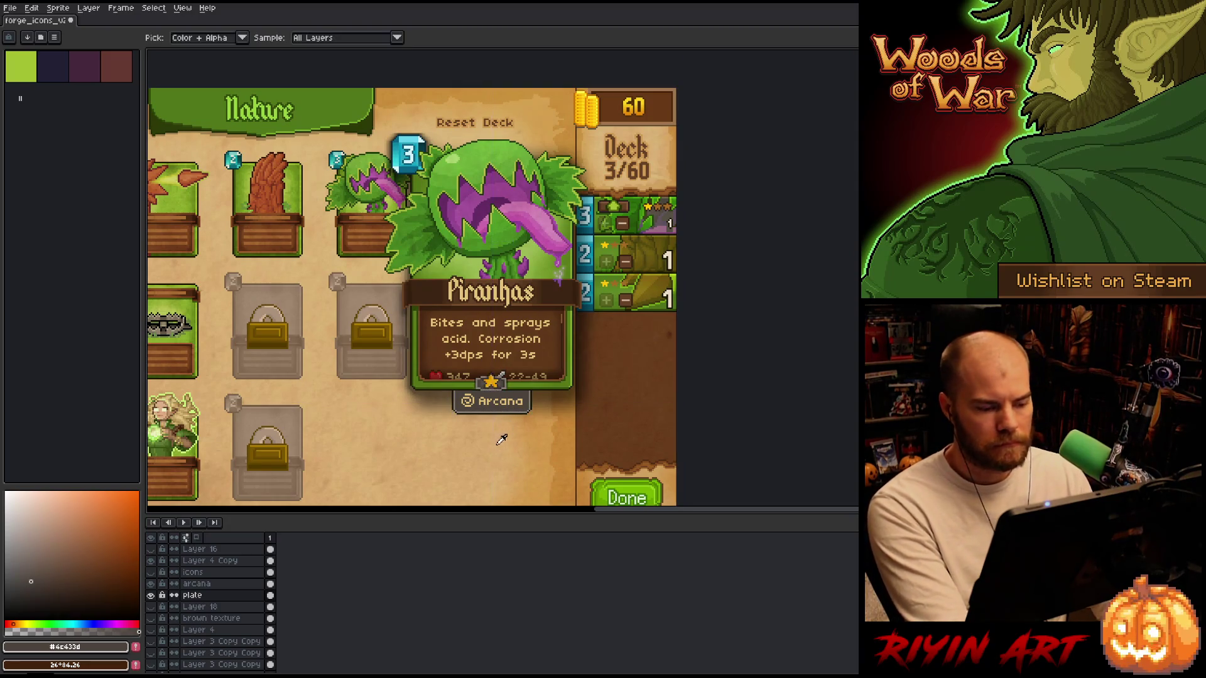
scroll(496, 419, "up", 3)
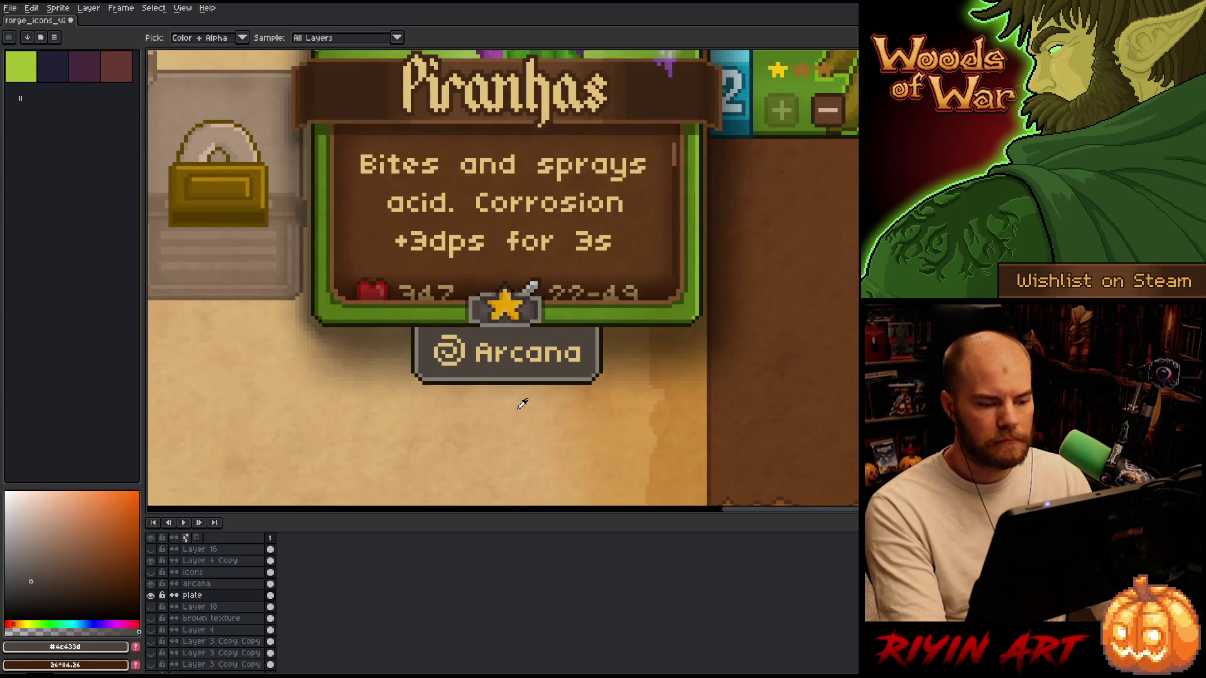
scroll(522, 403, "up", 2)
scroll(563, 395, "down", 1)
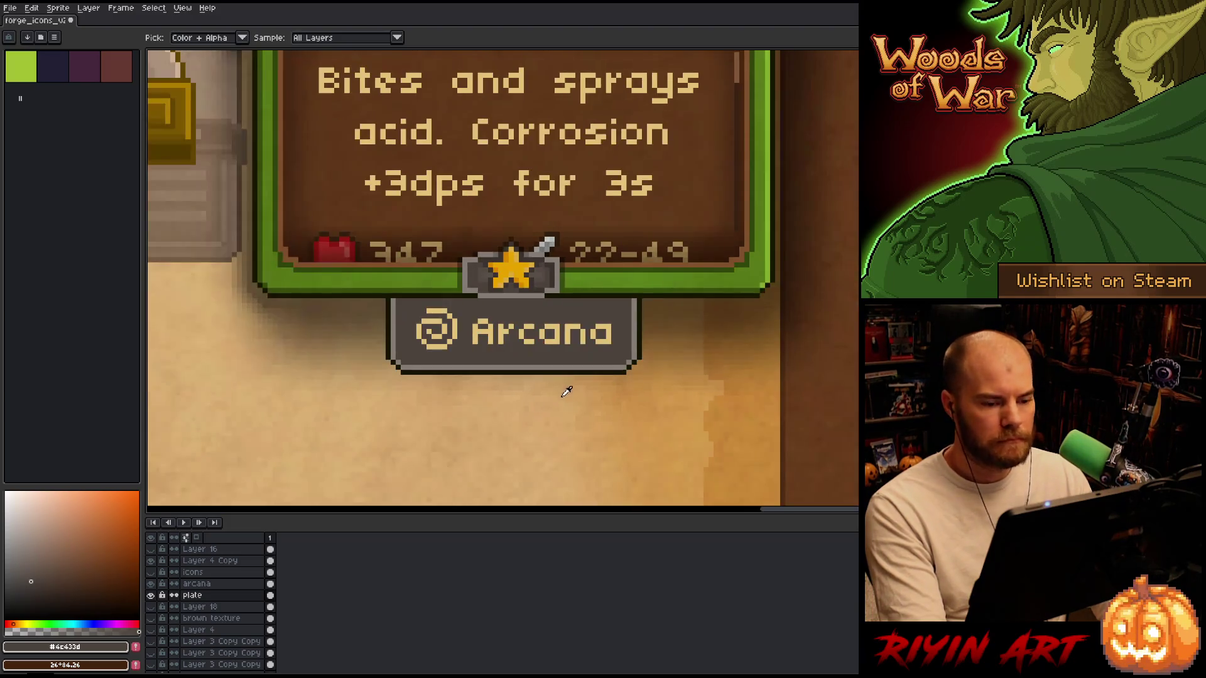
left_click(537, 363)
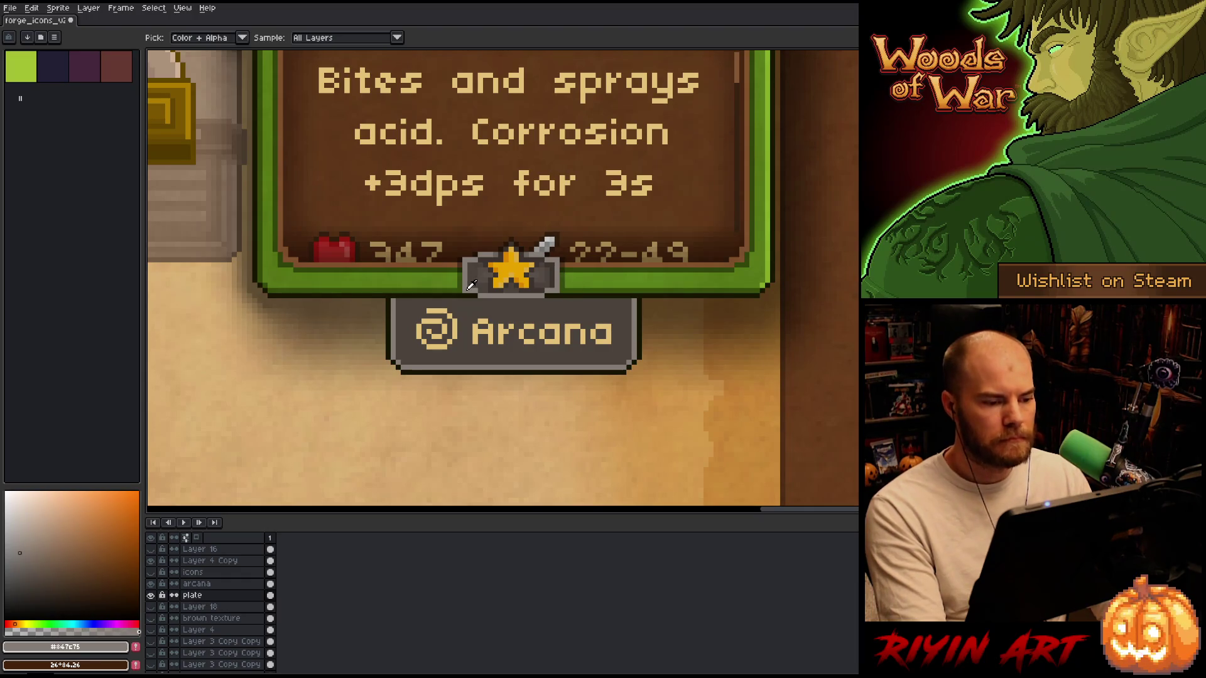
left_click(498, 252)
key("b")
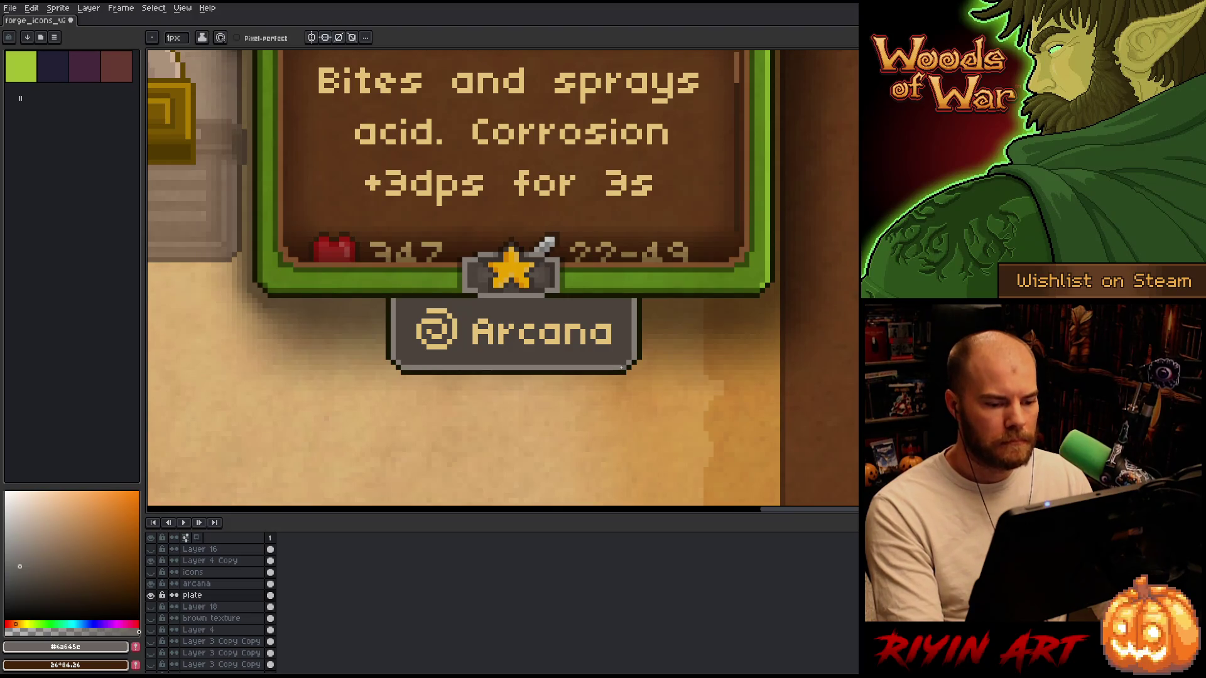
left_click(405, 366, "shift")
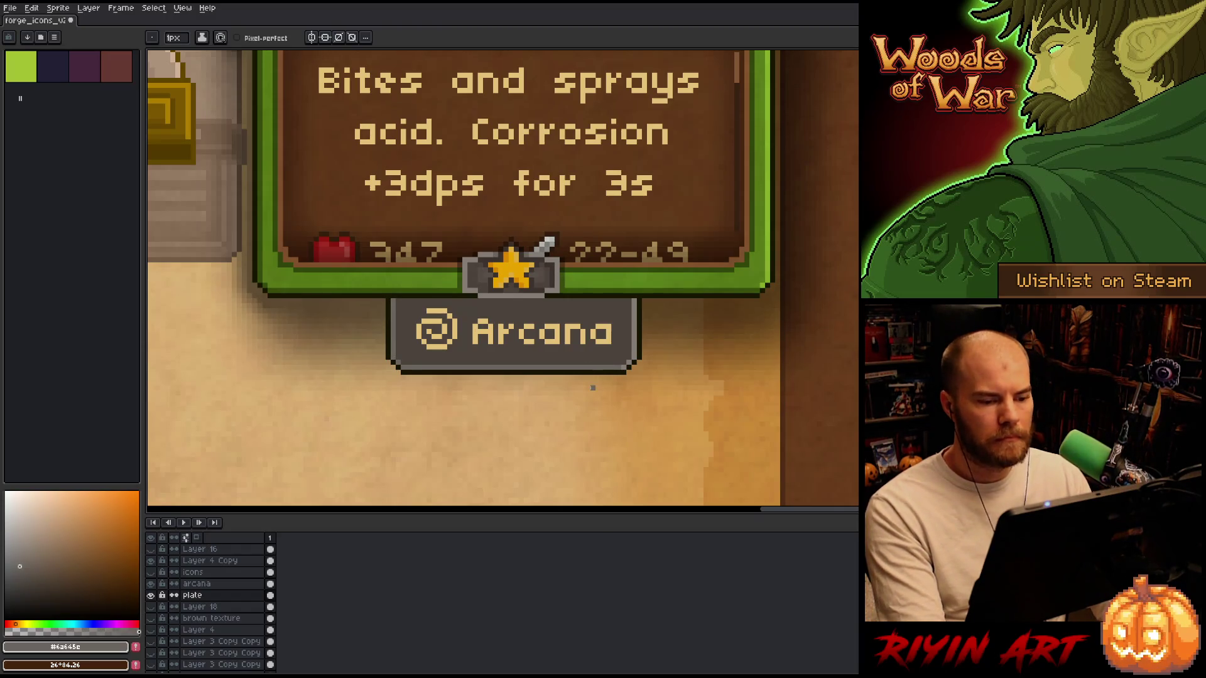
Sample the dark brown edge colour and draw a dark line along the plate's top edge.
key("i")
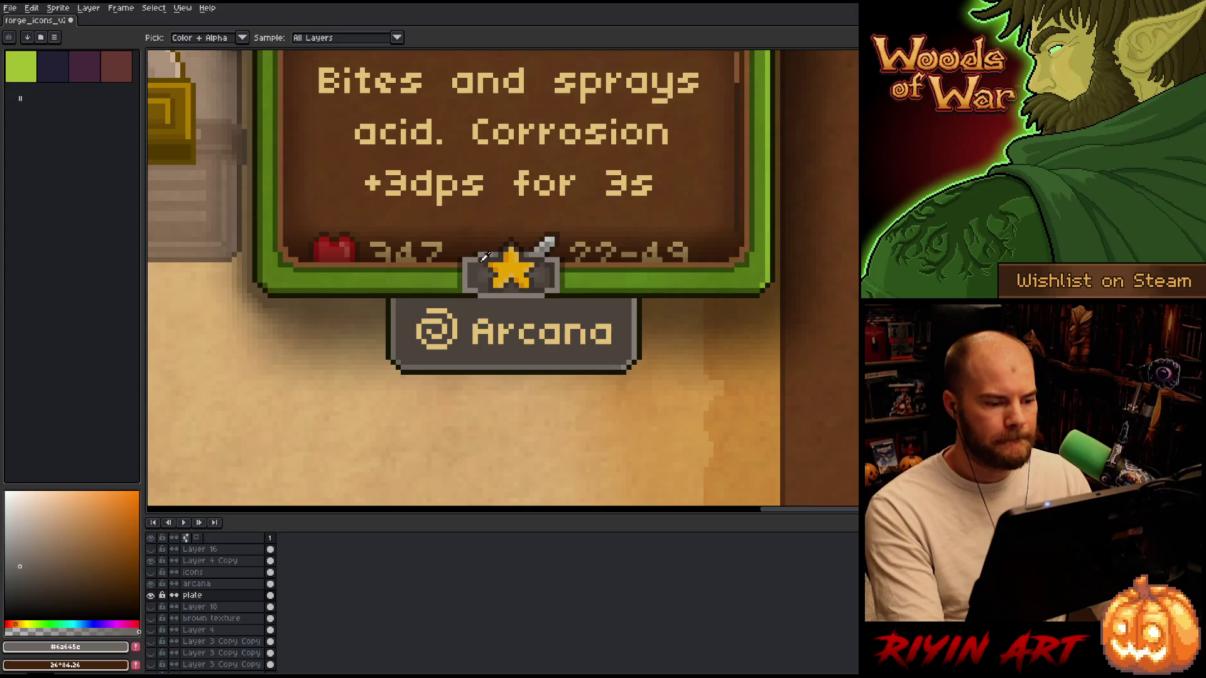
left_click(486, 257)
key("b")
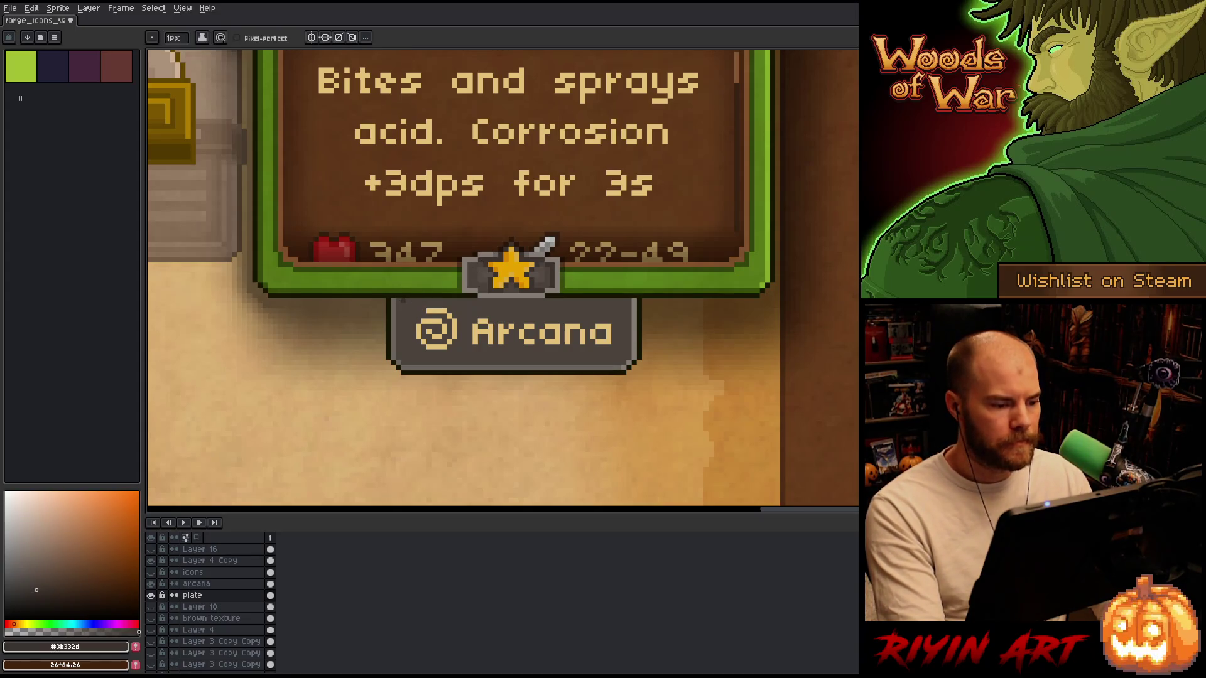
left_click(626, 301, "shift")
Re-sample the plate's dark edge and grey-brown fill colours from the canvas.
key("i")
left_click(629, 301)
key("b")
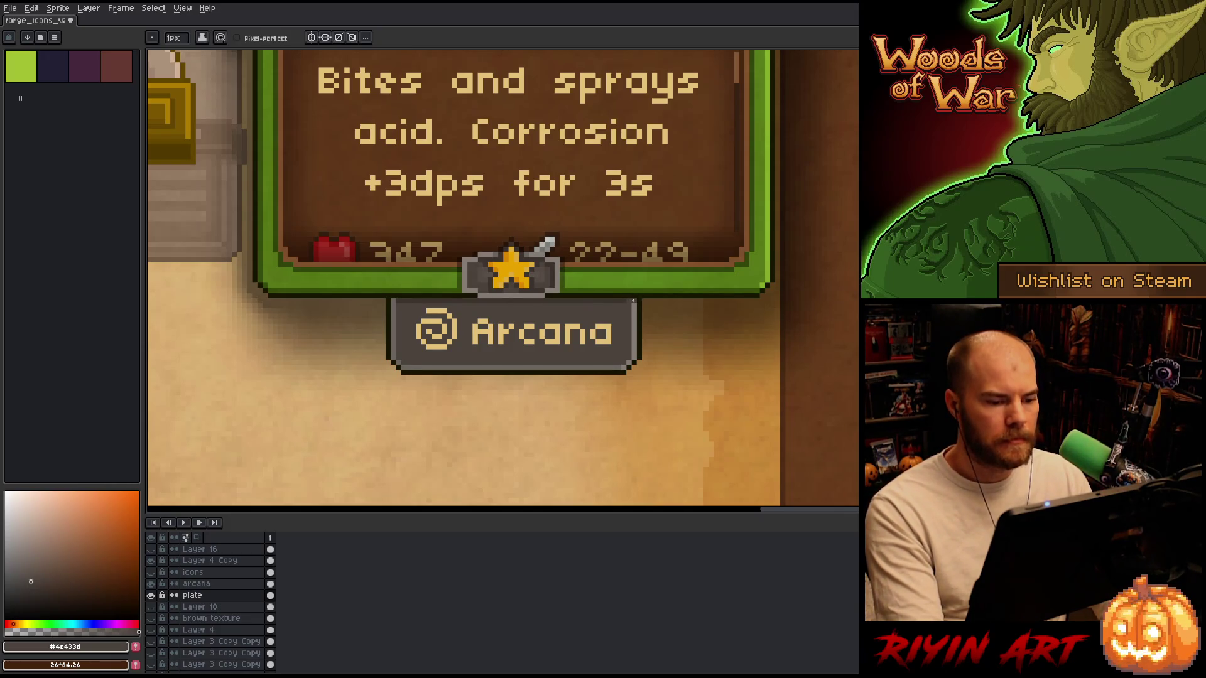
key("i")
left_click(635, 295)
key("b")
key("i")
left_click(619, 301)
key("b")
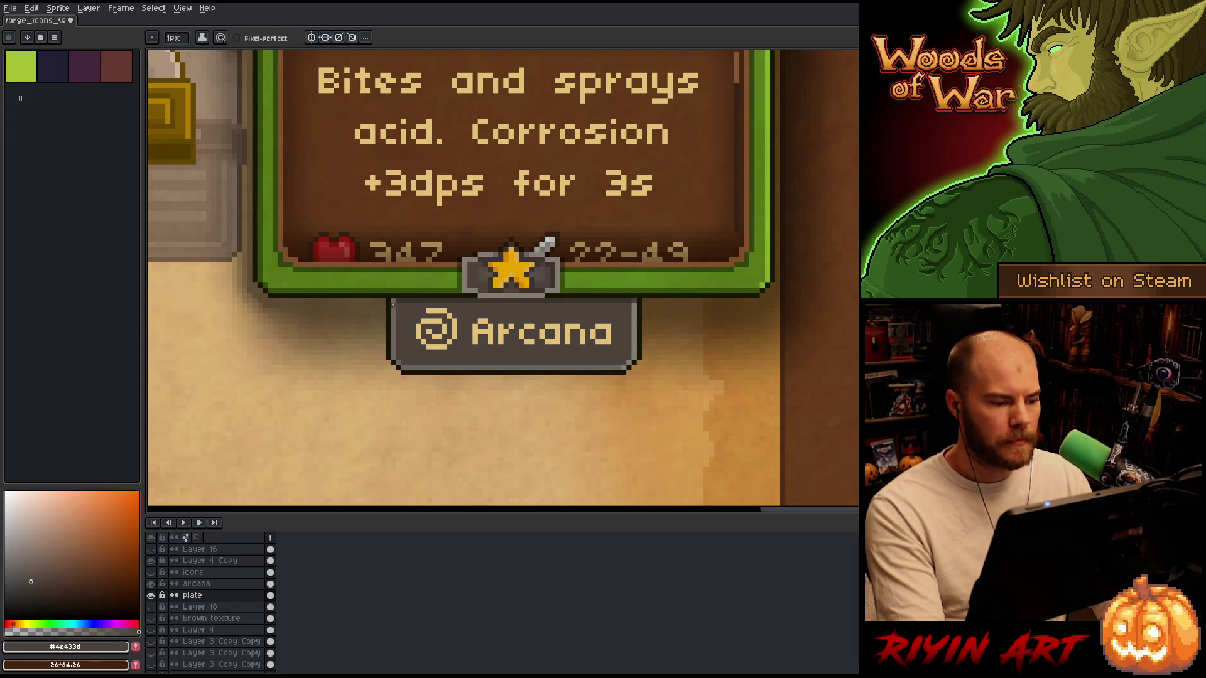
scroll(502, 433, "down", 3)
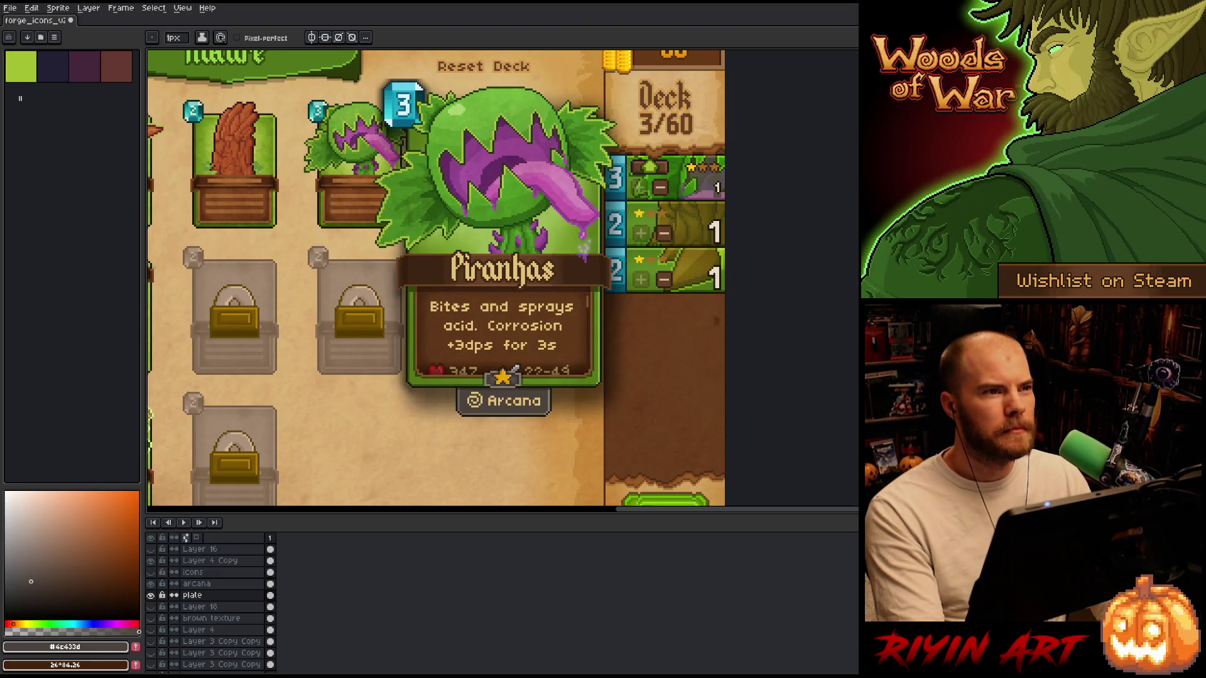
scroll(569, 367, "up", 2)
scroll(538, 399, "down", 1)
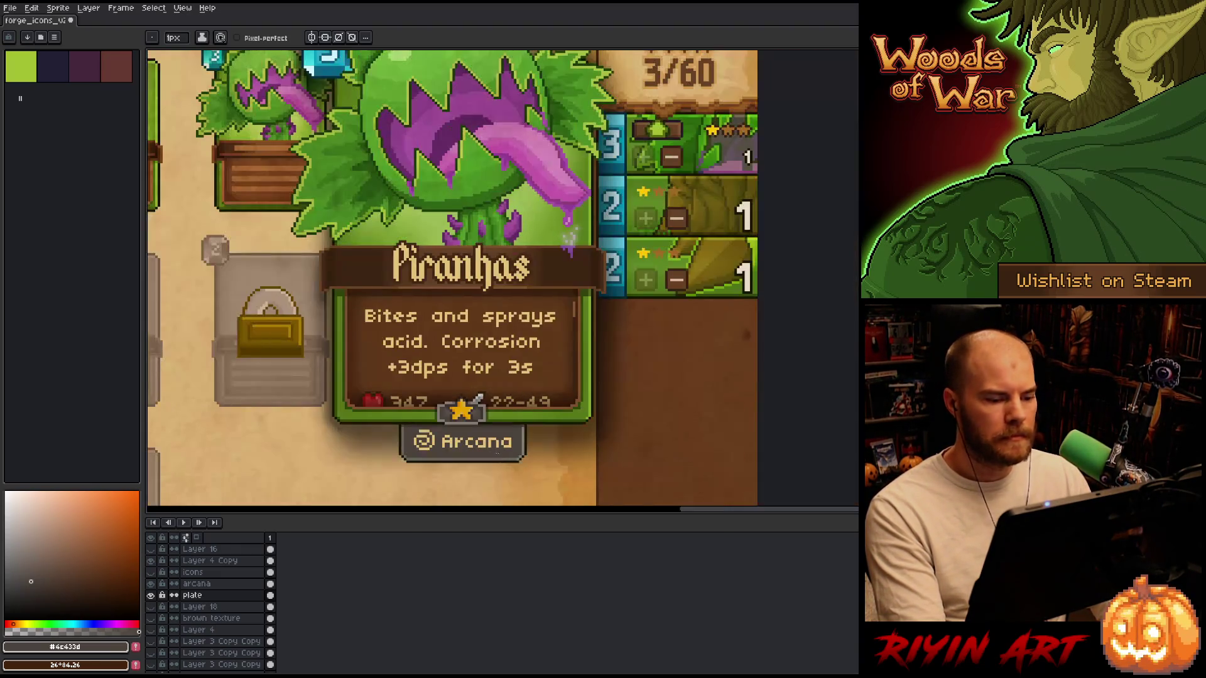
key("v")
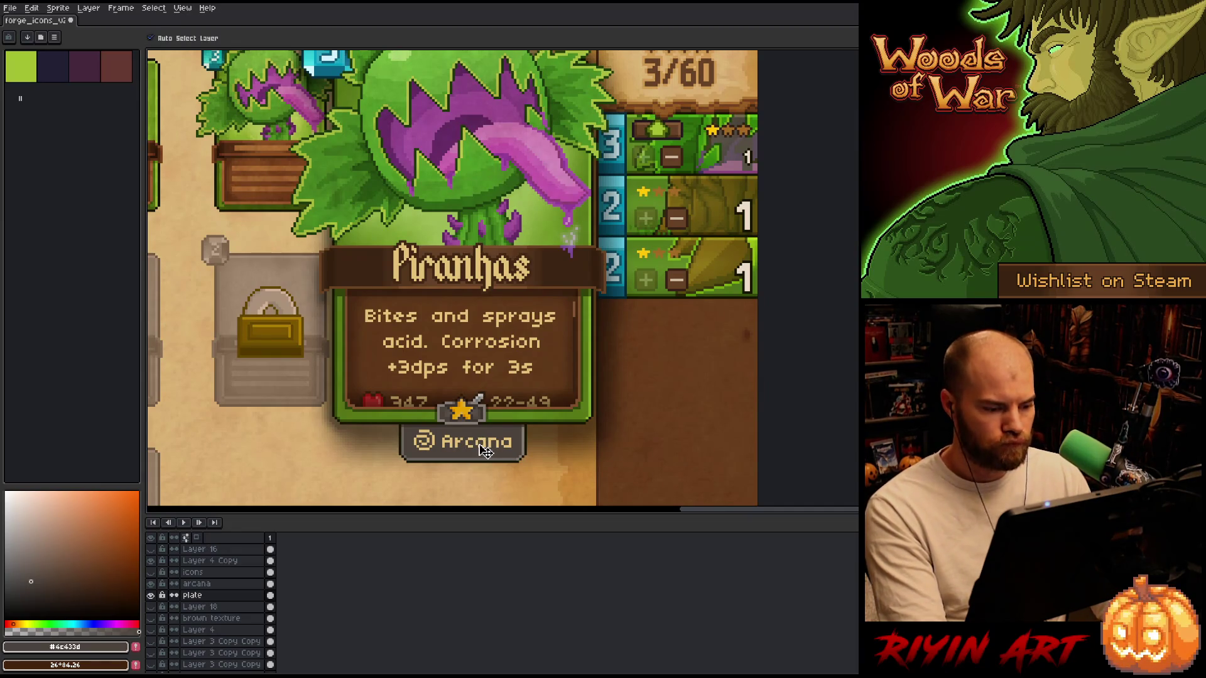
left_click(492, 452)
key("shift+r")
left_click_drag(388, 510, 455, 443)
mouse_move(375, 525)
left_mouse_down()
mouse_move(424, 439)
mouse_move(457, 475)
mouse_move(523, 443)
left_mouse_up()
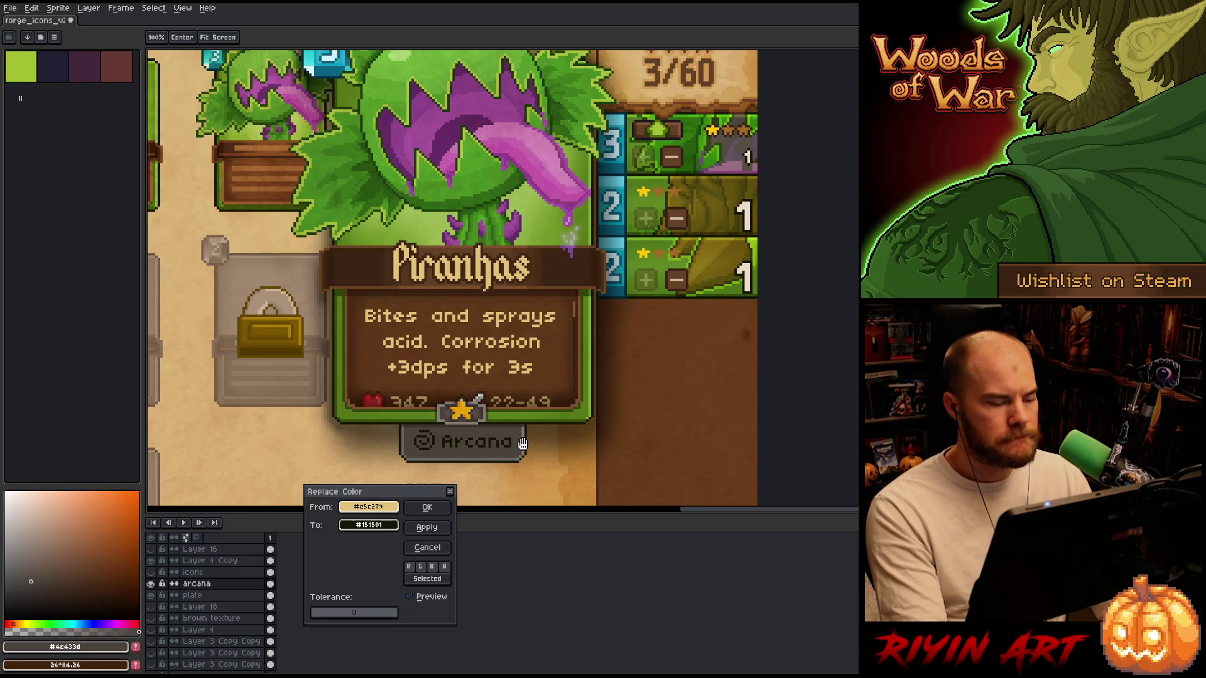
mouse_move(369, 525)
left_mouse_down()
mouse_move(424, 440)
mouse_move(431, 369)
left_mouse_up()
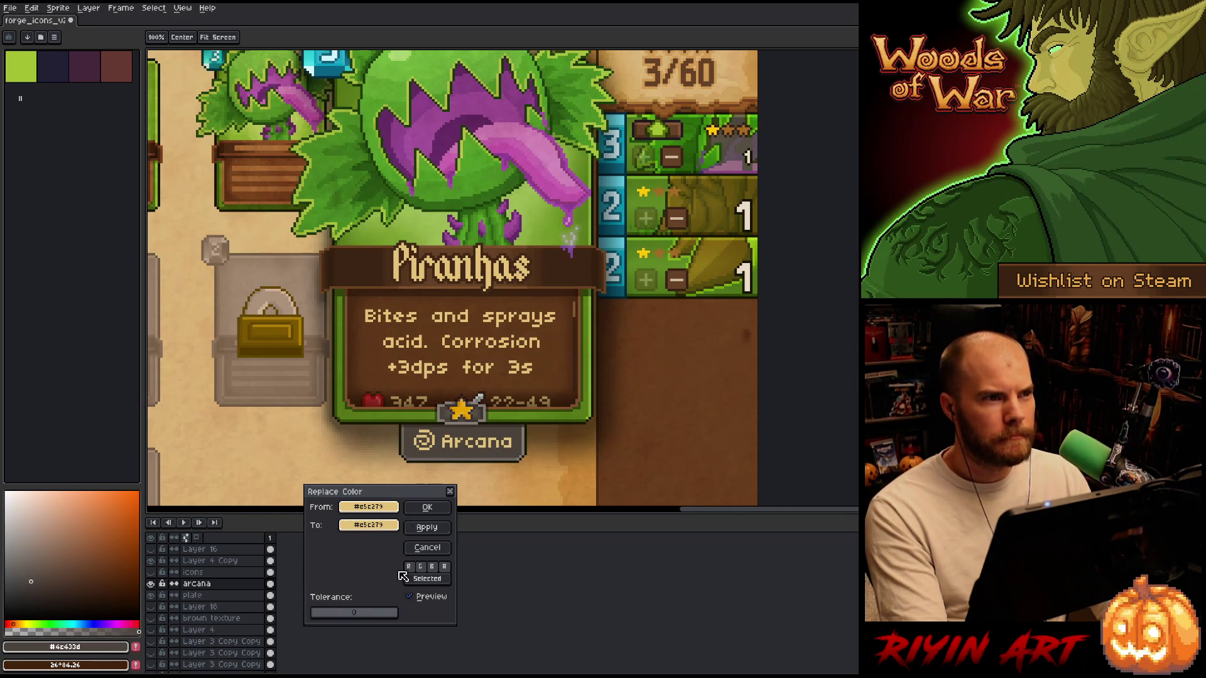
left_click(412, 506)
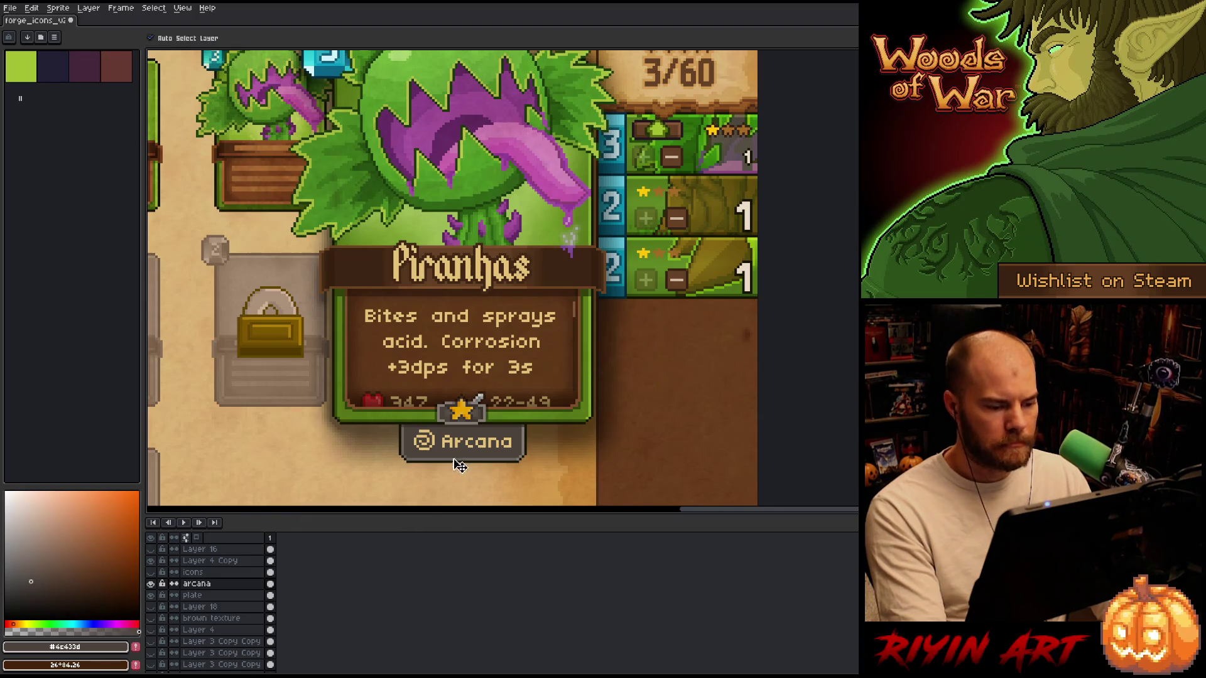
scroll(487, 423, "up", 3)
key("i")
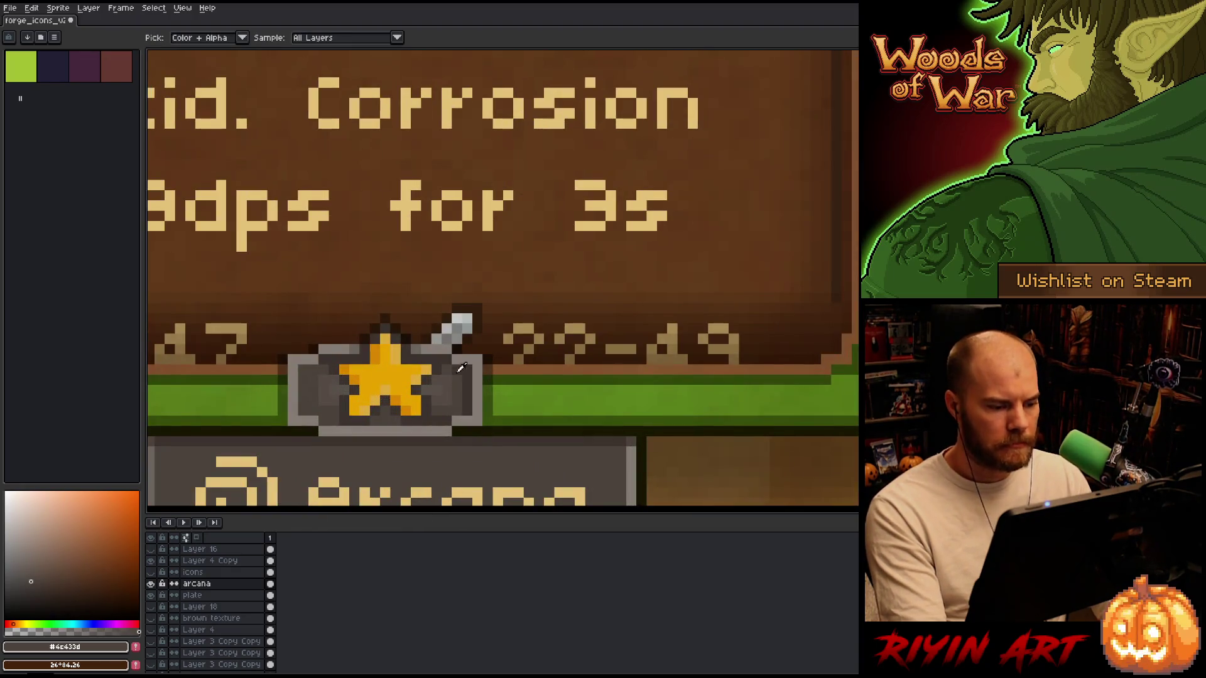
left_click(472, 367)
scroll(472, 367, "down", 3)
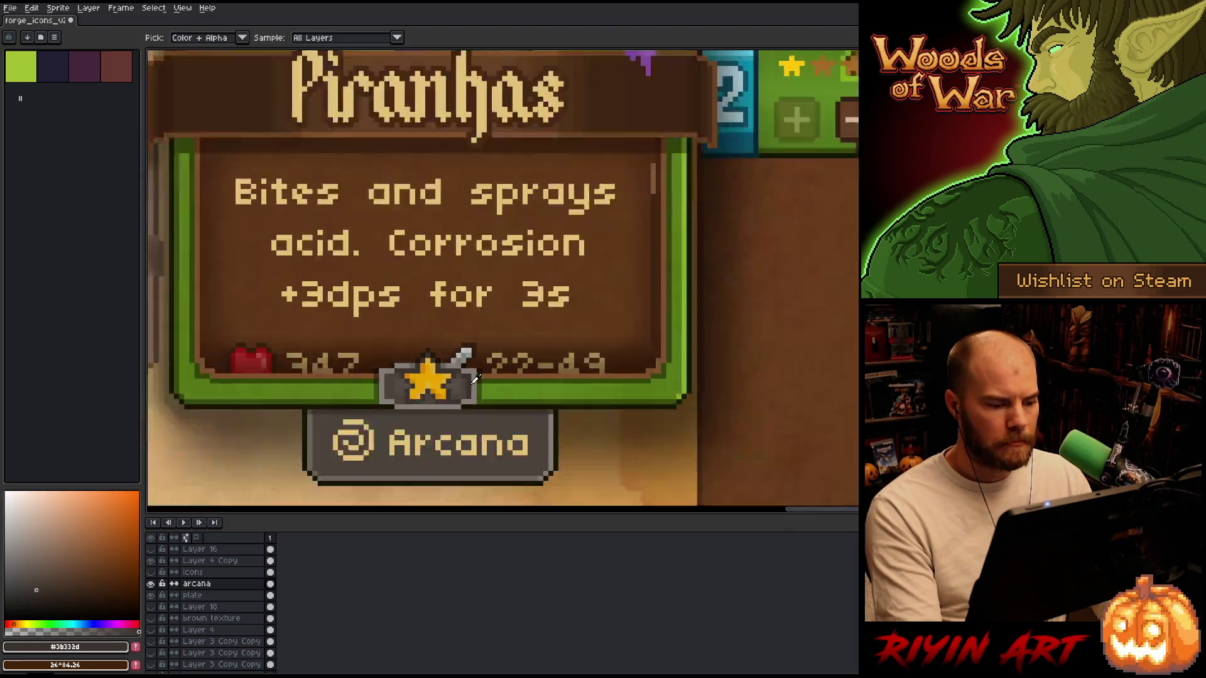
key("shift+o")
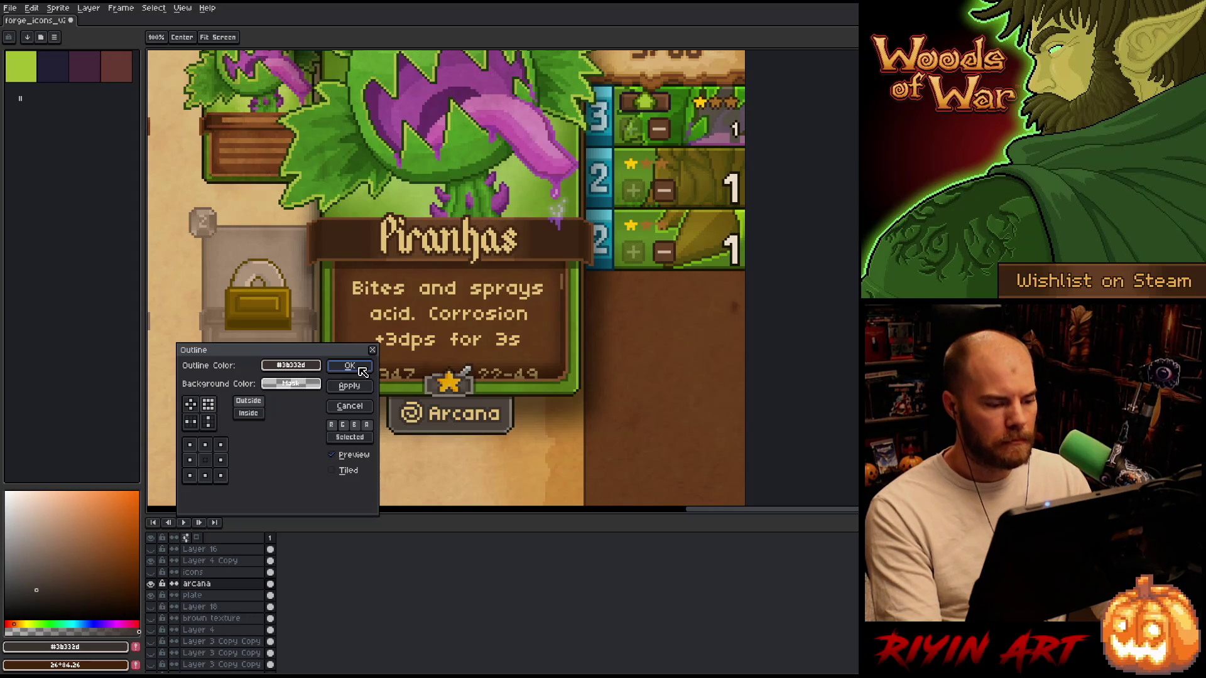
left_click(349, 406)
scroll(356, 440, "down", 2)
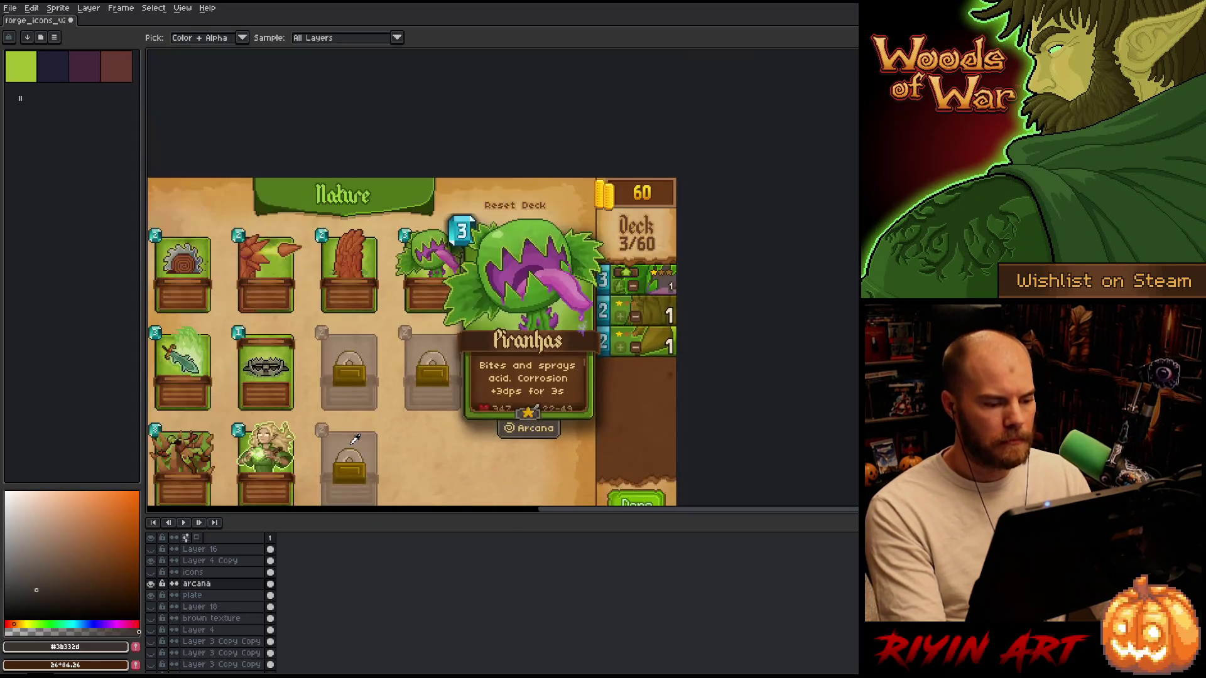
scroll(407, 392, "up", 1)
scroll(402, 395, "down", 2)
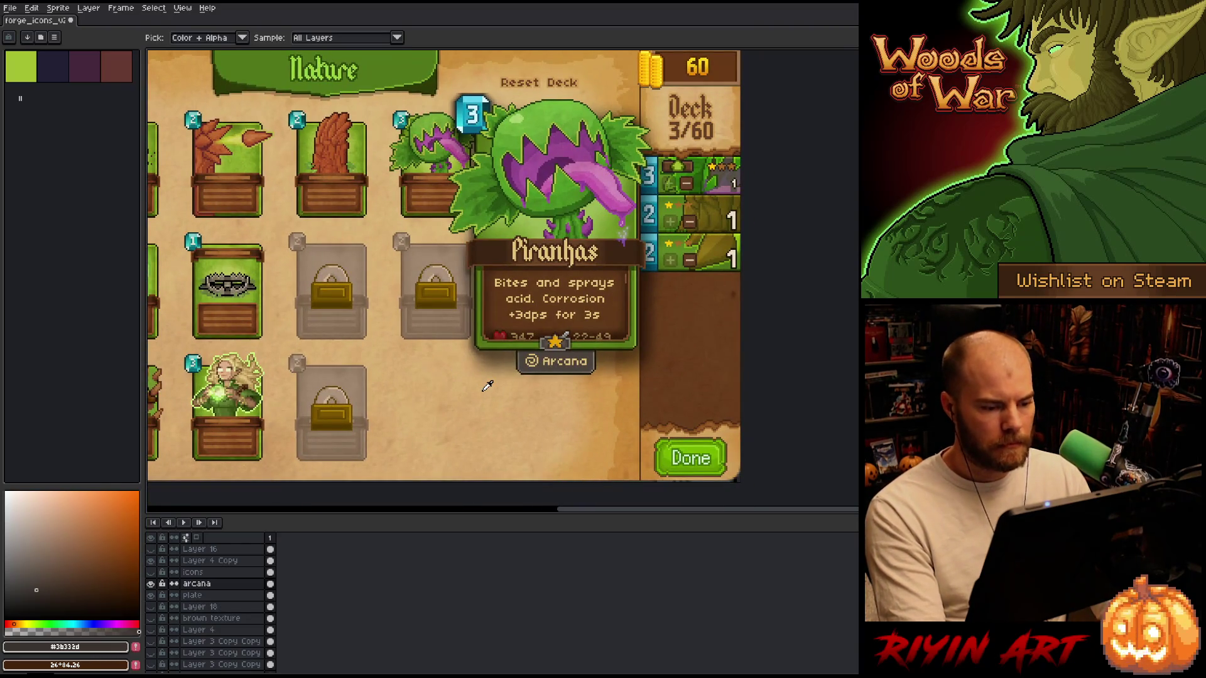
scroll(587, 361, "up", 1)
scroll(578, 377, "up", 1)
scroll(572, 384, "down", 1)
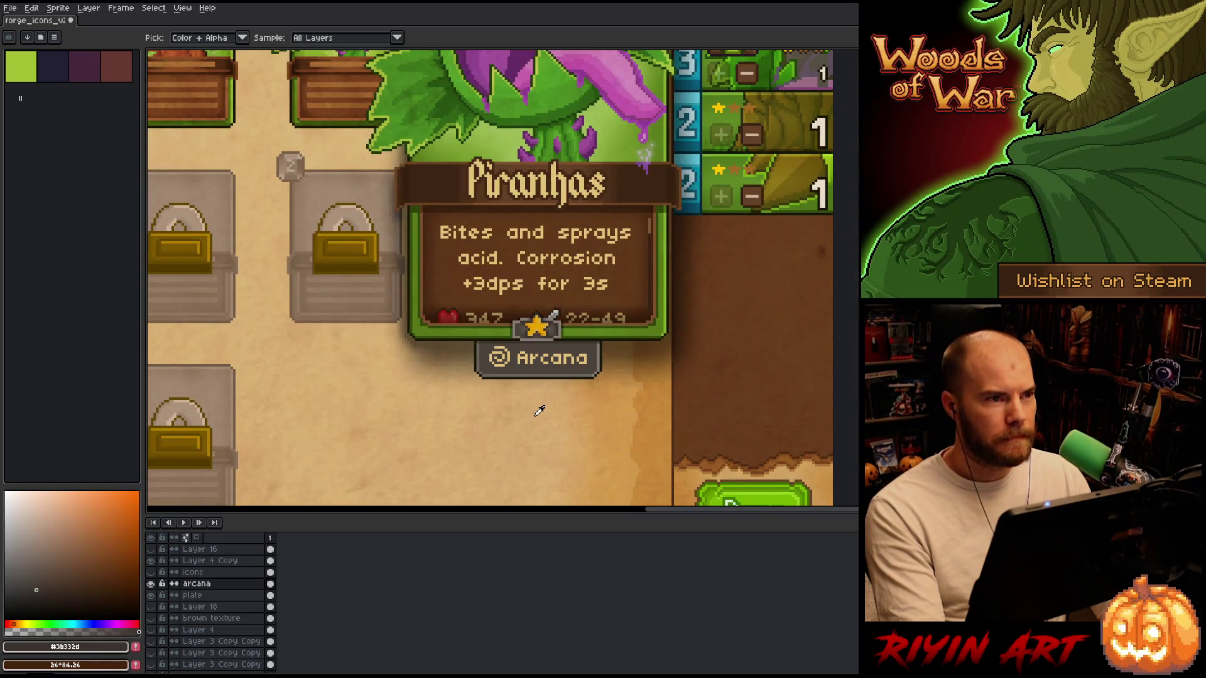
scroll(540, 408, "up", 1)
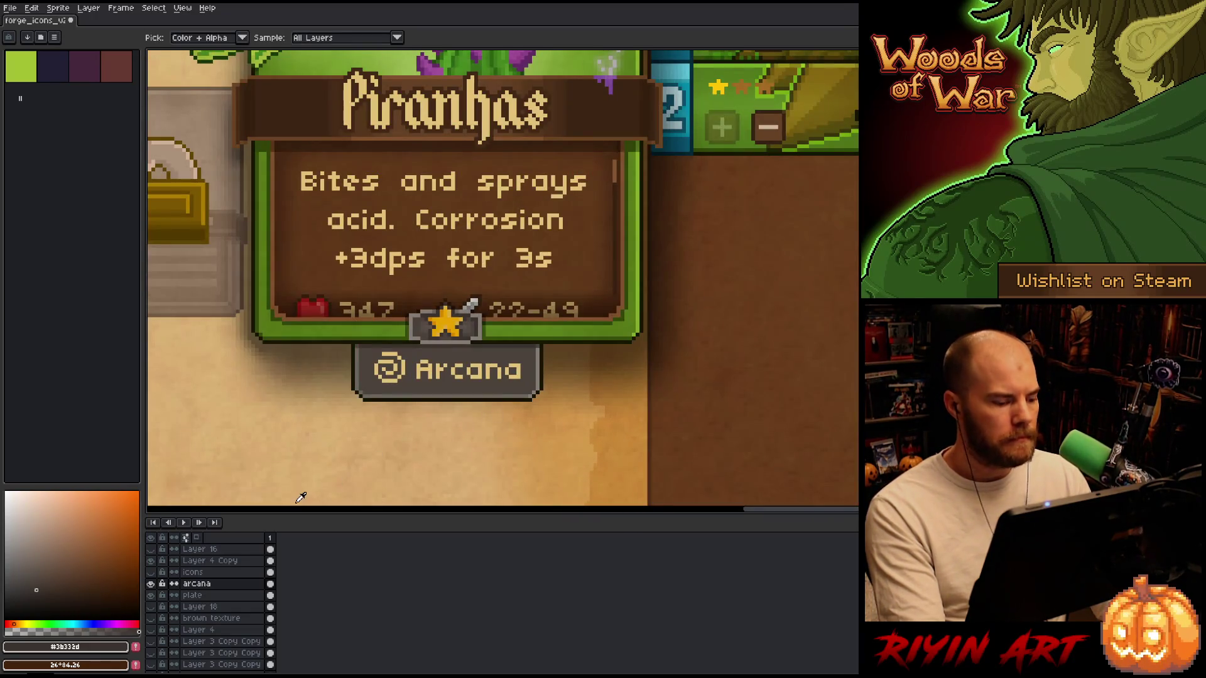
left_click_drag(208, 601, 209, 585)
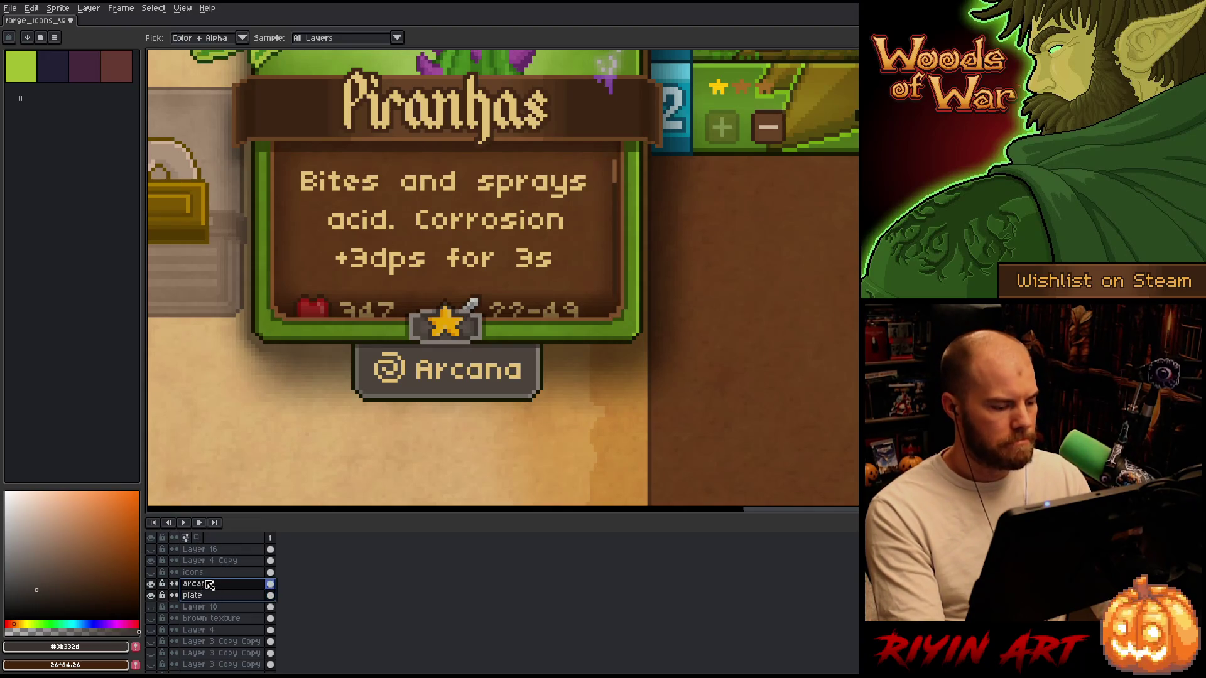
Add a new layer above arcana and name it 'spell'.
right_click(207, 595)
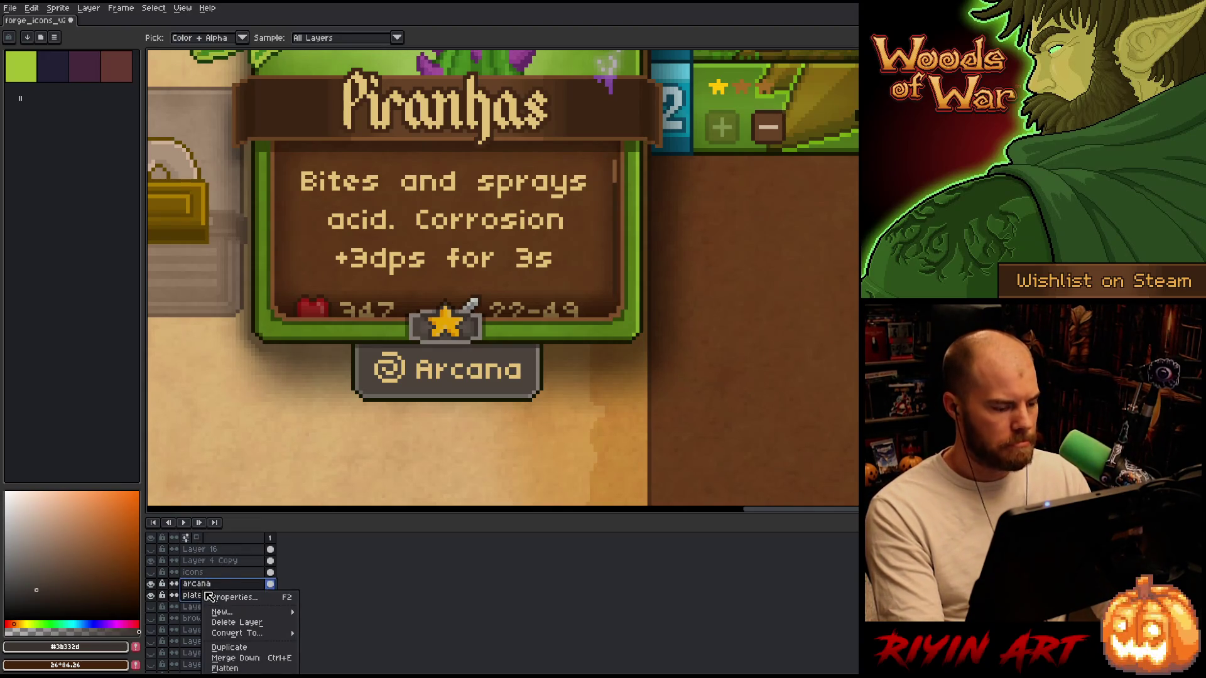
key("Escape")
left_click(207, 586)
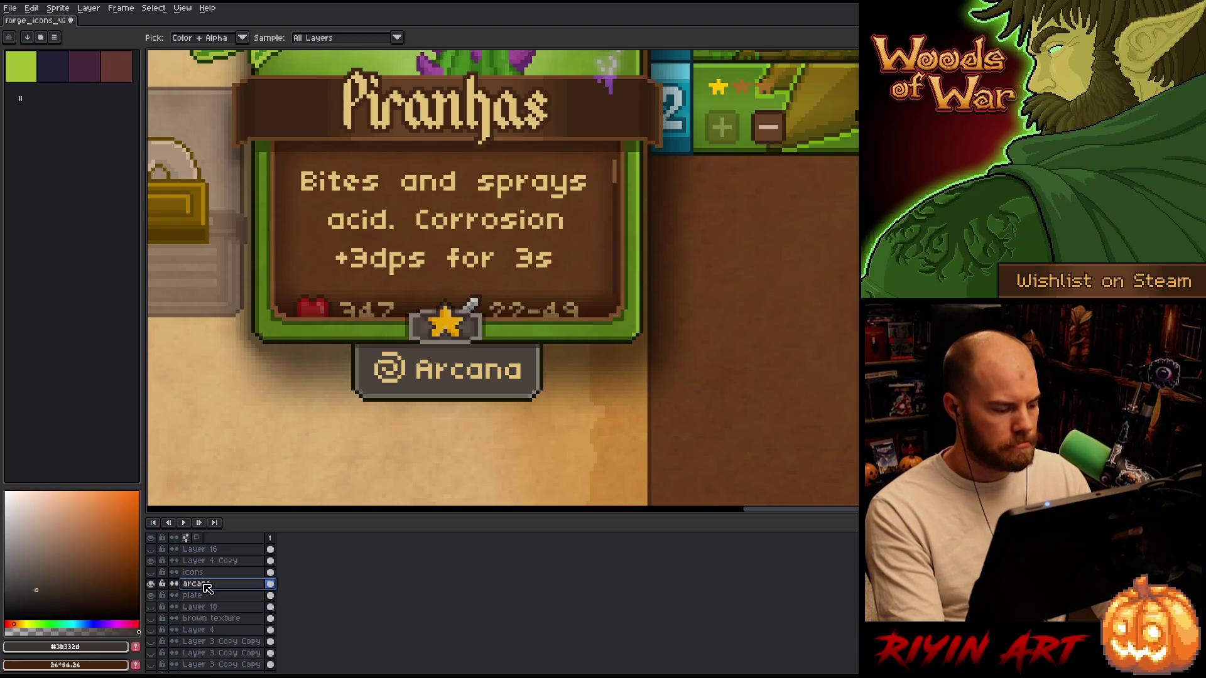
key("shift+n")
key("Down")
left_click(207, 584)
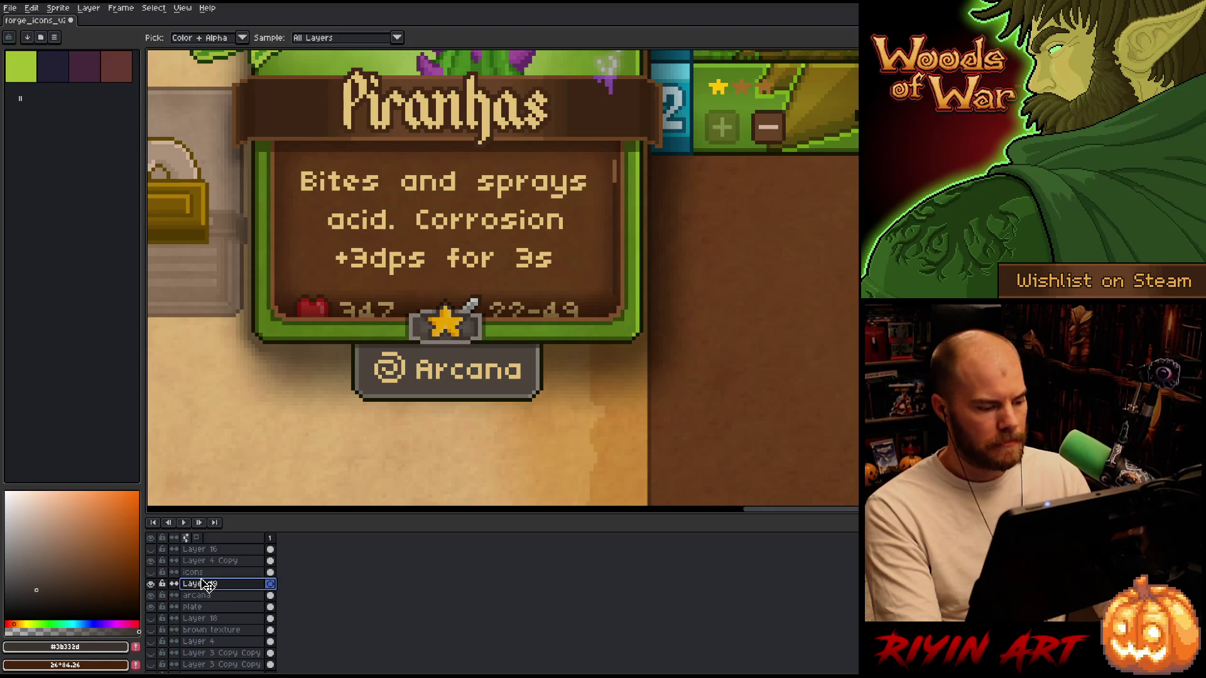
double_click(207, 584)
type("spell")
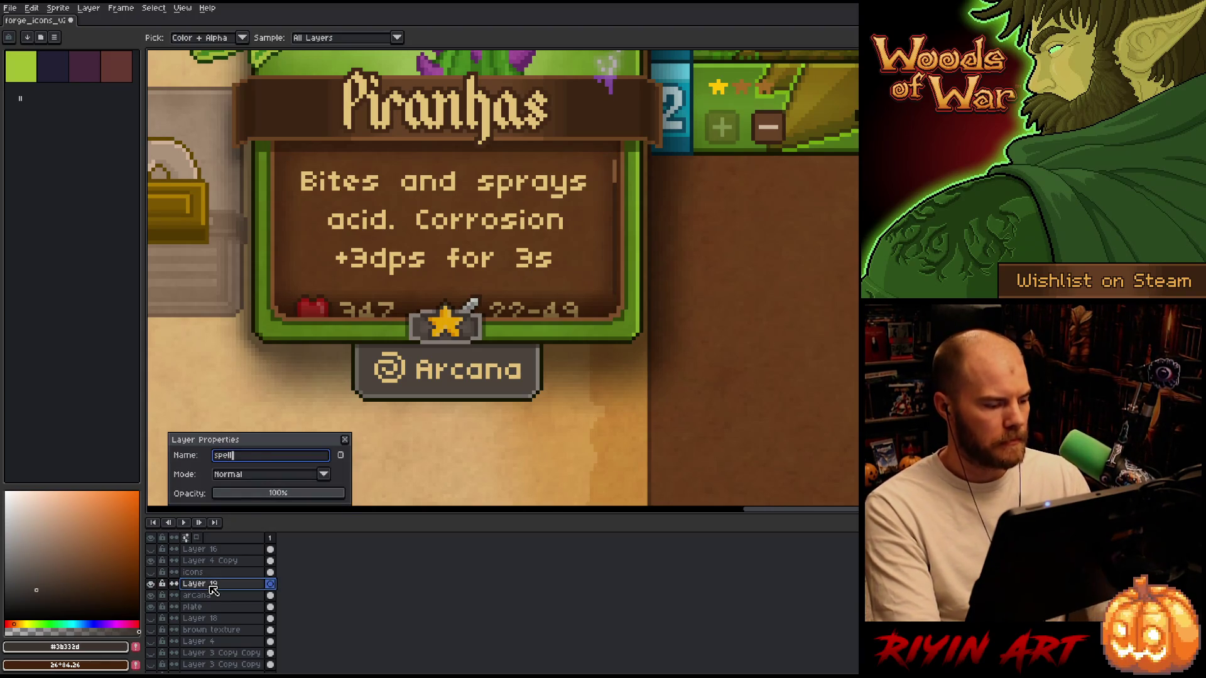
key("Return")
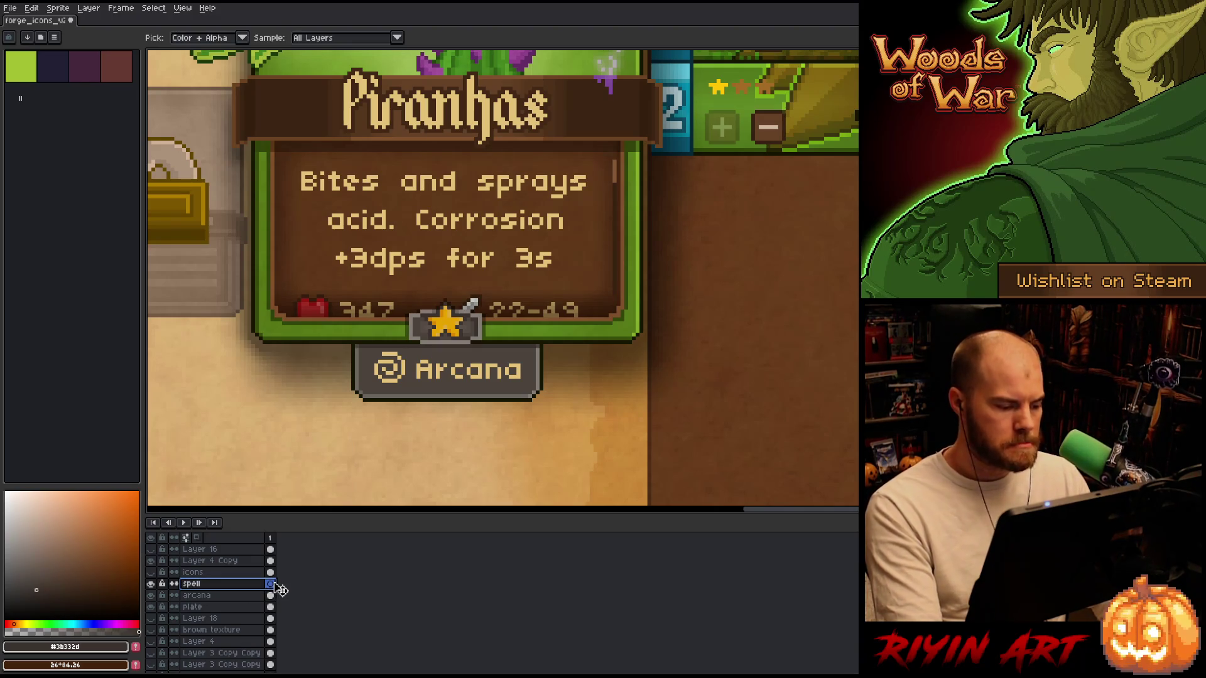
Write 'Spell' as text below the Arcana plate on the spell layer.
left_click(271, 585)
key("t")
left_click(405, 421)
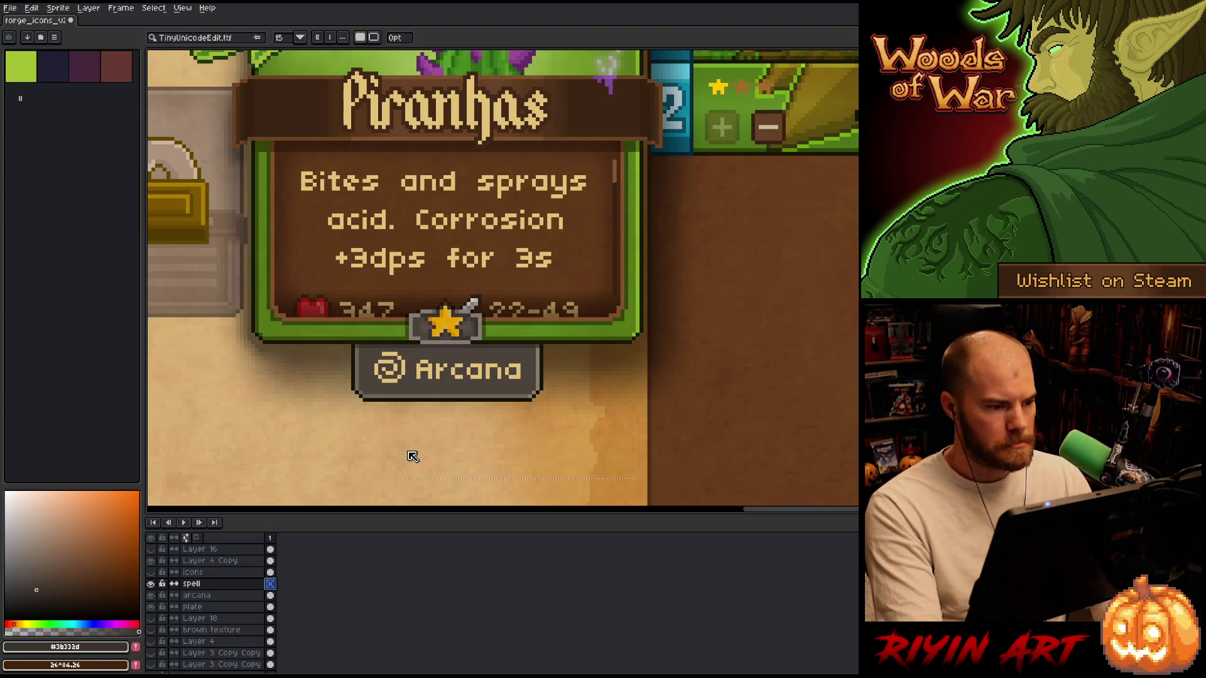
type("Spell")
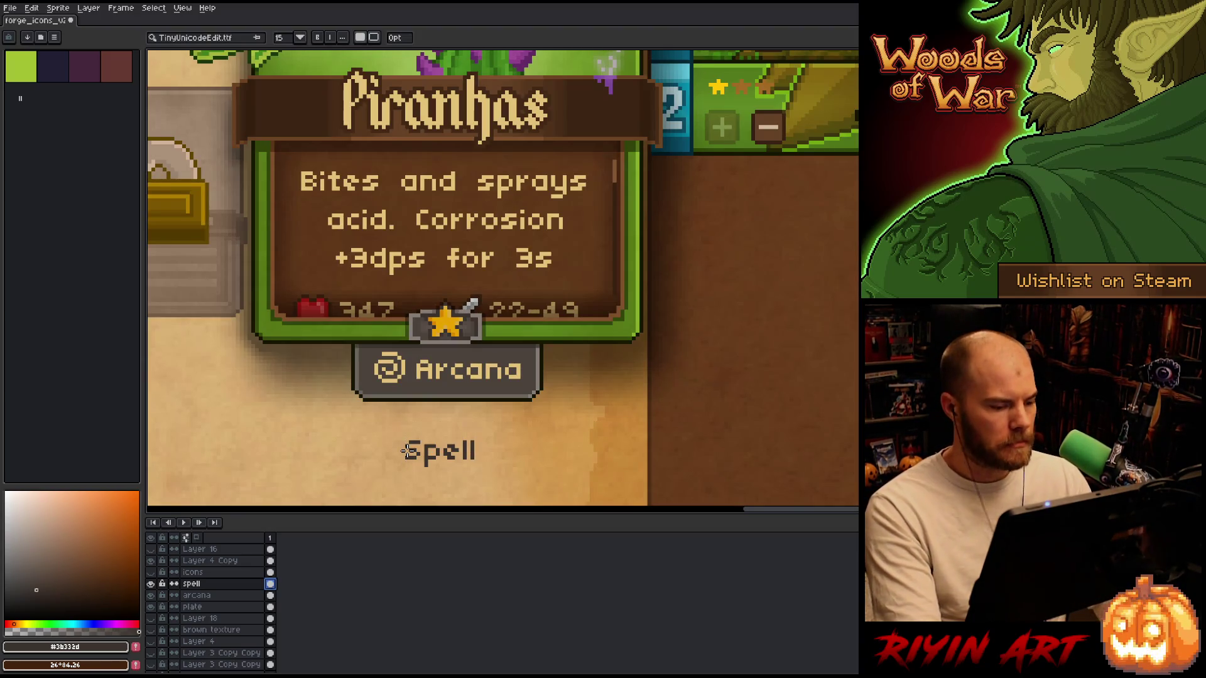
key("Return")
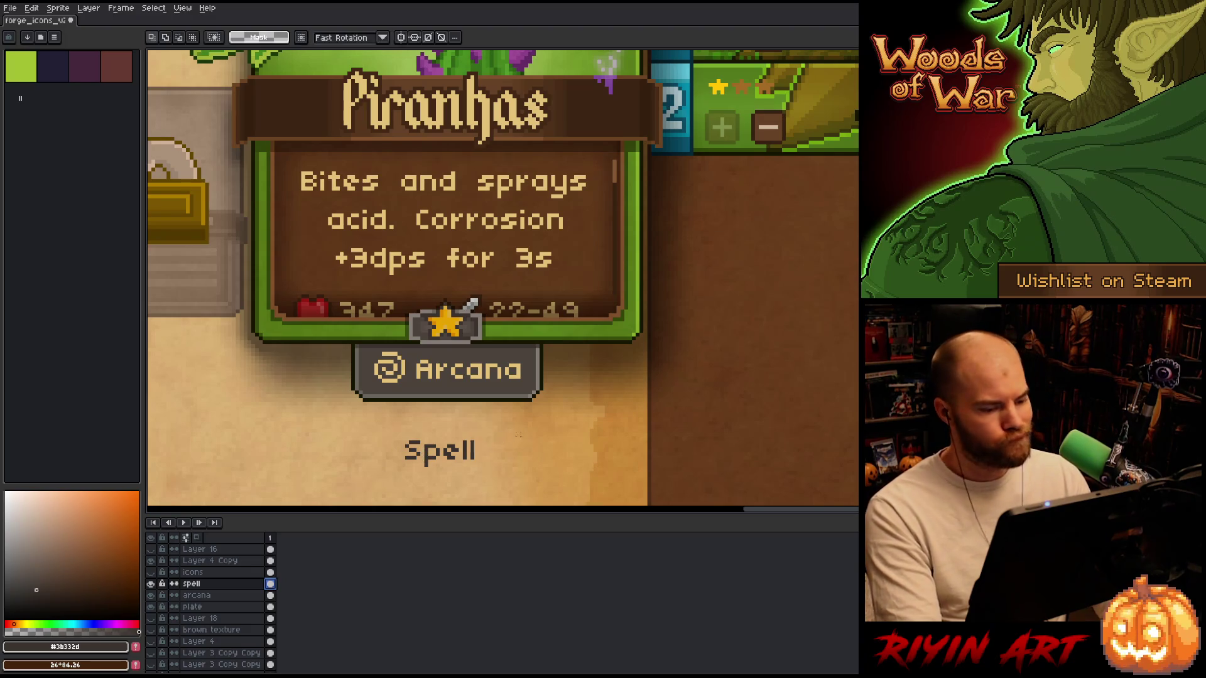
key("shift+r")
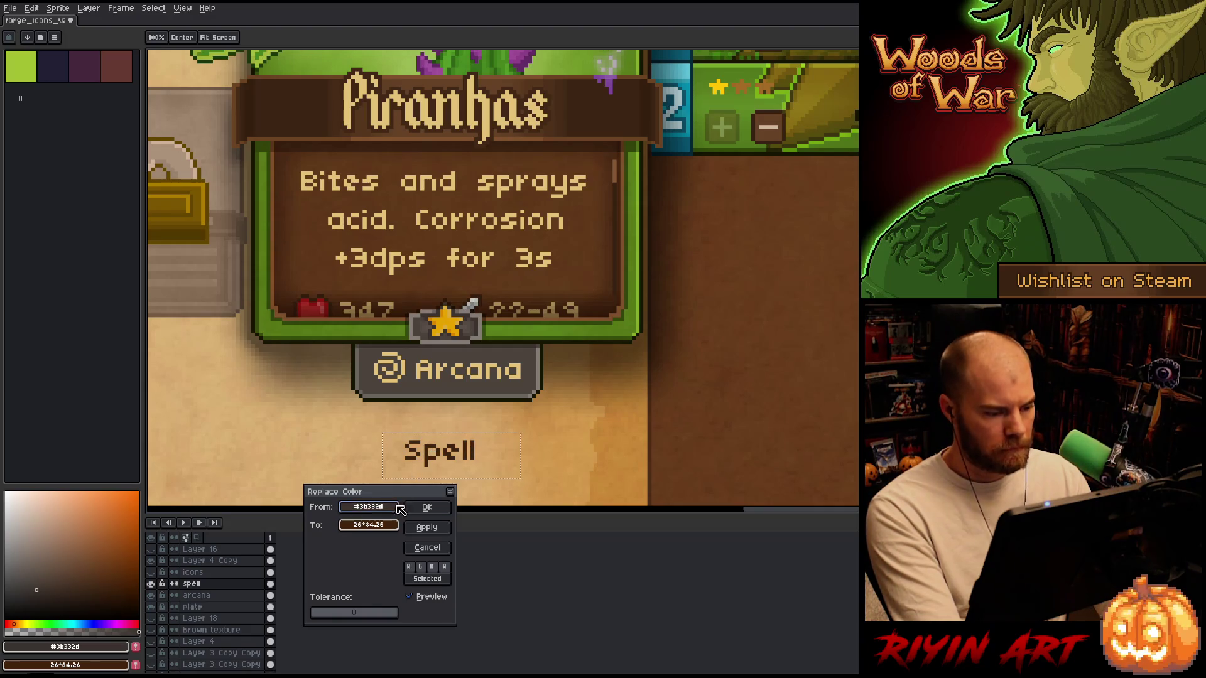
Recolour the Spell text tan (#e5c279) and move it onto the plate.
left_click(419, 373)
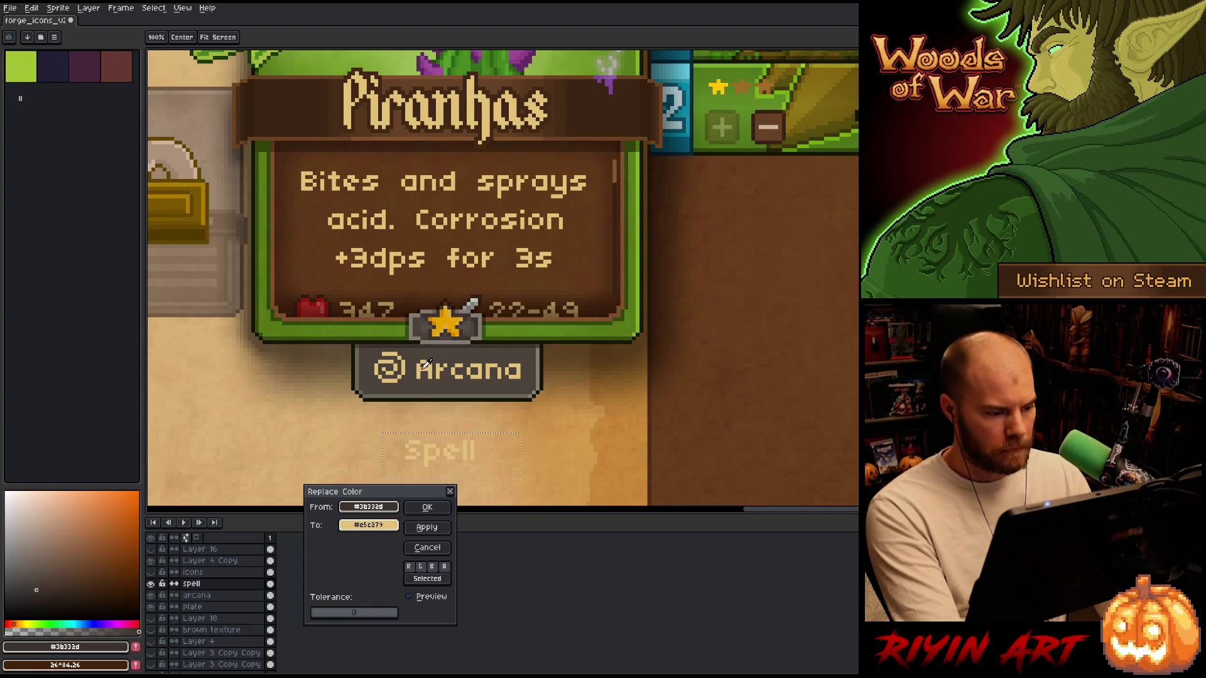
left_click(427, 506)
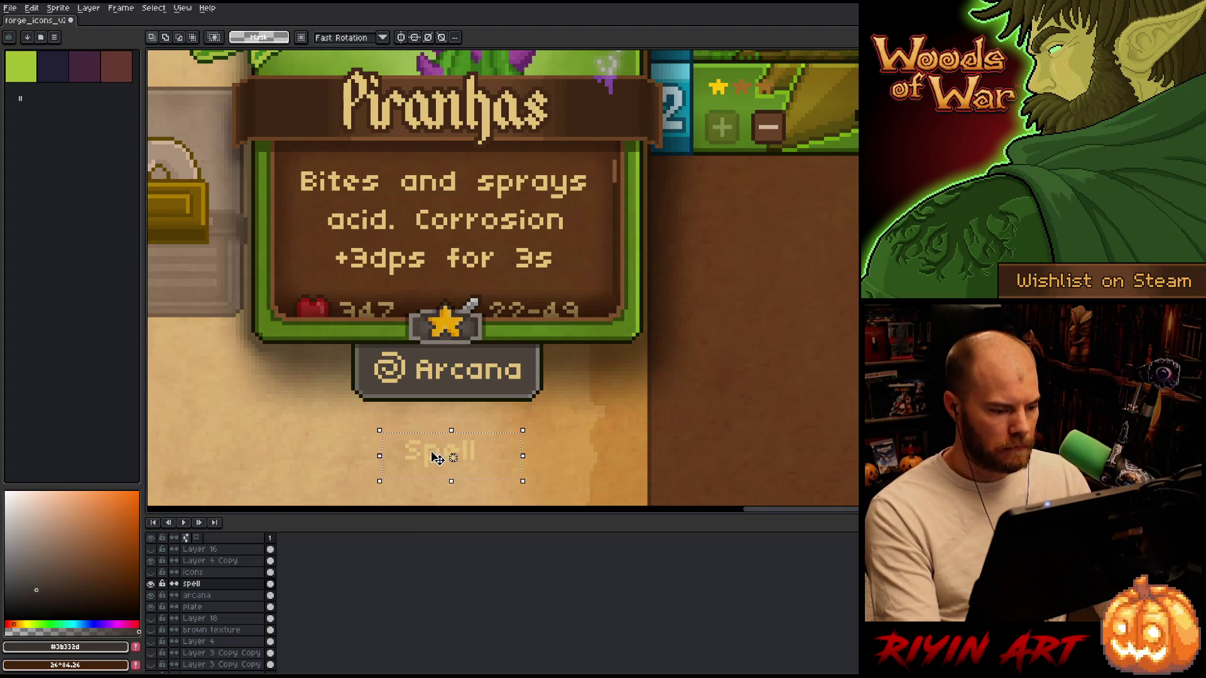
left_click_drag(436, 459, 451, 369)
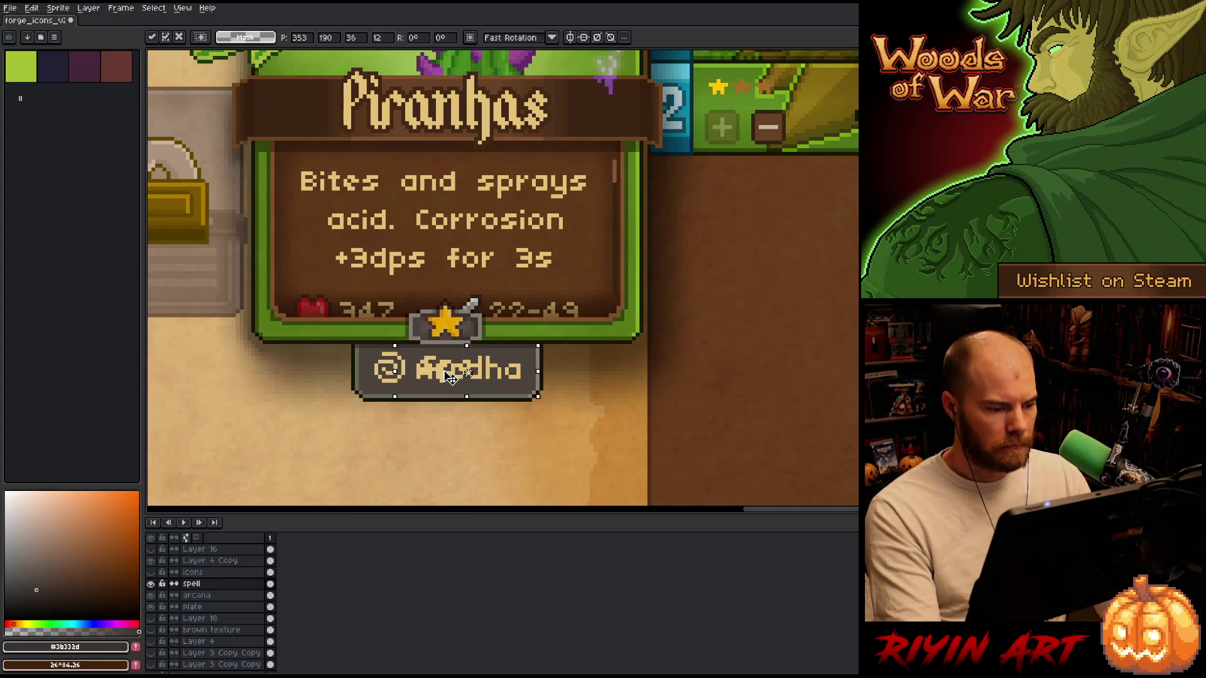
Duplicate the plate layer and place the copy above the arcana text.
right_click(212, 620)
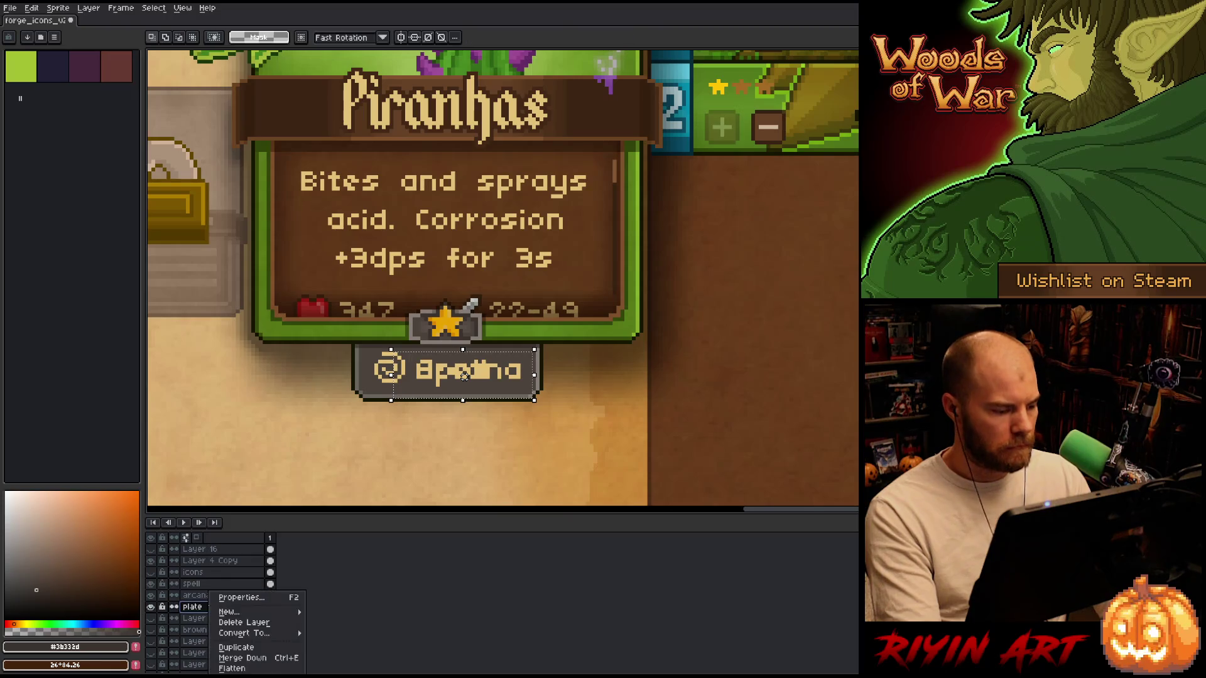
left_click(227, 651)
left_click_drag(211, 606, 212, 594)
left_click(191, 584)
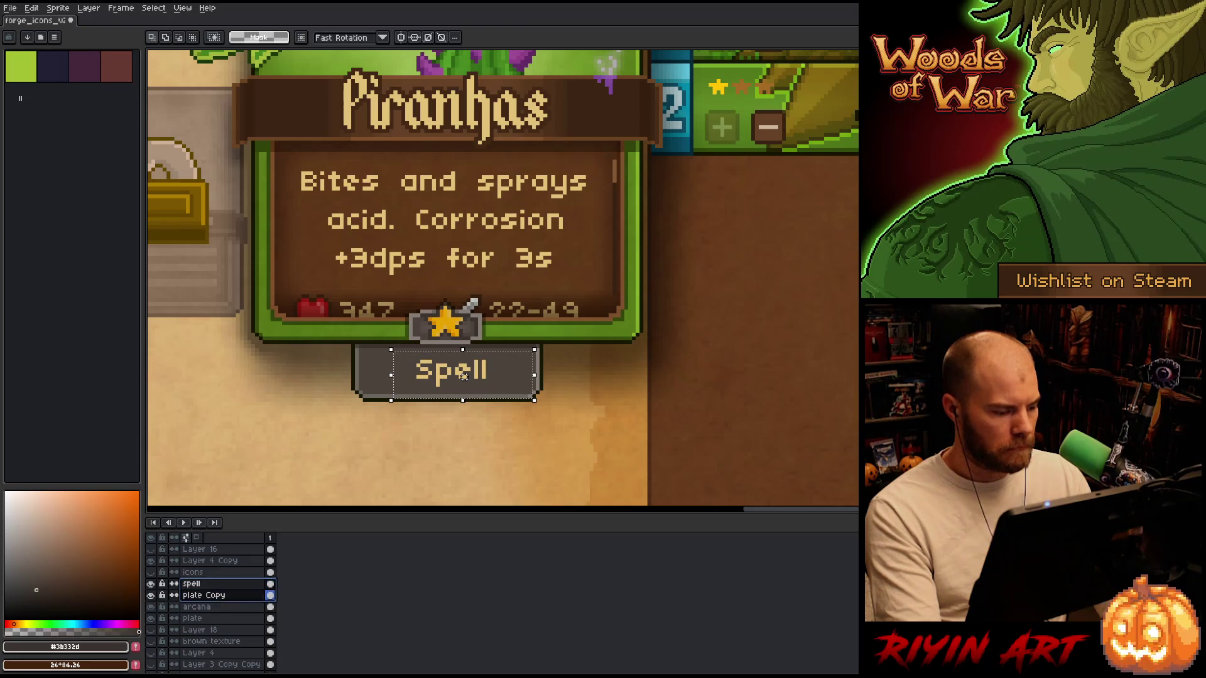
right_click(221, 595)
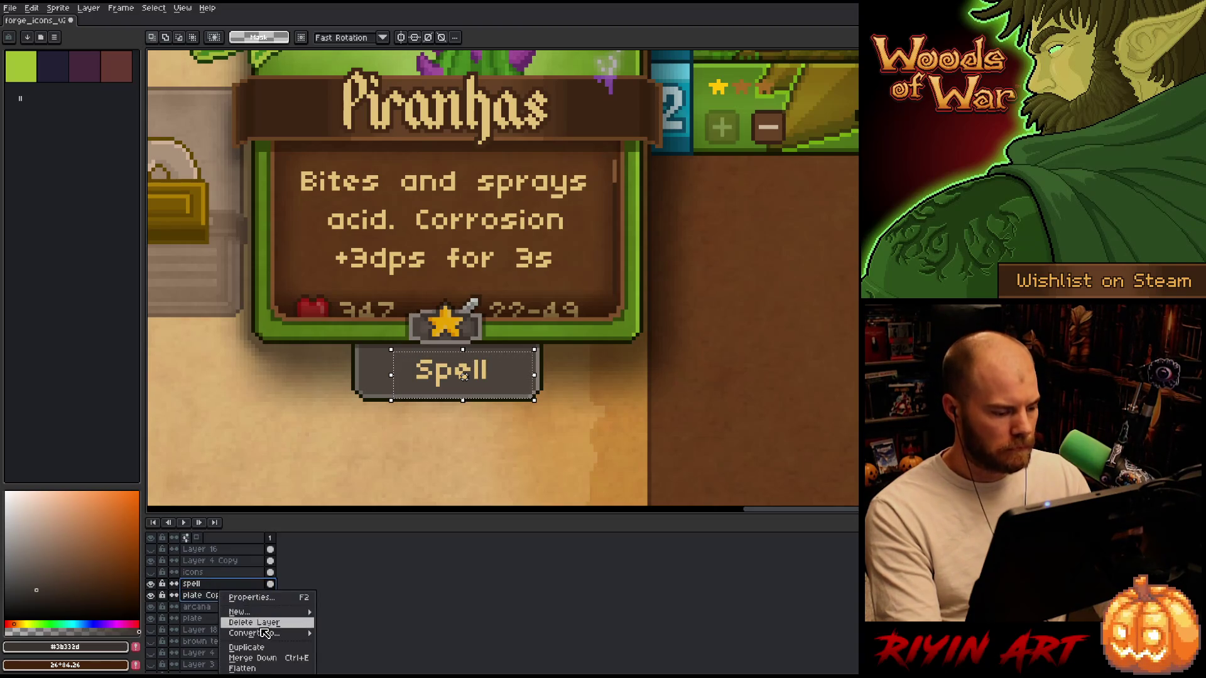
Group the Spell text with its plate copy into a group named 'Spell plate'.
mouse_move(245, 612)
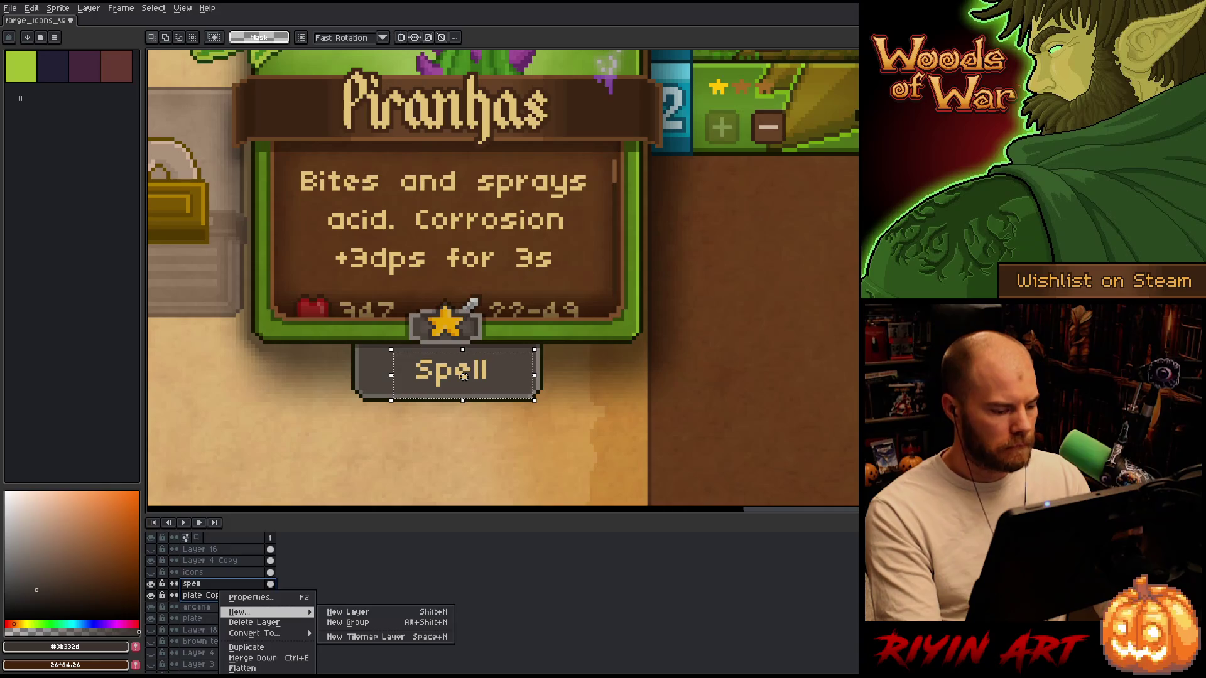
left_click(348, 622)
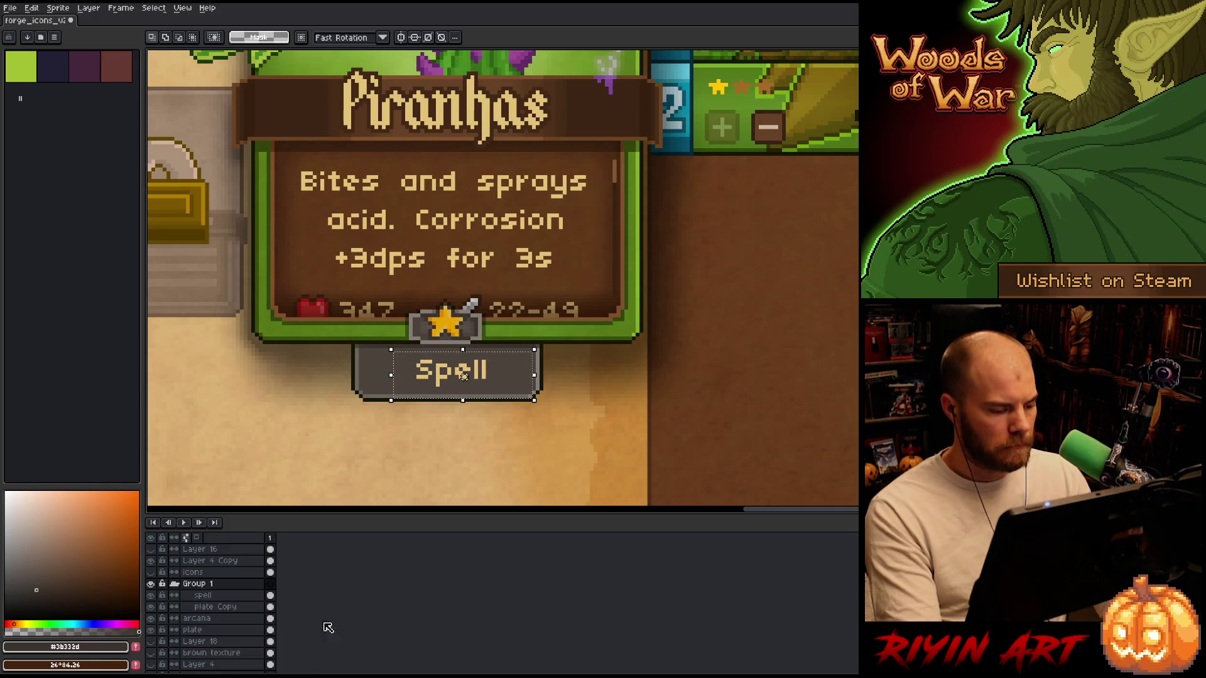
double_click(198, 583)
type("Sep")
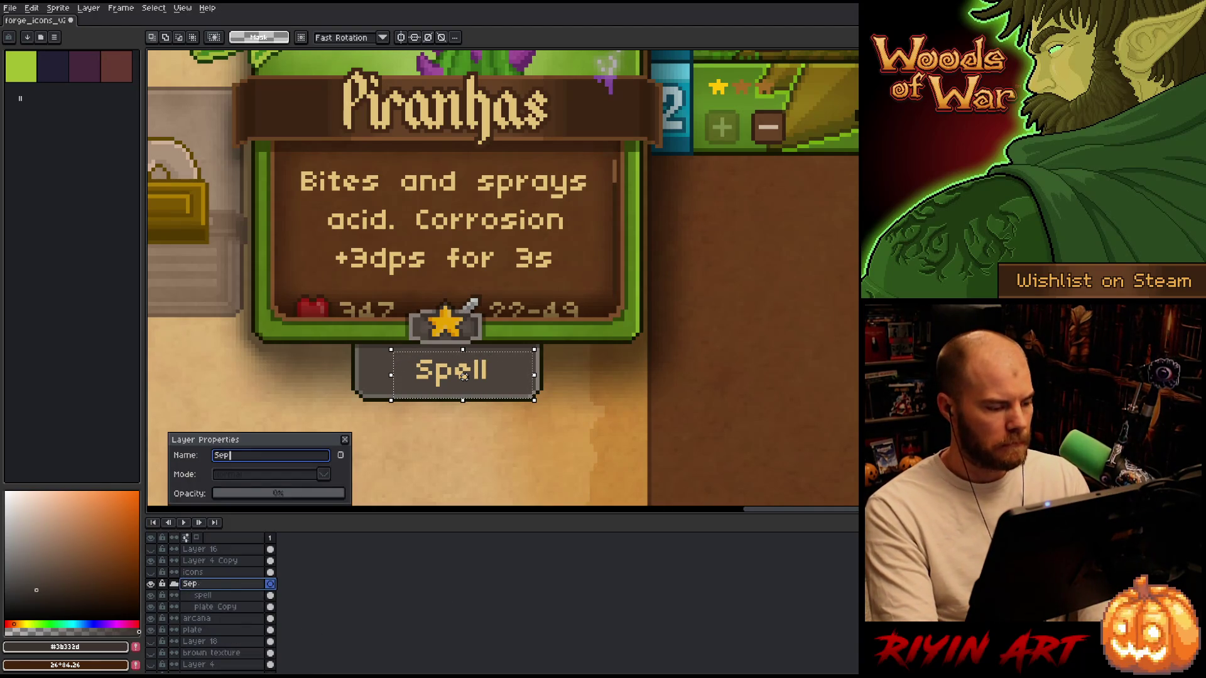
type("e")
key("Return")
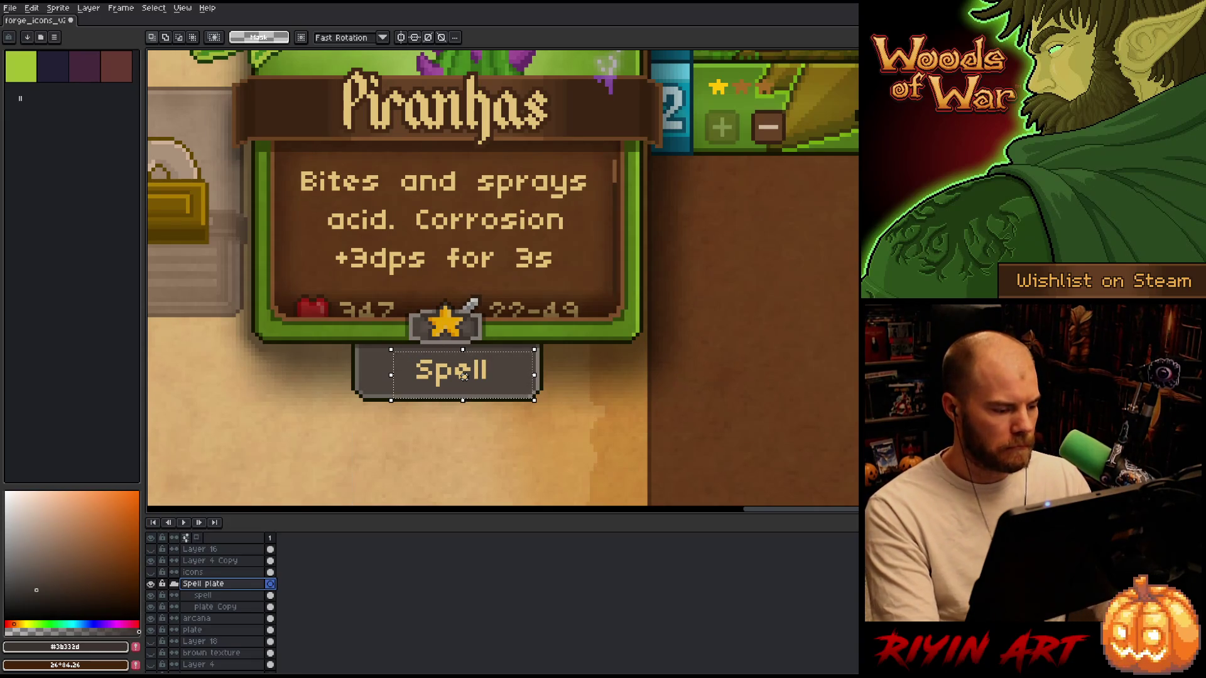
Group the arcana and plate layers into a group named 'Arcana plate'.
left_click(197, 618)
left_click(192, 629, "shift")
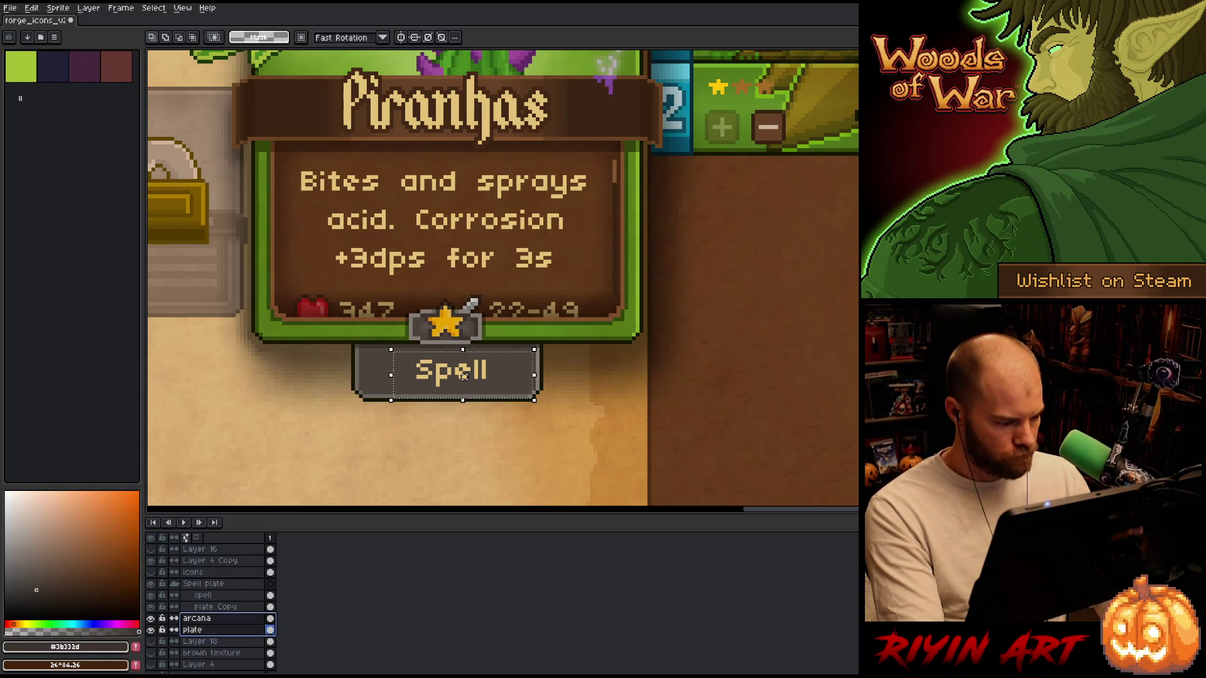
right_click(195, 628)
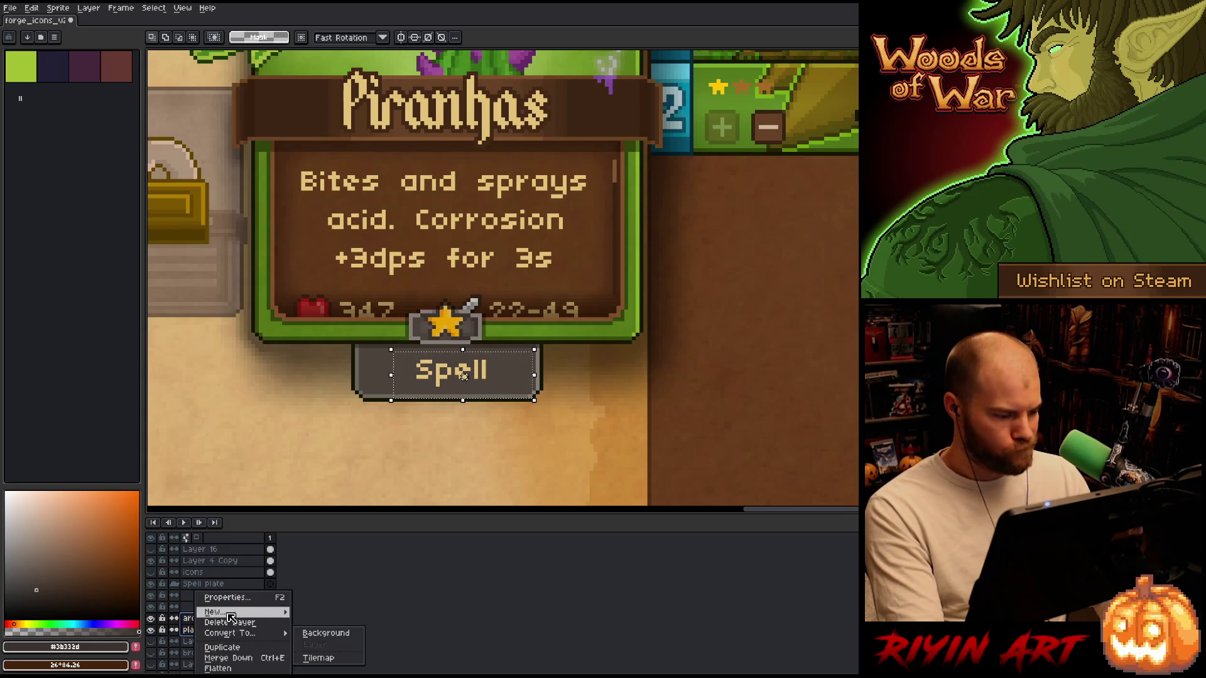
mouse_move(226, 612)
left_click(324, 622)
double_click(192, 618)
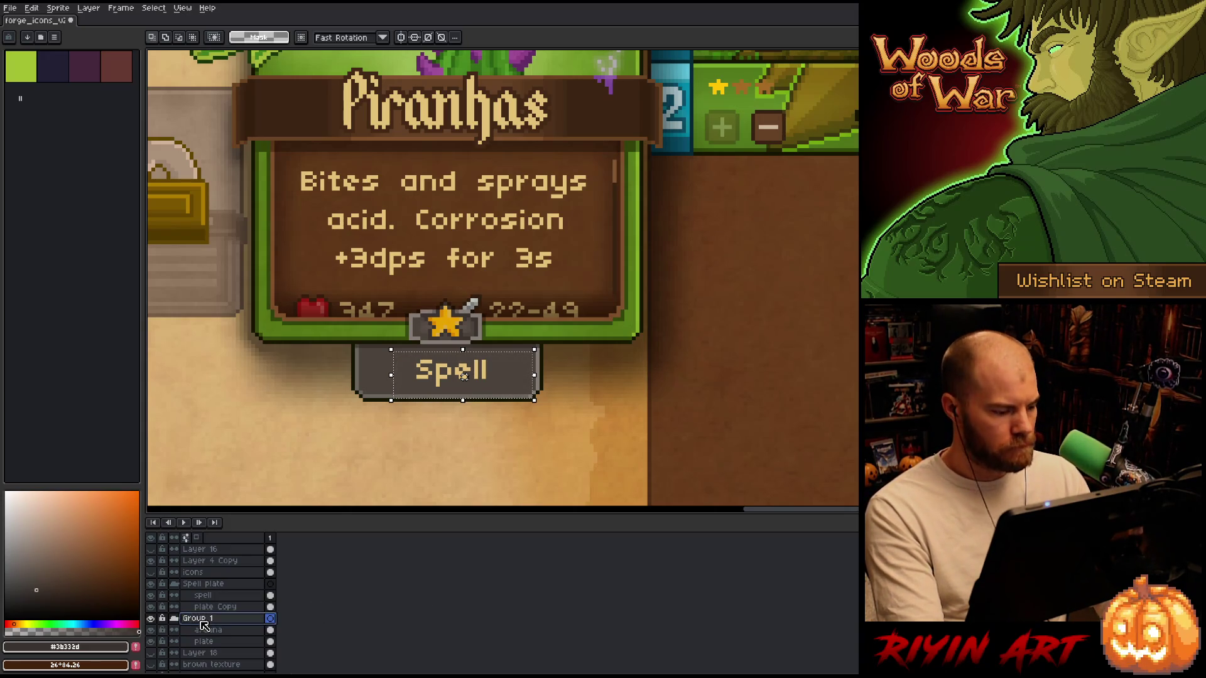
type("Arcana plate")
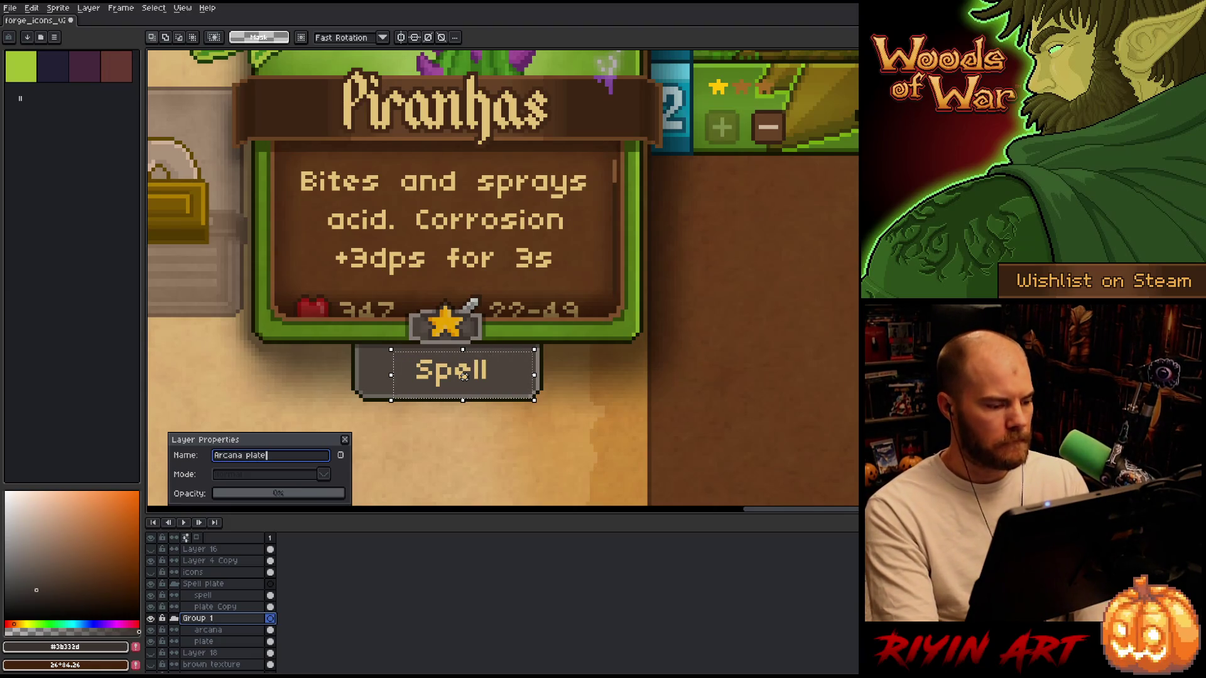
key("Return")
Collapse and hide the Arcana plate group, show the round icons, and toggle Spell plate for comparison.
left_click(174, 618)
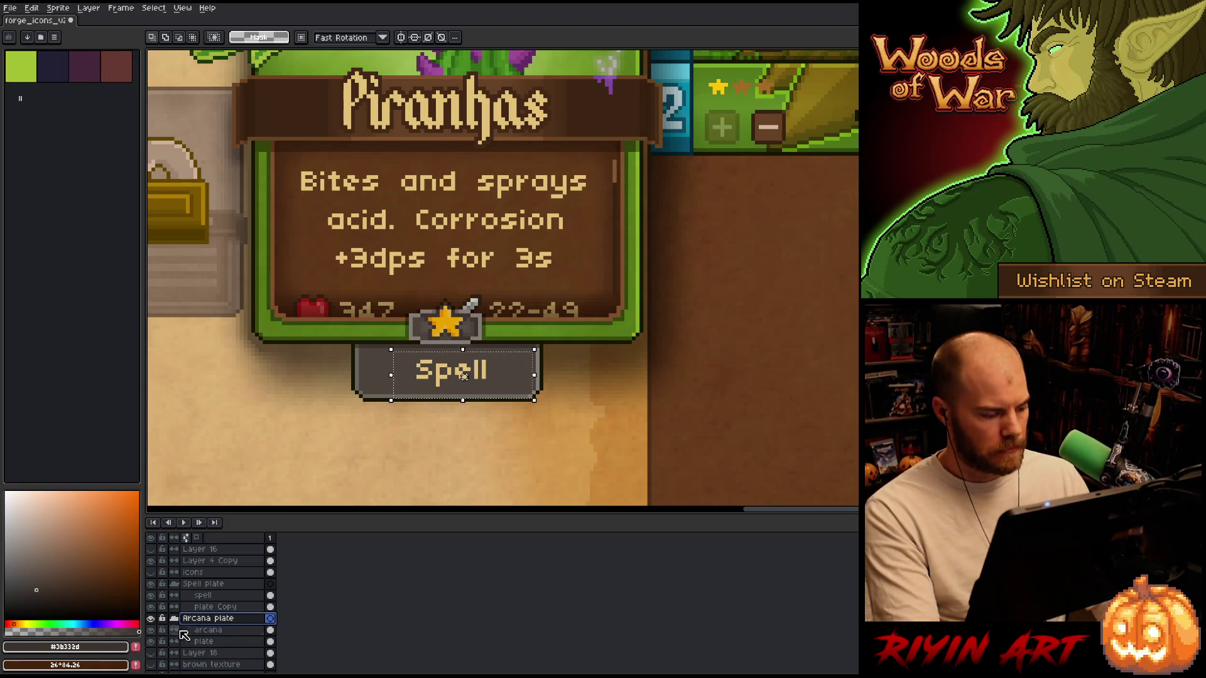
left_click(151, 618)
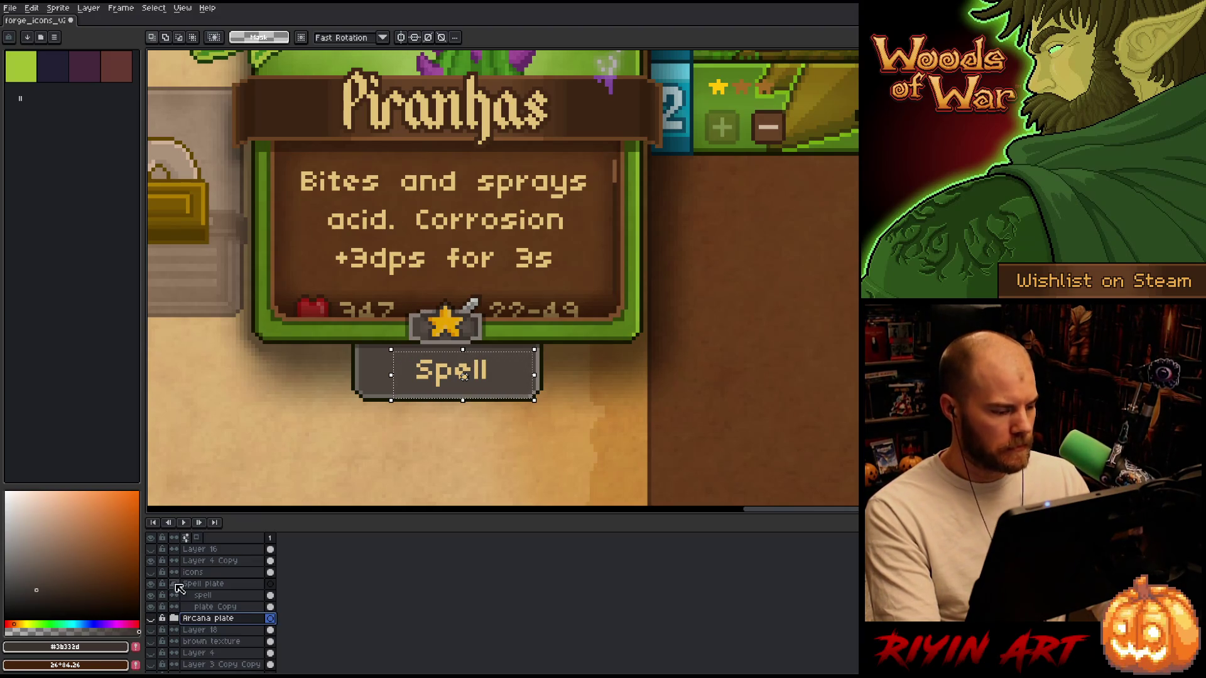
left_click(150, 572)
left_click(209, 584)
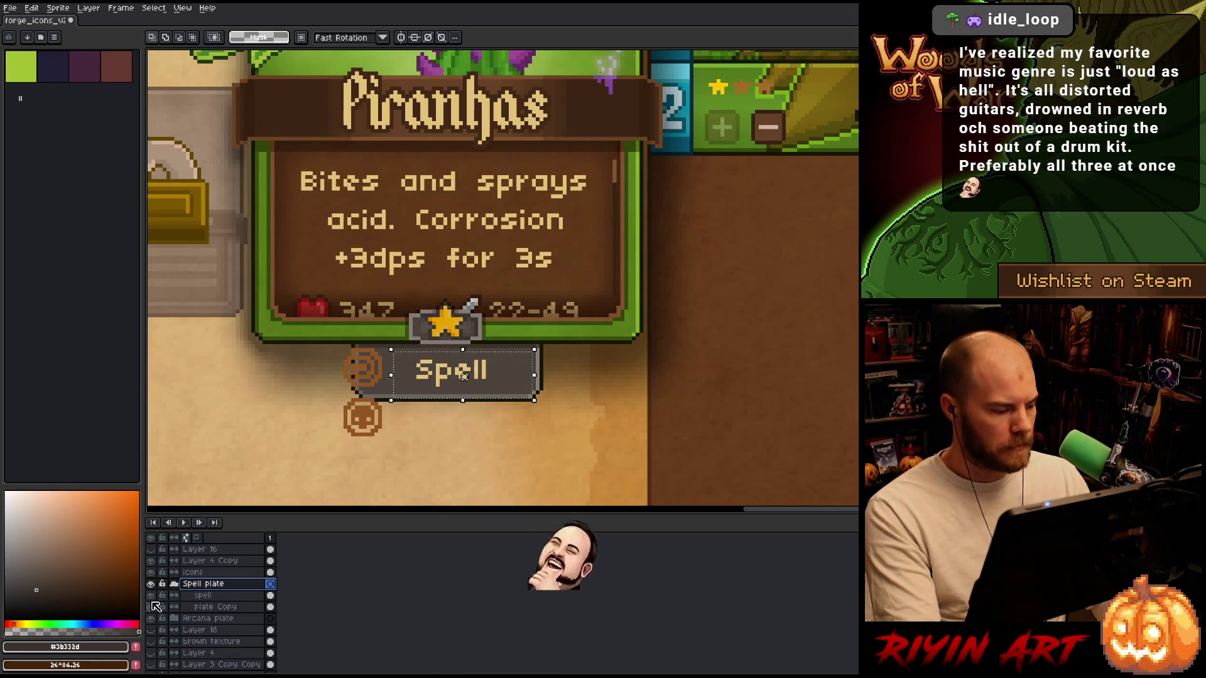
left_click(152, 584)
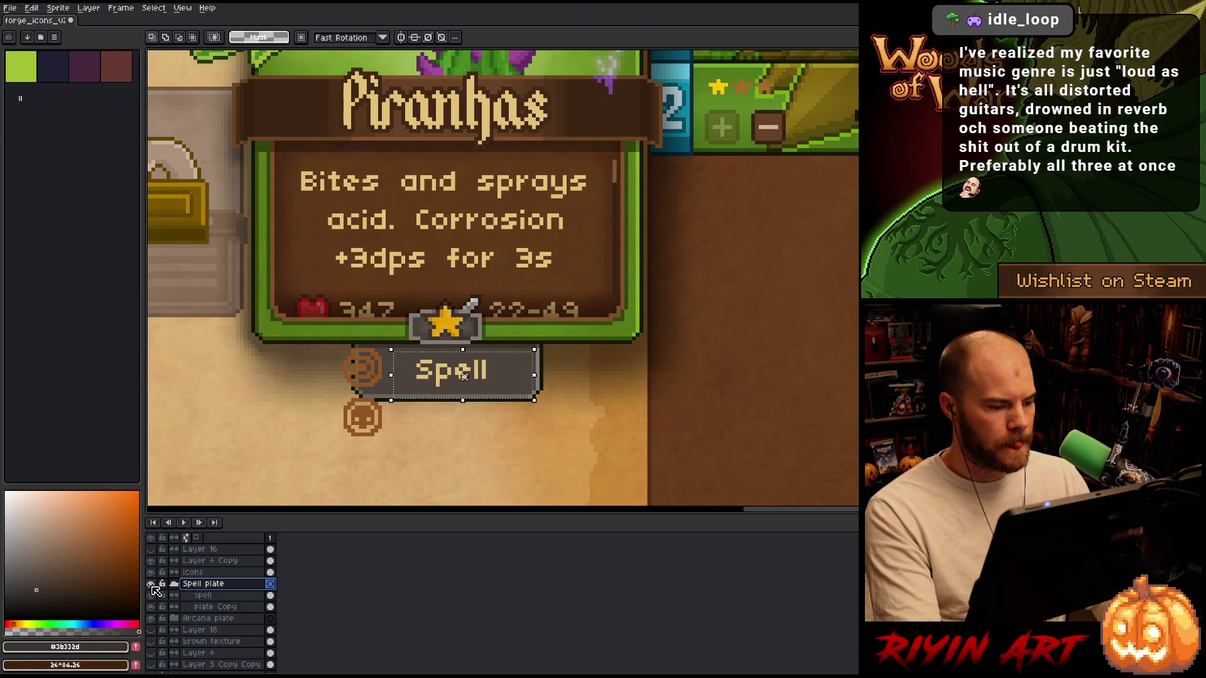
left_click(207, 608)
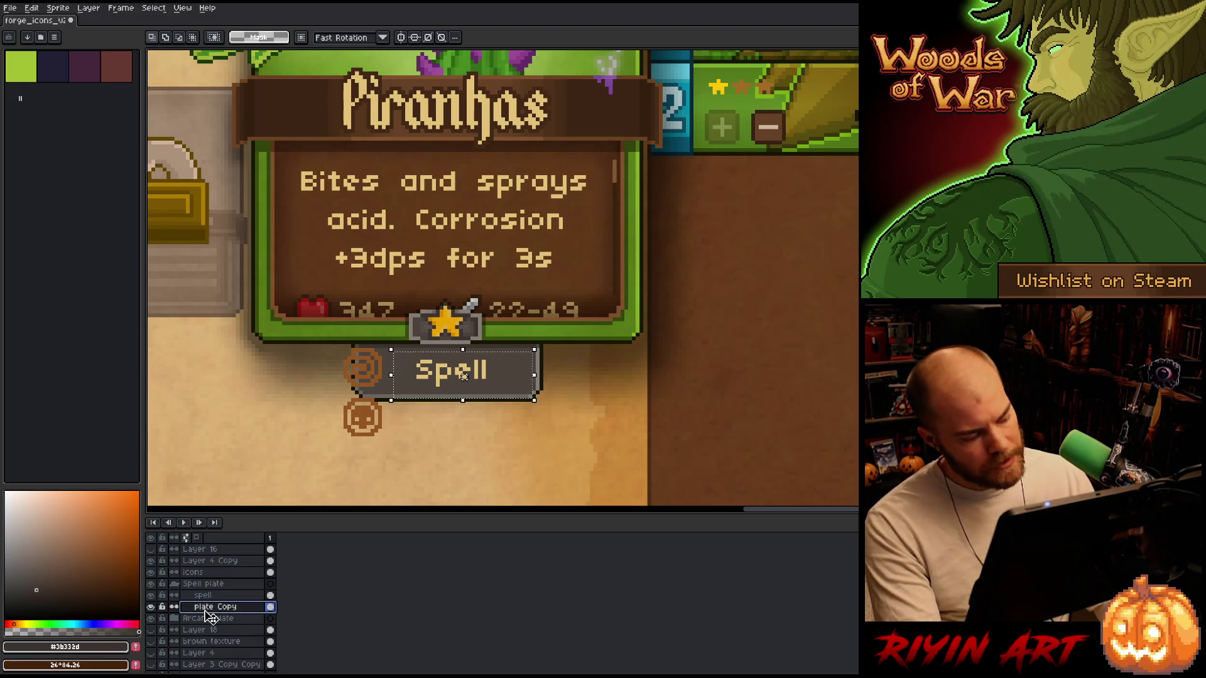
left_click(194, 572)
Select the lower round icon's shape by colour and move the selection onto the Spell plate.
key("w")
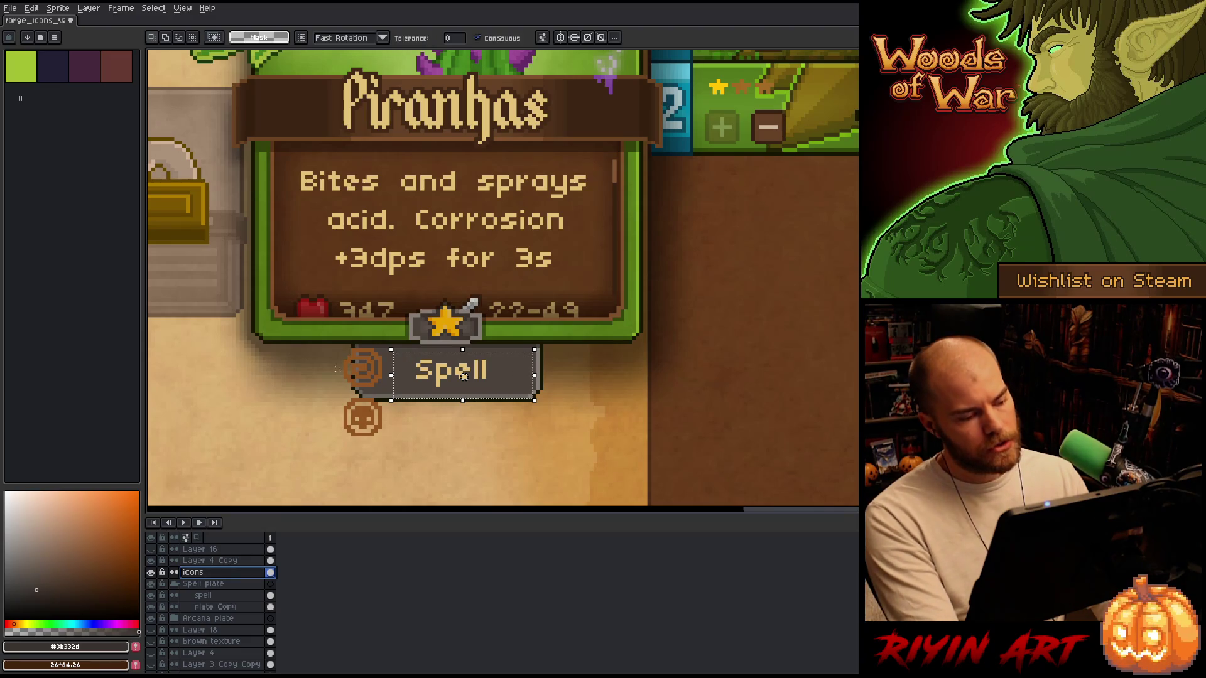
left_click(367, 422)
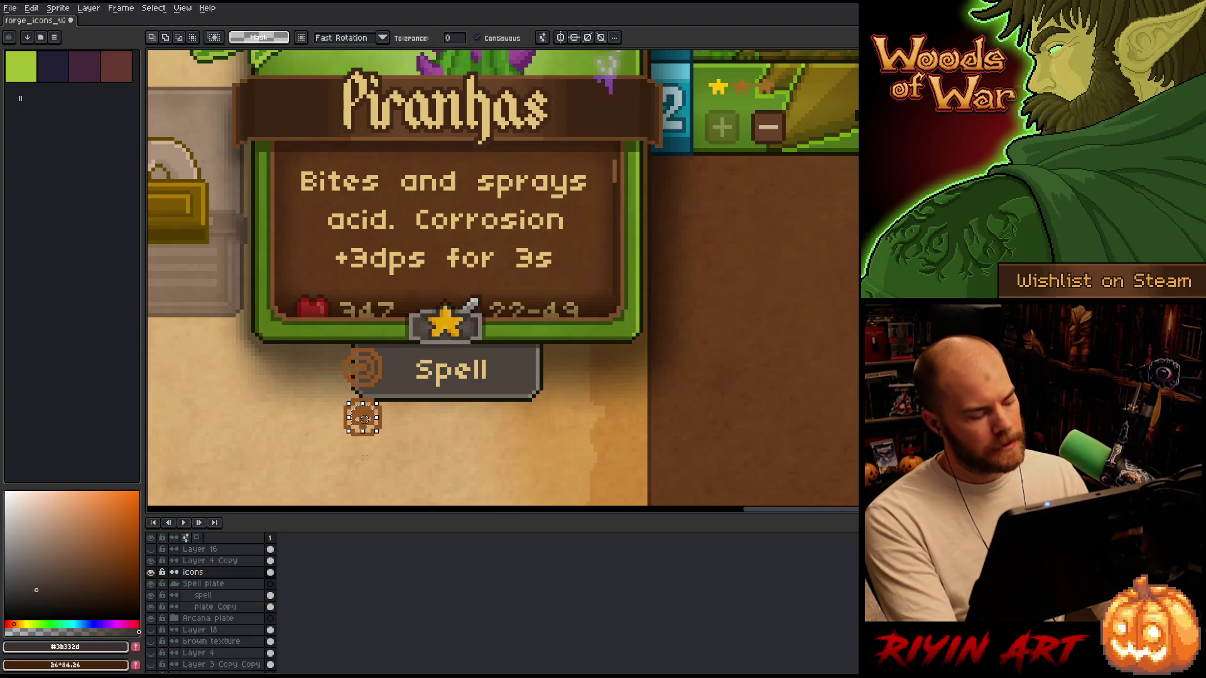
left_click(150, 572)
left_click(218, 595)
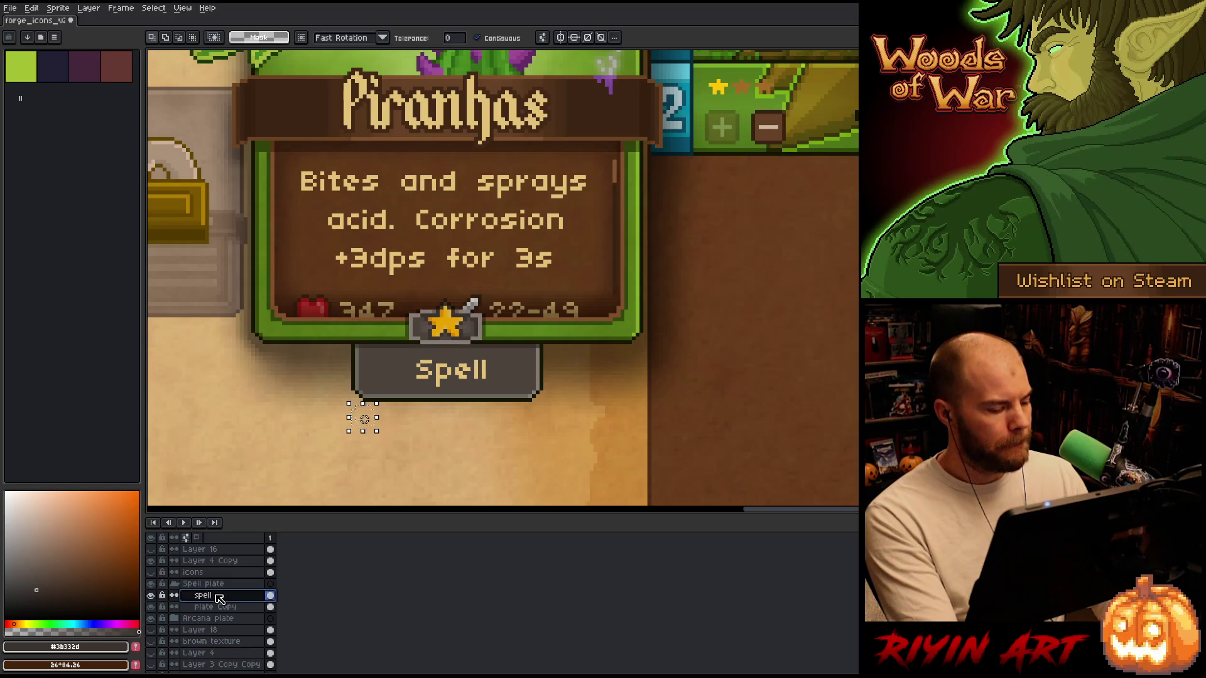
scroll(360, 424, "up", 3)
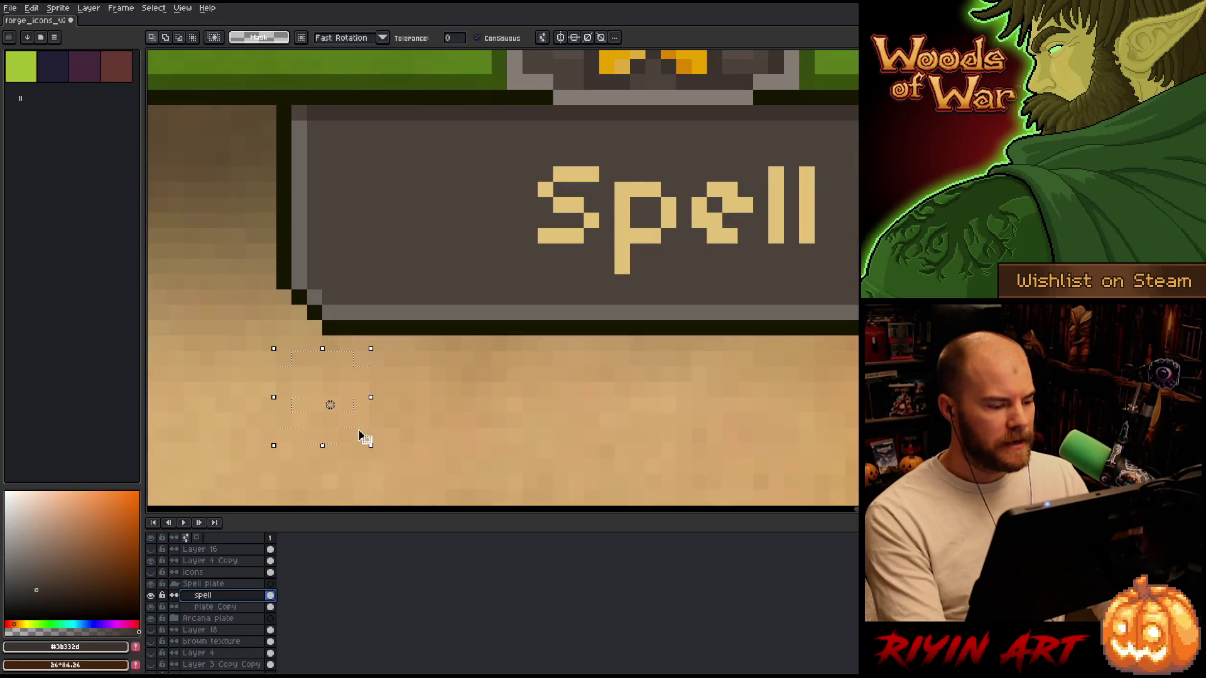
mouse_move(361, 432)
left_mouse_down()
mouse_move(496, 234)
mouse_move(471, 242)
left_mouse_up()
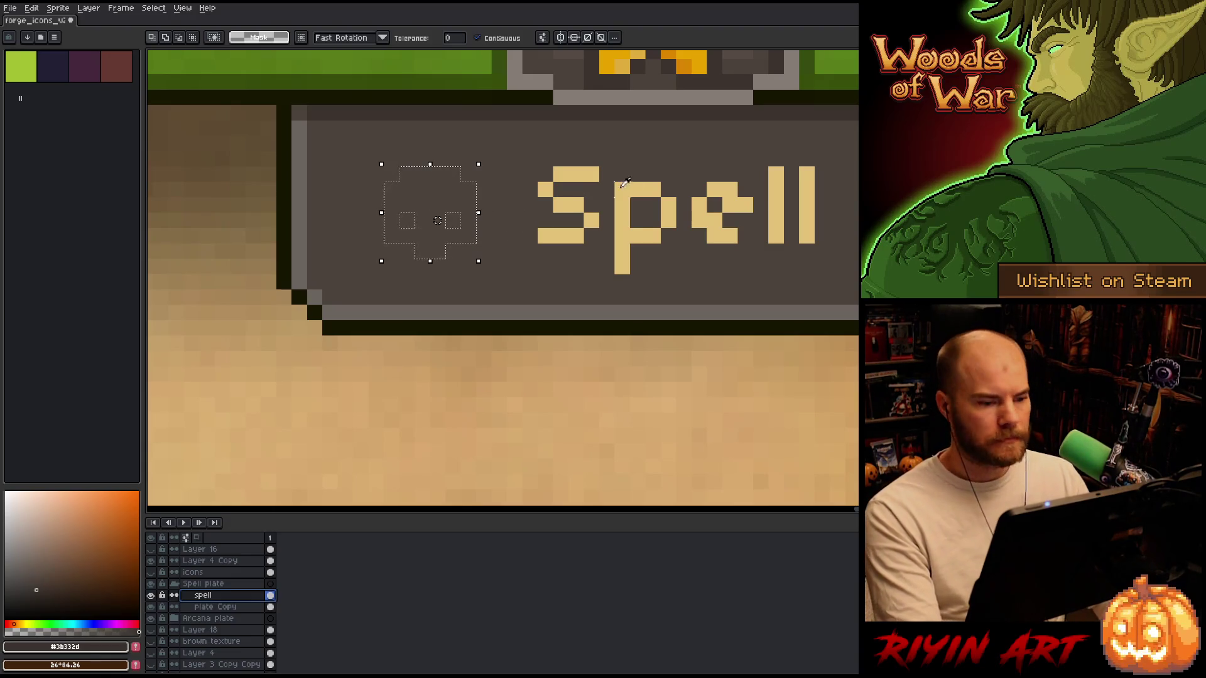
Fill the icon-shaped selection on the spell layer with the tan letter colour.
key("i")
left_click(628, 233)
key("f")
scroll(439, 271, "down", 3)
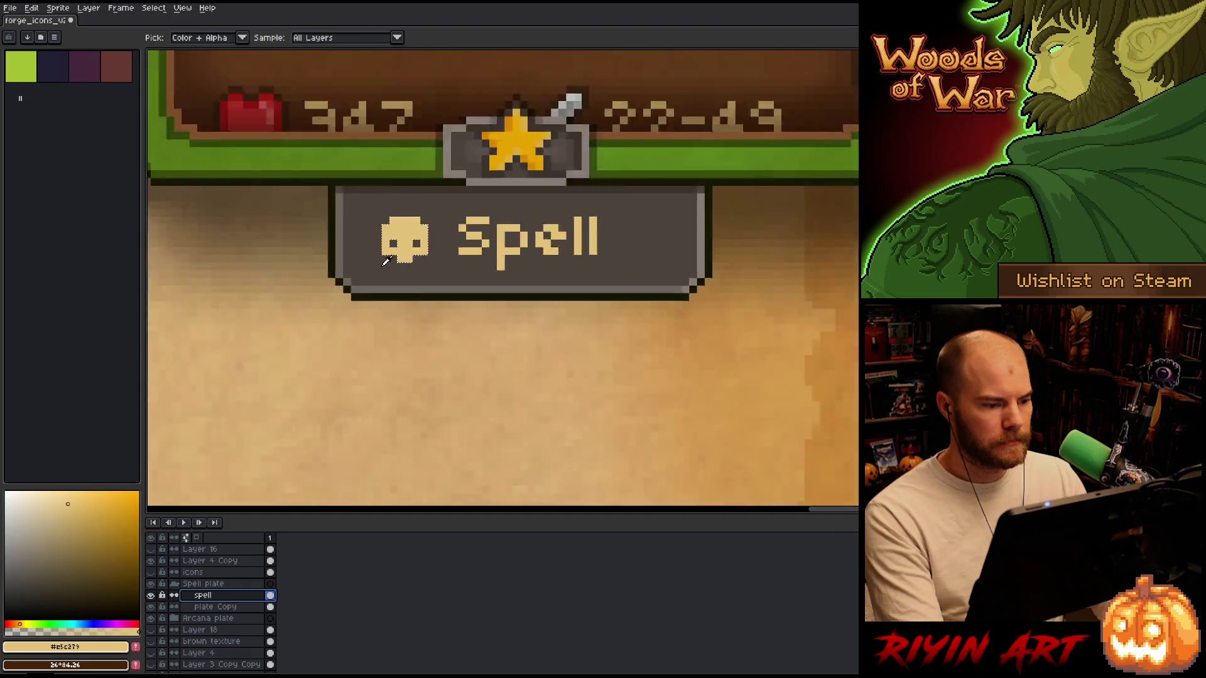
scroll(427, 279, "up", 5)
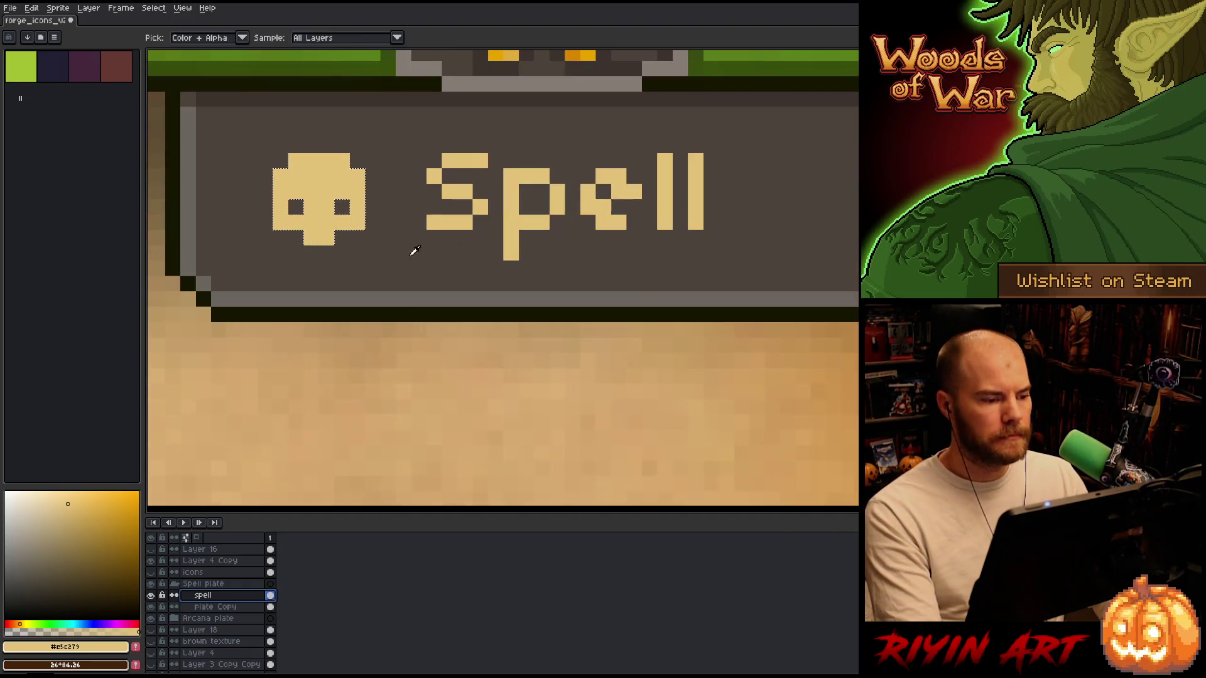
key("space")
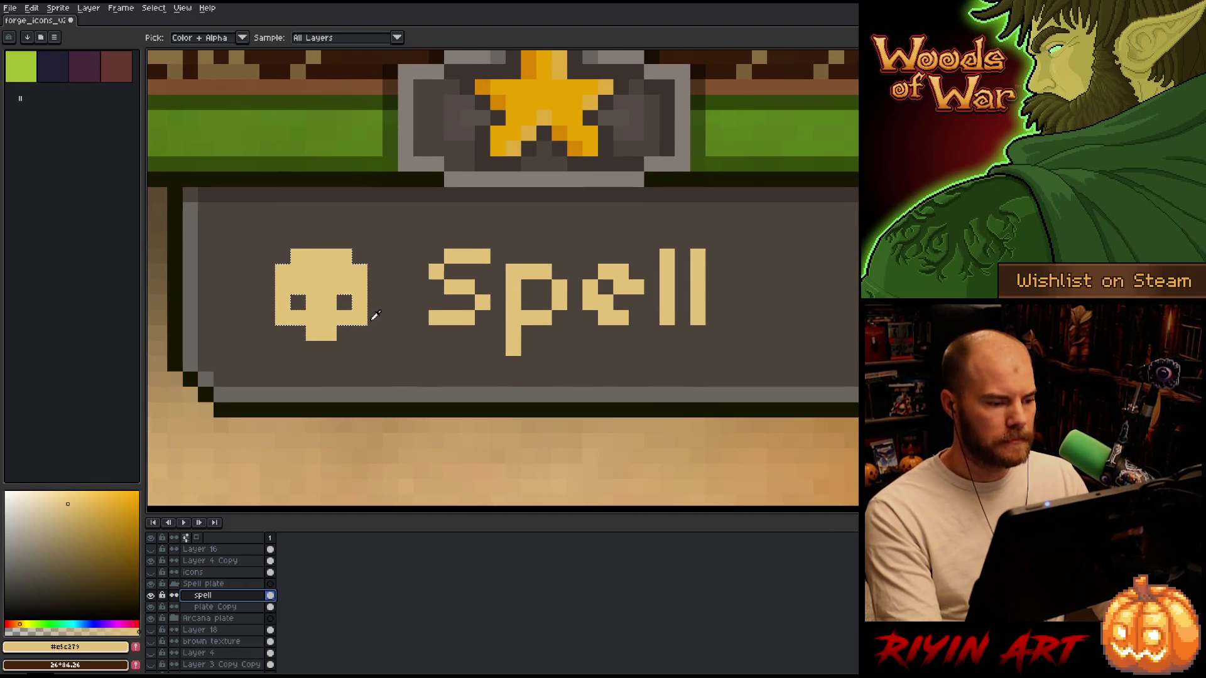
left_click(391, 316)
key("v")
key("i")
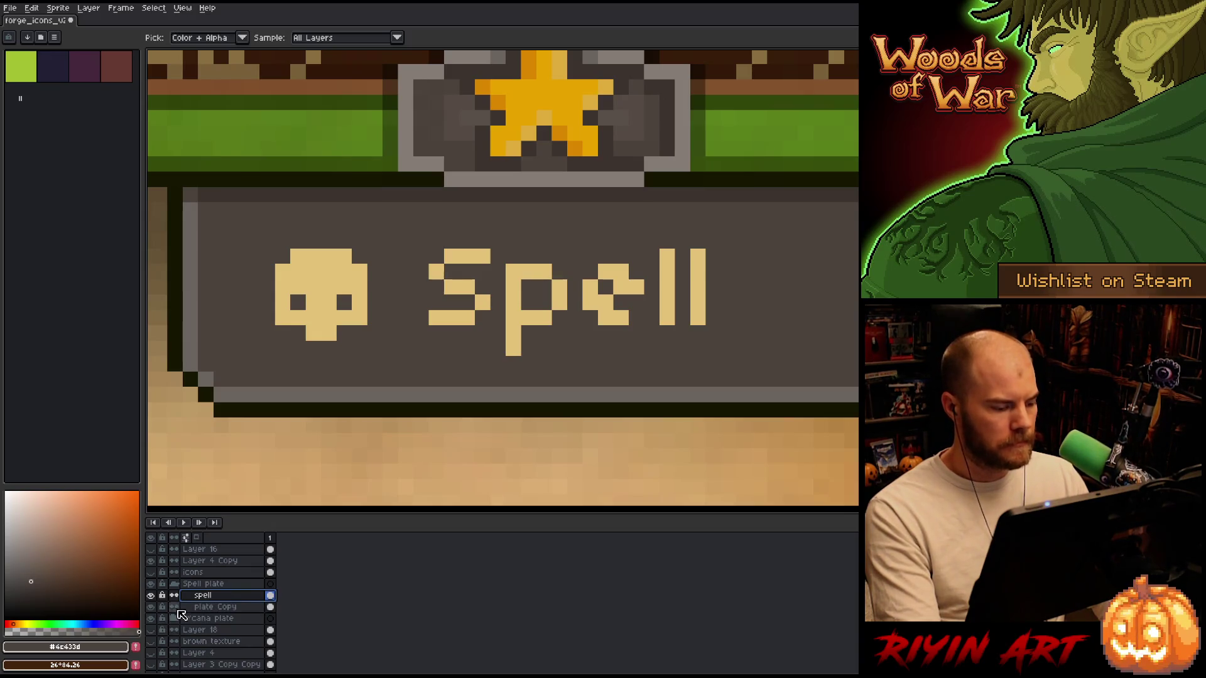
left_click(150, 607)
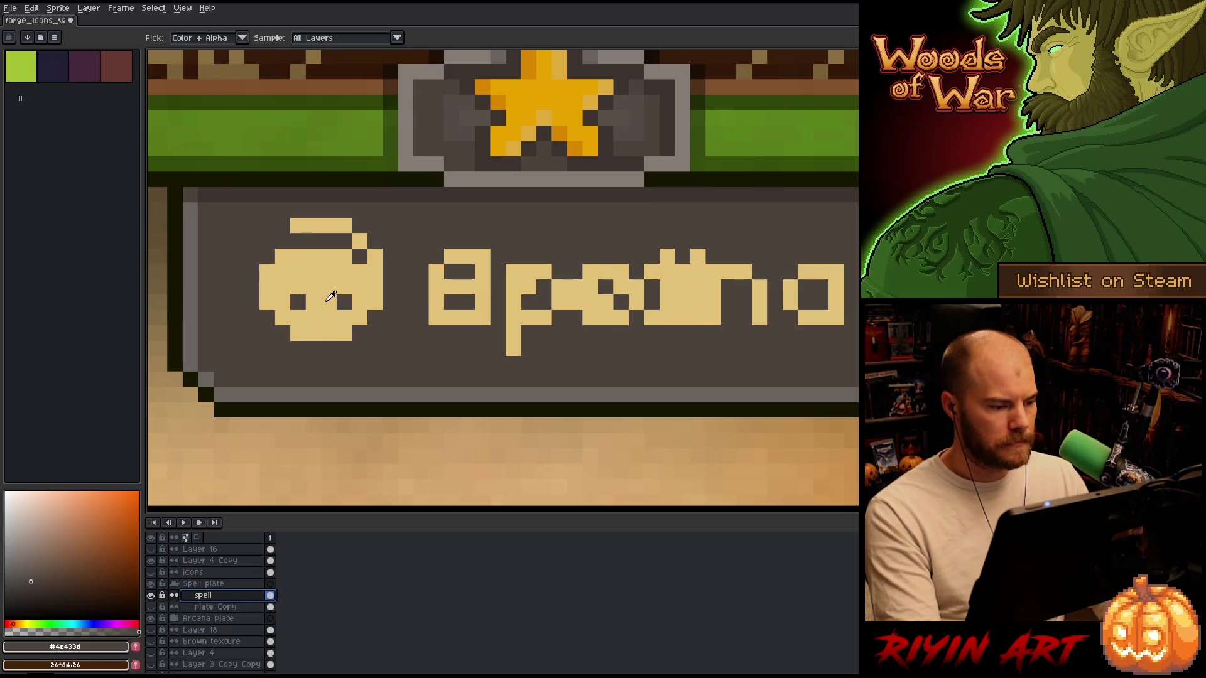
Raise the skull icon two pixels and take its tan as the drawing colour.
key("m")
left_click_drag(245, 218, 415, 359)
left_click_drag(328, 287, 328, 256)
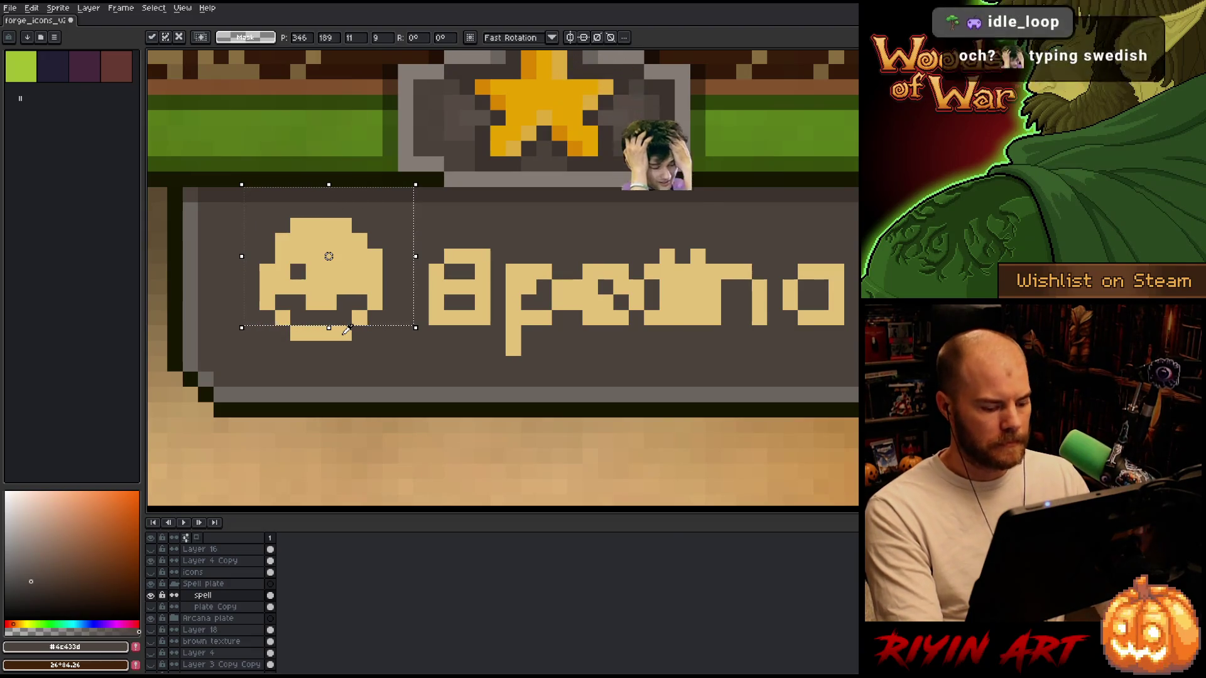
key("ctrl+d")
key("i")
left_click(337, 275)
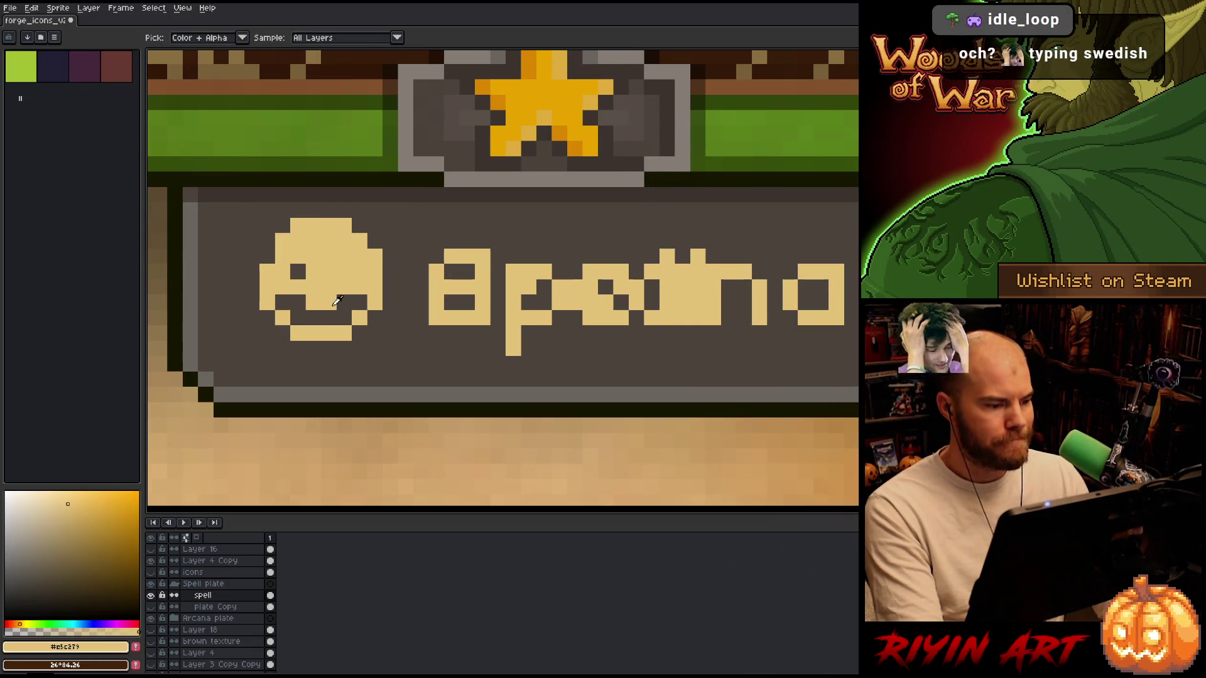
key("b")
scroll(316, 333, "down", 3)
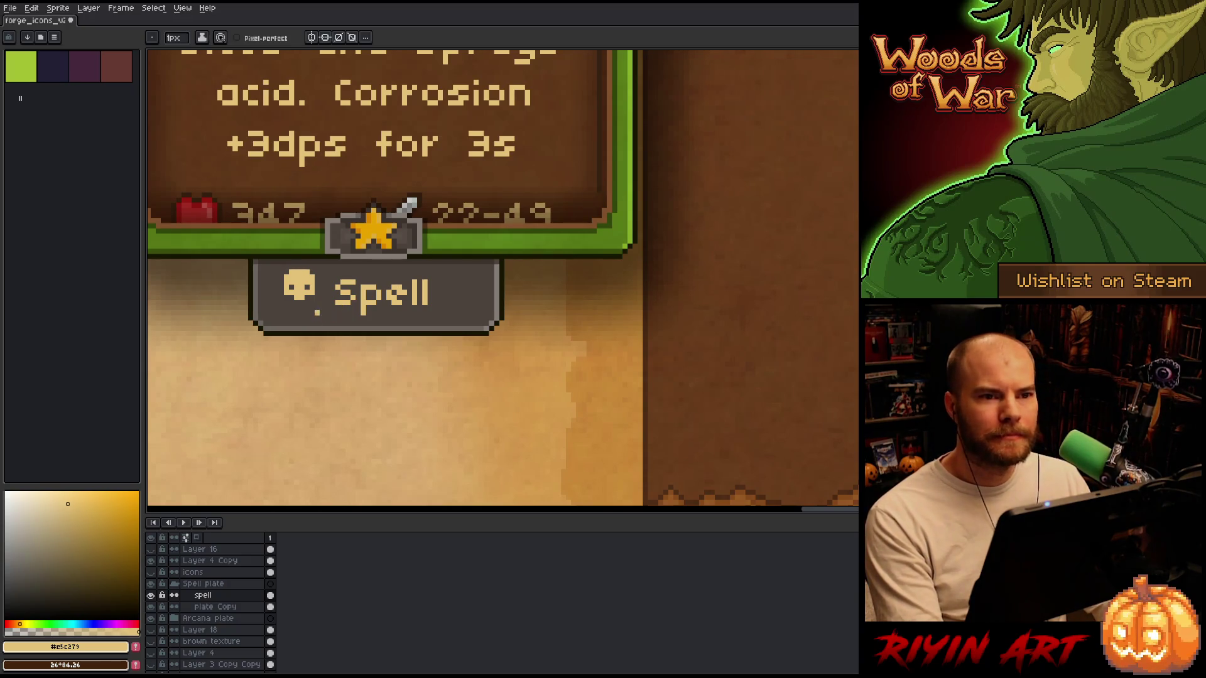
Move the skull about eight pixels right and one pixel down.
key("m")
mouse_move(271, 257)
left_mouse_down()
mouse_move(337, 323)
mouse_move(307, 292)
left_mouse_up()
key("Down")
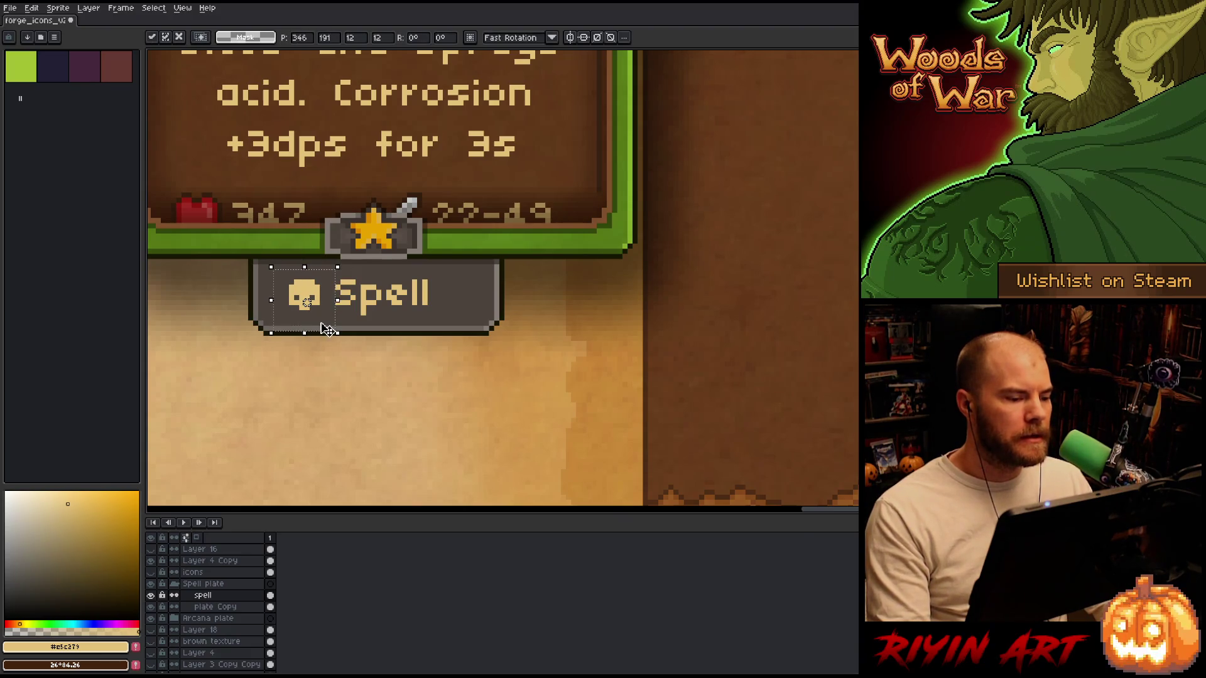
key("Return")
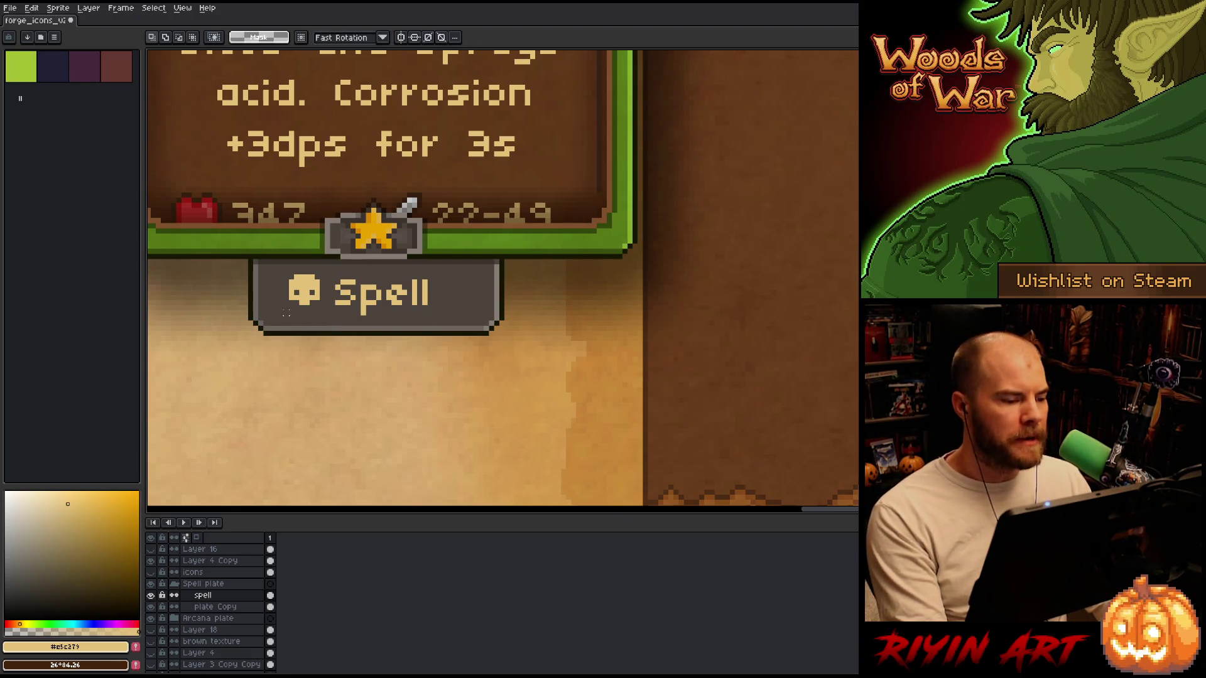
Shift the skull's left half one pixel to the left.
key("plus")
mouse_move(254, 239)
left_mouse_down()
mouse_move(316, 345)
mouse_move(295, 345)
mouse_move(308, 345)
left_mouse_up()
left_click_drag(280, 297, 270, 296)
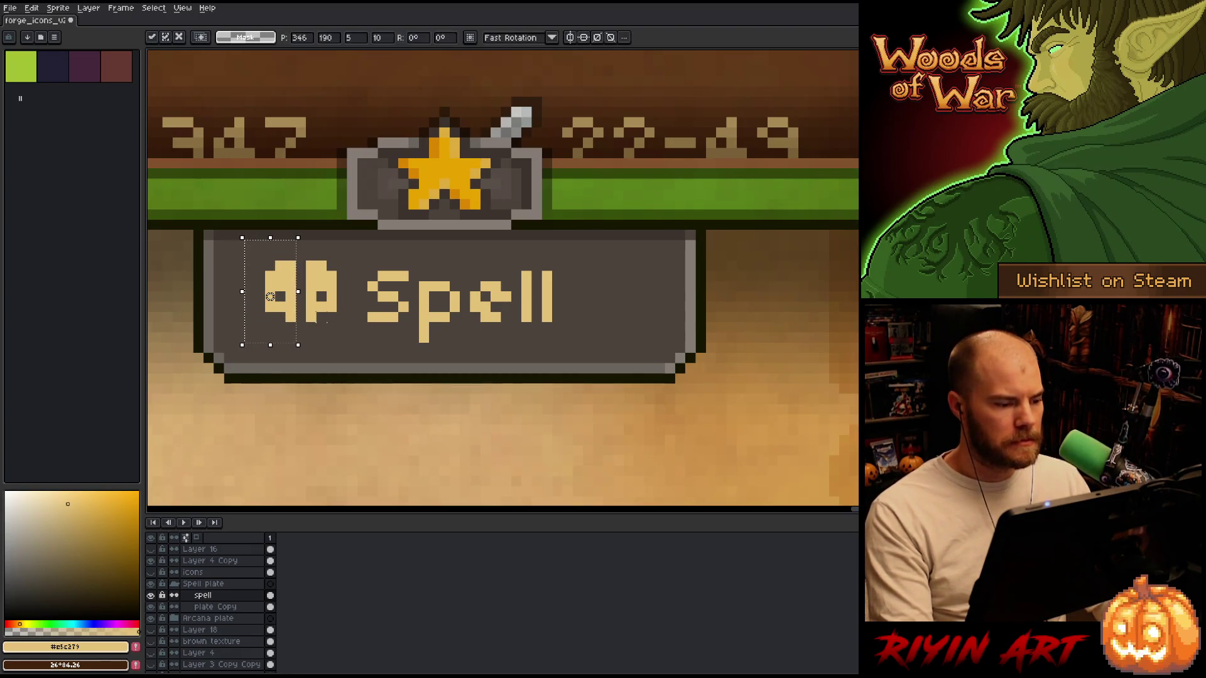
key("ctrl+d")
Pencil in the gap pixels between the skull halves and at its top and bottom centre.
key("b")
left_click(301, 317)
left_click(302, 306)
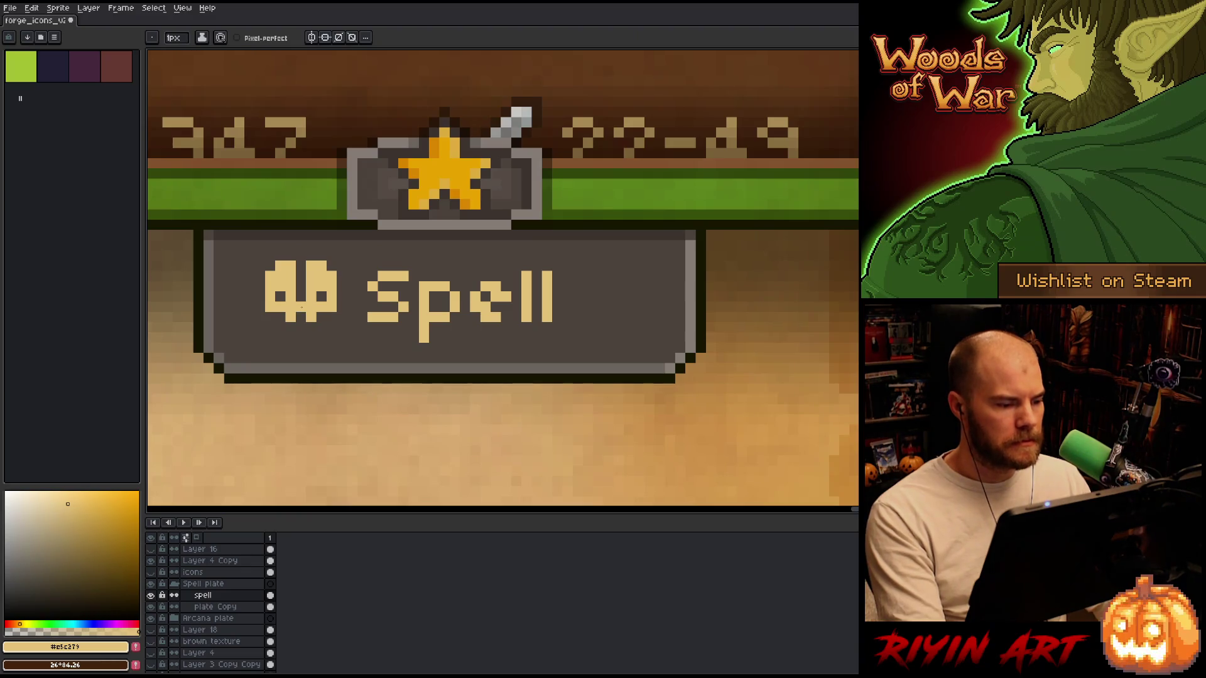
left_click(301, 296)
key("ctrl+z")
left_click(301, 296)
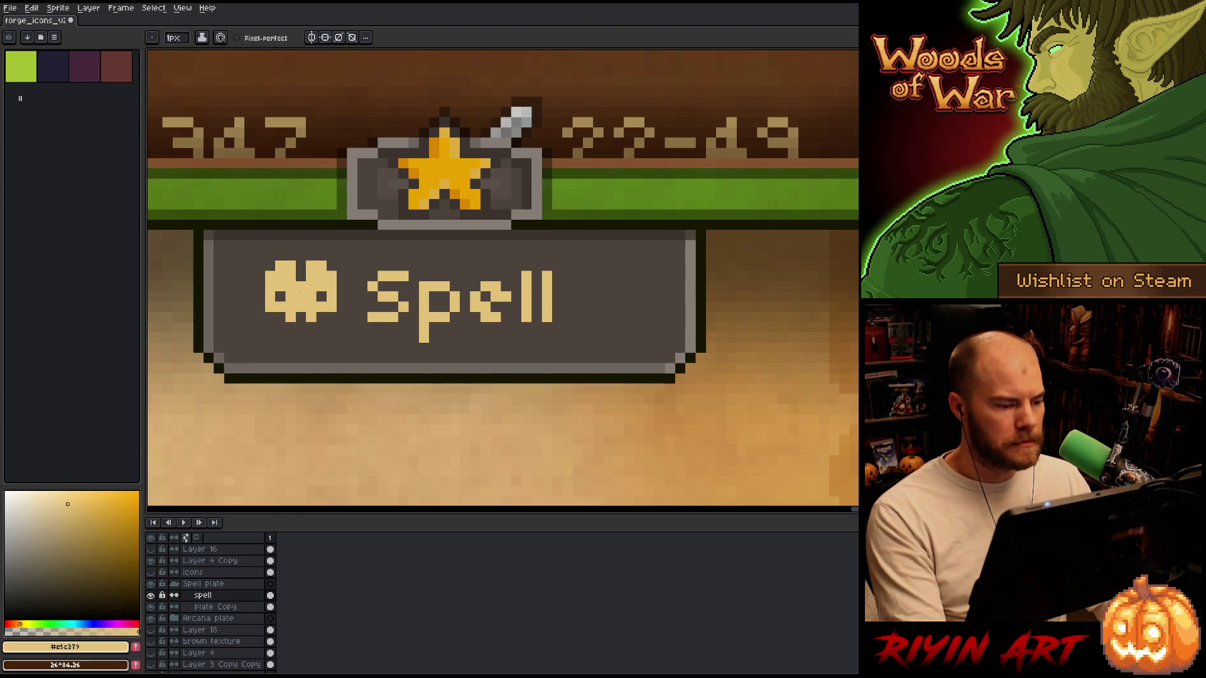
left_click(302, 316)
left_click(302, 277)
left_click_drag(301, 268, 301, 256)
key("b")
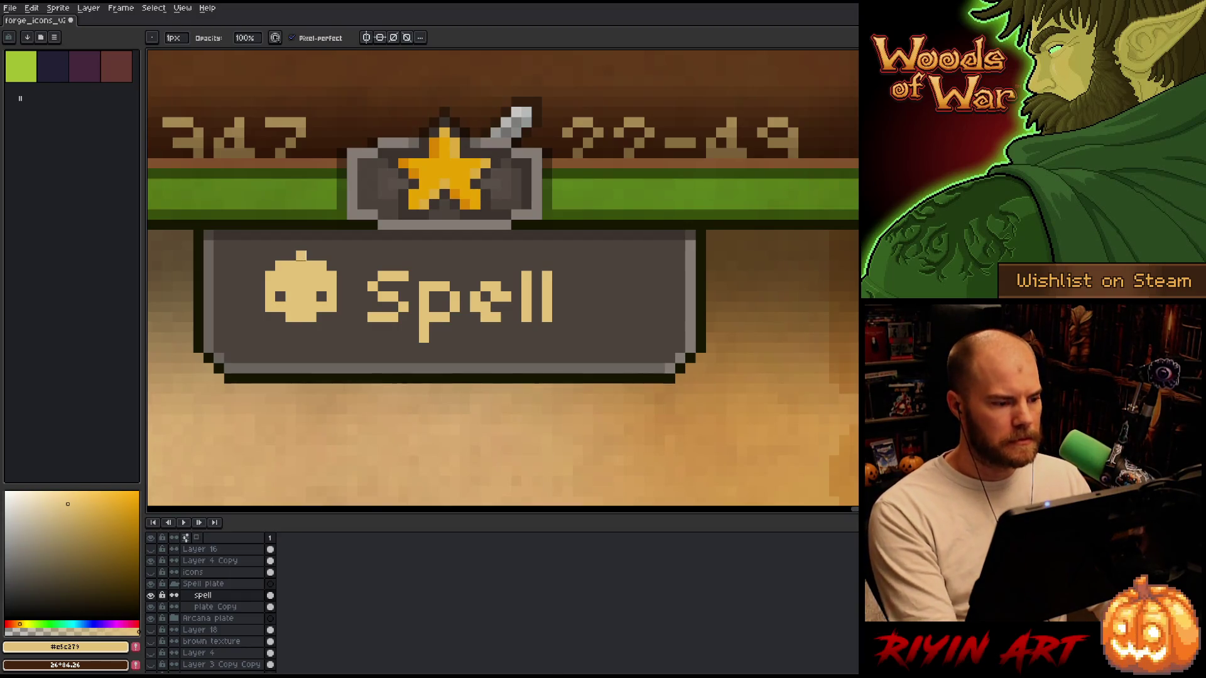
key("ctrl+z")
key("ctrl+z")
key("ctrl+z")
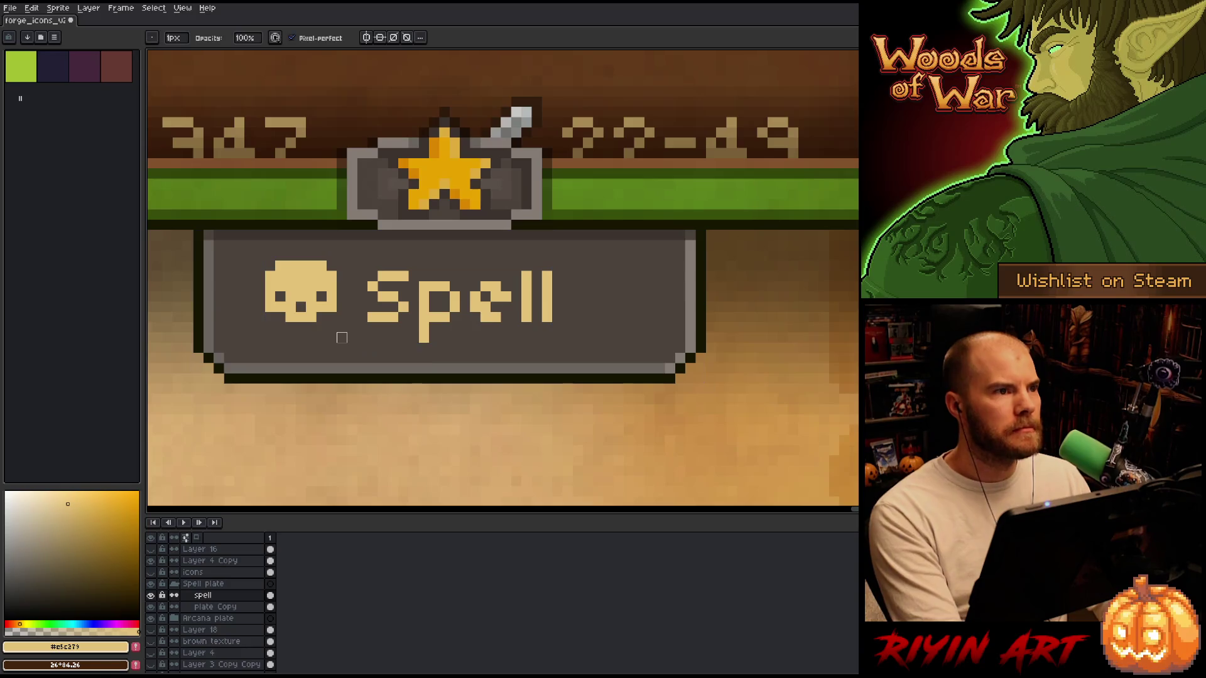
key("ctrl+z")
key("ctrl+z")
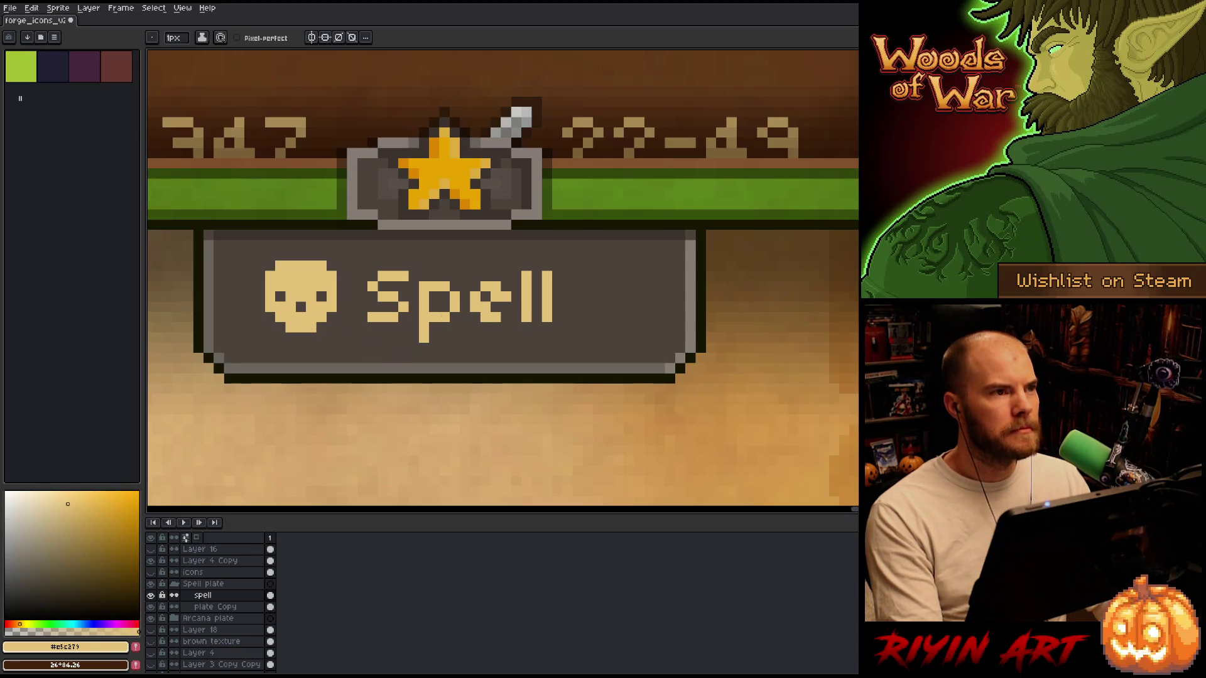
Nudge the finished skull one pixel to the right.
scroll(447, 307, "down", 4)
scroll(447, 308, "up", 1)
scroll(447, 308, "down", 1)
scroll(453, 300, "up", 3)
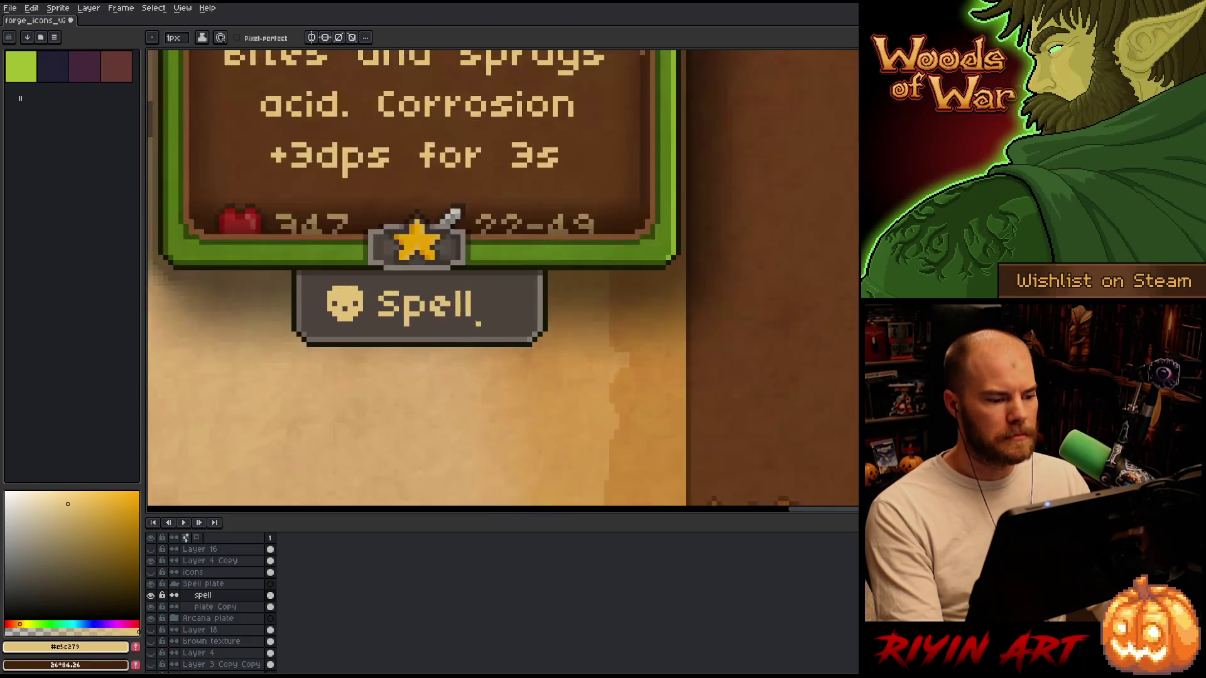
scroll(471, 333, "down", 1)
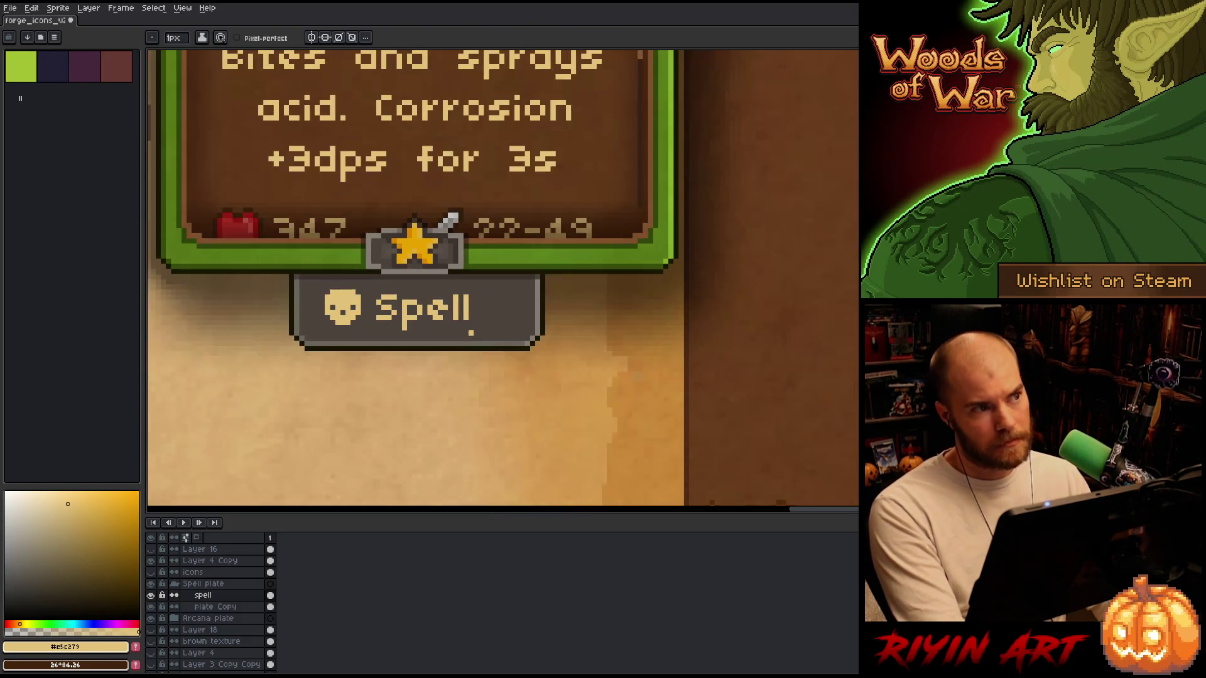
key("v")
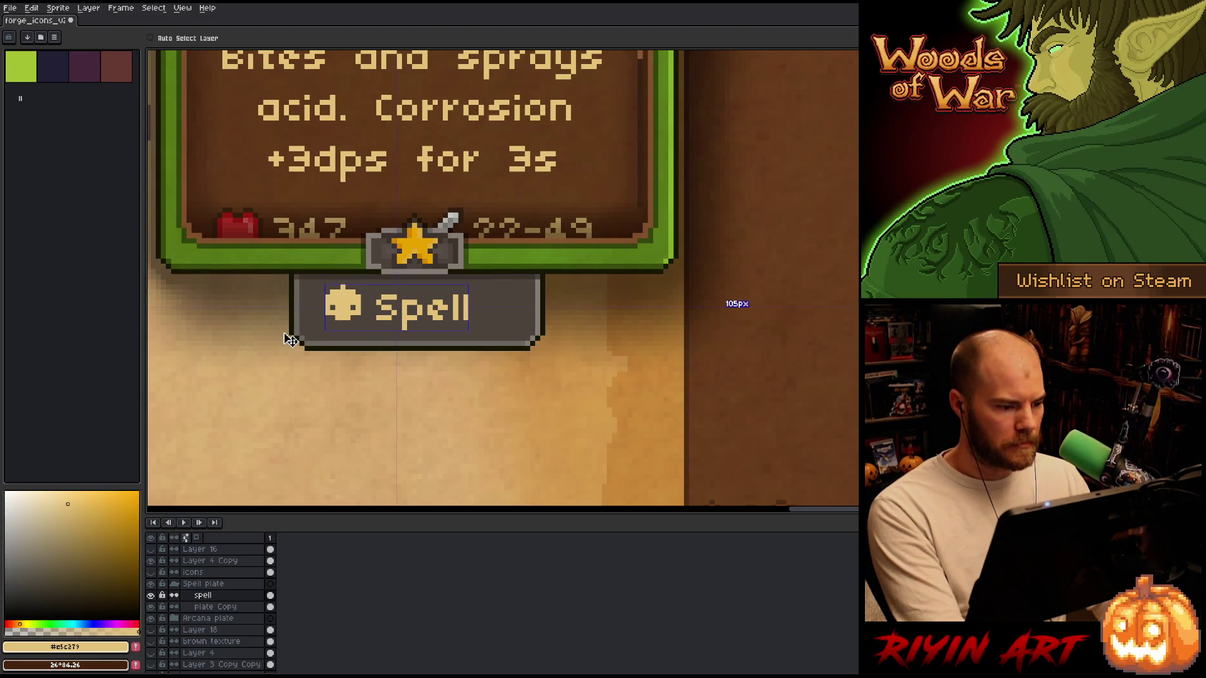
key("Right")
key("b")
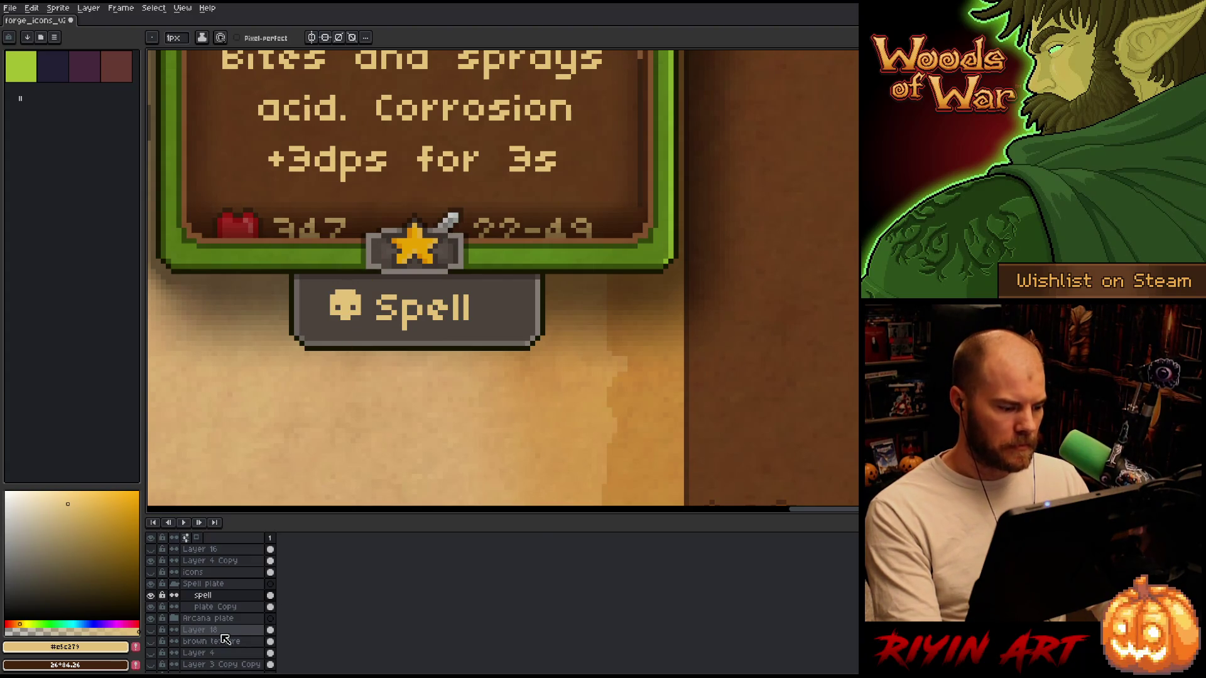
left_click(151, 607)
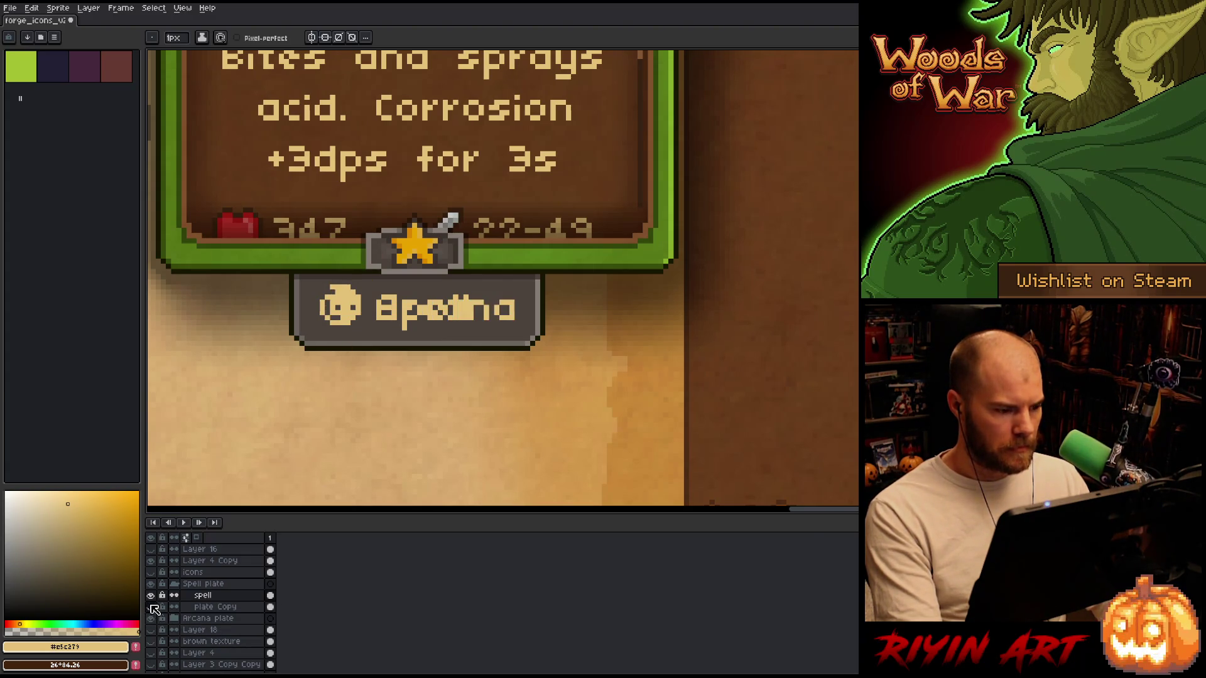
left_click(152, 607)
left_click(152, 607)
left_click(152, 607)
left_click(152, 608)
left_click(152, 607)
key("m")
mouse_move(312, 261)
left_mouse_down()
mouse_move(350, 339)
mouse_move(368, 348)
left_mouse_up()
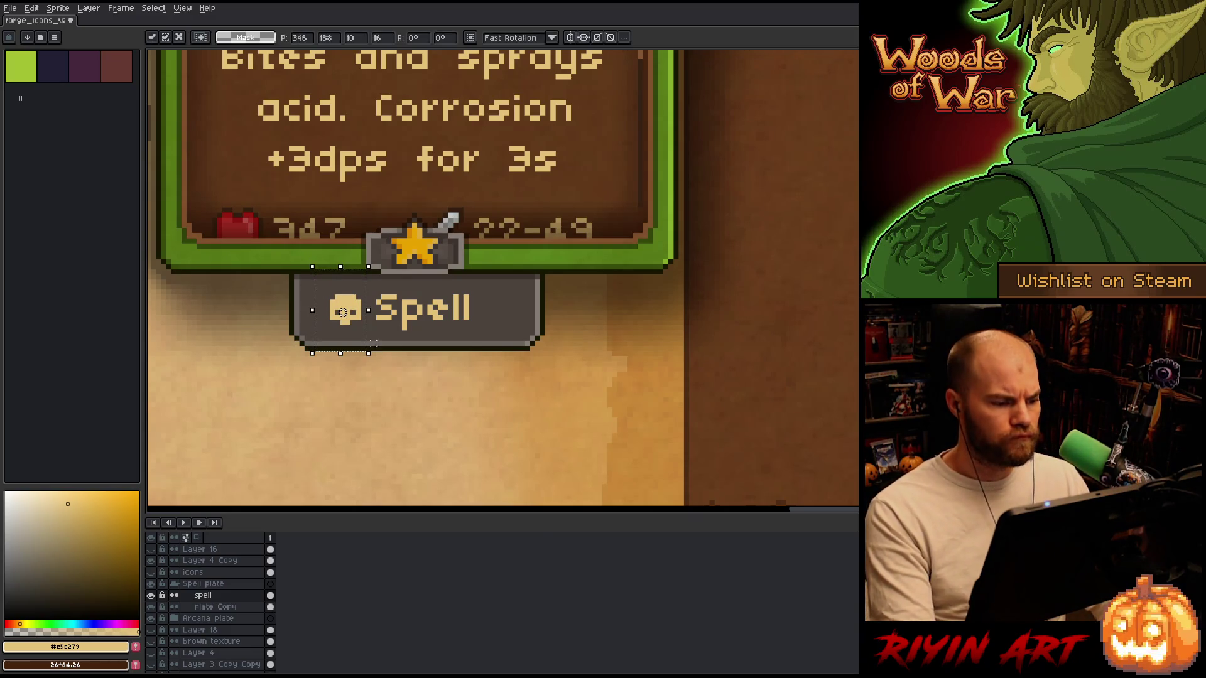
key("ctrl+d")
key("b")
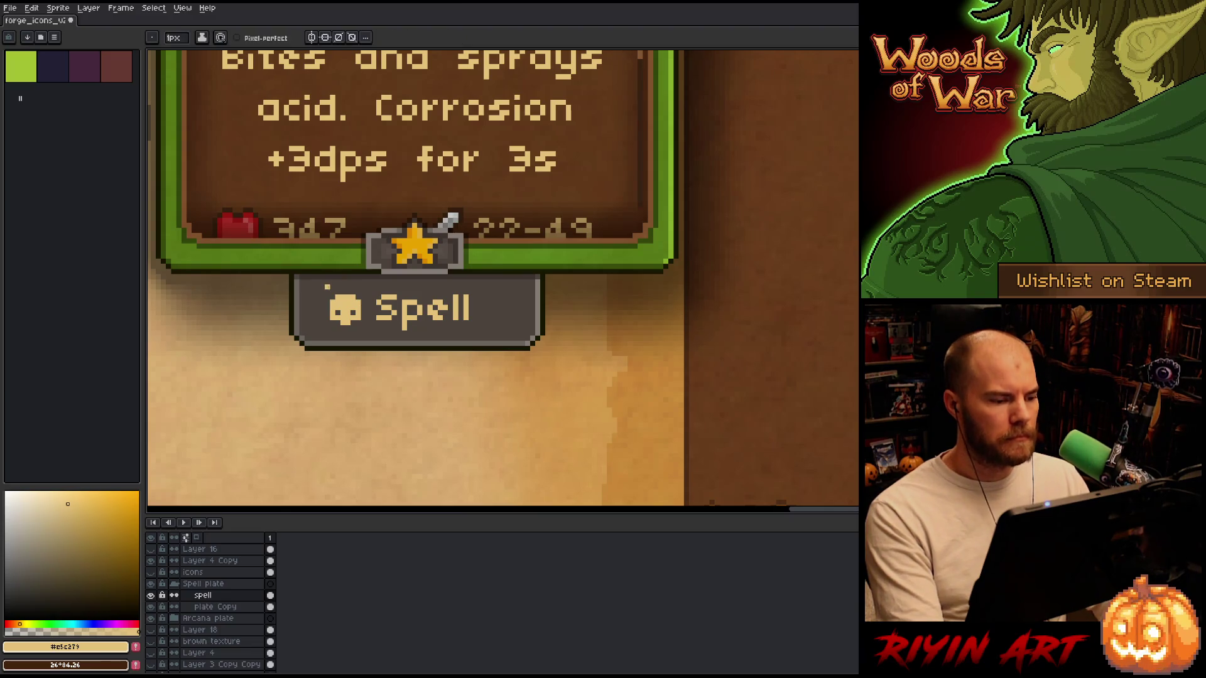
left_click_drag(326, 291, 337, 282)
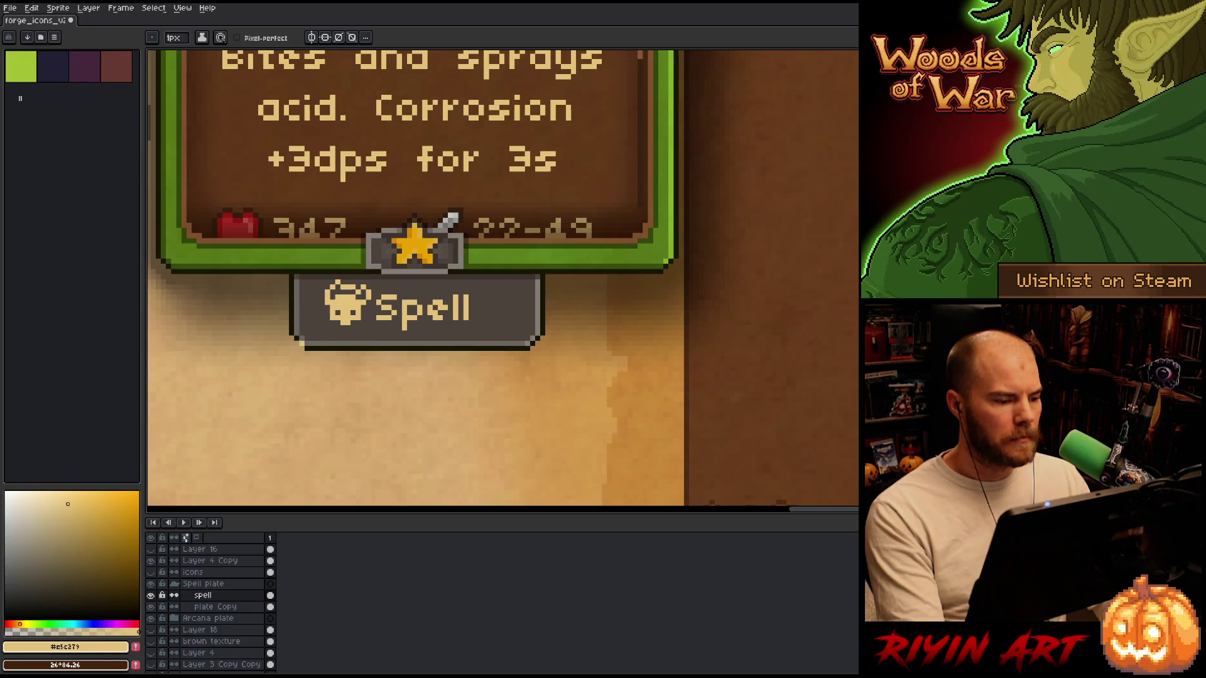
key("v")
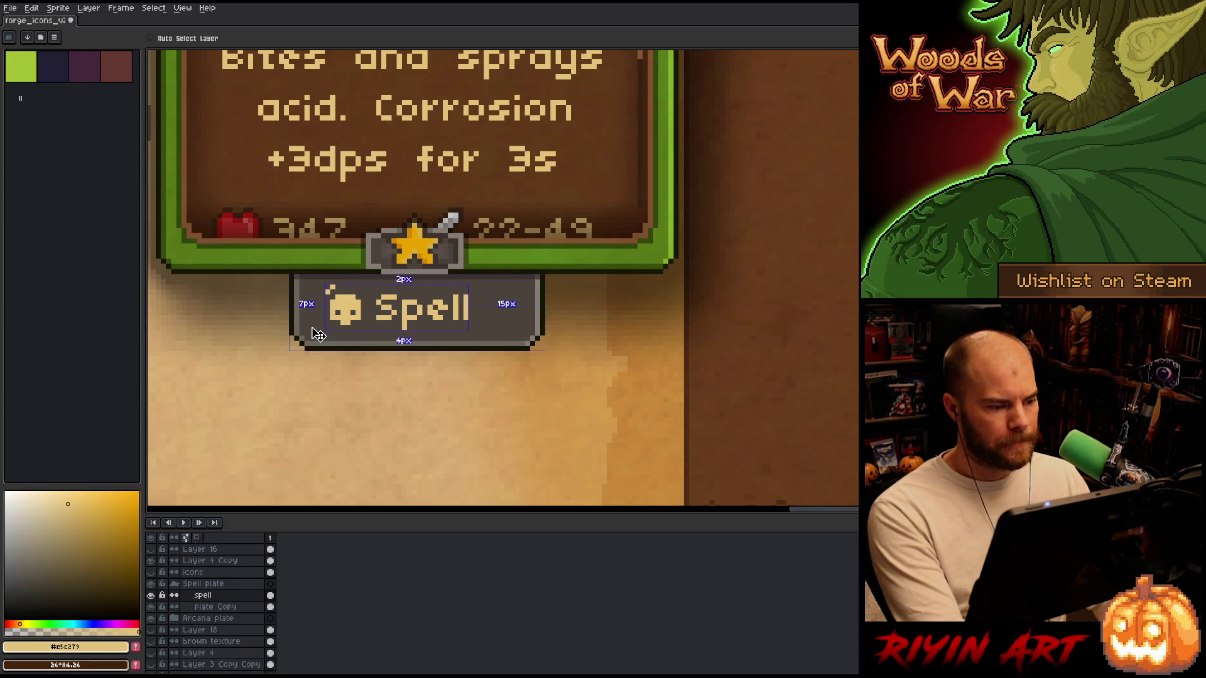
key("b")
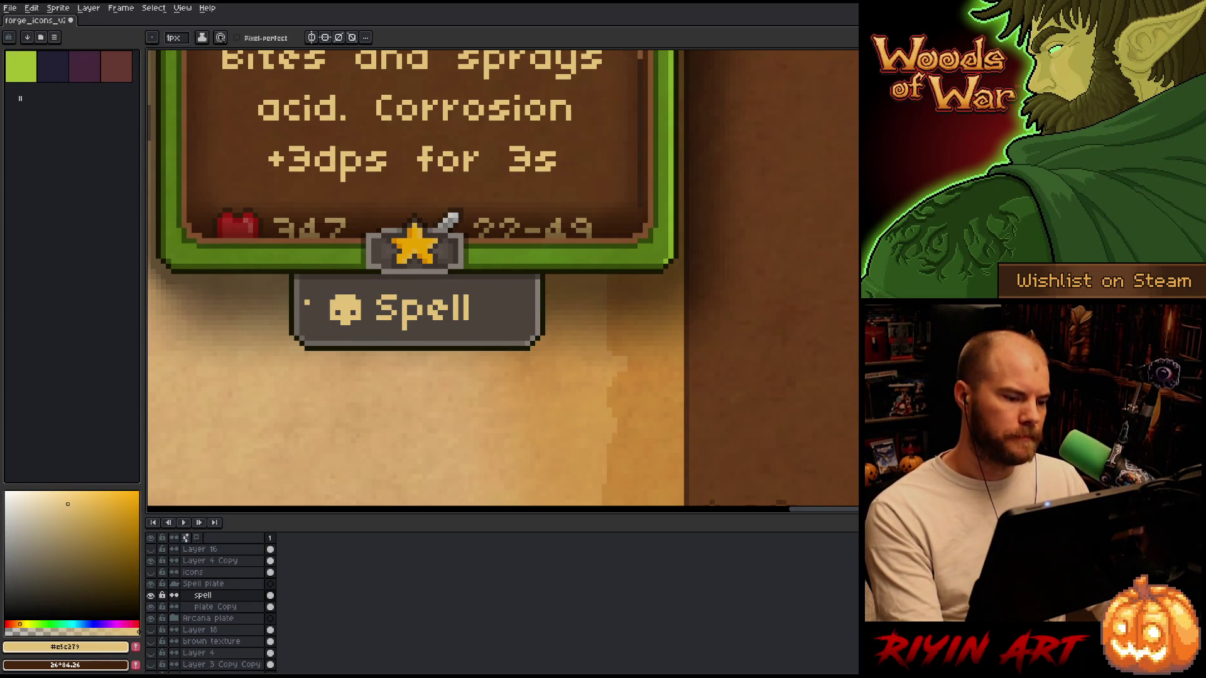
scroll(337, 368, "down", 3)
scroll(356, 306, "up", 2)
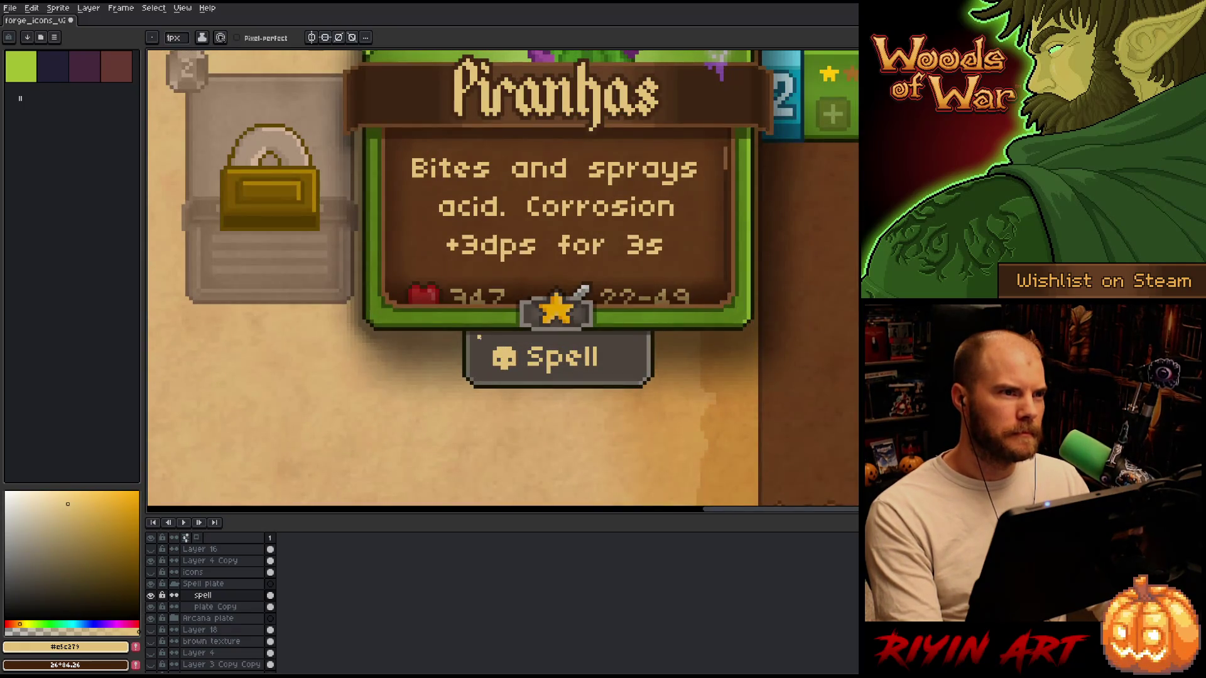
scroll(617, 355, "down", 1)
scroll(615, 366, "up", 2)
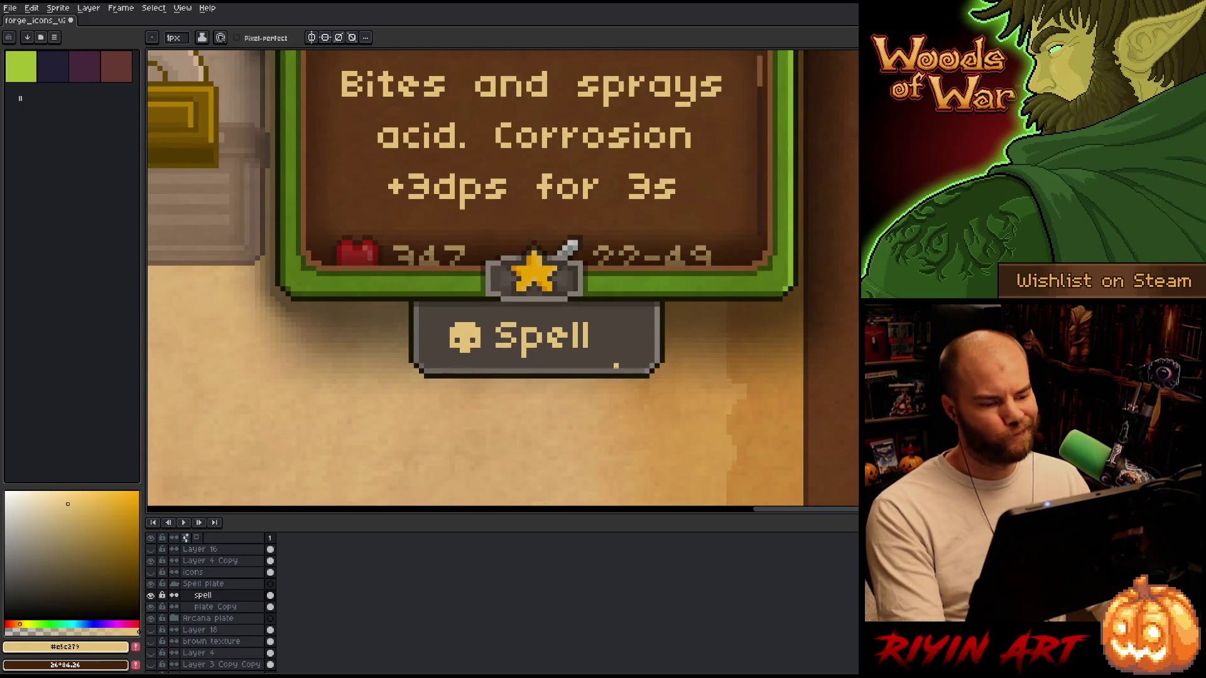
scroll(620, 371, "up", 1)
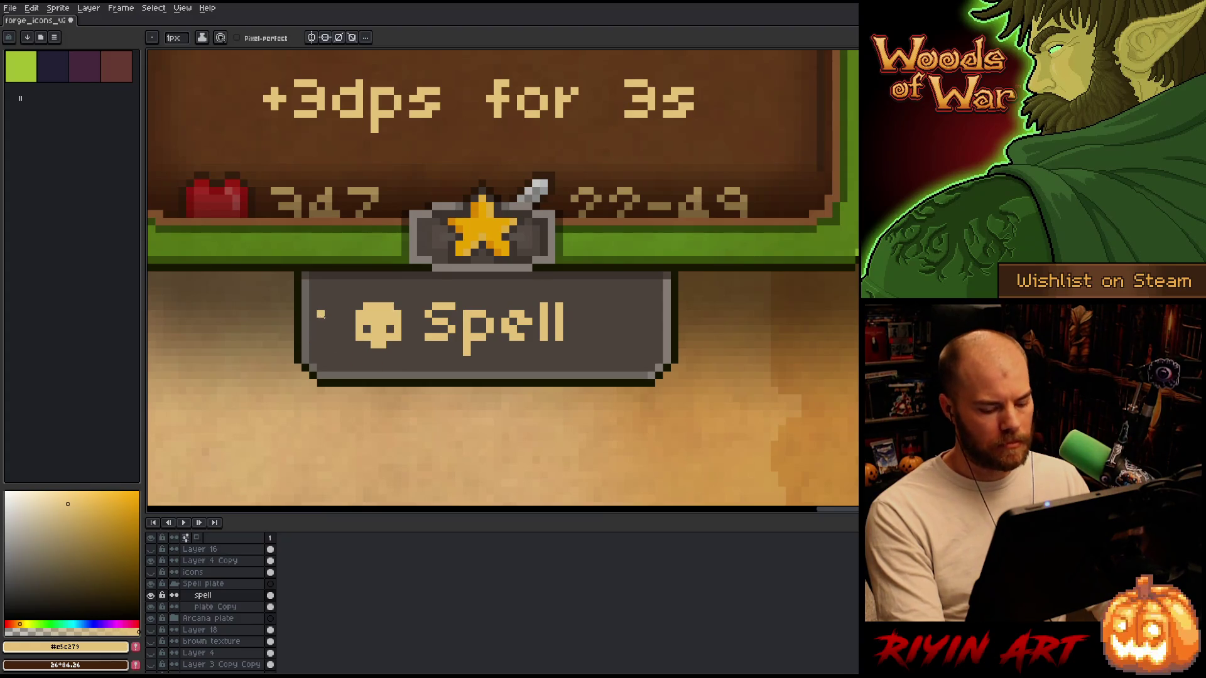
key("m")
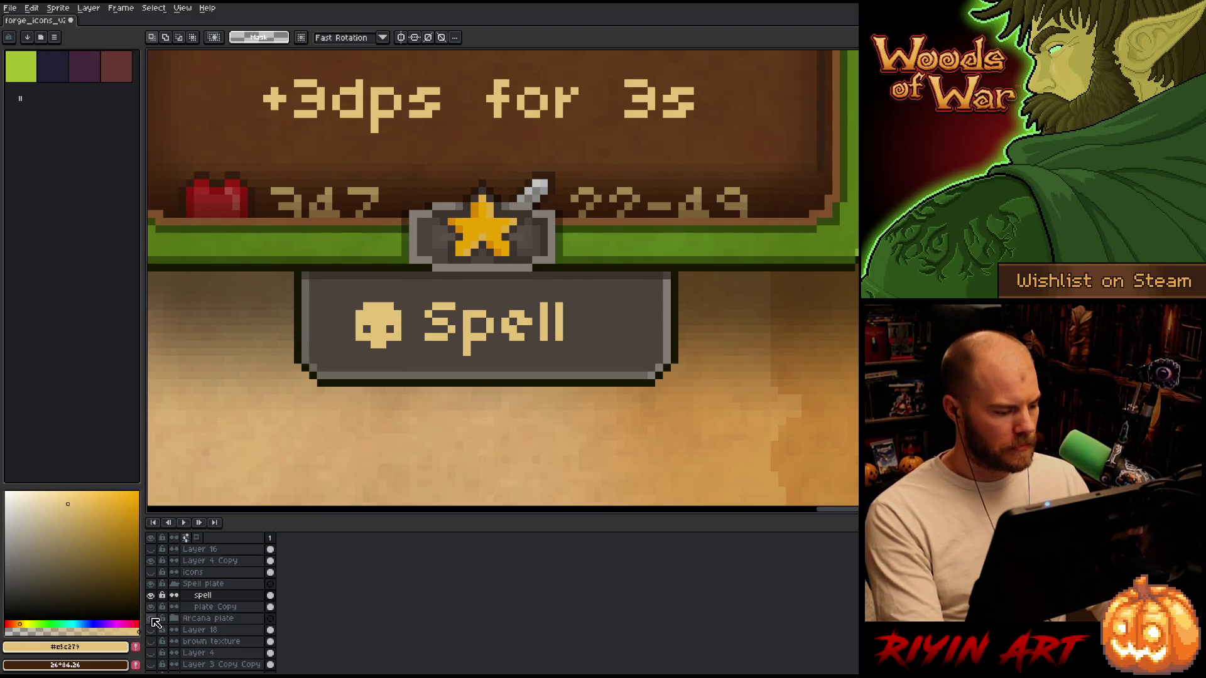
Toggle the Arcana plate and spell layers to compare the two plates.
left_click(151, 618)
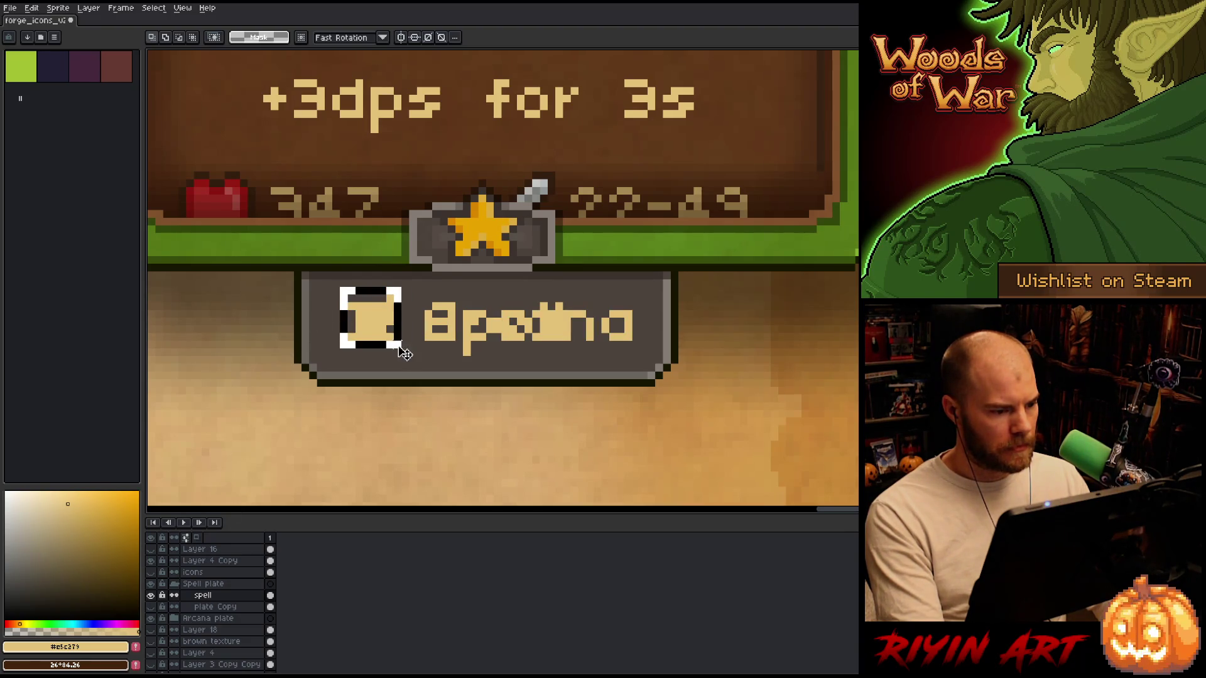
left_click(150, 595)
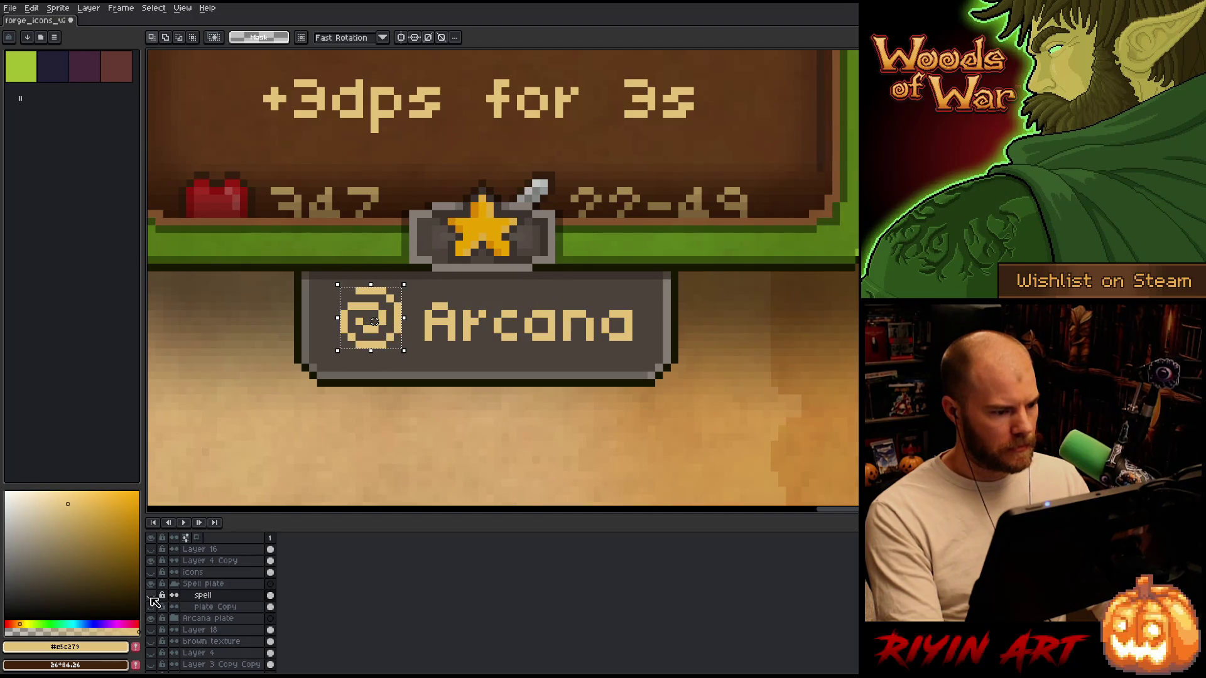
left_click(151, 596)
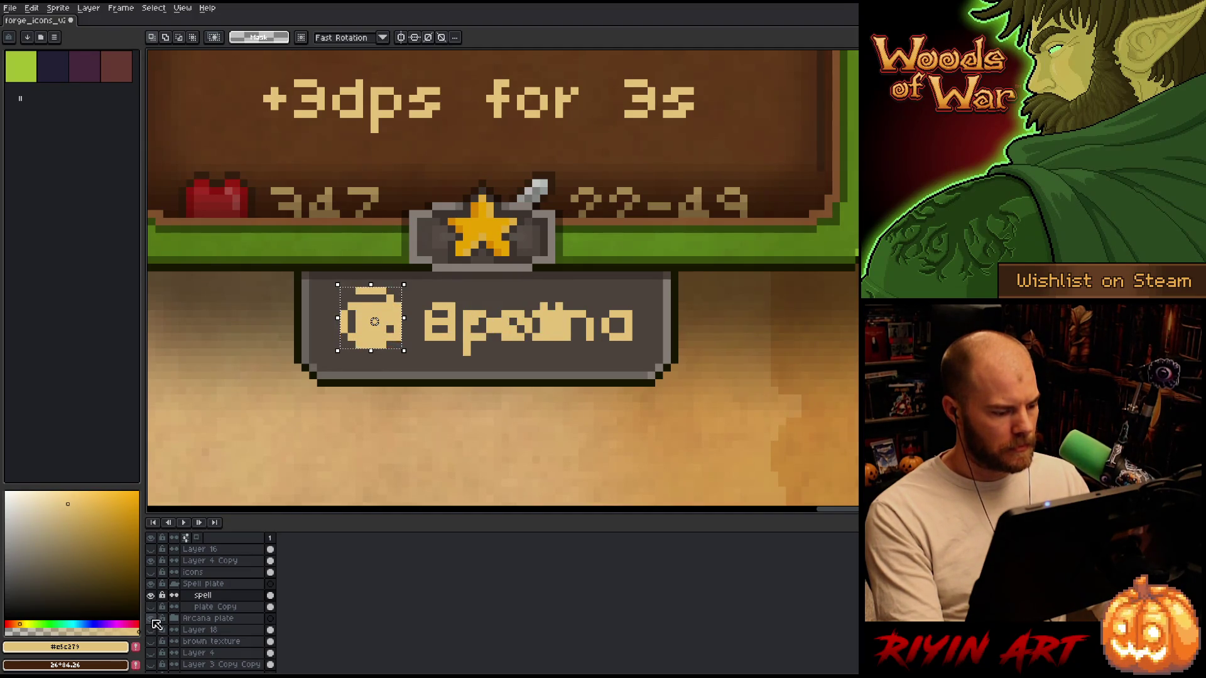
left_click(151, 619)
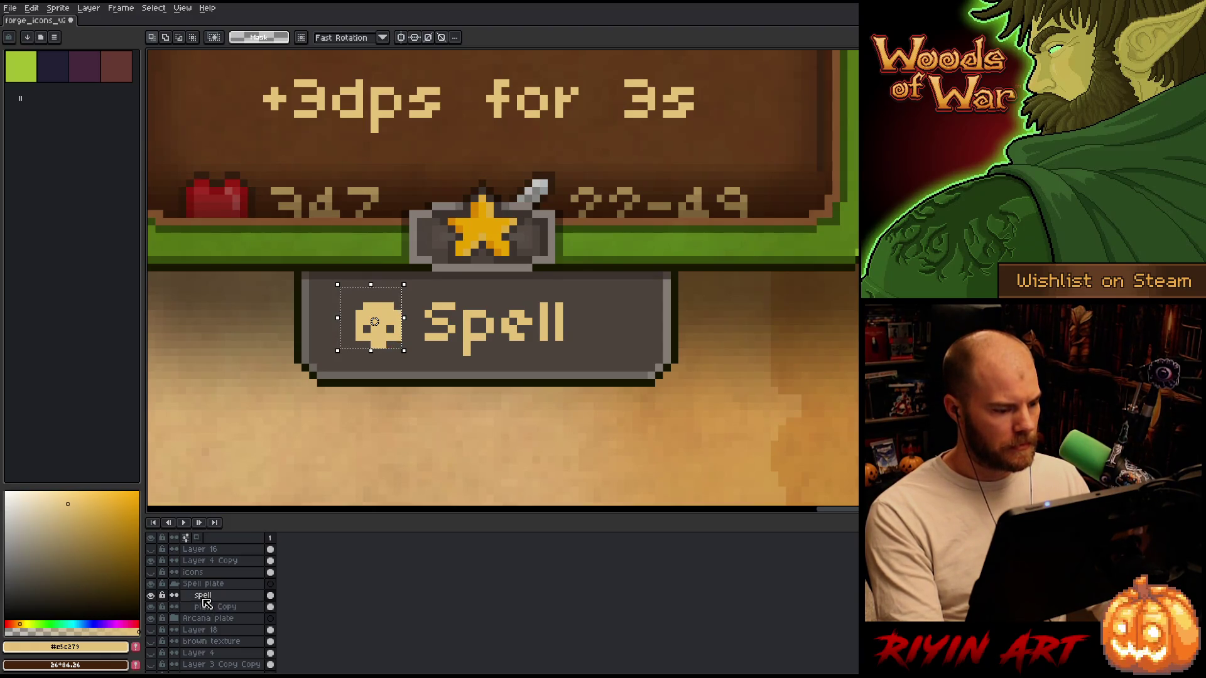
Add a new layer and fill the selected skull area with a dark colour.
key("shift+n")
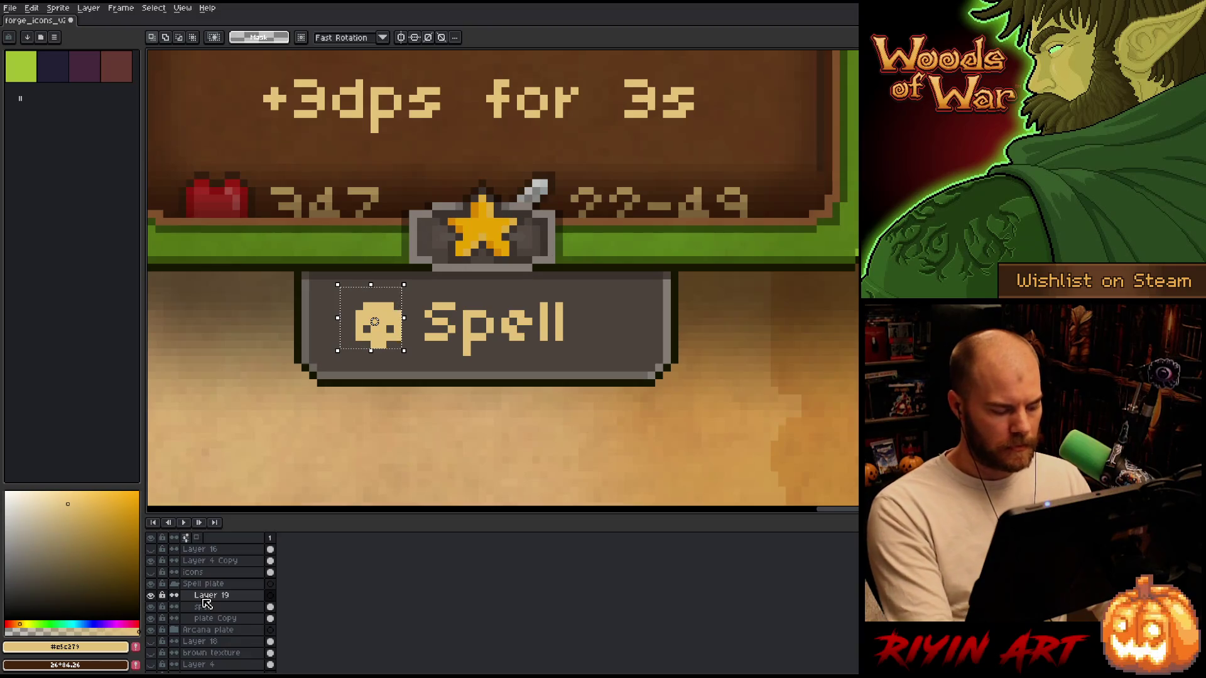
mouse_move(121, 566)
left_mouse_down()
mouse_move(64, 552)
mouse_move(28, 562)
mouse_move(35, 603)
mouse_move(4, 617)
left_mouse_up()
key("f")
key("f")
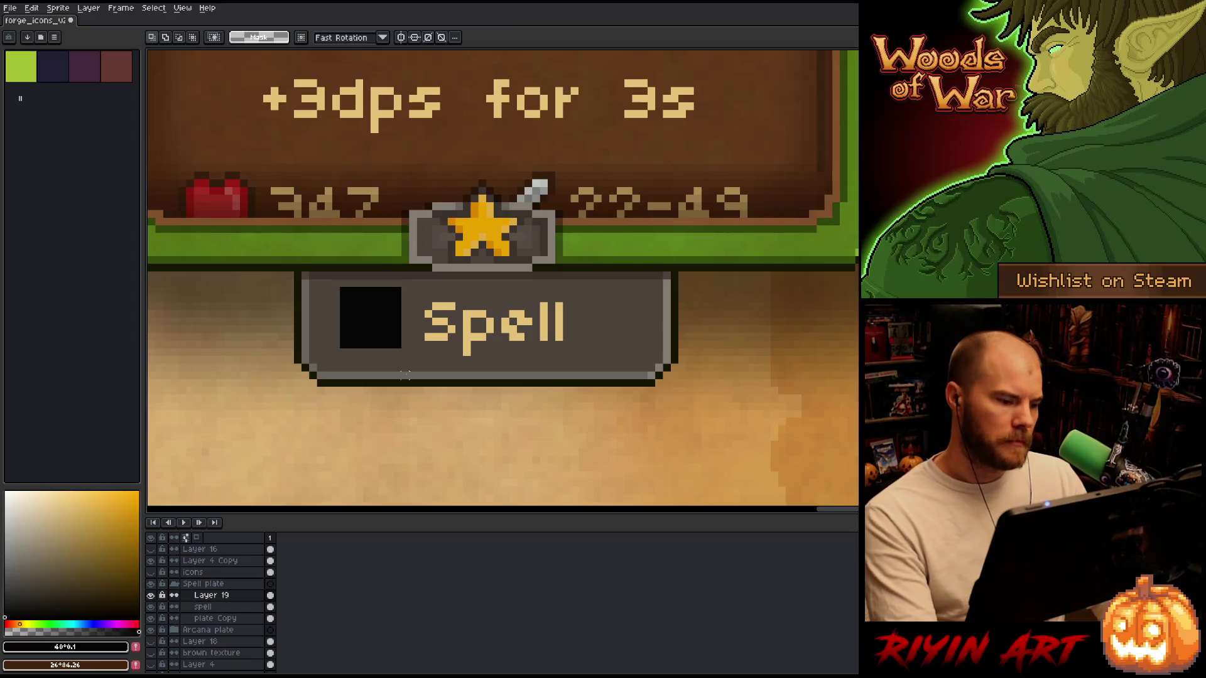
Sample the Spell lettering's tan as the drawing colour, toggling layers to compare with Arcana.
key("i")
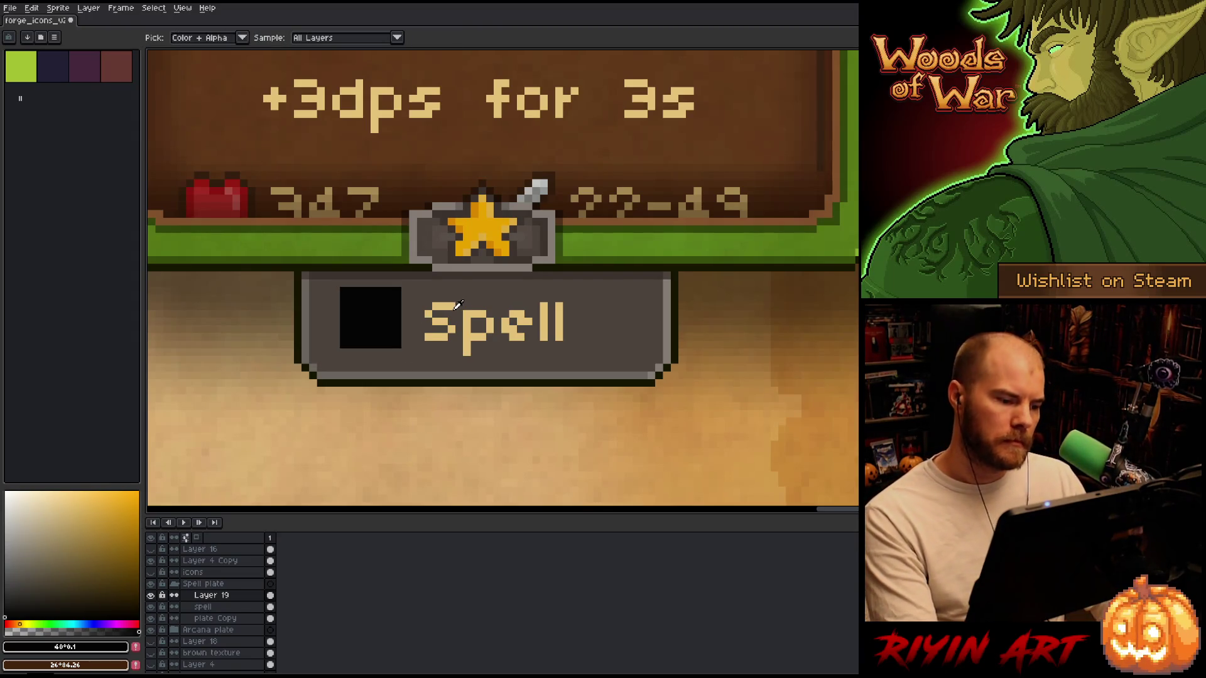
left_click(151, 607)
left_click(151, 606)
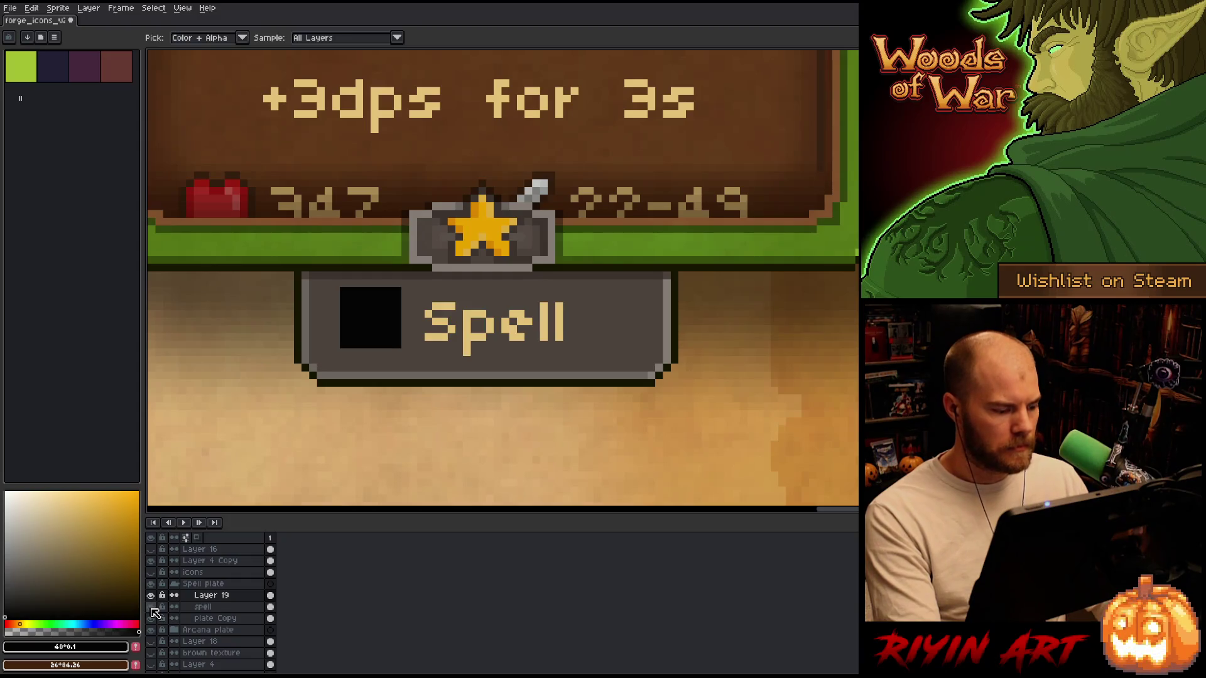
left_click(445, 316)
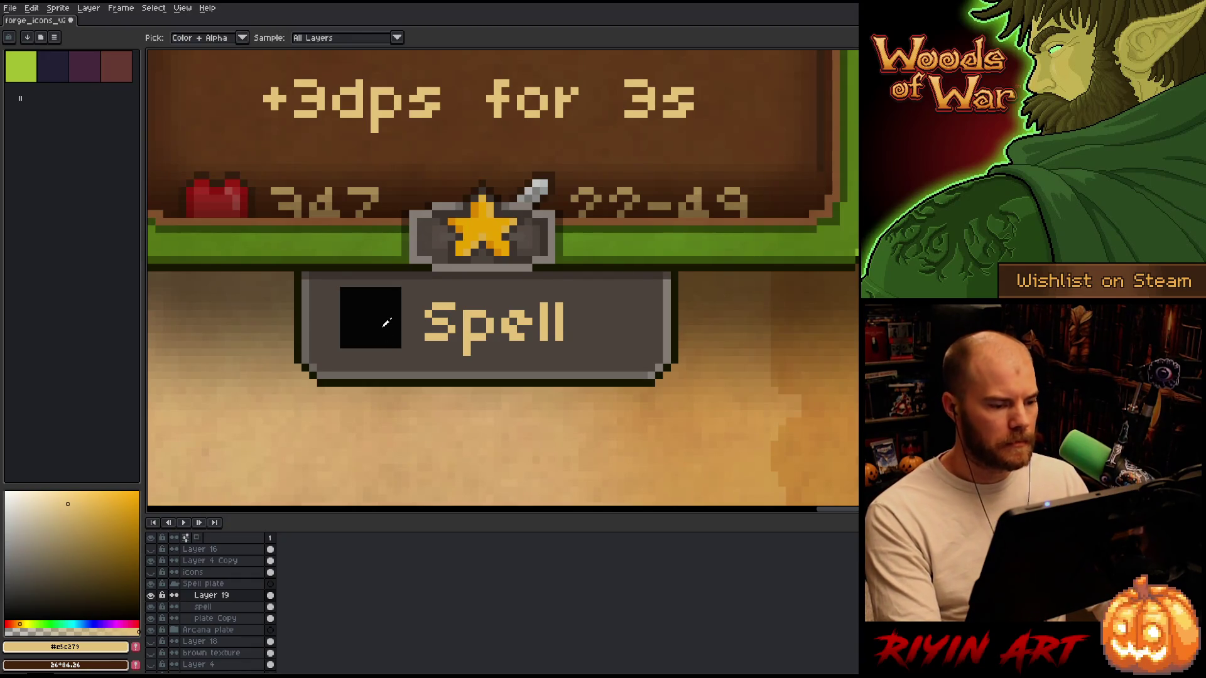
left_click(152, 619)
left_click(151, 619)
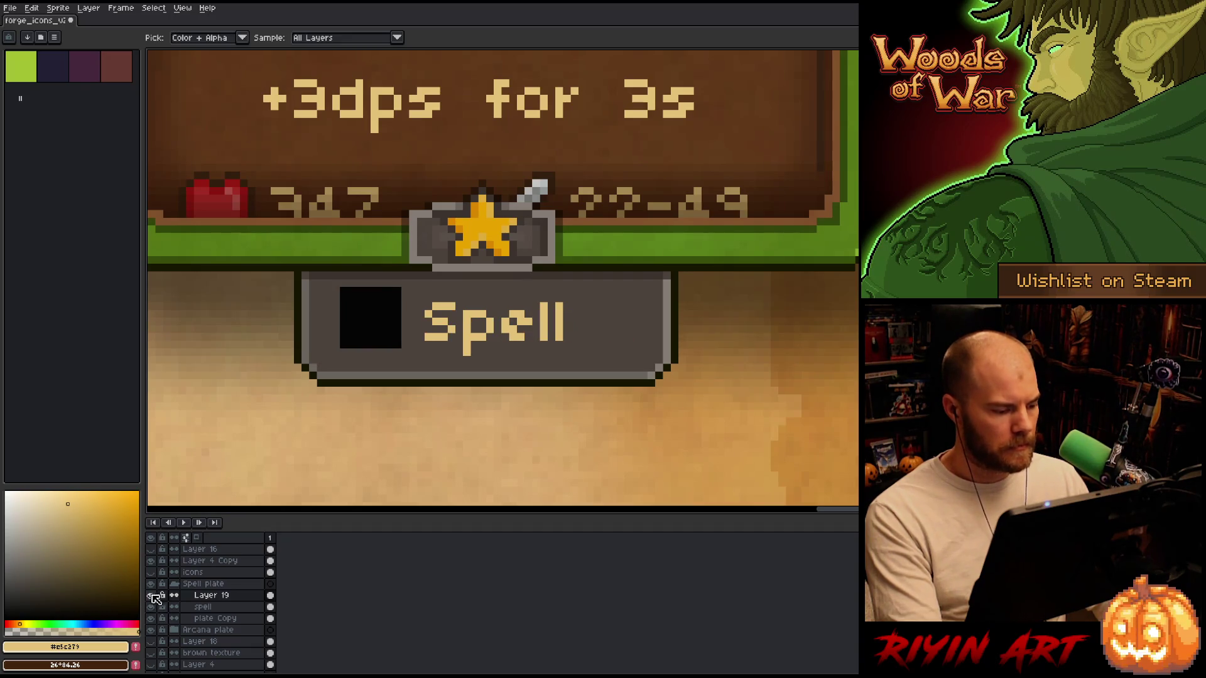
left_click(151, 585)
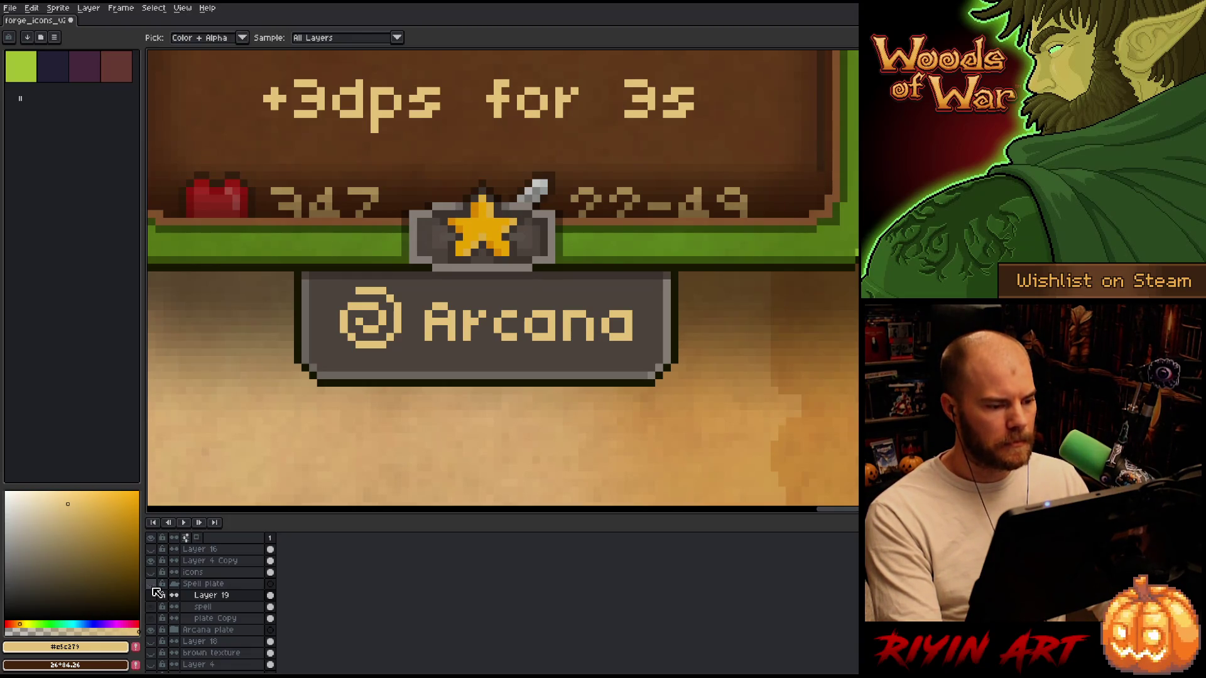
left_click(151, 585)
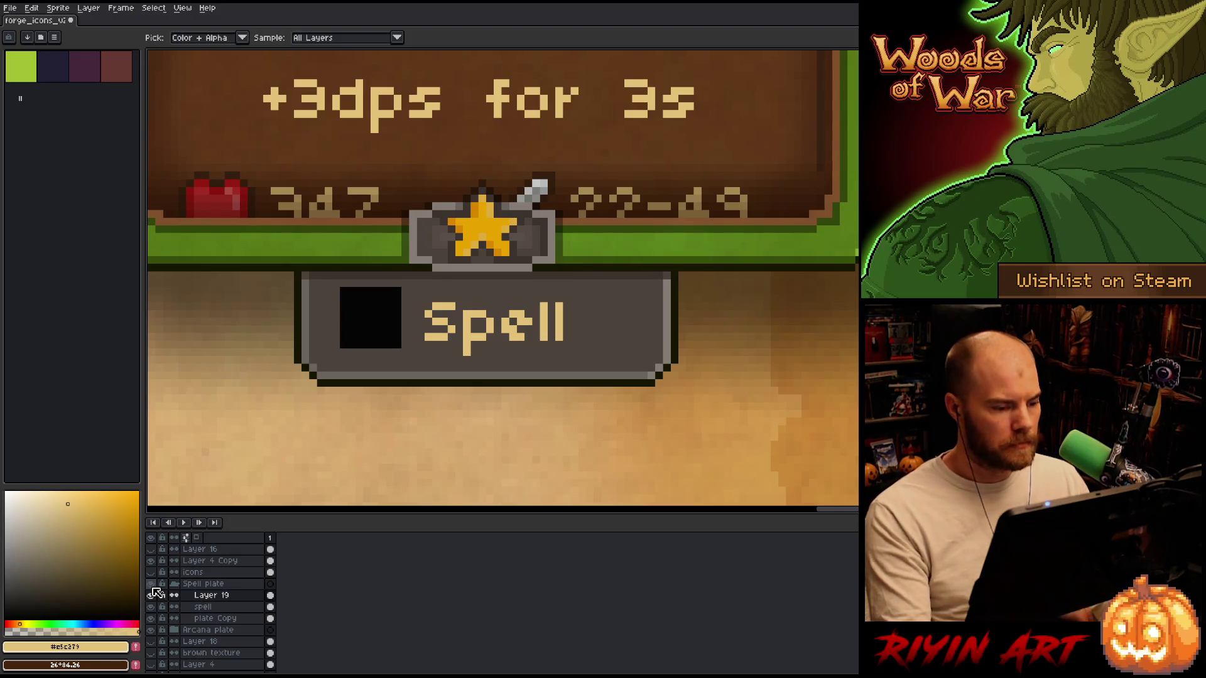
left_click(152, 586)
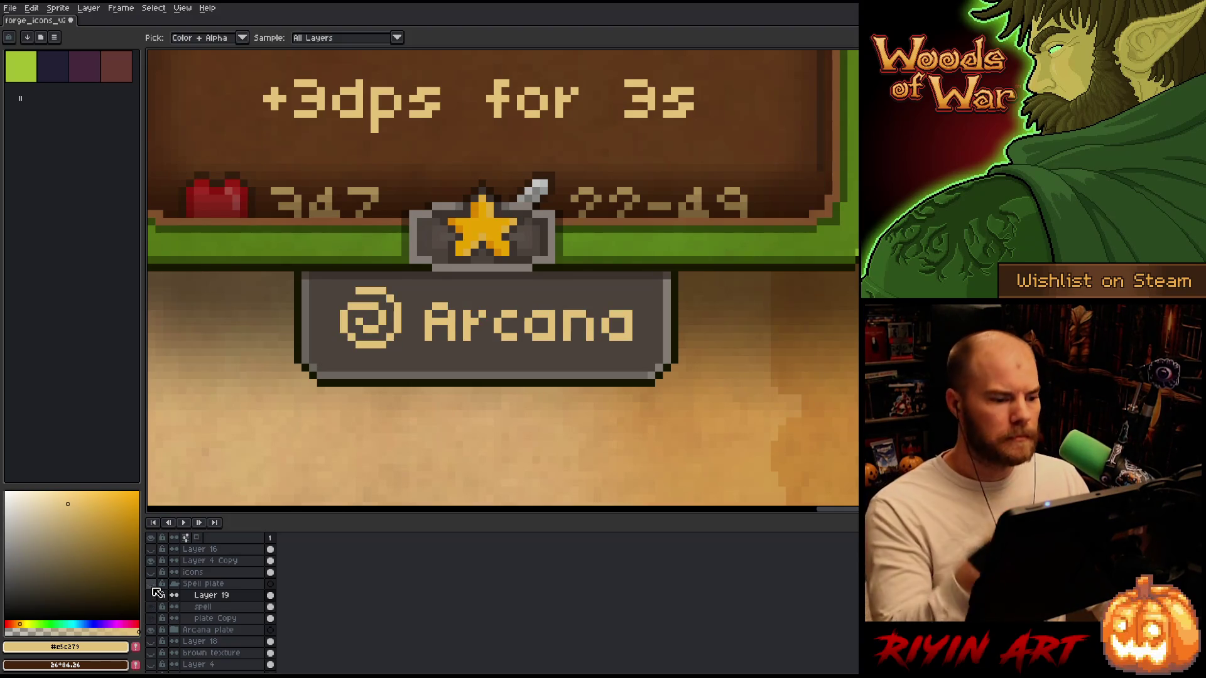
left_click(152, 585)
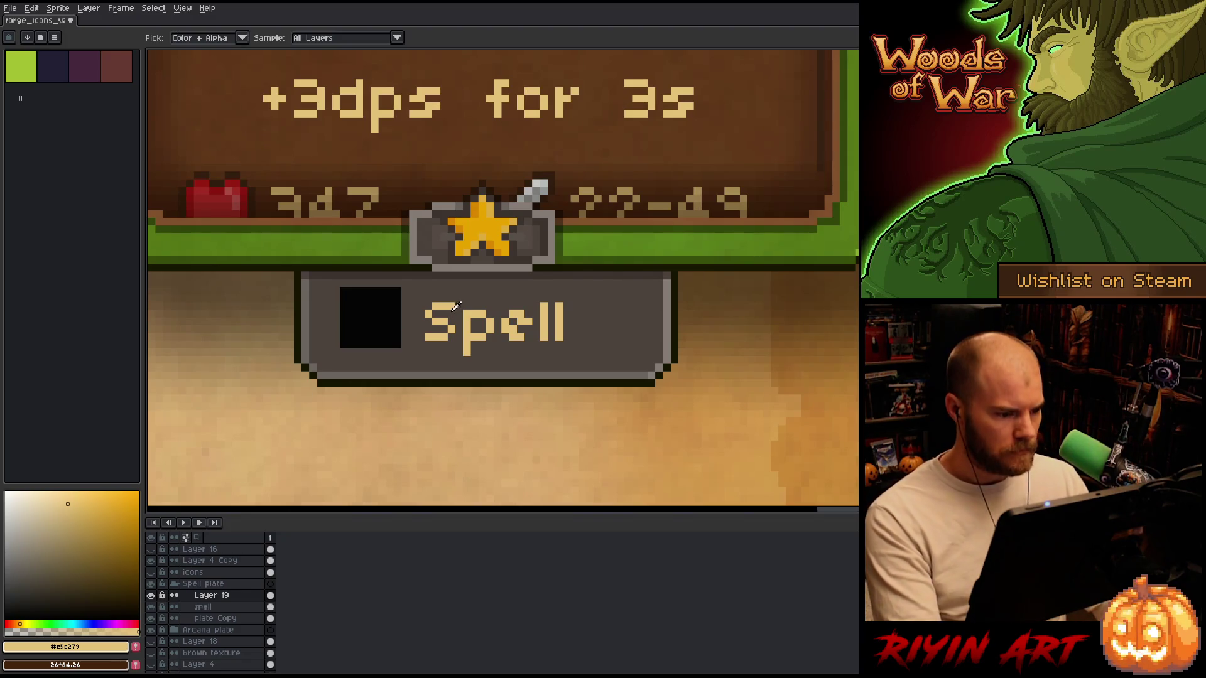
key("b")
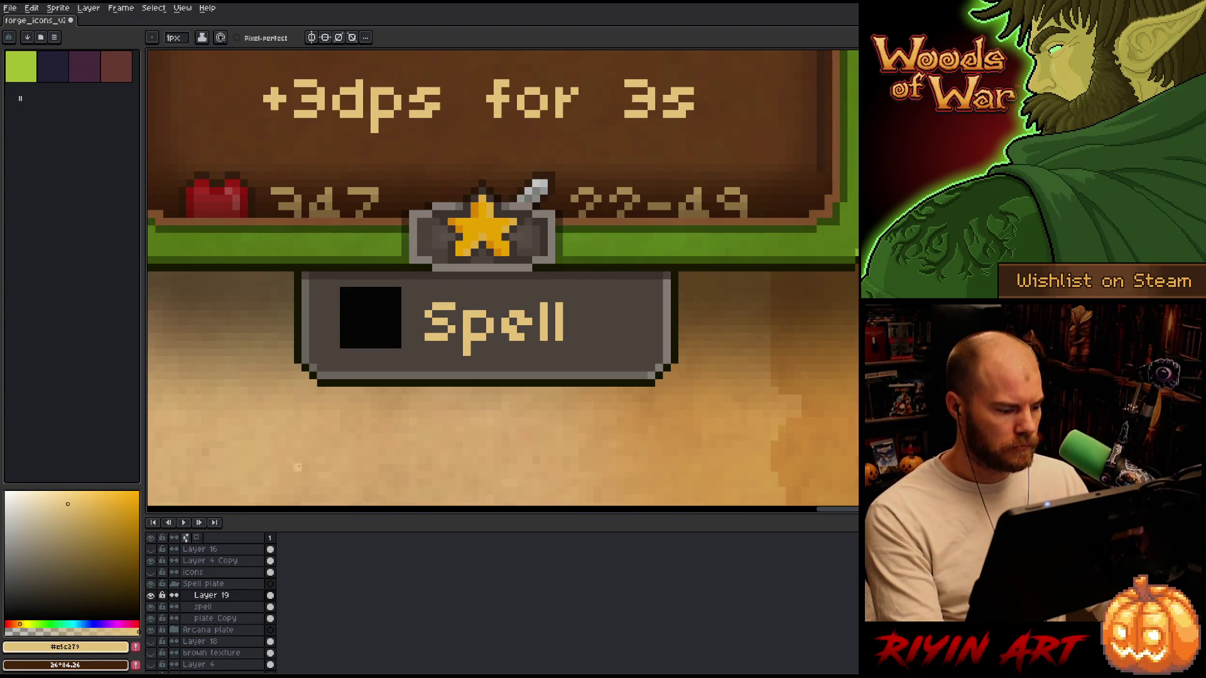
On a new layer with Pixel-perfect on, draw a curved tan arc in the icon square.
key("shift+n")
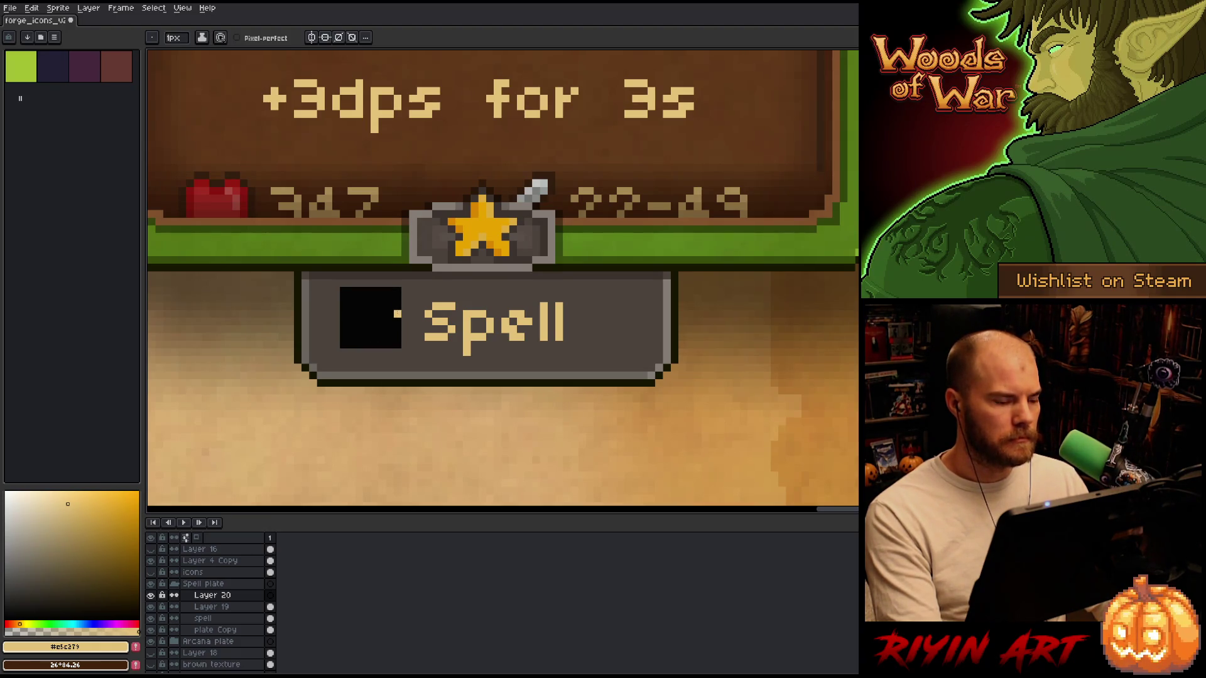
left_click_drag(396, 318, 382, 343)
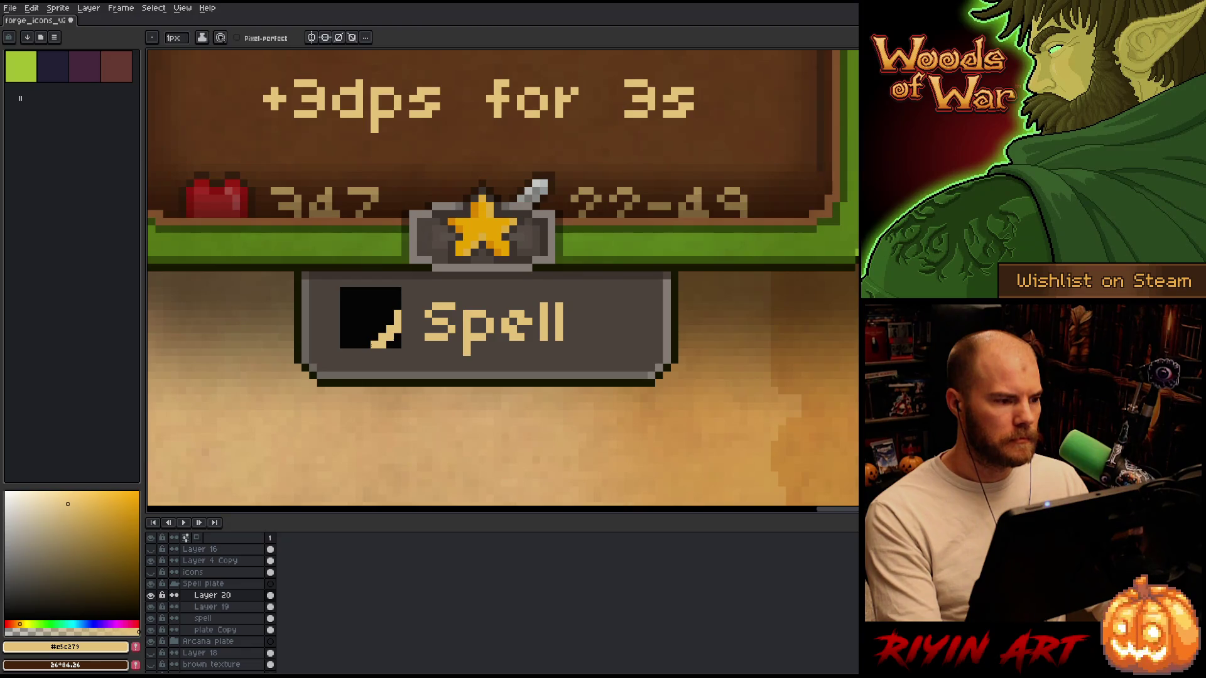
left_click(237, 37)
key("ctrl+z")
mouse_move(397, 313)
left_mouse_down()
mouse_move(394, 330)
mouse_move(355, 337)
left_mouse_up()
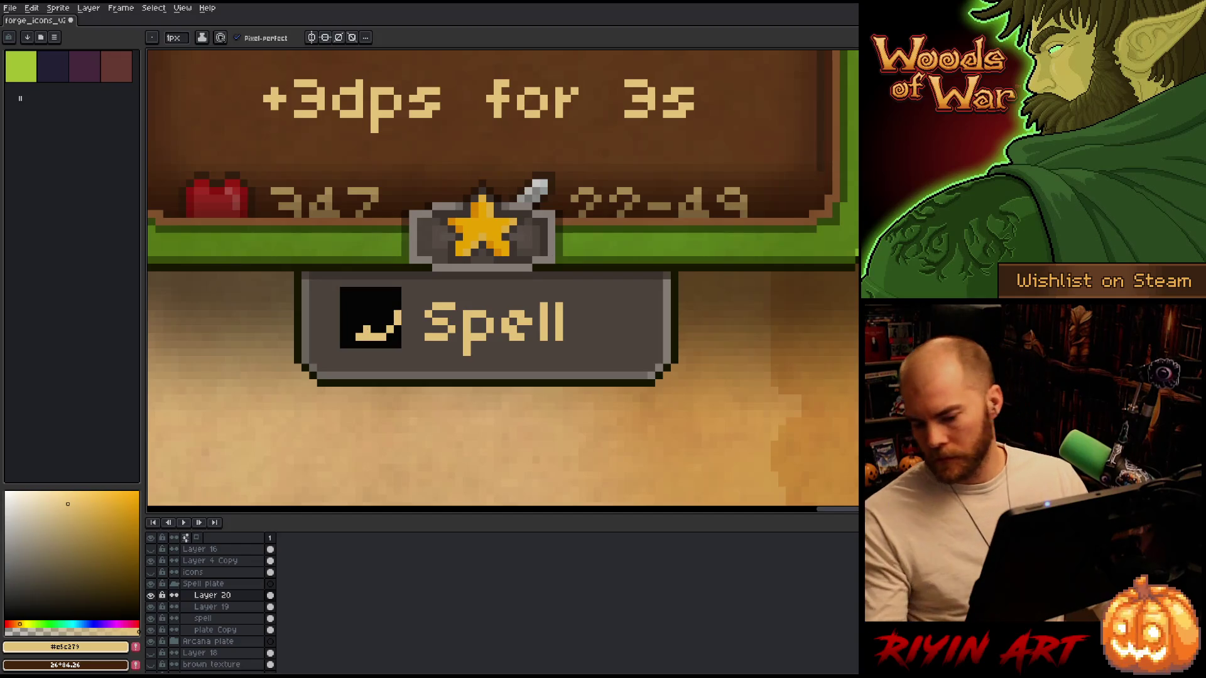
key("ctrl+z")
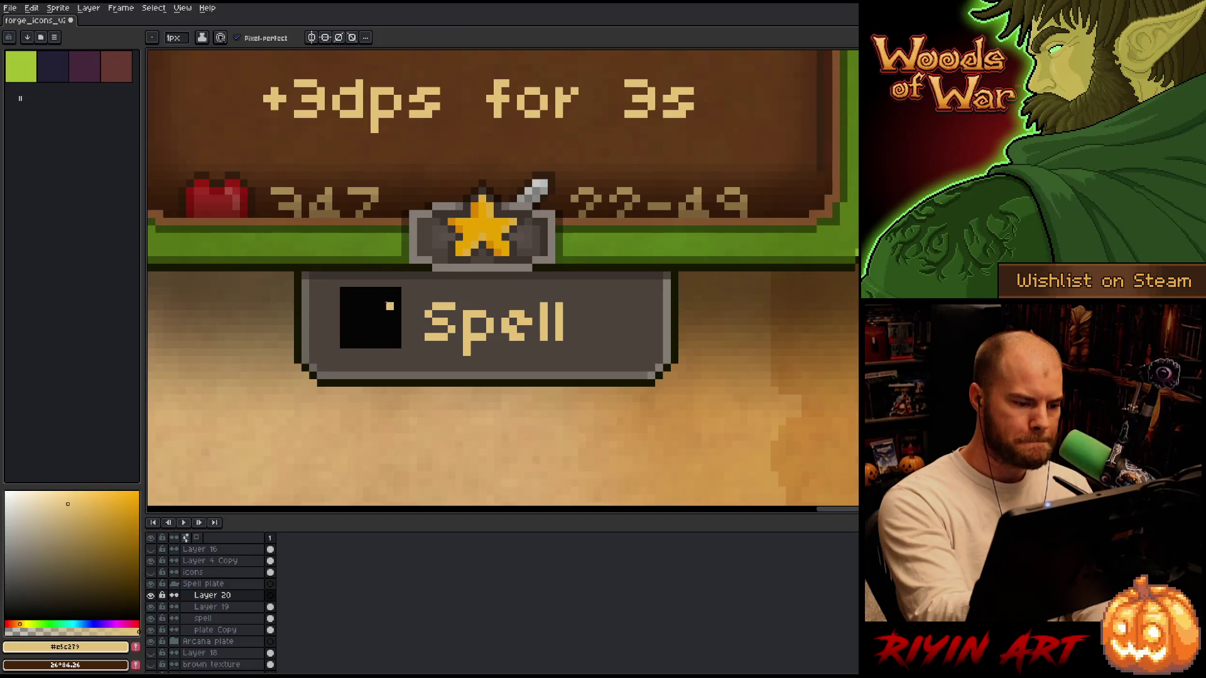
left_click_drag(400, 317, 379, 346)
Draw the tan ring's bottom-left curve and its left side.
key("e")
key("b")
left_click_drag(379, 344, 358, 325)
key("ctrl+z")
left_click(366, 336)
left_click_drag(352, 303, 351, 330)
left_click(366, 345)
left_click(366, 328)
Touch up the ring's left edge and draw tan pixels along its top edge.
key("e")
left_click(366, 336)
key("b")
left_click(352, 306)
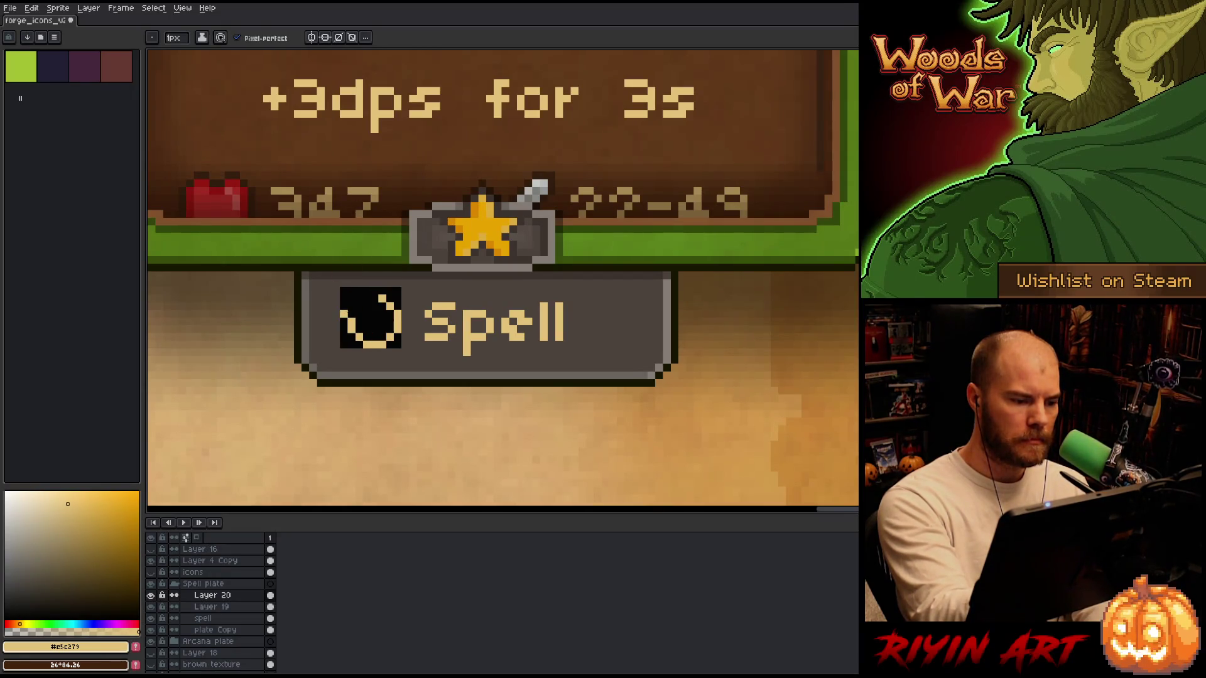
left_click(344, 307)
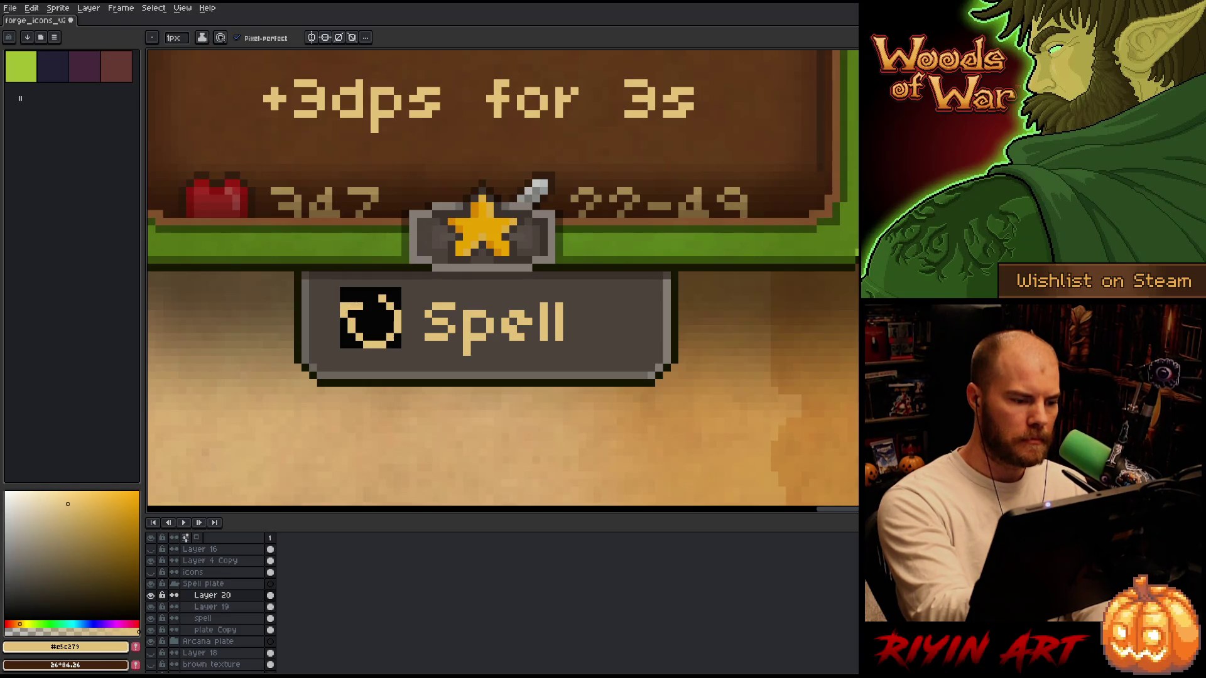
left_click(366, 306)
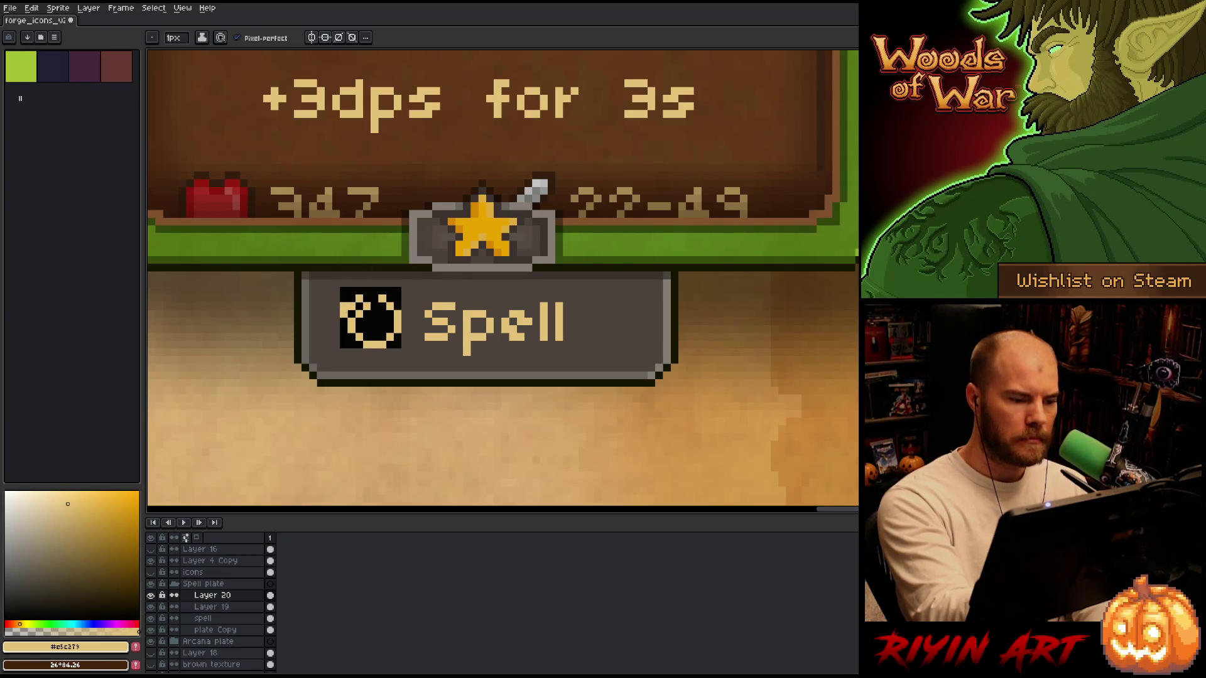
left_click_drag(351, 290, 374, 290)
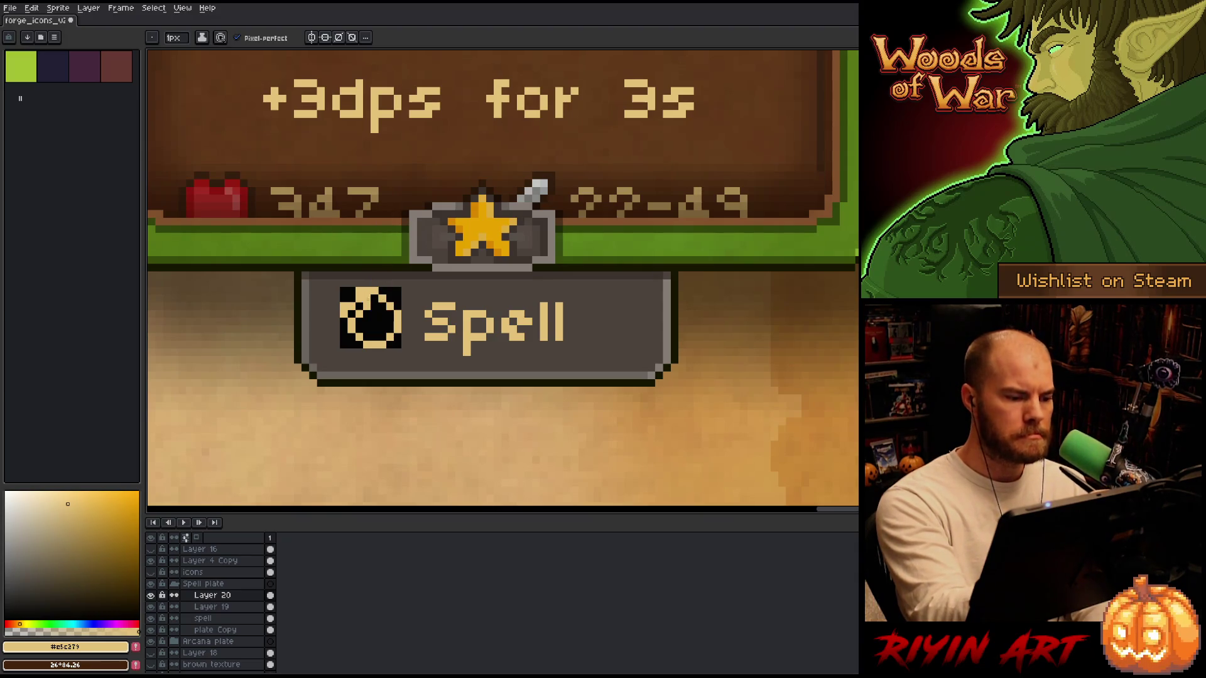
Fill the icon's centre with a short vertical tan stroke.
key("e")
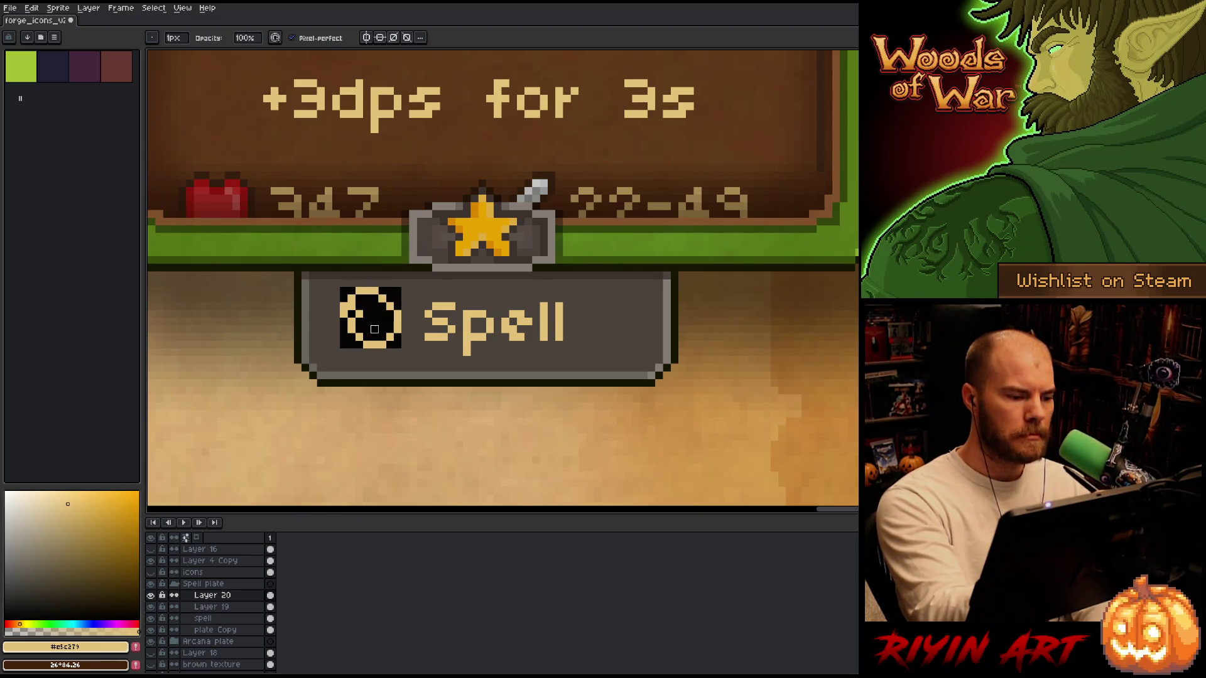
key("b")
key("e")
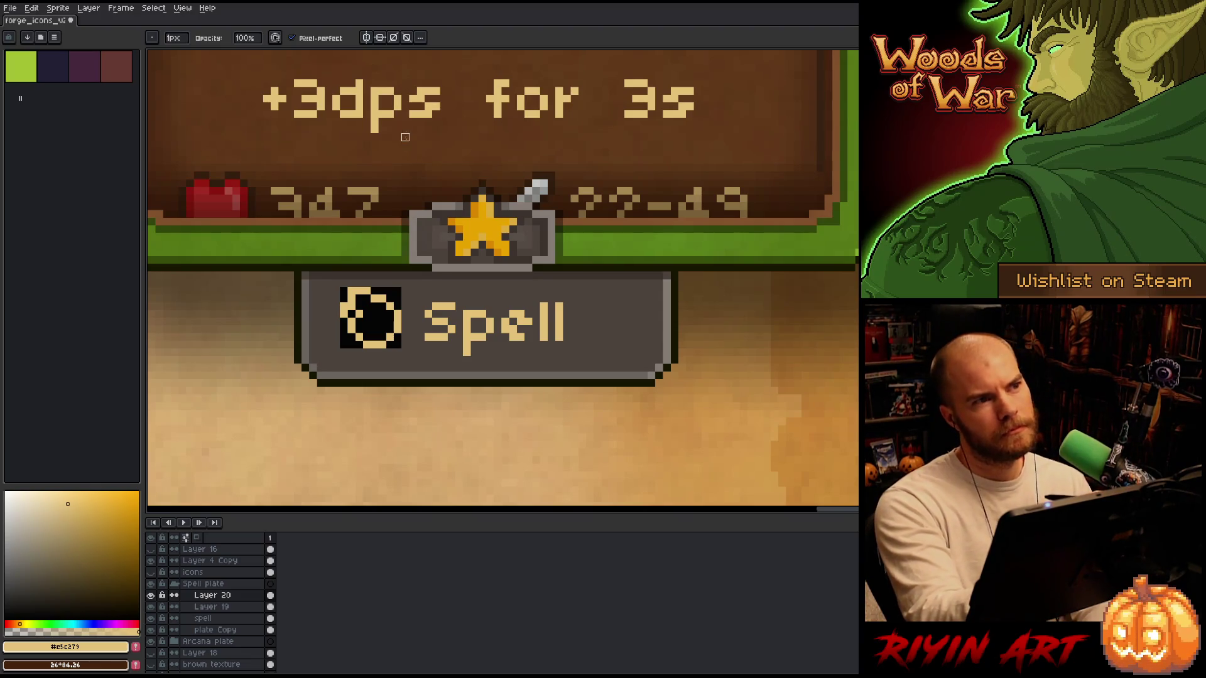
key("b")
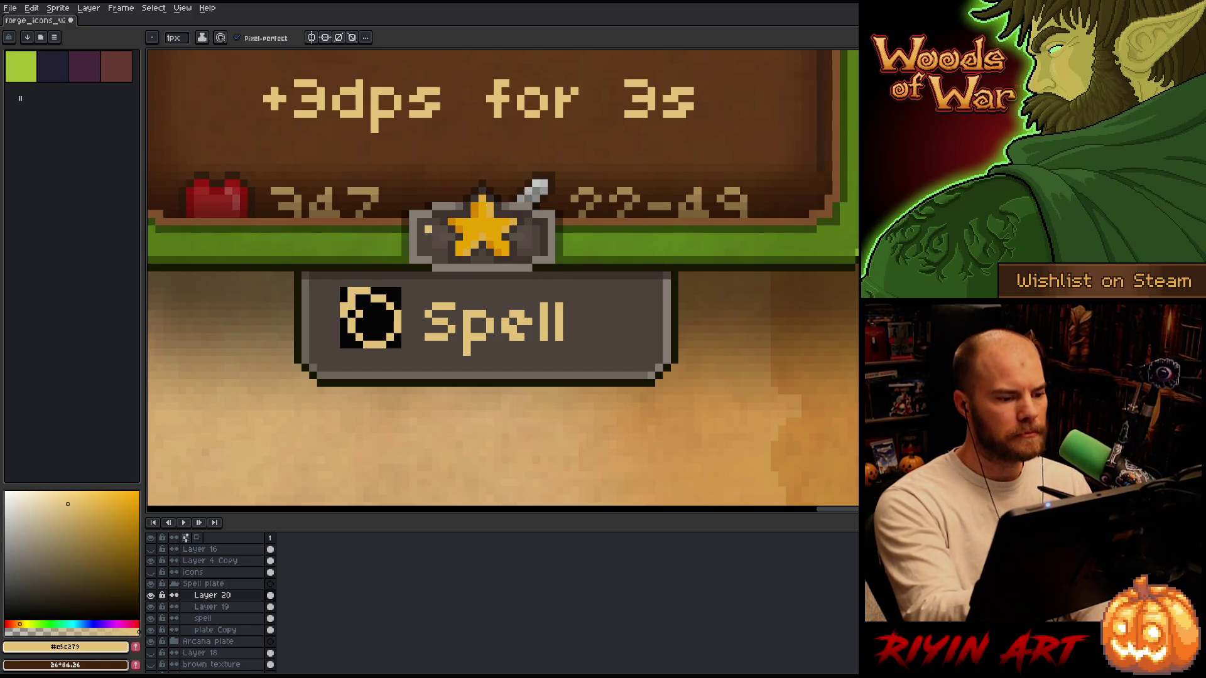
key("e")
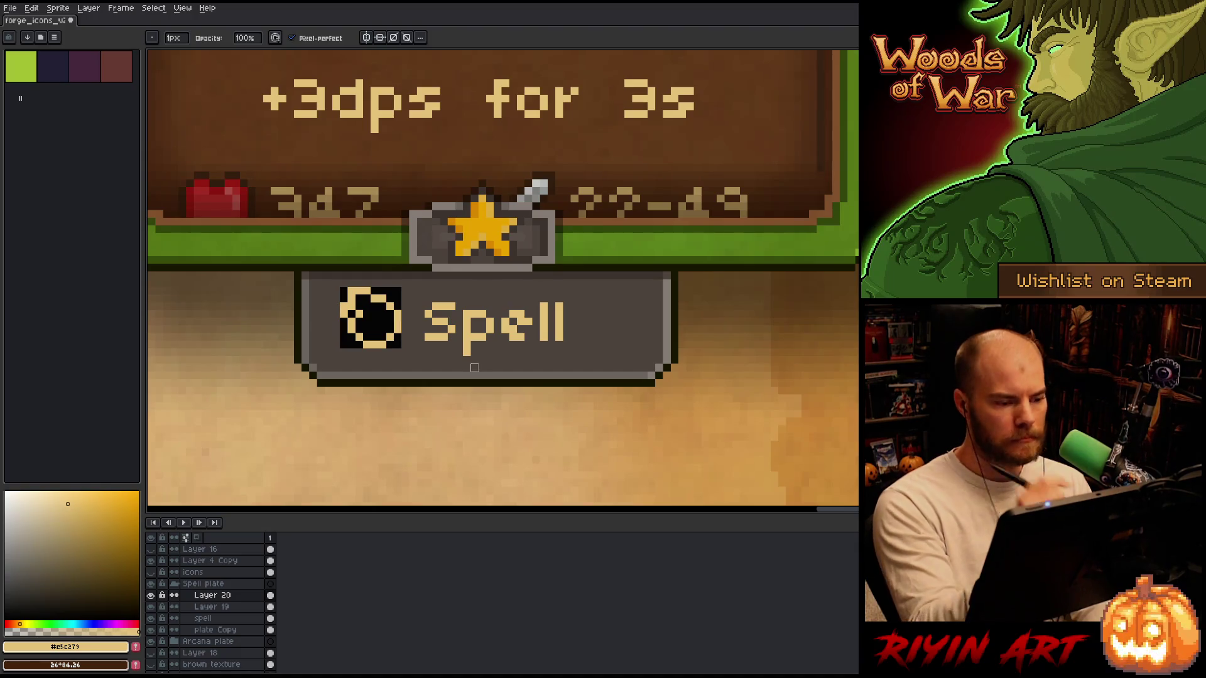
key("b")
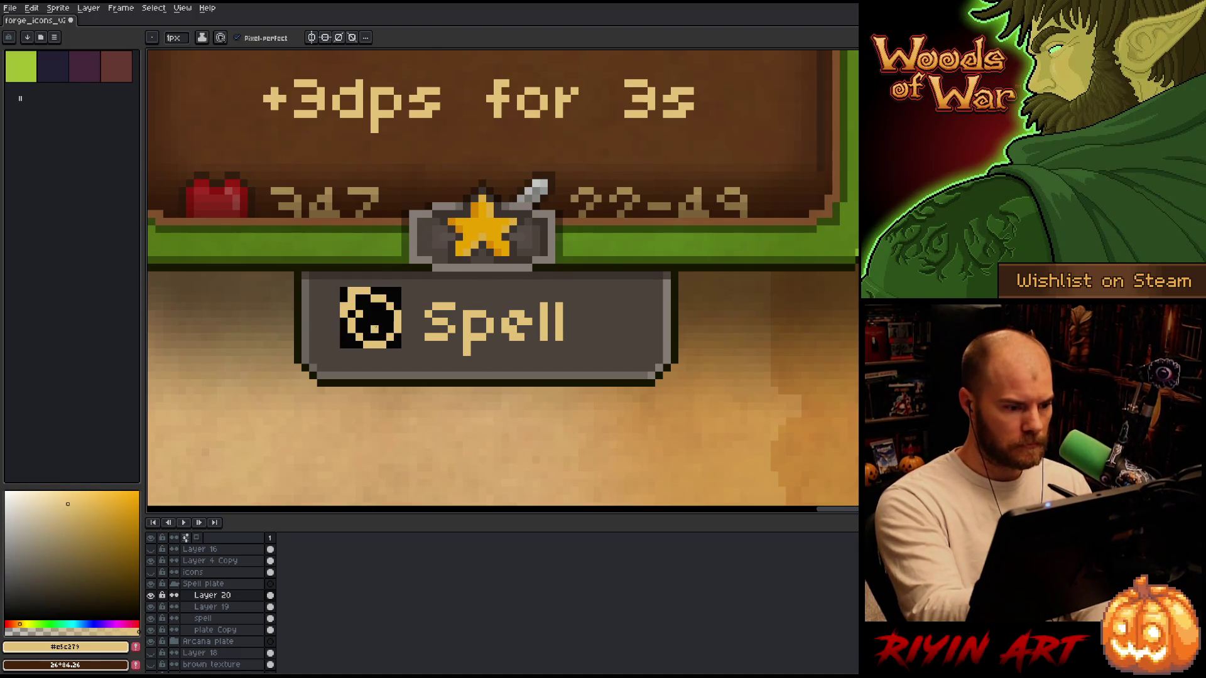
left_click_drag(374, 327, 375, 314)
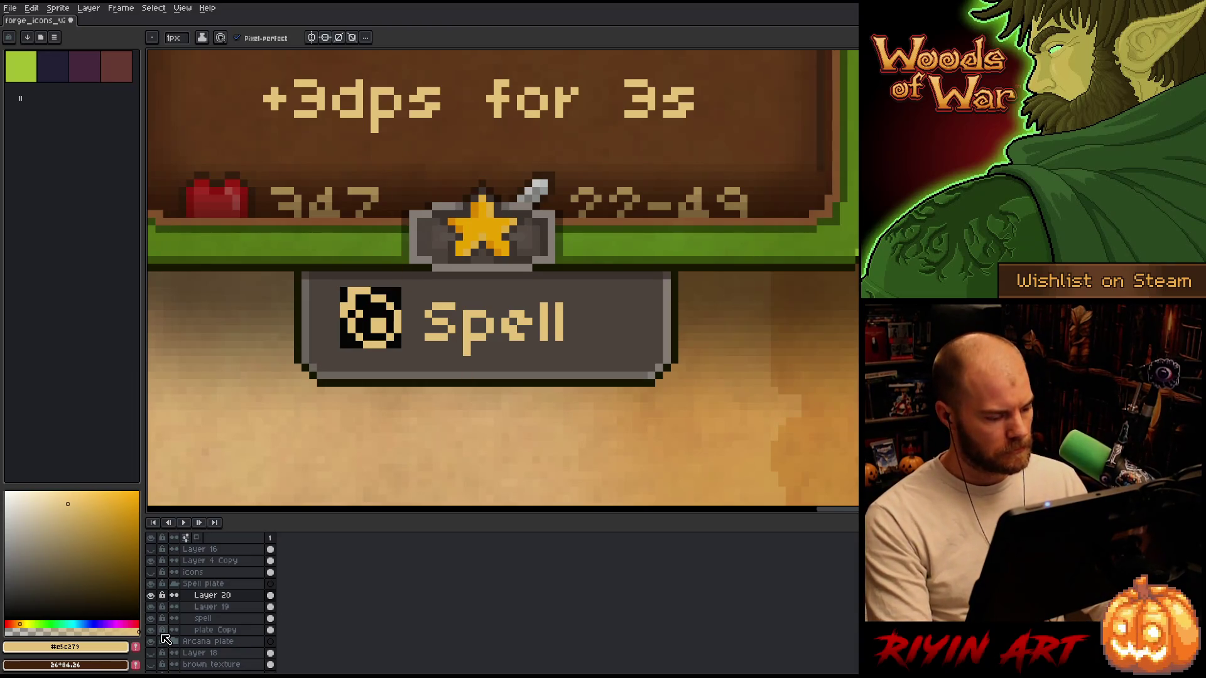
Paint two tan swirl pixels inside the Spell icon.
scroll(358, 405, "down", 3)
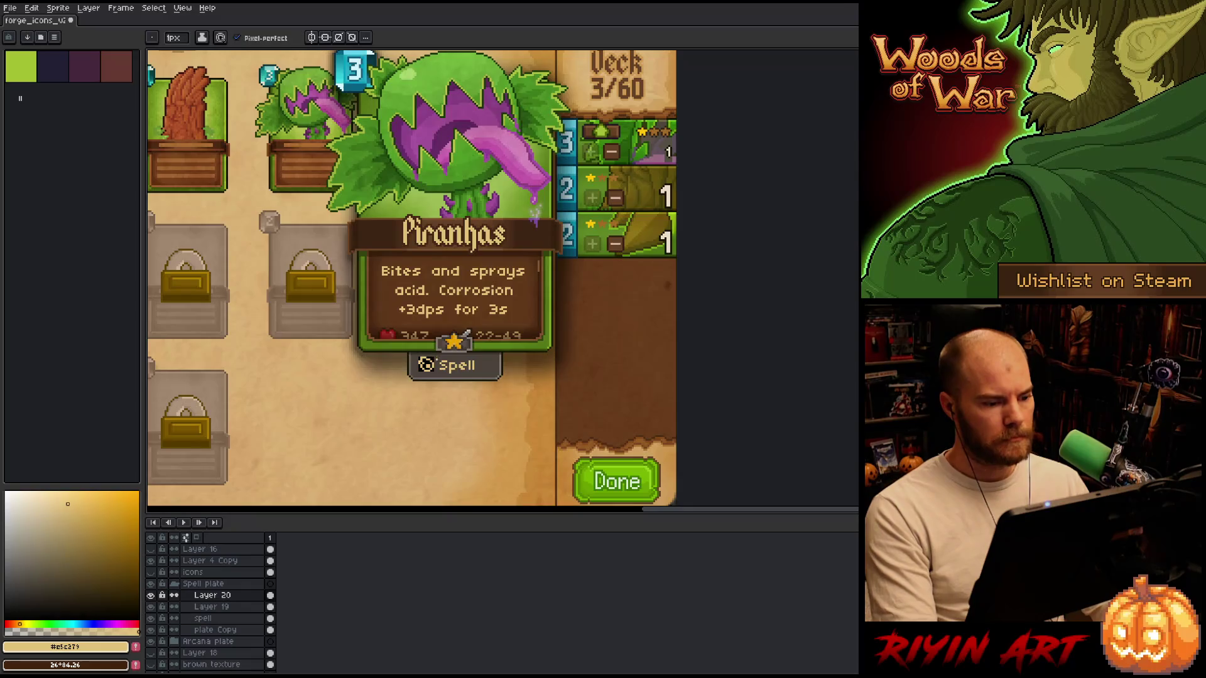
scroll(421, 377, "up", 4)
left_click(420, 306)
left_click(411, 316)
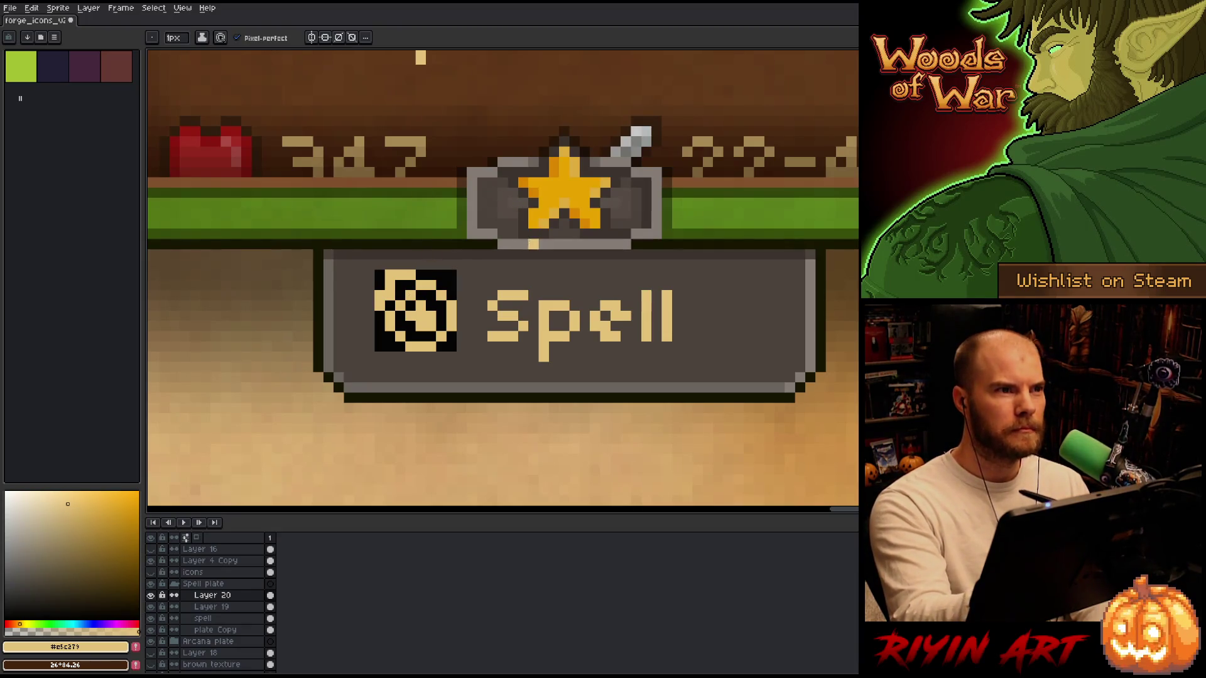
Erase the inner strokes so only the tan ring remains, and view the whole tooltip.
key("e")
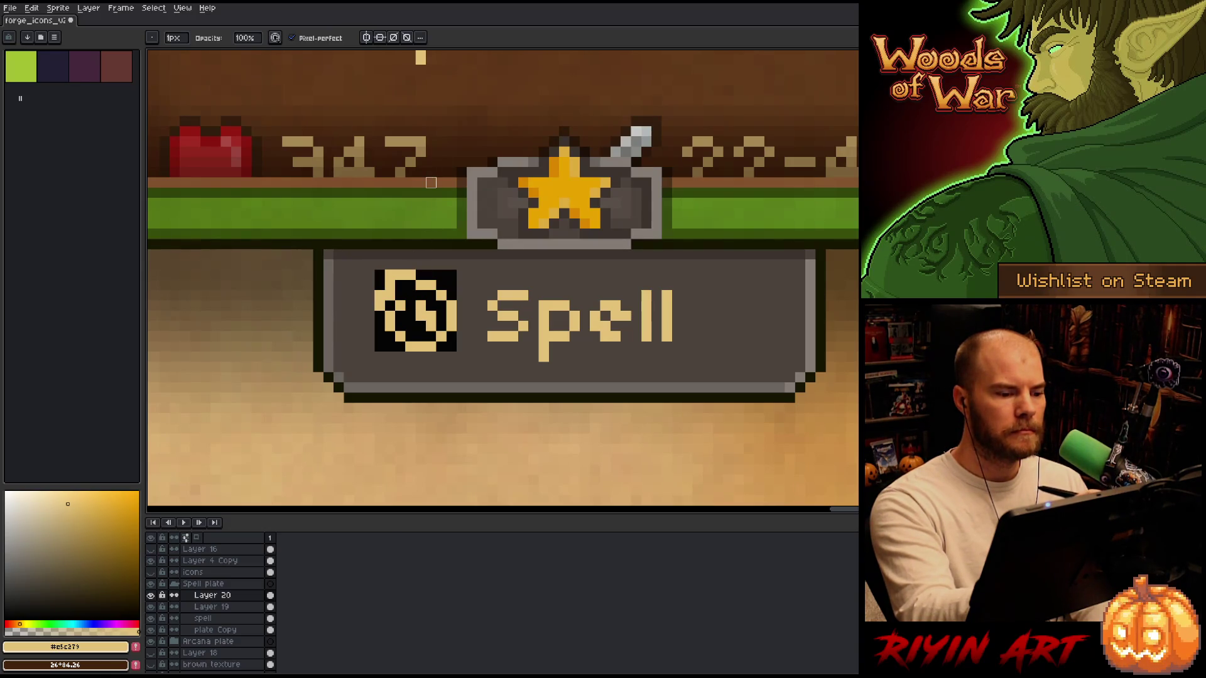
left_click_drag(432, 317, 421, 286)
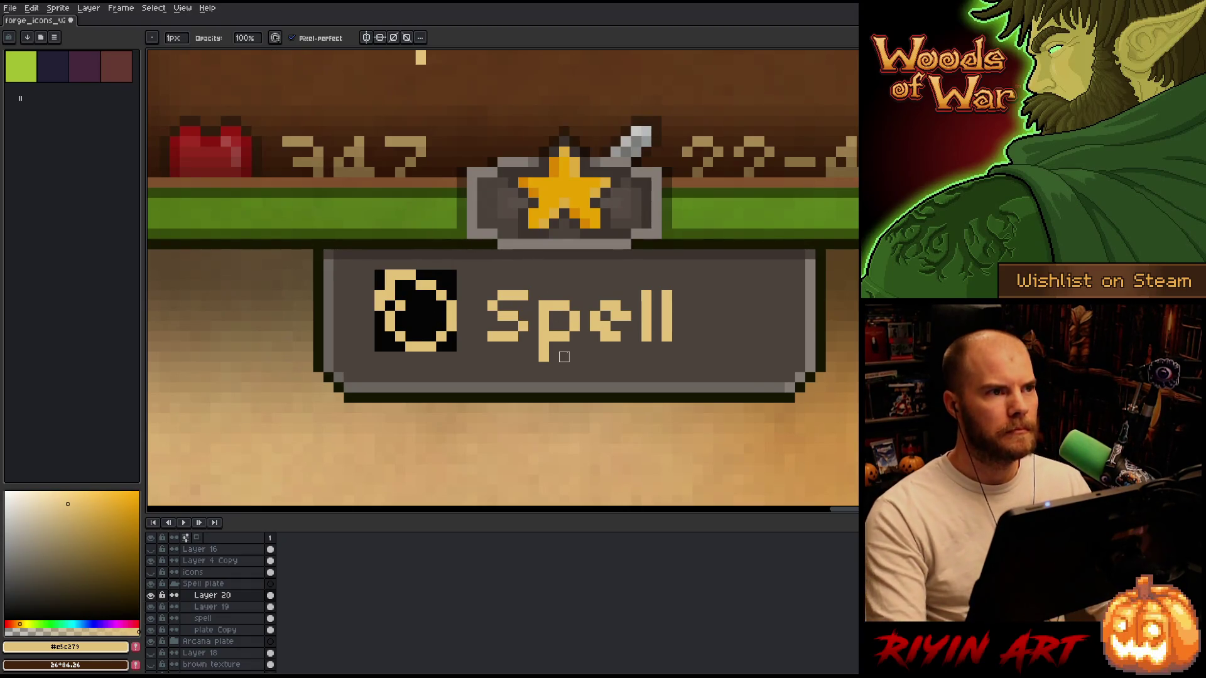
scroll(549, 368, "down", 2)
left_click_drag(608, 405, 449, 409)
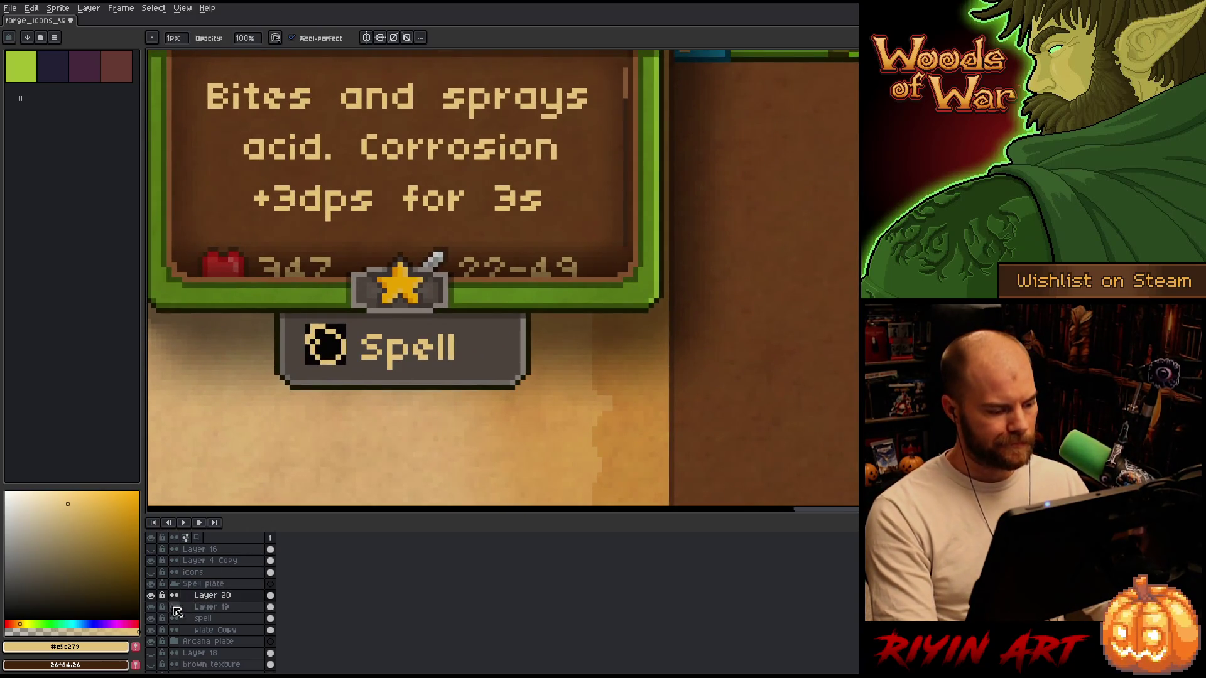
Show the old skull icon layer and delete the selected skull area from the spell layer.
left_click(151, 618)
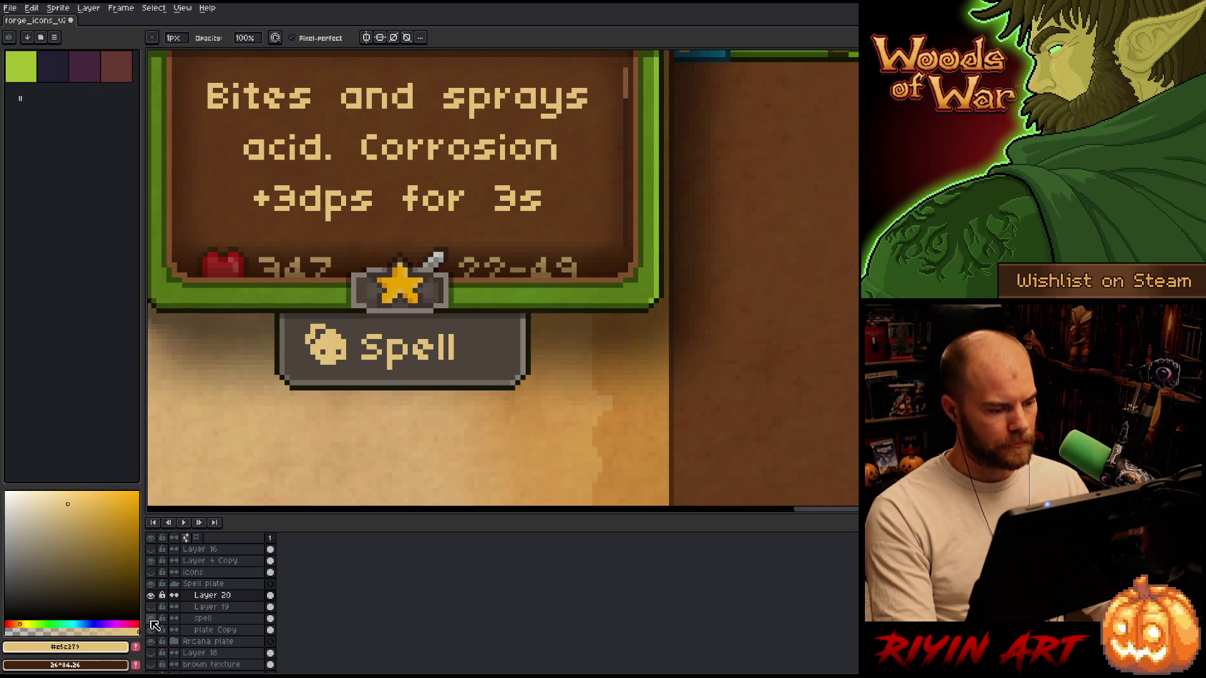
left_click(191, 618)
key("m")
mouse_move(283, 286)
left_mouse_down()
mouse_move(337, 407)
mouse_move(353, 408)
left_mouse_up()
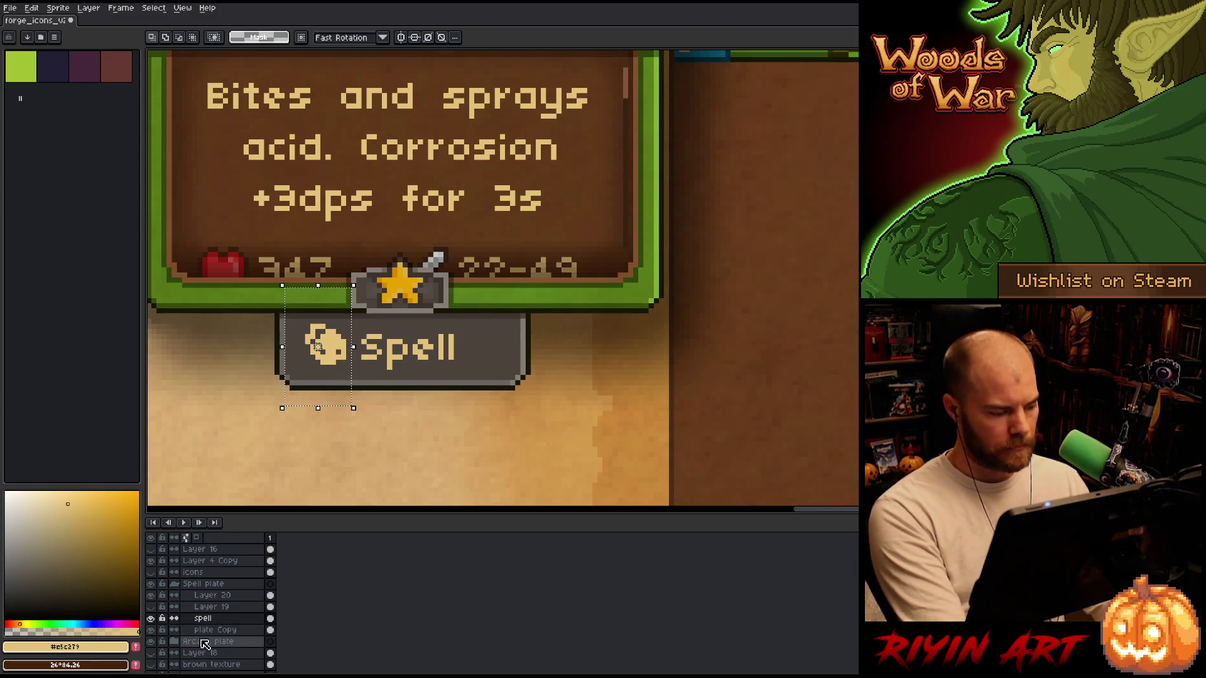
key("ctrl+shift+j")
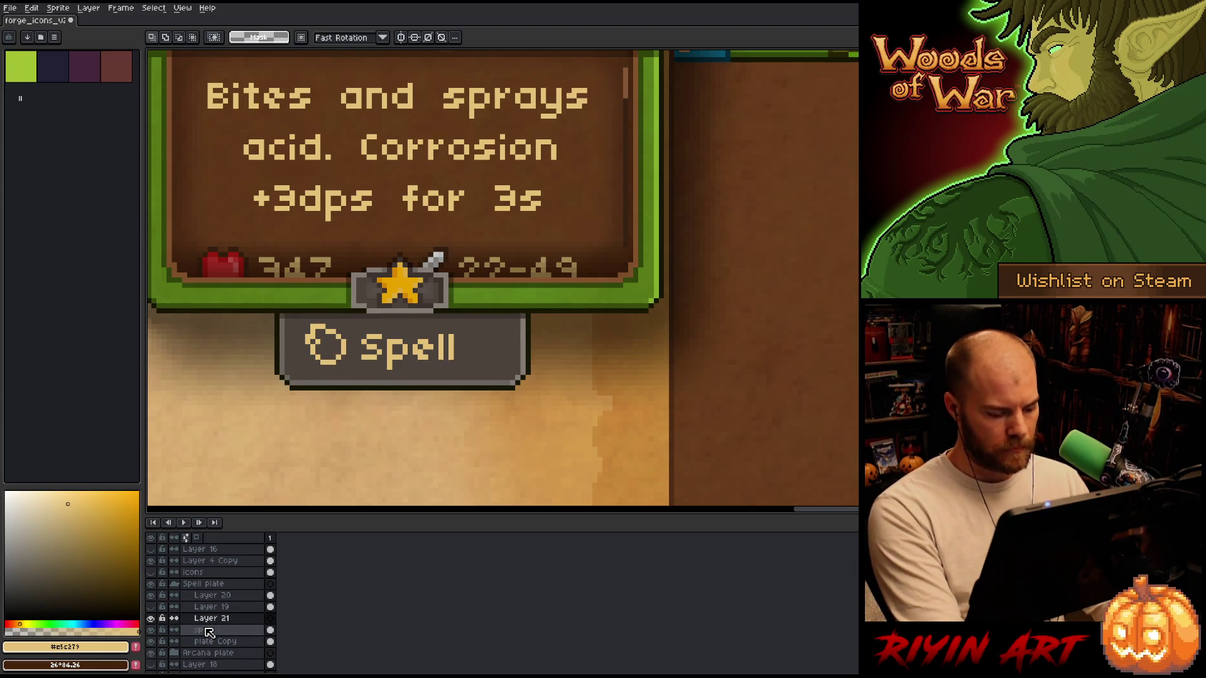
Rename Layer 21 to 'skull', duplicate it, and hide the original.
double_click(212, 618)
type("skull")
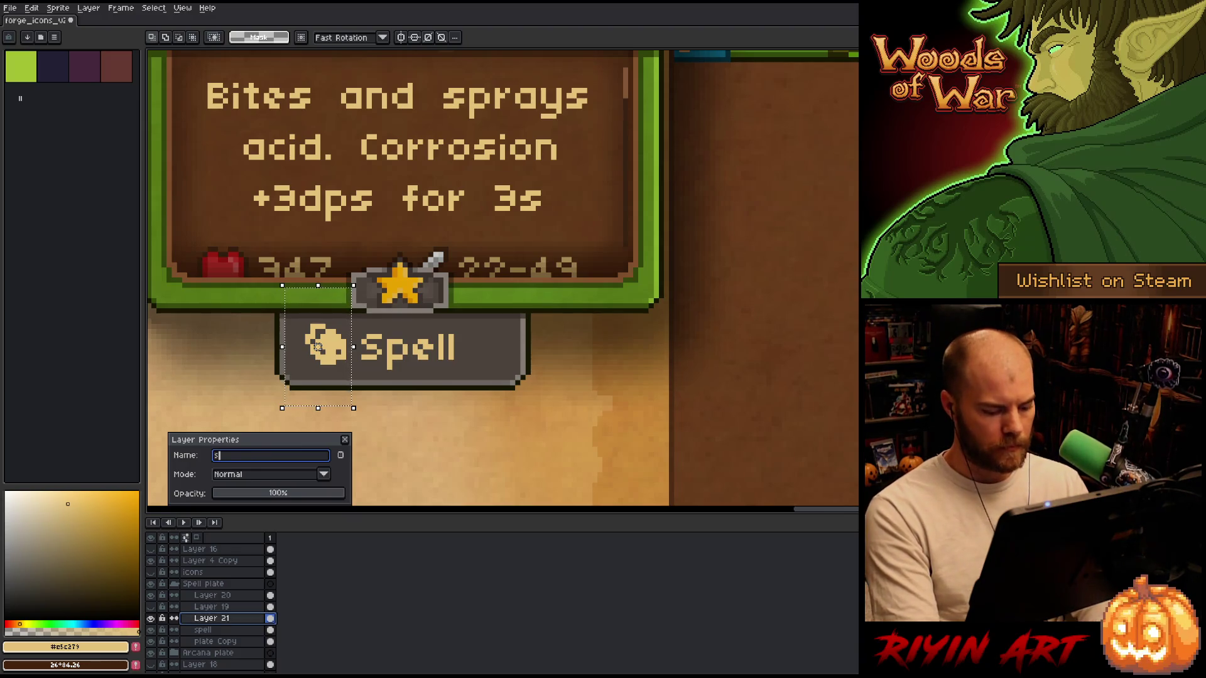
key("Return")
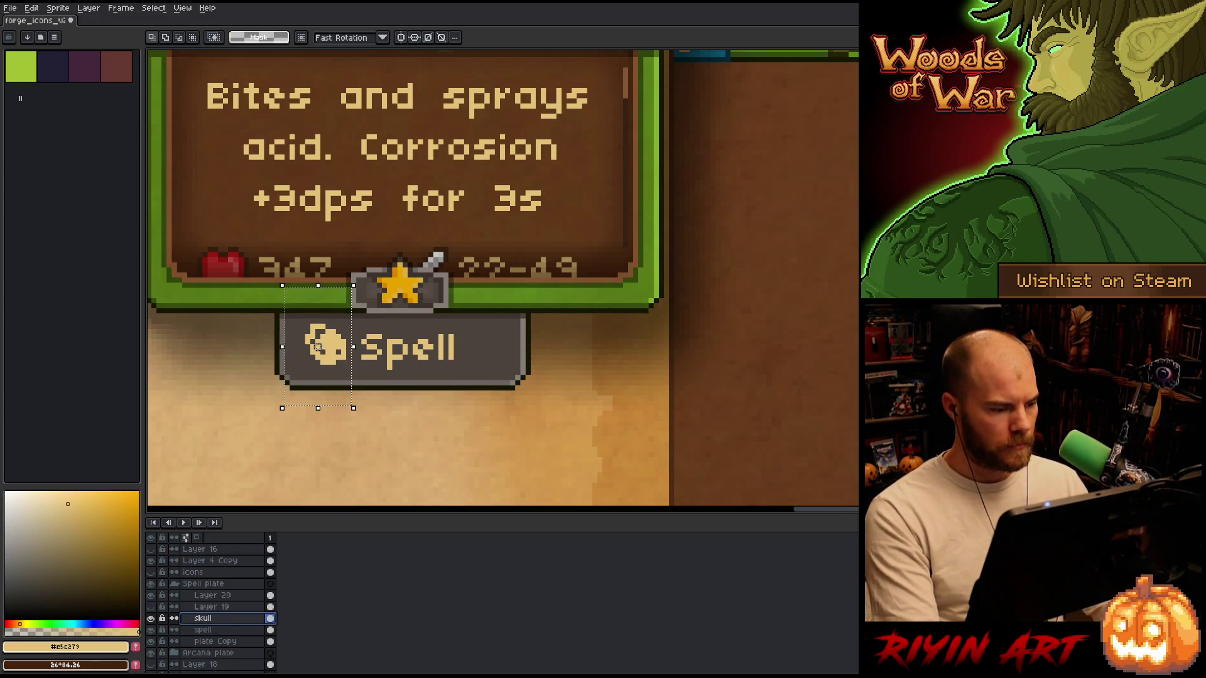
right_click(210, 625)
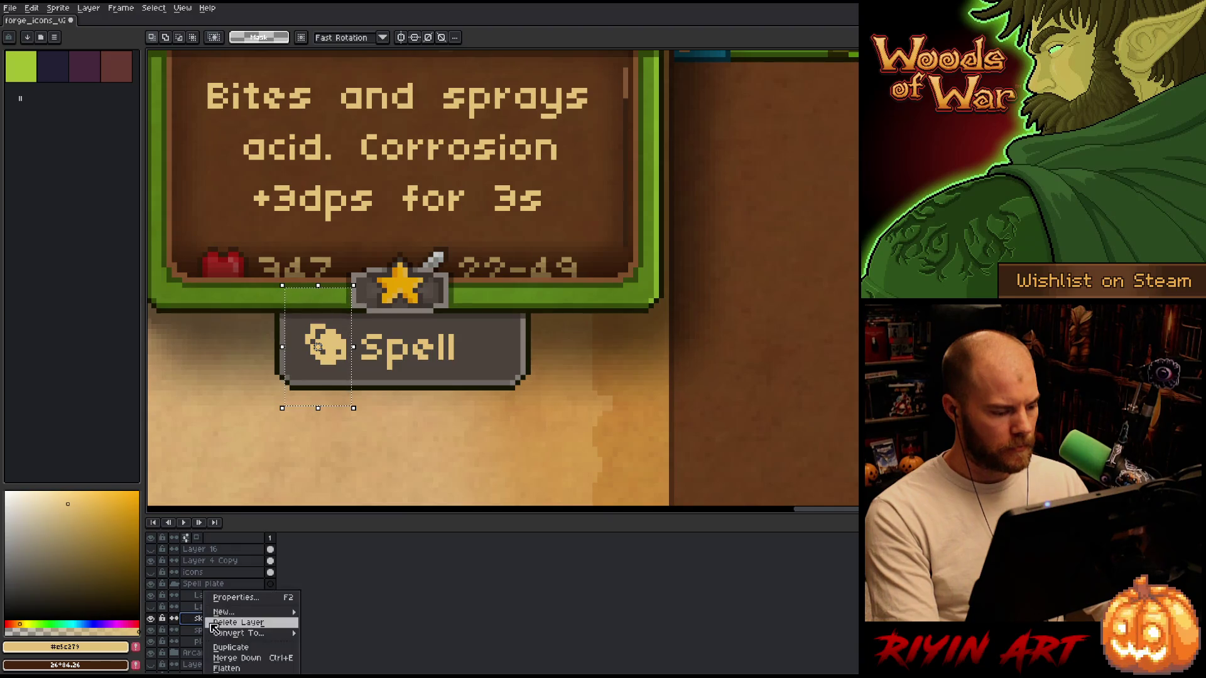
left_click(216, 646)
left_click(151, 629)
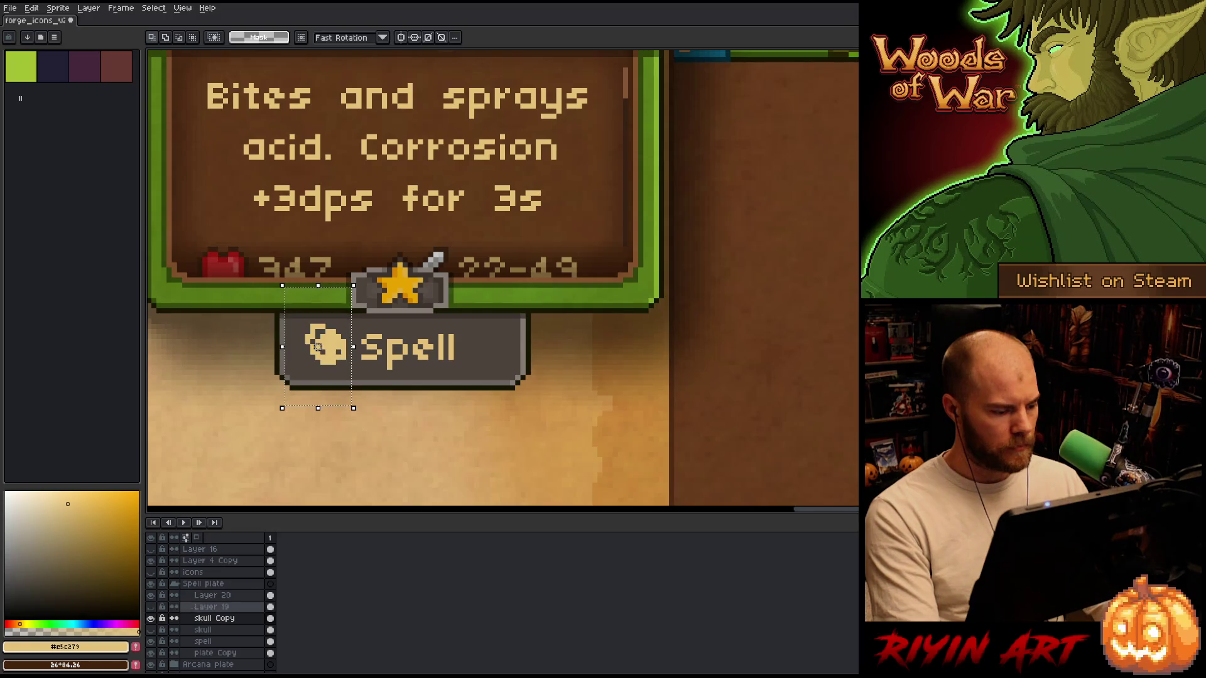
Move the skull copy above Layer 19, hide Layer 20, and rename the copy 'skull flower'.
double_click(209, 618)
left_click_drag(209, 620, 175, 608)
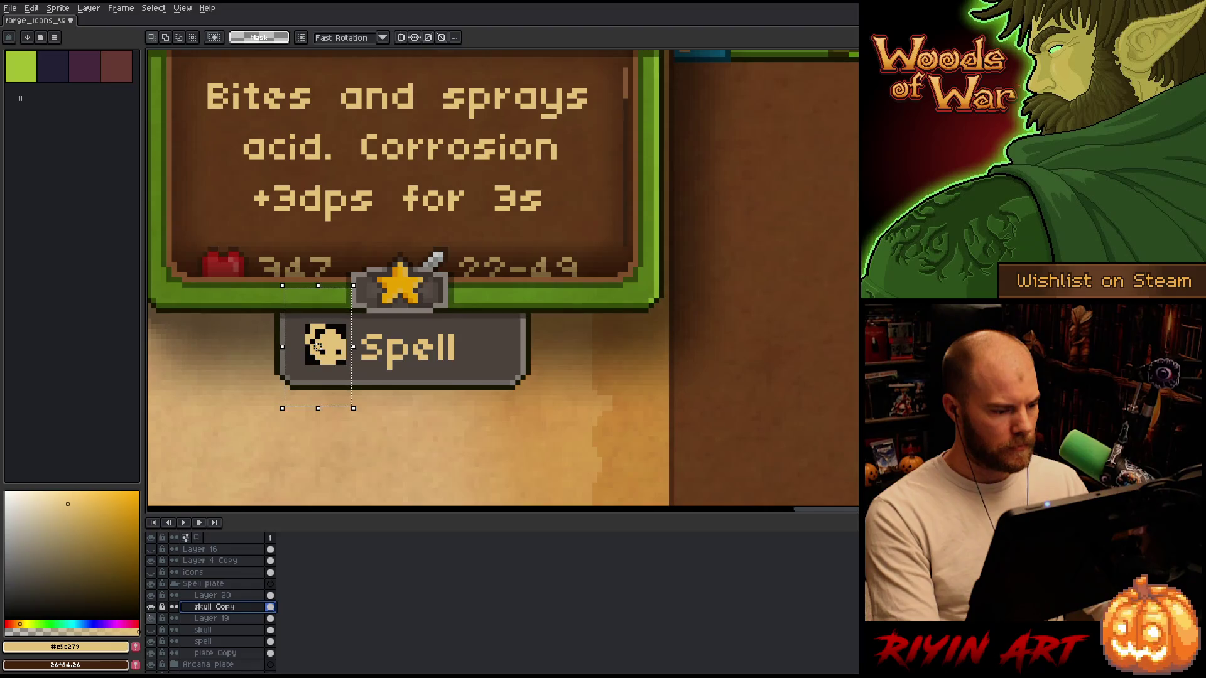
left_click(150, 595)
double_click(216, 608)
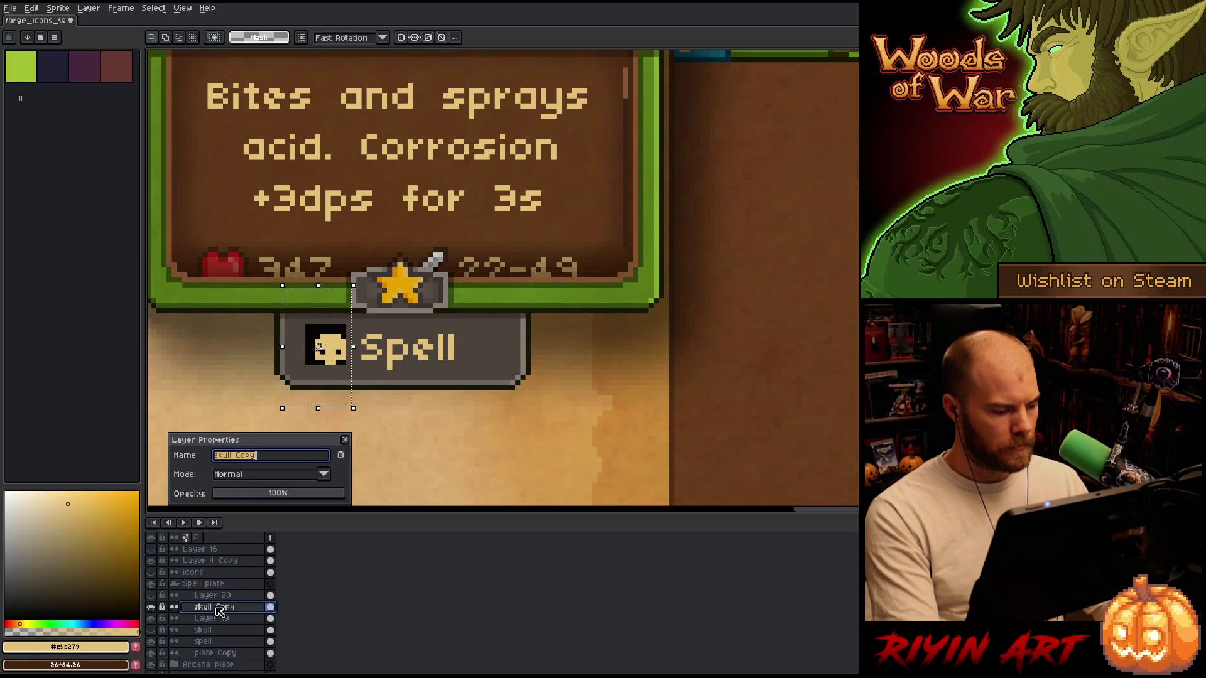
key("End")
key("BackSpace")
key("BackSpace")
key("BackSpace")
type("flower")
key("Return")
scroll(326, 386, "up", 1)
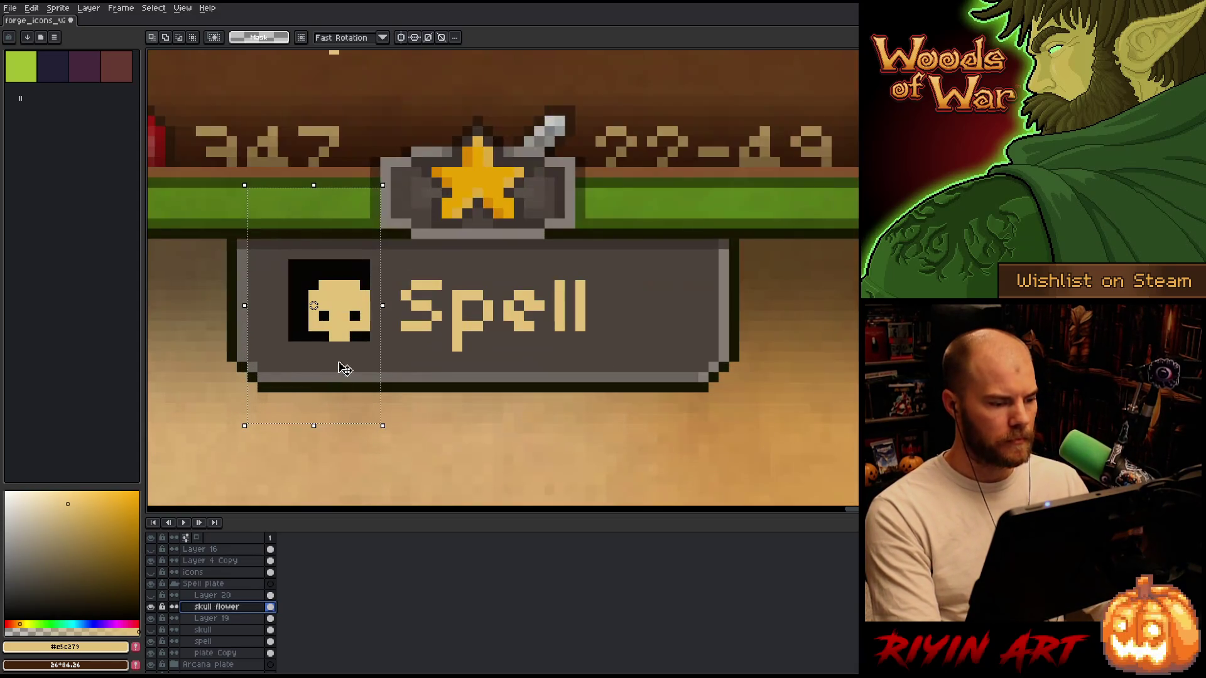
Nudge the skull one pixel up and left, then add tan pixels at its top corners.
key("Up")
key("Left")
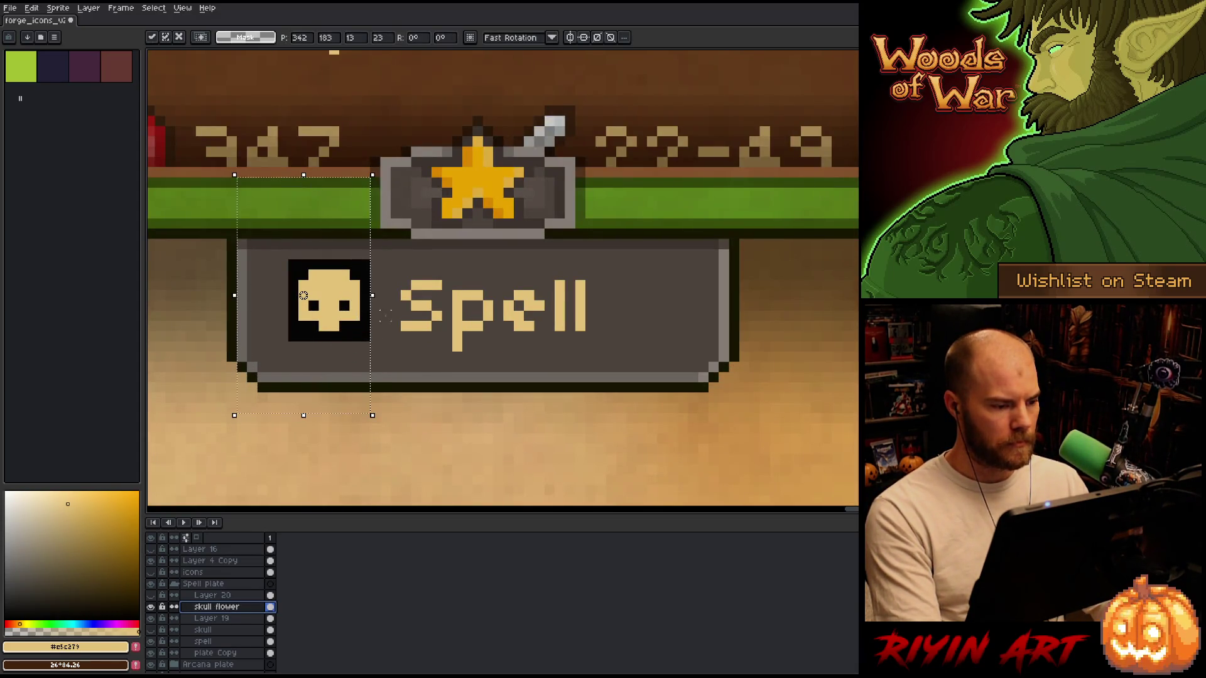
key("ctrl+d")
key("b")
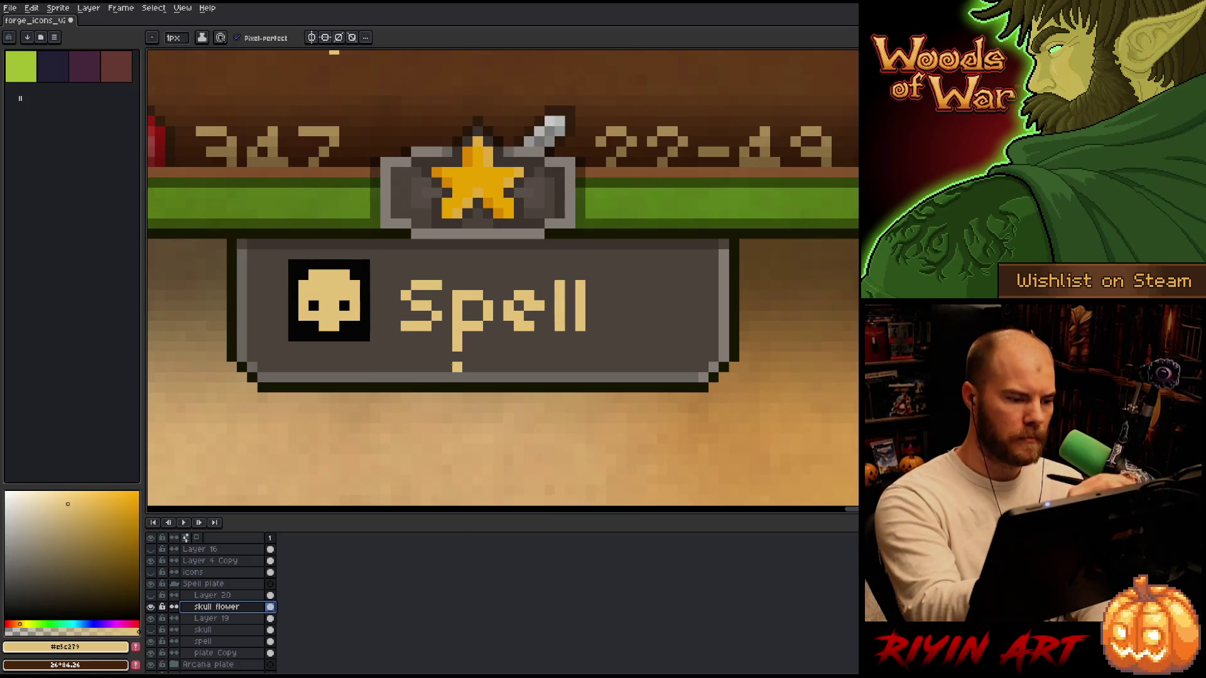
left_click(360, 264)
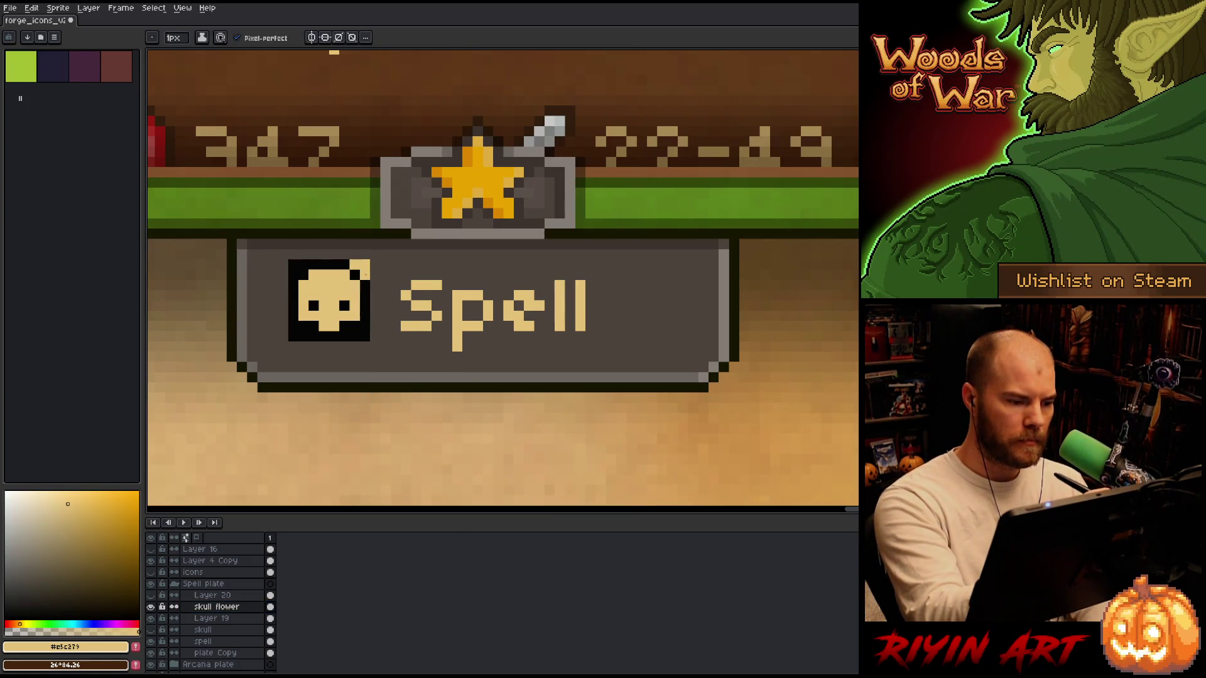
left_click(293, 265)
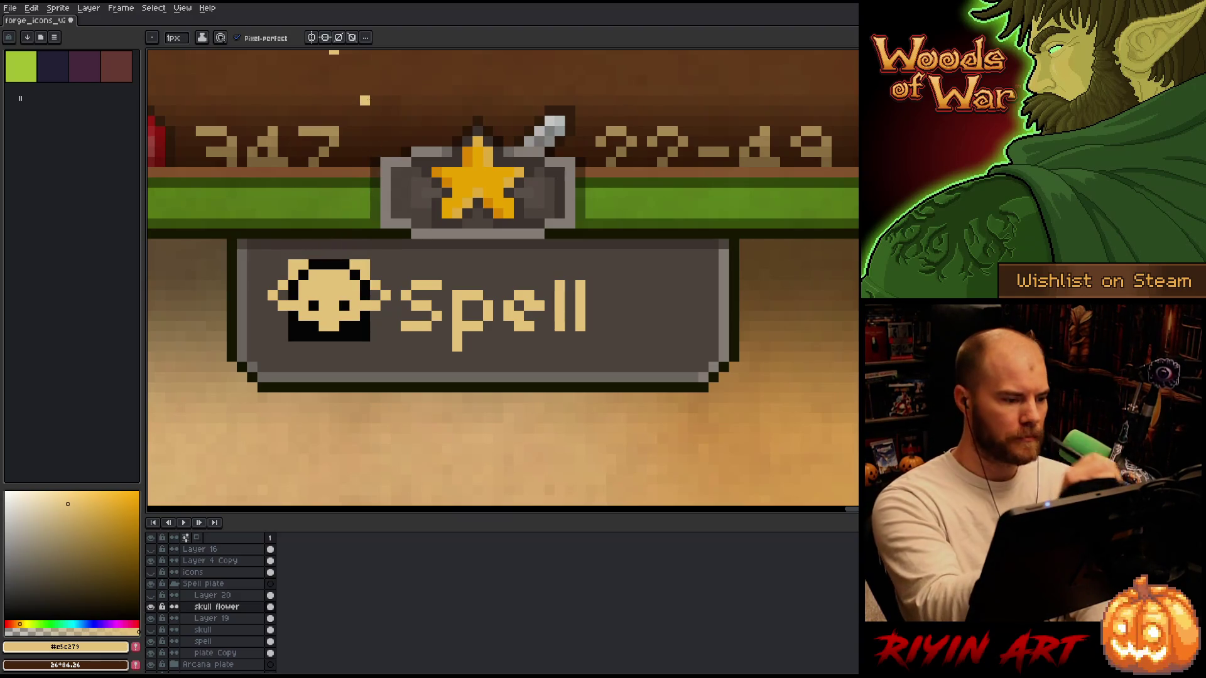
Erase the tan corner pixels and try extra top-right pixels, undoing them.
key("e")
left_click(294, 264)
key("b")
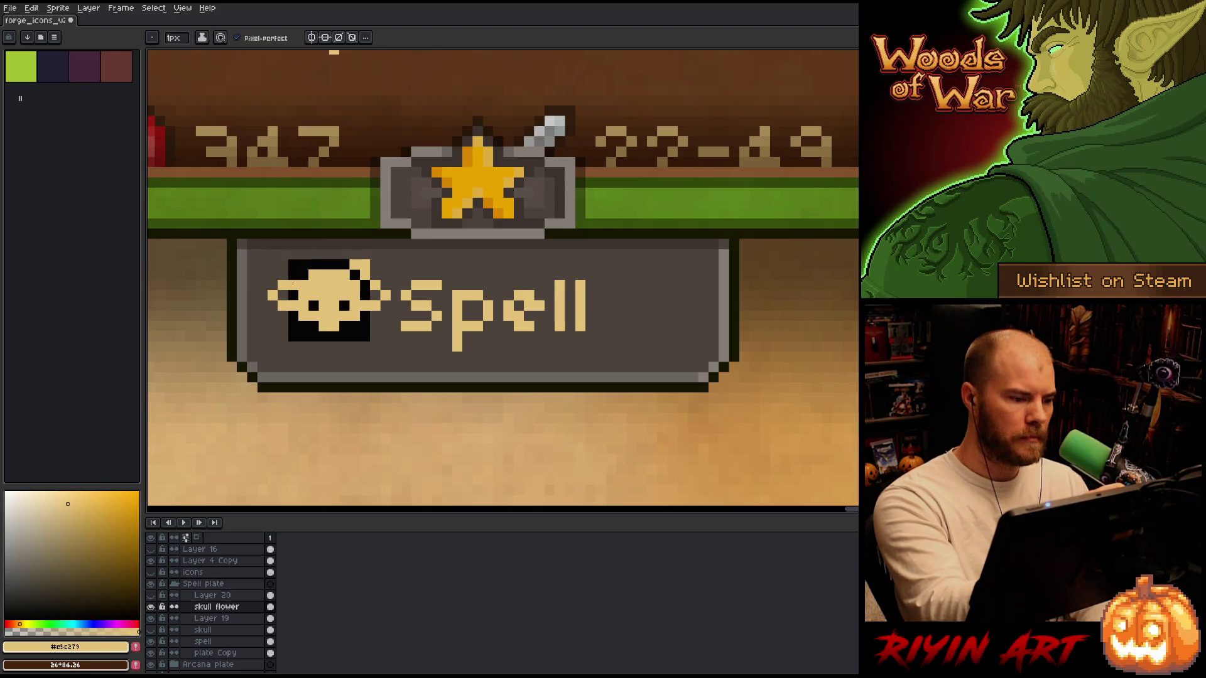
key("e")
left_click_drag(356, 267, 366, 277)
key("b")
left_click(324, 264)
key("ctrl+z")
left_click(366, 275)
left_click(354, 265)
key("ctrl+z")
key("ctrl+z")
key("ctrl+z")
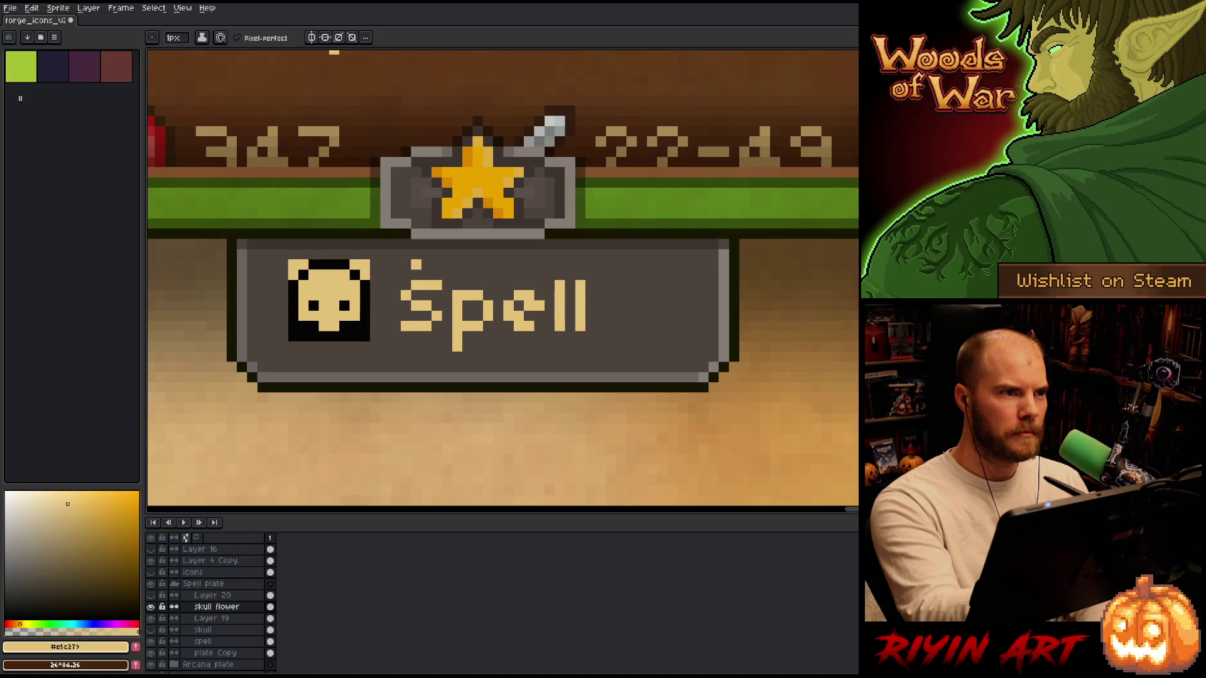
key("ctrl+z")
key("ctrl+z")
key("ctrl+z")
Erase the skull's right half and place two tan pixels at the square's top.
key("e")
mouse_move(355, 264)
left_mouse_down()
mouse_move(290, 280)
mouse_move(323, 326)
left_mouse_up()
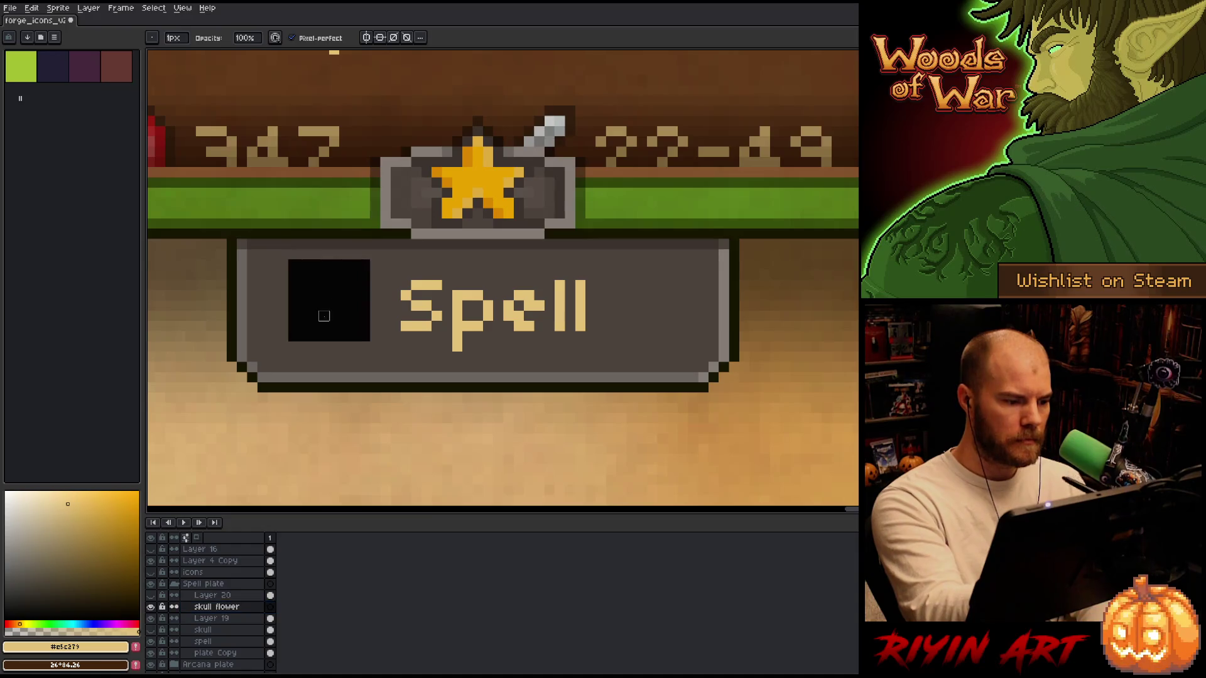
key("b")
left_click(334, 264)
key("ctrl+z")
left_click(329, 264)
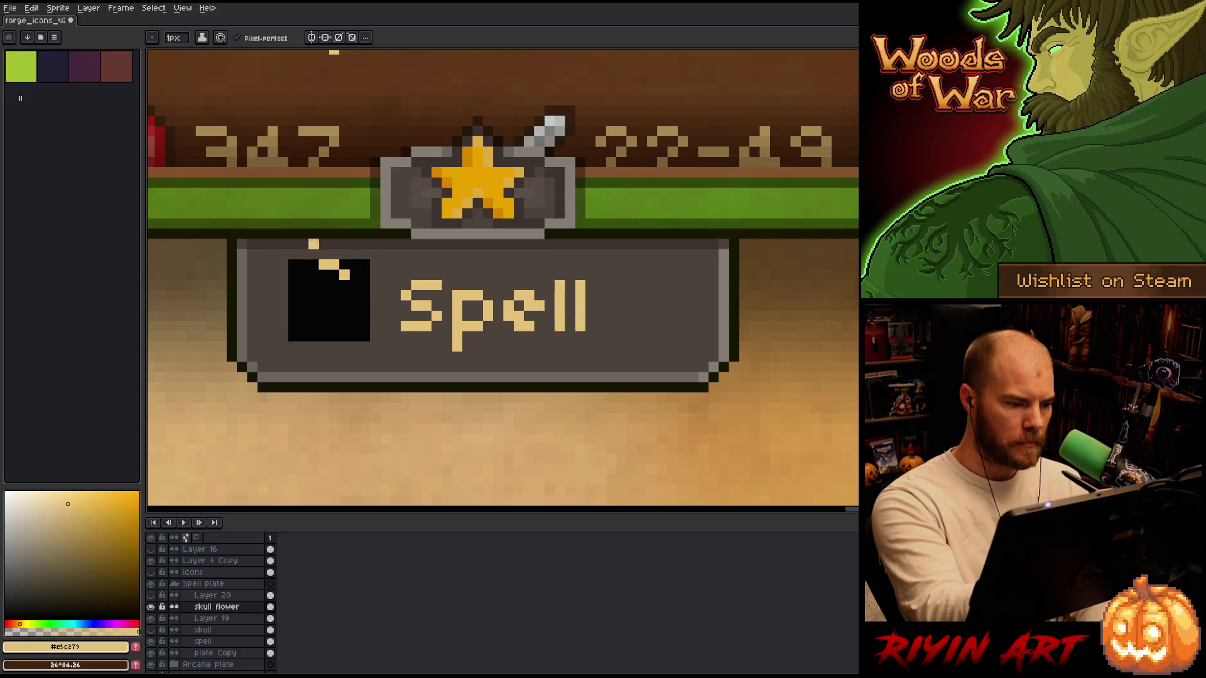
left_click(344, 265)
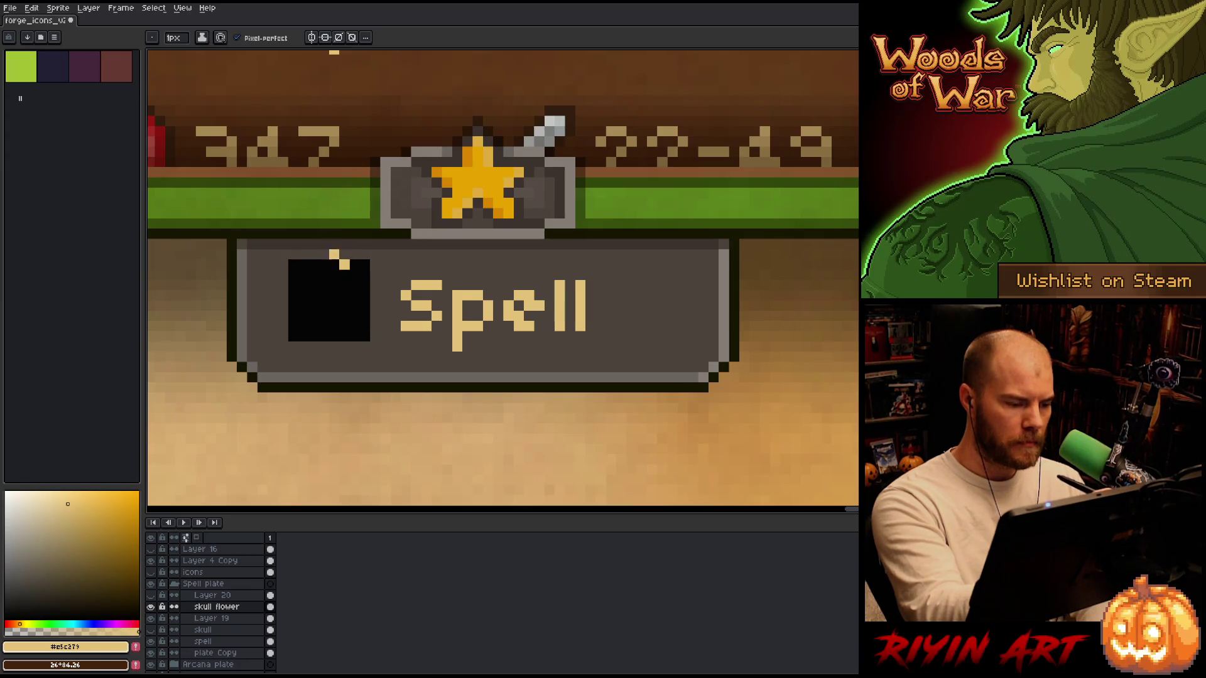
Draw tan starburst lines: diagonal, short column, lower-left pixels, lower row and centre.
left_click(313, 284)
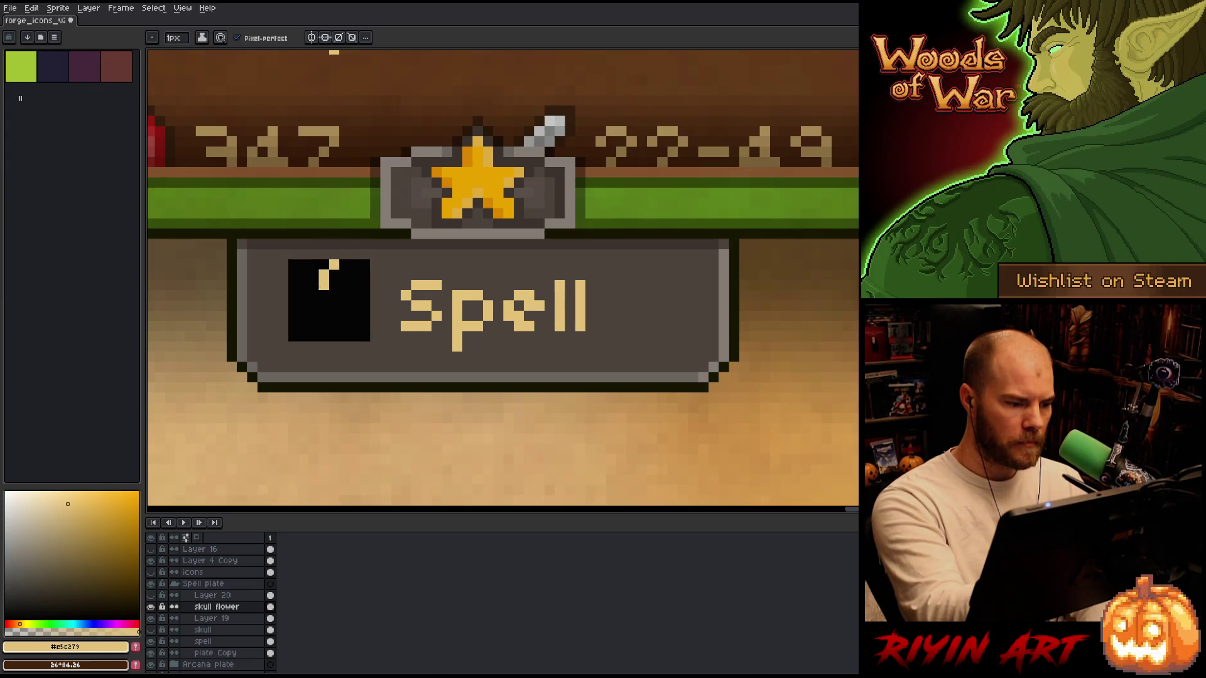
left_click_drag(343, 274, 344, 285)
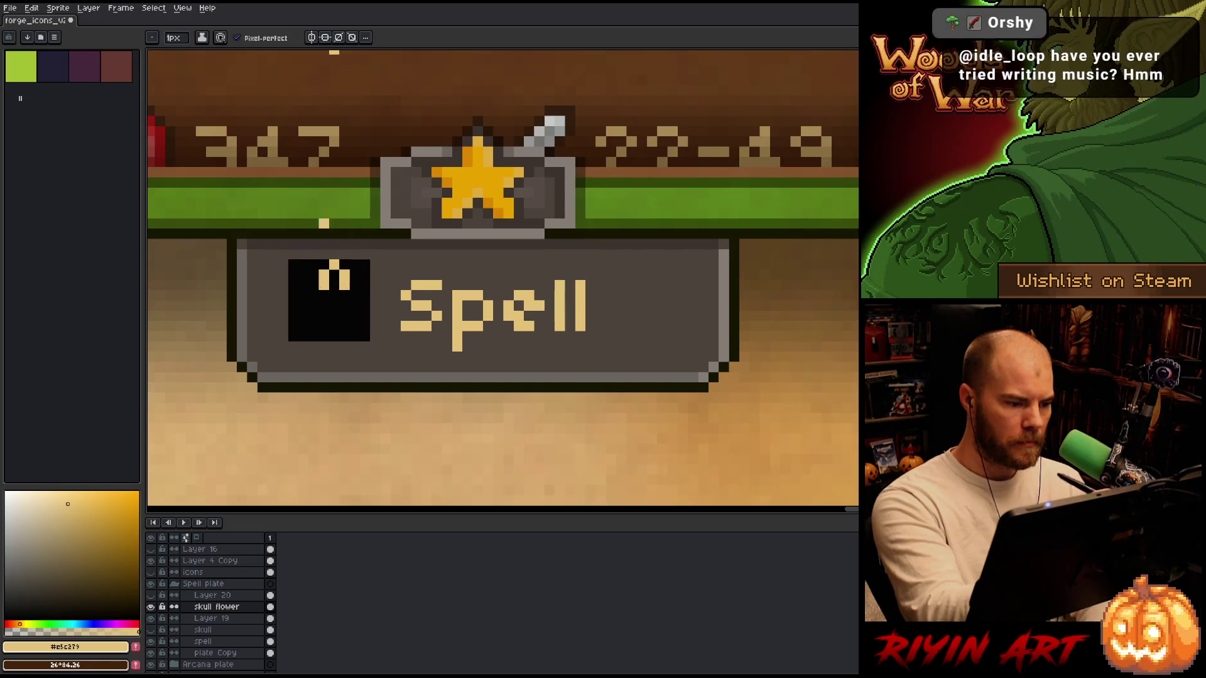
left_click(303, 295)
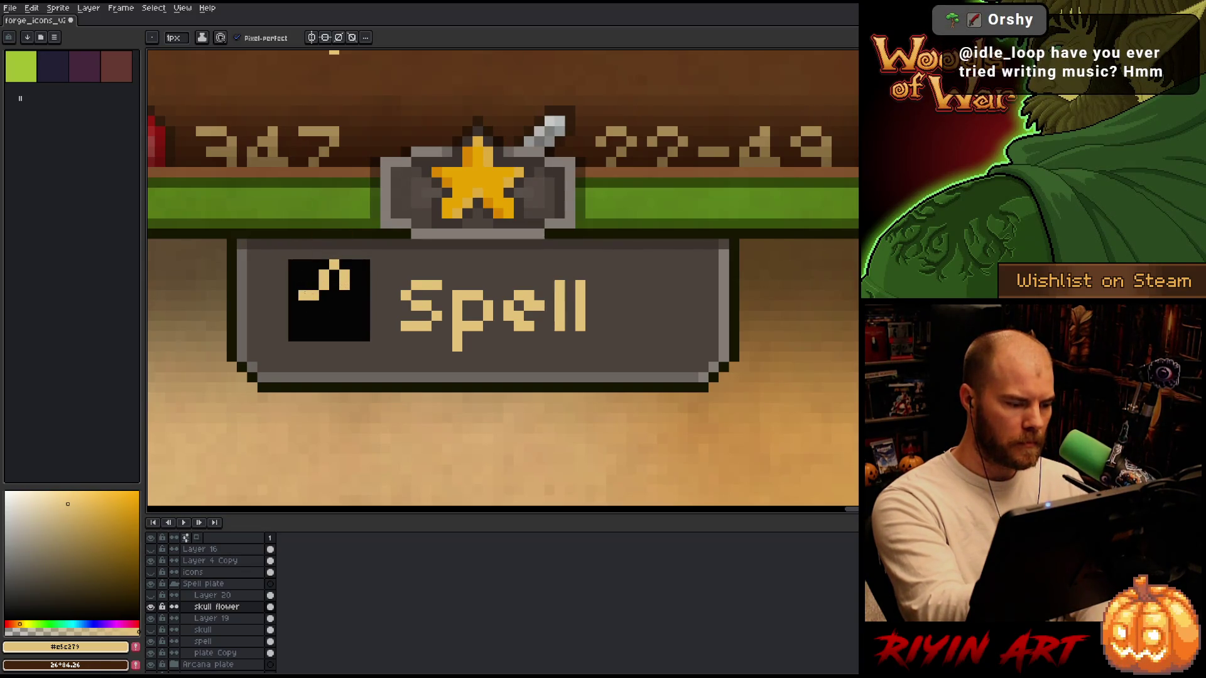
left_click(294, 305)
left_click(304, 316)
left_click_drag(314, 316, 323, 326)
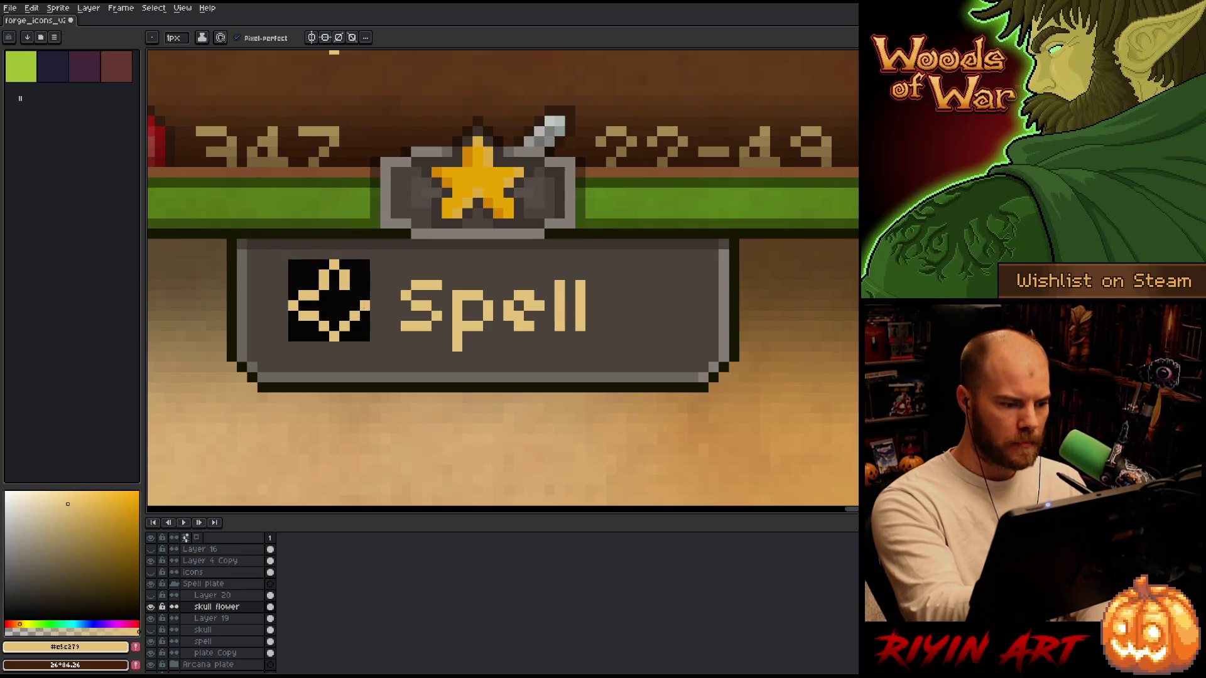
left_click(334, 306)
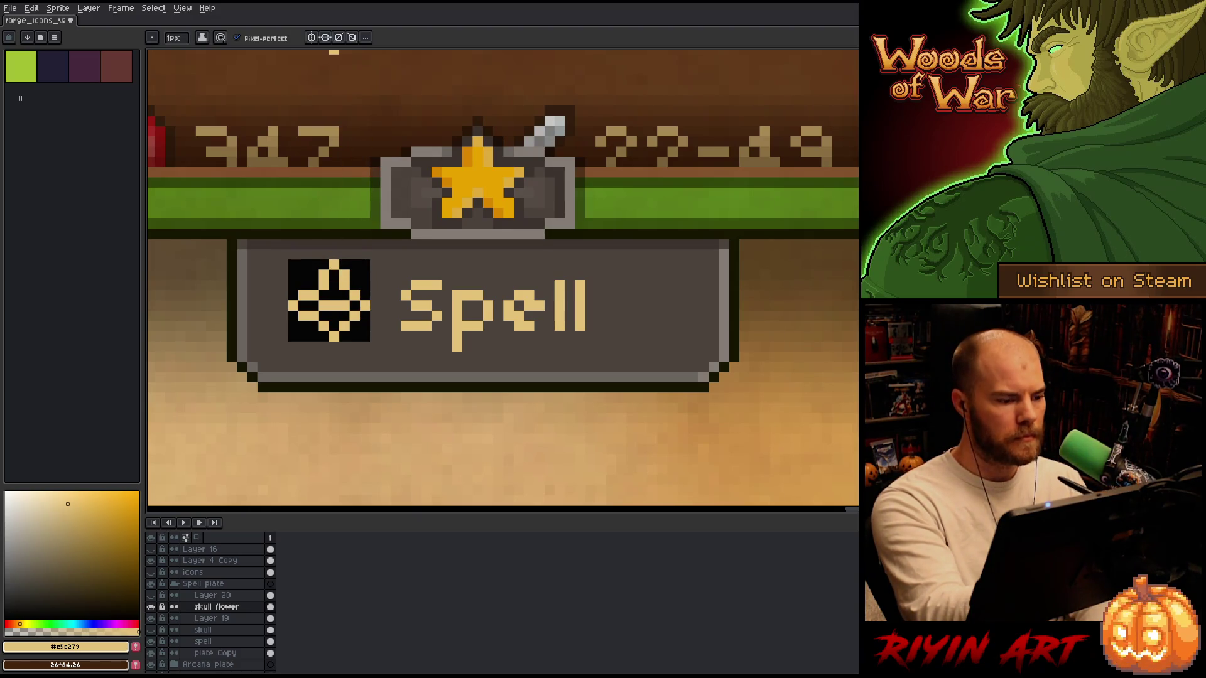
Erase stray tan pixels, trimming the icon into a diamond outline.
key("e")
left_click_drag(311, 295, 323, 282)
left_click(344, 285)
left_click(365, 296)
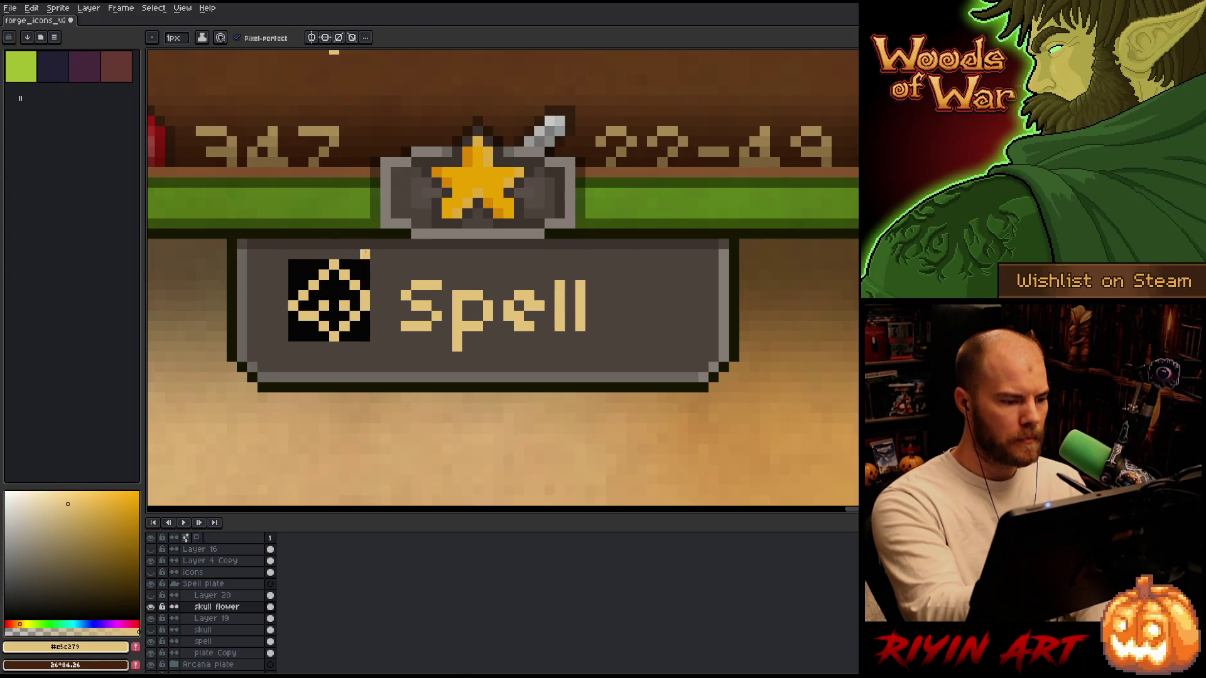
left_click(313, 317)
key("b")
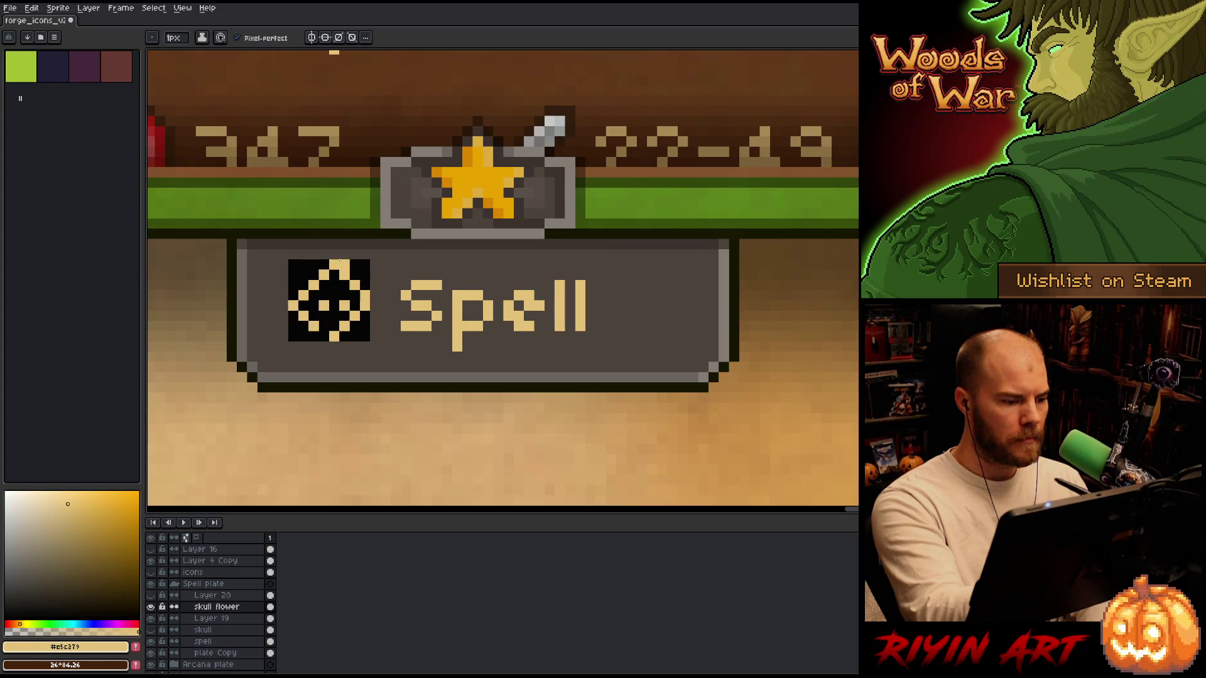
key("e")
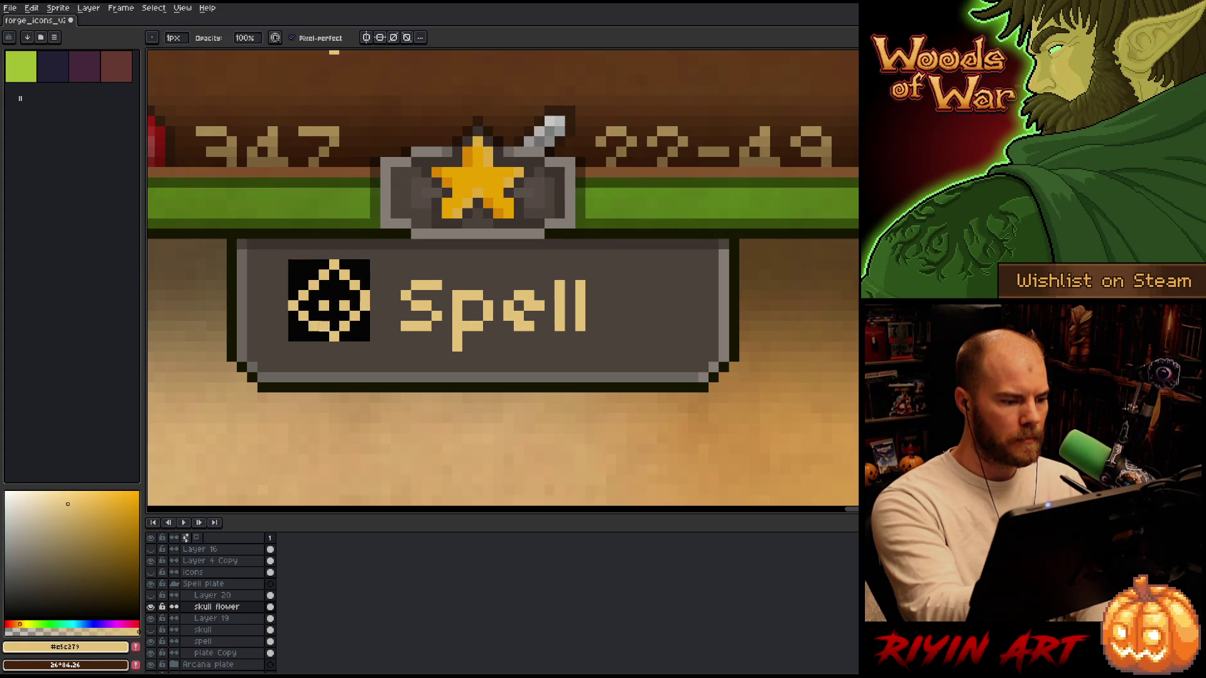
left_click(345, 326)
key("b")
key("e")
left_click(355, 316)
key("b")
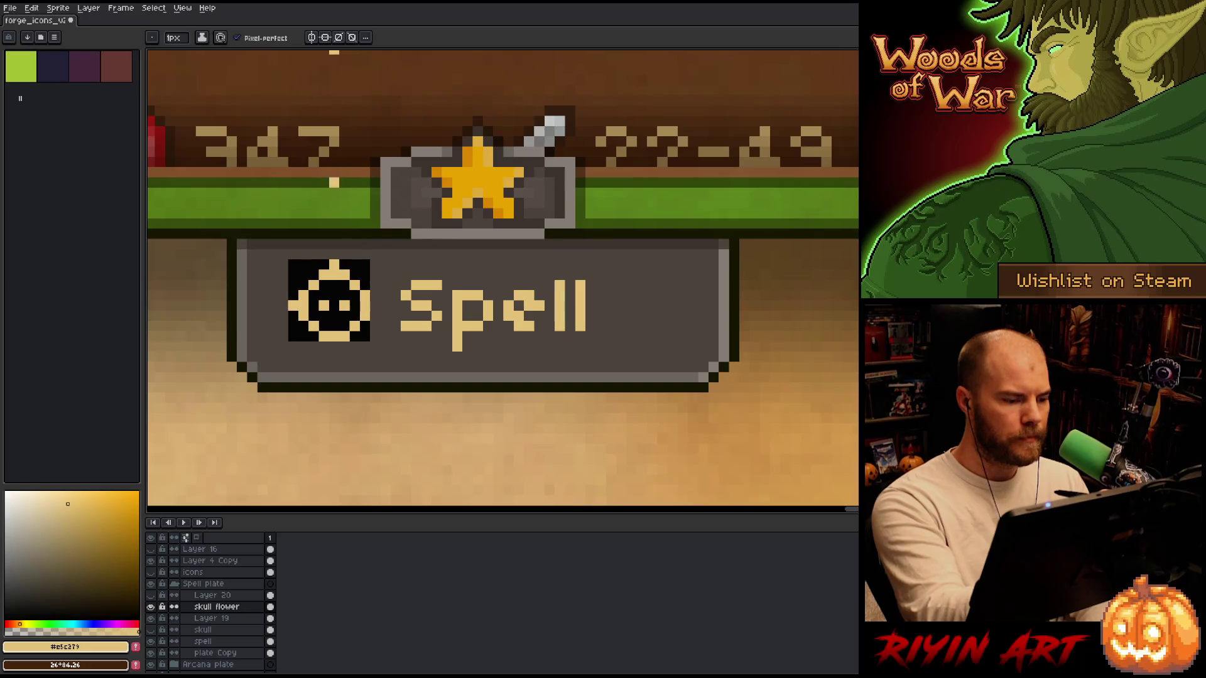
Trim the top spike, left petal and right eye, then hide skull flower and show Layer 20.
key("e")
left_click(334, 264)
left_click(293, 302)
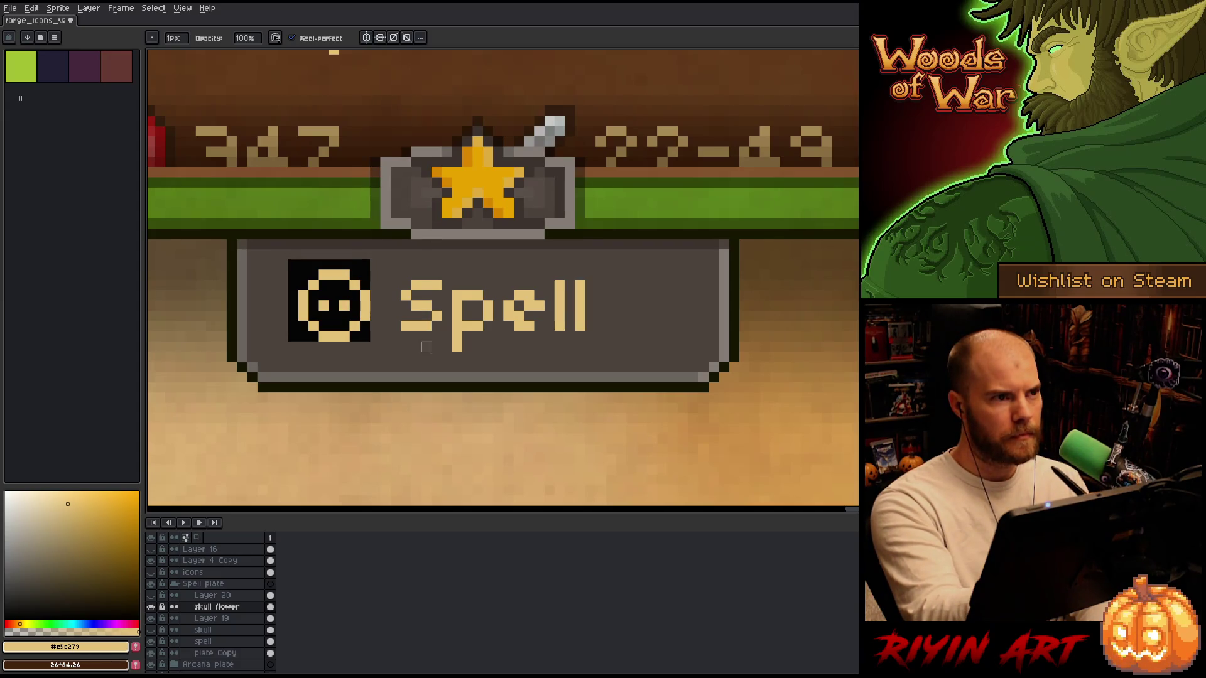
left_click(345, 305)
left_click(345, 275)
key("b")
left_click(333, 305)
right_click(324, 264)
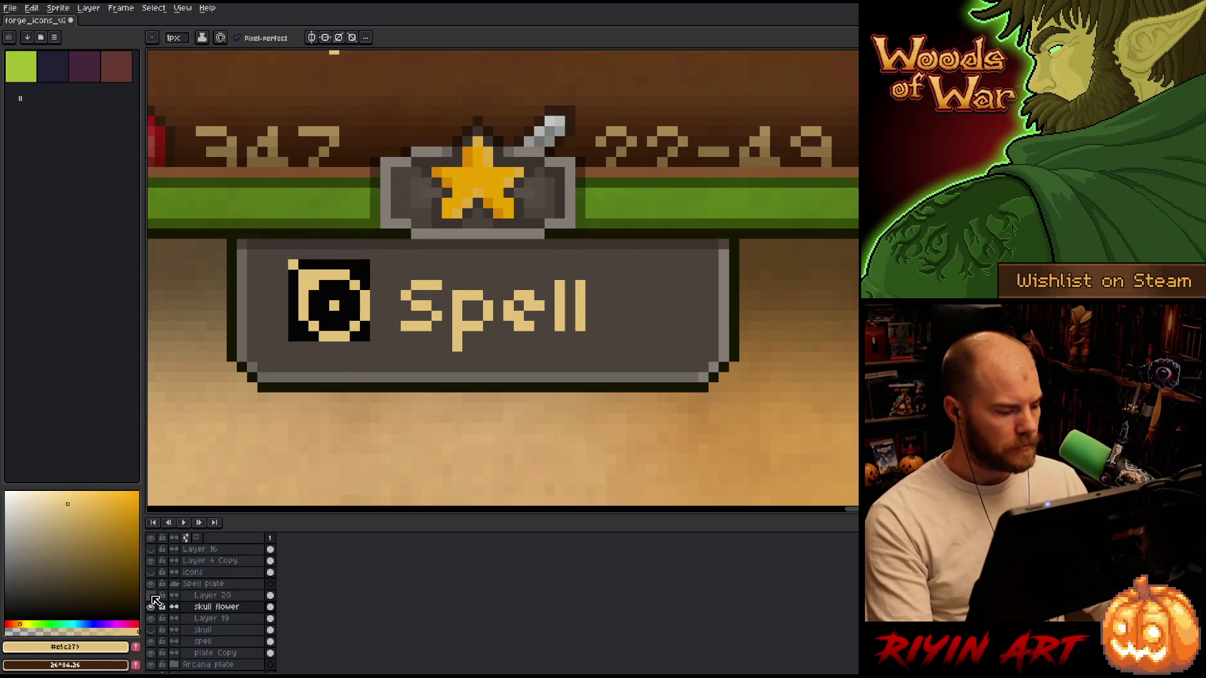
left_click(152, 607)
left_click(152, 595)
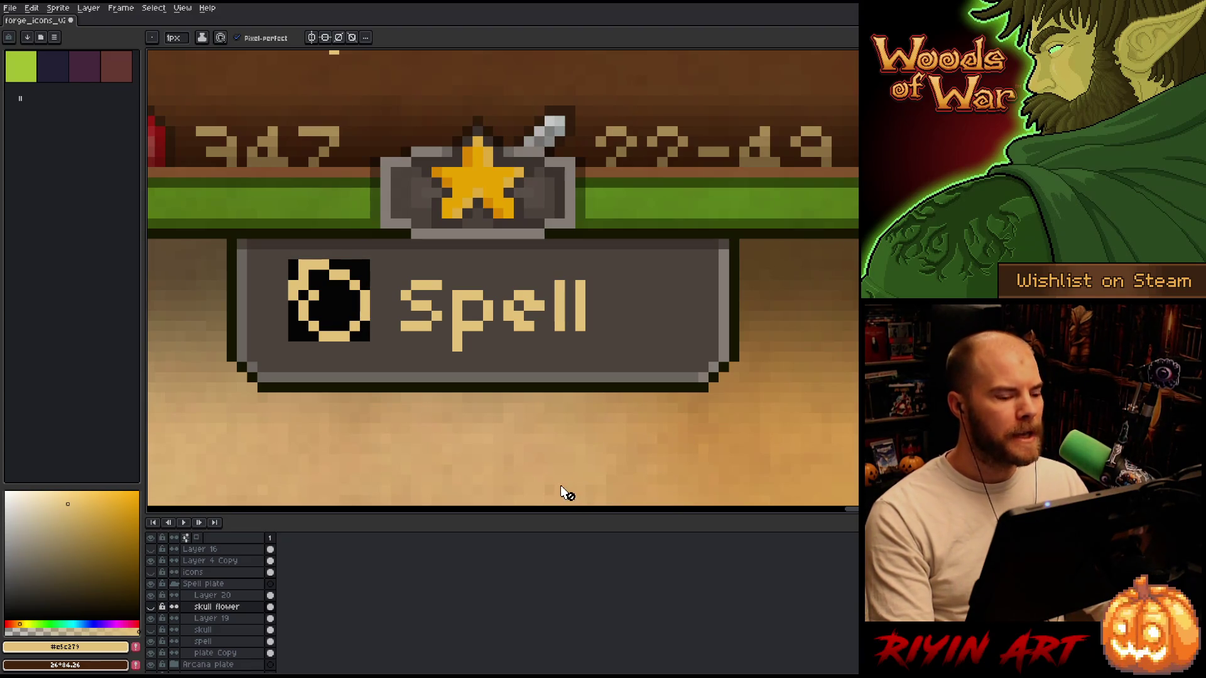
scroll(441, 433, "down", 1)
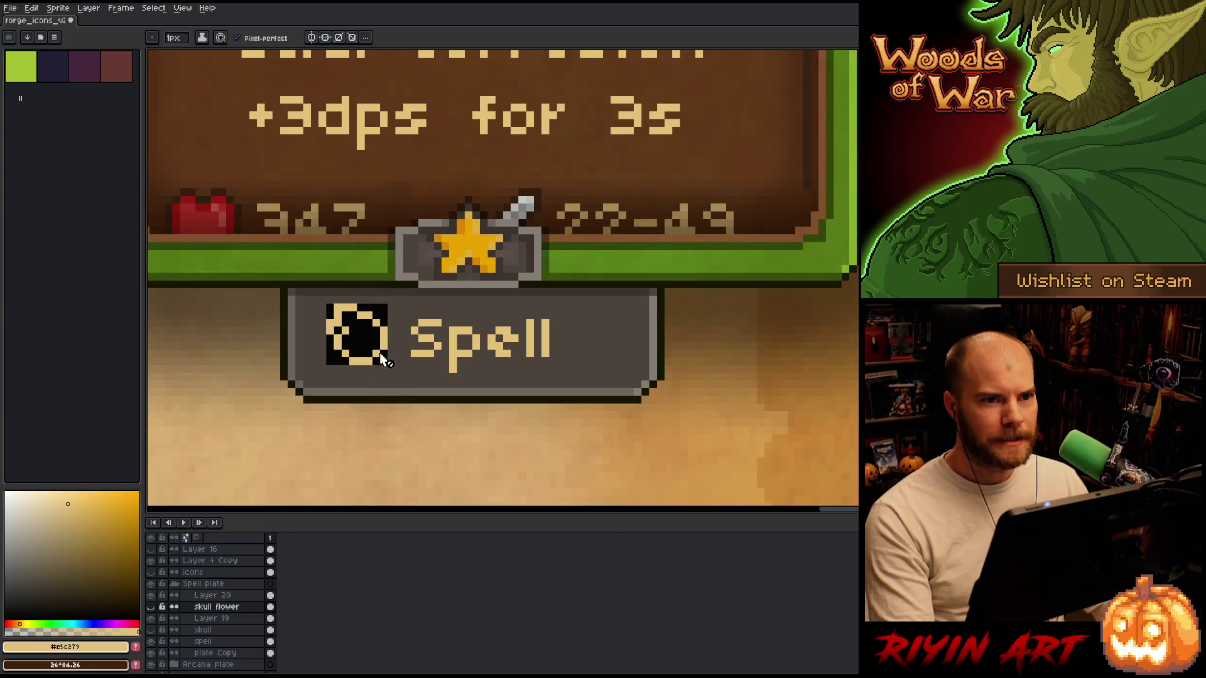
scroll(378, 346, "up", 1)
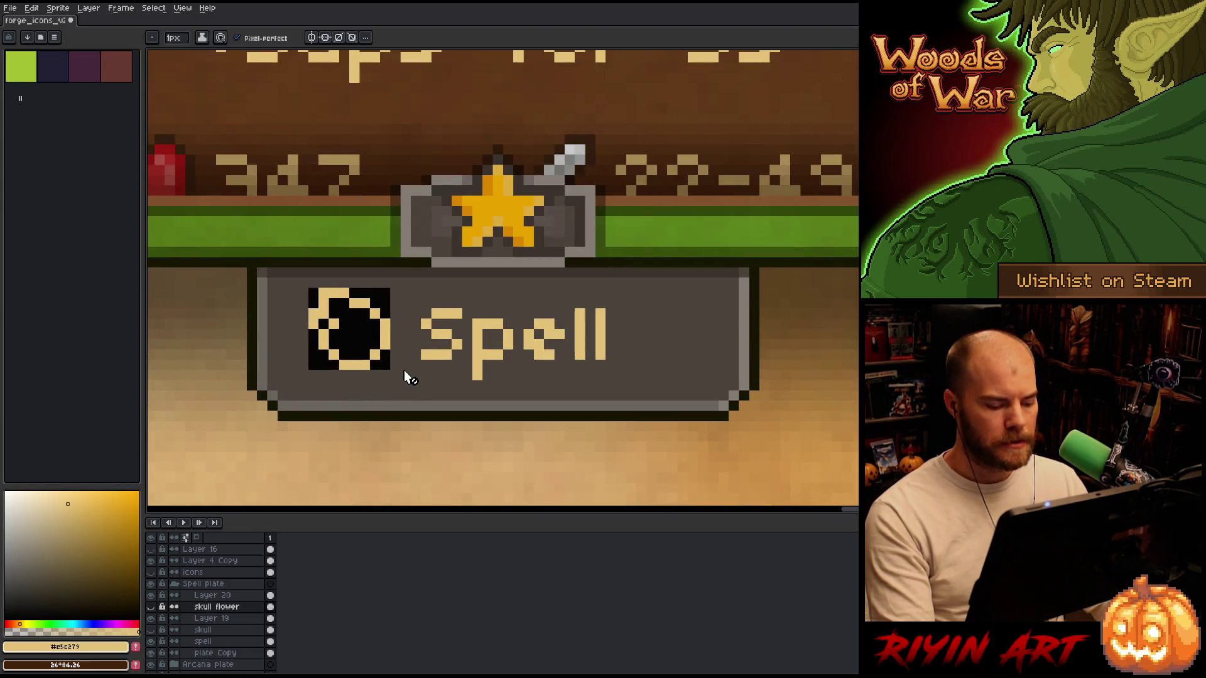
key("ctrl")
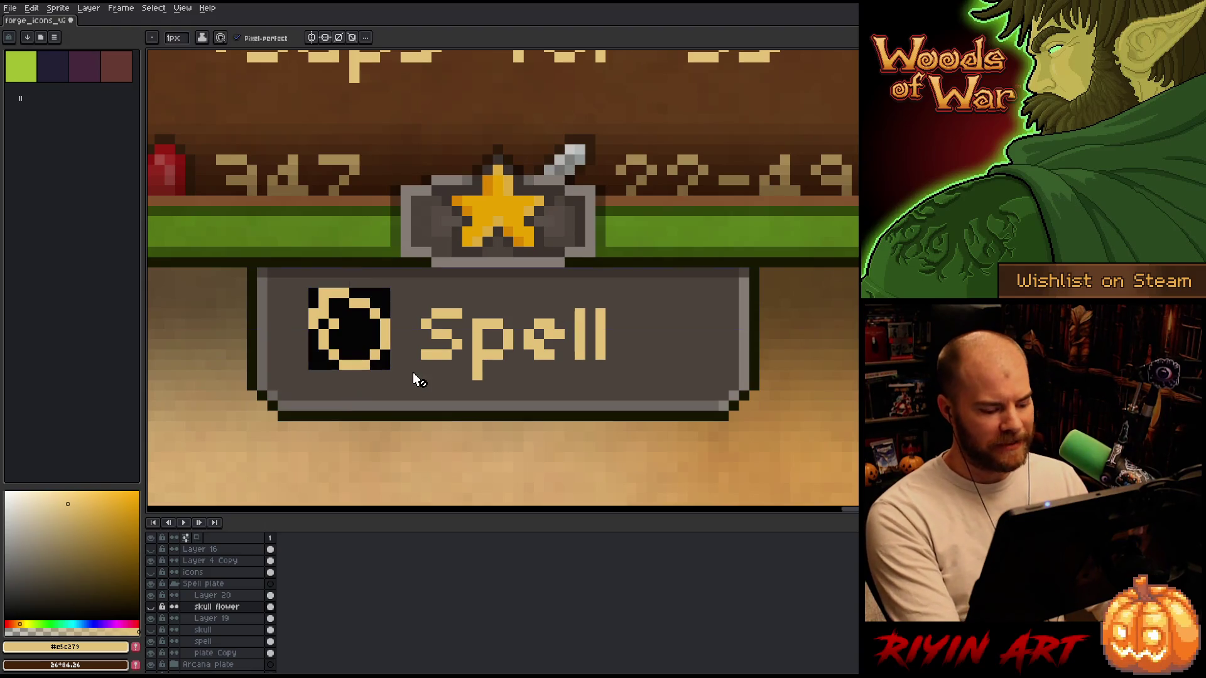
scroll(414, 385, "down", 4)
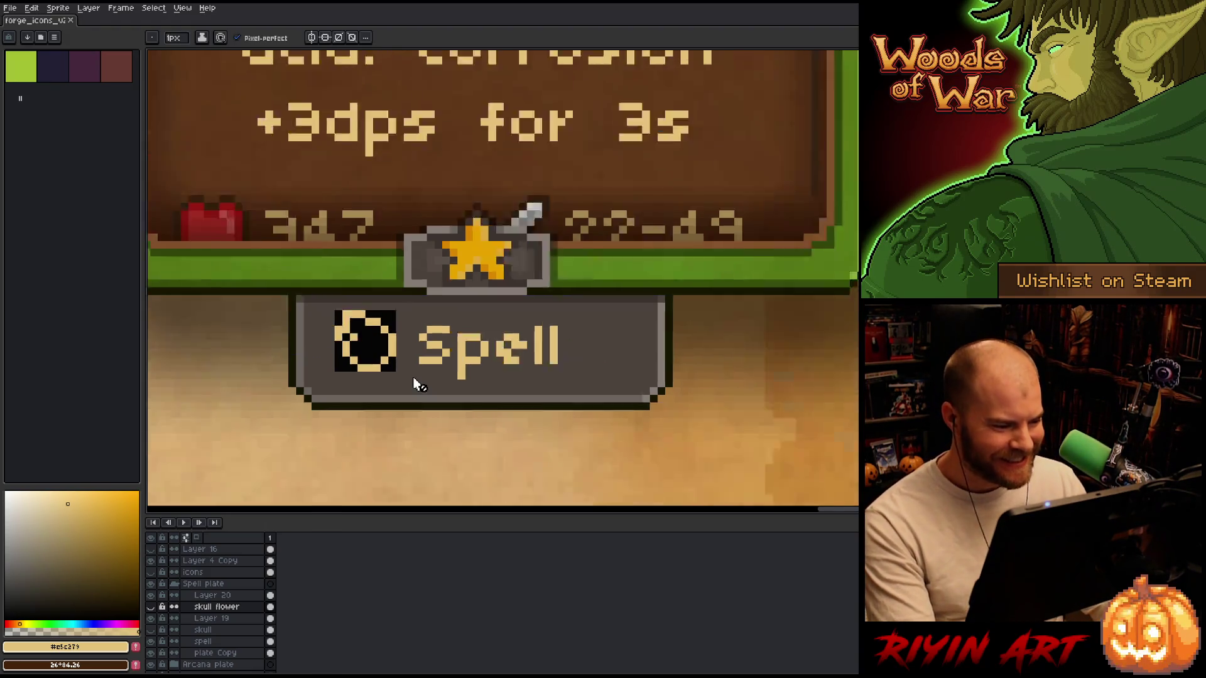
scroll(425, 381, "up", 5)
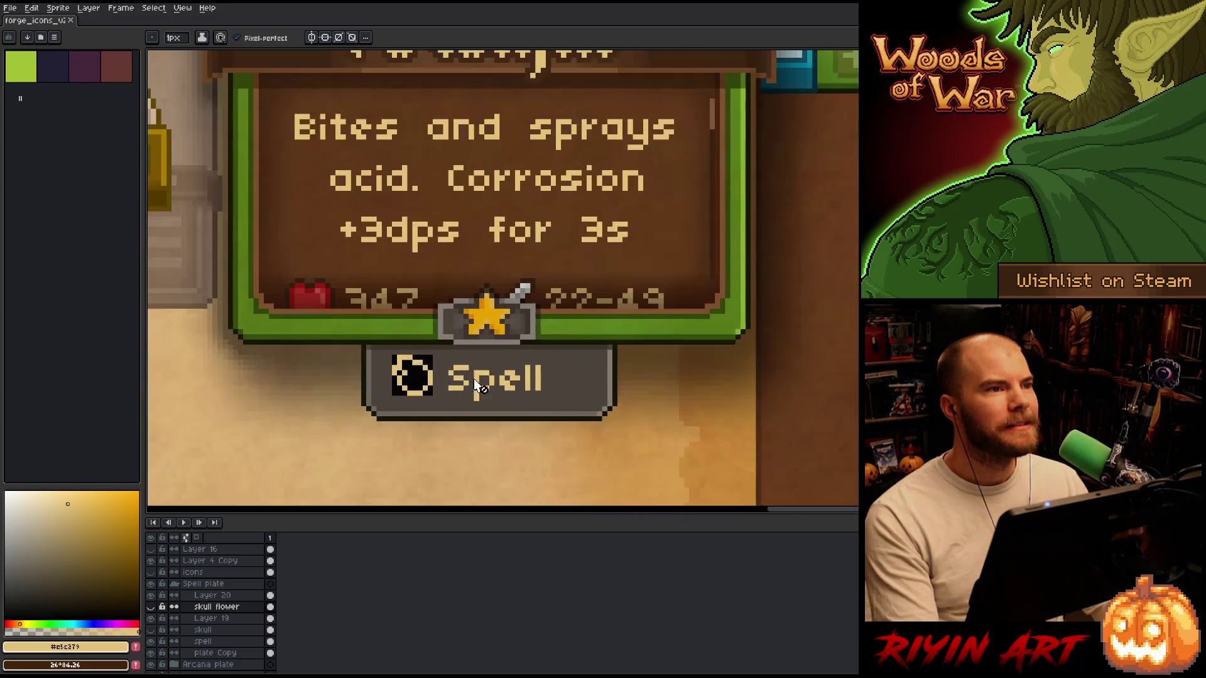
scroll(430, 403, "down", 3)
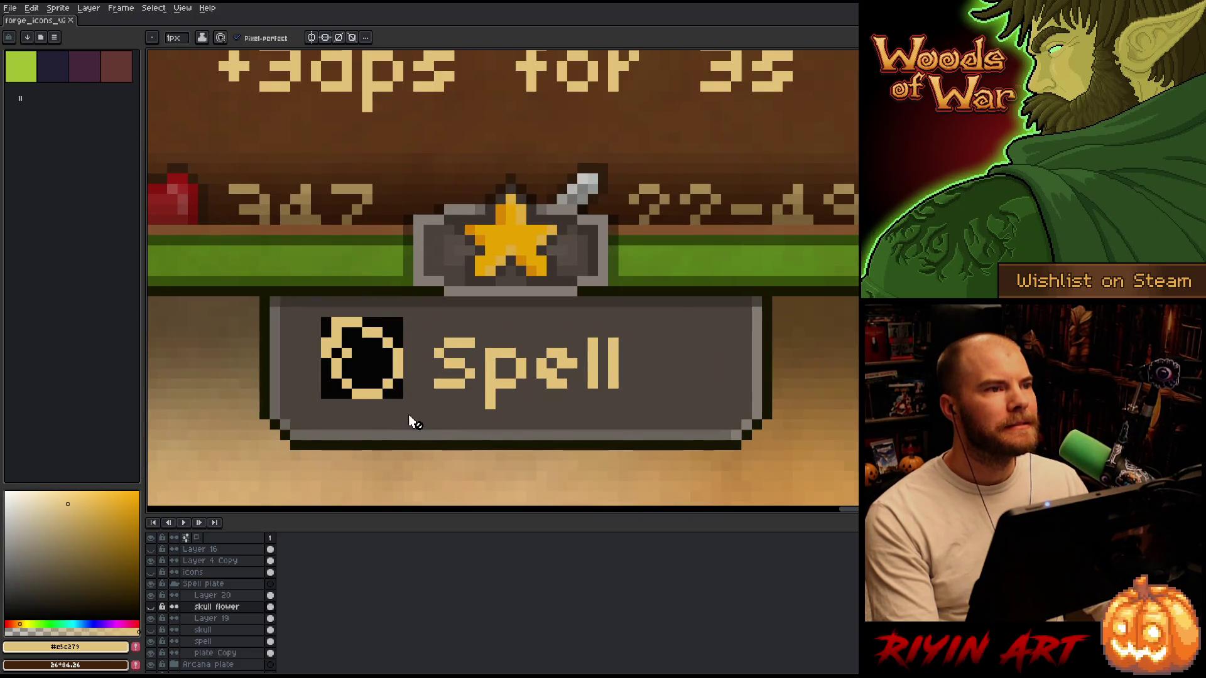
scroll(401, 408, "up", 1)
scroll(401, 416, "up", 2)
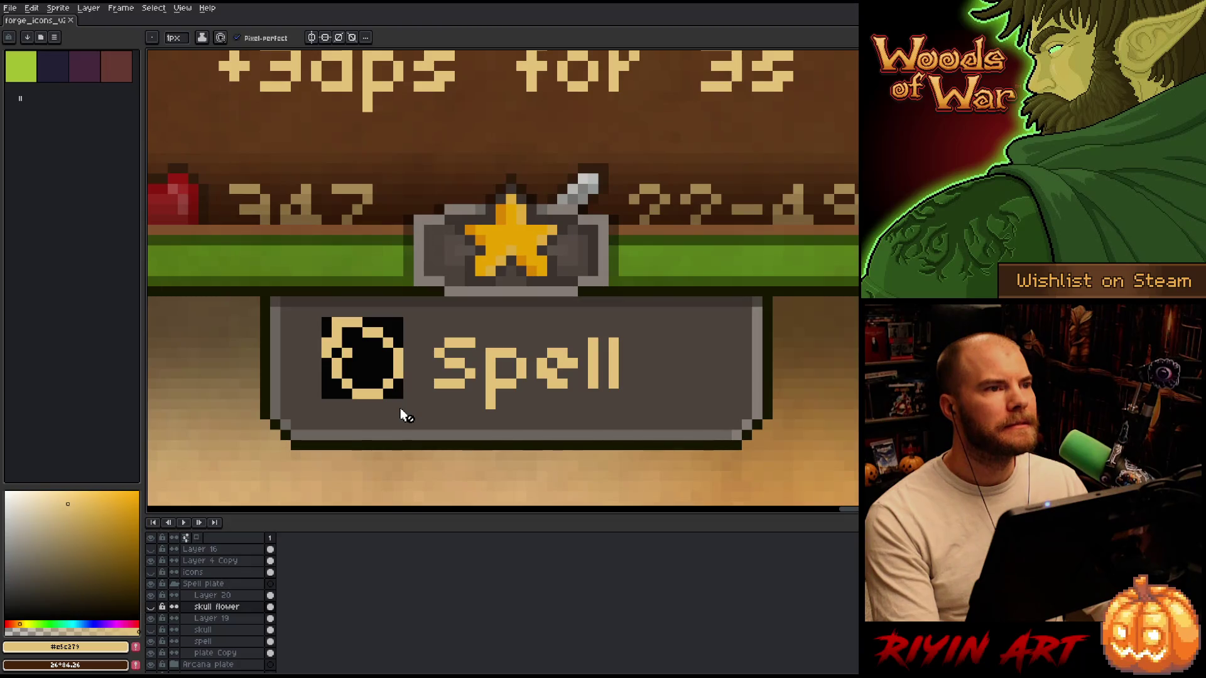
scroll(401, 415, "down", 2)
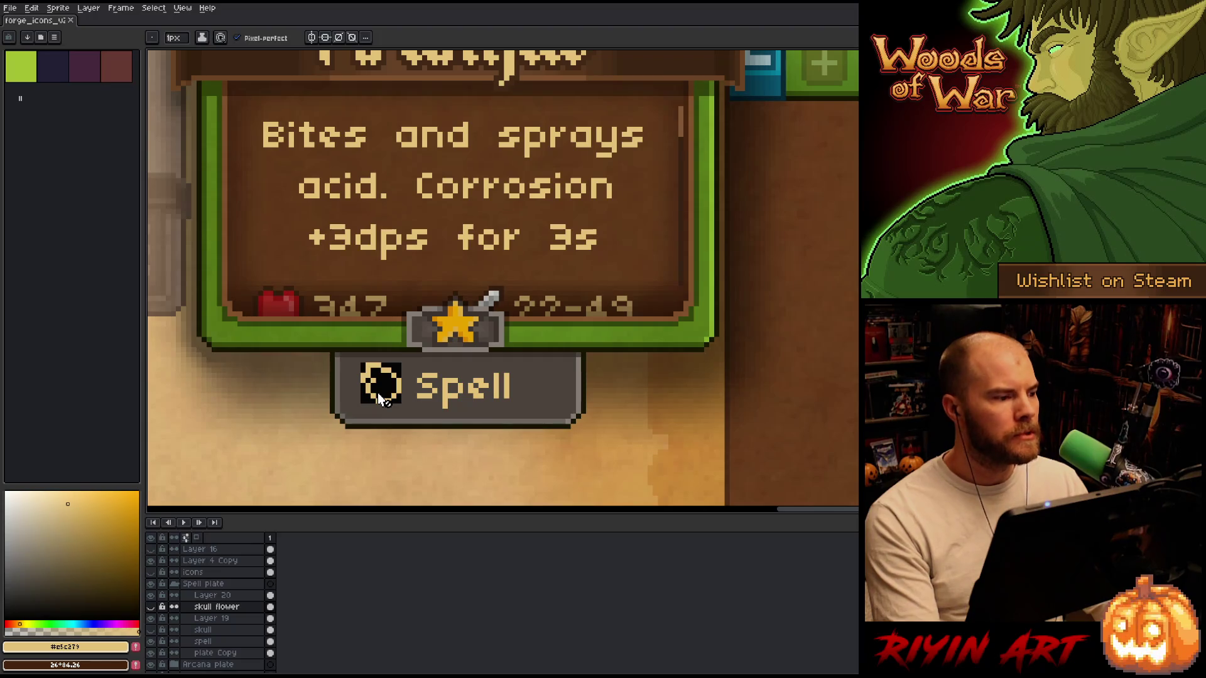
left_click(10, 8)
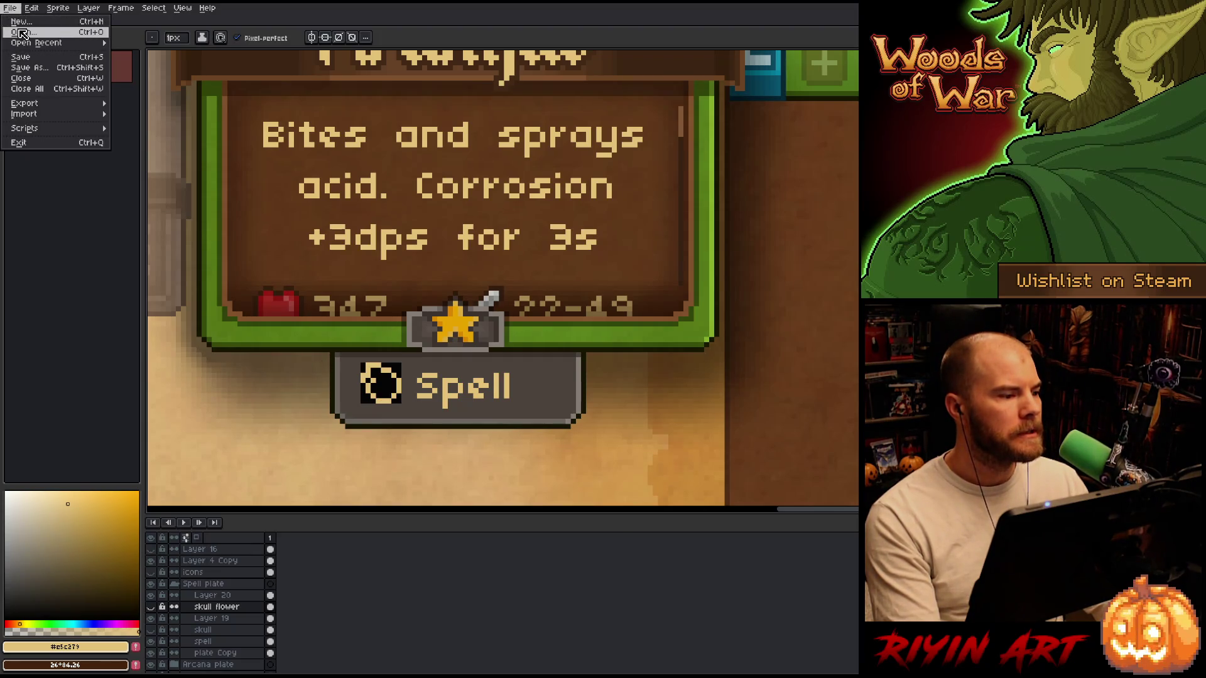
left_click(22, 32)
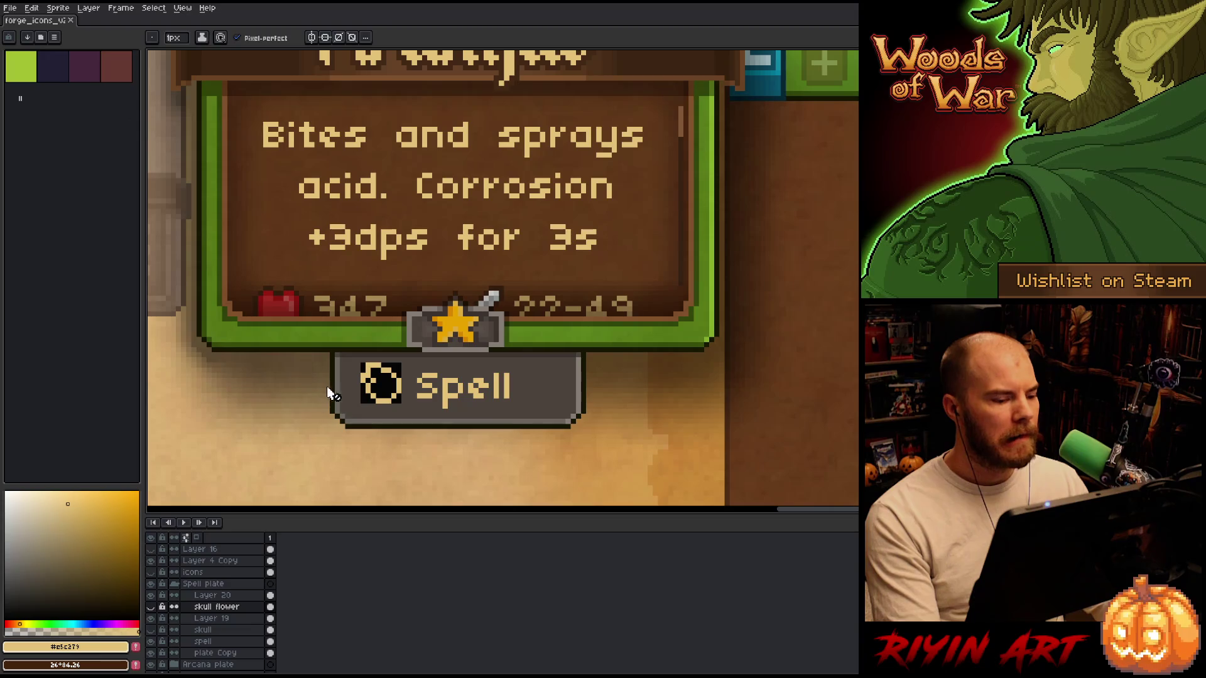
scroll(416, 398, "down", 3)
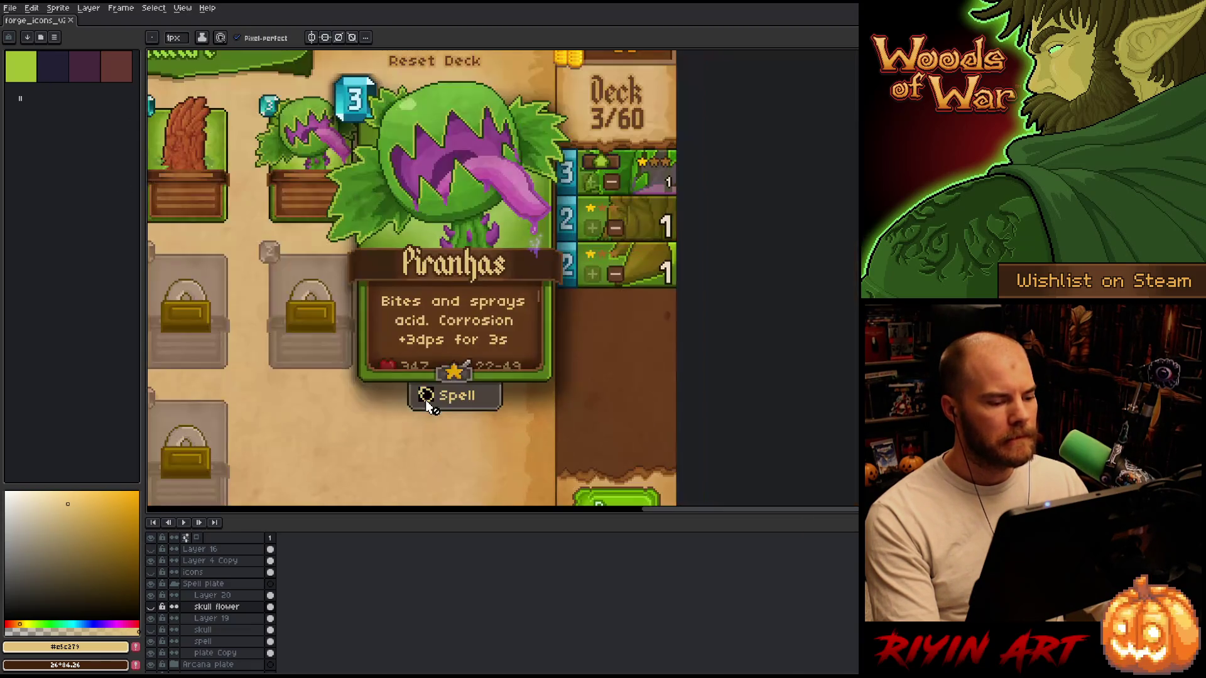
scroll(444, 407, "up", 1)
scroll(446, 408, "up", 2)
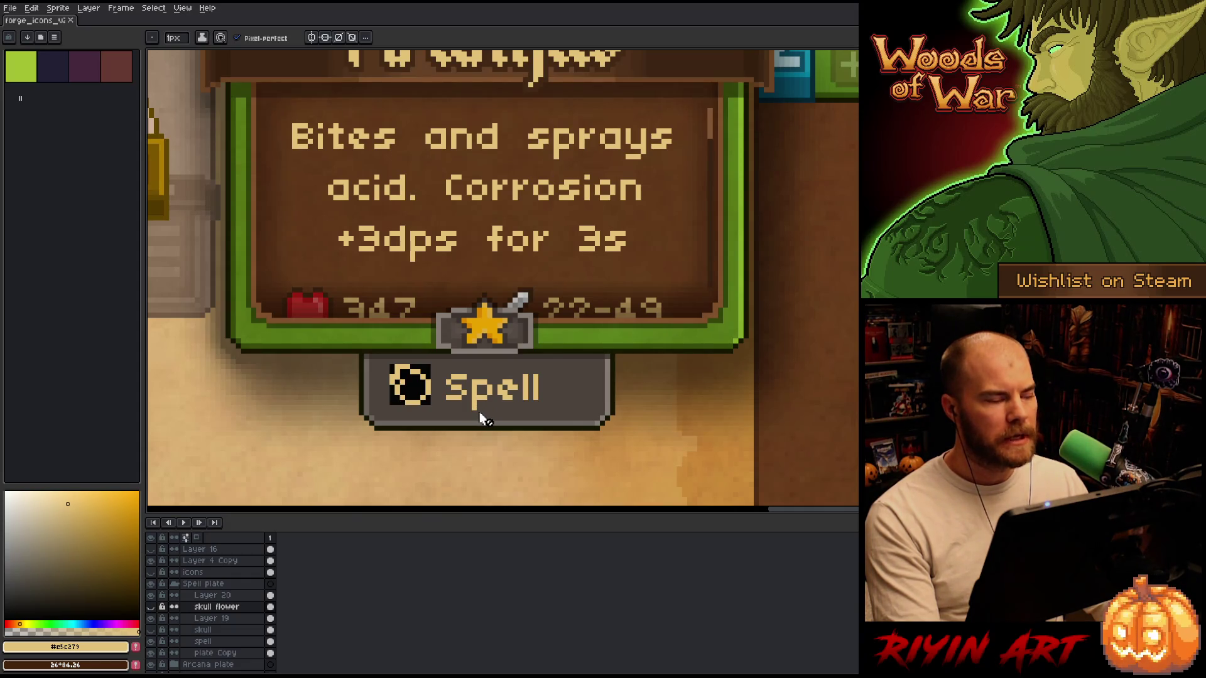
scroll(483, 420, "down", 2)
scroll(533, 416, "up", 2)
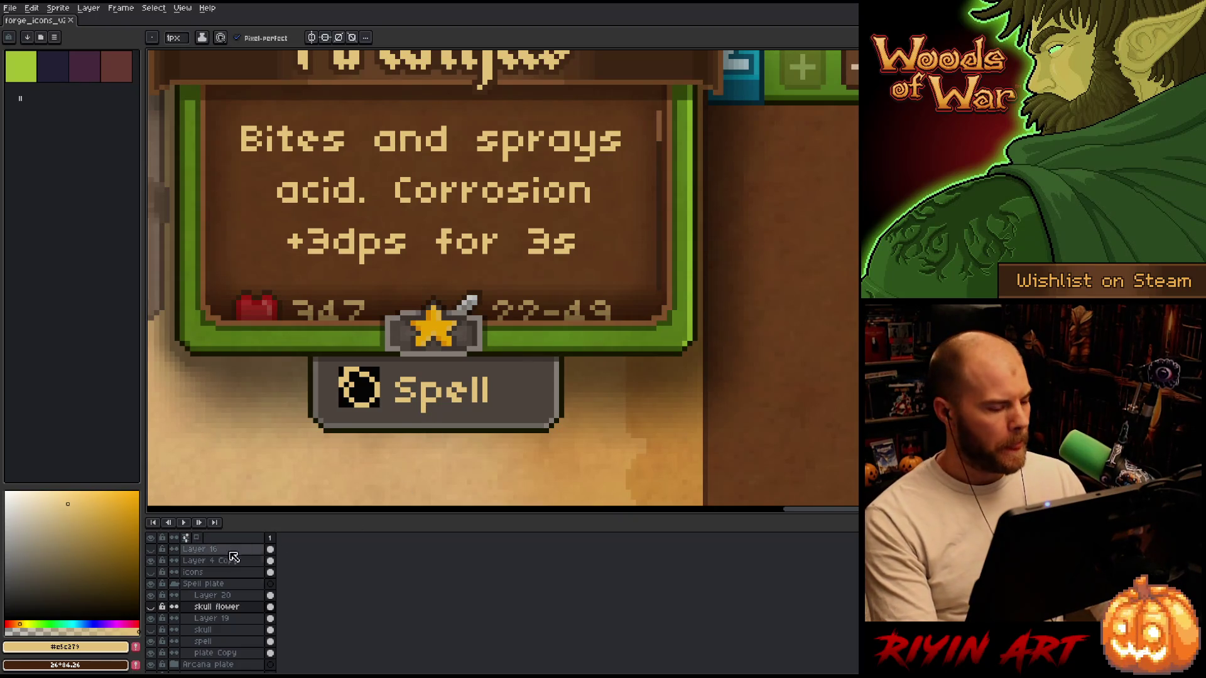
Hide the black backing square behind the ring icon.
left_click(152, 629)
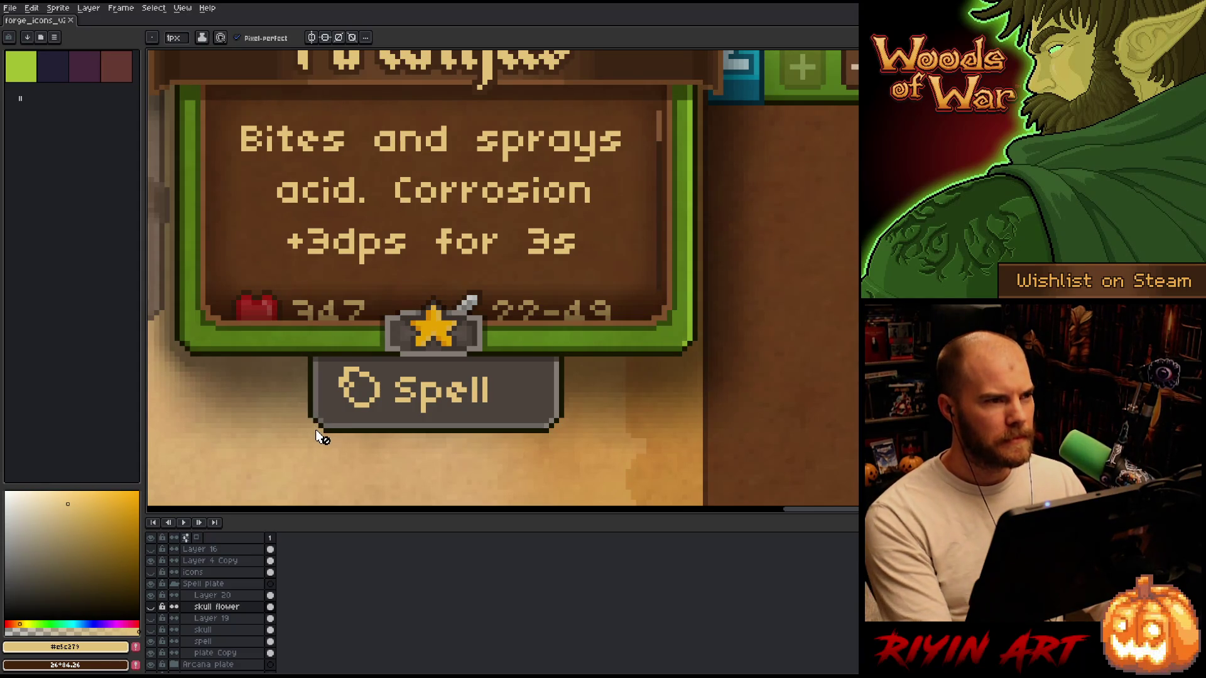
key("v")
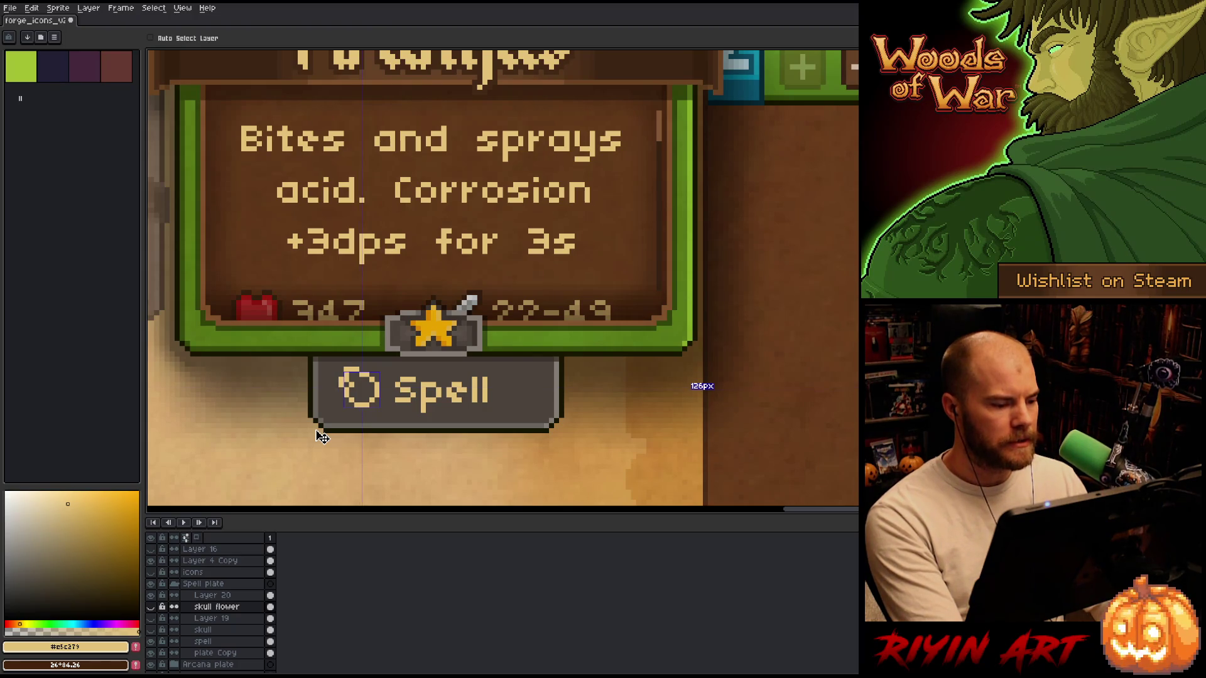
key("b")
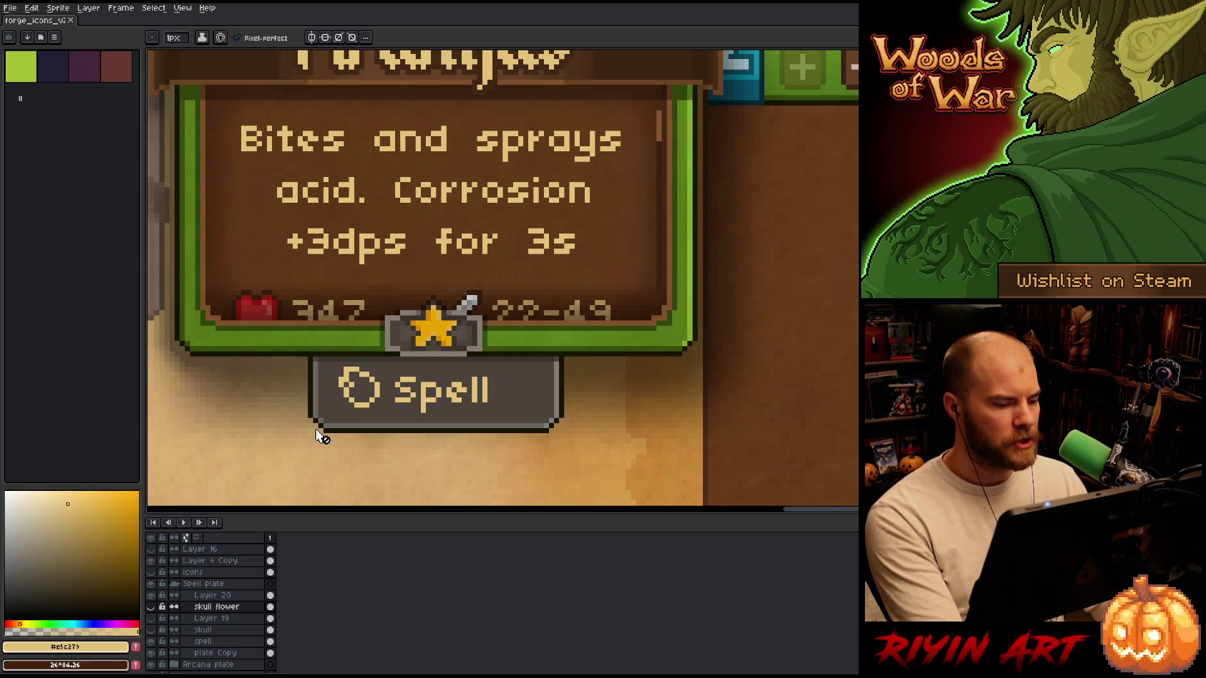
left_click(153, 596)
left_click(154, 596)
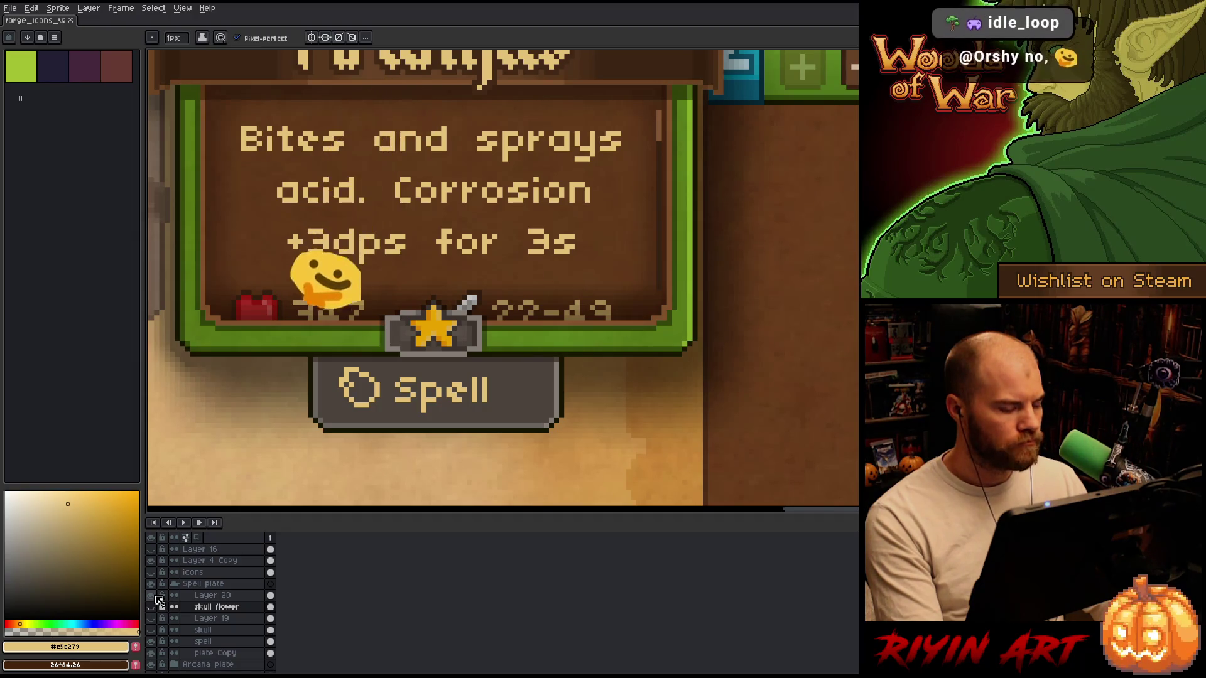
Hide Layer 20's ring, show the skull layer, and pan so the card sits higher.
left_click(155, 596)
left_click(157, 630)
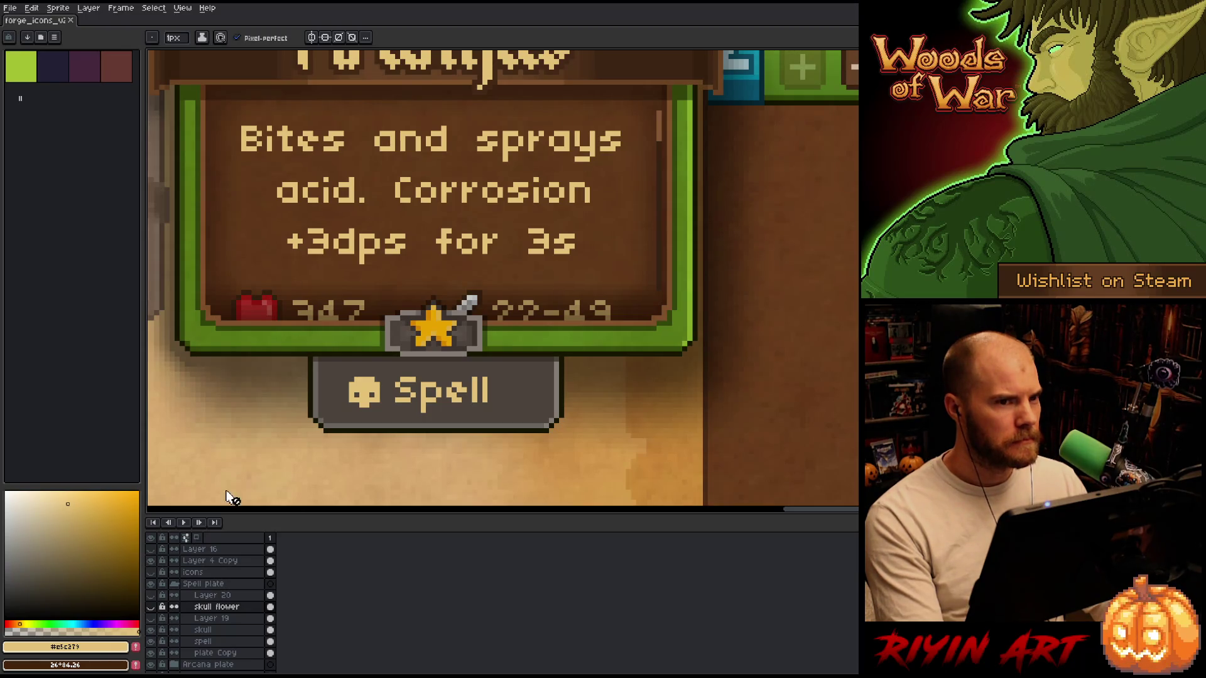
scroll(269, 425, "down", 2)
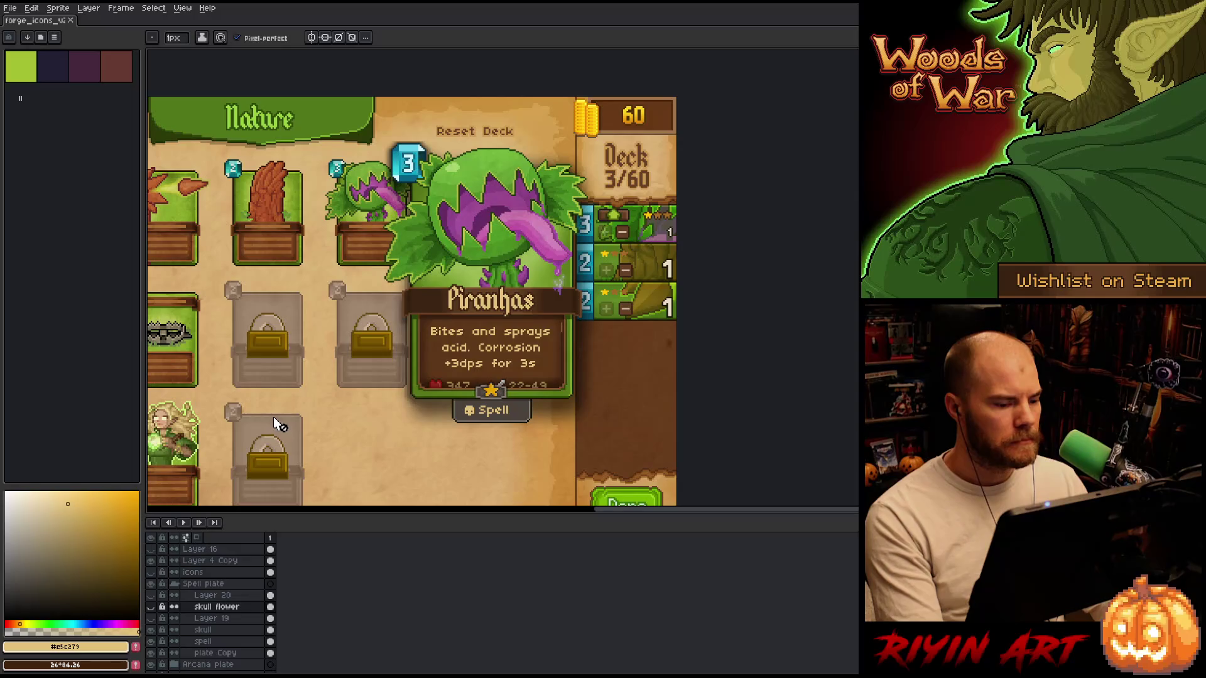
scroll(420, 419, "up", 2)
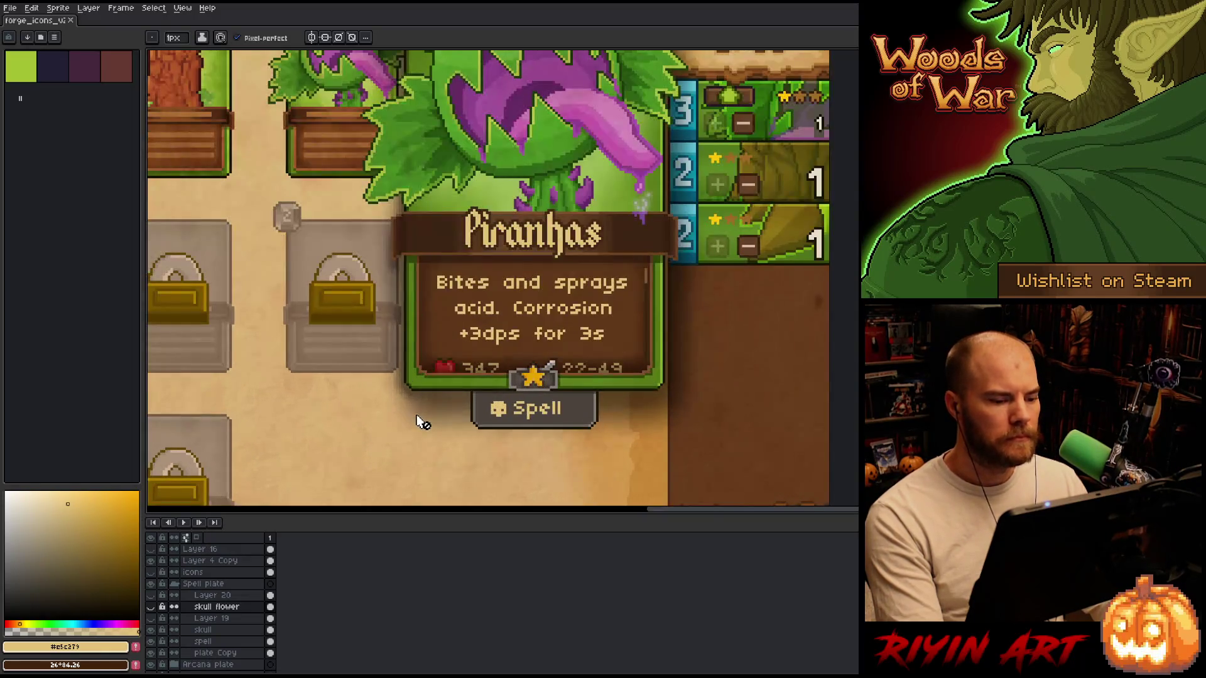
scroll(419, 414, "down", 2)
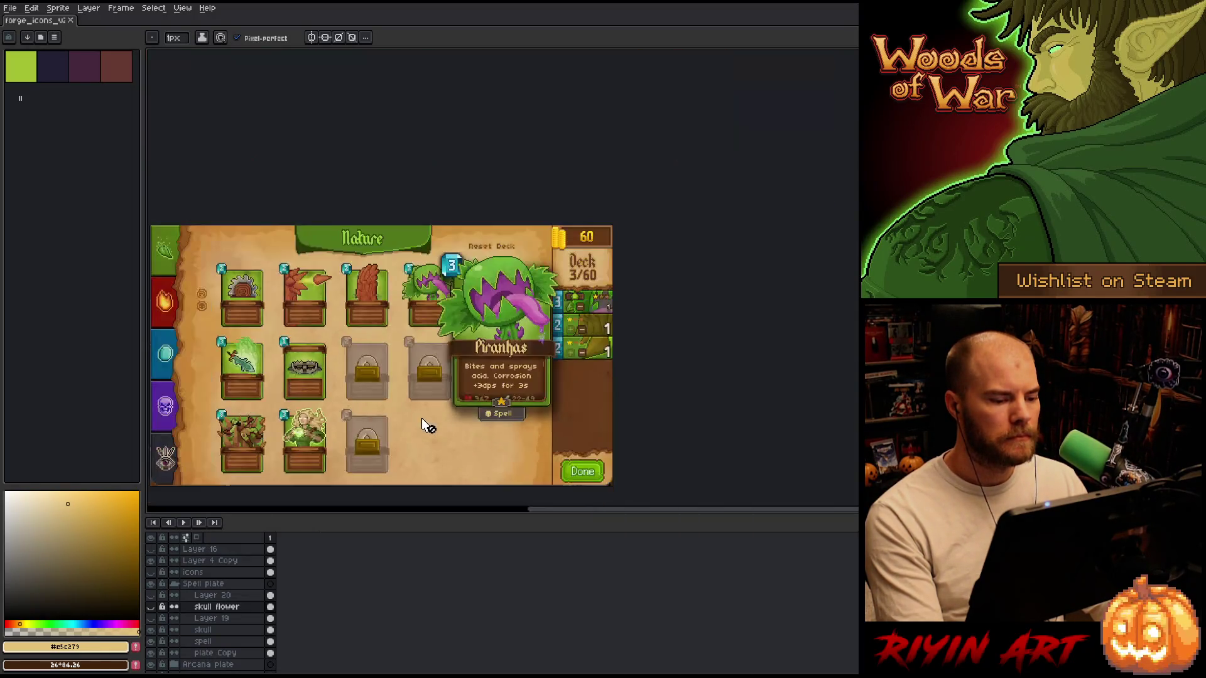
scroll(503, 433, "up", 2)
scroll(424, 416, "up", 3)
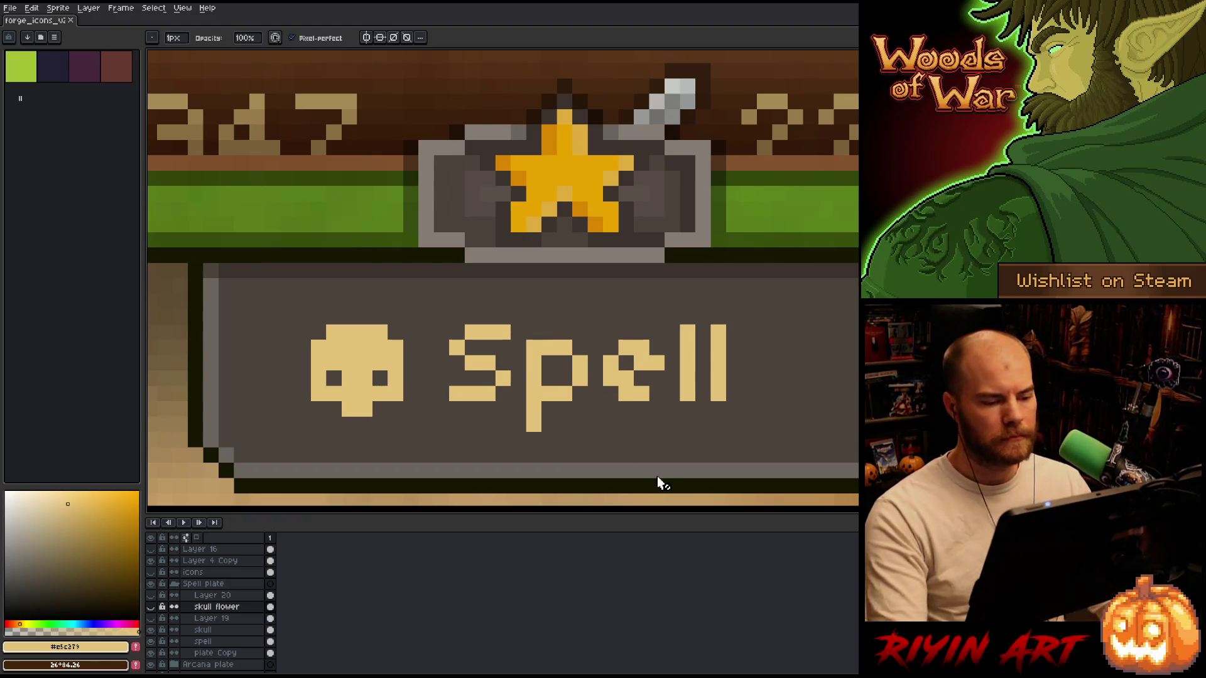
scroll(657, 484, "down", 3)
scroll(659, 483, "down", 2)
left_click_drag(659, 477, 624, 355)
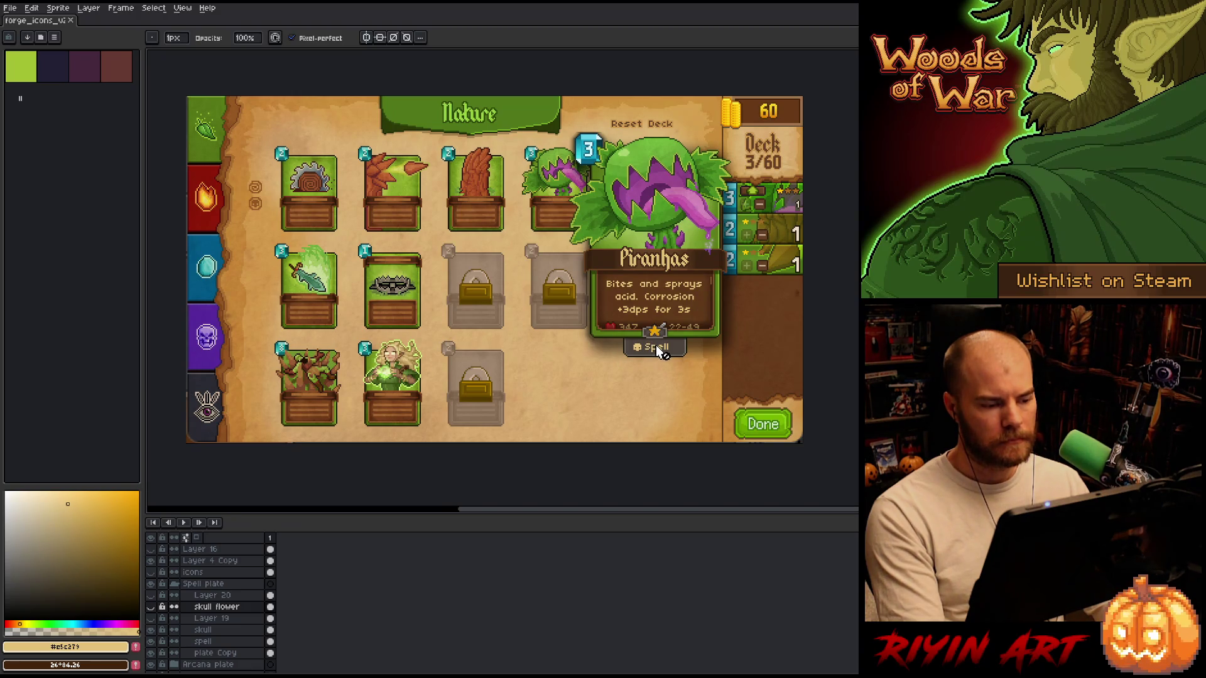
scroll(659, 352, "up", 4)
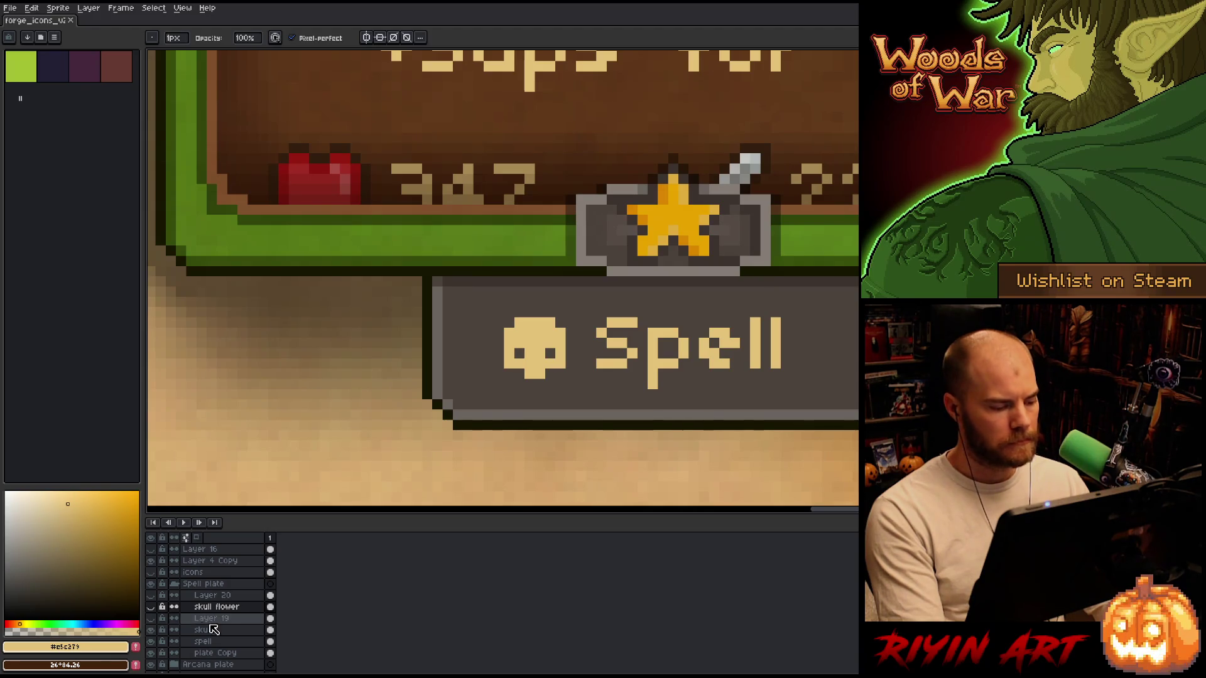
Hide the old skull icon, show the black backing square, and select the skull flower layer.
left_click(150, 629)
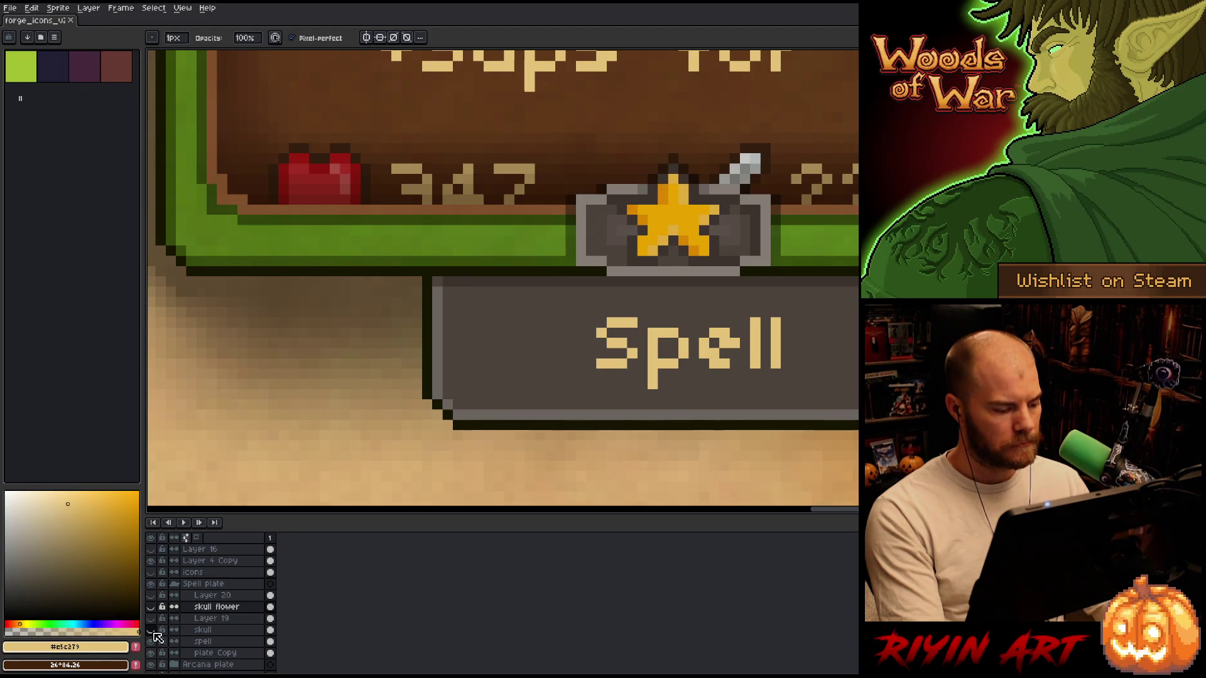
left_click(151, 618)
left_click(210, 595)
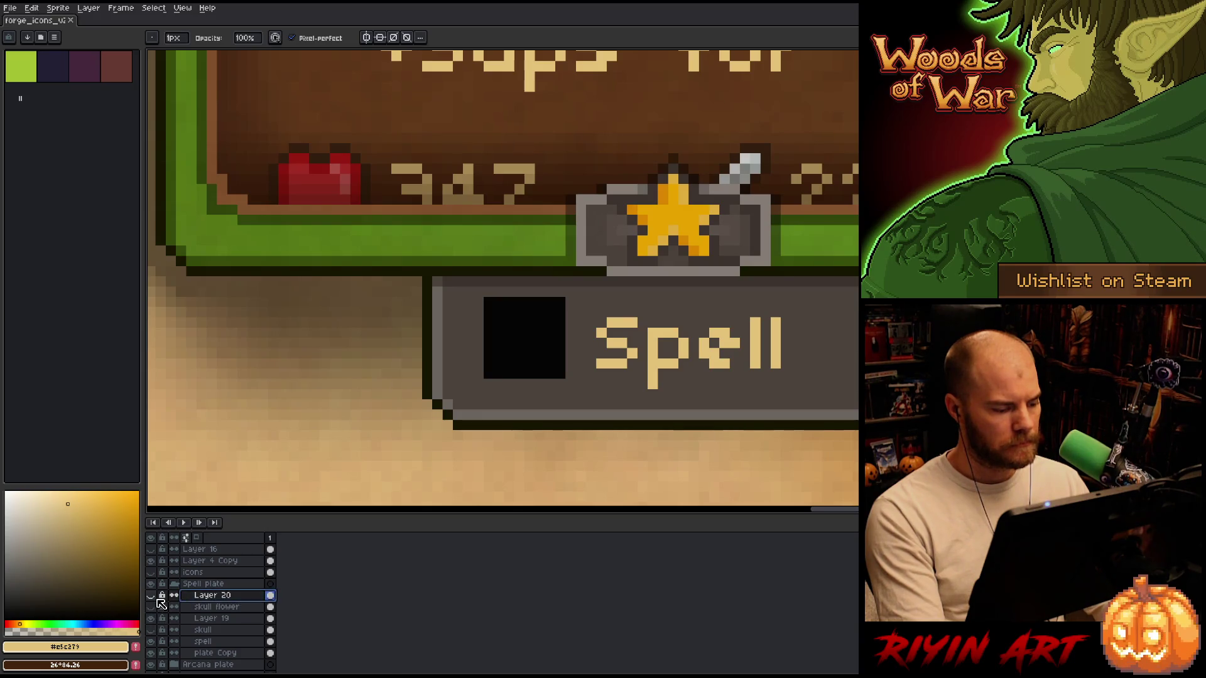
left_click(151, 595)
left_click(151, 595)
left_click(151, 607)
left_click(202, 608)
Black out the old icon and sketch the tan glyph's top peak, arms and lower right.
mouse_move(553, 311)
left_mouse_down()
mouse_move(547, 361)
mouse_move(519, 333)
mouse_move(499, 352)
mouse_move(549, 364)
left_mouse_up()
key("e")
left_click(509, 333)
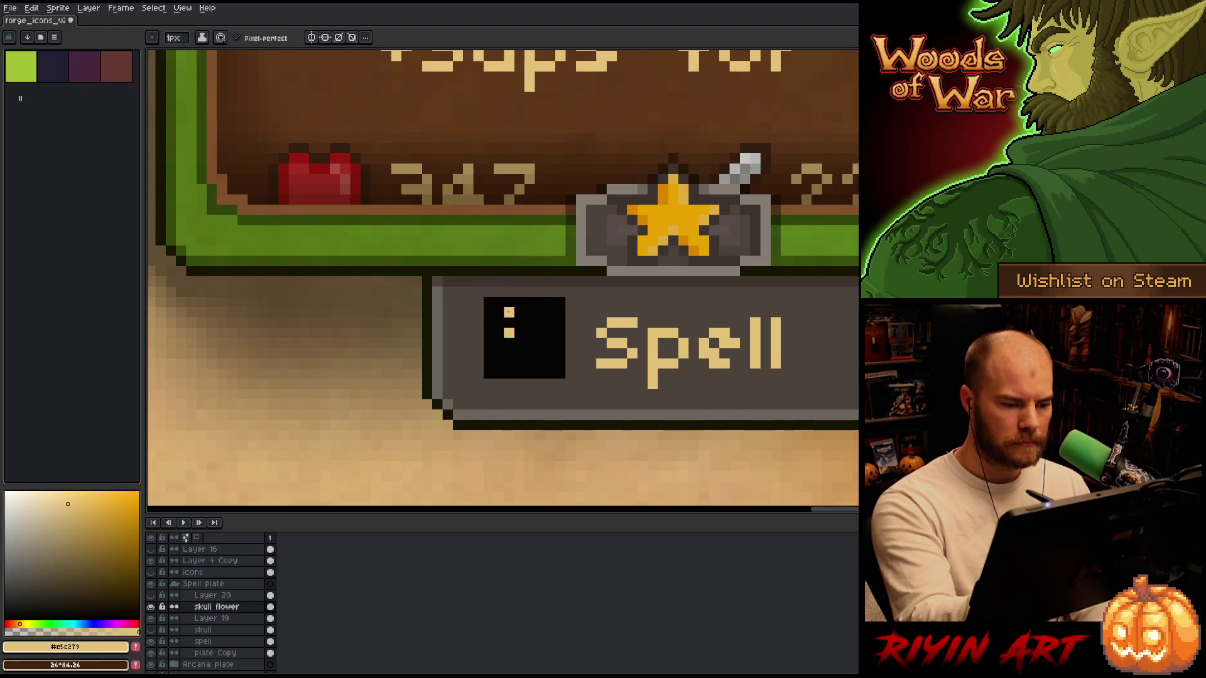
left_click(519, 302)
left_click(529, 317)
left_click(499, 332)
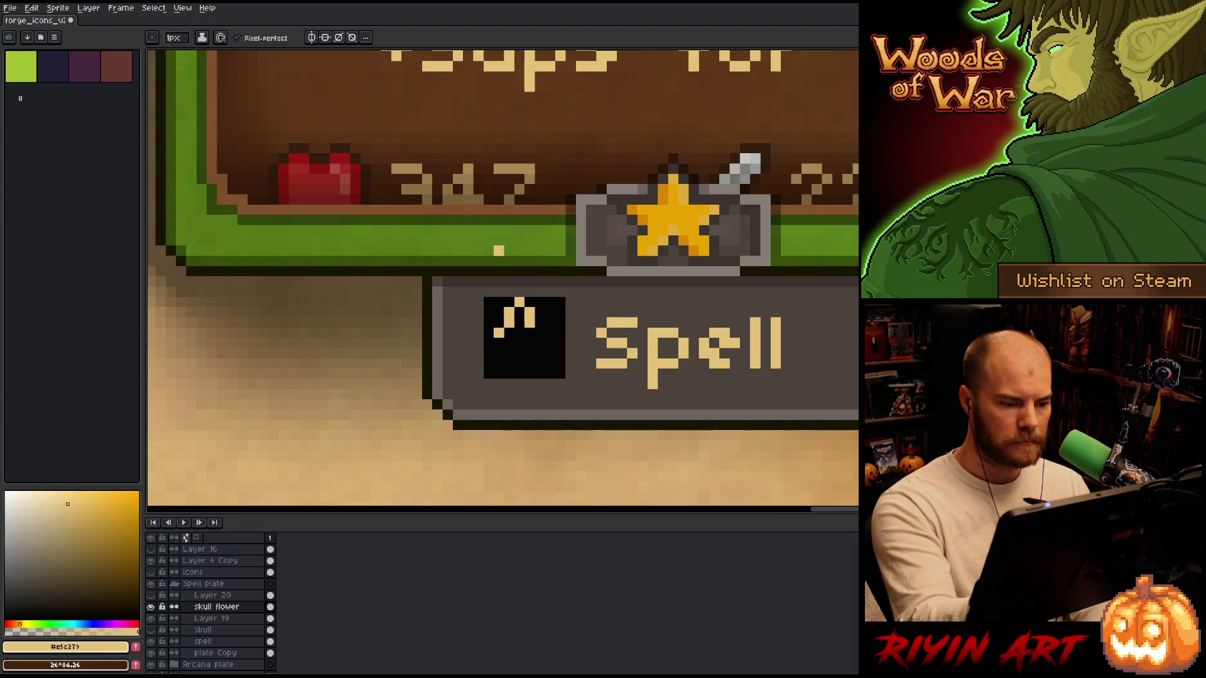
left_click(489, 332)
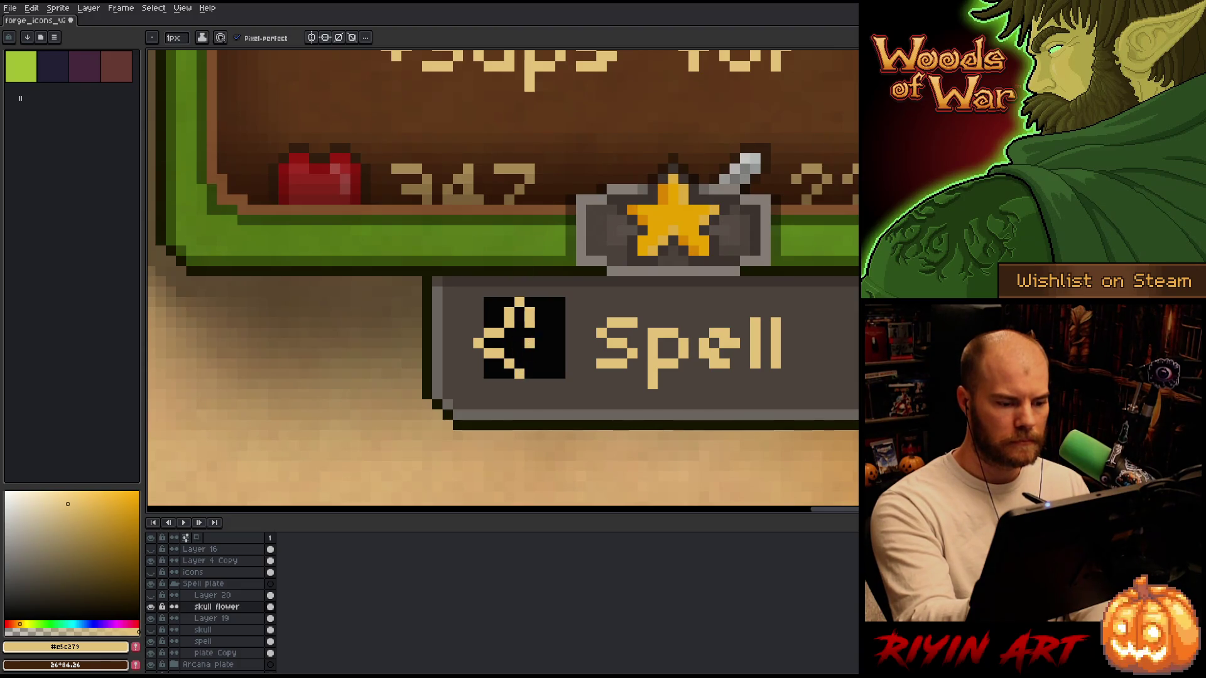
left_click_drag(508, 373, 520, 384)
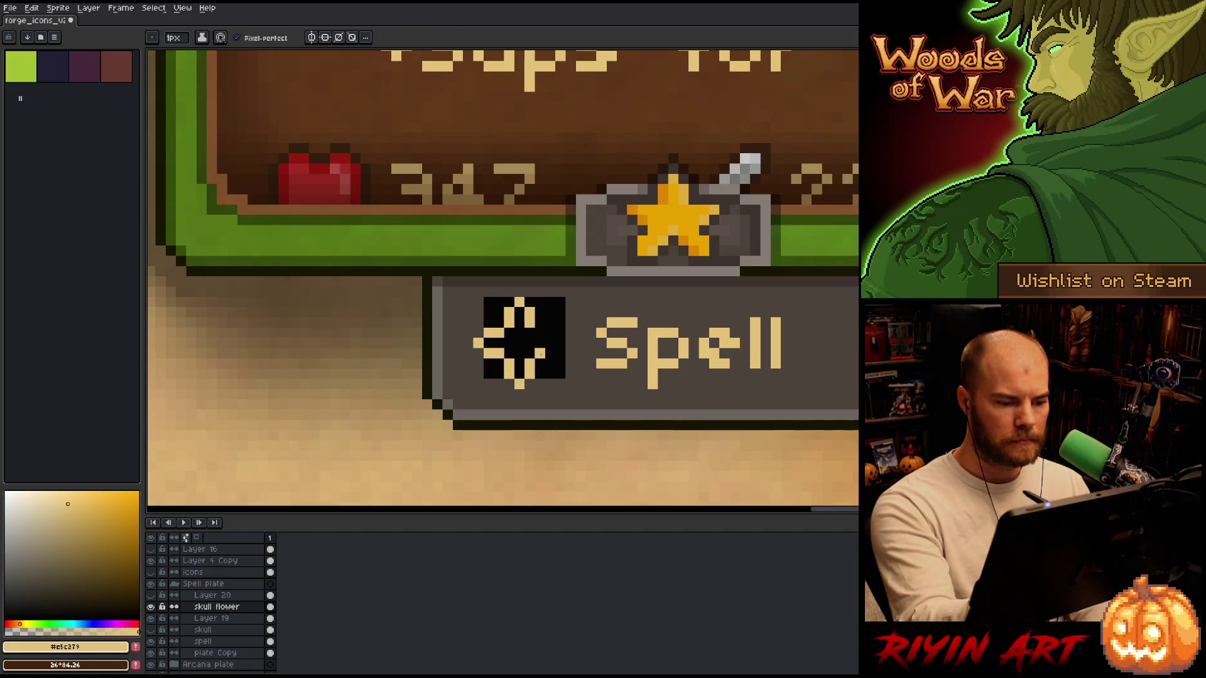
left_click(560, 343)
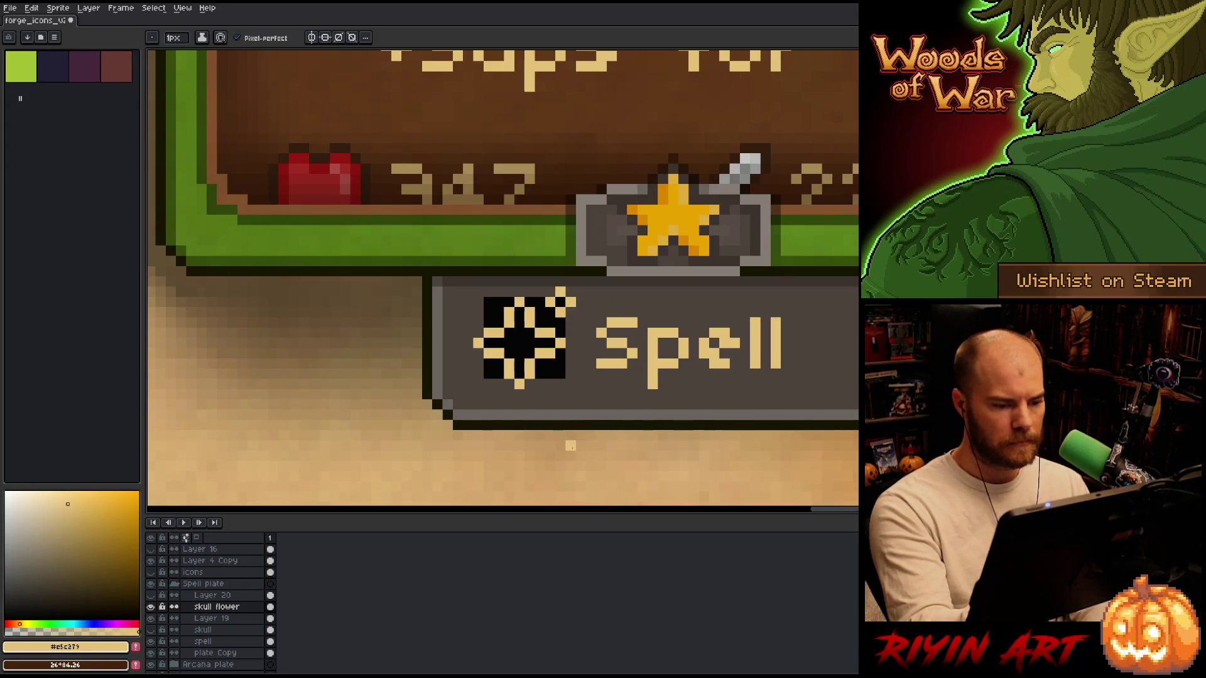
left_click_drag(550, 364, 539, 375)
left_click(550, 363)
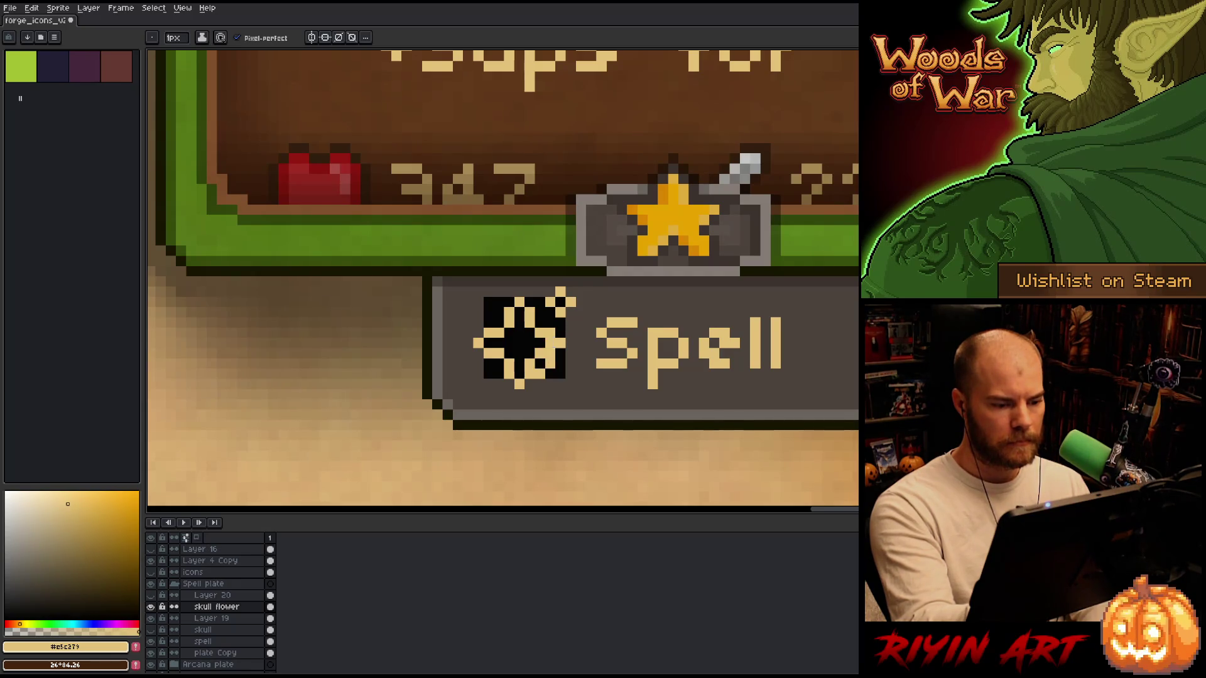
key("ctrl+z")
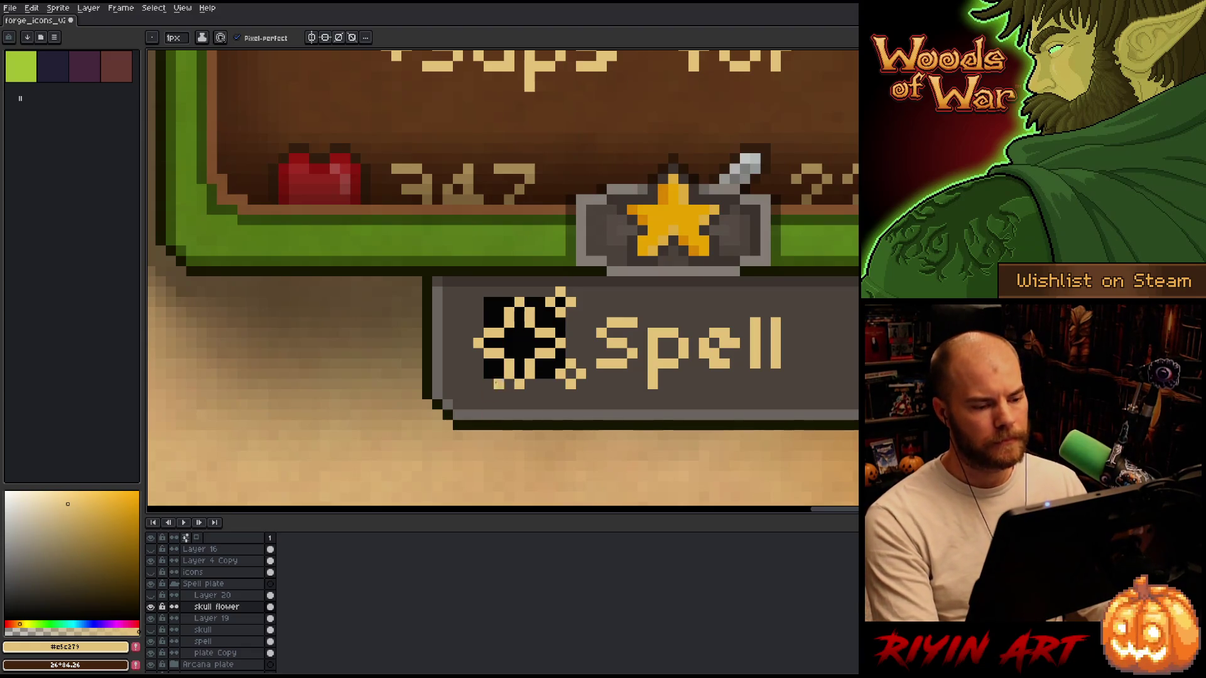
Bring the Spell plate into view and adjust the flower's centre pixels and left petal.
scroll(709, 351, "down", 5)
scroll(708, 366, "down", 1)
left_click_drag(707, 366, 431, 360)
scroll(431, 361, "up", 5)
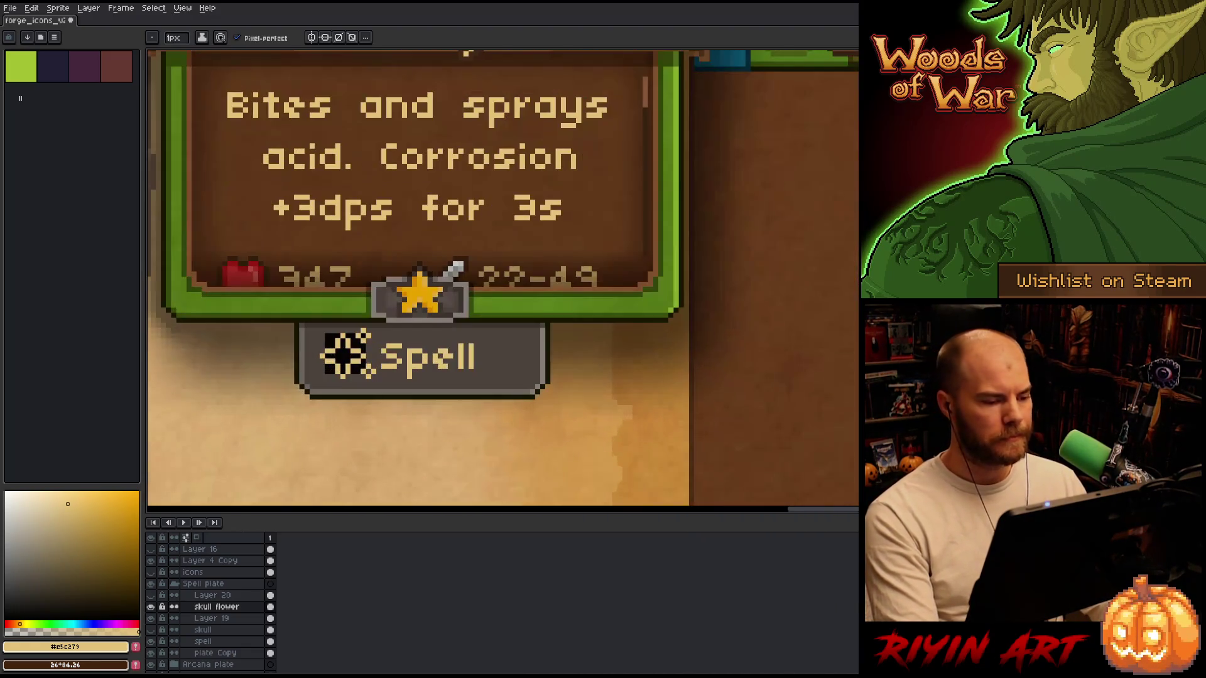
scroll(351, 350, "up", 2)
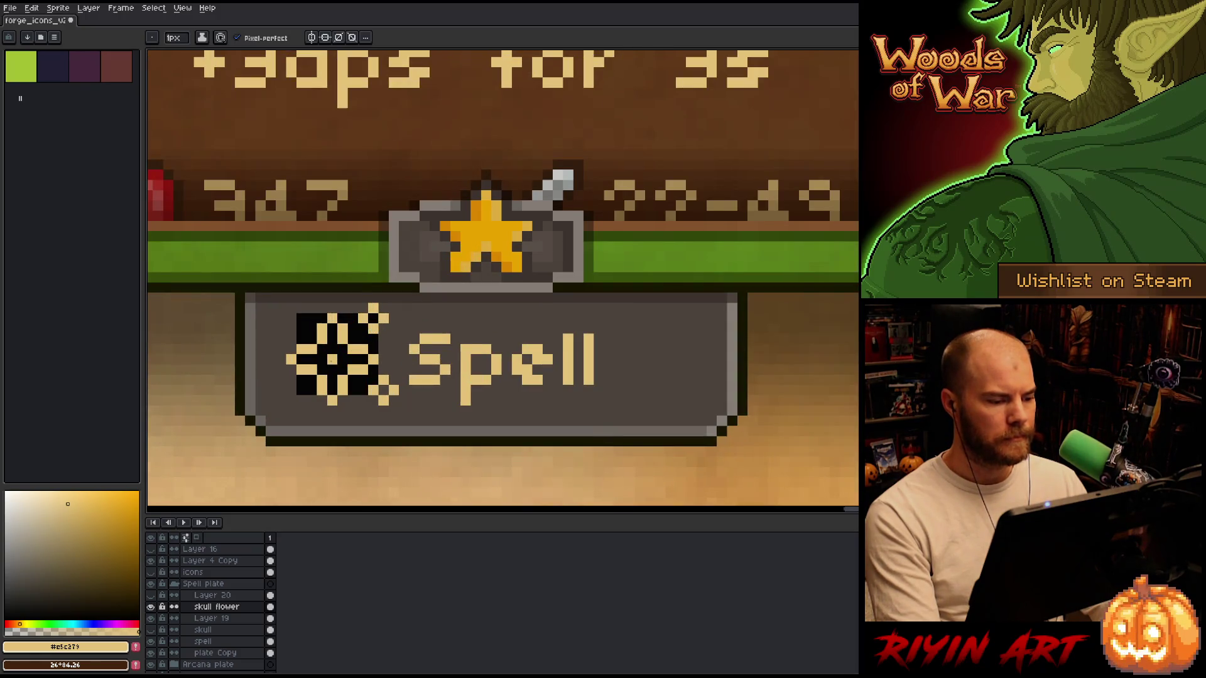
scroll(380, 412, "down", 3)
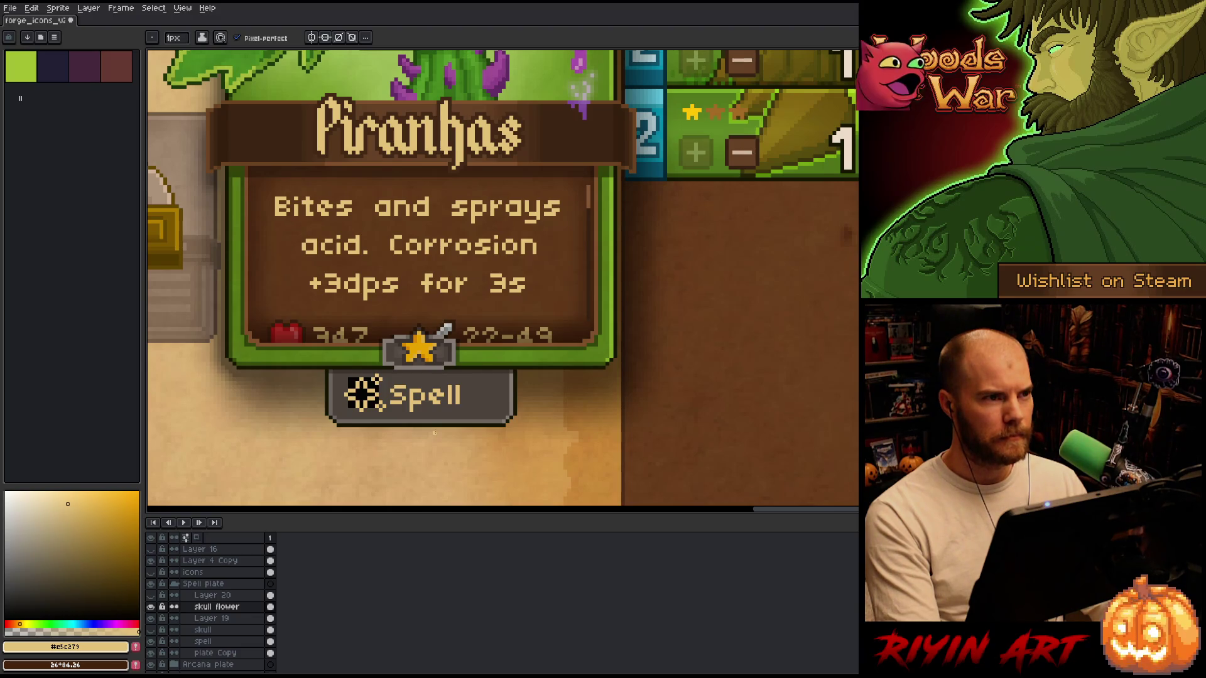
scroll(434, 433, "up", 1)
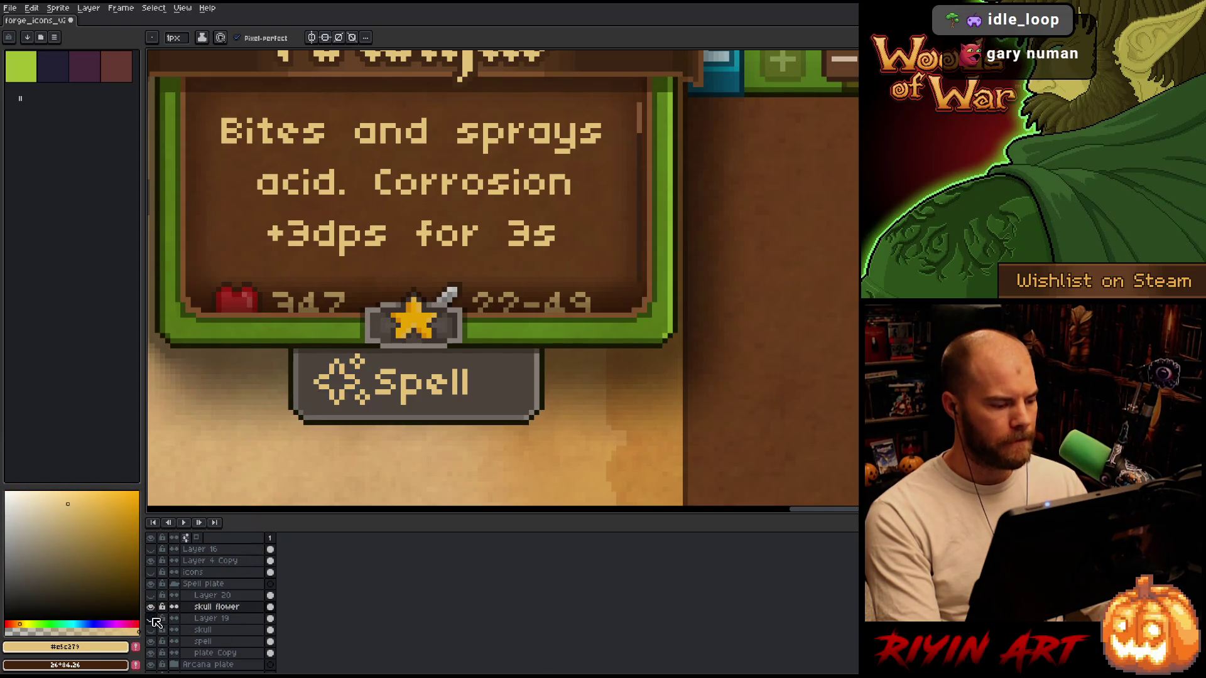
scroll(345, 427, "down", 2)
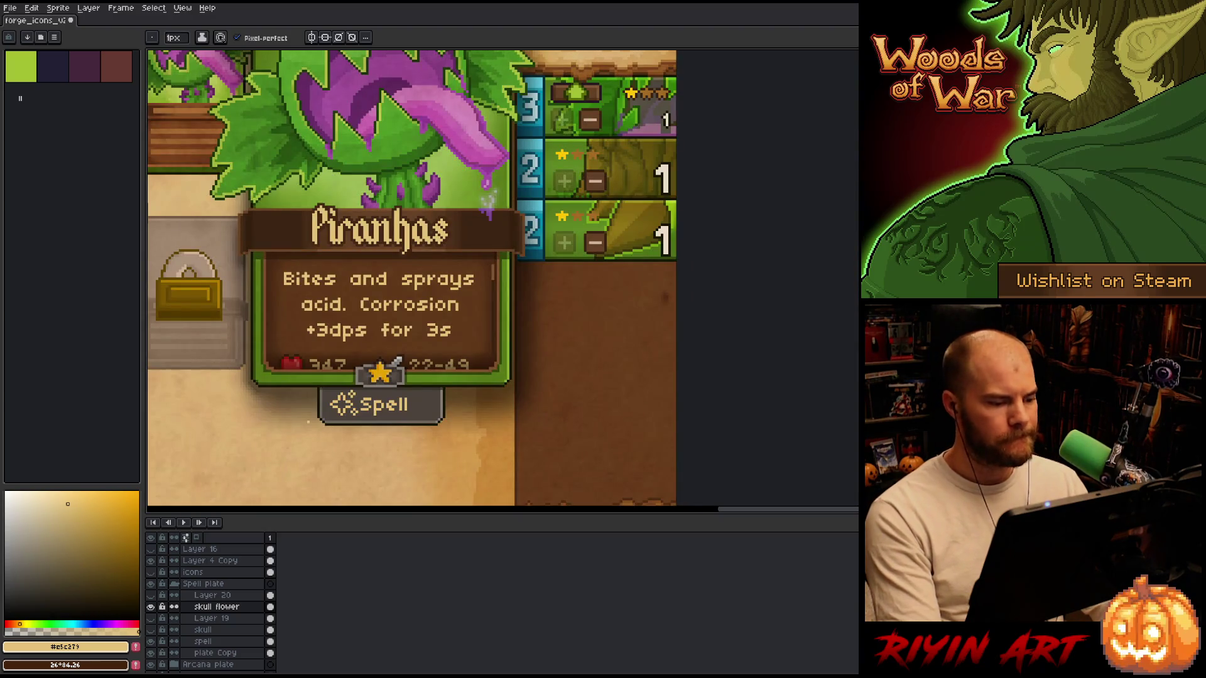
scroll(323, 417, "up", 3)
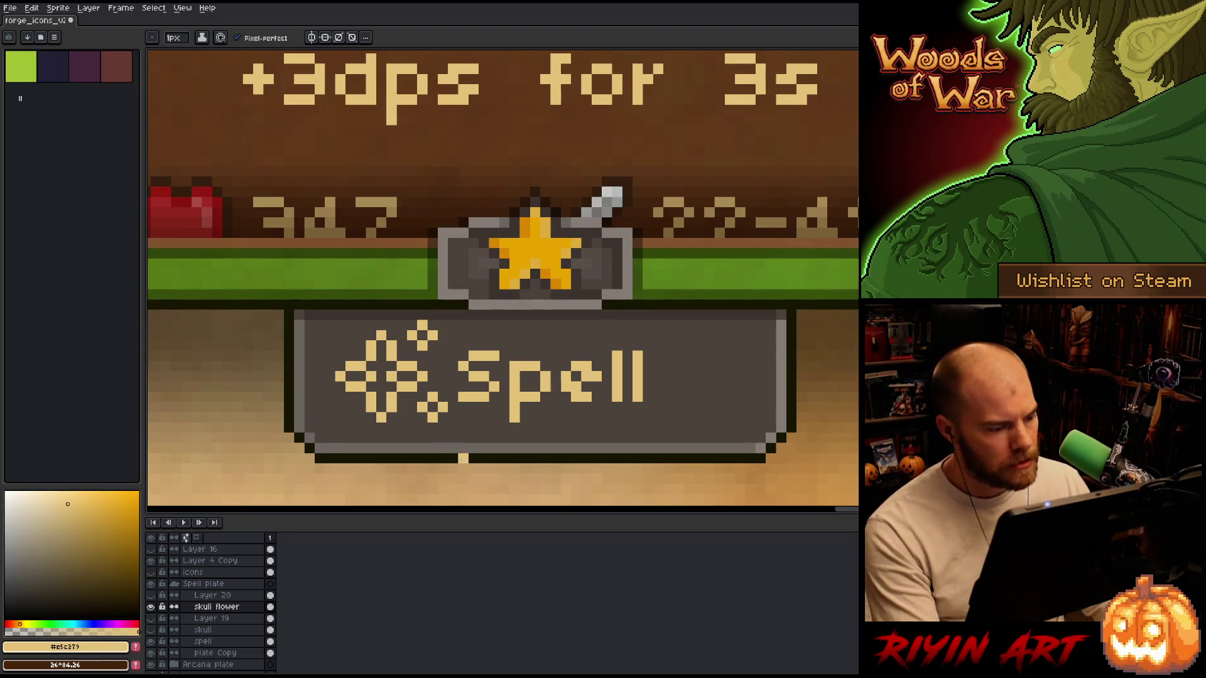
scroll(340, 423, "down", 2)
scroll(398, 421, "up", 3)
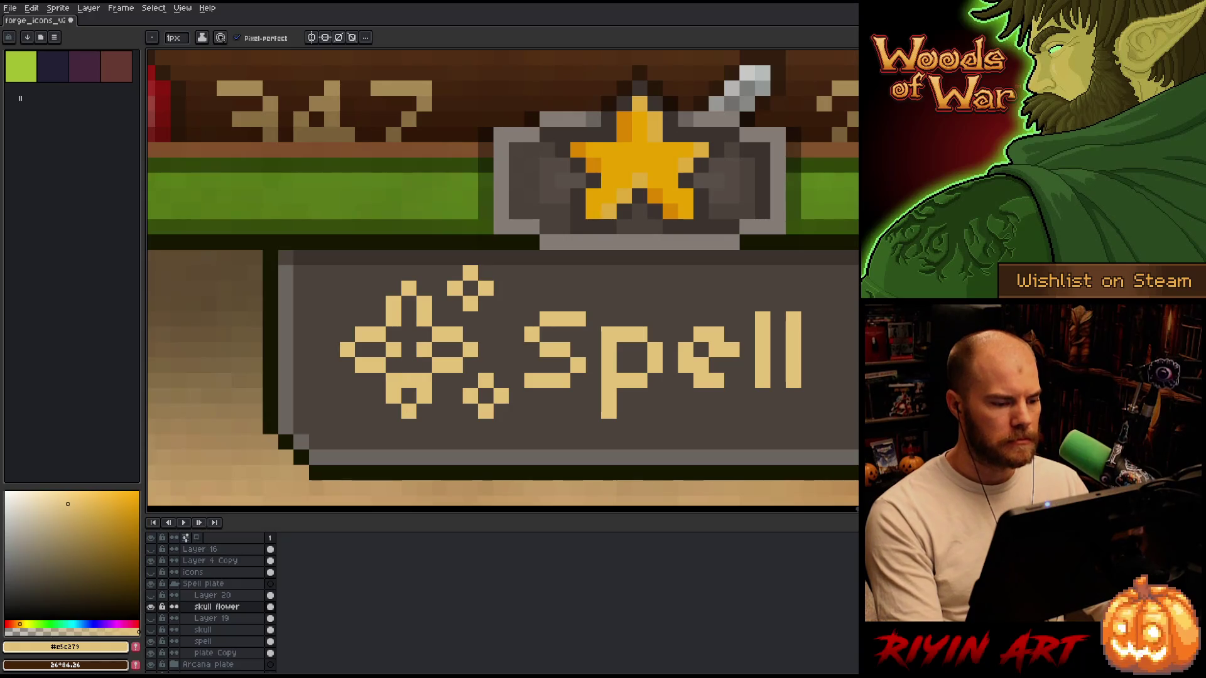
right_click(412, 383)
left_click(413, 393)
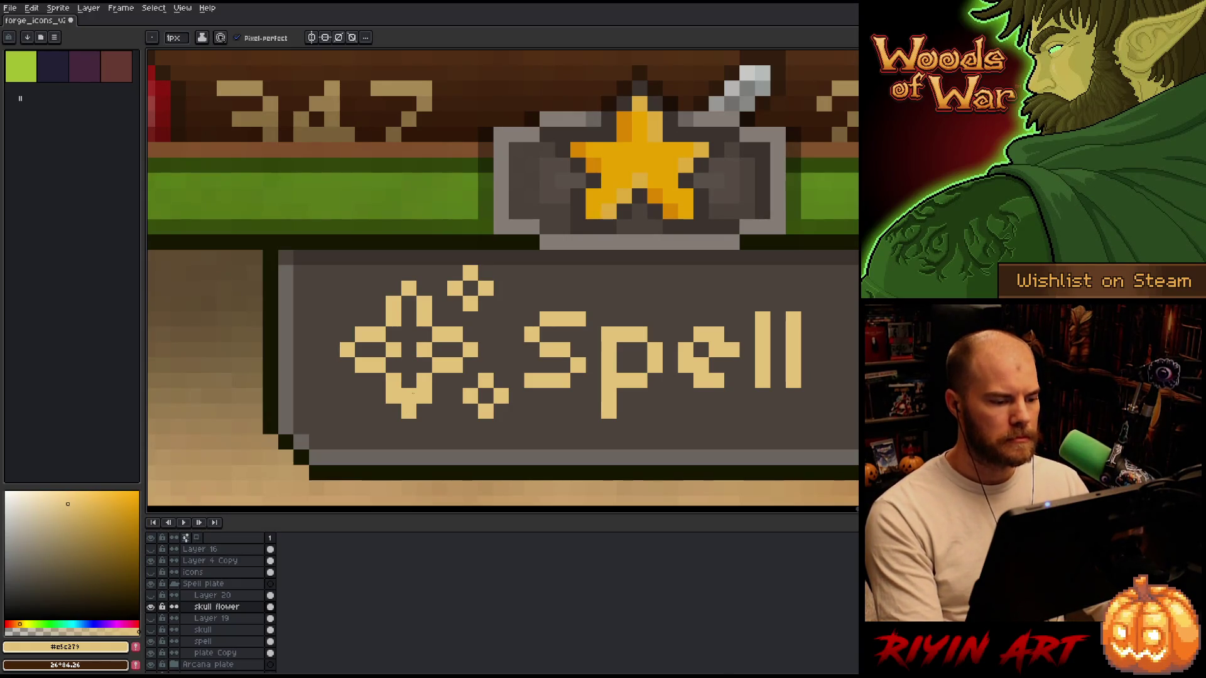
left_click(378, 349)
Fill tan pixels into the left and upper petal gaps and clear the stray pixel above.
right_click(362, 349)
right_click(439, 349)
left_click(377, 349)
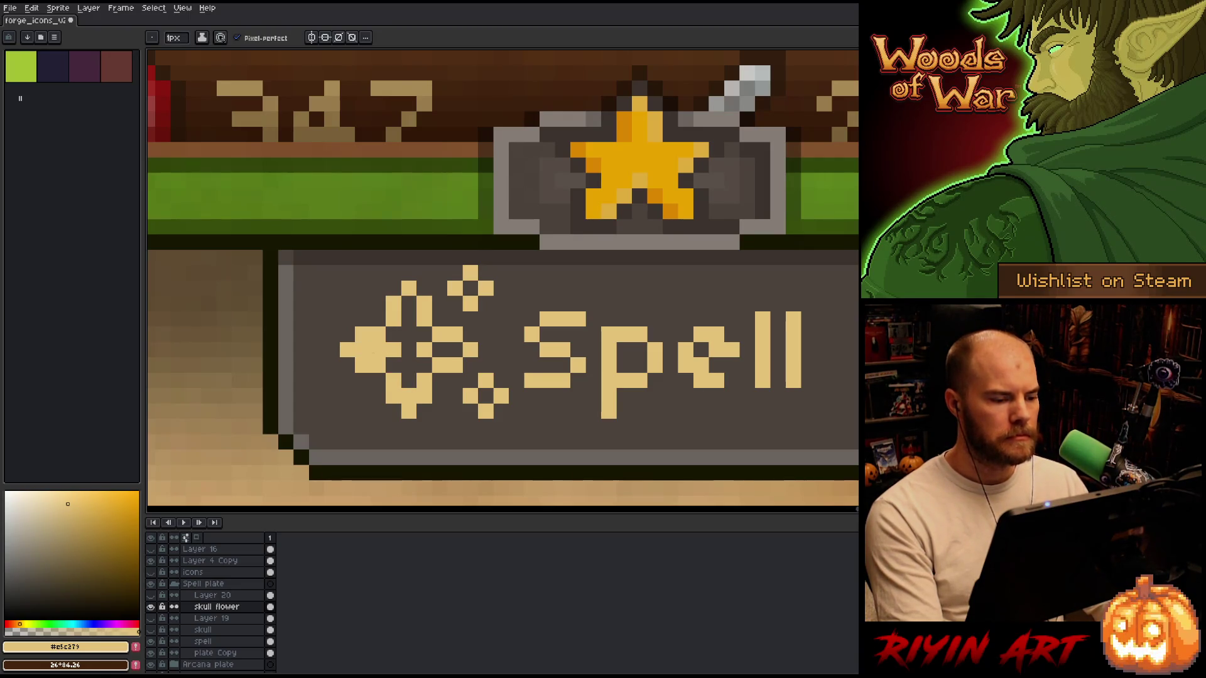
left_click(440, 349)
left_click(455, 349)
left_click(425, 334)
left_click_drag(408, 319, 409, 304)
right_click(500, 272)
left_click(547, 304)
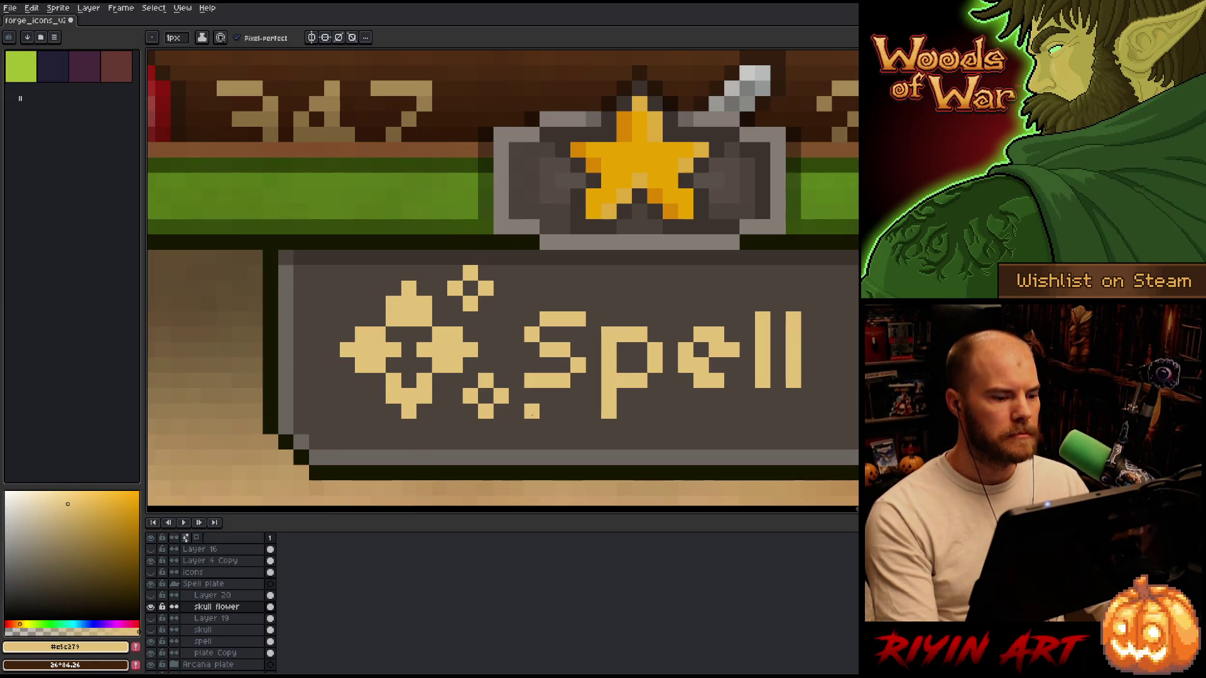
Erase the lower and top-right sparkles, adding tan pixels at the flower's lower left and upper right.
key("e")
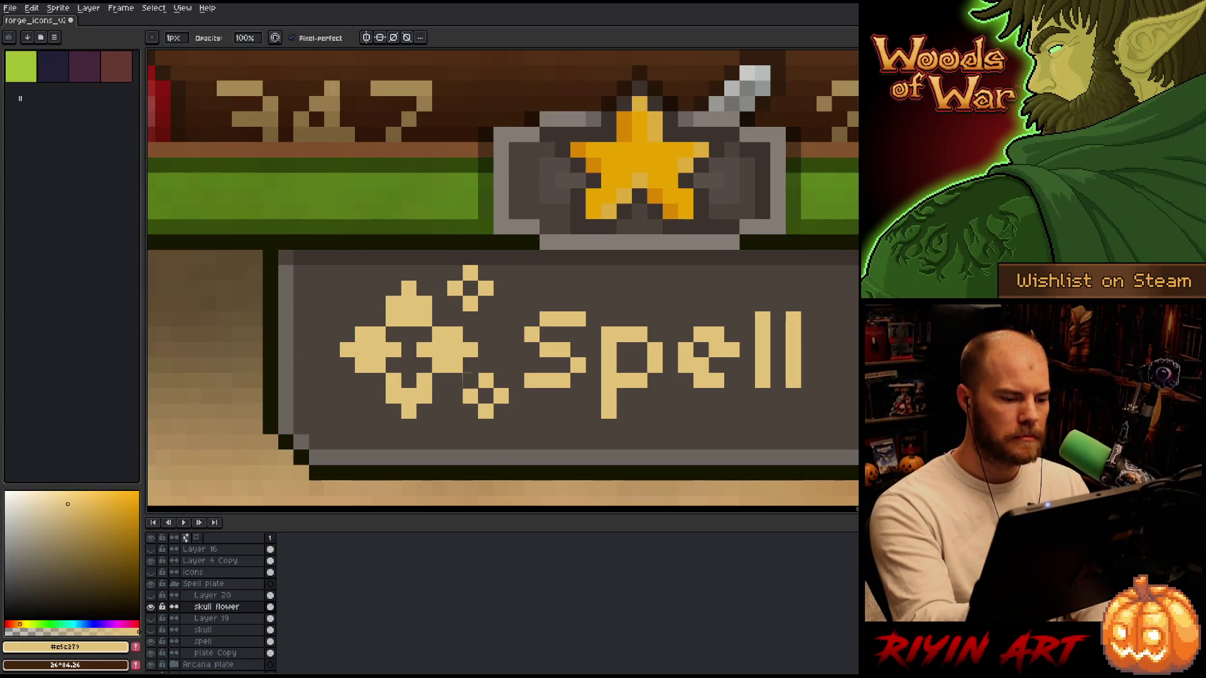
left_click(485, 411)
left_click(485, 381)
left_click_drag(500, 395, 465, 395)
key("b")
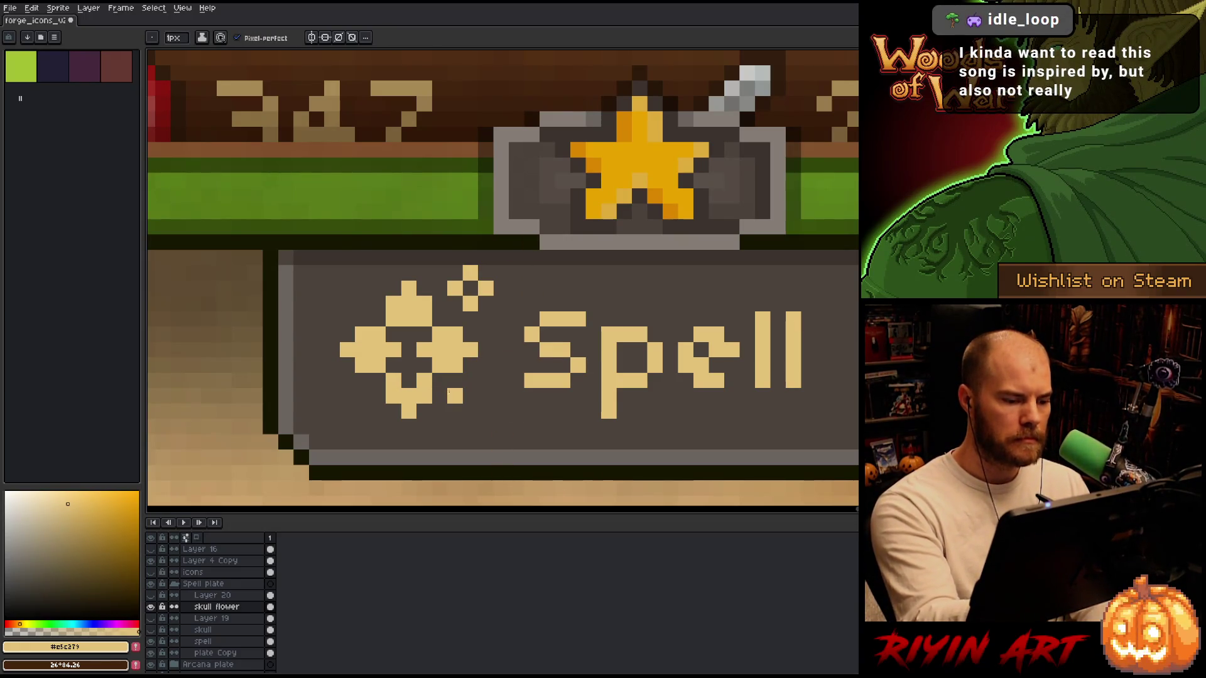
left_click(363, 396)
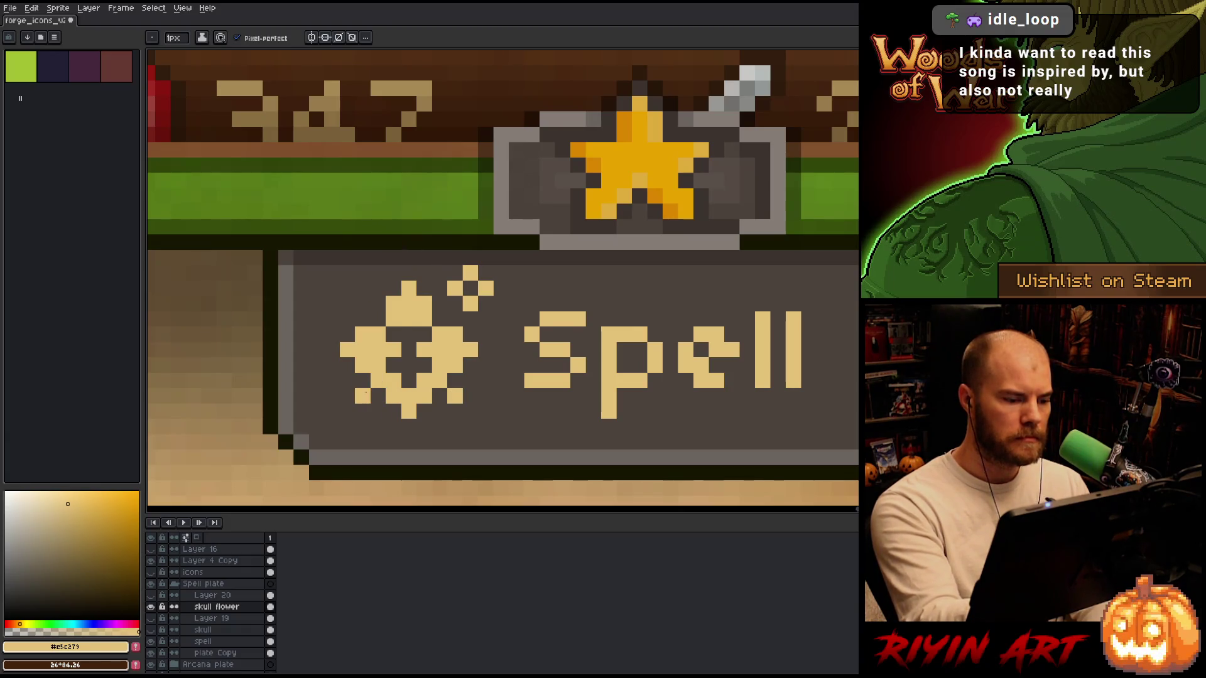
key("e")
mouse_move(455, 288)
left_mouse_down()
mouse_move(484, 289)
mouse_move(470, 304)
left_mouse_up()
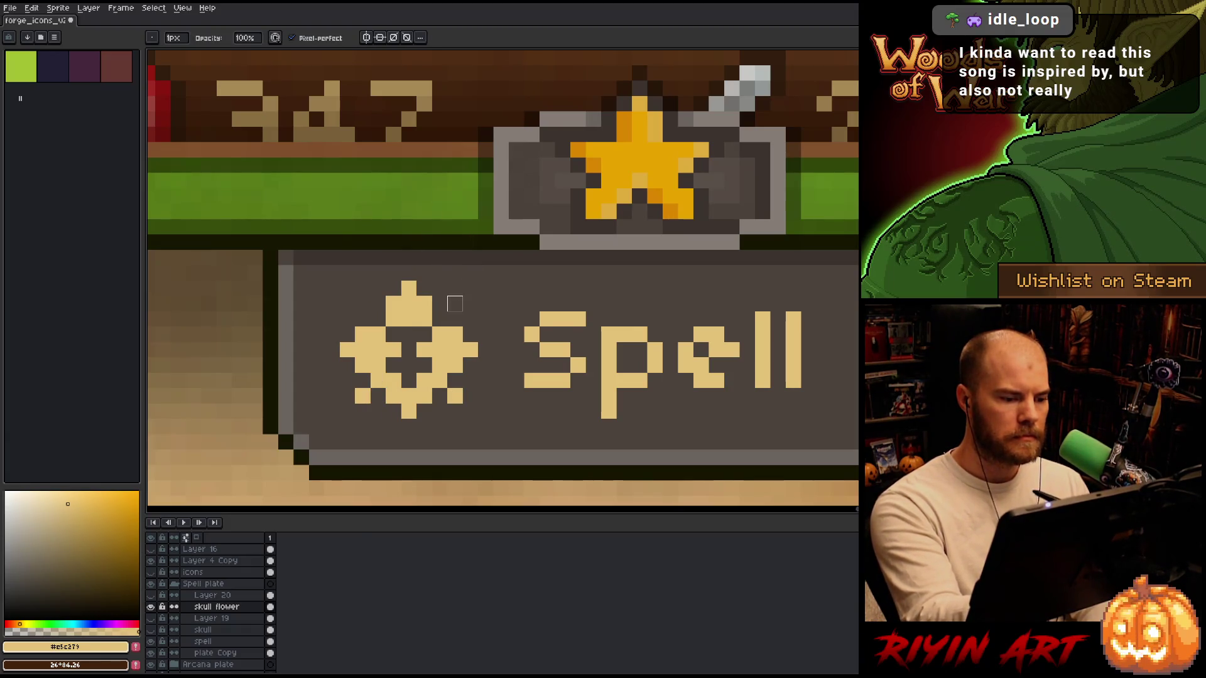
key("b")
left_click(455, 303)
Erase the flower's side and centre pixels, then refill its right side with tan.
key("e")
left_click(377, 349)
left_click(362, 350)
left_click(439, 349)
left_click(455, 349)
left_click_drag(409, 318, 408, 303)
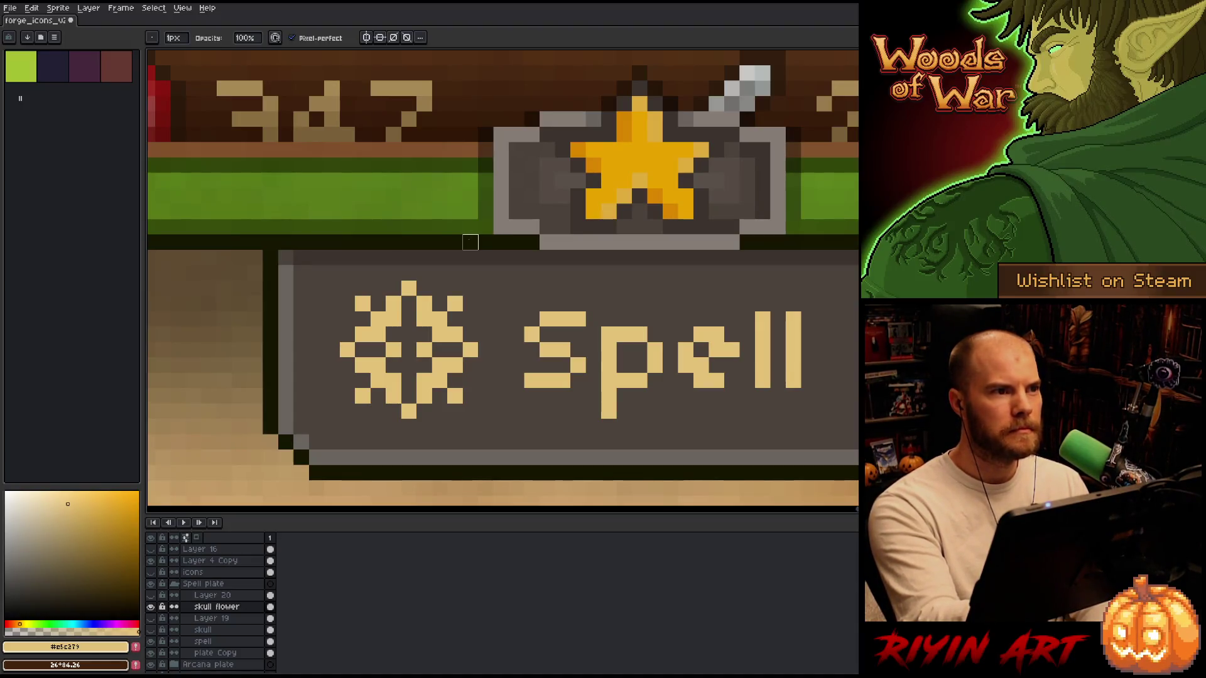
key("b")
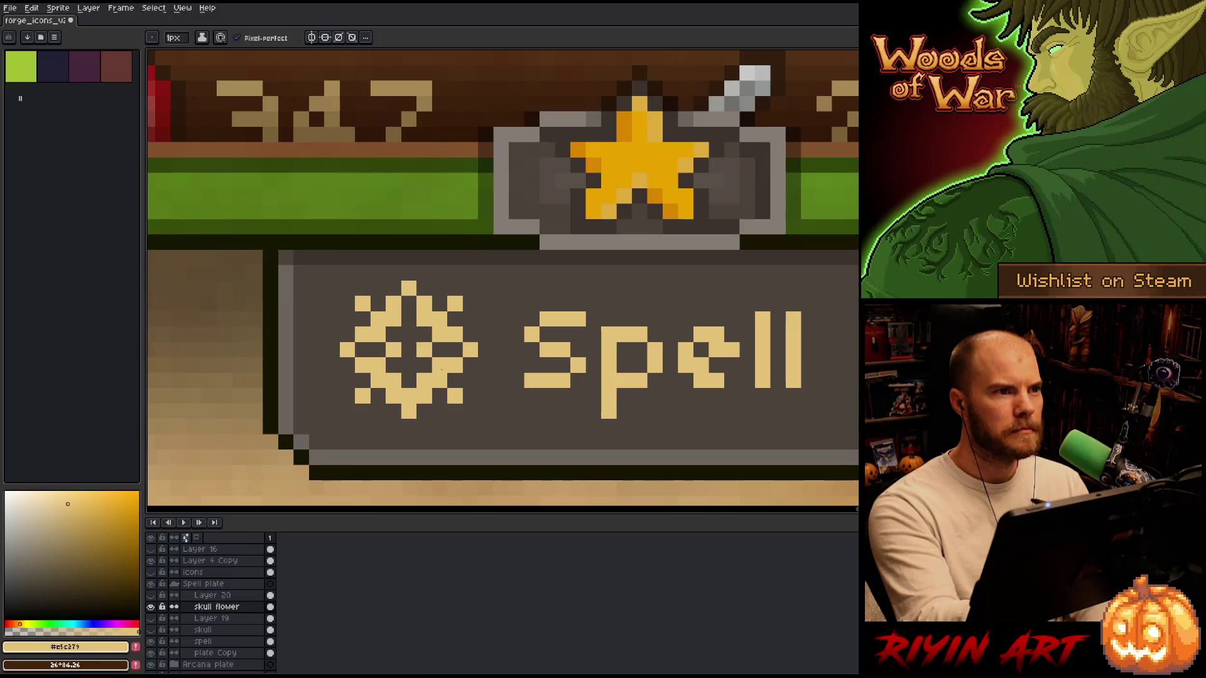
mouse_move(456, 349)
left_mouse_down()
mouse_move(440, 349)
mouse_move(470, 412)
left_mouse_up()
left_click(455, 319)
Trim the lower-left and upper corner pixels, extend the left arm, and fill the centre tan.
key("e")
left_click(378, 381)
left_click_drag(377, 397, 363, 396)
key("b")
left_click(362, 349)
left_click_drag(409, 305, 409, 320)
key("e")
left_click(363, 303)
left_click(455, 304)
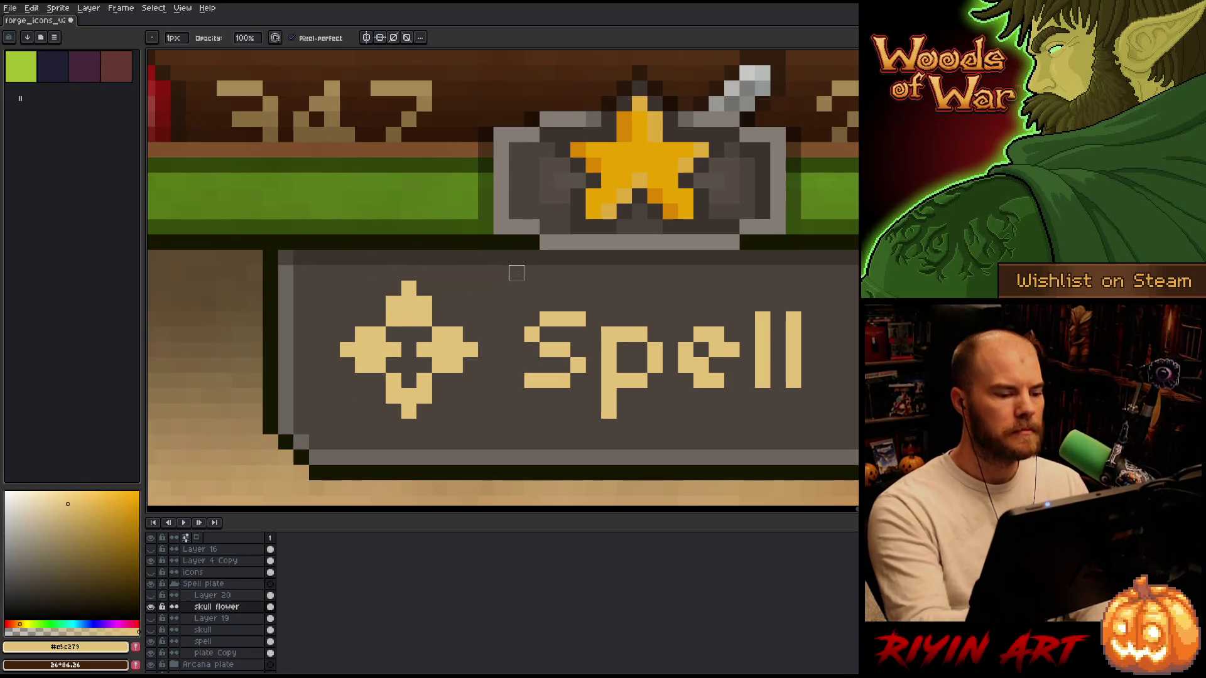
scroll(454, 303, "down", 5)
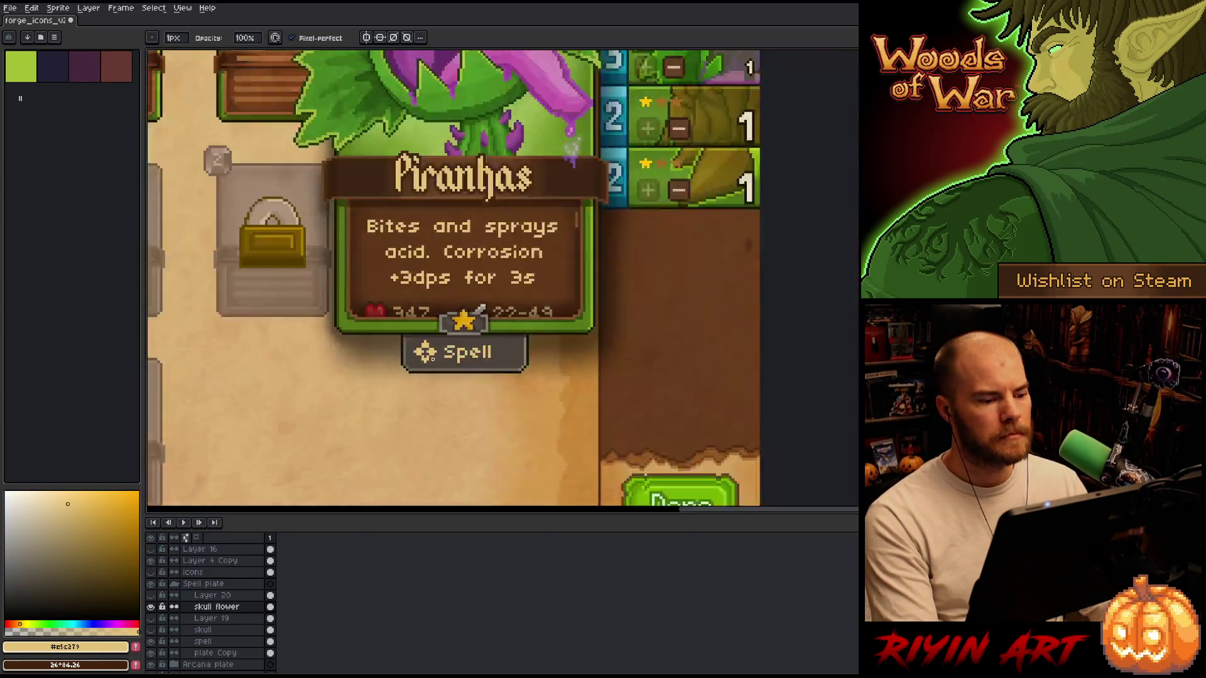
scroll(377, 327, "up", 2)
scroll(323, 359, "down", 2)
scroll(419, 356, "up", 3)
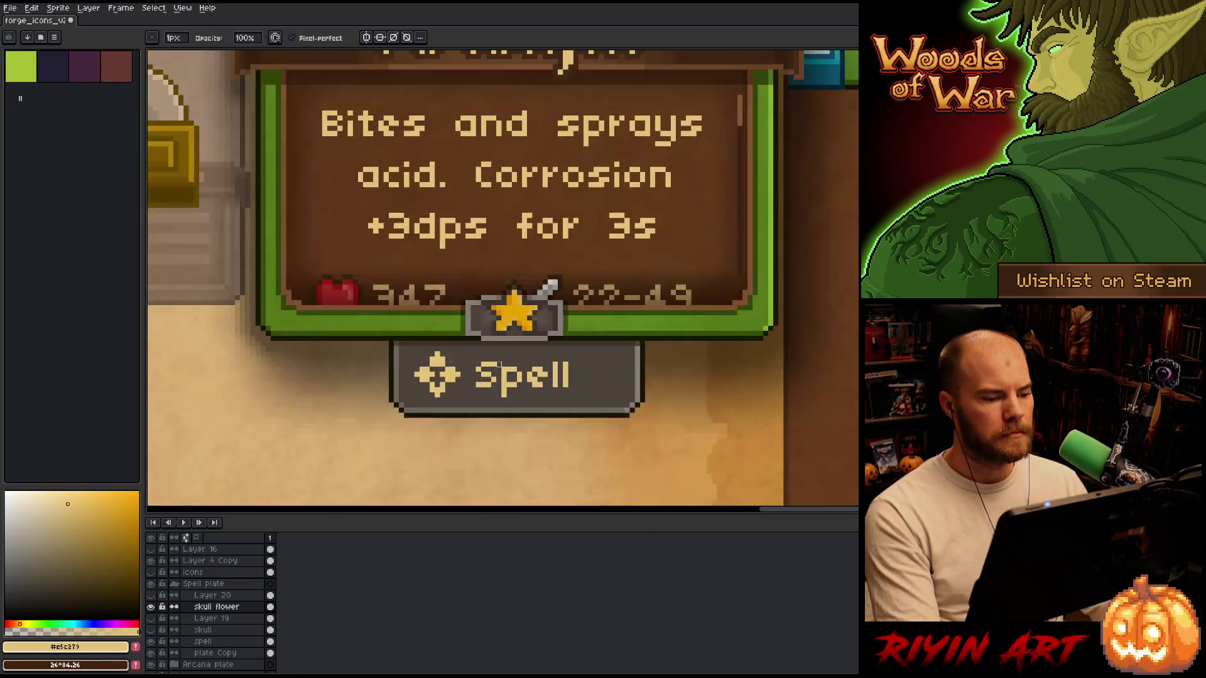
scroll(447, 400, "up", 2)
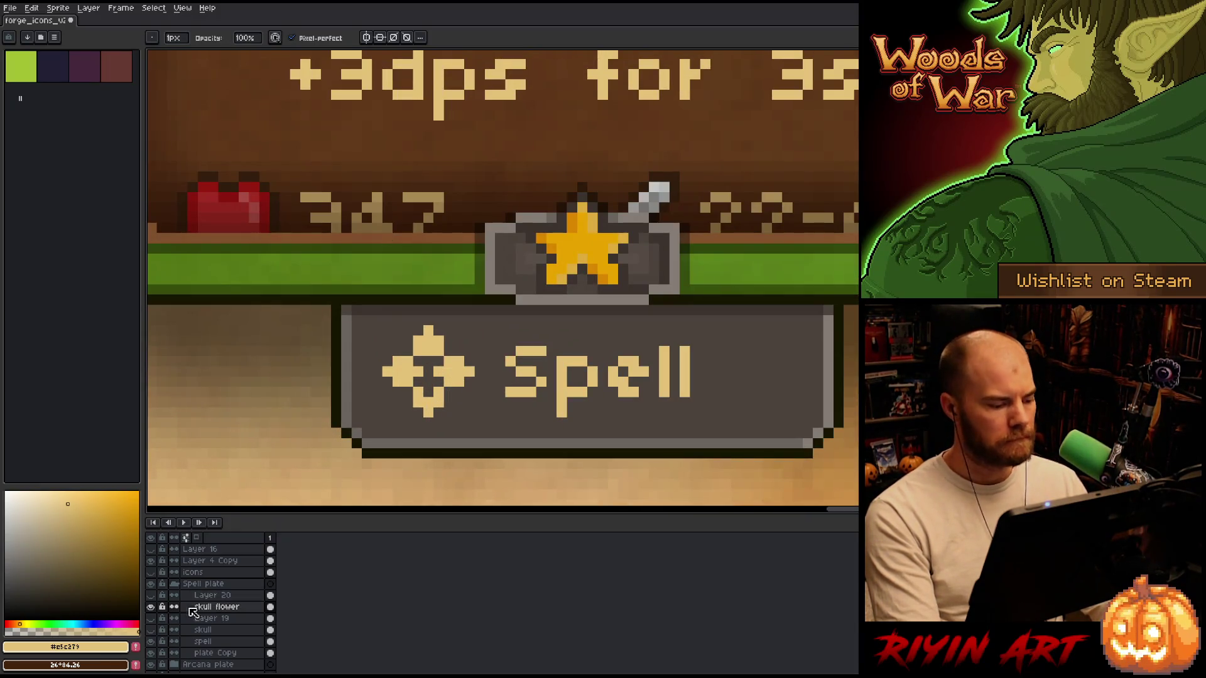
Show Layer 19's black square and raise the skull flower glyph one pixel.
left_click(152, 619)
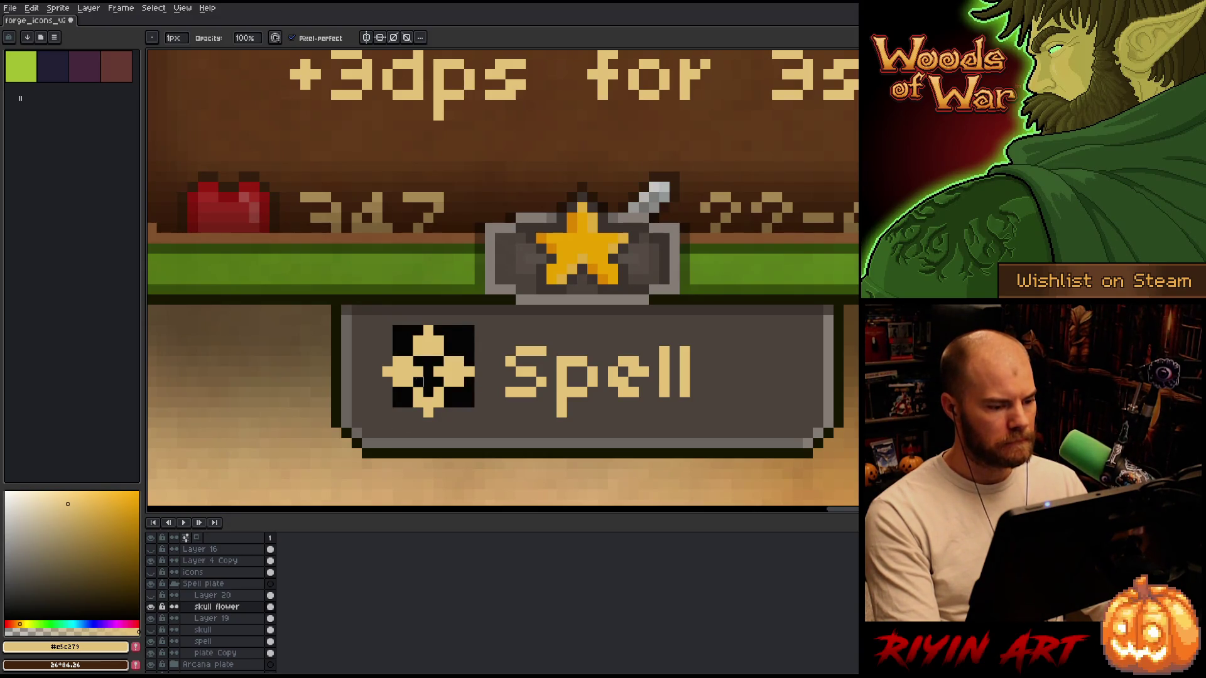
key("v")
left_click_drag(403, 380, 414, 384)
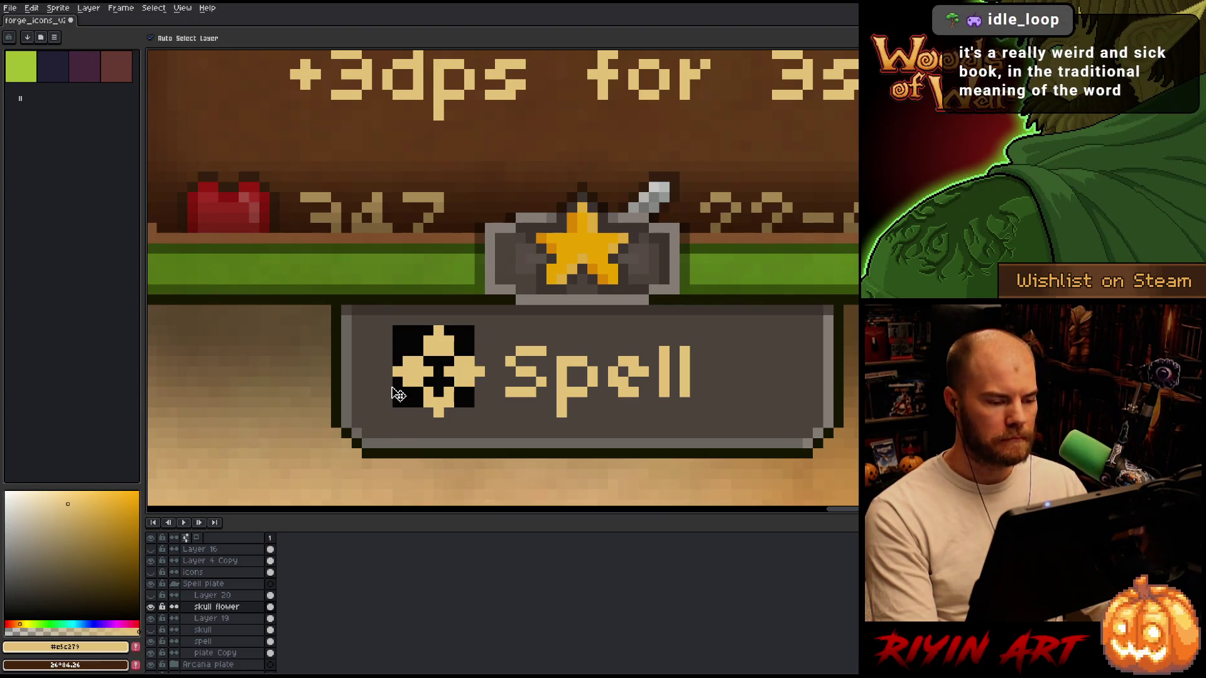
key("b")
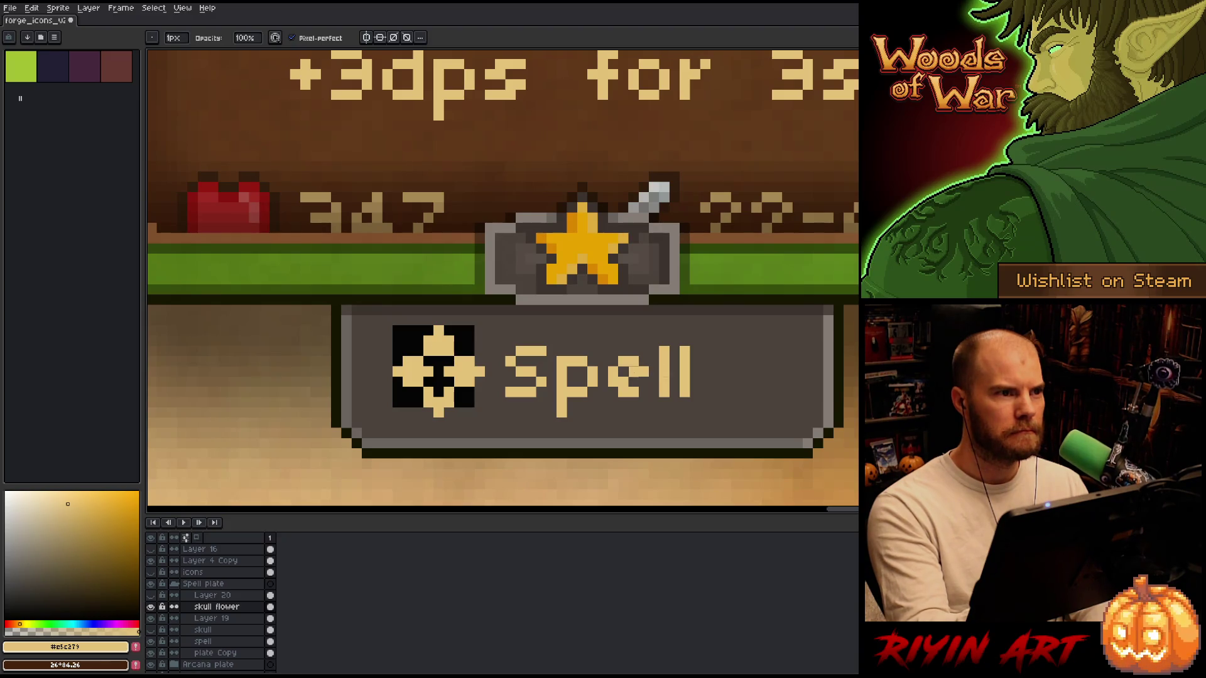
Pencil two dark eyes and a dark mouth row into the flower's centre, then tidy around the eyes.
left_click(460, 371)
left_click(418, 372)
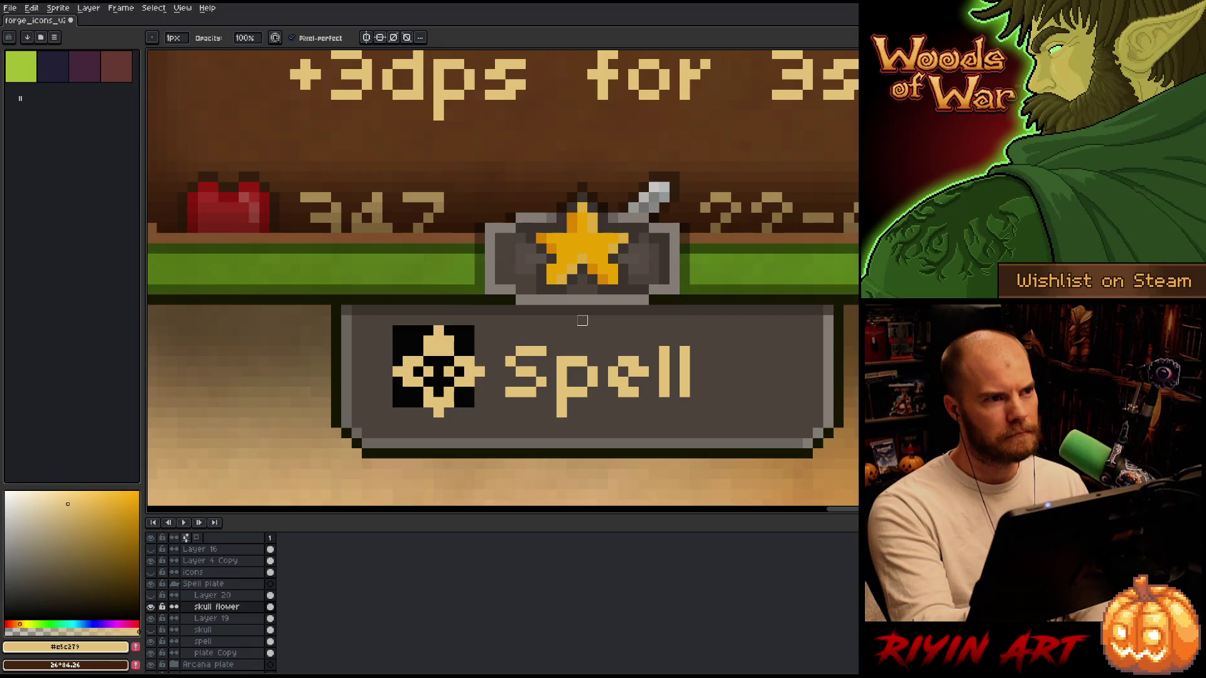
left_click_drag(428, 391, 449, 392)
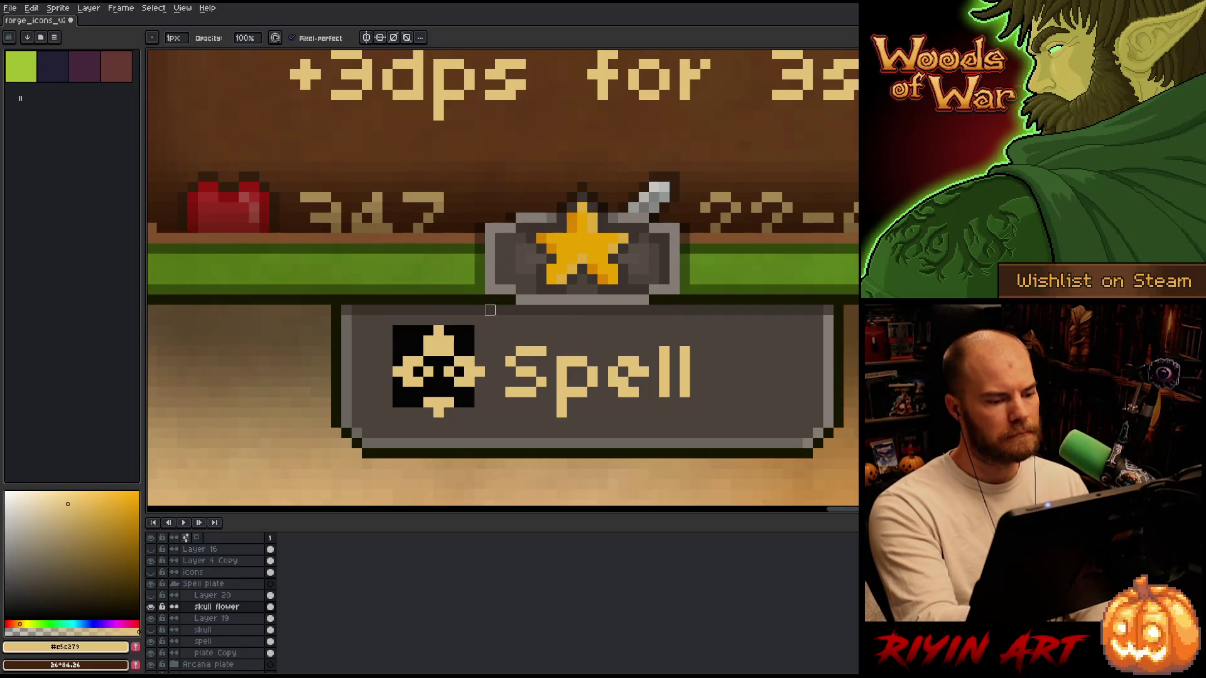
key("e")
left_click(459, 381)
left_click(418, 382)
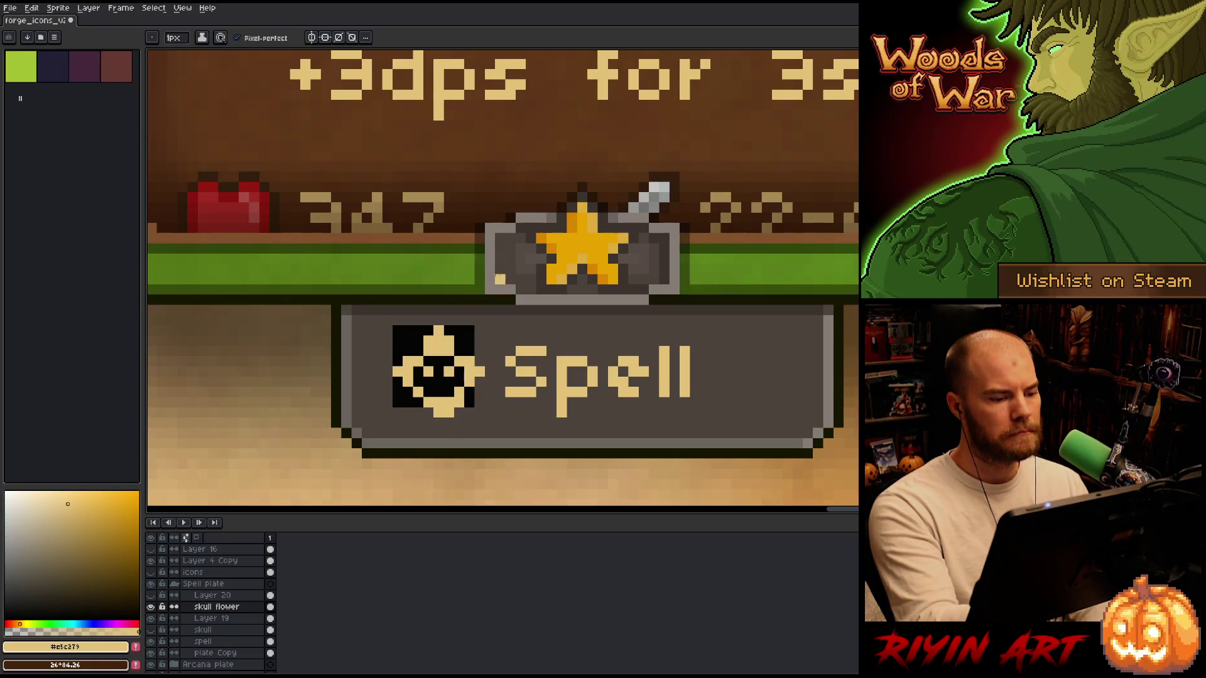
key("ctrl+z")
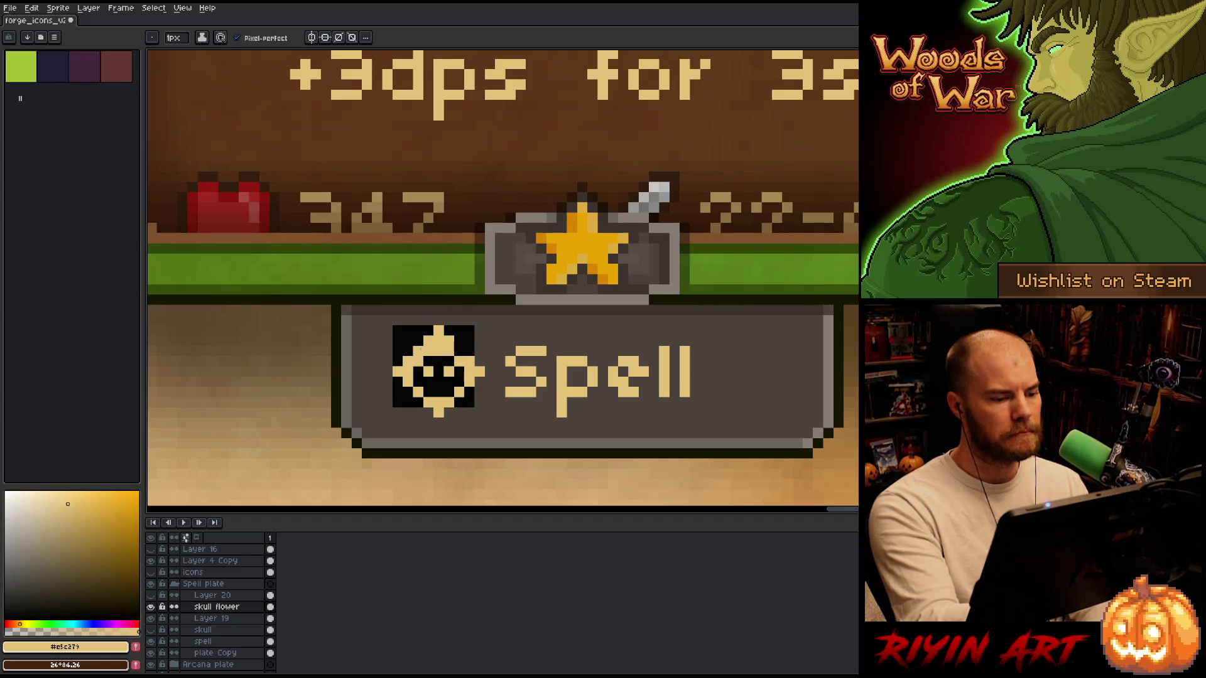
key("e")
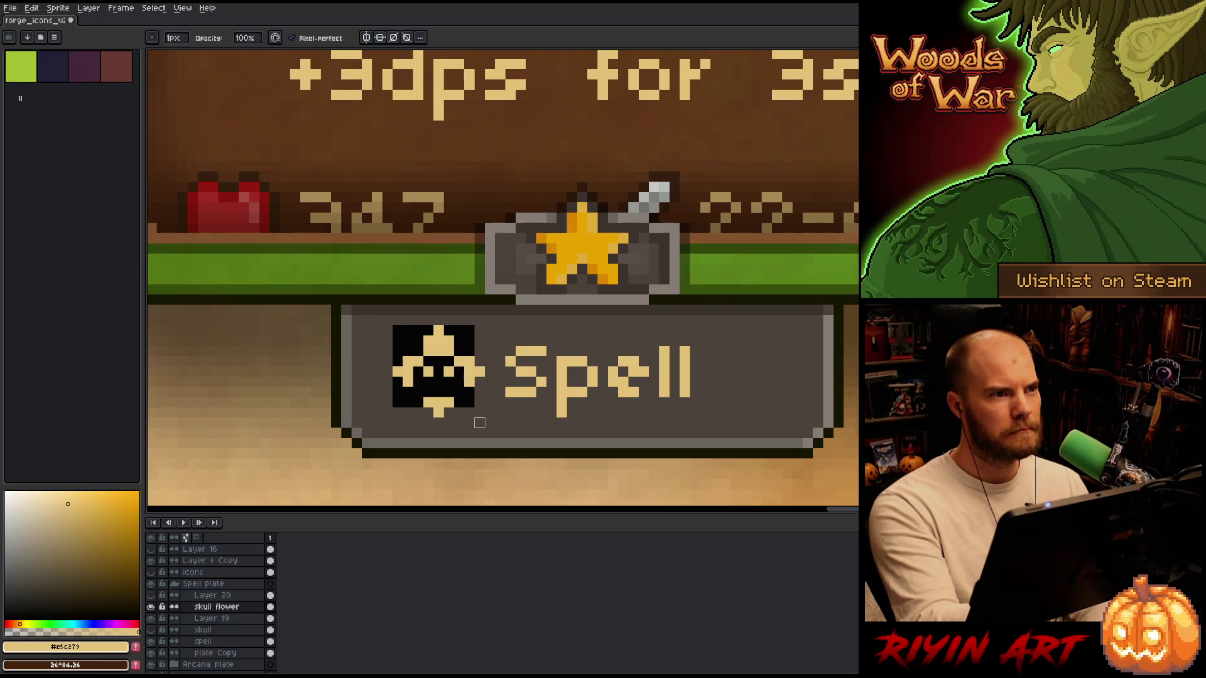
key("ctrl")
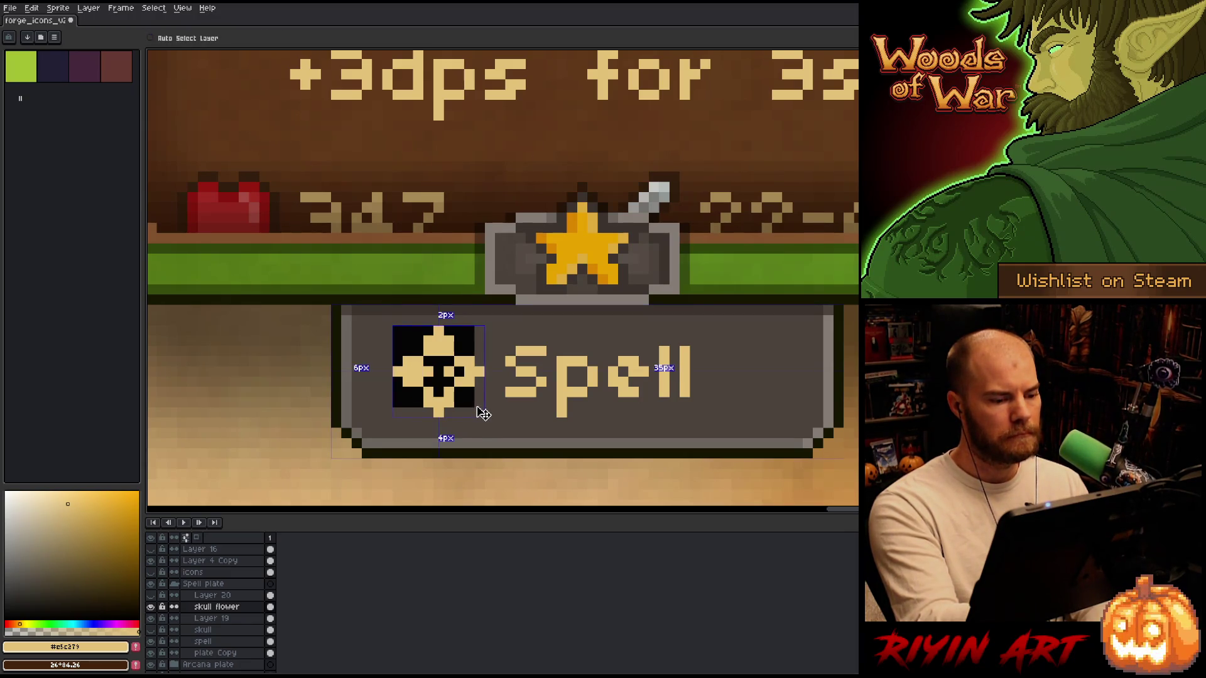
Try dark pixels across the flower's arms, keeping a single dark pixel on the right arm.
key("ctrl+z")
key("ctrl+z")
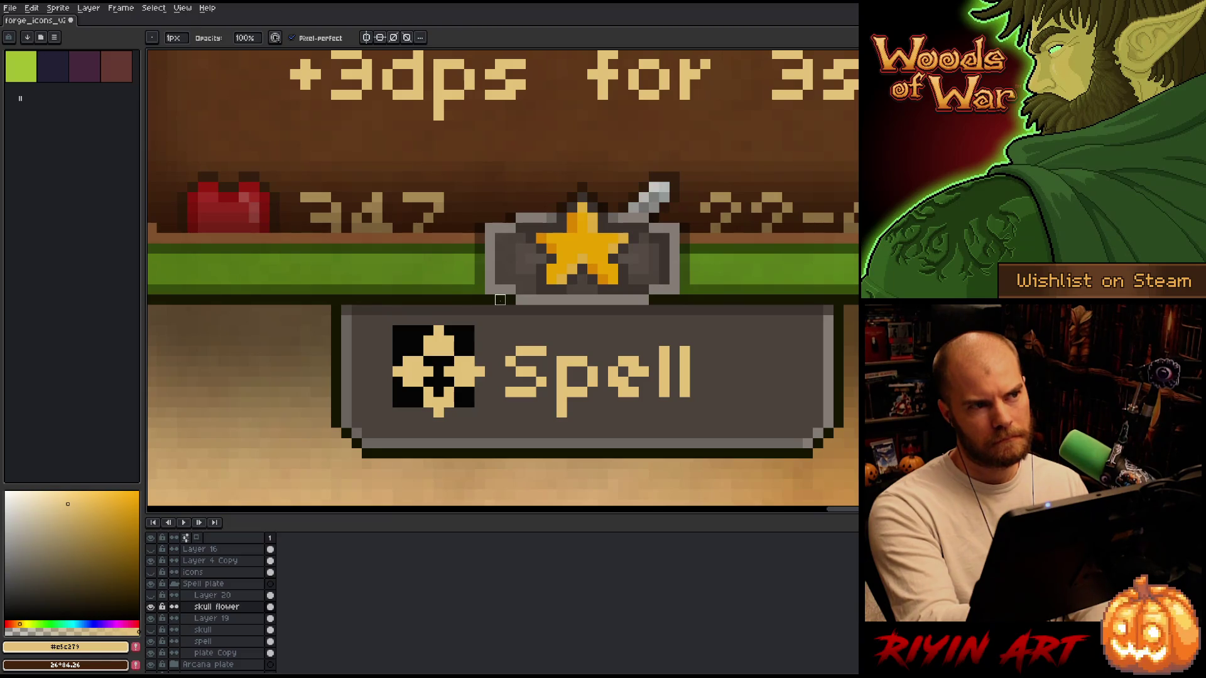
left_click(469, 371)
left_click(460, 371)
left_click(418, 371)
left_click(407, 371)
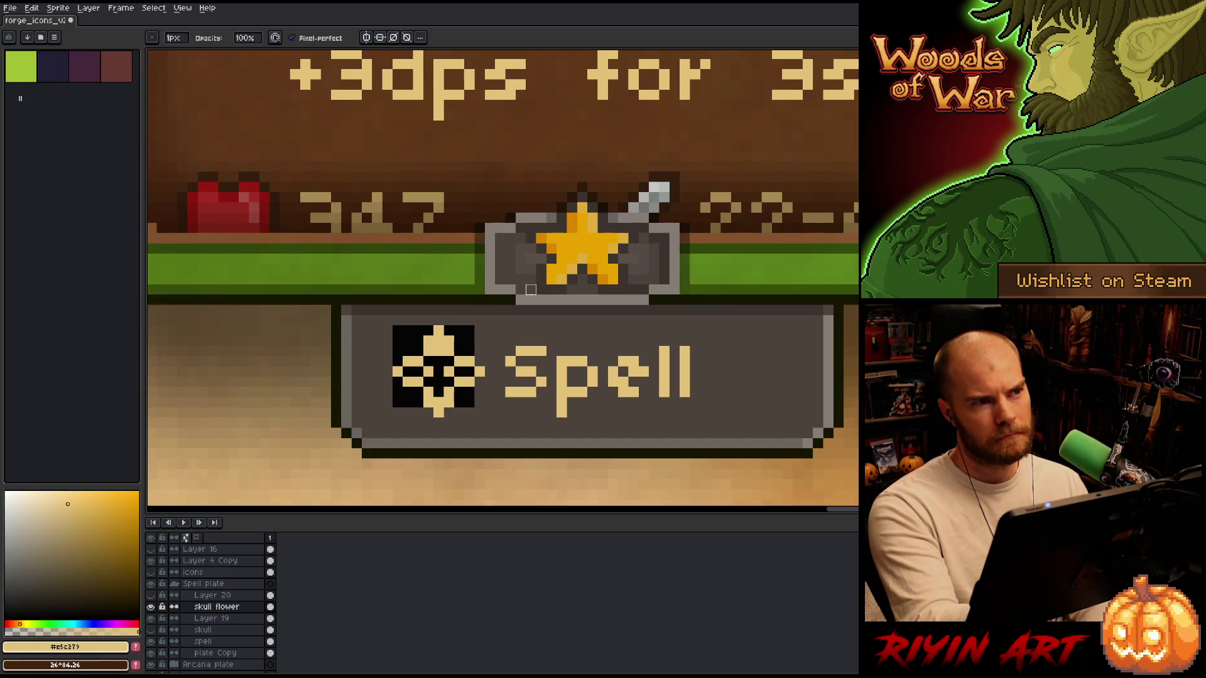
key("ctrl+z")
key("ctrl+z")
key("ctrl+z")
left_click(469, 372)
left_click(407, 372)
key("ctrl+z")
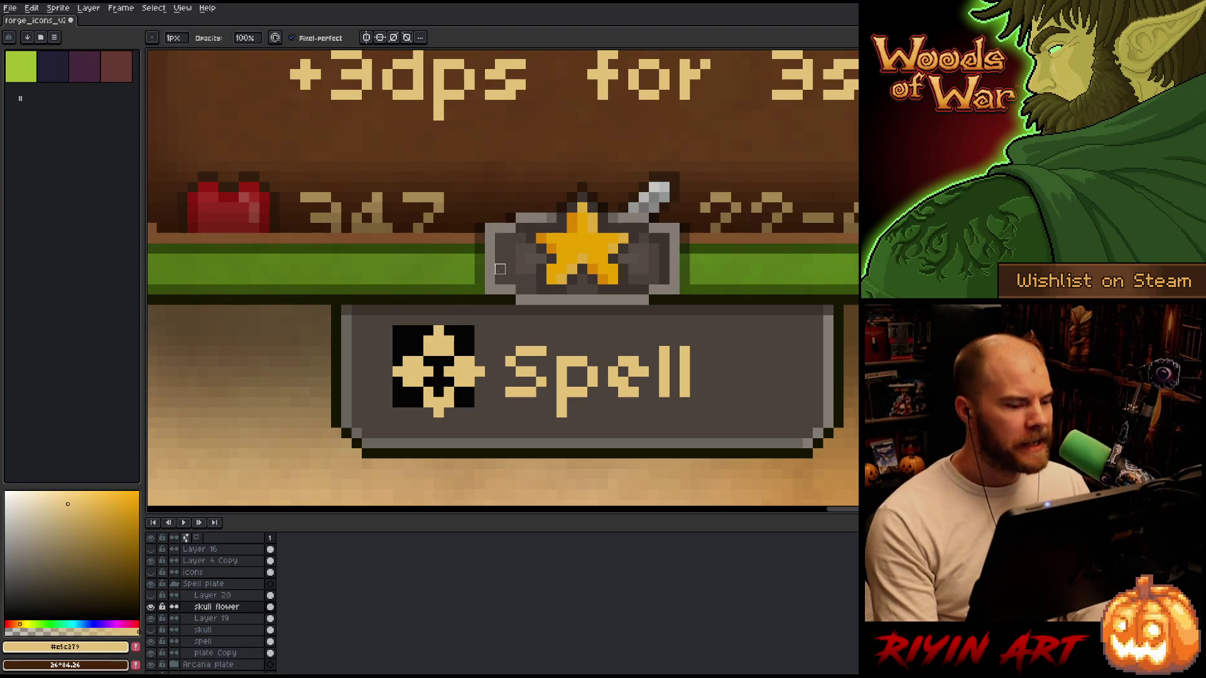
Nudge the skull-flower icon up, then right and down on the plate, and save the file.
key("v")
left_click_drag(468, 379, 464, 365)
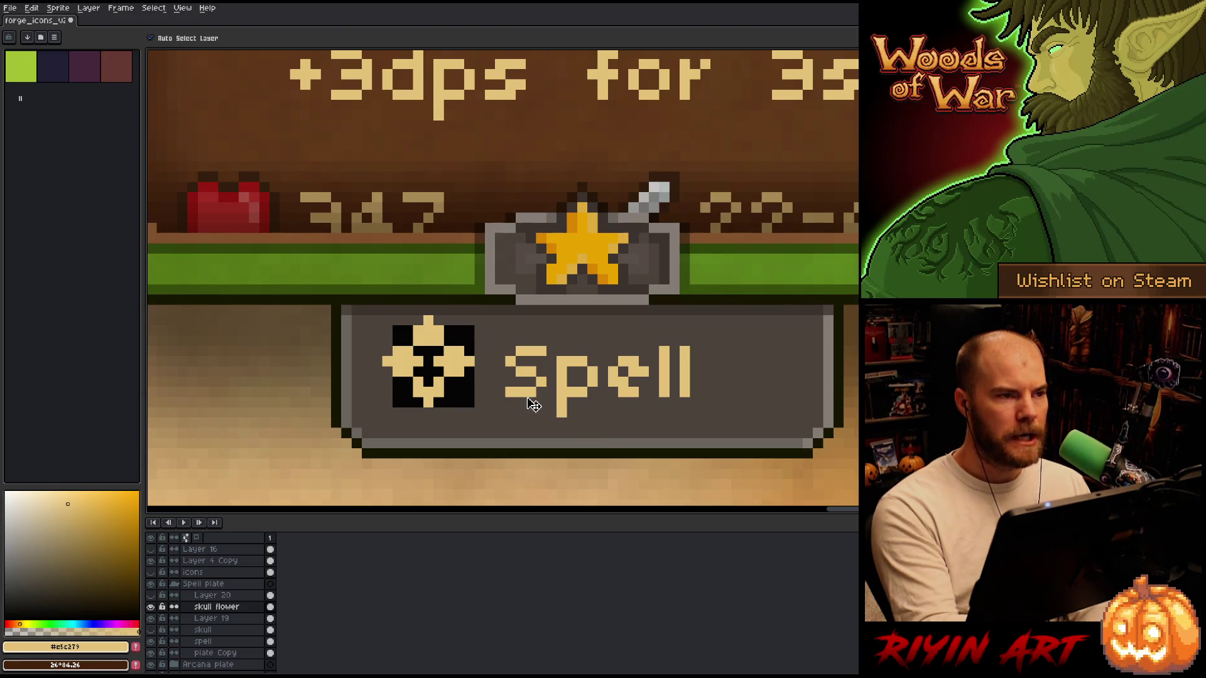
left_click_drag(461, 371, 472, 381)
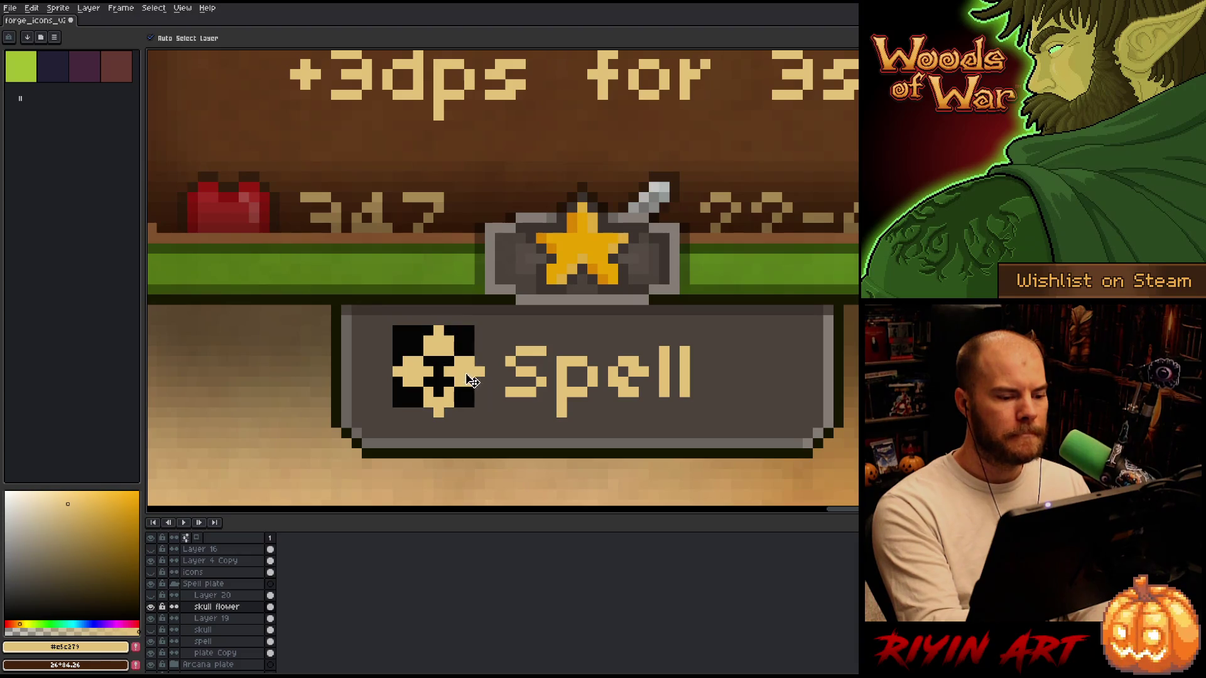
key("ctrl")
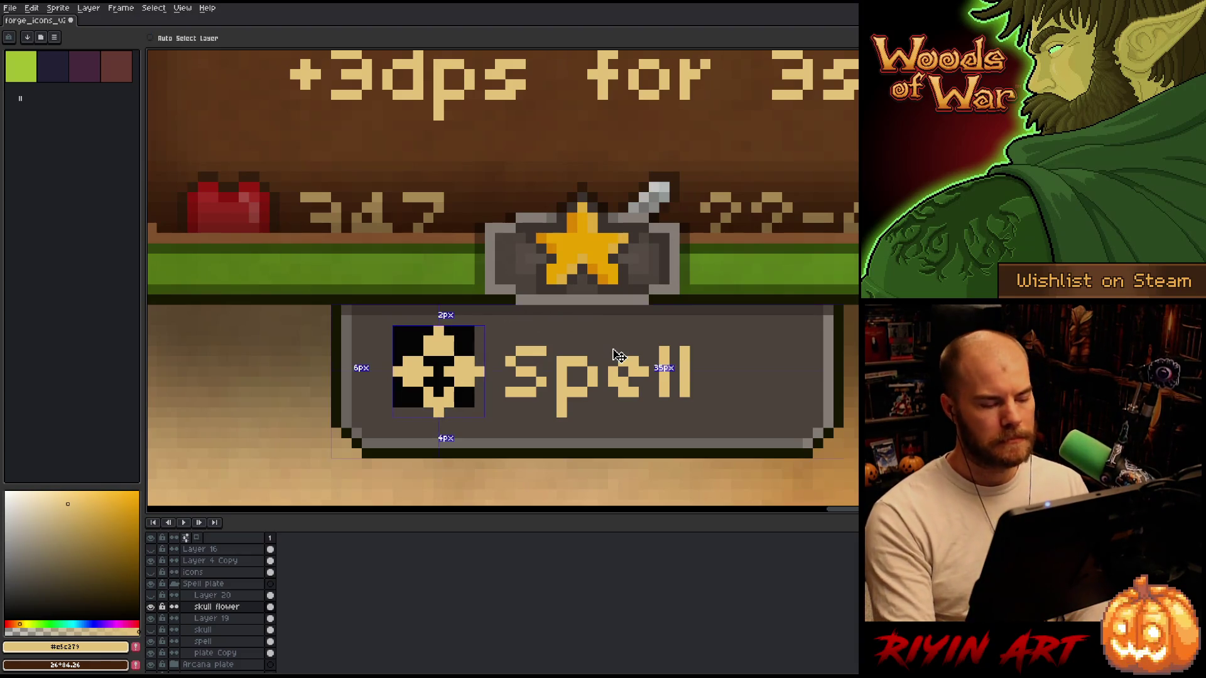
key("ctrl+s")
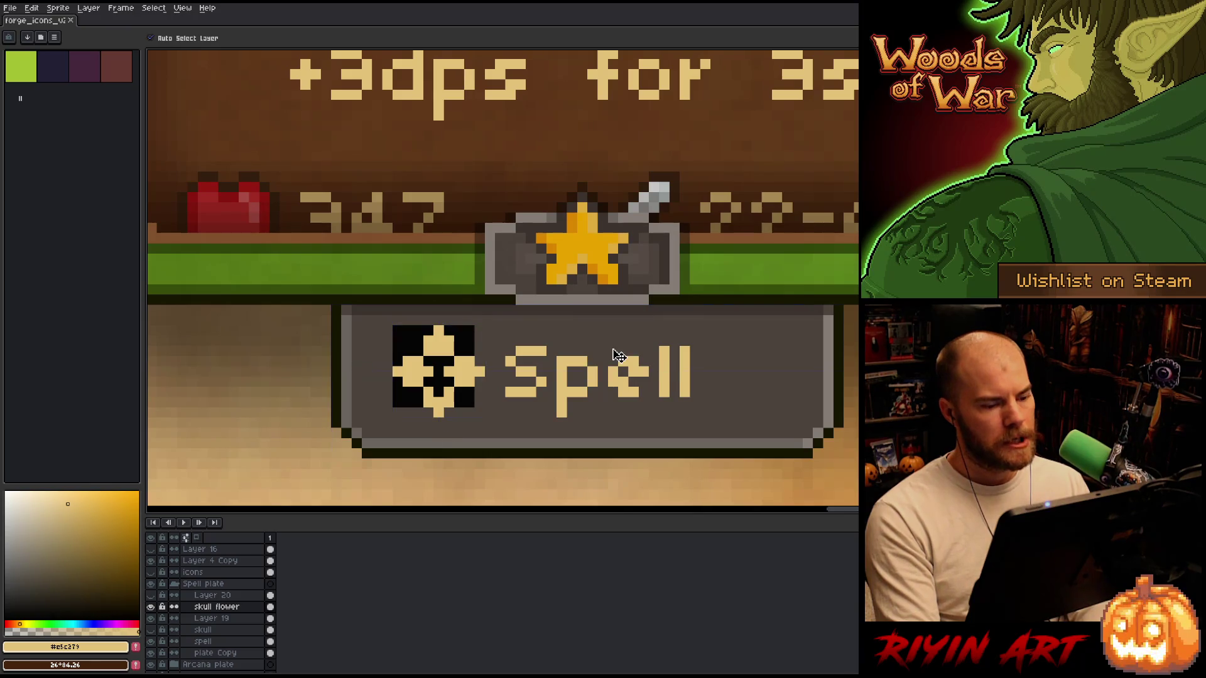
Hide the skull flower layer and show the tan ring icon on Layer 20.
scroll(616, 356, "down", 2)
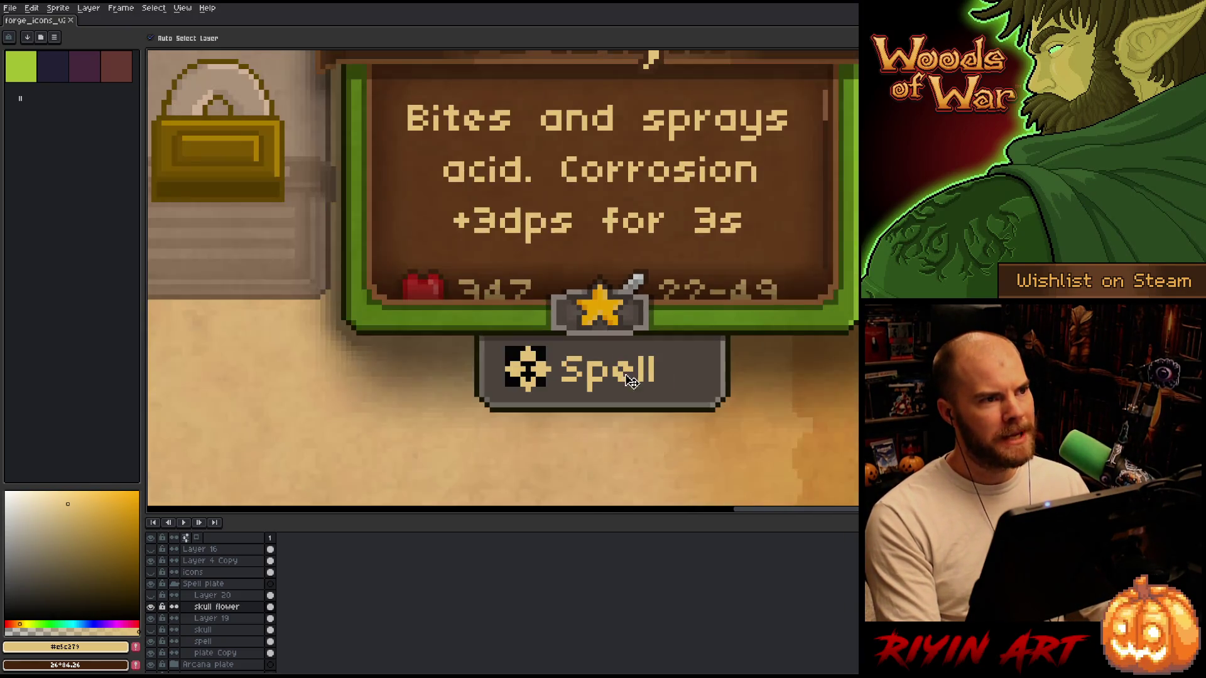
scroll(635, 361, "down", 3)
scroll(654, 349, "up", 5)
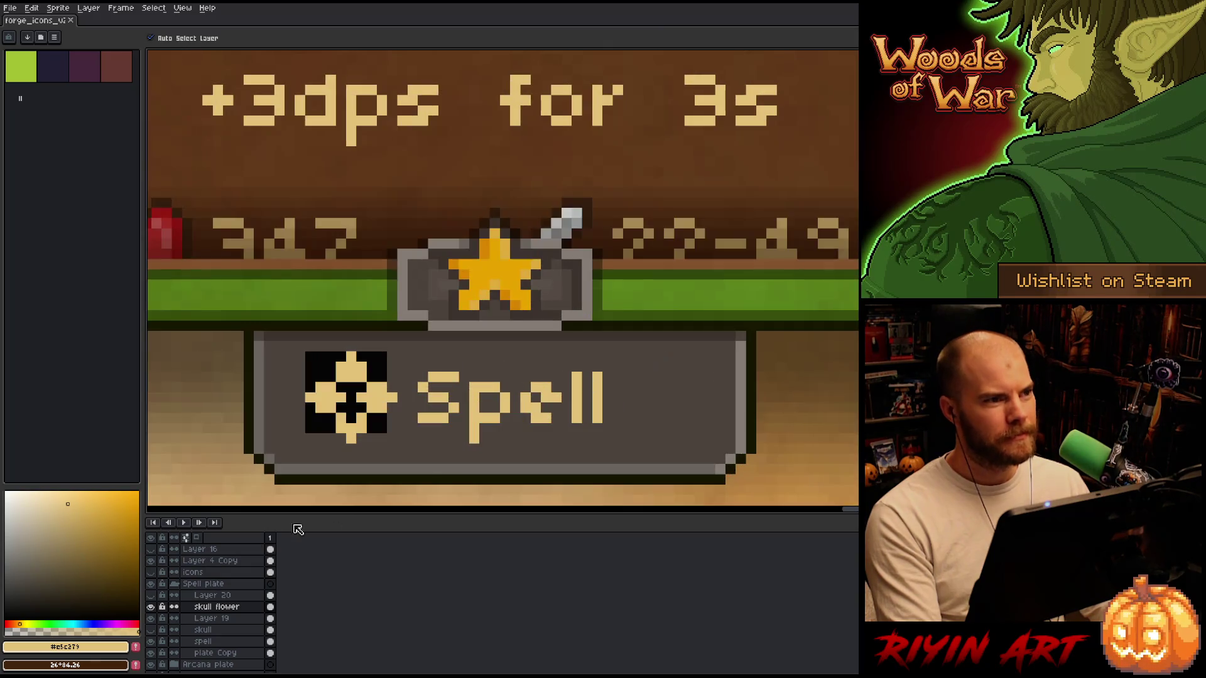
left_click(151, 607)
left_click(151, 595)
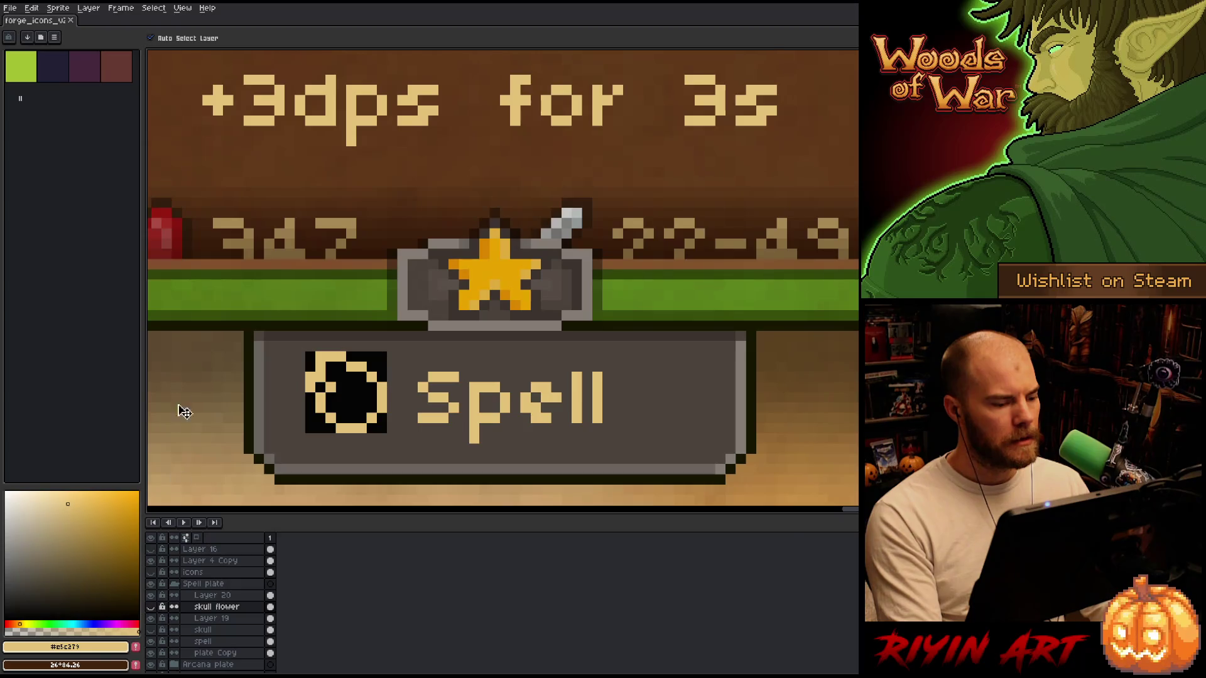
On Layer 20, try and undo a spiral stroke, then add tan pixels in the ring icon and above Spell.
key("b")
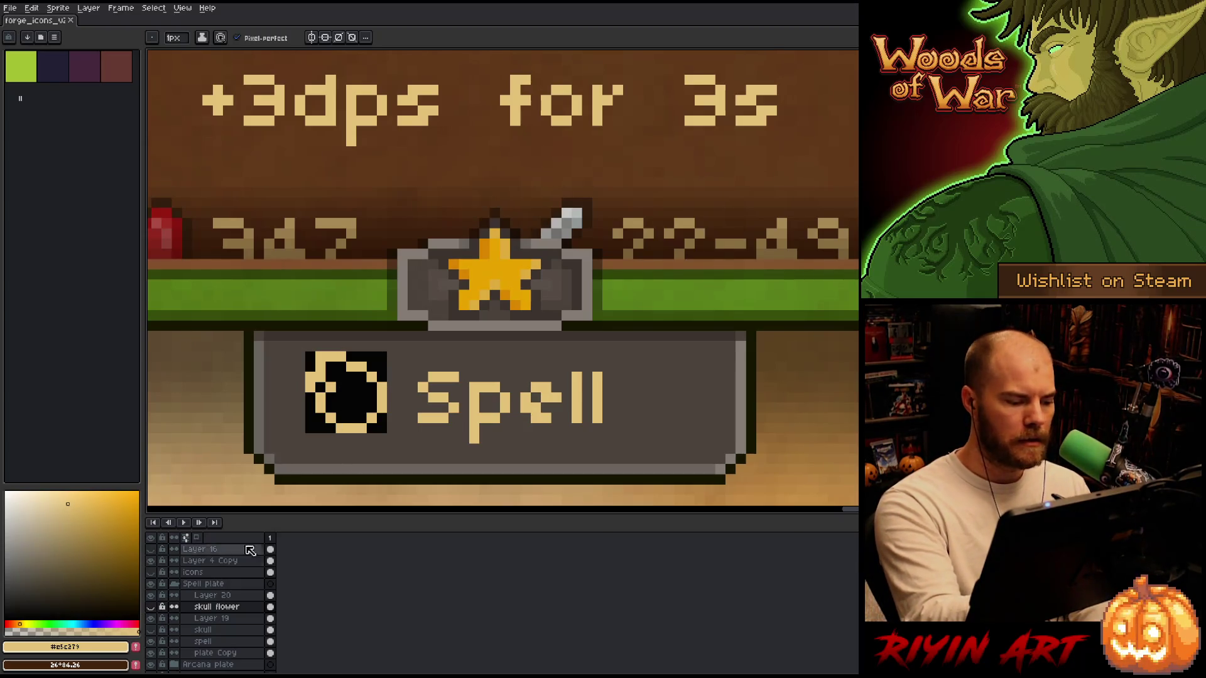
left_click(213, 595)
mouse_move(342, 395)
left_mouse_down()
mouse_move(330, 386)
mouse_move(351, 386)
mouse_move(362, 402)
left_mouse_up()
key("ctrl+z")
key("ctrl+z")
left_click(351, 408)
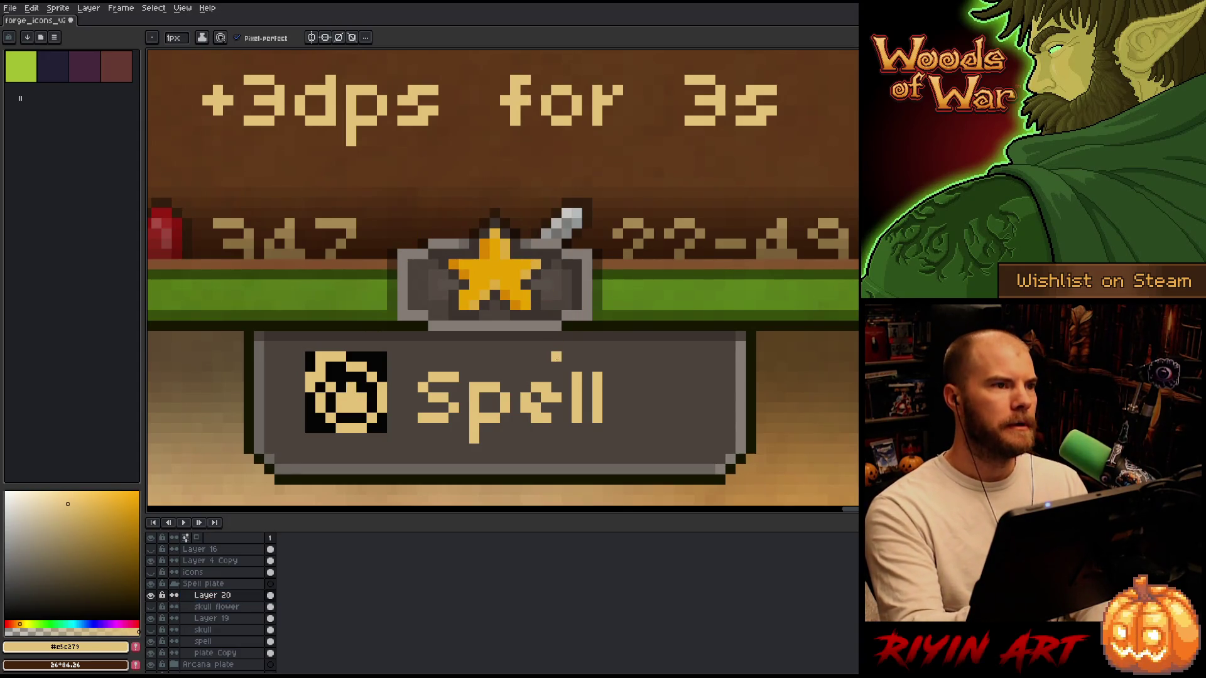
left_click(341, 367)
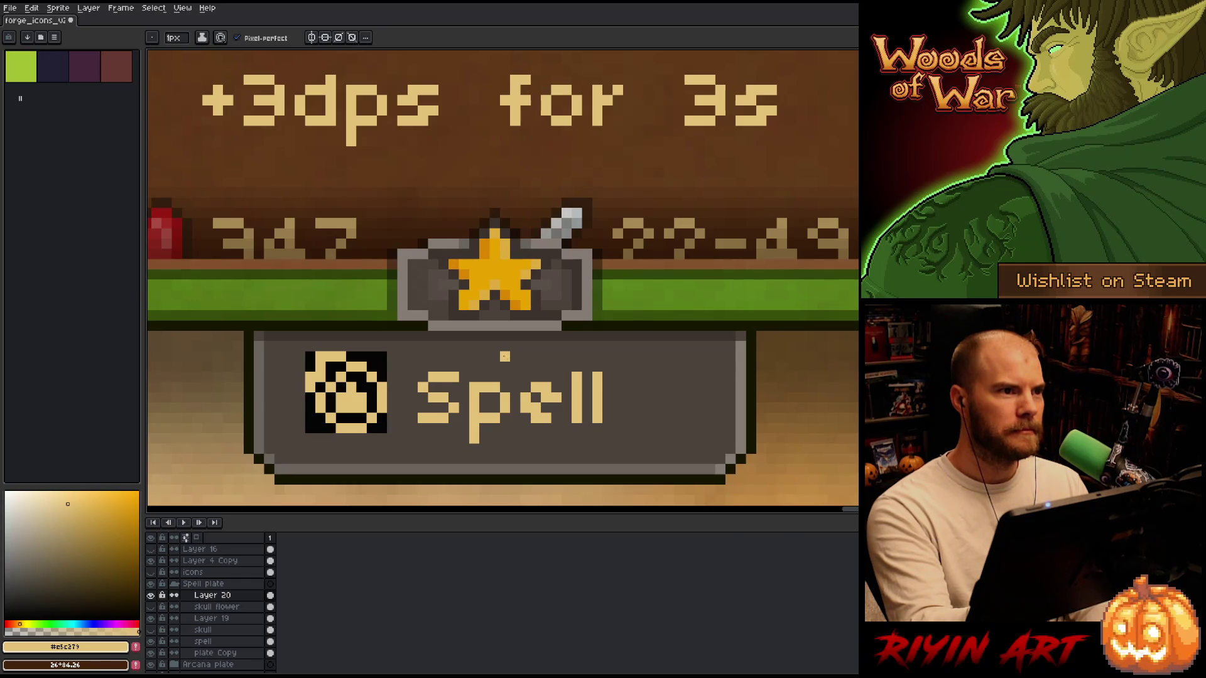
left_click(494, 366)
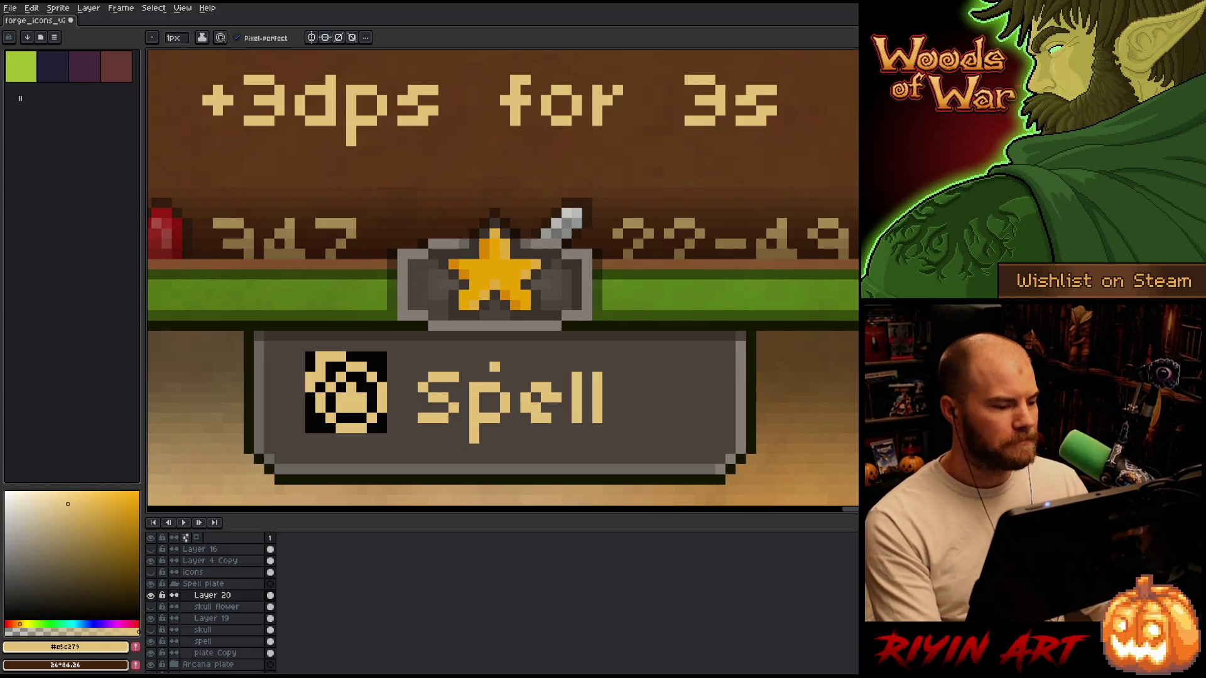
Hide Layer 19's dark square backing and touch up a pixel of the spell icon.
scroll(496, 371, "down", 3)
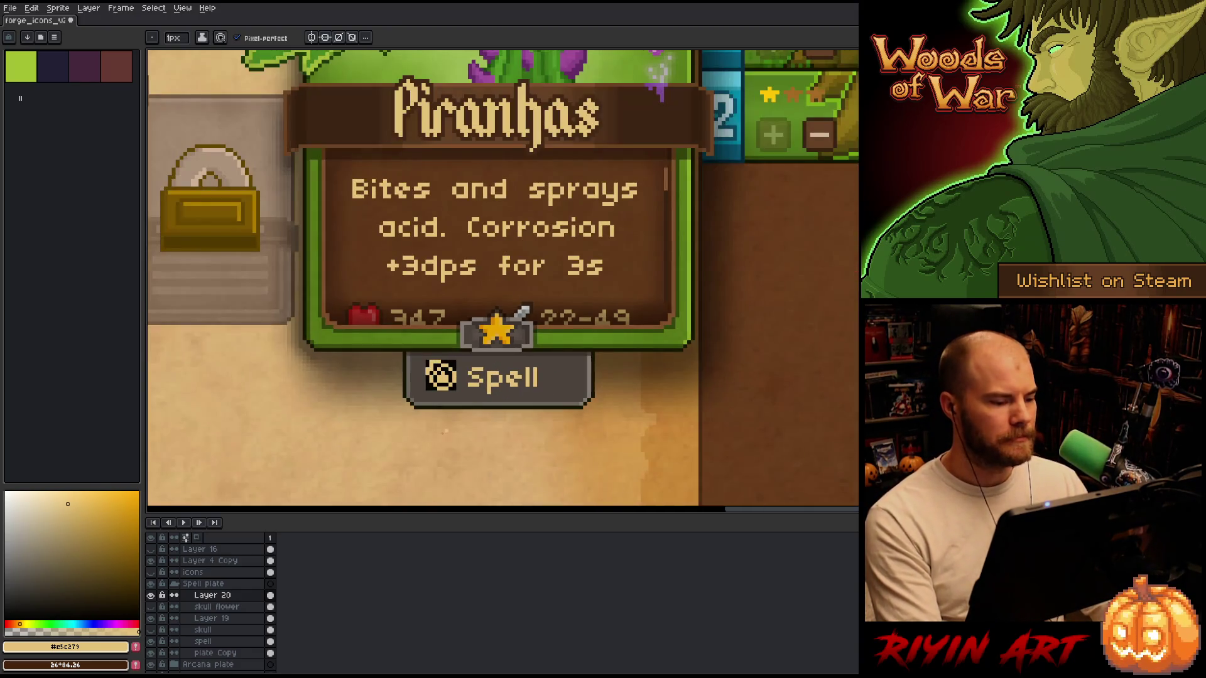
left_click(151, 619)
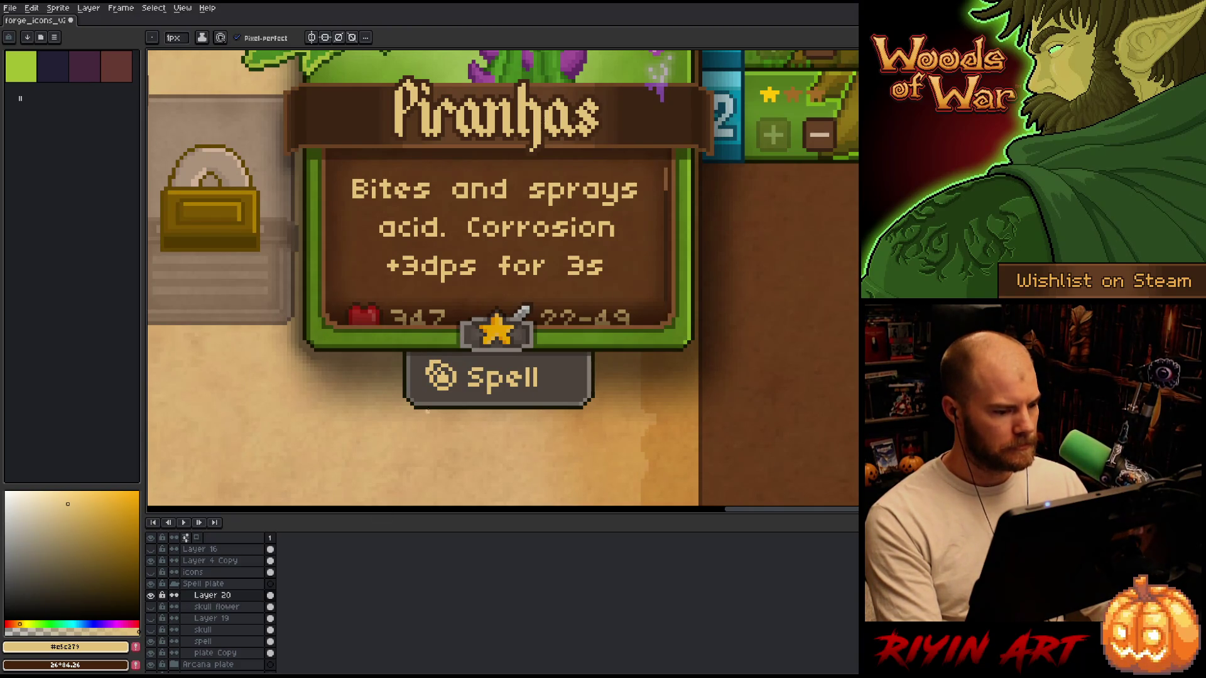
scroll(440, 377, "up", 3)
key("b")
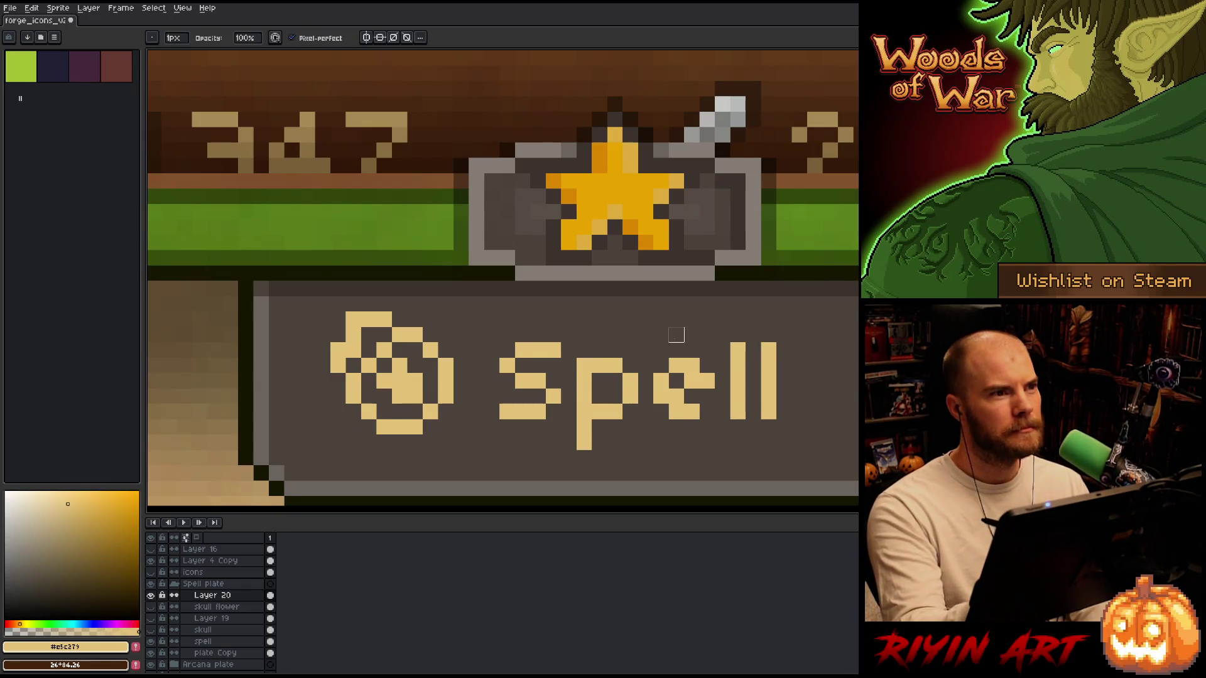
key("e")
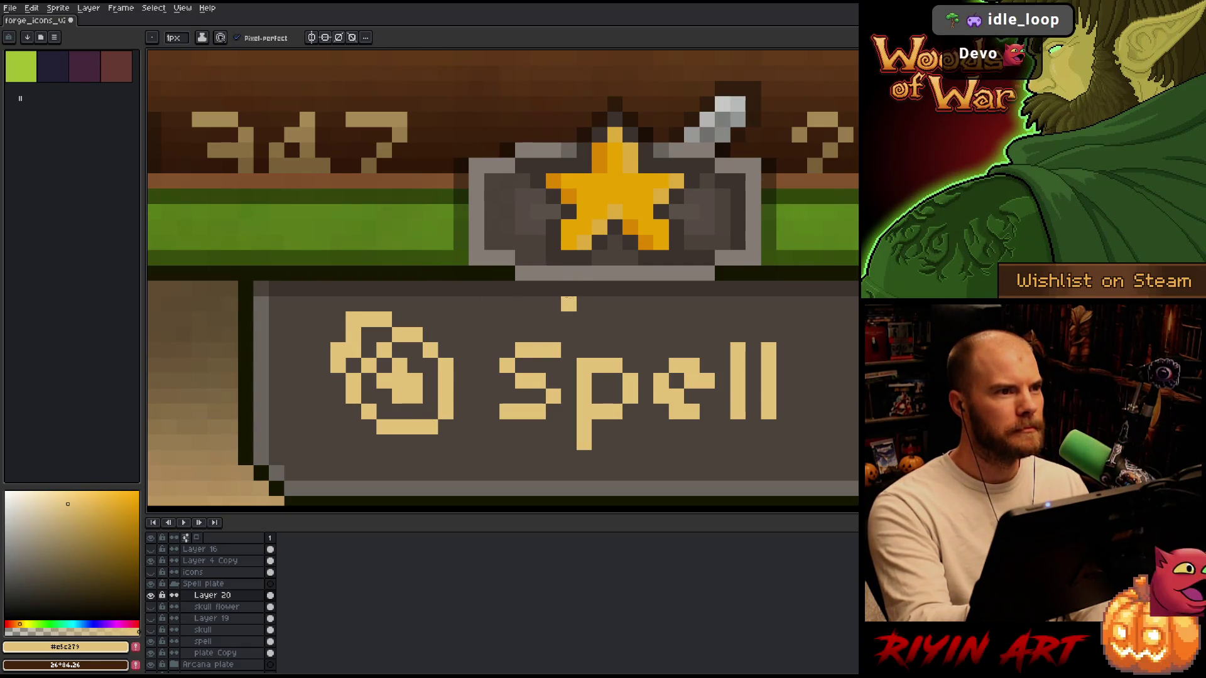
left_click(430, 396)
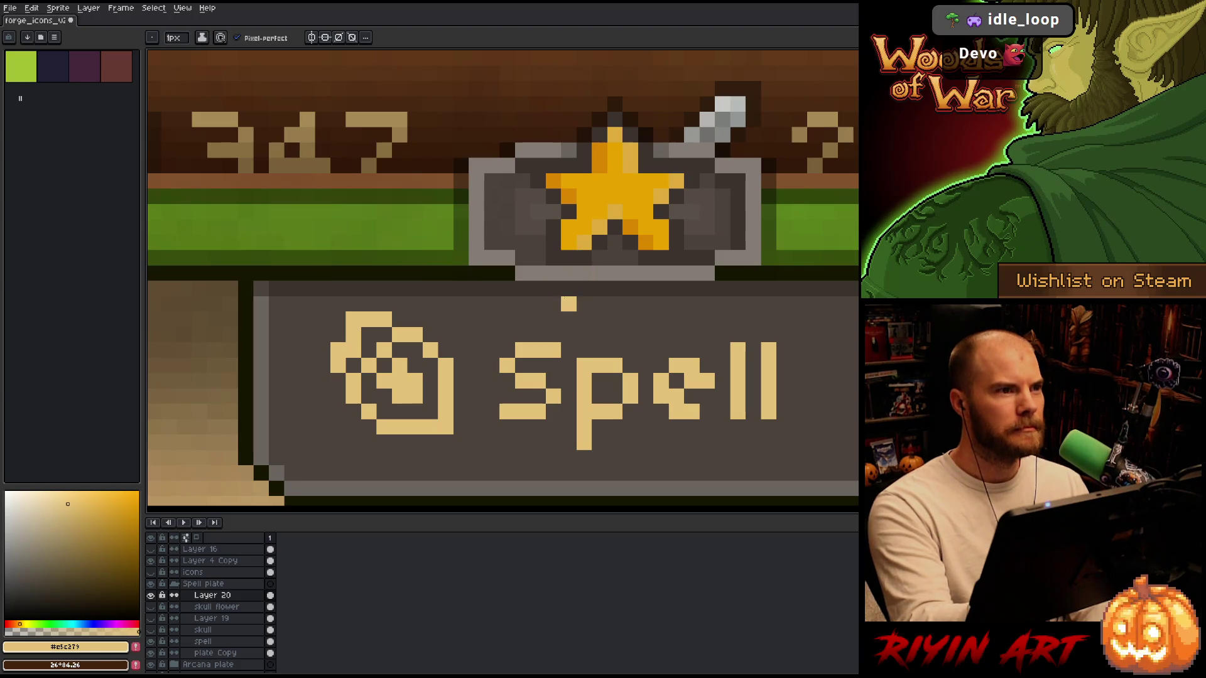
Repaint the spell icon's centre pixels dark and light, then save the file.
key("b")
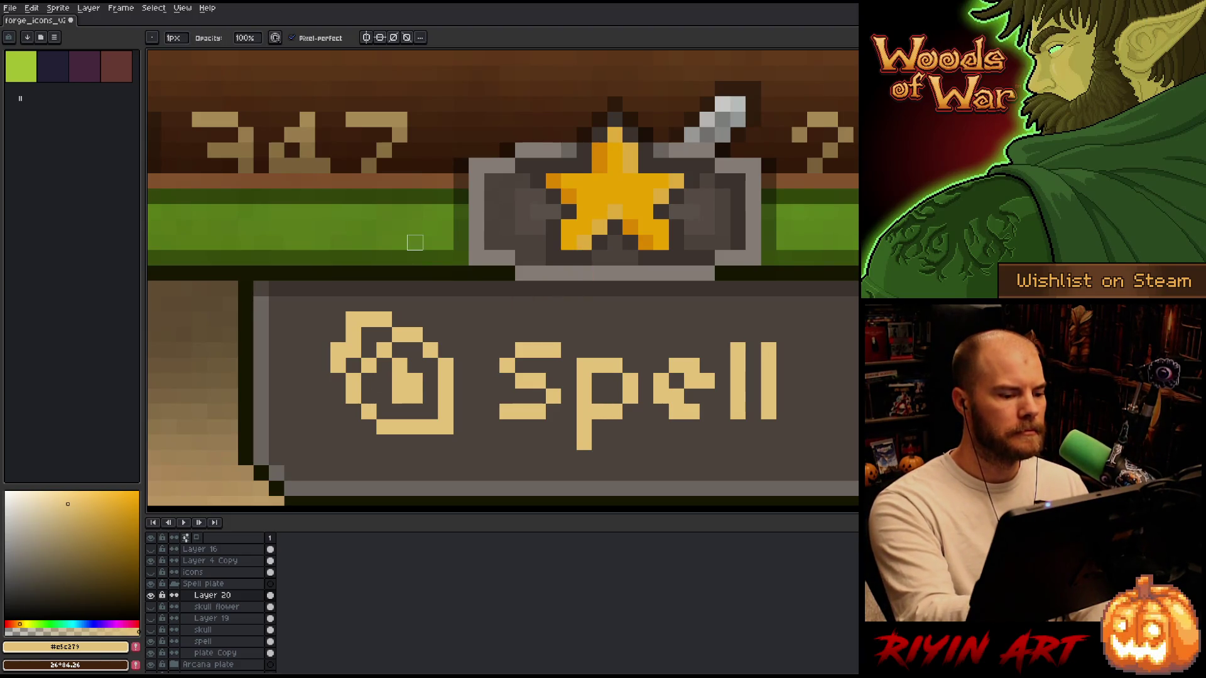
right_click(415, 381)
left_click(415, 380)
right_click(402, 396)
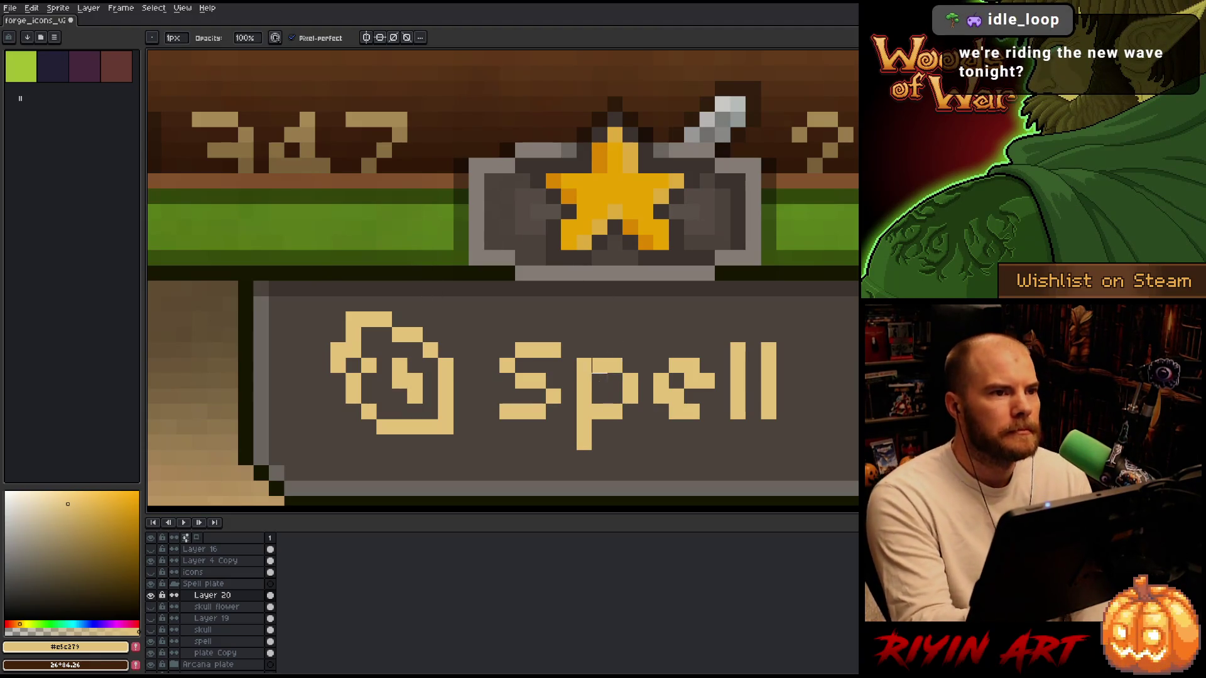
right_click(400, 366)
left_click(415, 381)
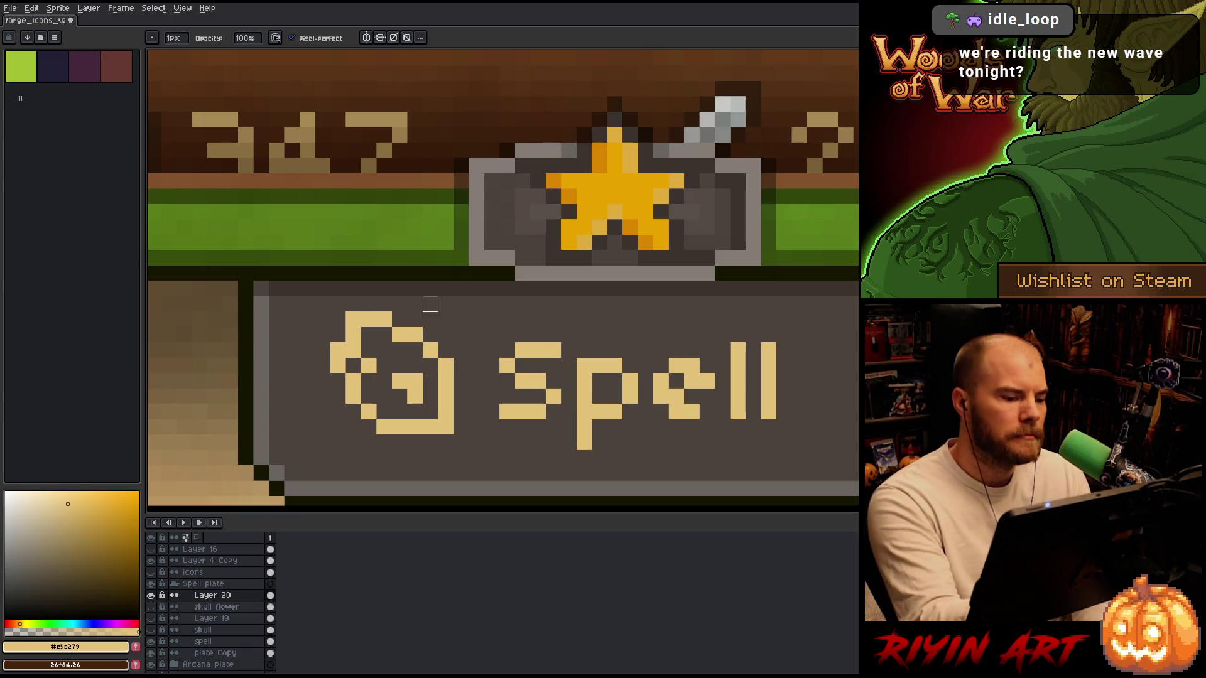
key("ctrl+s")
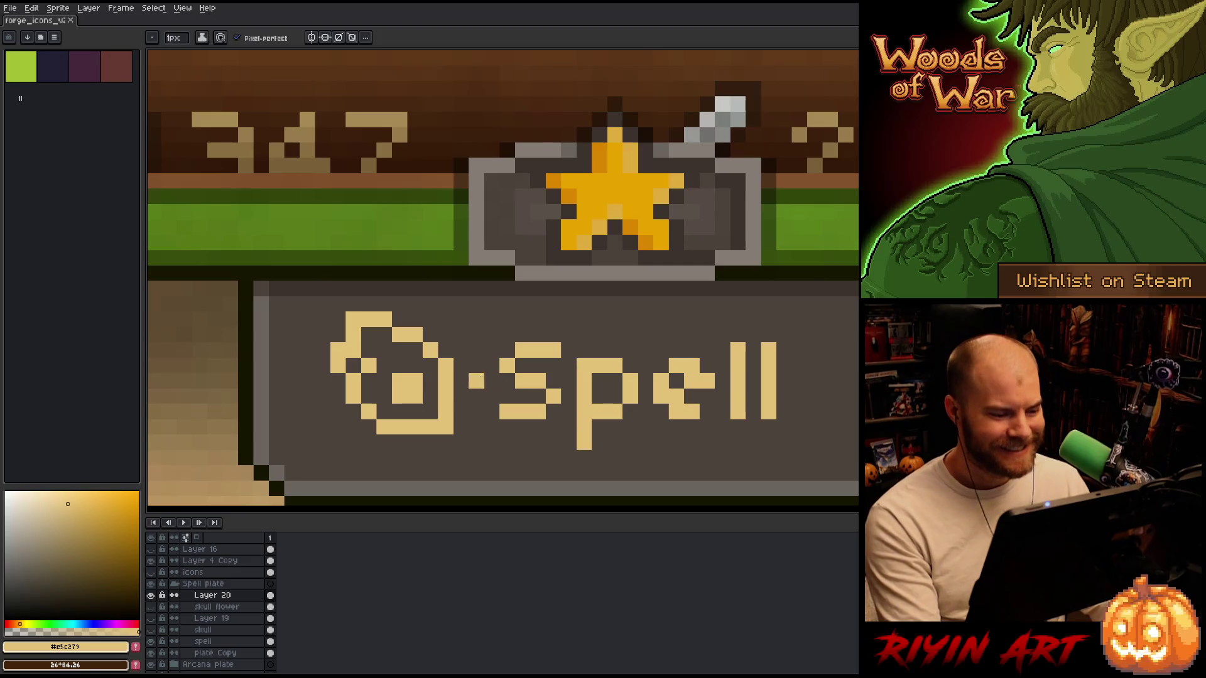
Erase the stray corner pixel and add tan pixels inside the circle icon.
key("e")
left_click(446, 427)
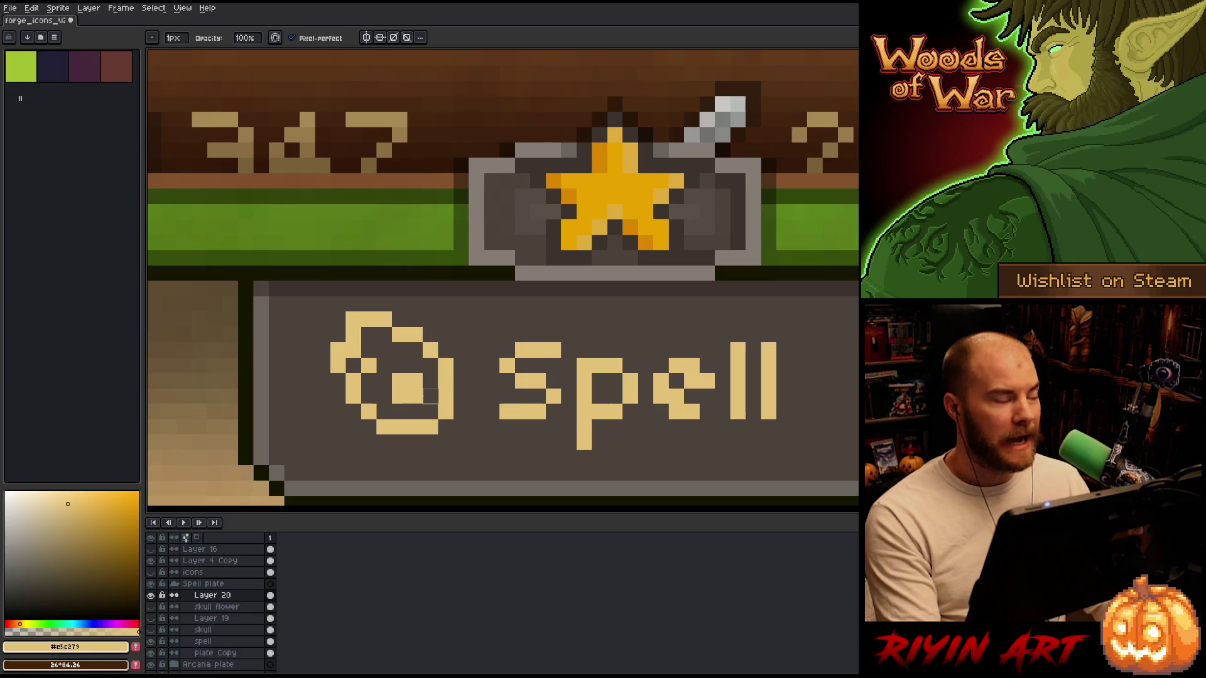
scroll(430, 395, "down", 4)
scroll(442, 396, "up", 2)
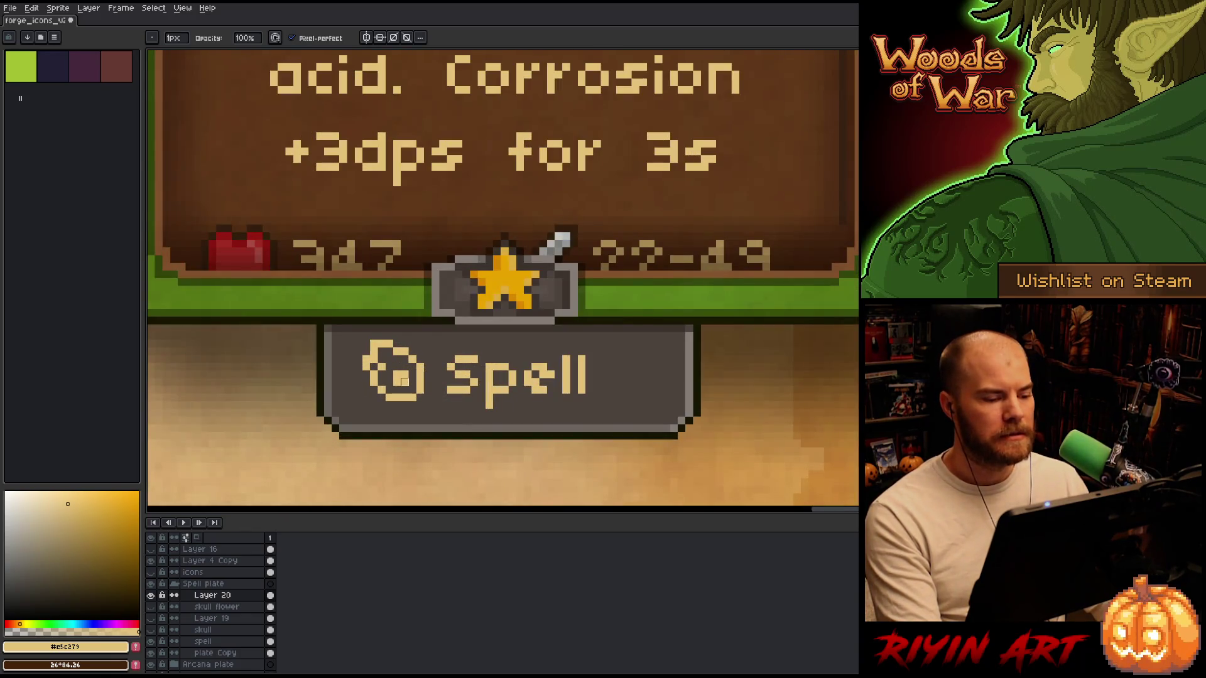
scroll(402, 379, "up", 1)
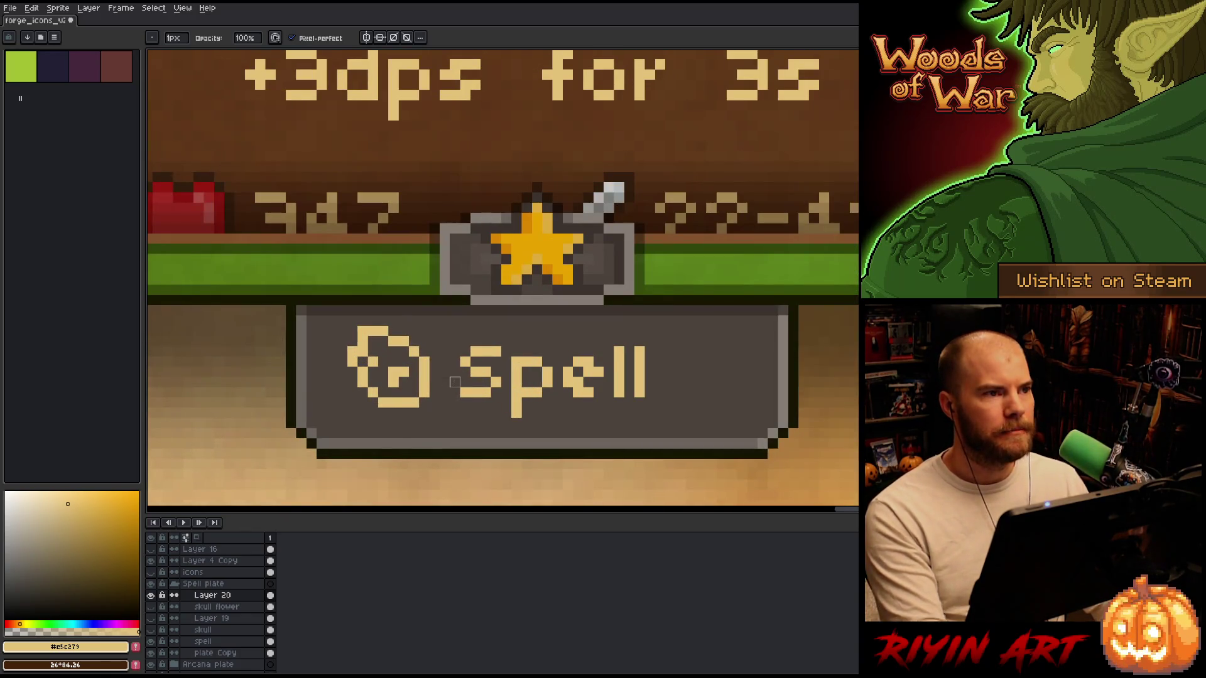
left_click(384, 374)
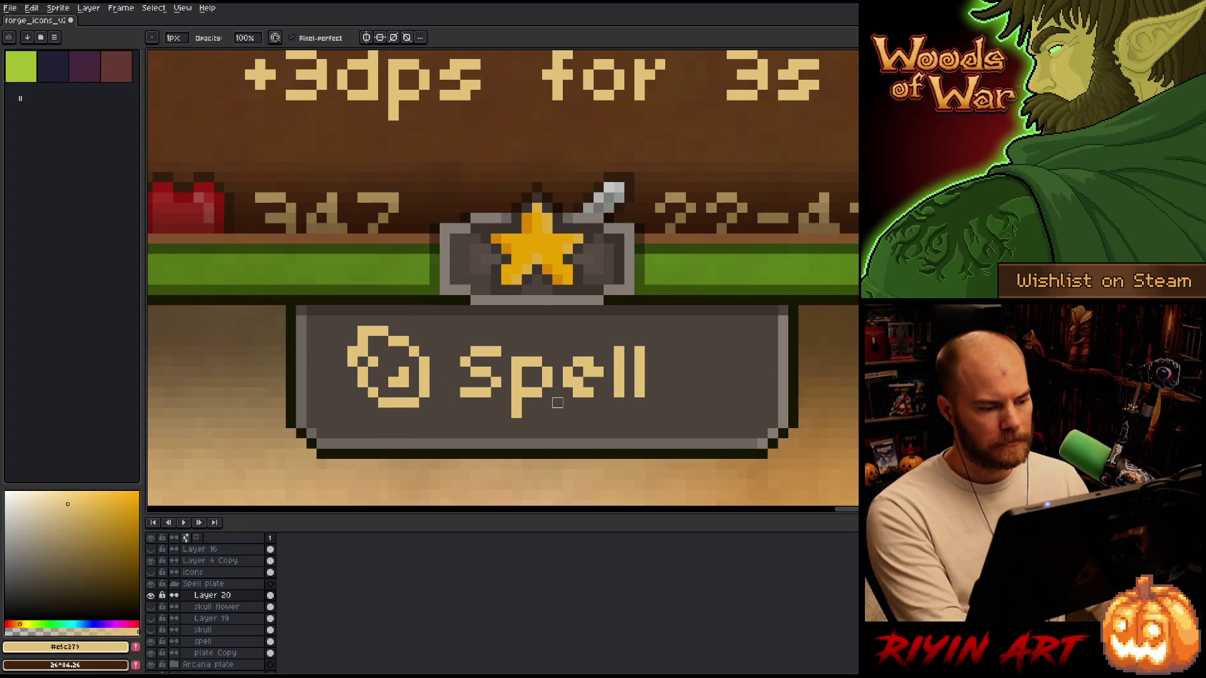
scroll(556, 402, "down", 4)
scroll(557, 402, "up", 5)
left_click(496, 364)
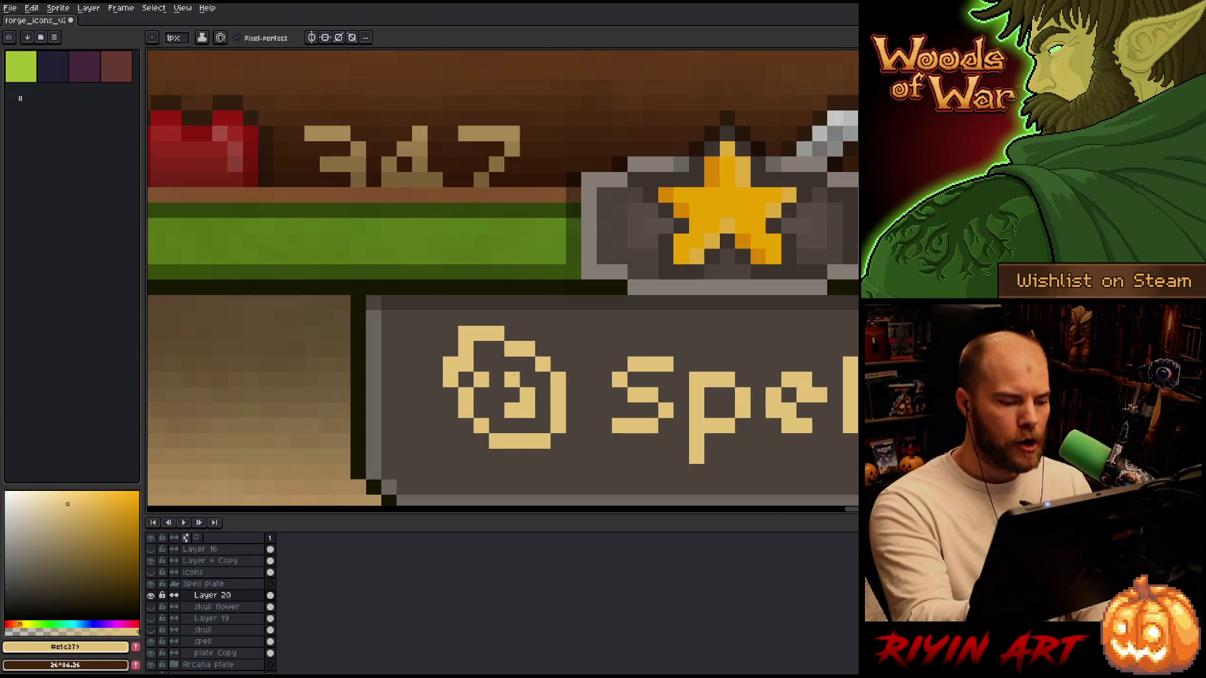
scroll(758, 457, "down", 4)
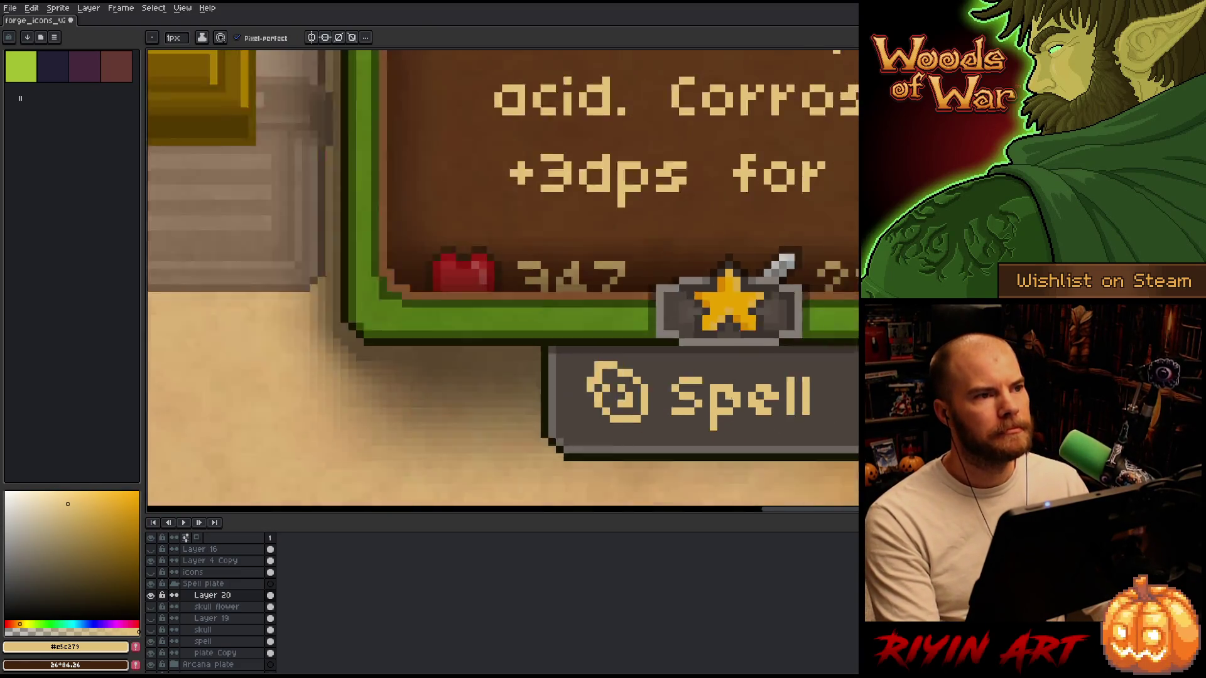
scroll(498, 388, "up", 2)
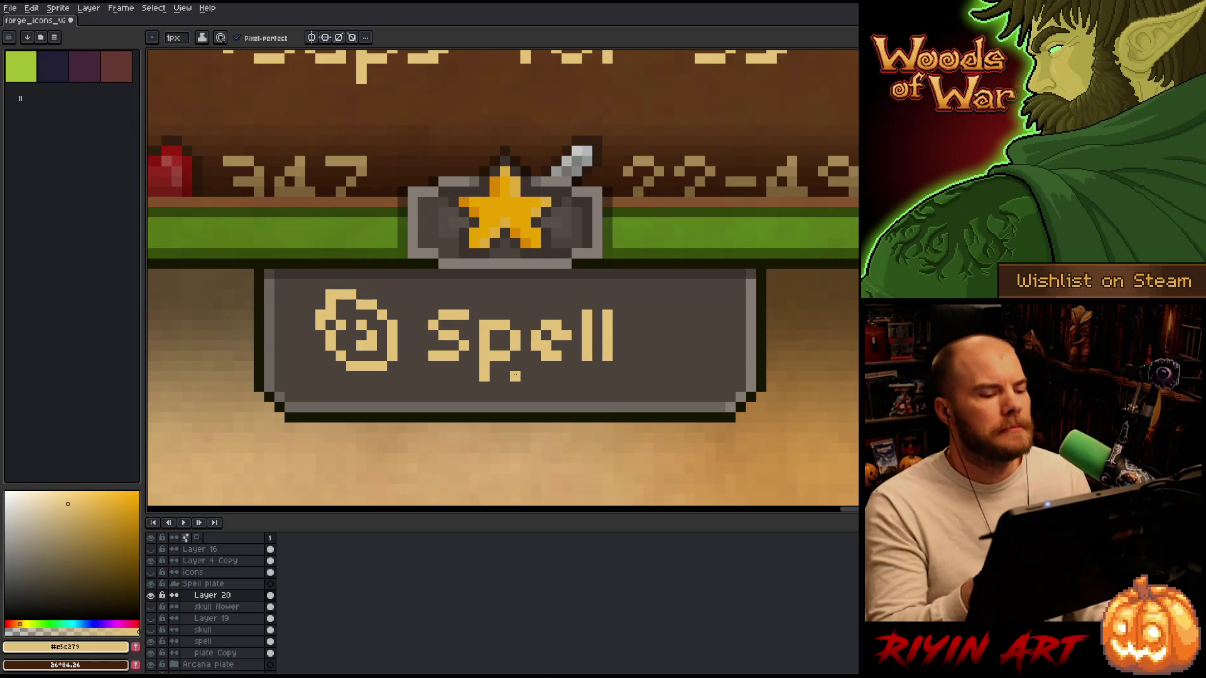
Erase the arrow and leftover tan pixels inside the spiral, then hide the spiral icon layer.
key("e")
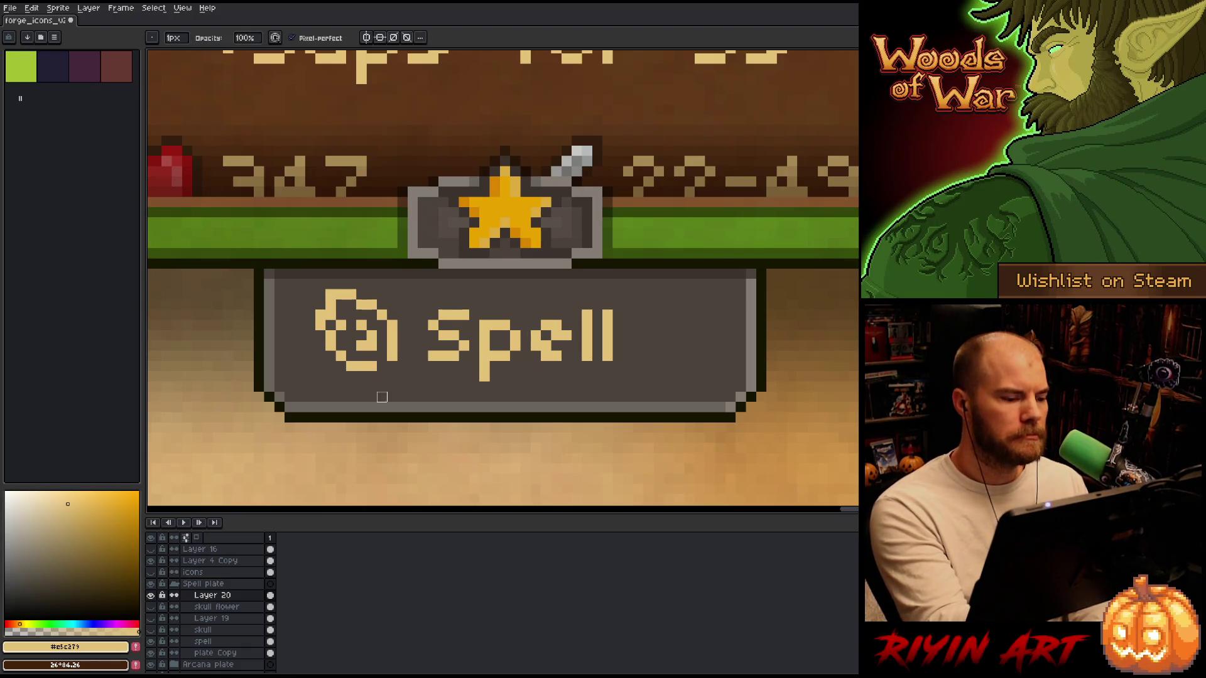
left_click(392, 356)
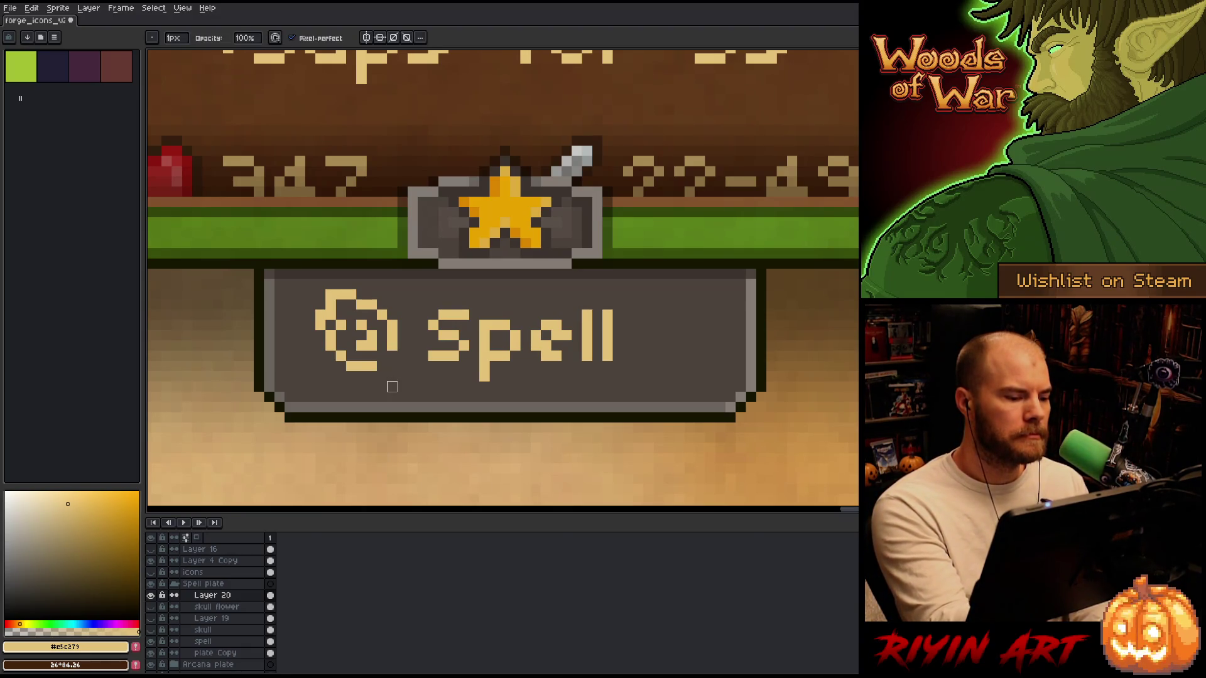
left_click(383, 335)
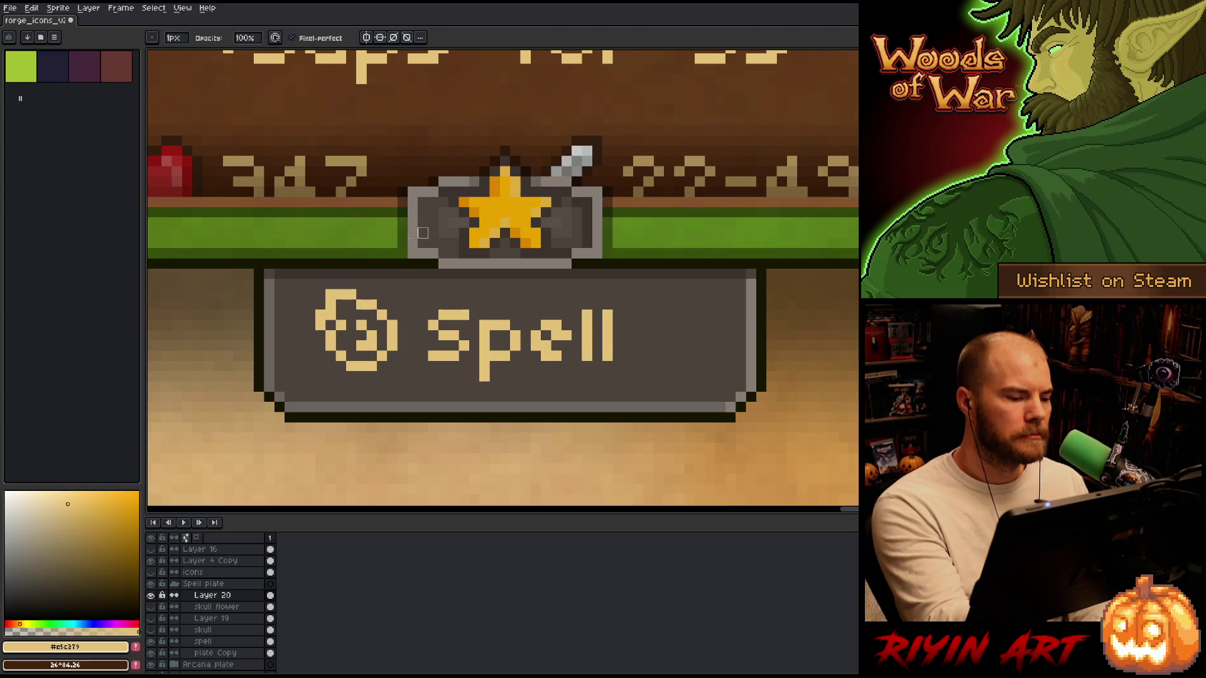
key("b")
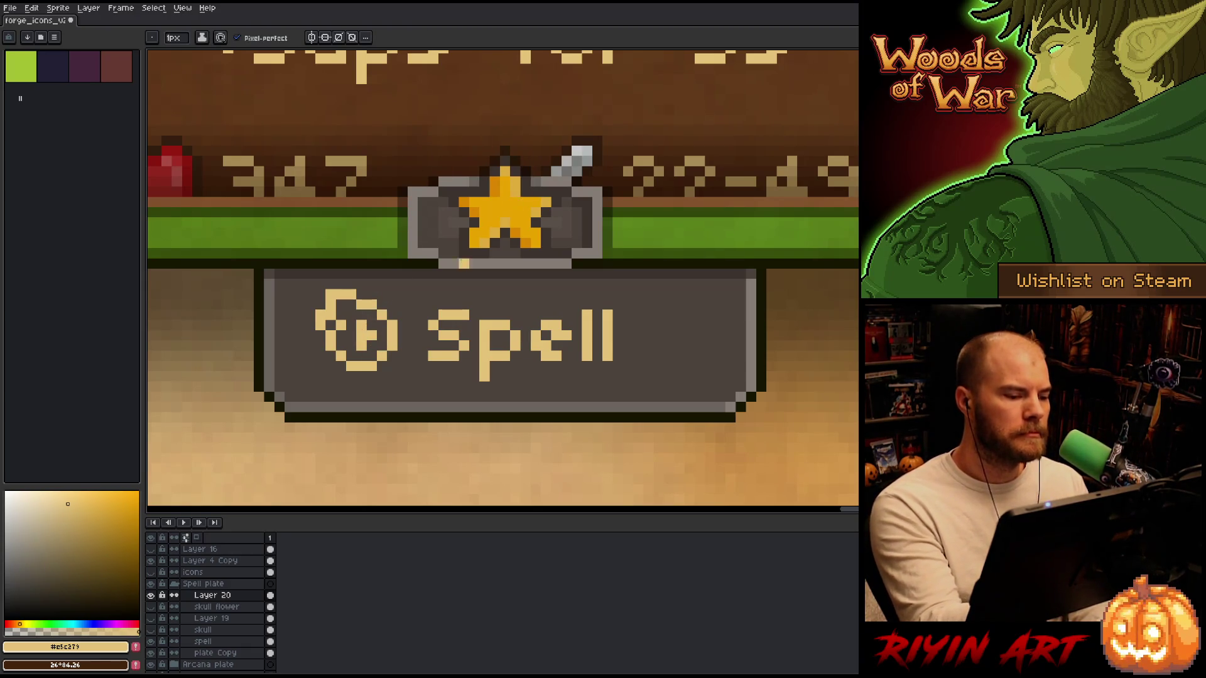
key("e")
left_click_drag(356, 307, 361, 345)
left_click(371, 336)
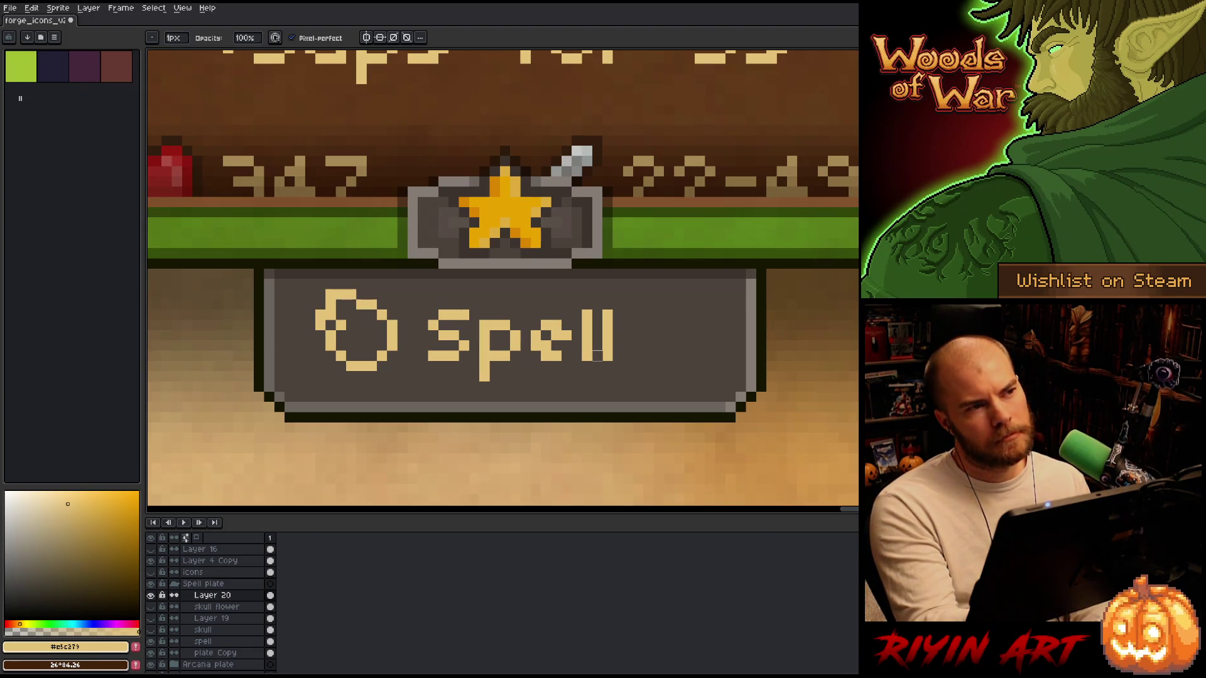
left_click(151, 595)
Show and select Layer 19, sketch a lightning glyph on the black square, and undo it.
left_click(211, 618)
left_click(151, 618)
key("b")
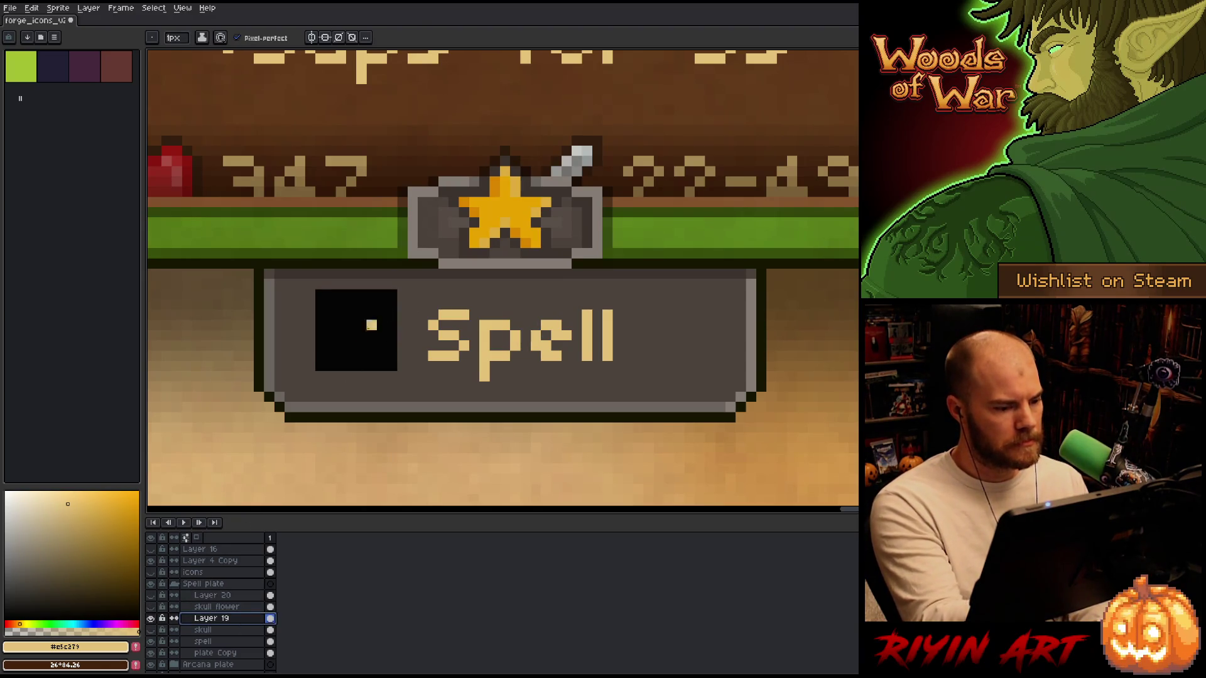
left_click_drag(364, 305, 322, 356)
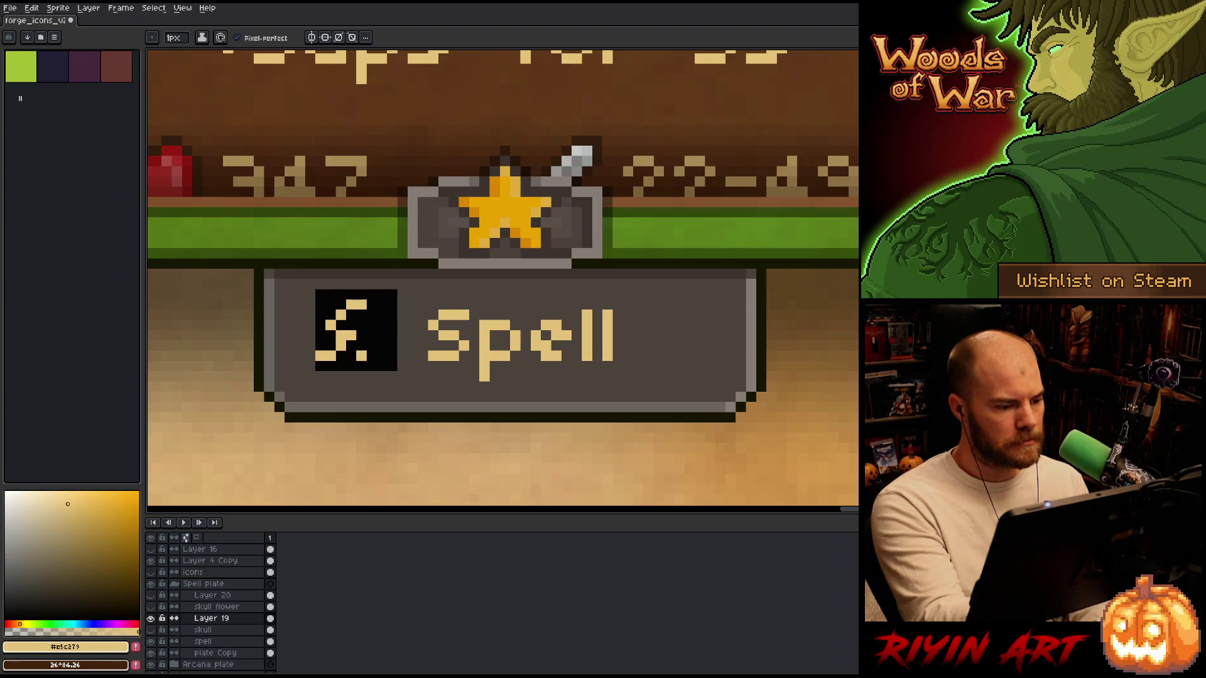
key("ctrl+z")
Sketch a seven-shaped tan glyph in the black square, dropping the top-right dot.
mouse_move(367, 305)
left_mouse_down()
mouse_move(336, 305)
mouse_move(351, 327)
mouse_move(340, 335)
mouse_move(356, 350)
mouse_move(372, 330)
mouse_move(382, 339)
mouse_move(382, 319)
mouse_move(371, 321)
left_mouse_up()
left_click(321, 325)
left_click(371, 345)
left_click(382, 304)
key("ctrl+z")
right_click(382, 325)
Rework it into a pi-like glyph, undo those strokes, and add a new layer above Layer 19.
left_click(371, 294)
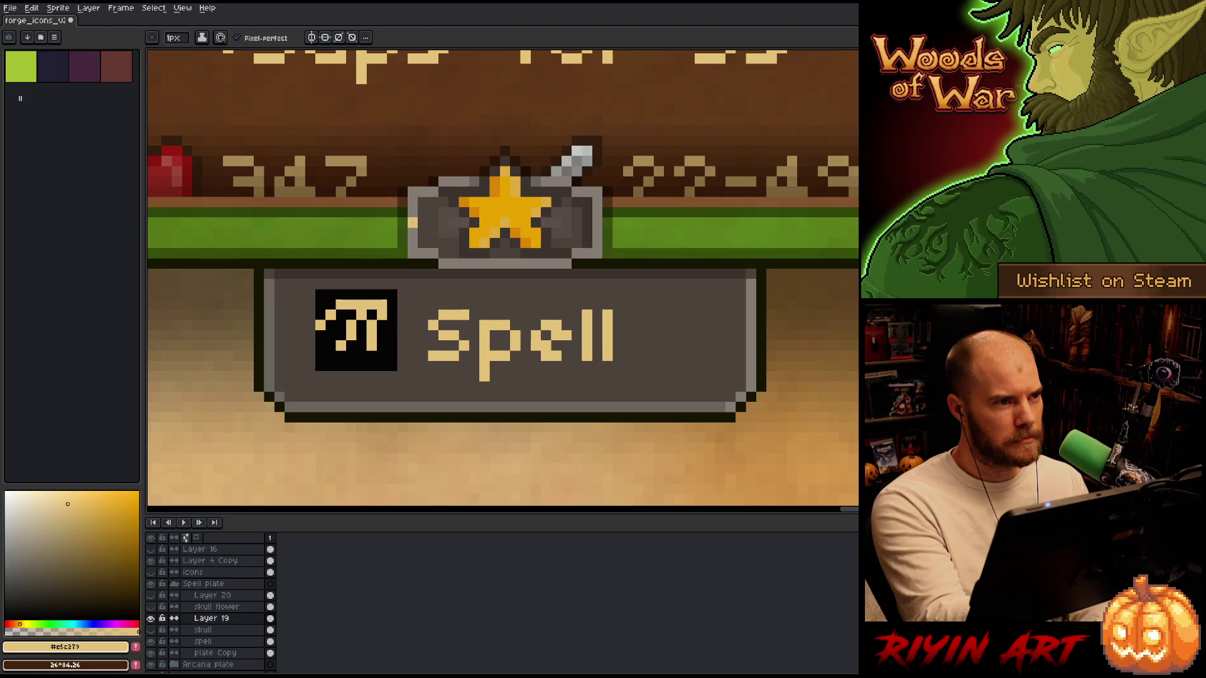
key("e")
left_click_drag(377, 294, 377, 359)
key("ctrl+z")
key("ctrl+z")
key("ctrl+z")
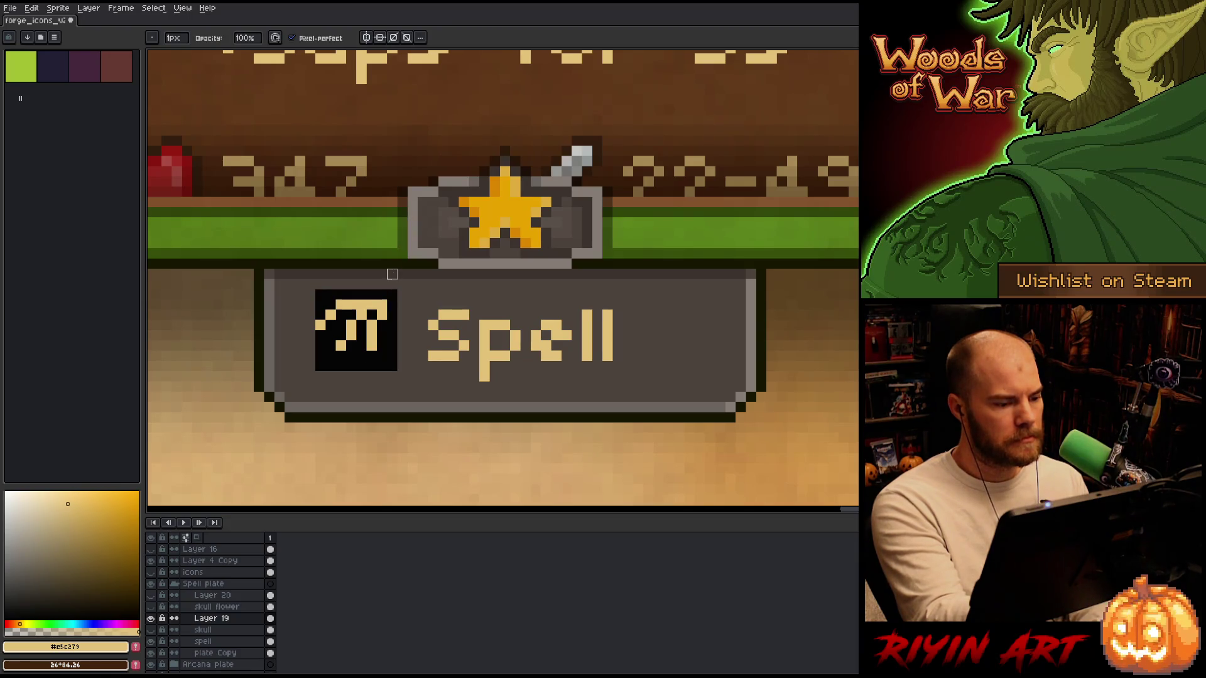
key("ctrl+z")
key("ctrl+z")
key("ctrl+z")
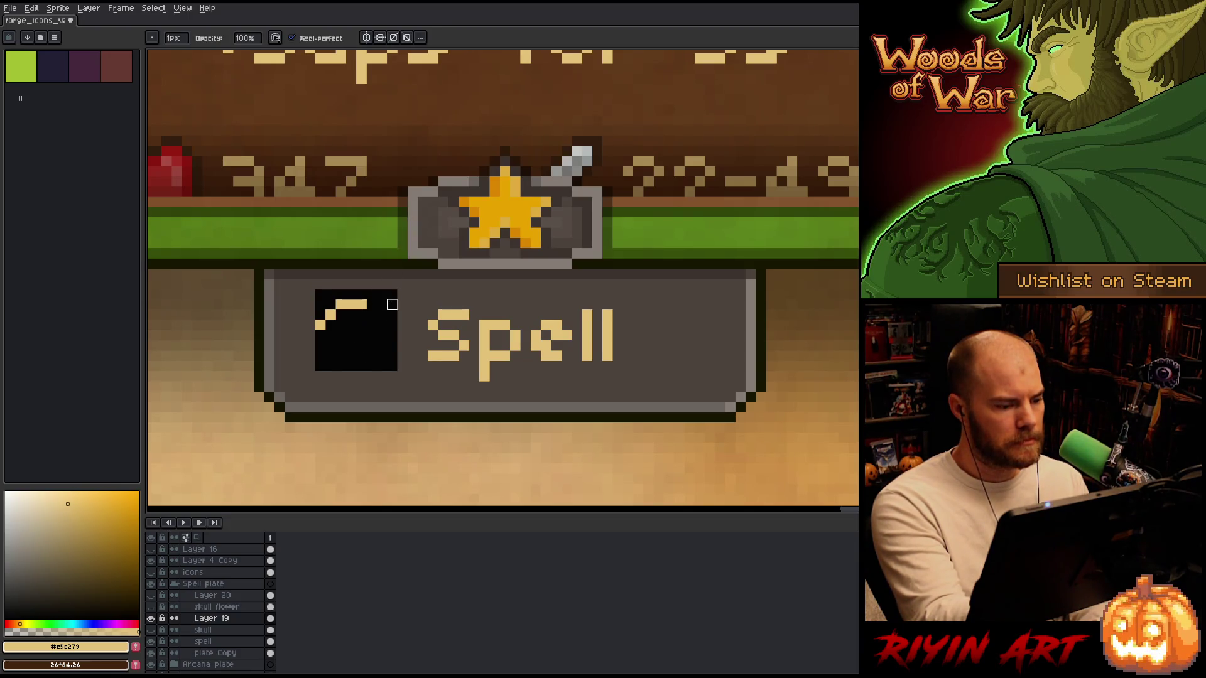
key("shift+n")
key("b")
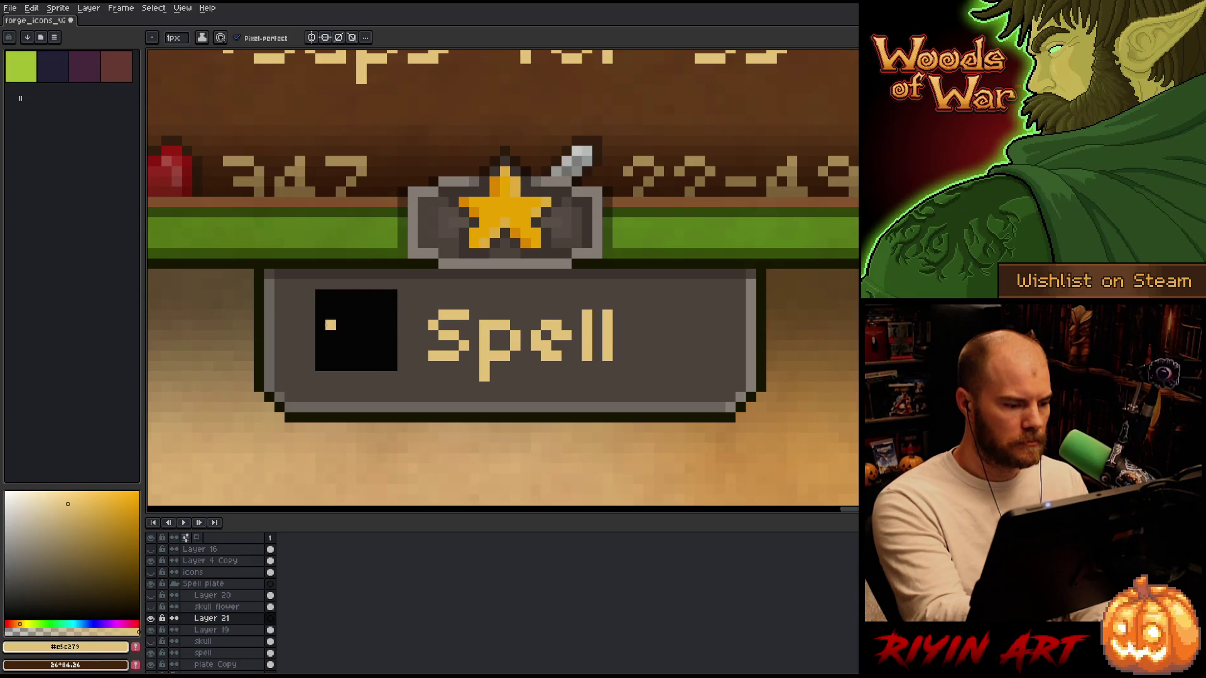
Sketch a tan P-shaped glyph with a left bar, top bar and right nub.
left_click_drag(320, 312, 331, 366)
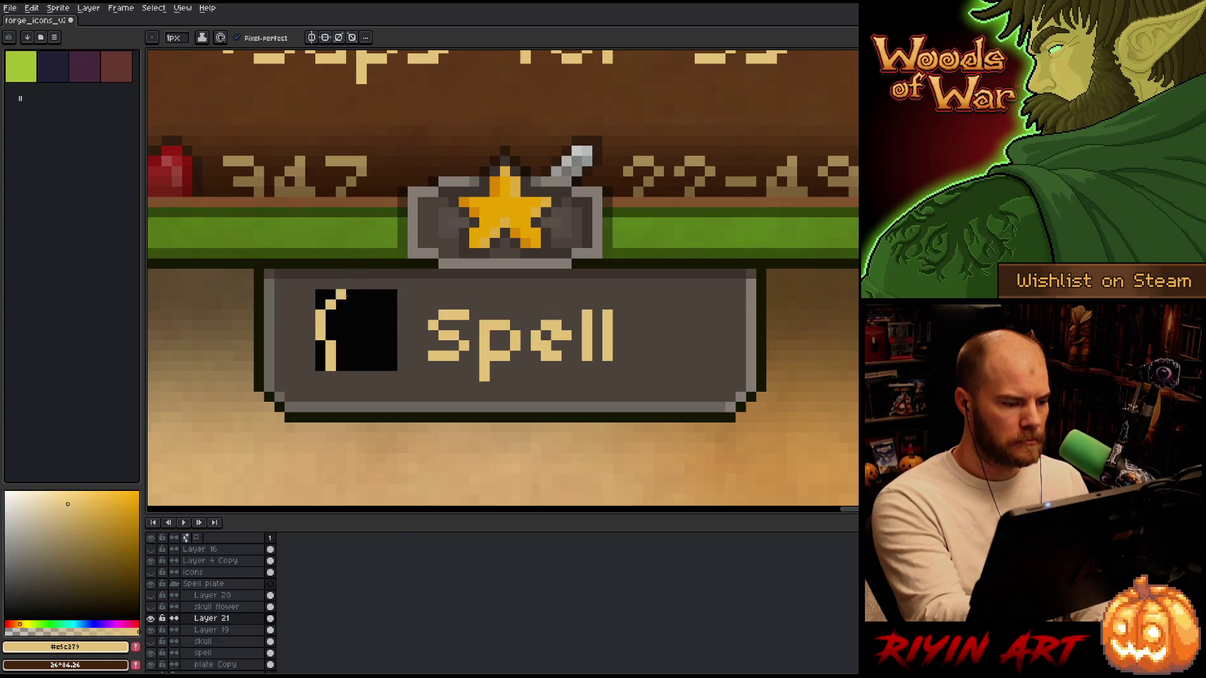
mouse_move(349, 293)
left_mouse_down()
mouse_move(327, 306)
mouse_move(328, 367)
left_mouse_up()
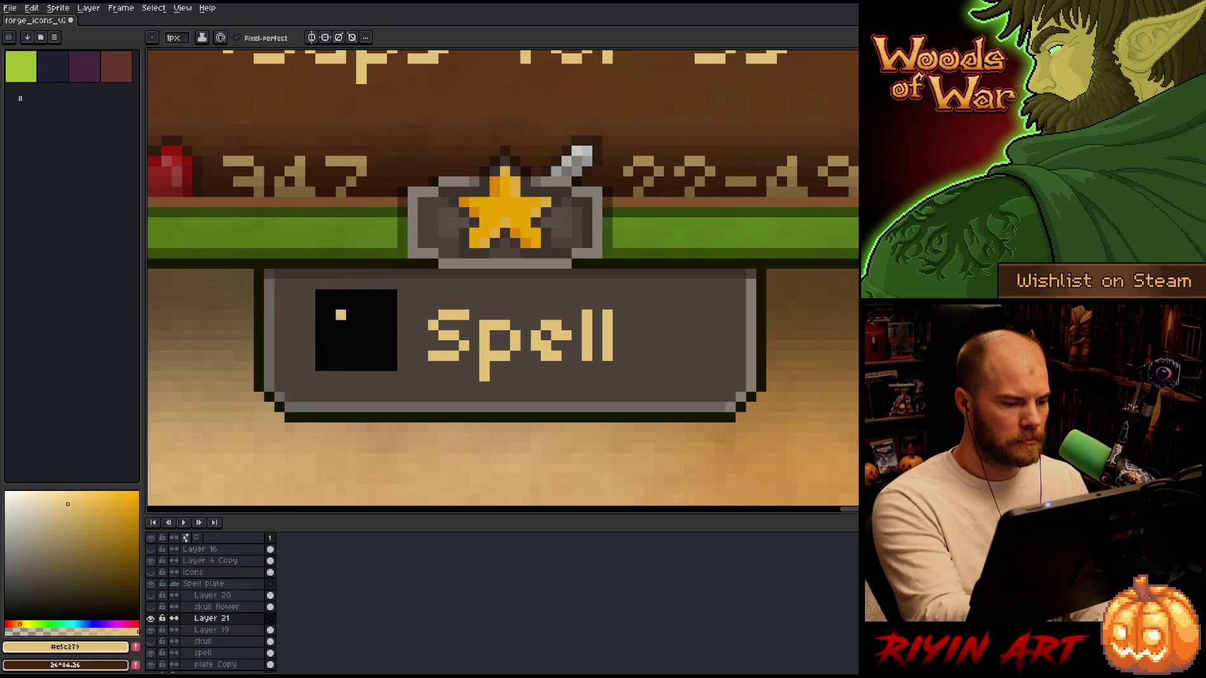
left_click_drag(330, 305, 331, 356)
right_click(350, 304)
left_click(340, 294)
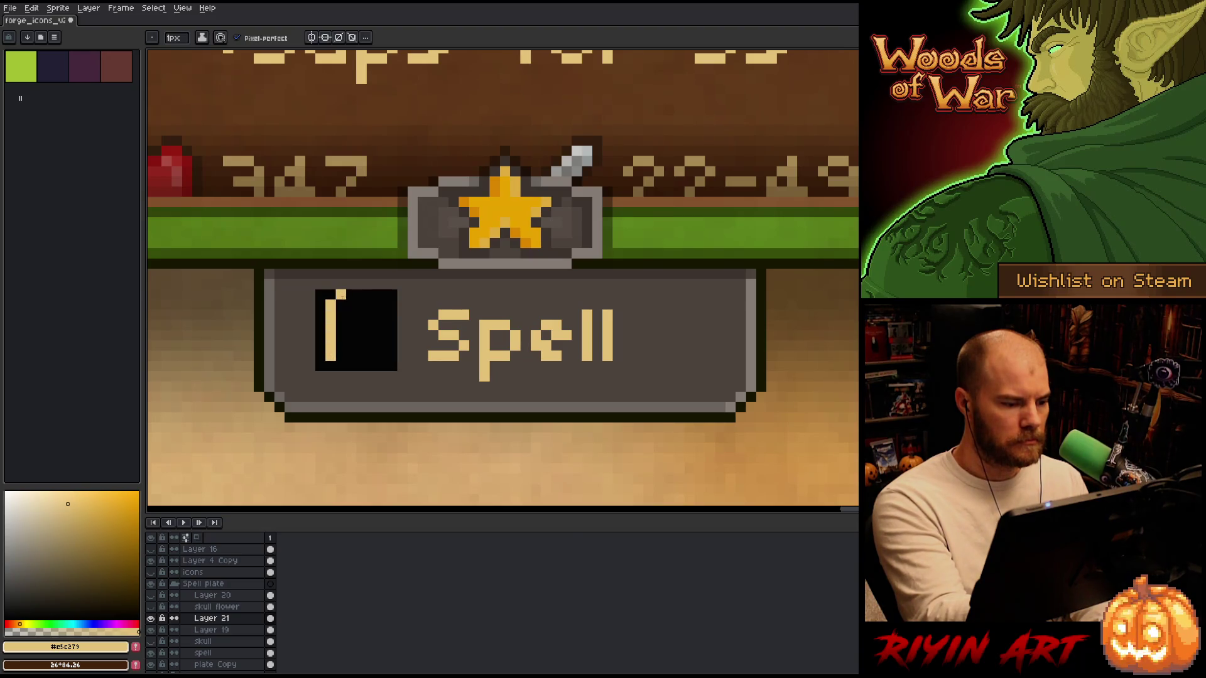
left_click_drag(342, 294, 363, 294)
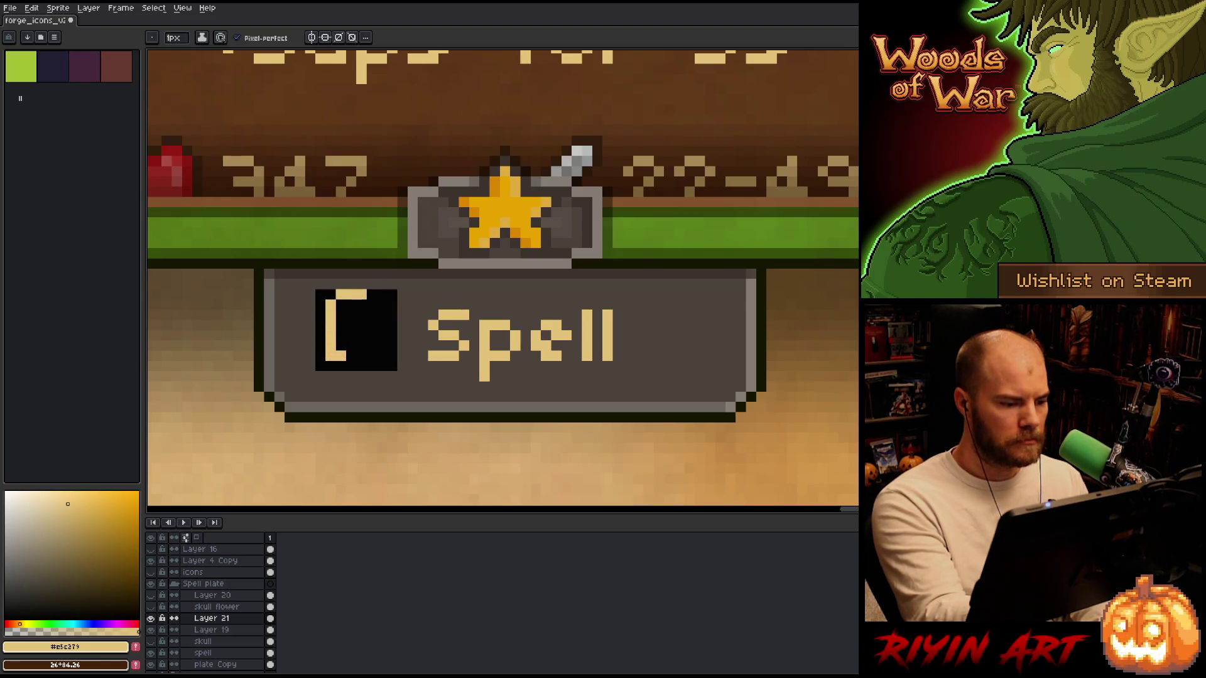
left_click_drag(349, 345, 371, 346)
mouse_move(371, 294)
left_mouse_down()
mouse_move(382, 305)
mouse_move(372, 346)
left_mouse_up()
left_click(383, 314)
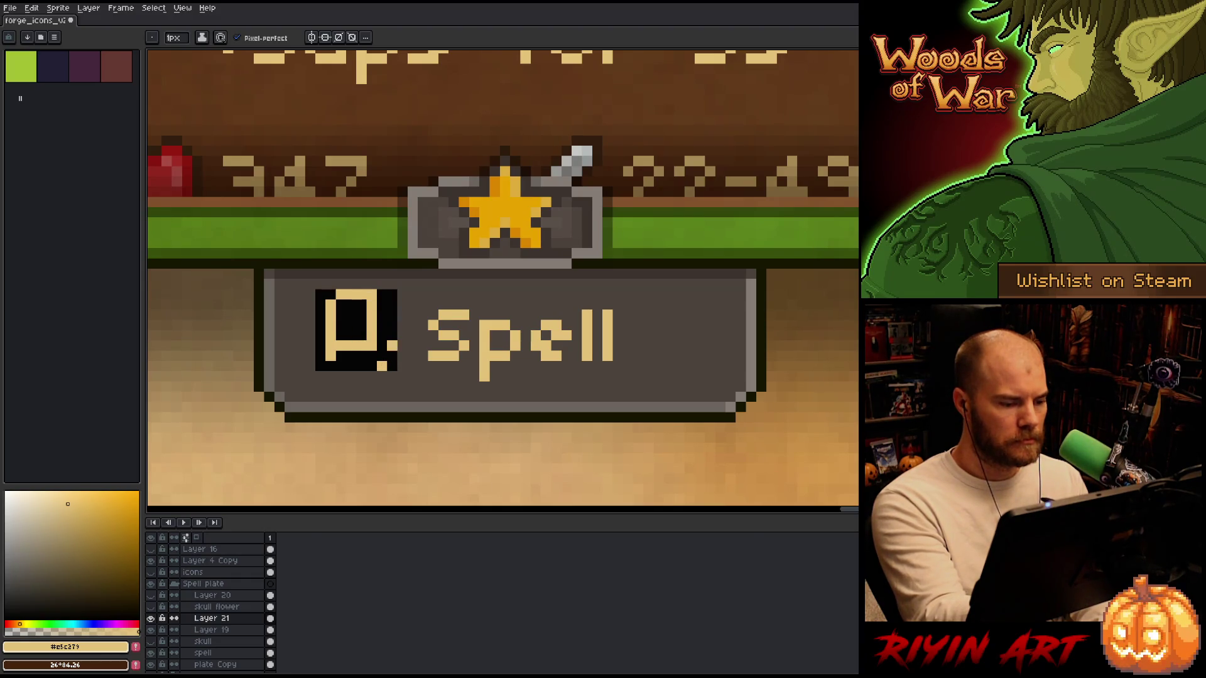
Add tan strokes along the icon's right and bottom edges, then erase the tan strokes.
left_click_drag(391, 361, 392, 314)
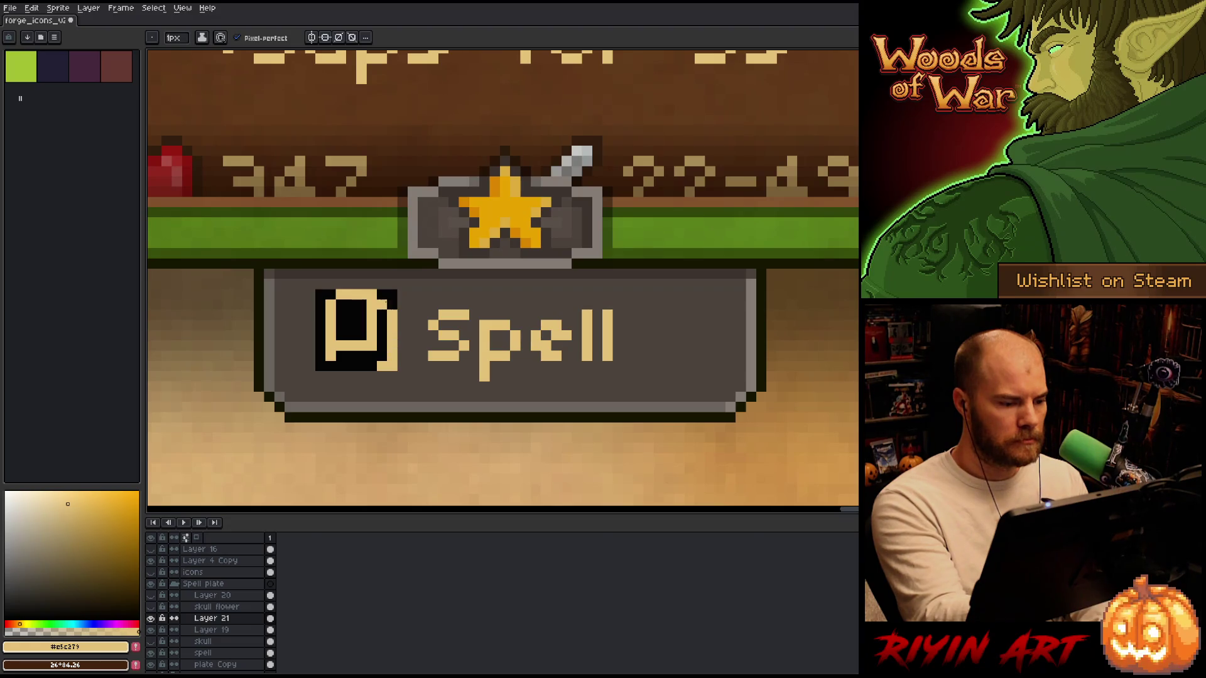
left_click_drag(371, 365, 341, 366)
key("e")
key("b")
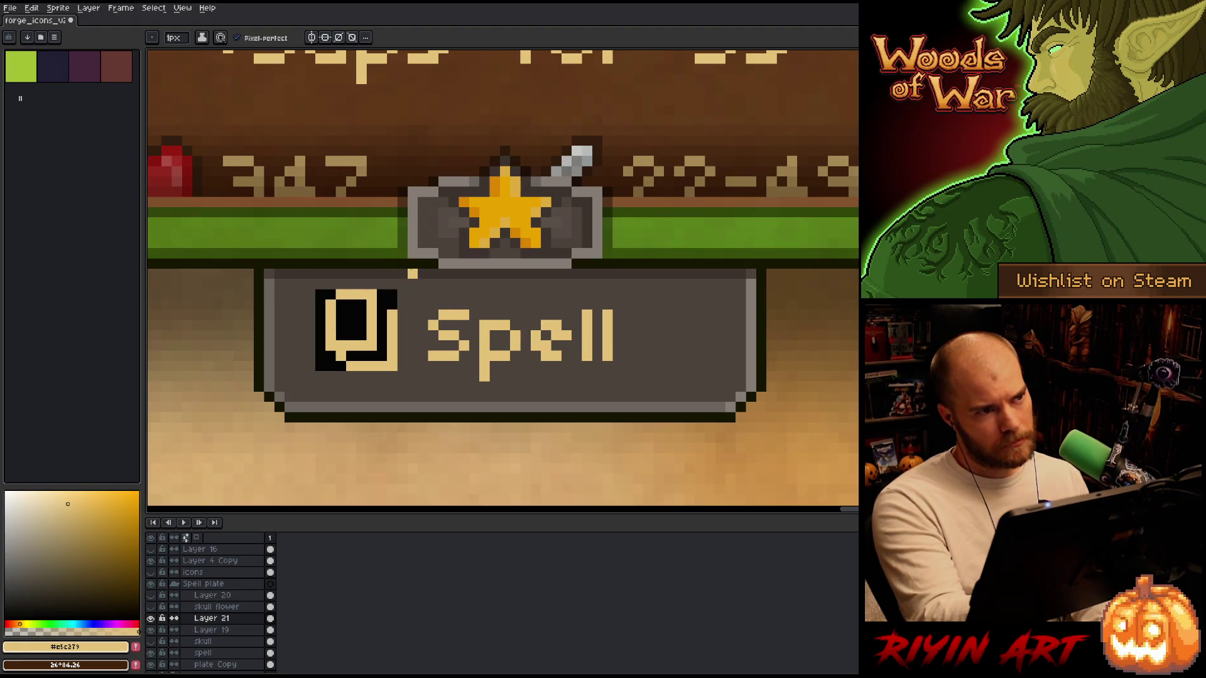
key("e")
mouse_move(371, 290)
left_mouse_down()
mouse_move(372, 343)
mouse_move(331, 349)
left_mouse_up()
key("b")
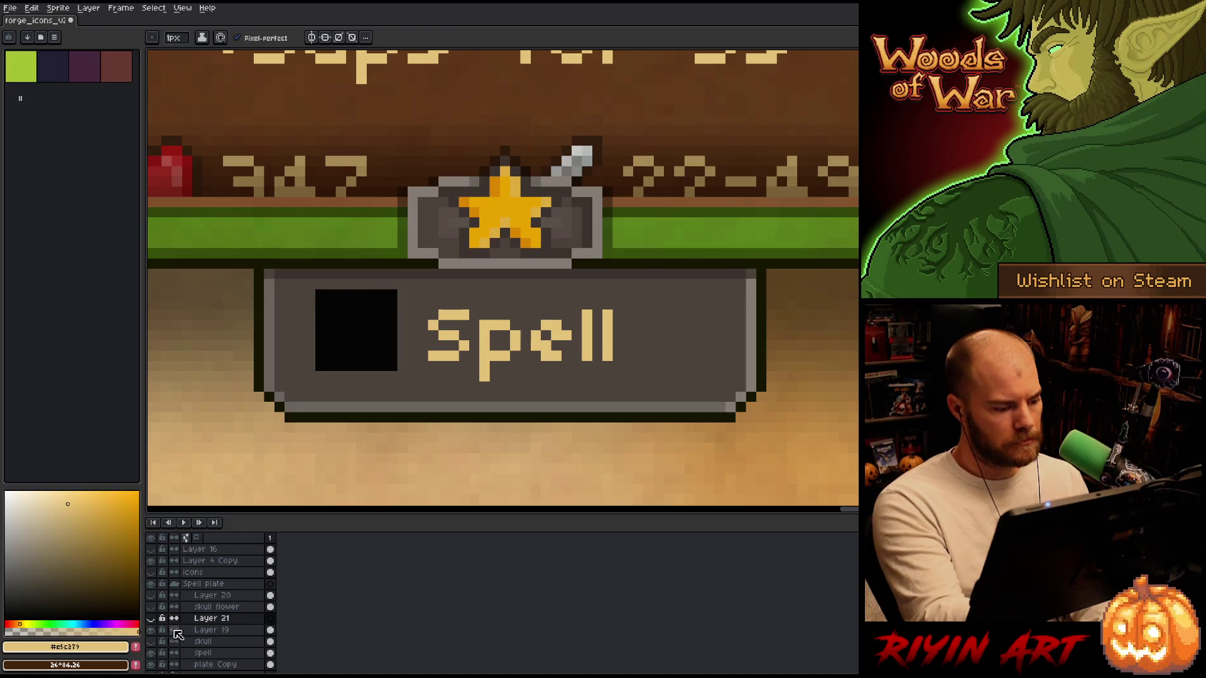
Make Layer 21 visible again and shape diamond-like tan dots, undoing stray strokes and trimming the ring.
left_click(151, 618)
left_click(371, 294)
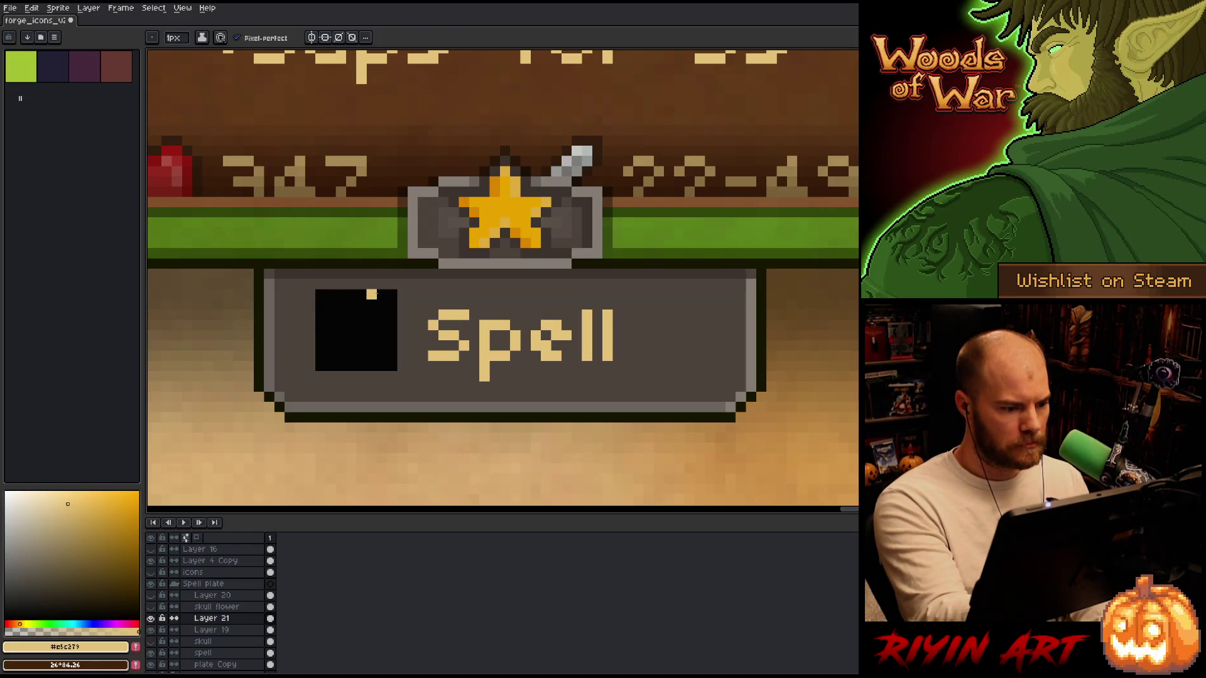
key("ctrl+z")
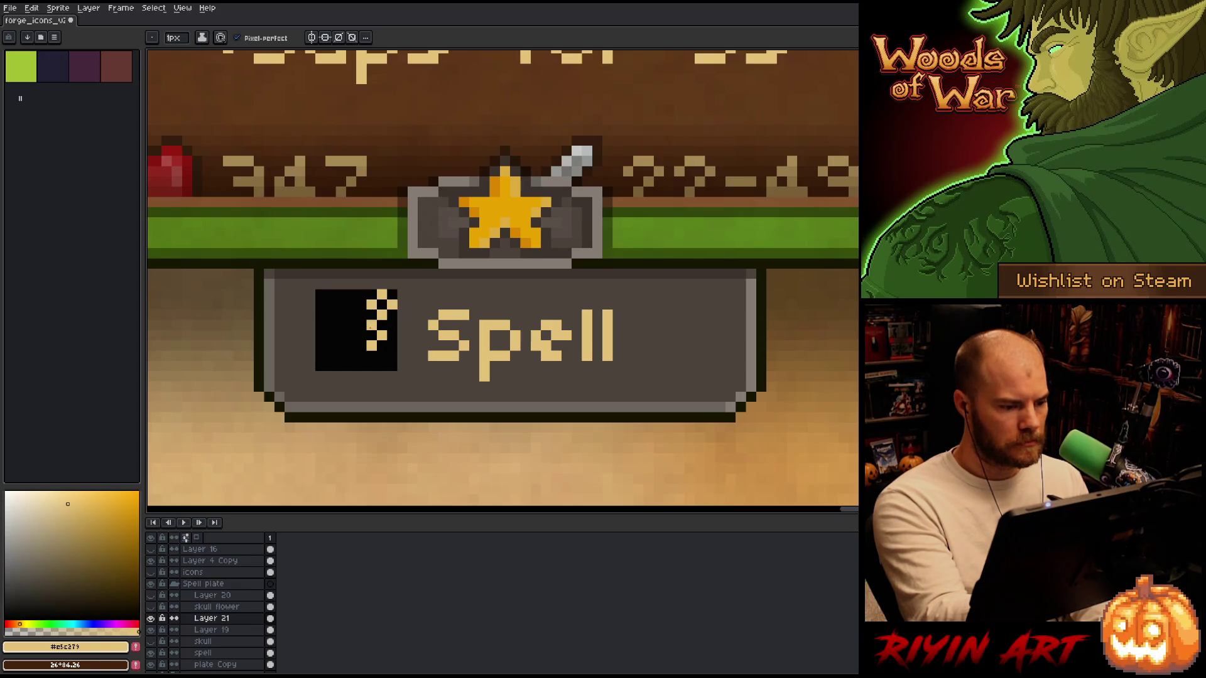
left_click_drag(383, 323, 372, 355)
key("ctrl+z")
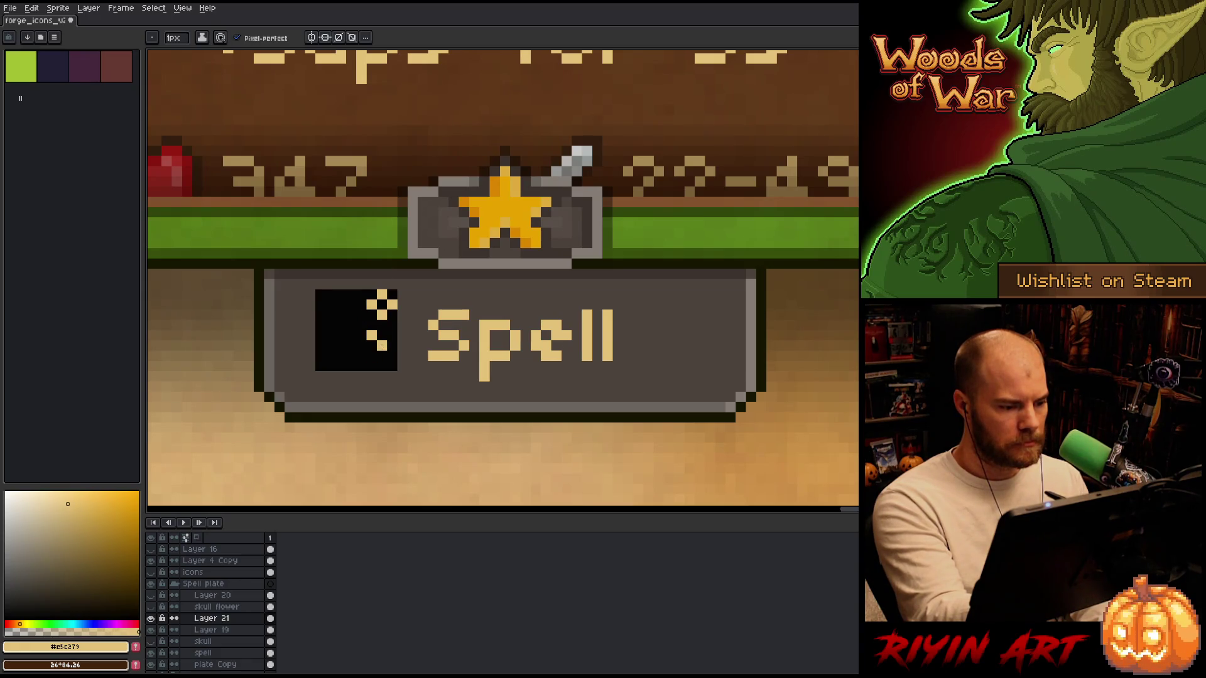
left_click(362, 346)
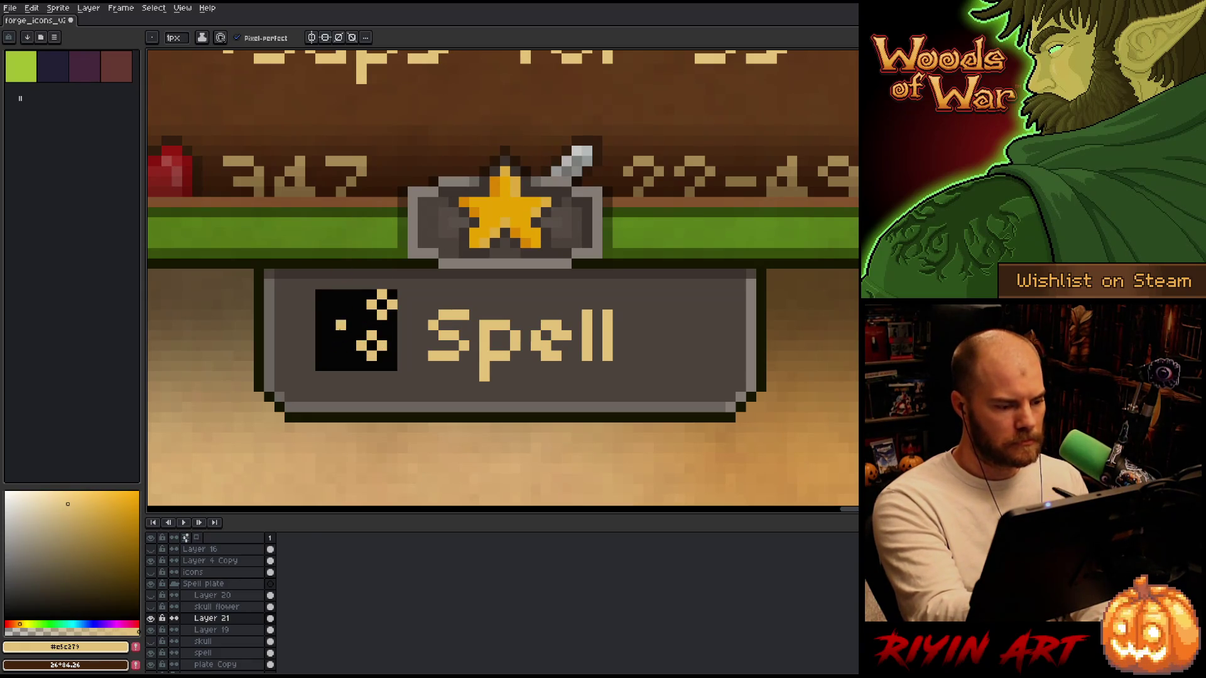
mouse_move(328, 321)
left_mouse_down()
mouse_move(342, 338)
mouse_move(341, 300)
mouse_move(333, 326)
left_mouse_up()
key("ctrl+z")
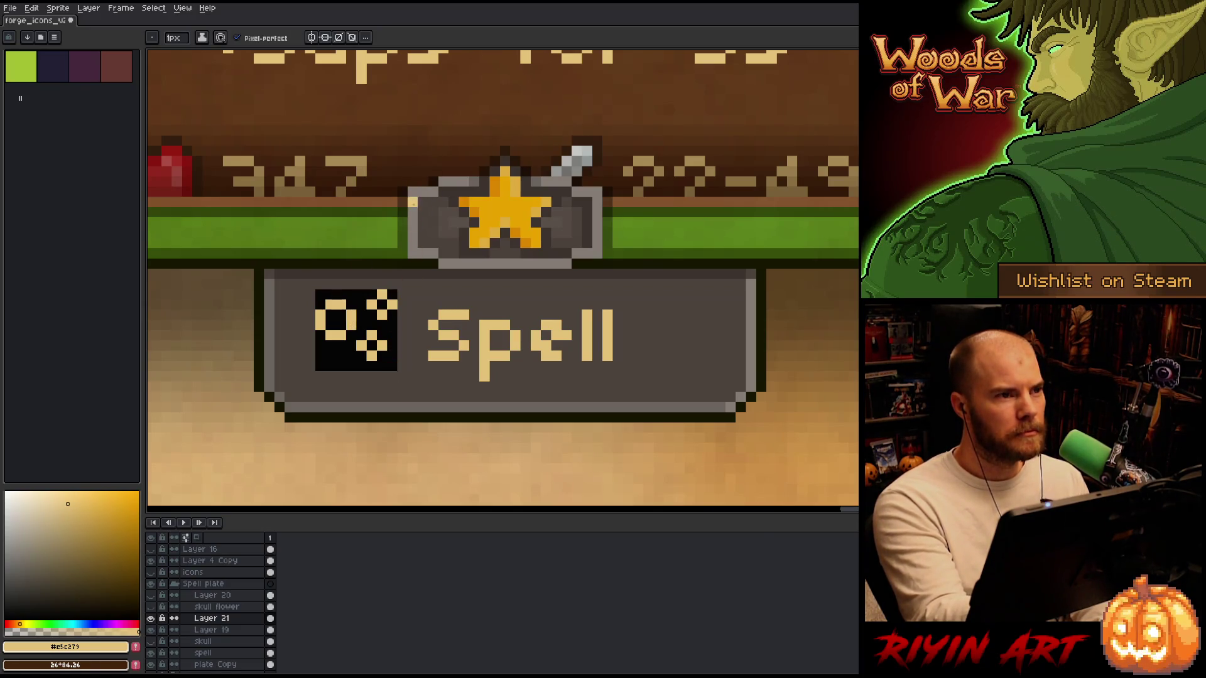
mouse_move(343, 325)
left_mouse_down()
mouse_move(341, 305)
mouse_move(320, 325)
left_mouse_up()
Erase the leftover C-shape dots and add a tan pixel near the icon's top.
left_click(330, 305)
left_click(330, 335)
left_click(351, 315)
left_click(341, 335)
left_click(351, 366)
left_click_drag(351, 356, 351, 331)
key("ctrl+z")
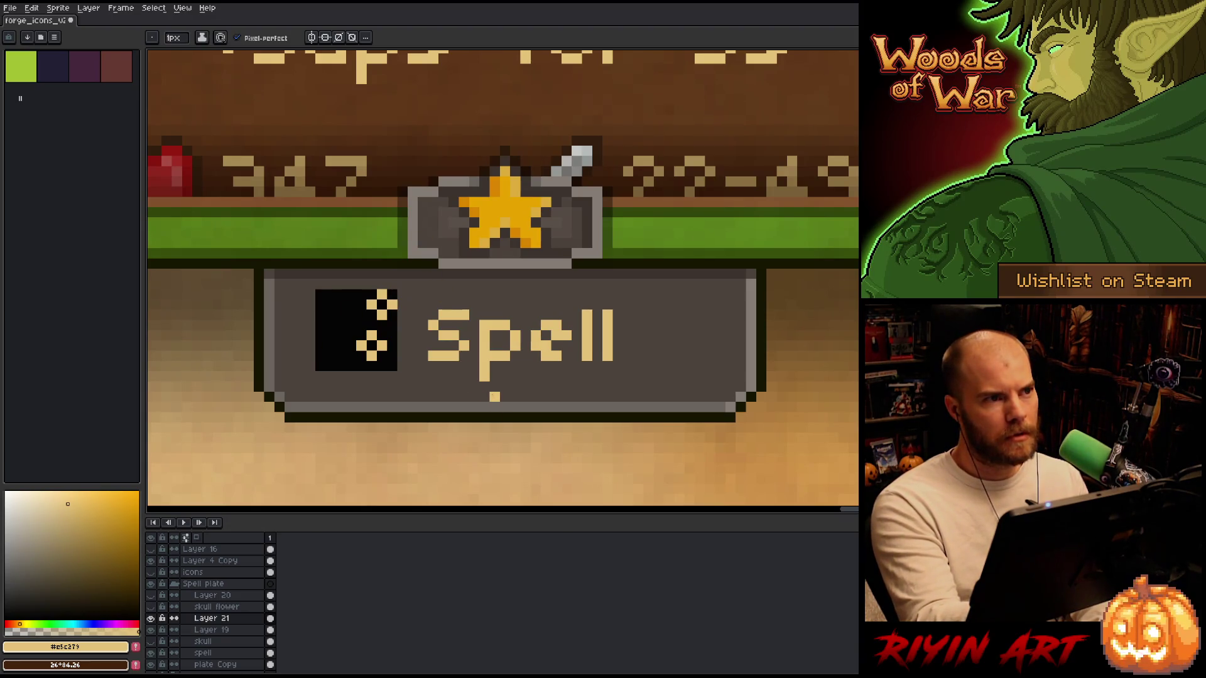
Move the icon's lower diamond with a rectangle selection, then deselect.
key("m")
mouse_move(346, 381)
left_mouse_down()
mouse_move(408, 331)
mouse_move(393, 357)
mouse_move(406, 371)
left_mouse_up()
key("b")
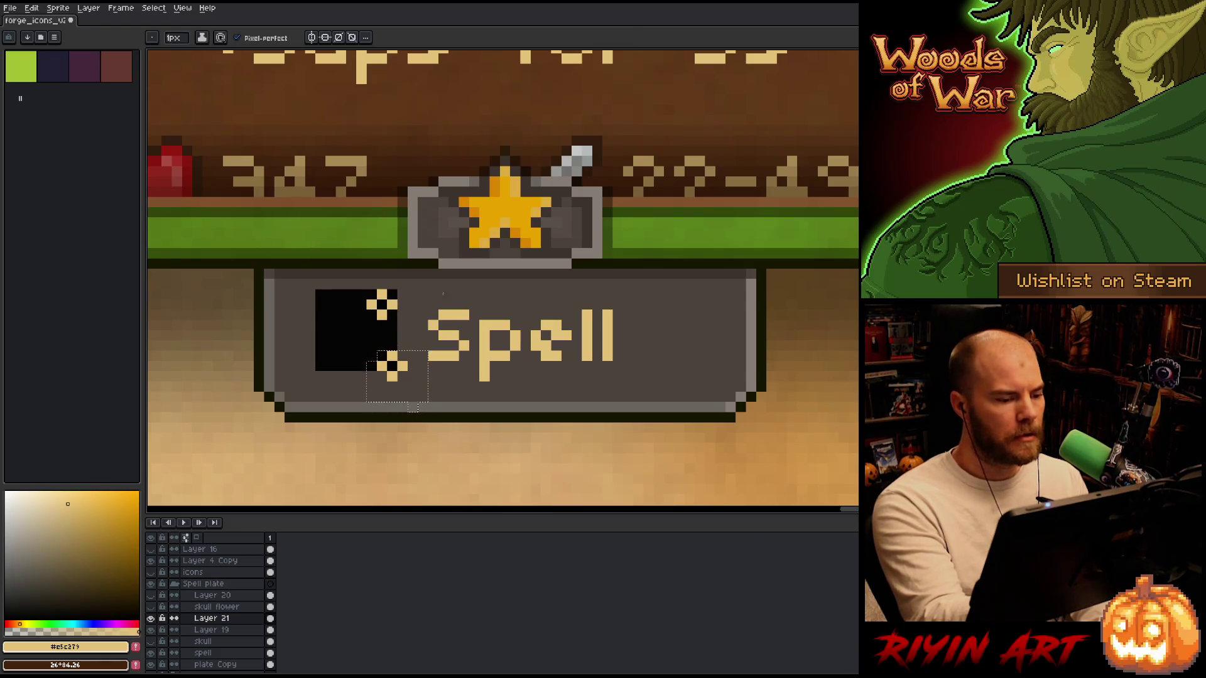
key("ctrl+d")
mouse_move(341, 292)
left_mouse_down()
mouse_move(341, 368)
mouse_move(361, 375)
left_mouse_up()
key("ctrl+z")
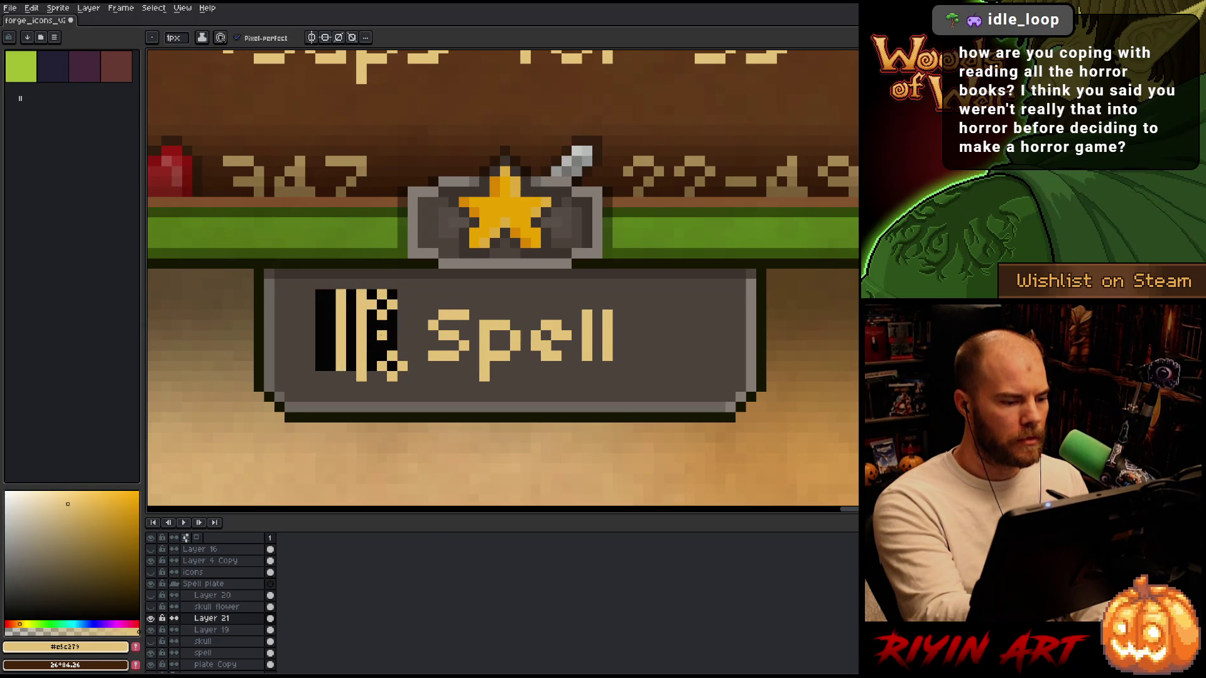
Shift the zigzag pixels to the top-right and draw crossing horizontal and vertical tan lines.
left_click_drag(317, 336, 376, 335)
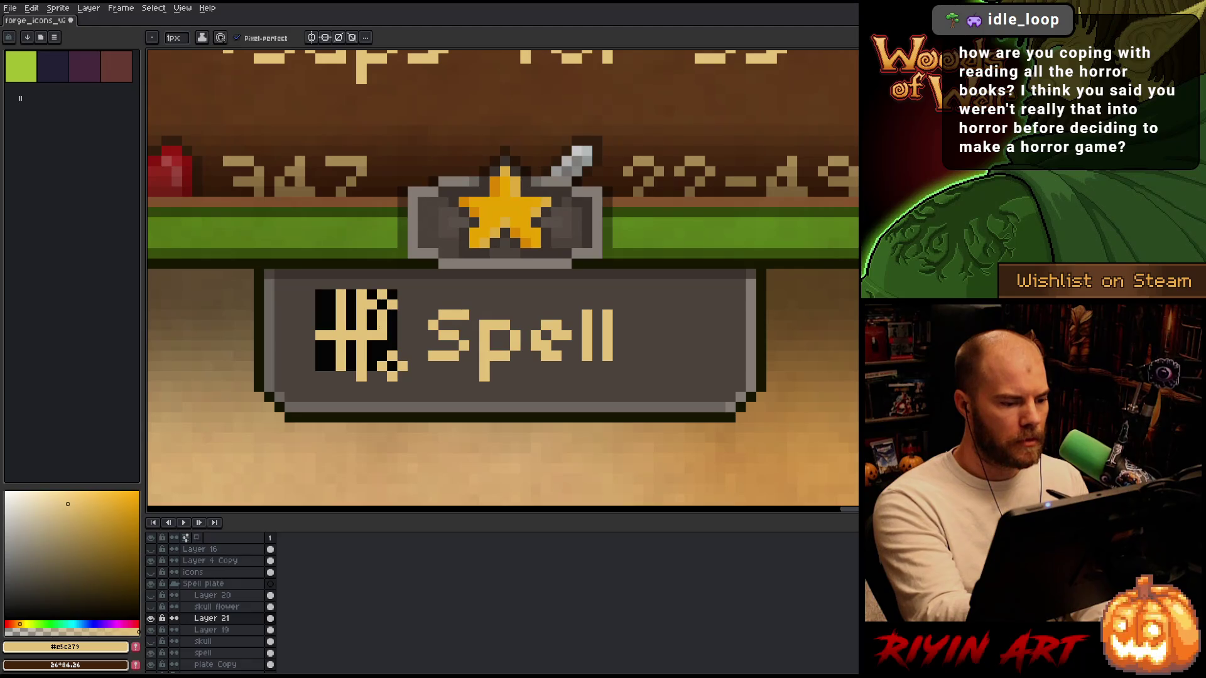
key("m")
mouse_move(364, 276)
left_mouse_down()
mouse_move(409, 322)
mouse_move(408, 308)
mouse_move(464, 304)
left_mouse_up()
key("b")
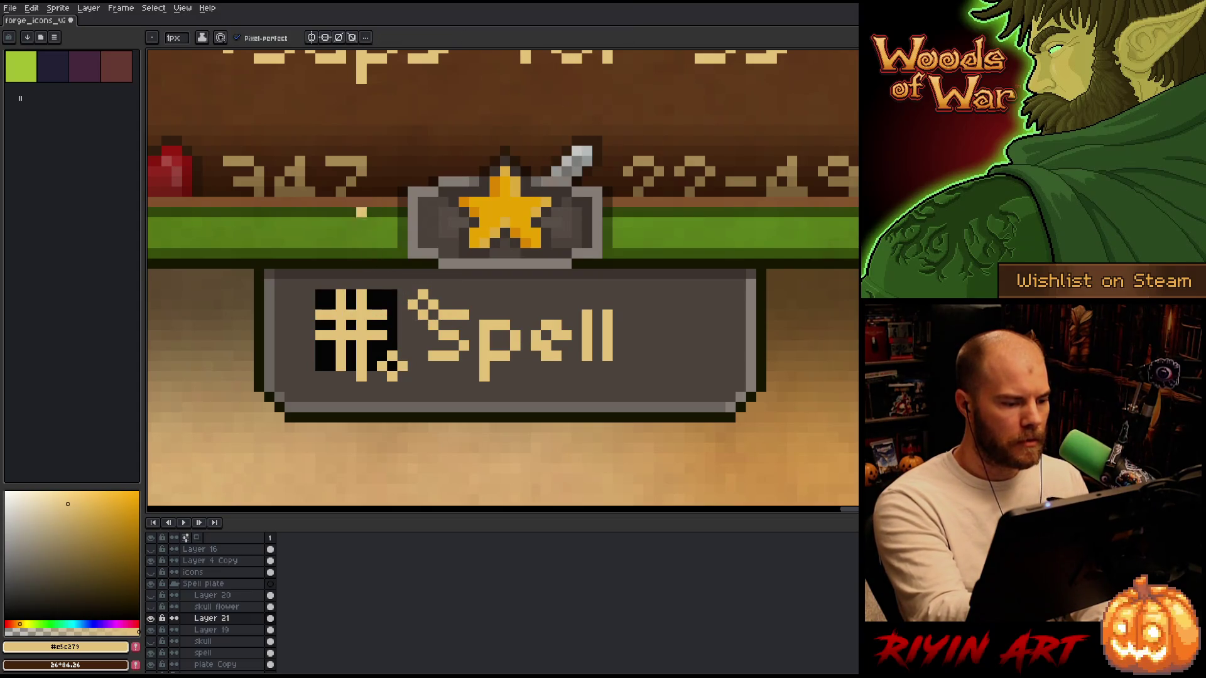
left_click_drag(394, 324, 309, 324)
left_click_drag(350, 282, 361, 379)
Erase the crossing lines' centre and move the diagonal ray pixels into a starburst, then deselect.
key("e")
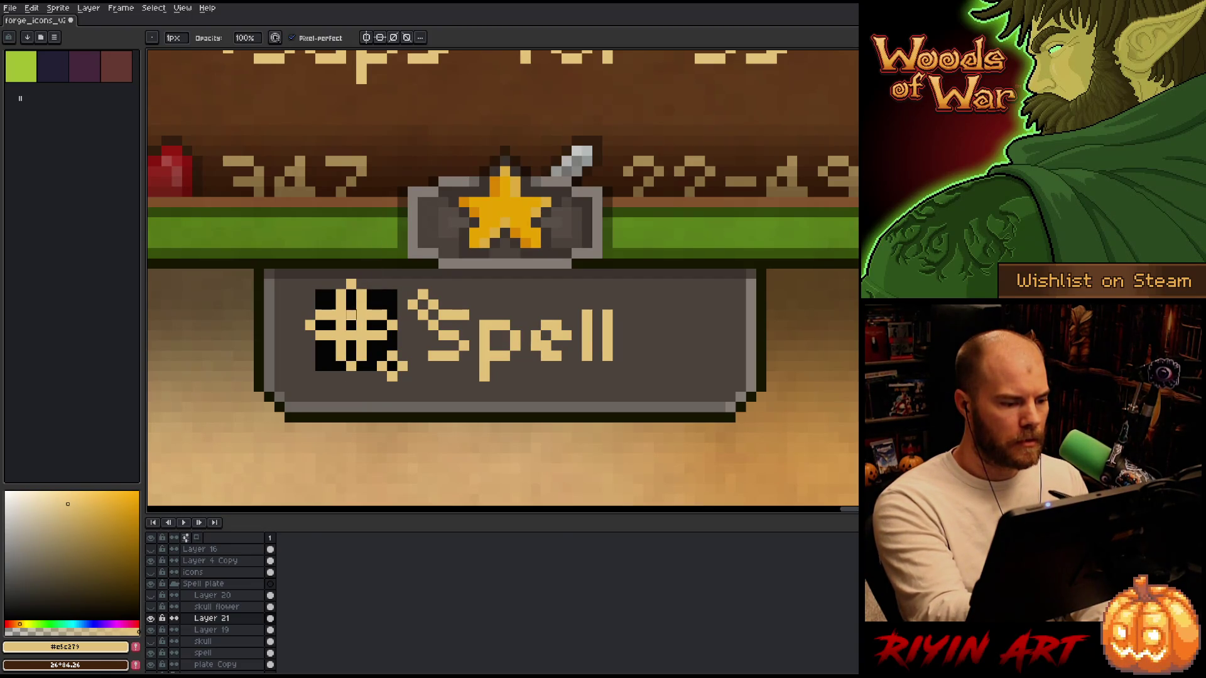
left_click_drag(351, 335, 362, 314)
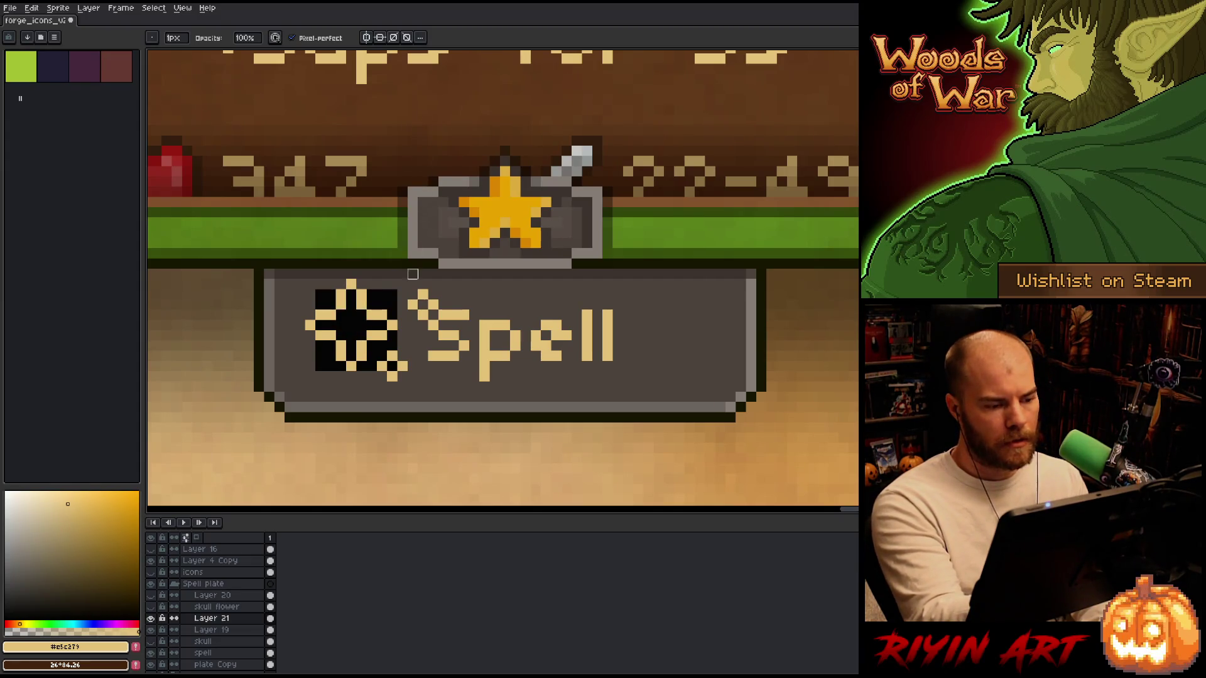
key("m")
mouse_move(448, 320)
left_mouse_down()
mouse_move(407, 281)
mouse_move(412, 299)
left_mouse_up()
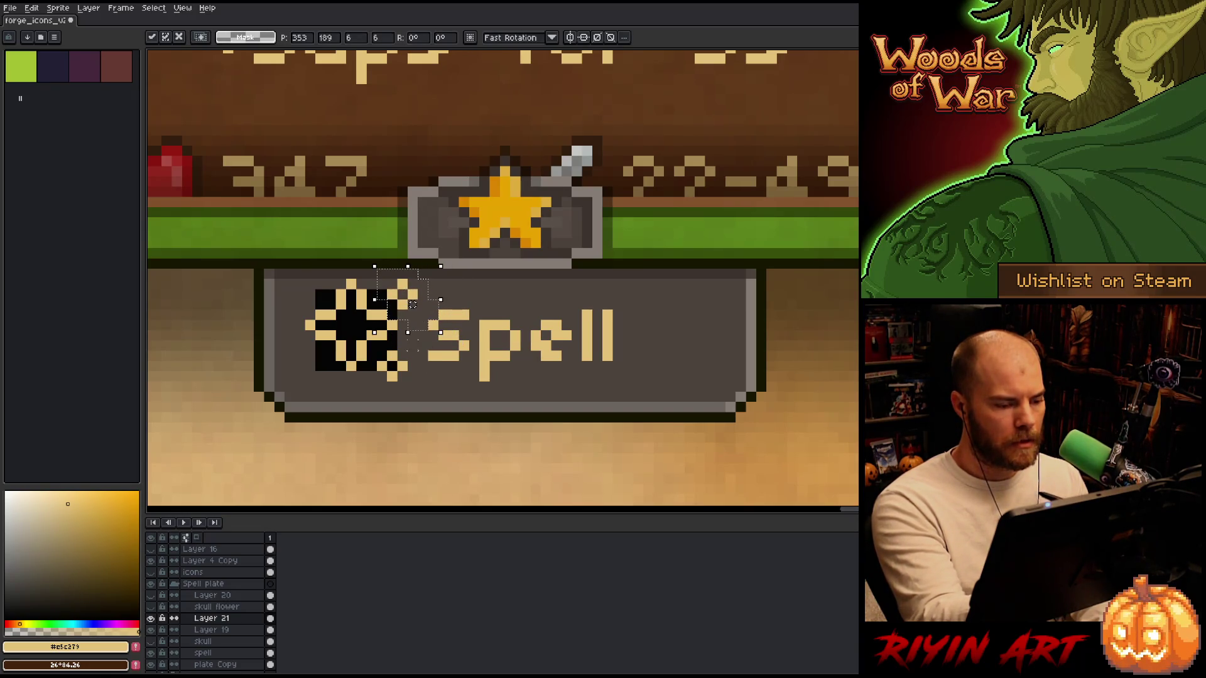
key("q")
mouse_move(367, 342)
left_mouse_down()
mouse_move(377, 377)
mouse_move(401, 376)
left_mouse_up()
key("ctrl+d")
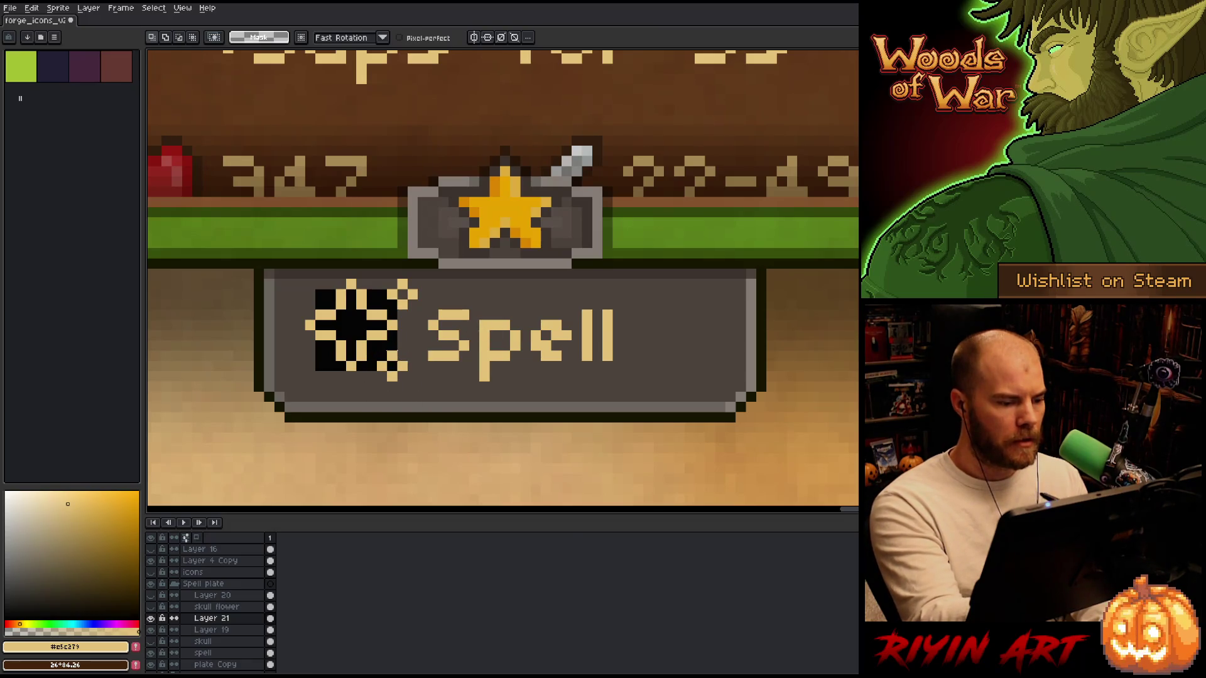
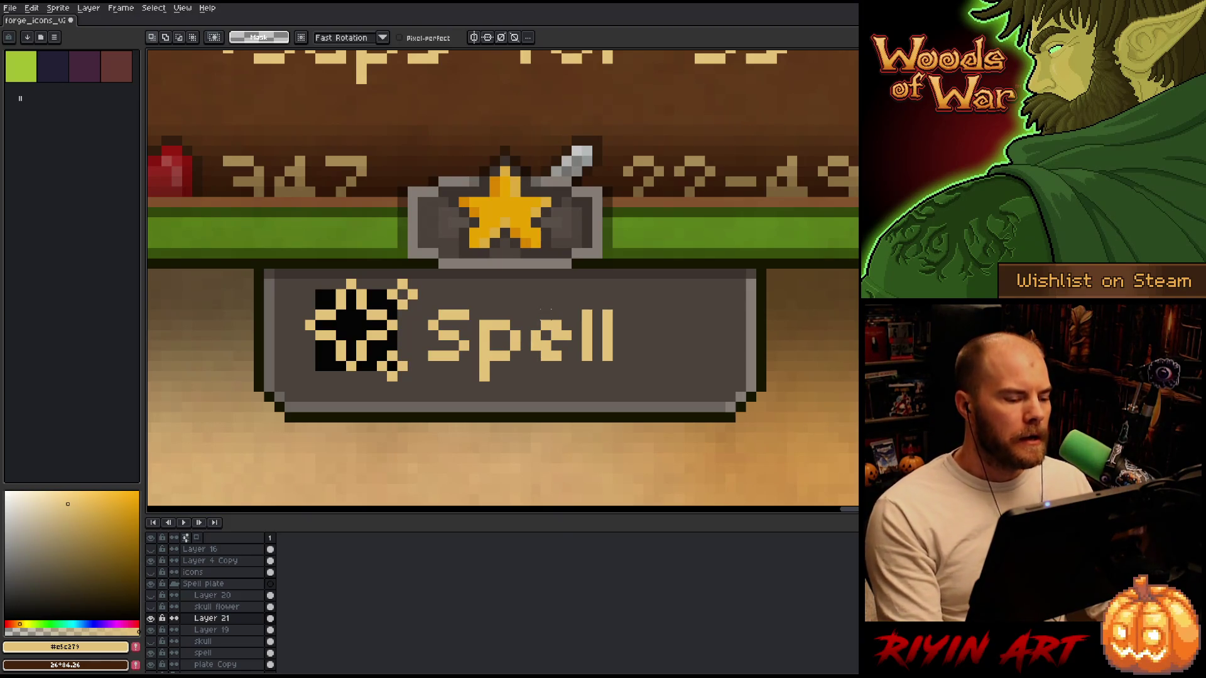
Move the spell icon down one pixel with a rectangular selection and commit it.
key("m")
left_click_drag(253, 247, 429, 403)
left_click(505, 375)
mouse_move(232, 268)
left_mouse_down()
mouse_move(425, 398)
mouse_move(420, 425)
left_mouse_up()
mouse_move(330, 345)
left_mouse_down()
mouse_move(331, 355)
mouse_move(330, 345)
left_mouse_up()
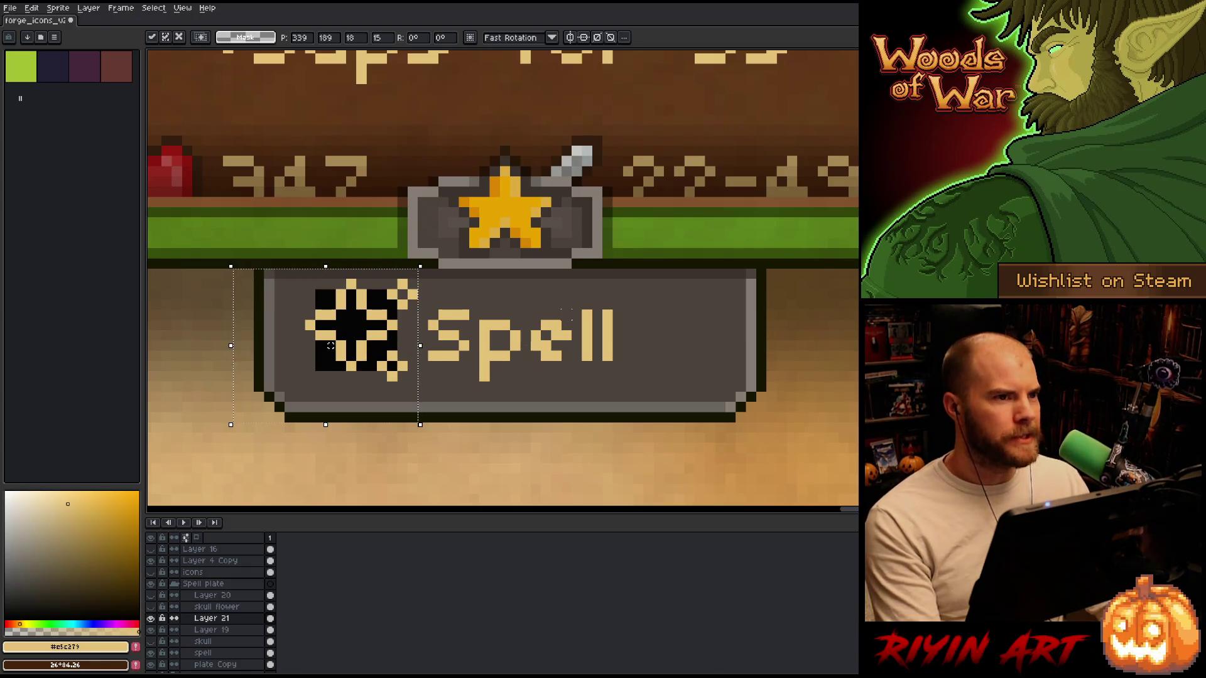
key("ctrl+d")
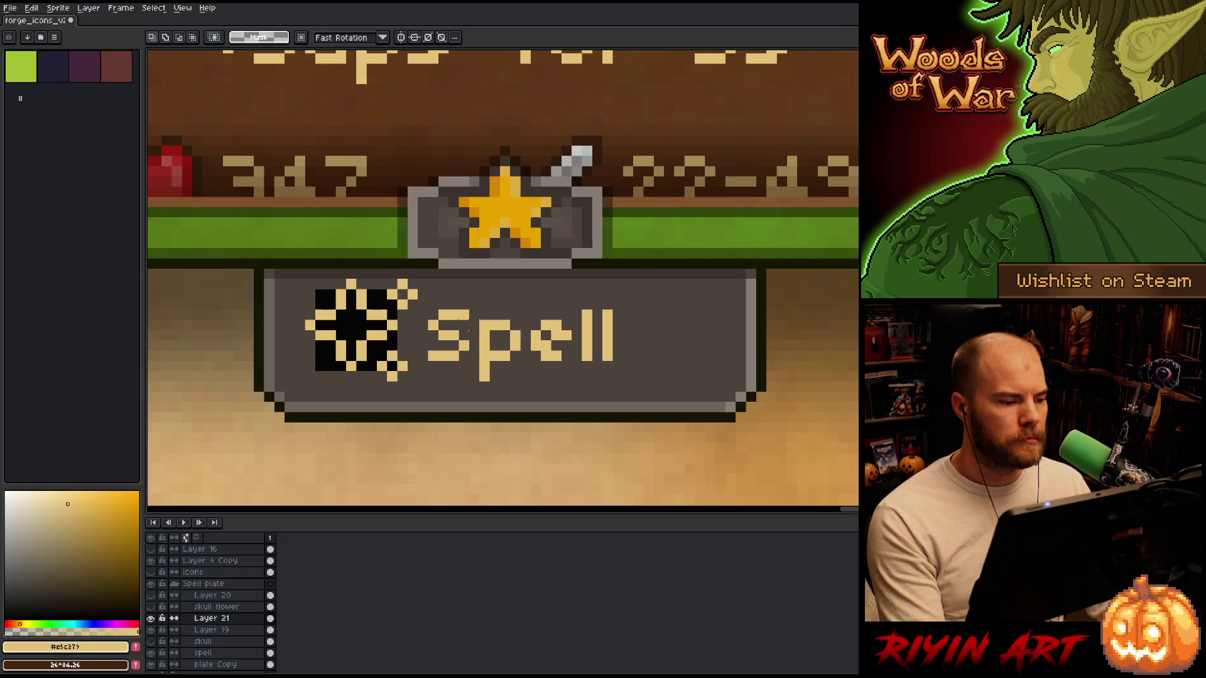
Zoom out to check the icon's new position, then make Layer 19 active.
scroll(479, 308, "down", 2)
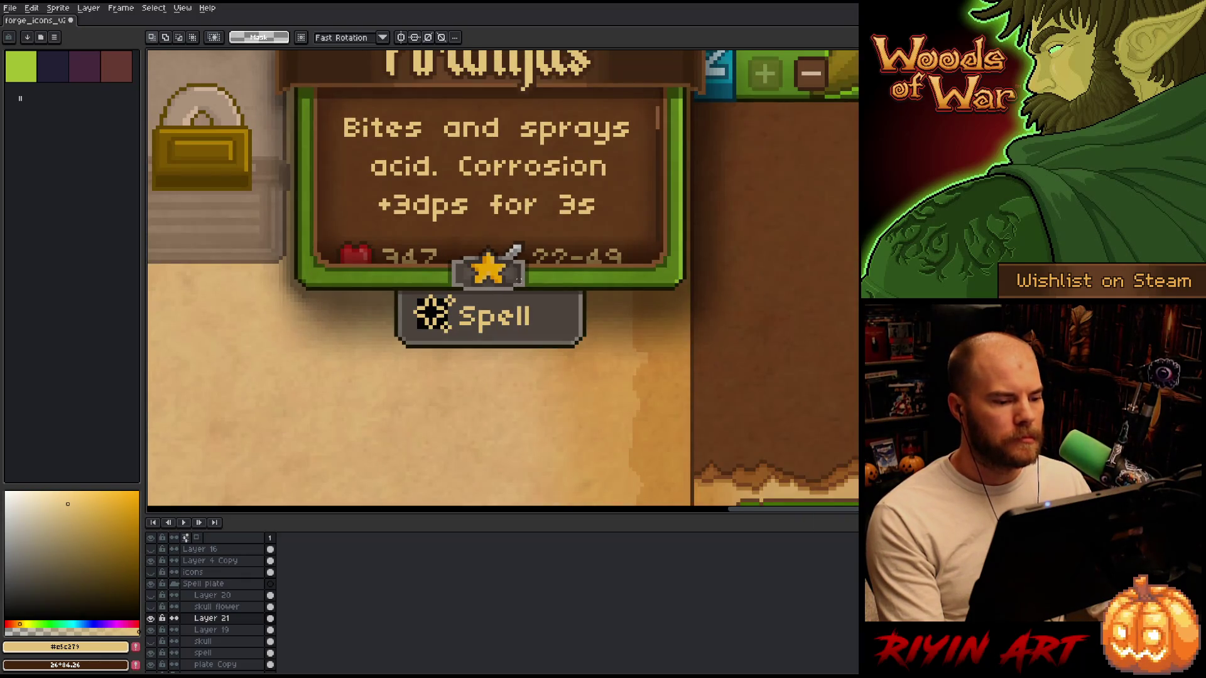
scroll(515, 279, "up", 1)
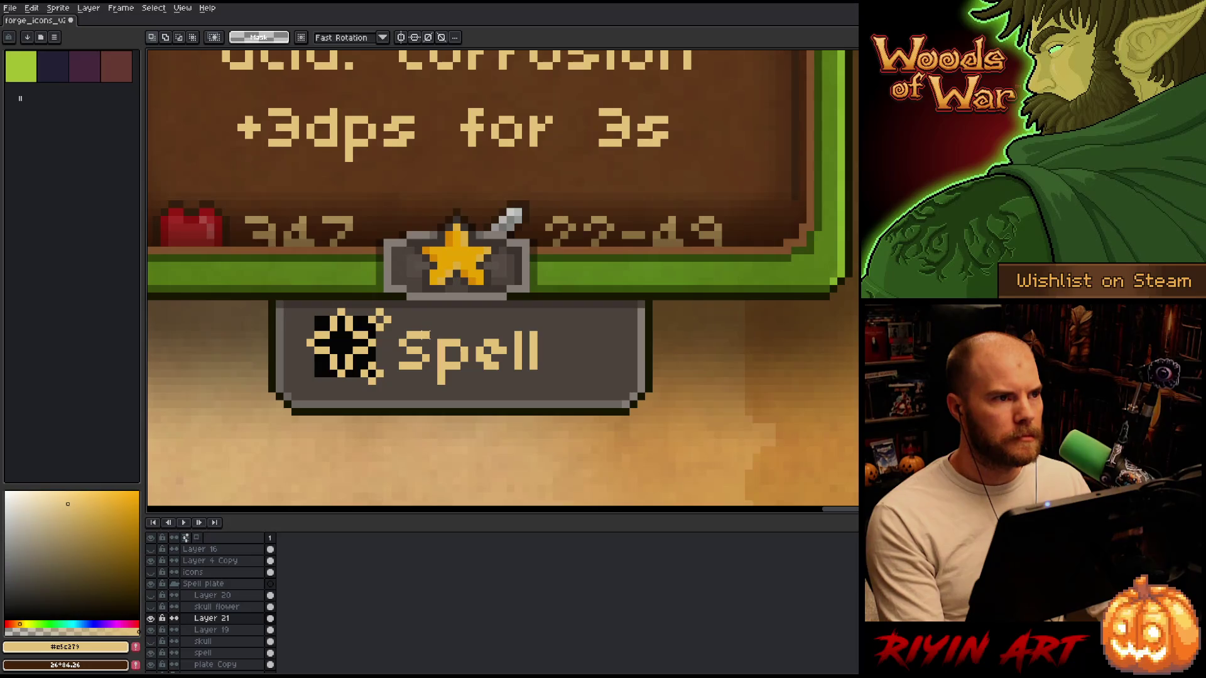
scroll(425, 337, "down", 3)
scroll(419, 327, "up", 3)
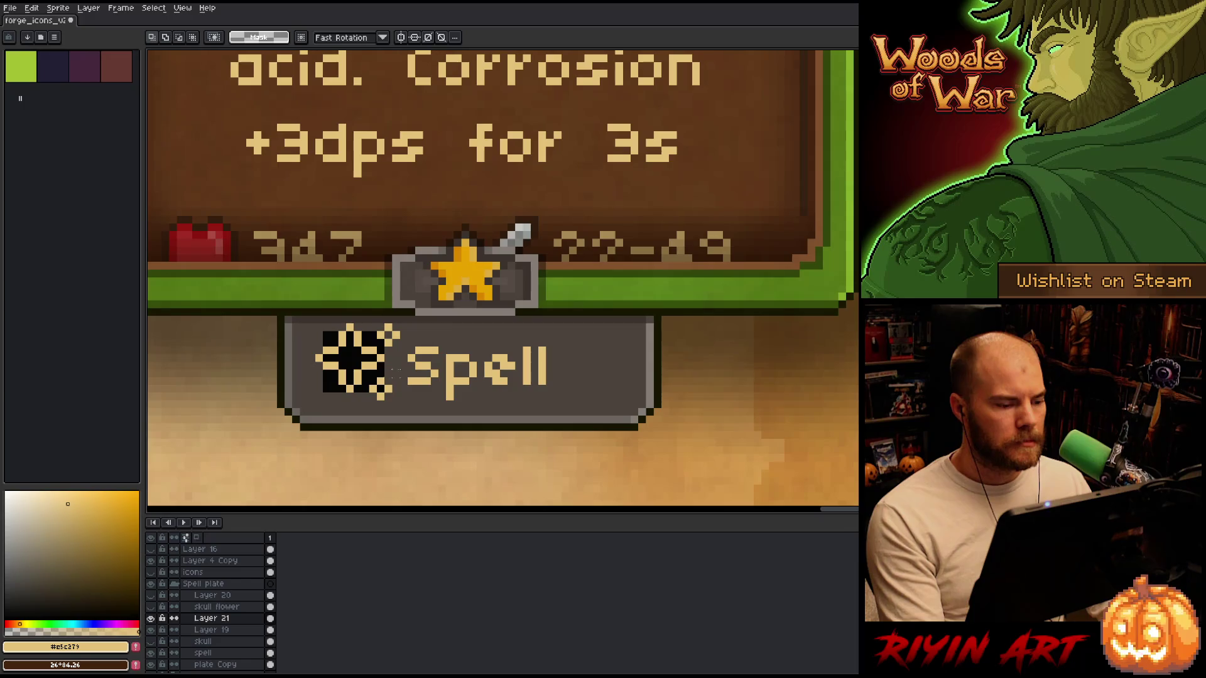
left_click(333, 386, "ctrl")
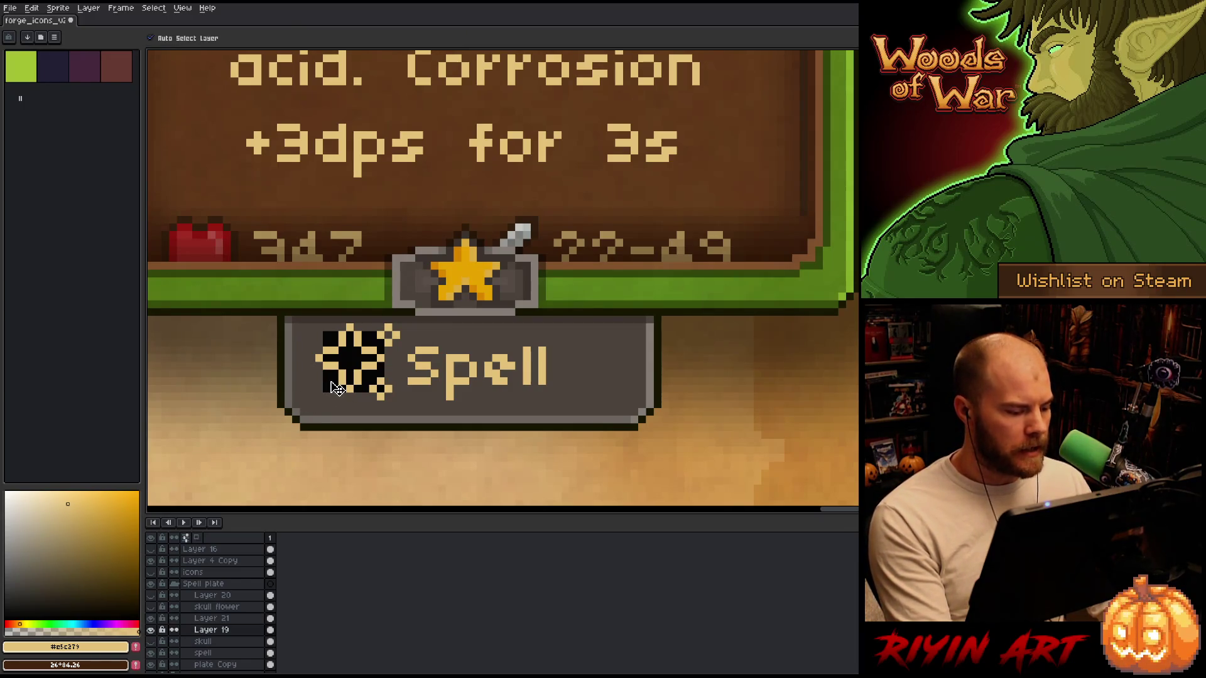
Hide Layer 19's black star fill, comparing the Spell plate with and without it.
left_click(149, 630)
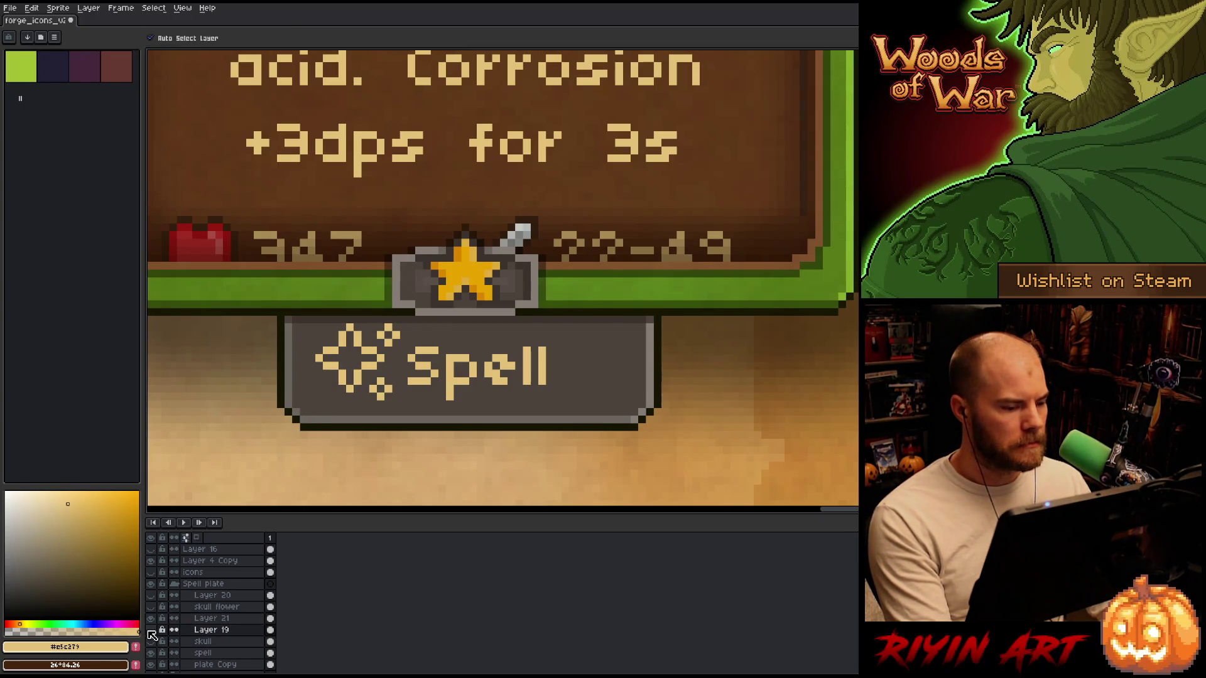
left_click(151, 631)
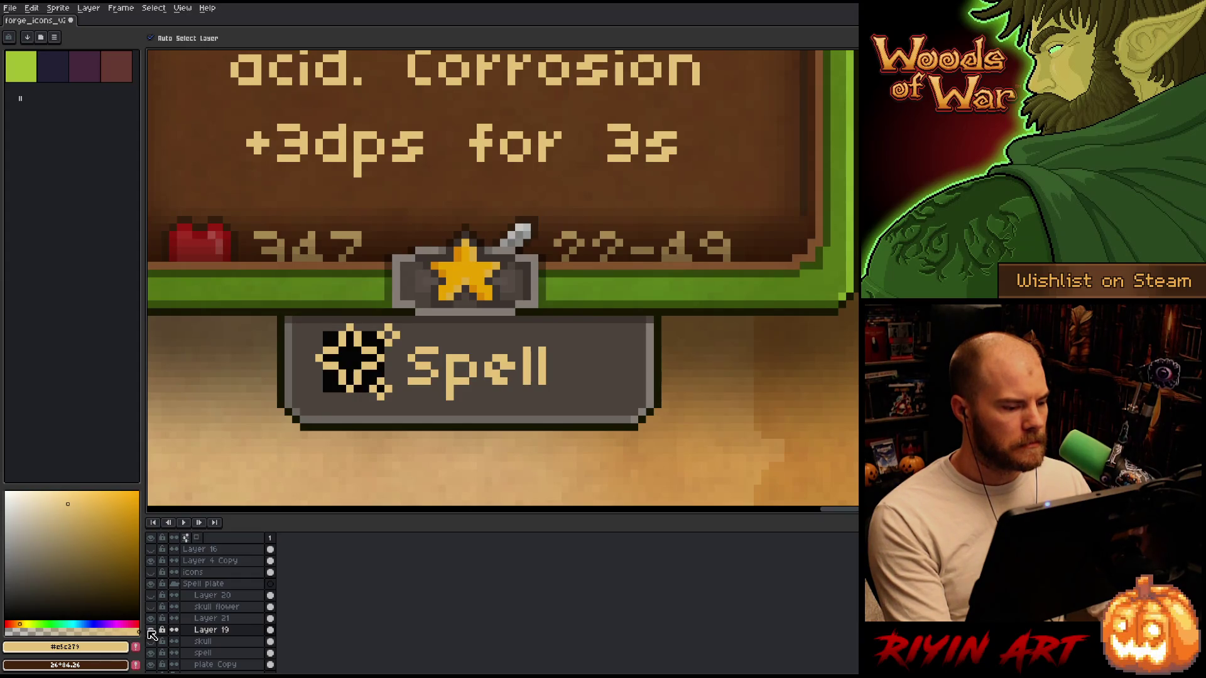
left_click(151, 631)
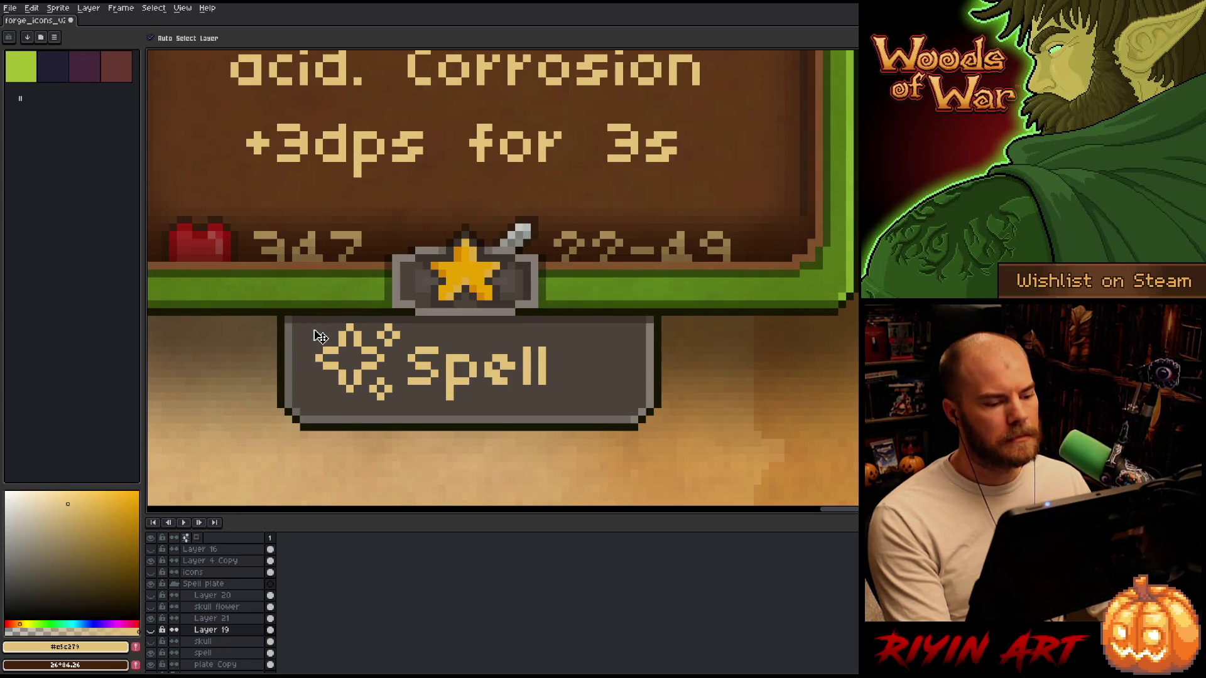
scroll(320, 337, "down", 4)
scroll(337, 276, "up", 1)
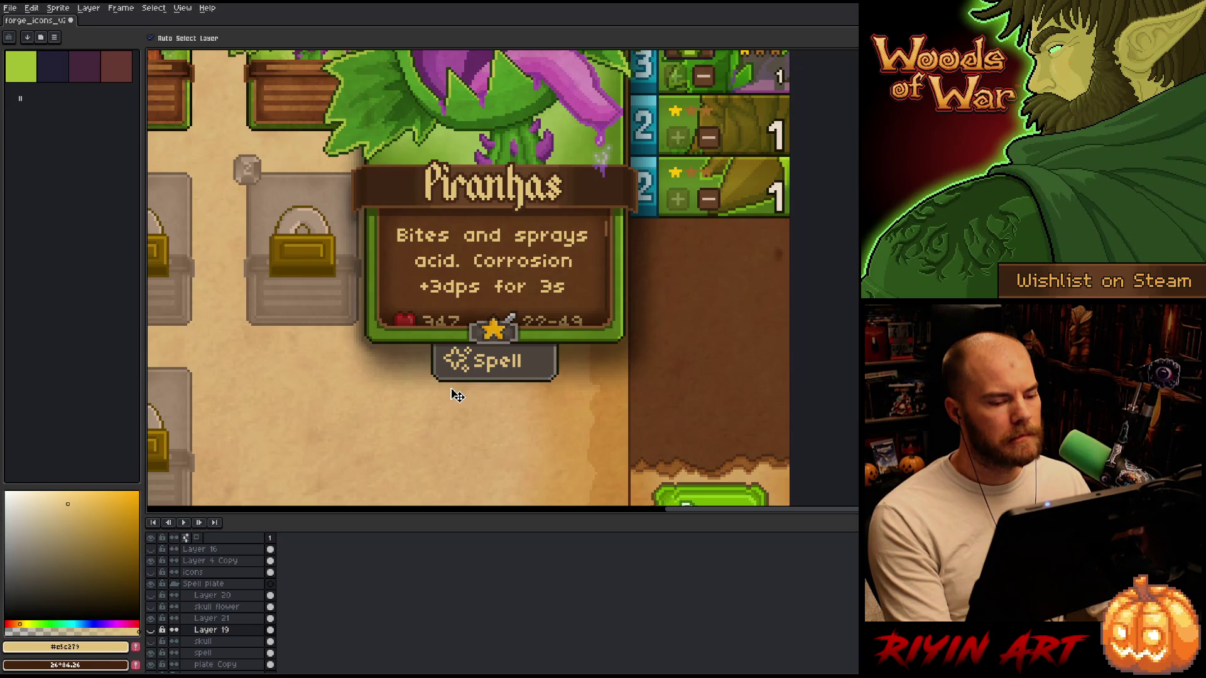
scroll(463, 370, "down", 1)
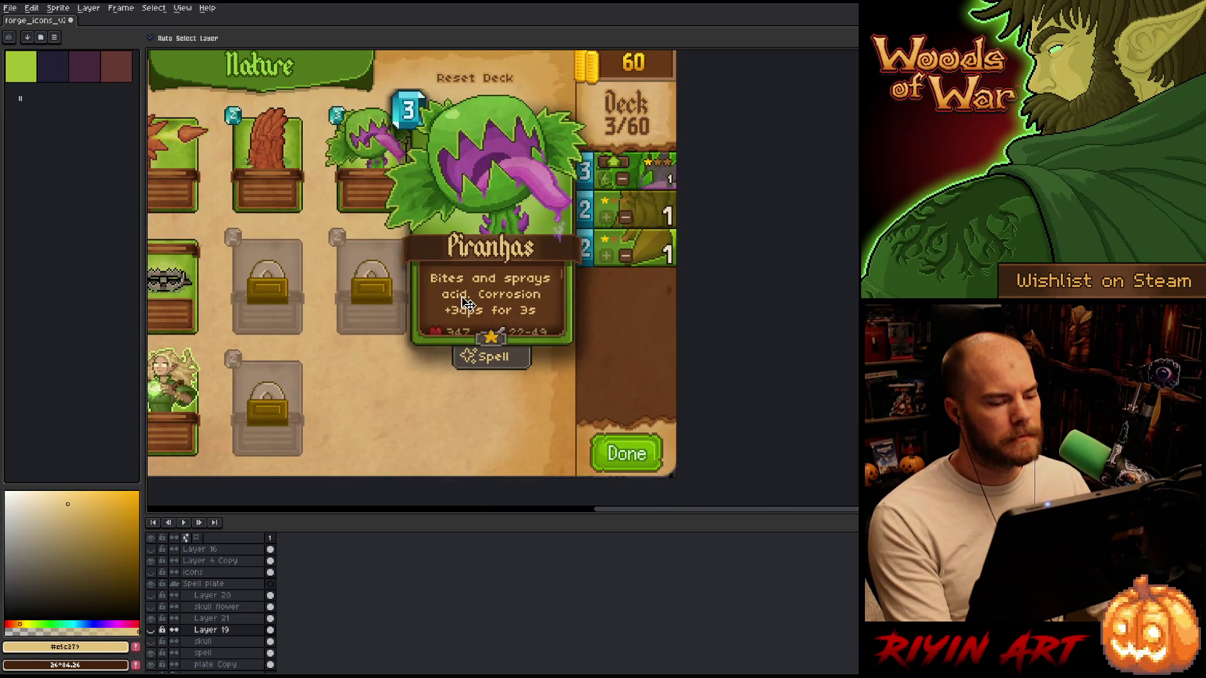
scroll(476, 355, "up", 2)
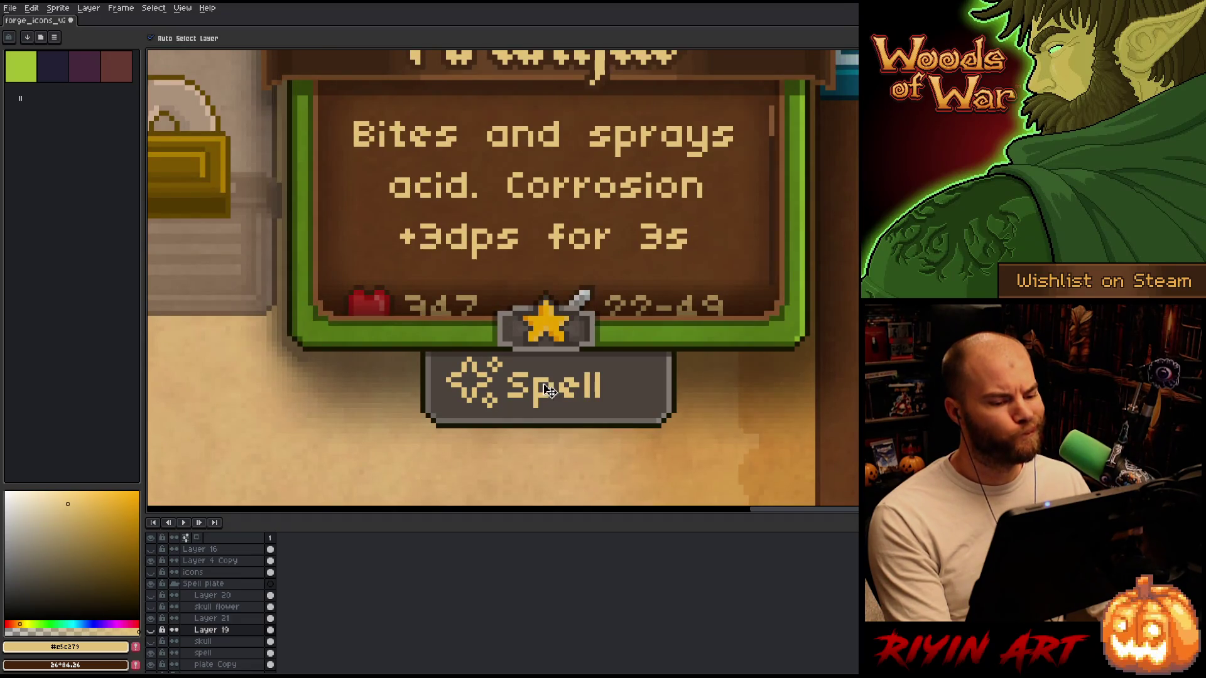
scroll(475, 396, "up", 2)
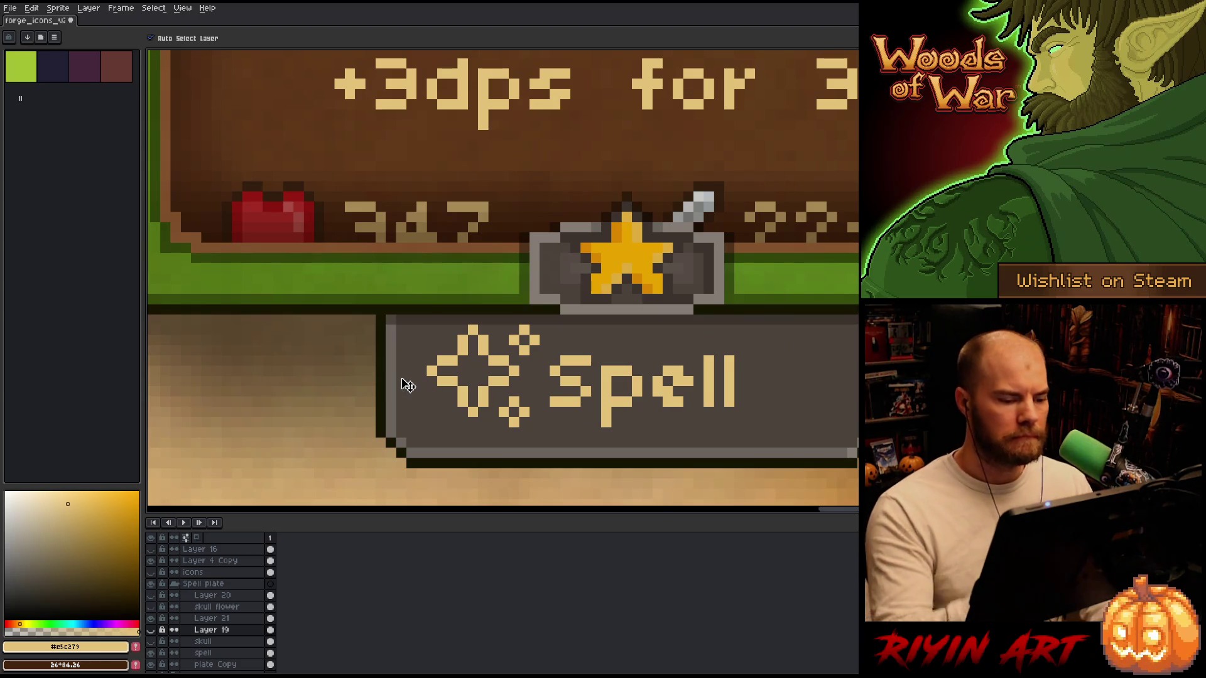
key("b")
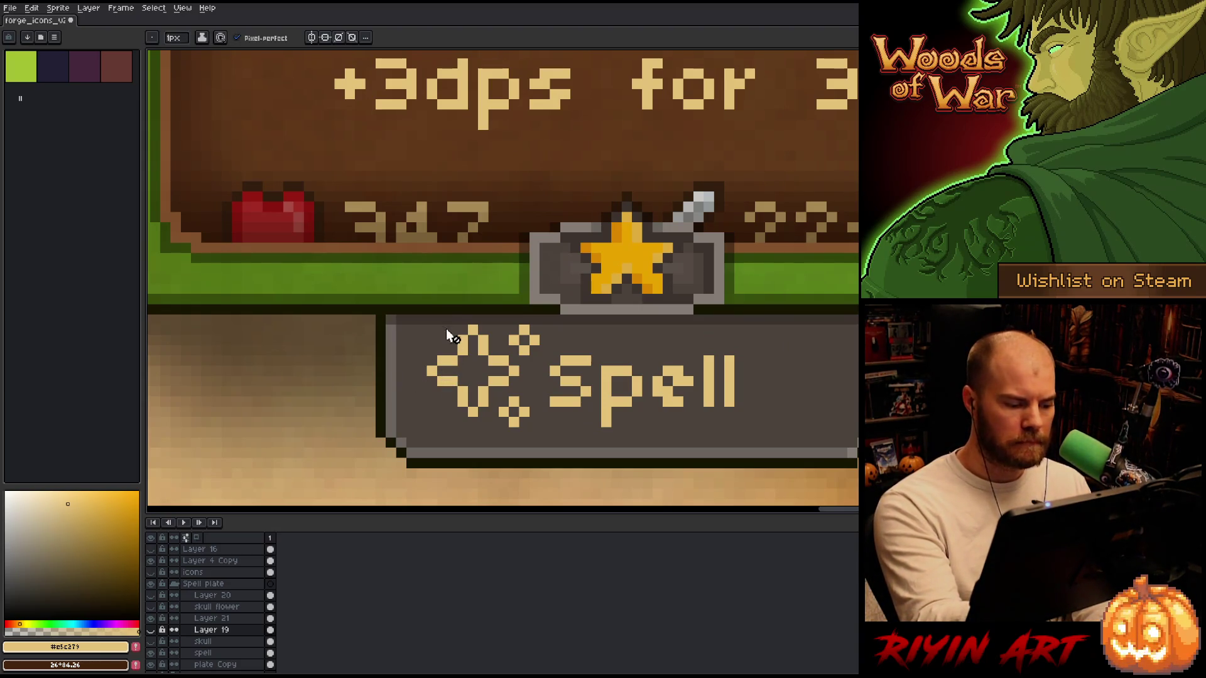
On Layer 21, erase sparkle pixels, including the diamond's top pixel.
left_click(211, 618)
left_click(151, 618)
left_click(150, 618)
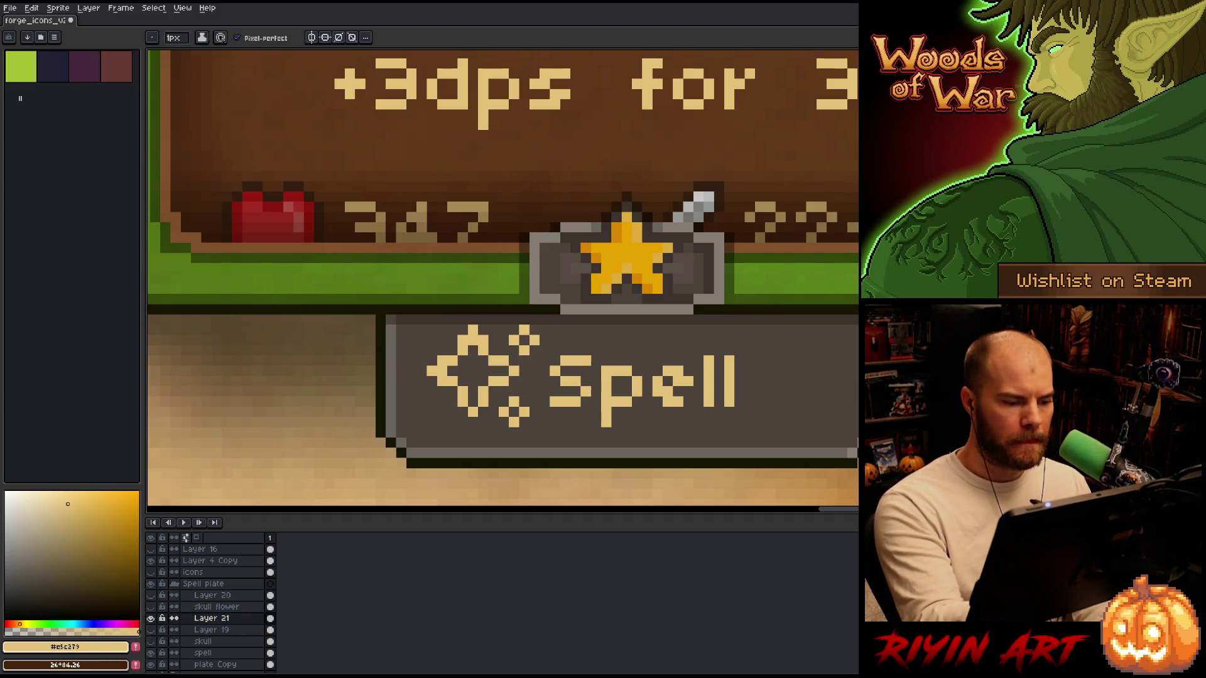
key("e")
left_click(482, 412)
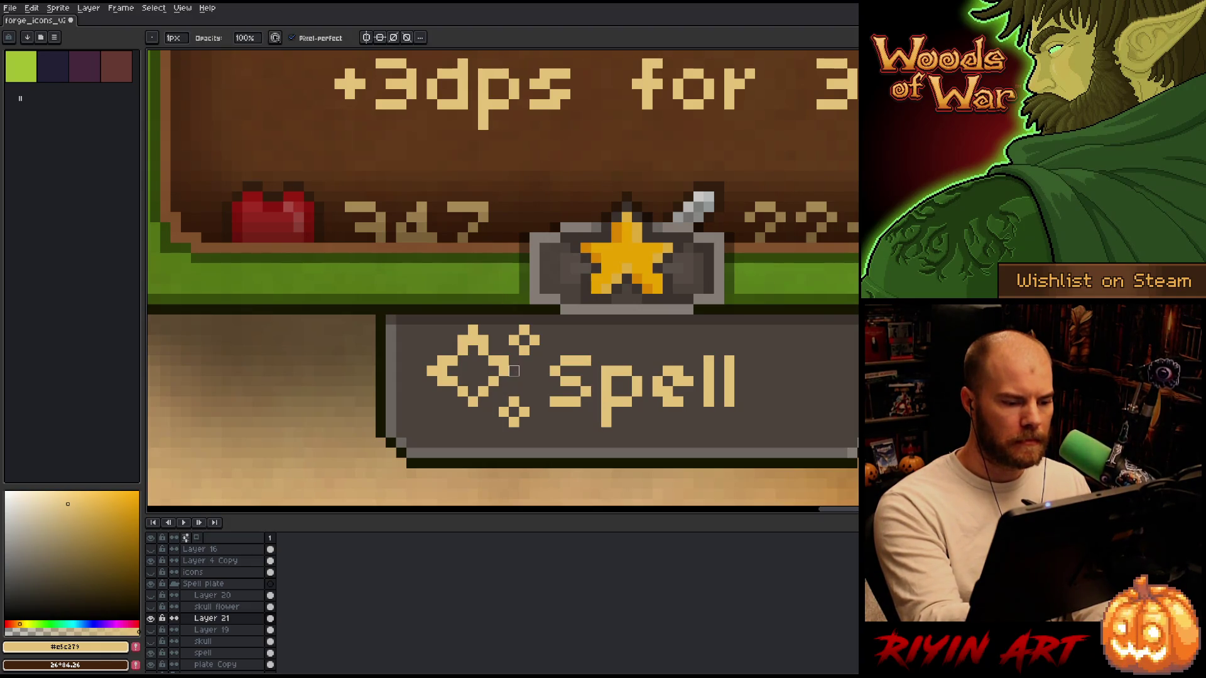
left_click(473, 330)
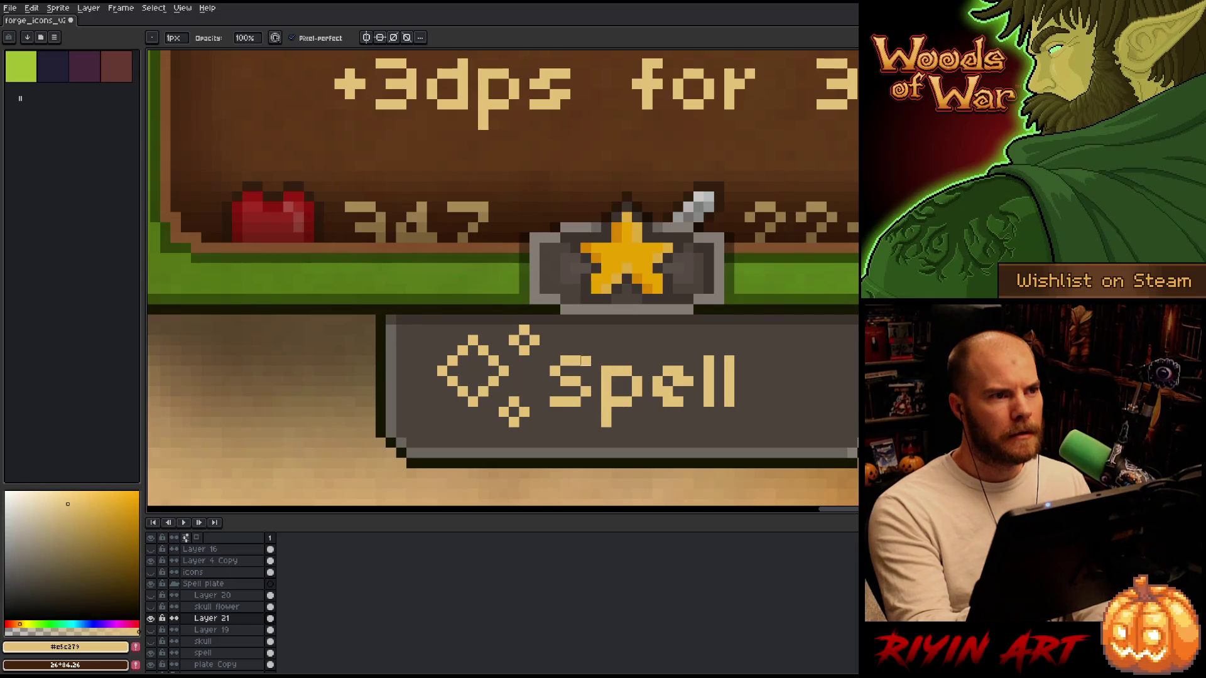
Try adding a single pencil pixel near the sparkle, then undo it.
key("b")
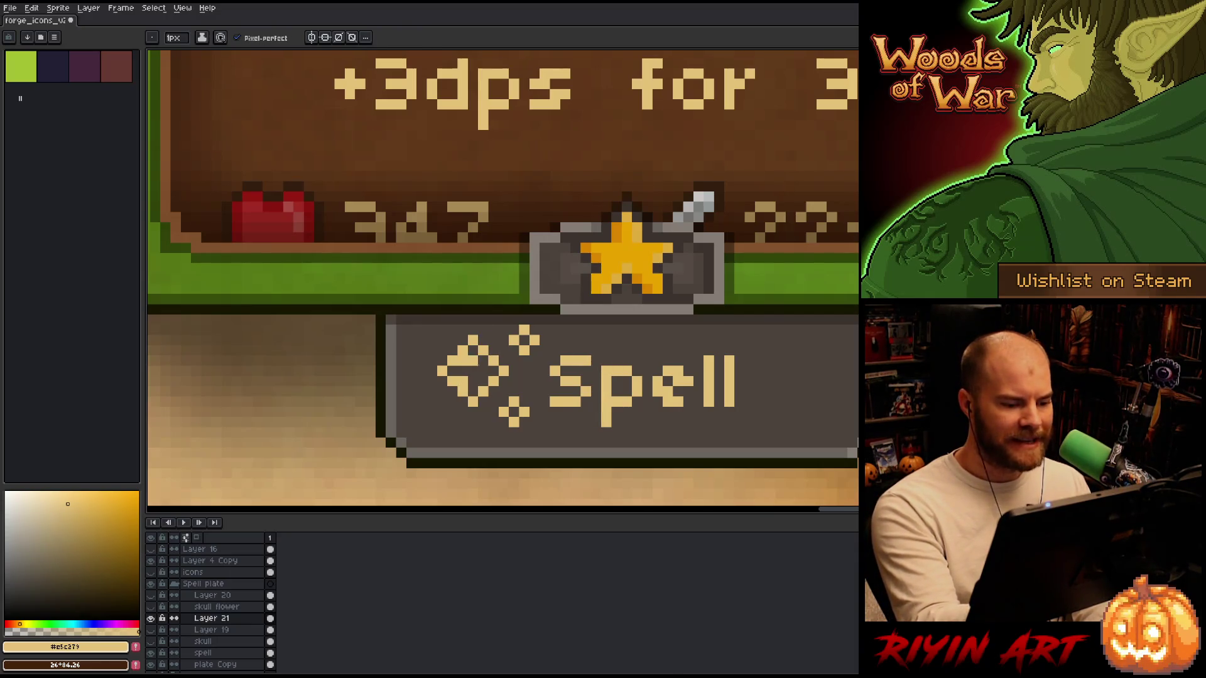
left_click_drag(481, 379, 391, 366)
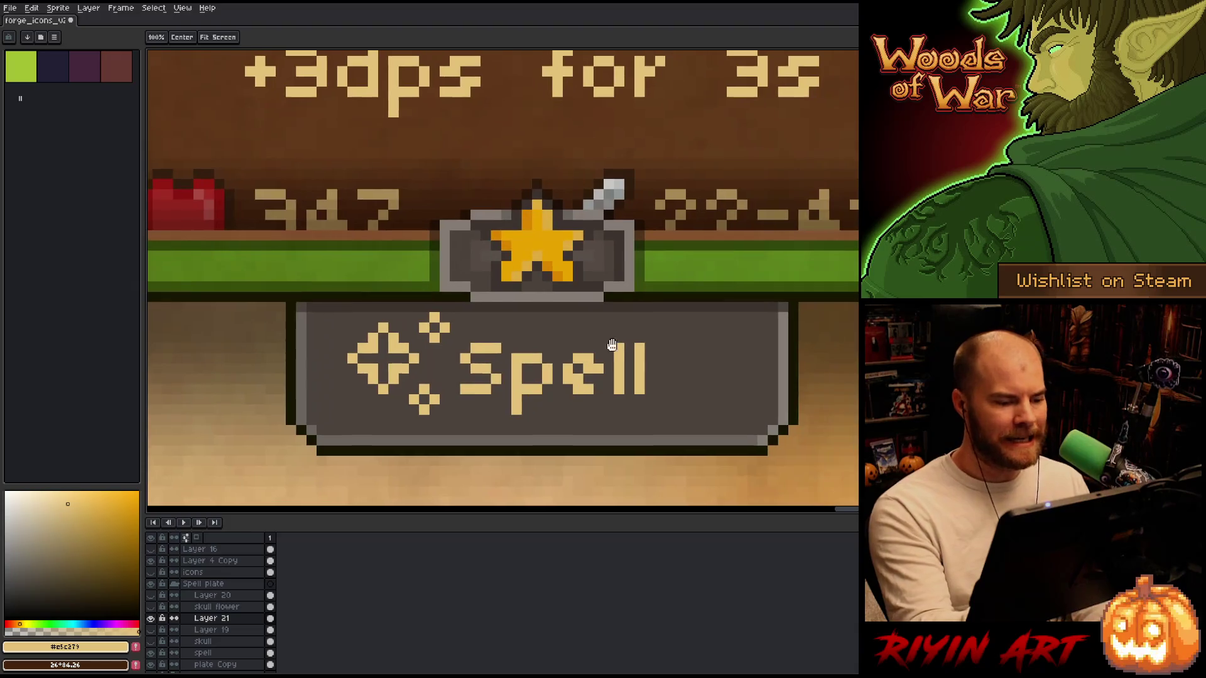
left_click(658, 380)
key("ctrl+z")
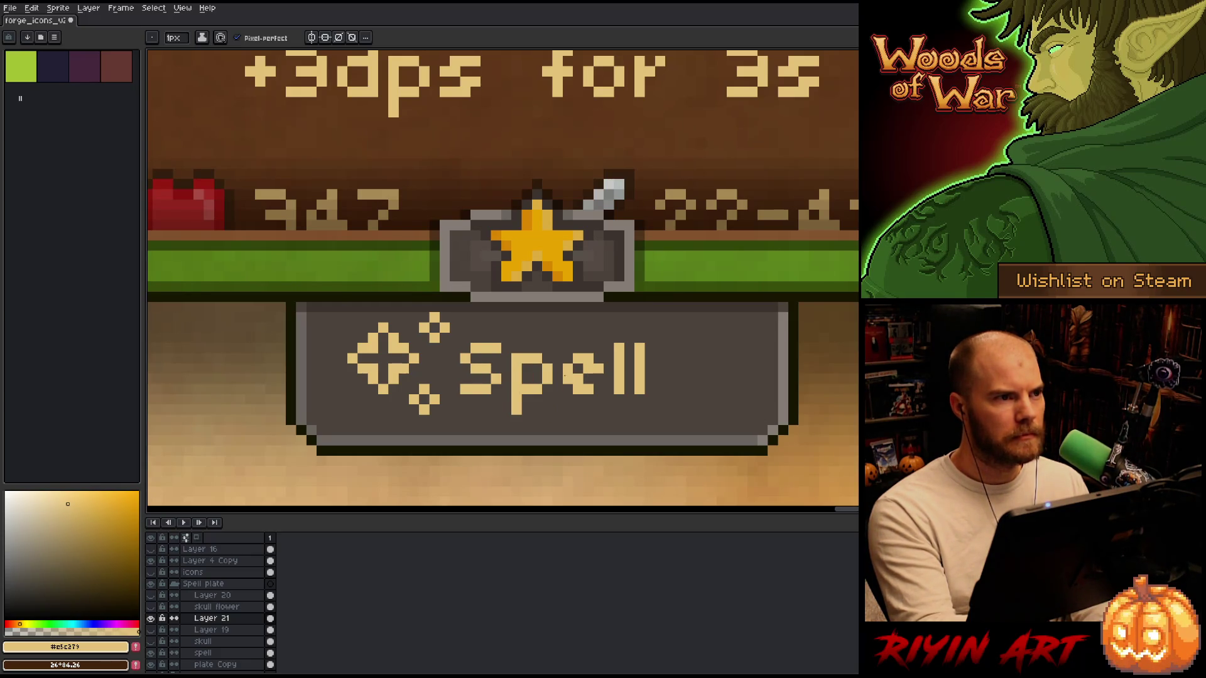
Erase the large sparkle and pencil a small tan cross left of Spell.
key("e")
mouse_move(383, 317)
left_mouse_down()
mouse_move(354, 359)
mouse_move(401, 336)
mouse_move(404, 369)
left_mouse_up()
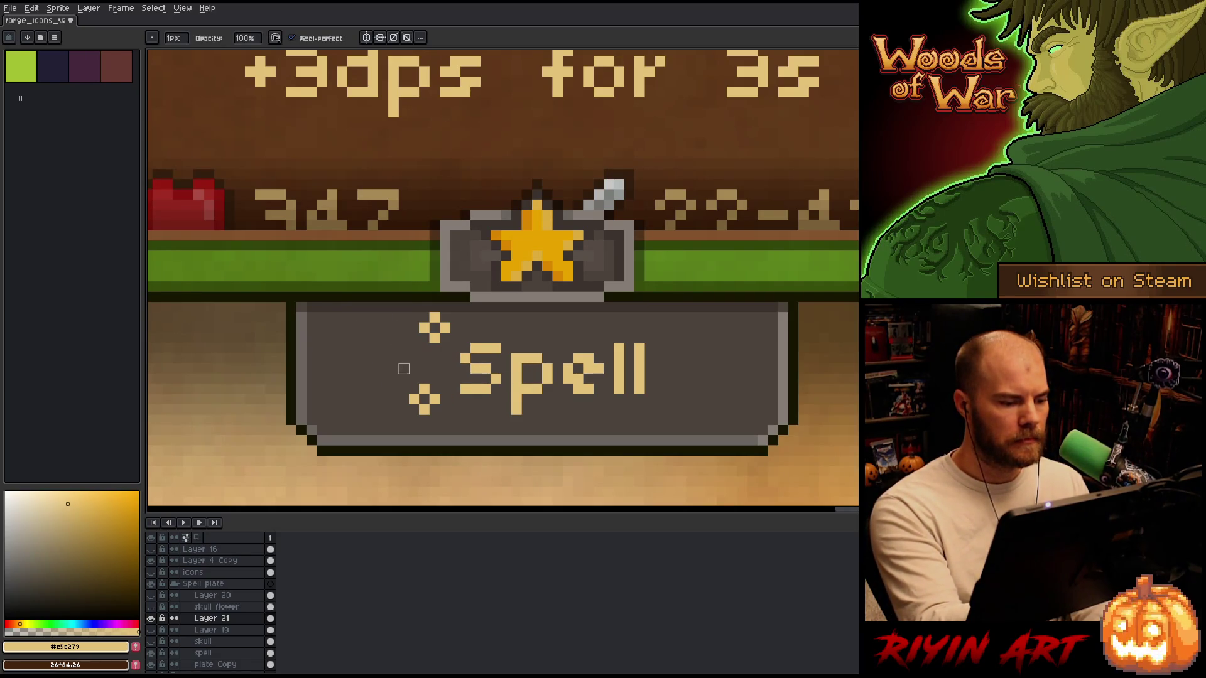
key("b")
left_click(393, 368)
left_click(382, 358)
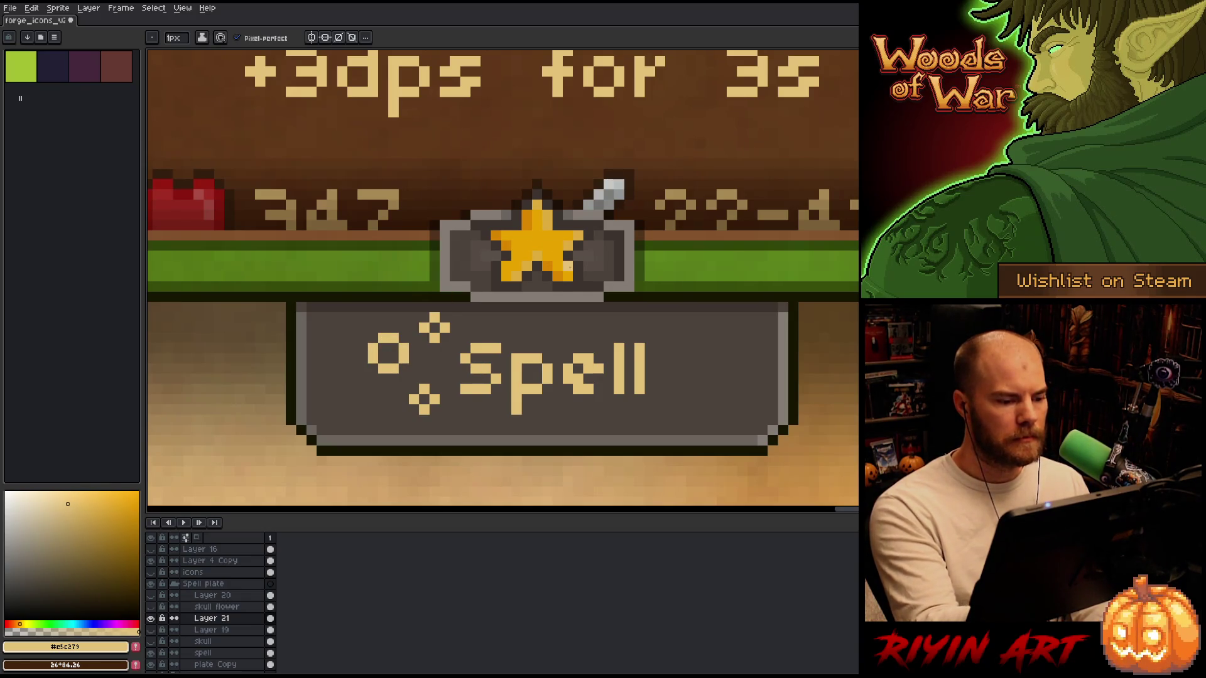
left_click_drag(403, 346, 383, 369)
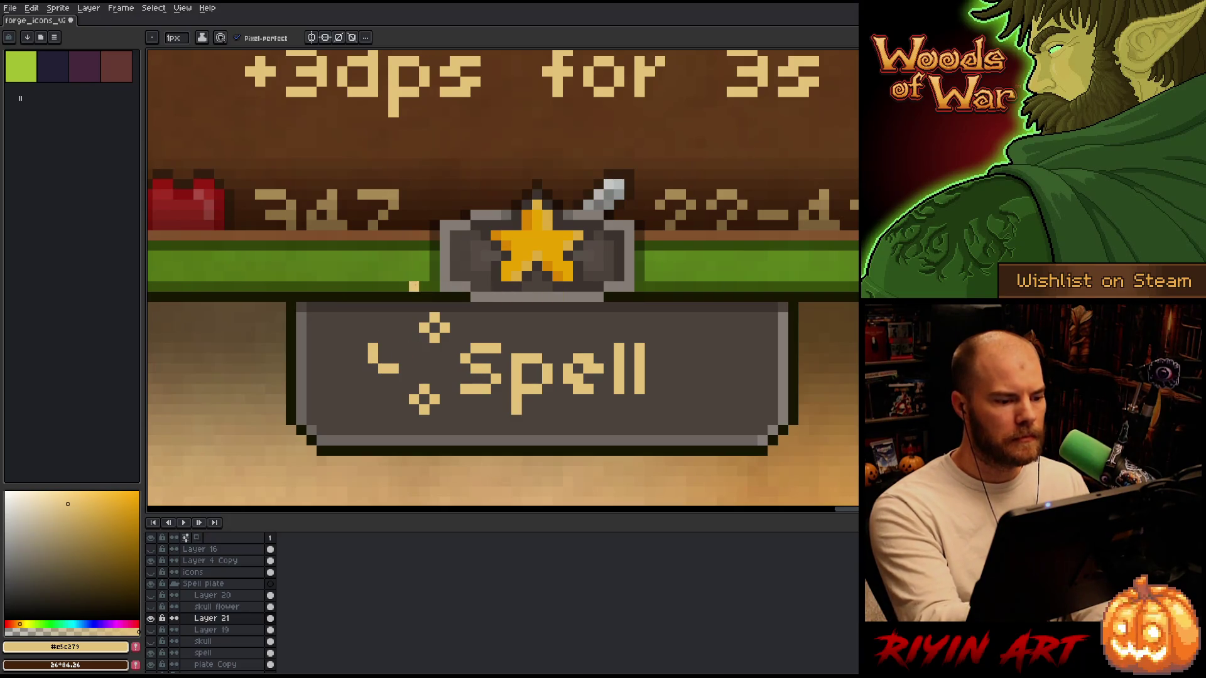
left_click(383, 369)
left_click(403, 347)
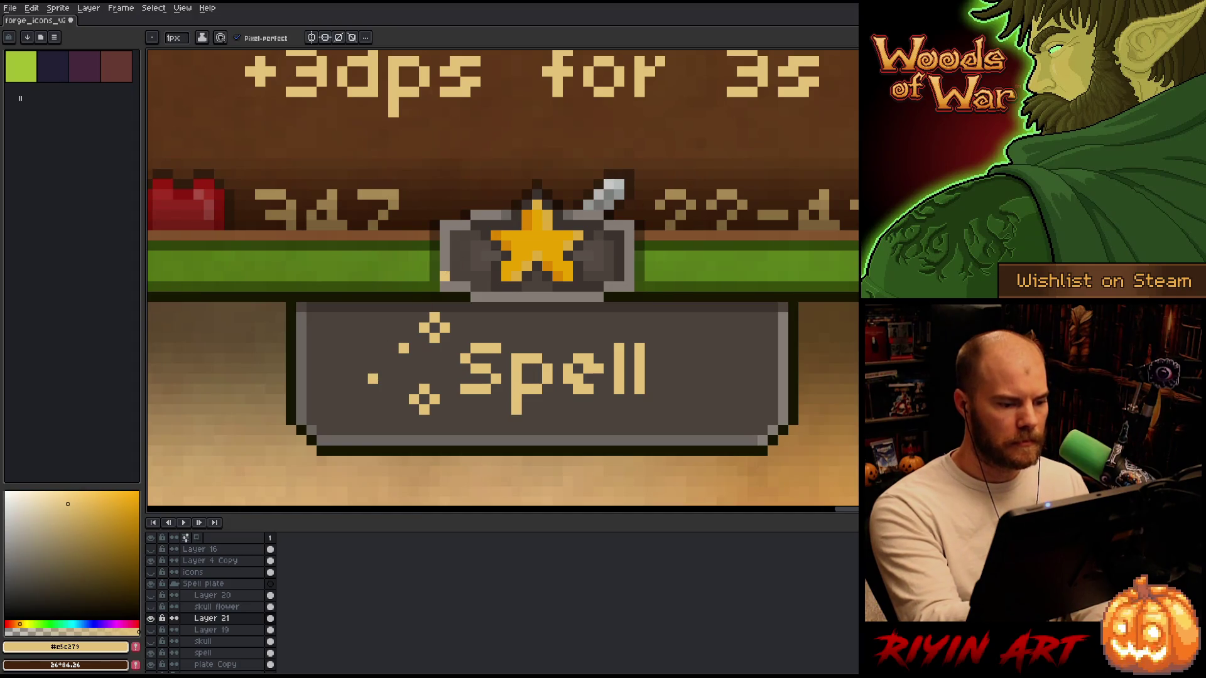
left_click(403, 347)
Select the tan cross, reveal the black square backdrop, and move the cross into it.
key("m")
mouse_move(440, 364)
left_mouse_down()
mouse_move(463, 366)
mouse_move(414, 344)
mouse_move(472, 435)
mouse_move(393, 389)
left_mouse_up()
left_click(151, 629)
key("ctrl+d")
key("ctrl+d")
key("b")
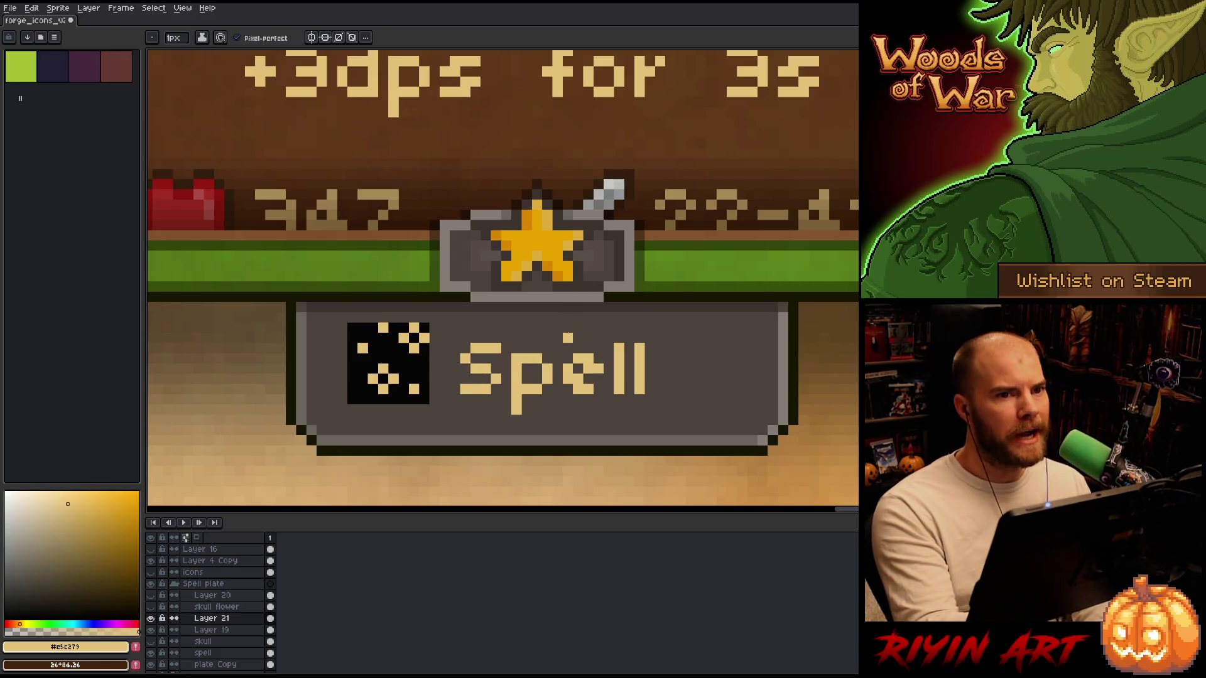
Save the icon sheet, then erase stray pixels and paint a tan diagonal at the icon's upper left.
key("ctrl+s")
left_click(394, 358)
left_click(383, 328)
left_click(352, 347)
key("e")
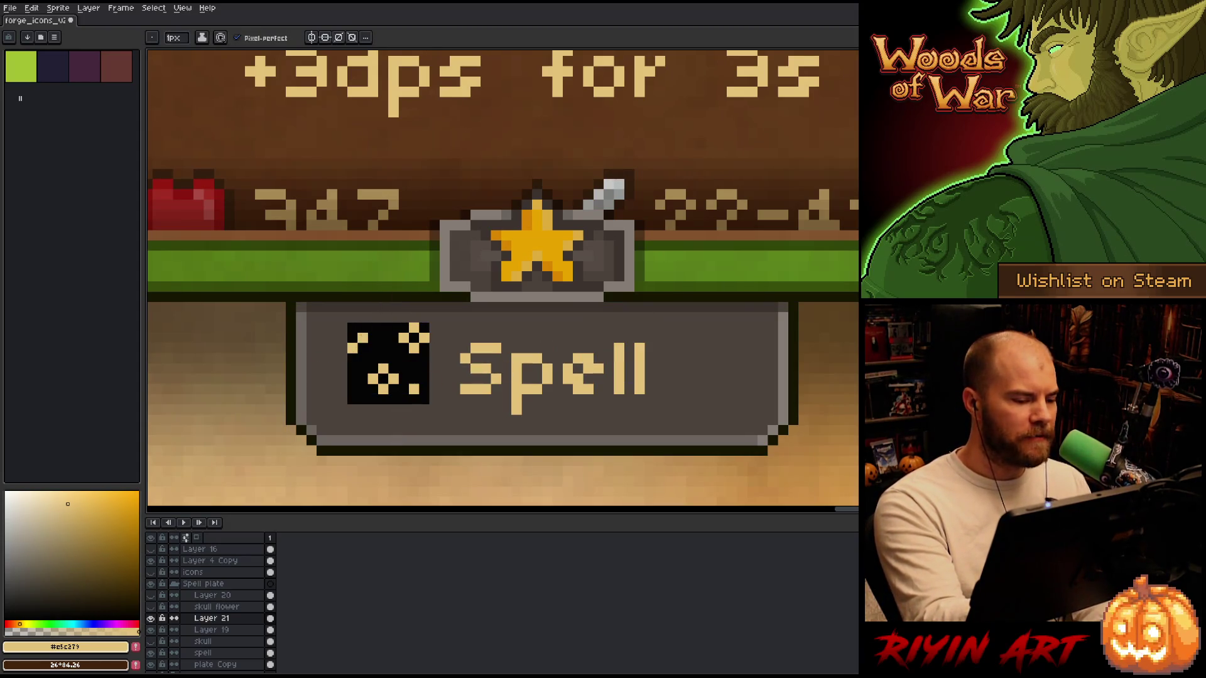
left_click_drag(373, 348, 362, 358)
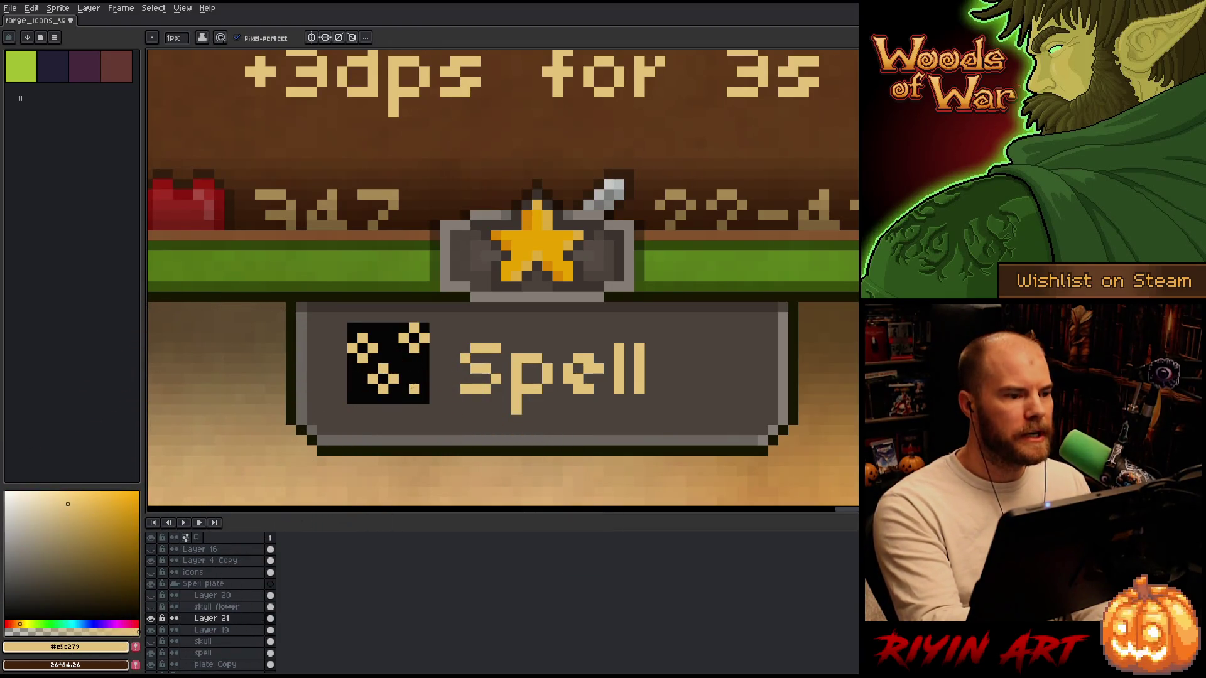
Shift the icon's lower section, then repaint its lower-right pixels in tan and black.
key("m")
mouse_move(356, 361)
left_mouse_down()
mouse_move(411, 427)
mouse_move(388, 405)
mouse_move(373, 409)
left_mouse_up()
key("Return")
key("b")
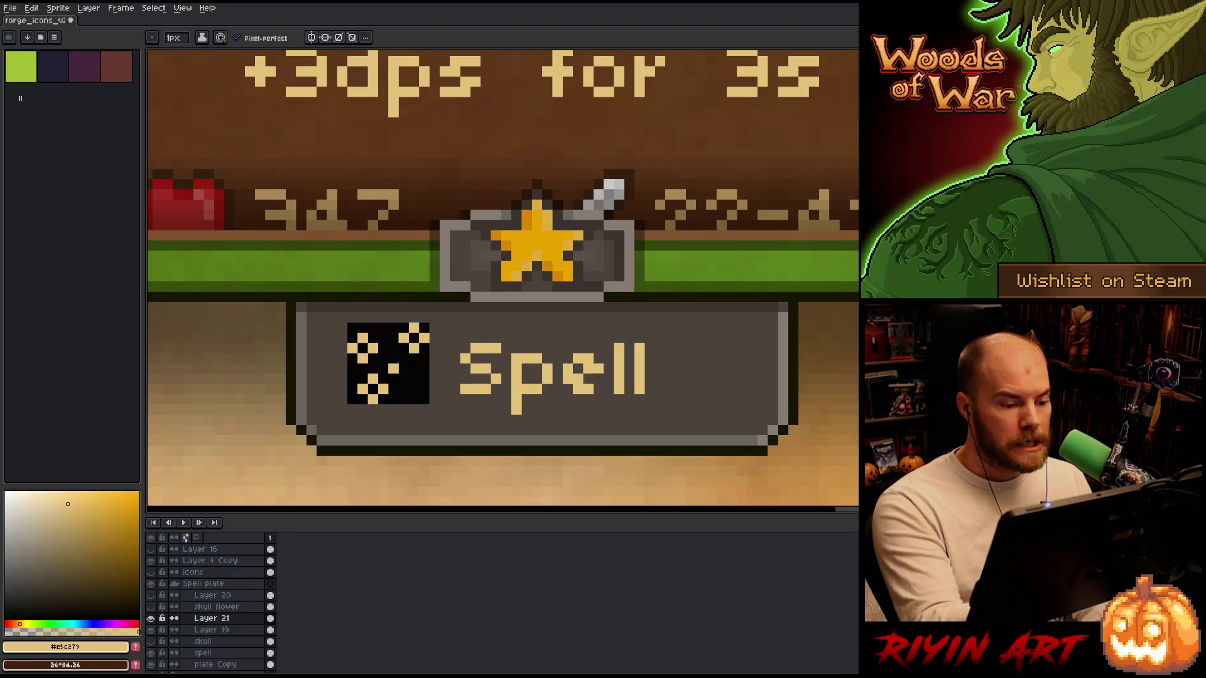
left_click_drag(411, 383, 419, 388)
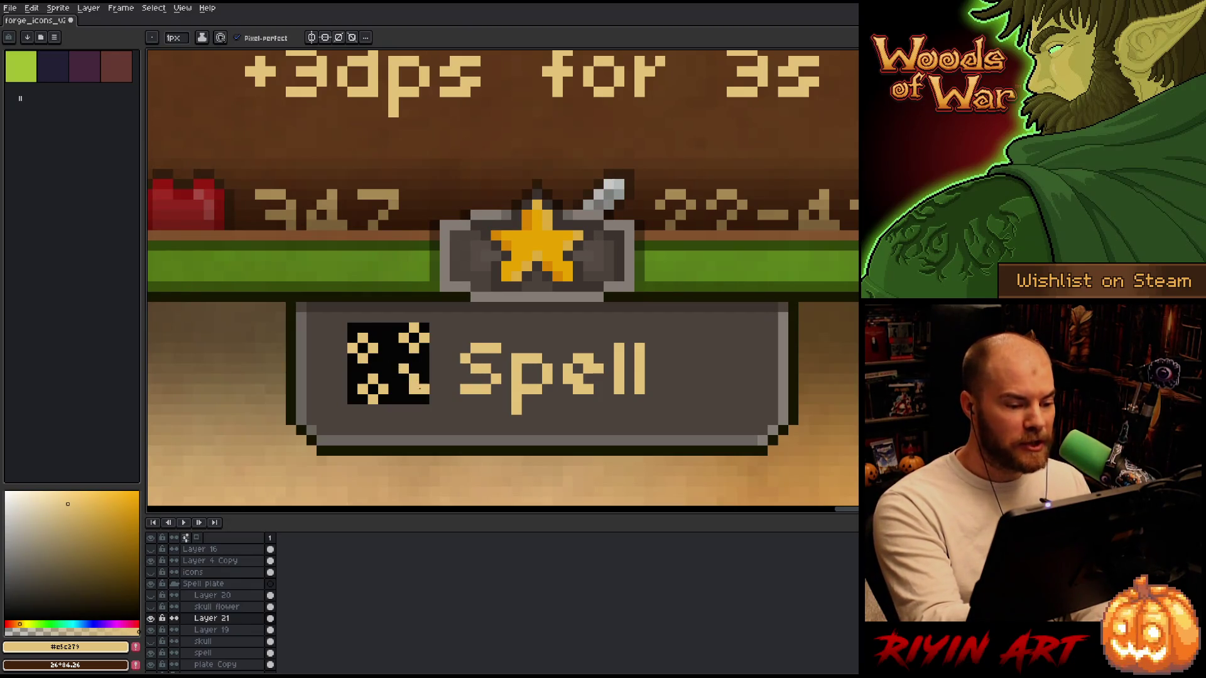
right_click(421, 375)
Erase tan pixels on the icon's left and lower right, and add pixels to Spell's final 'l'.
key("e")
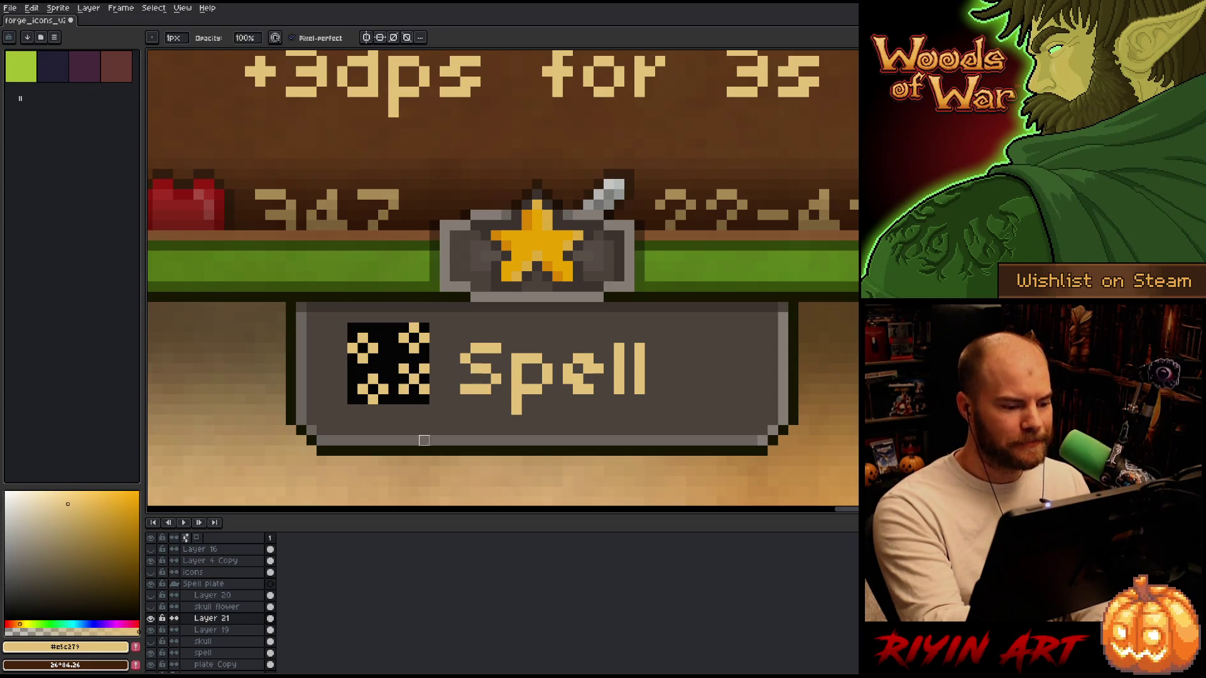
left_click_drag(372, 348, 352, 317)
key("b")
left_click(362, 328)
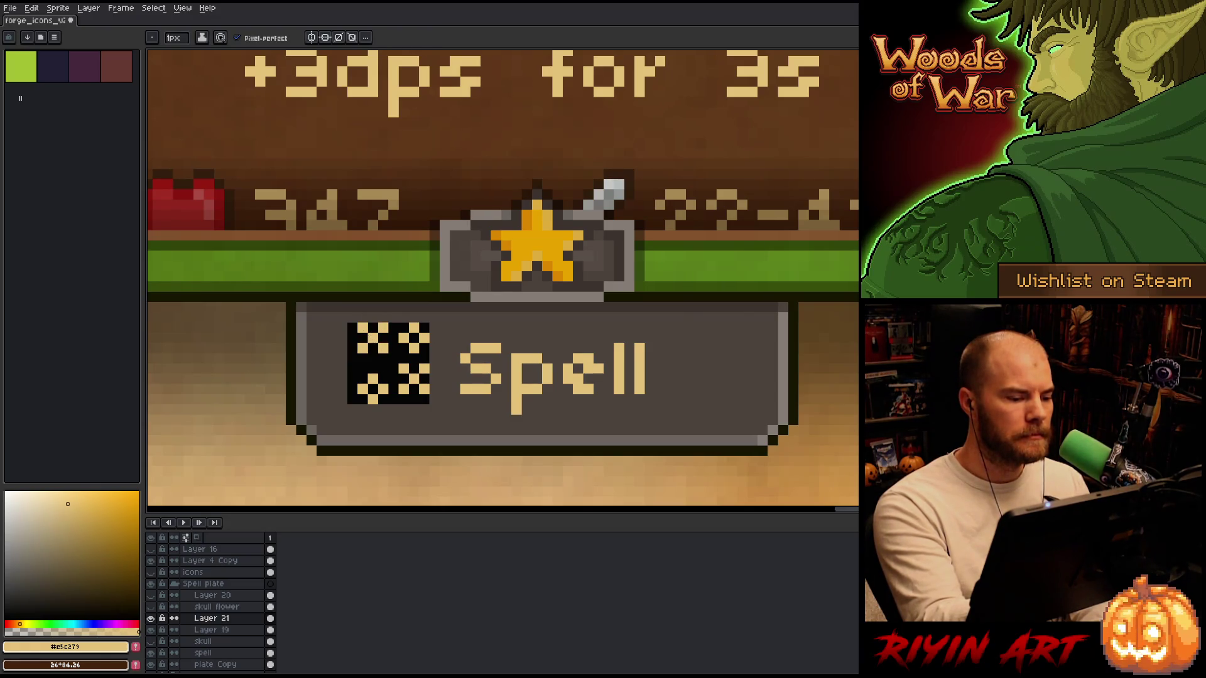
left_click(651, 348)
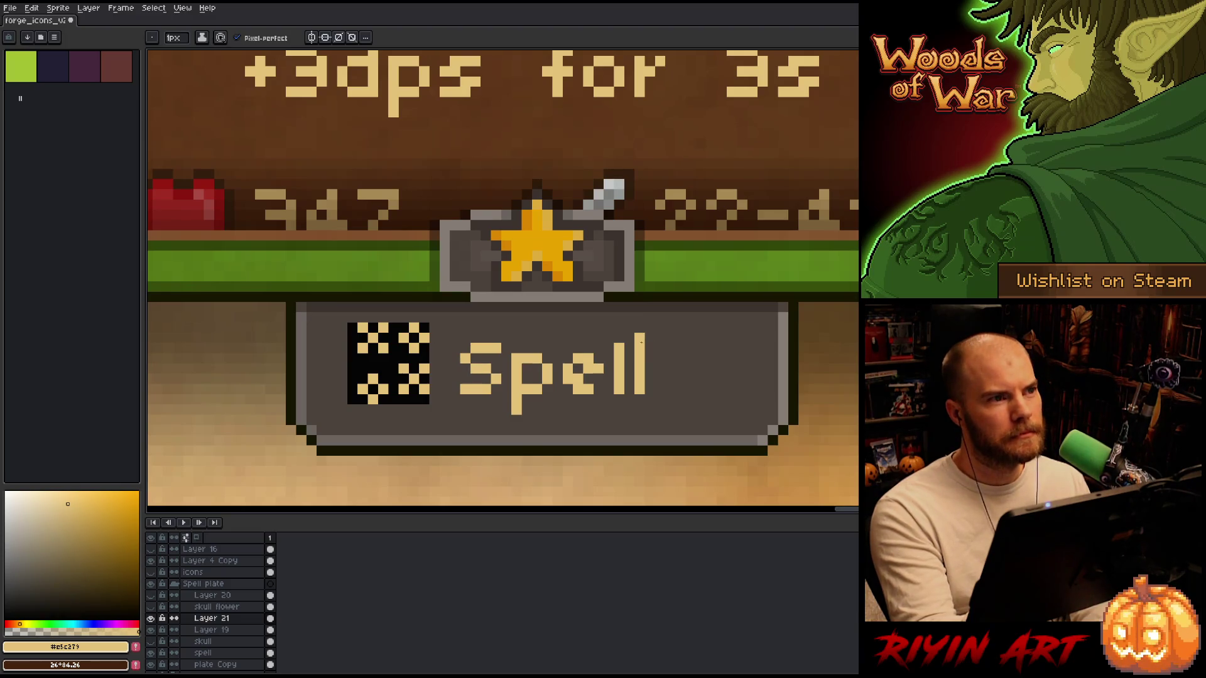
key("e")
mouse_move(403, 376)
left_mouse_down()
mouse_move(424, 400)
mouse_move(379, 374)
mouse_move(383, 329)
mouse_move(383, 342)
mouse_move(363, 328)
mouse_move(411, 332)
mouse_move(423, 348)
left_mouse_up()
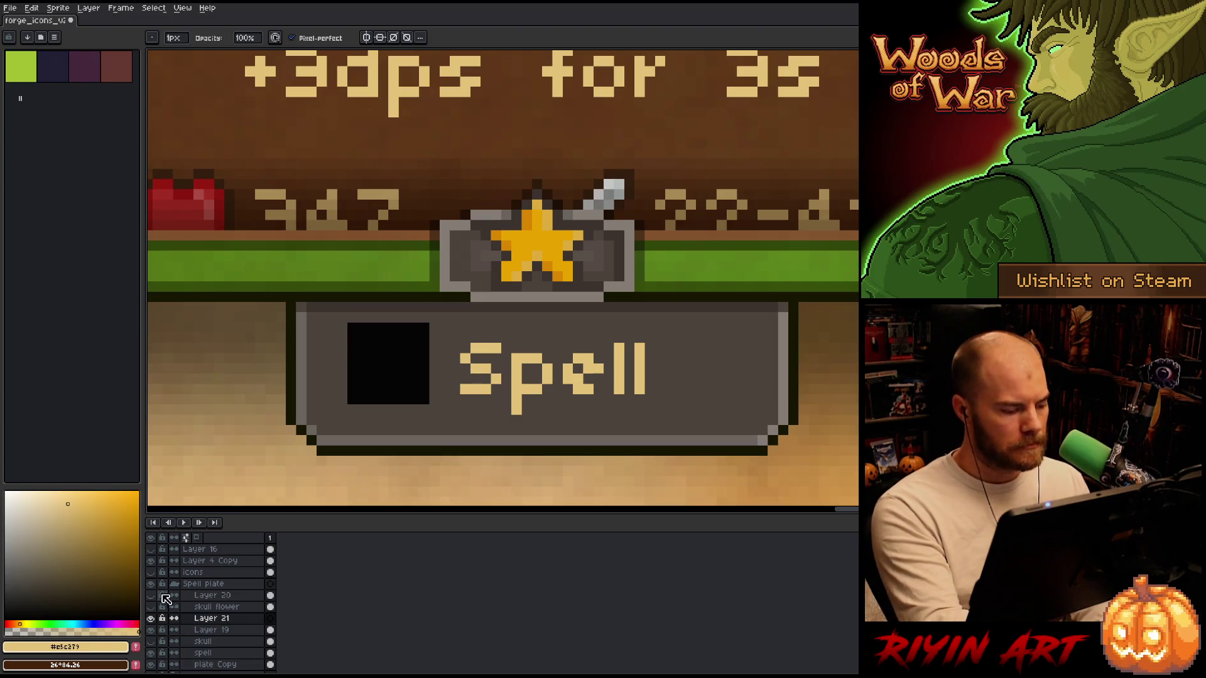
Show Layer 20's tan ring, hide Layer 21's checkered icon and Layer 19's black square.
left_click(151, 595)
left_click(151, 618)
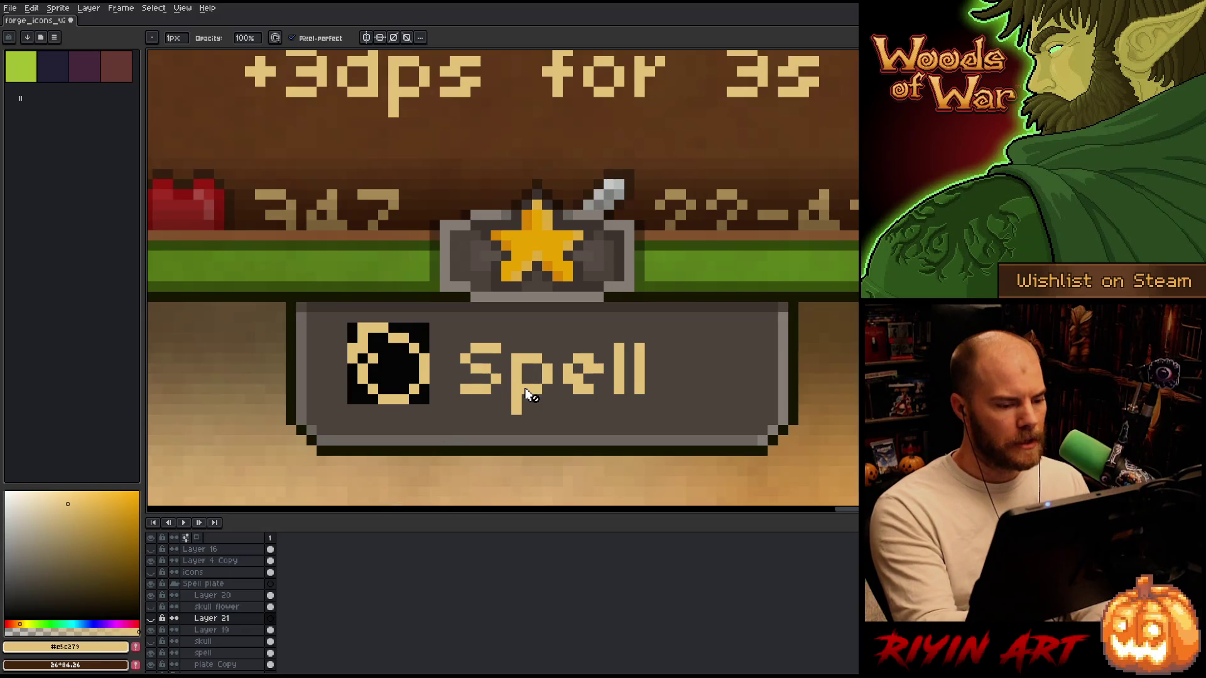
scroll(528, 395, "down", 5)
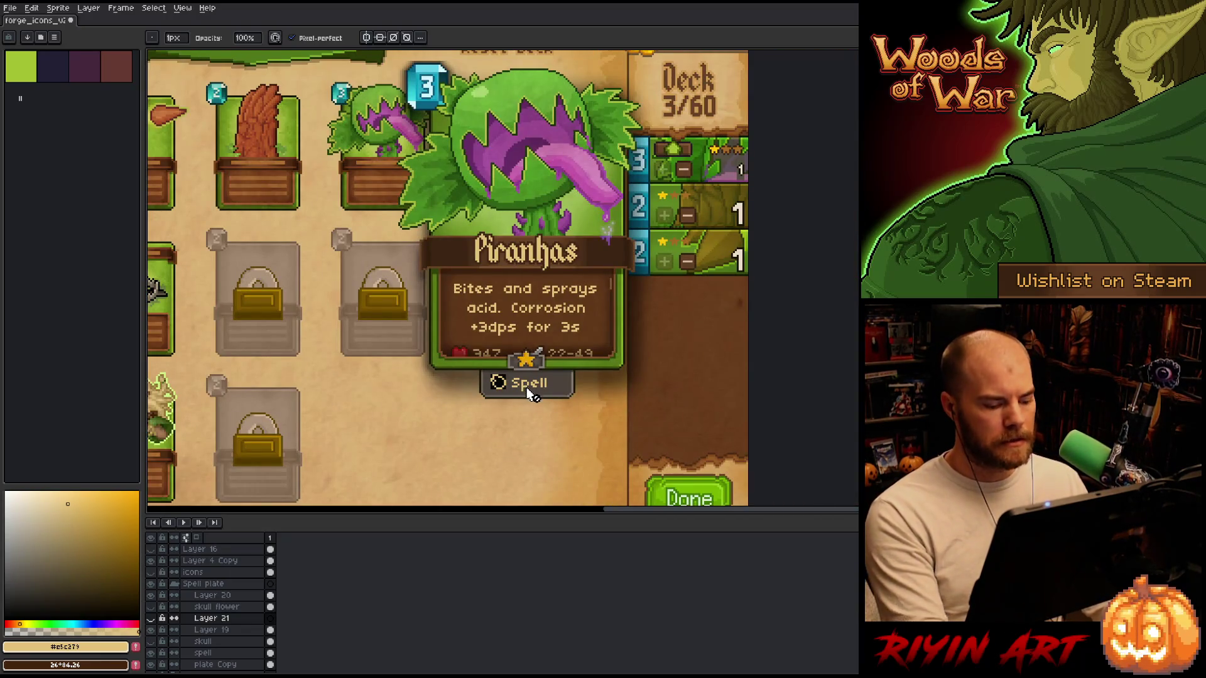
scroll(528, 386, "up", 5)
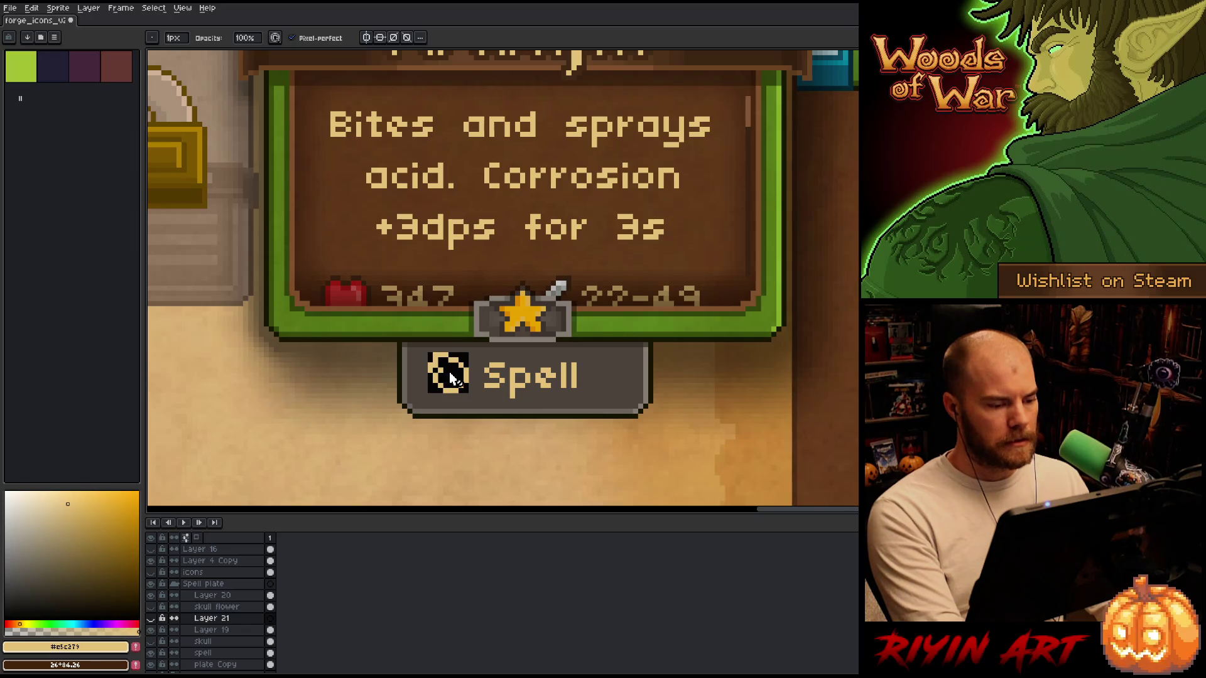
key("v")
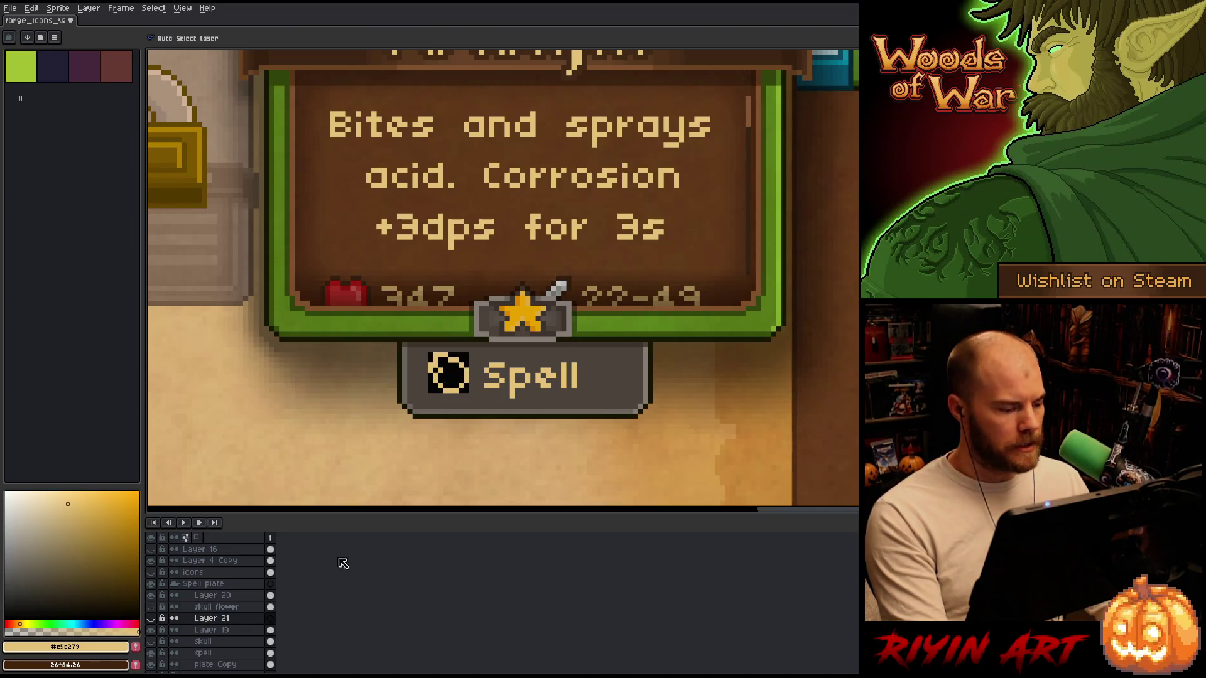
left_click(151, 630)
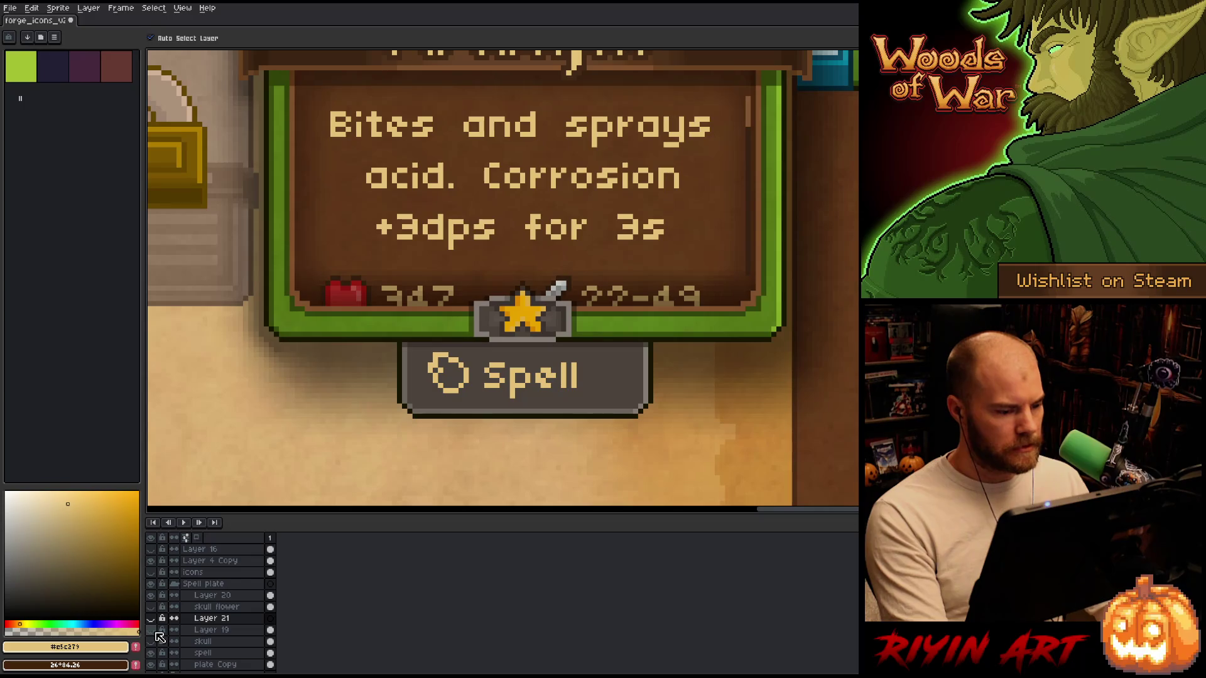
scroll(493, 437, "down", 5)
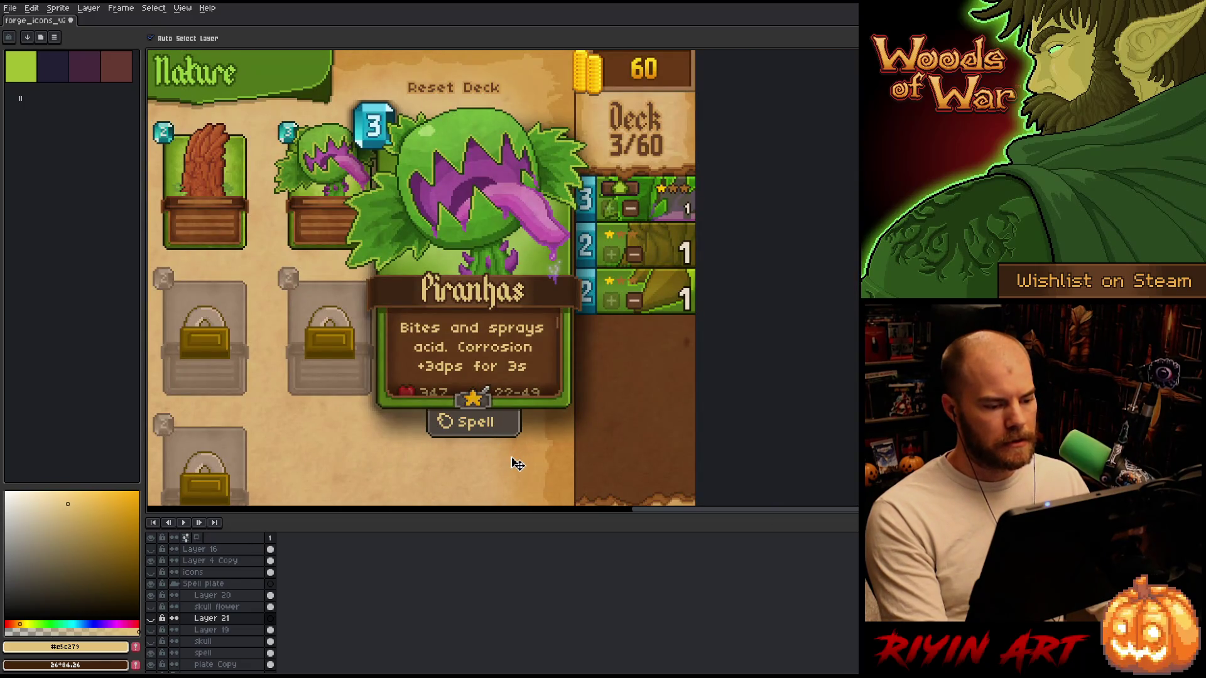
scroll(490, 449, "up", 5)
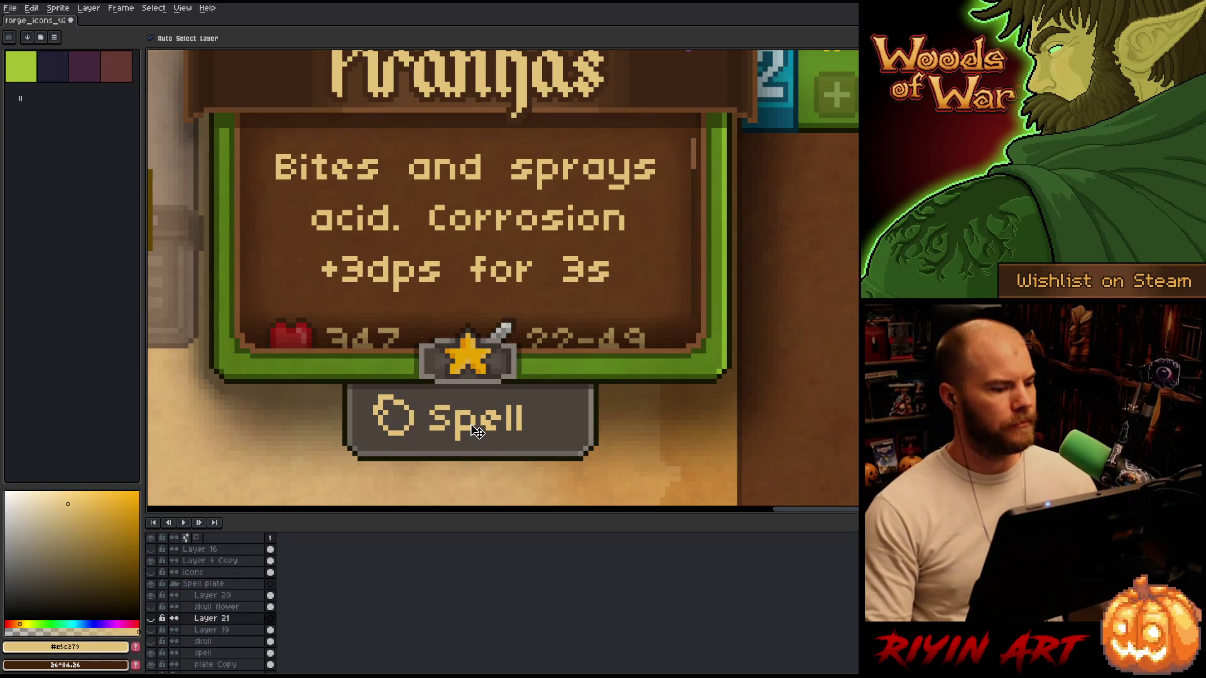
left_click(477, 431)
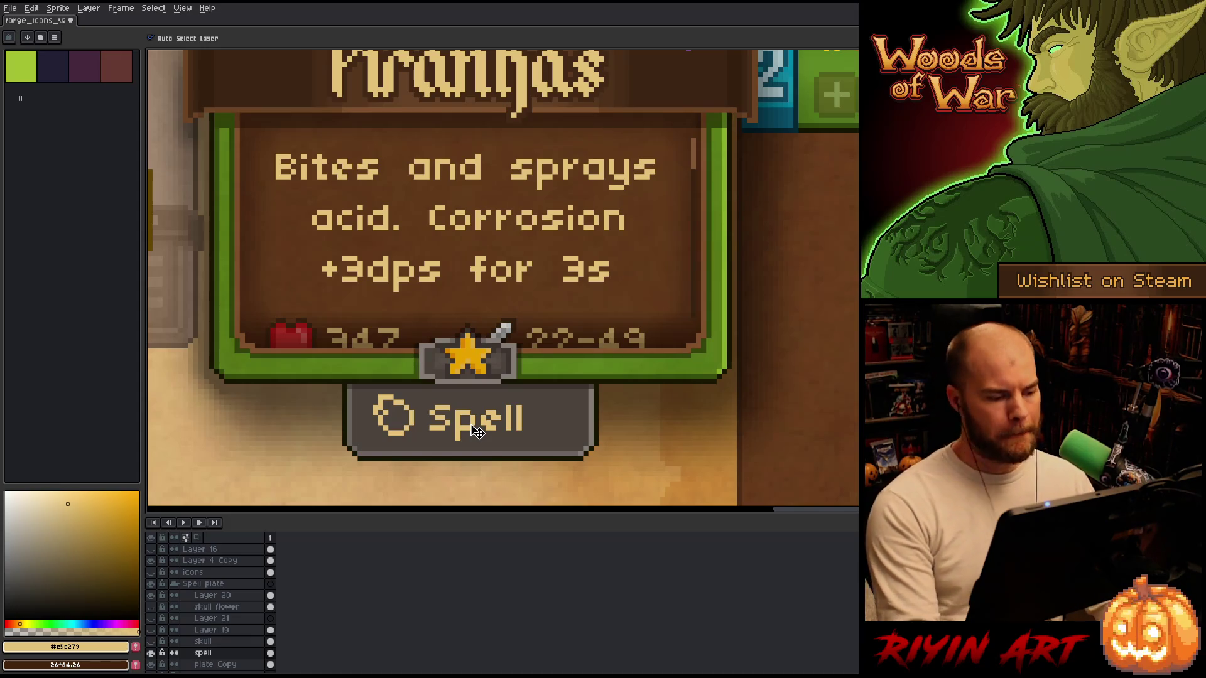
left_click(216, 595)
key("b")
left_click(413, 392)
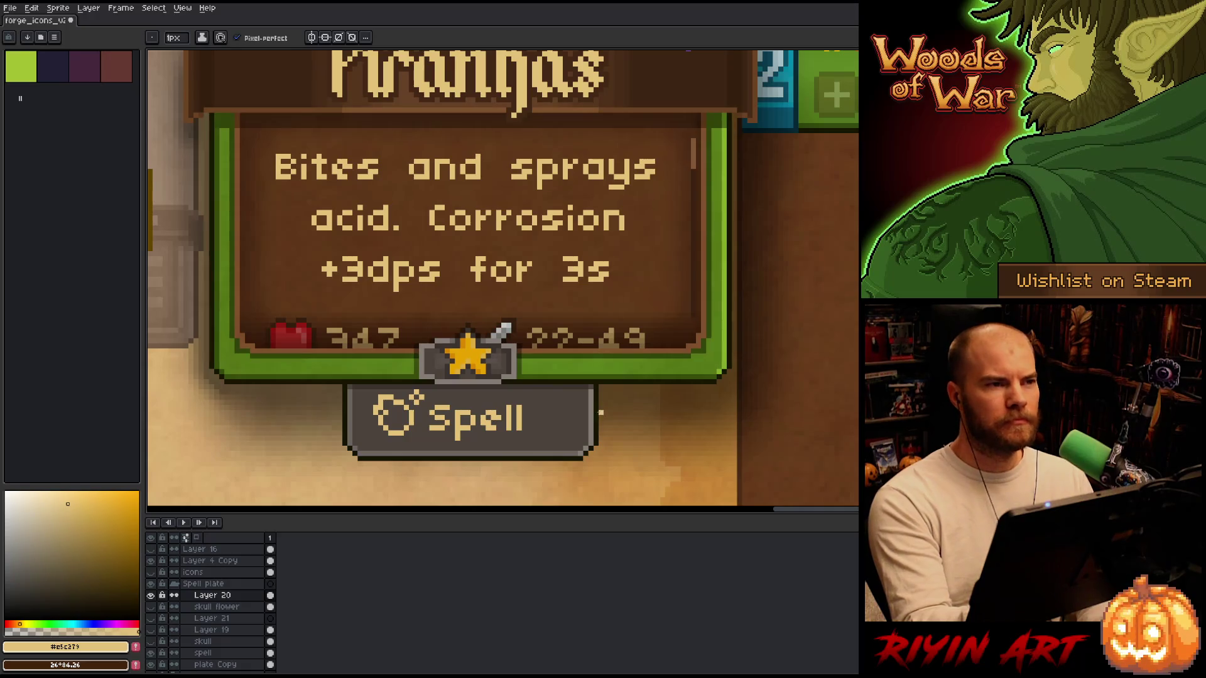
key("ctrl")
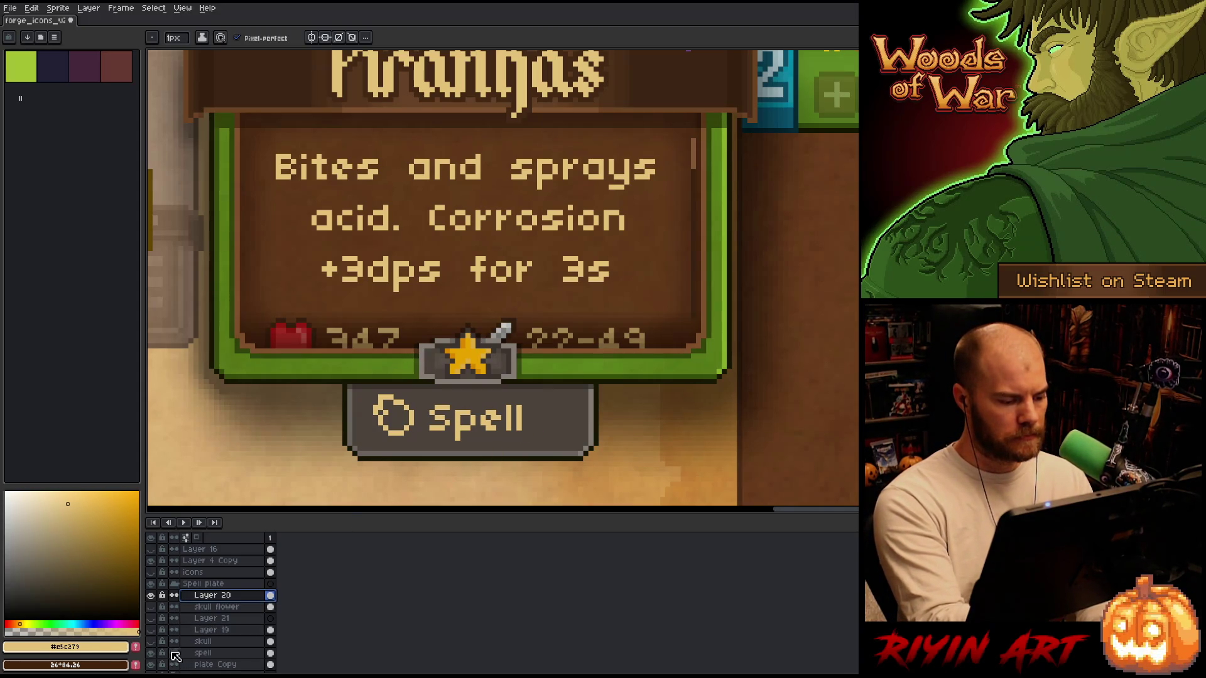
left_click(151, 630)
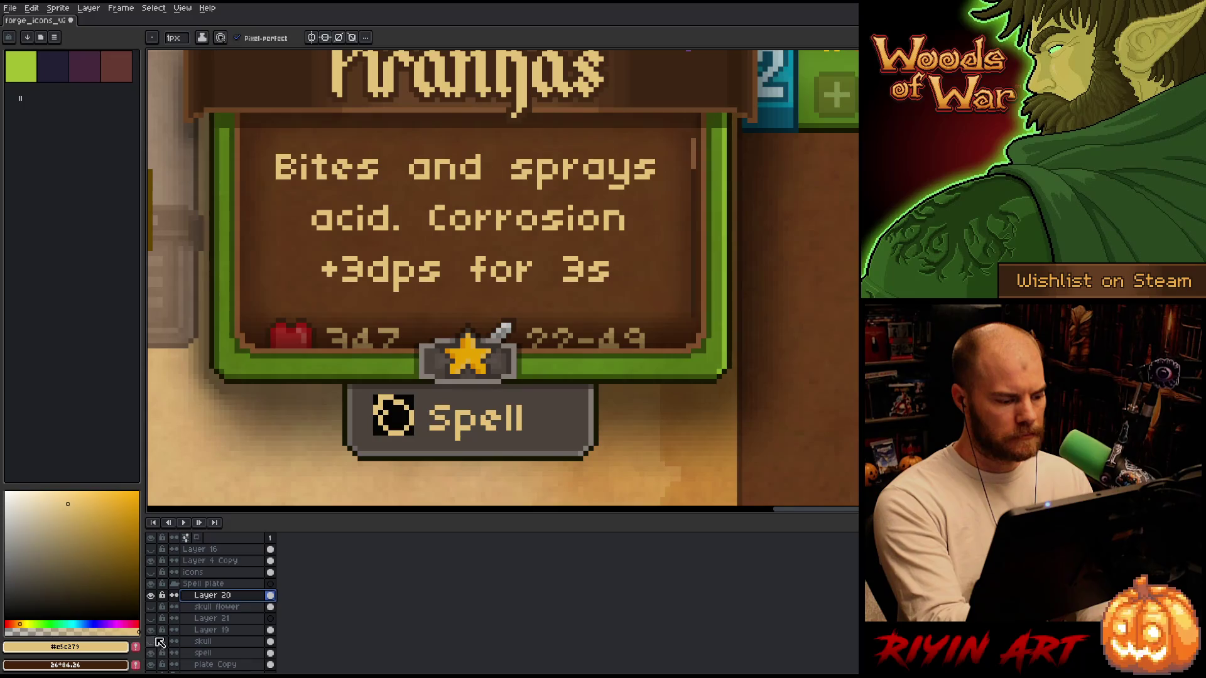
left_click(150, 629)
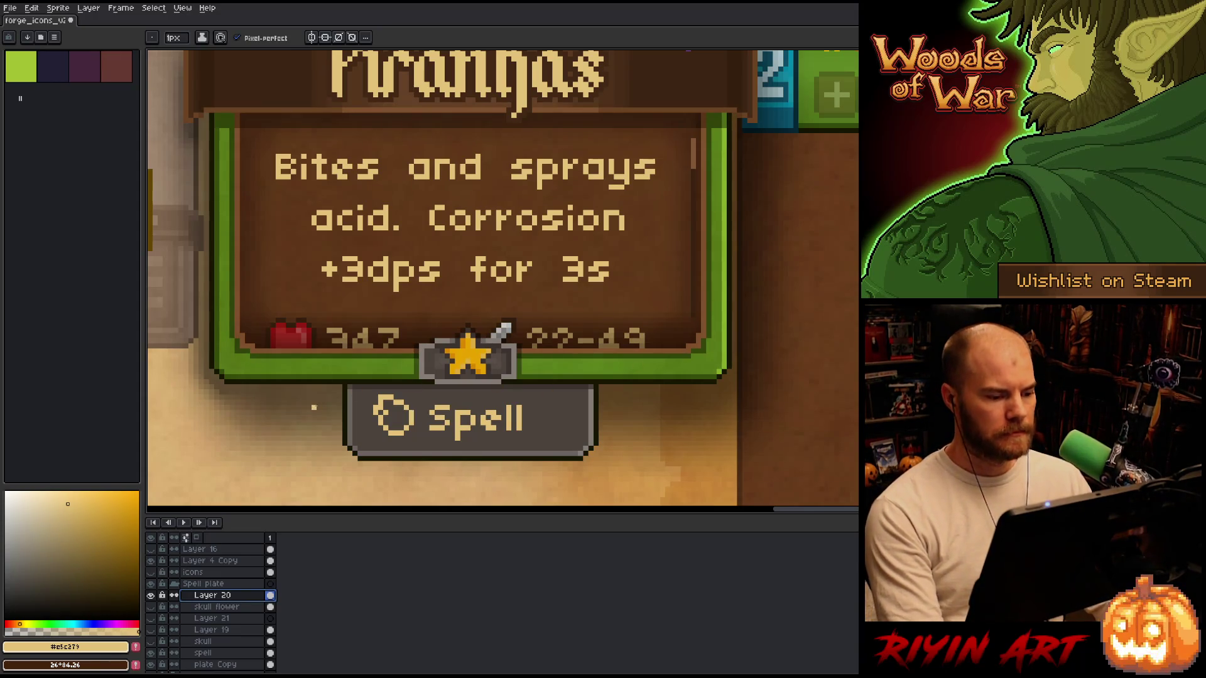
scroll(323, 397, "down", 1)
scroll(323, 397, "down", 3)
scroll(405, 406, "up", 4)
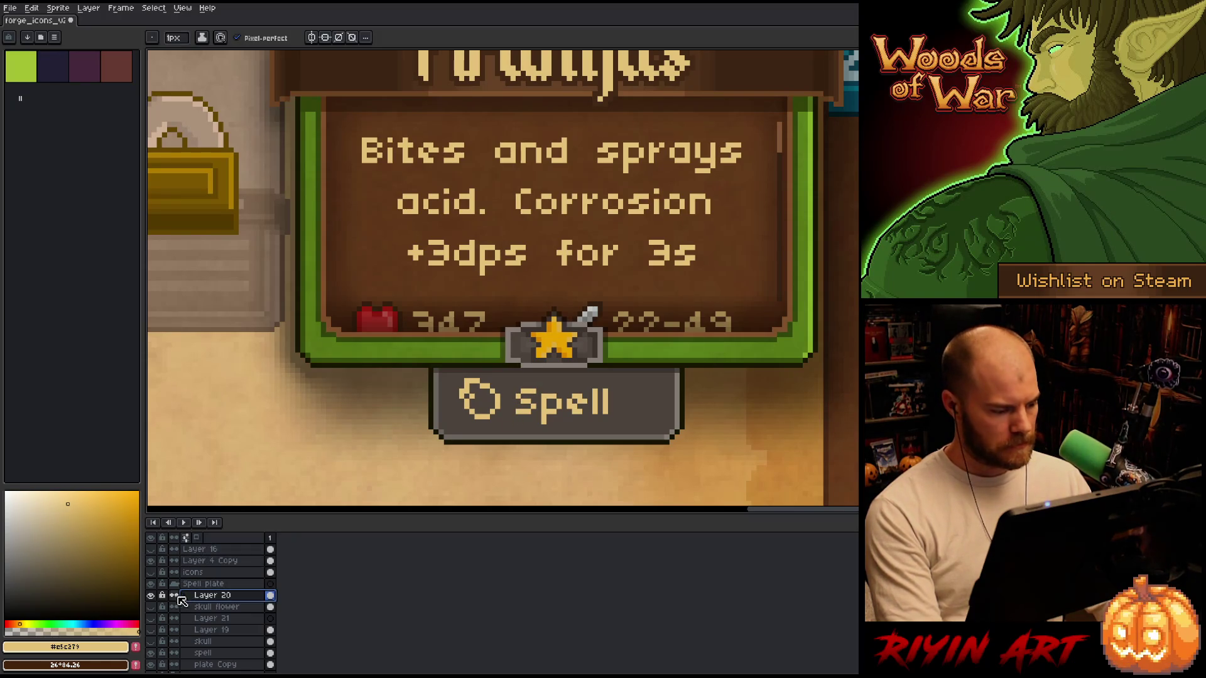
left_click(151, 584)
Measure the padding around the spiral icon and the Arcana text.
scroll(502, 399, "up", 3)
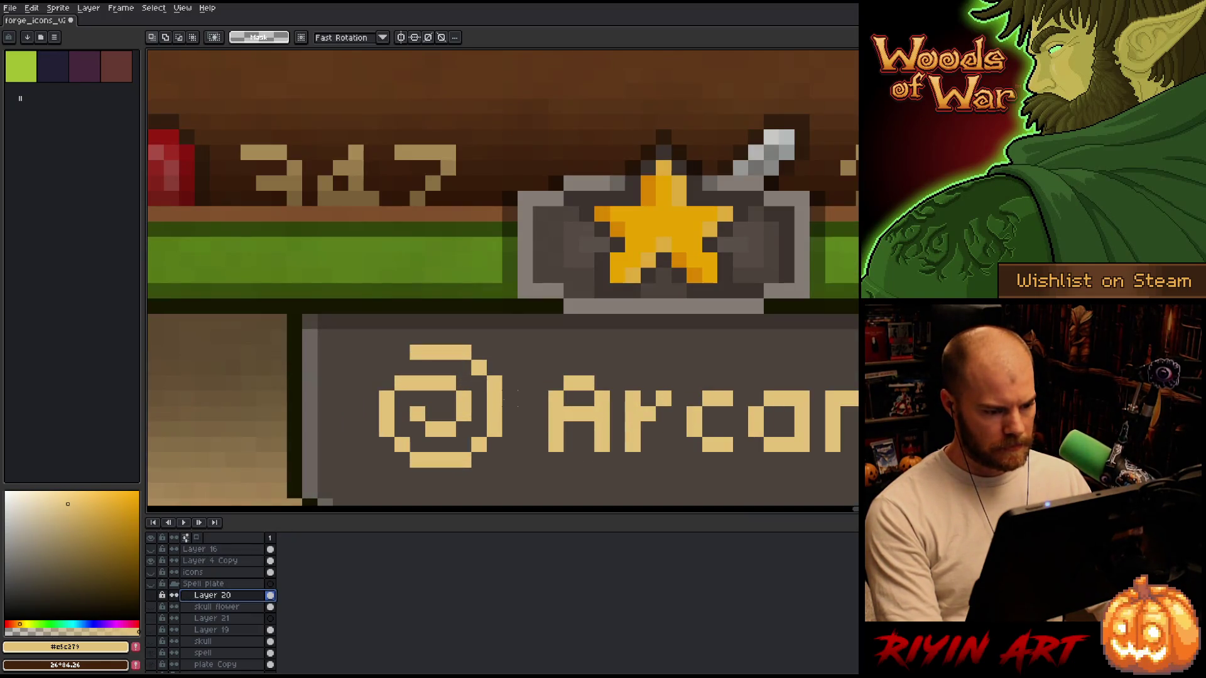
mouse_move(499, 388)
left_mouse_down()
mouse_move(518, 439)
mouse_move(550, 454)
left_mouse_up()
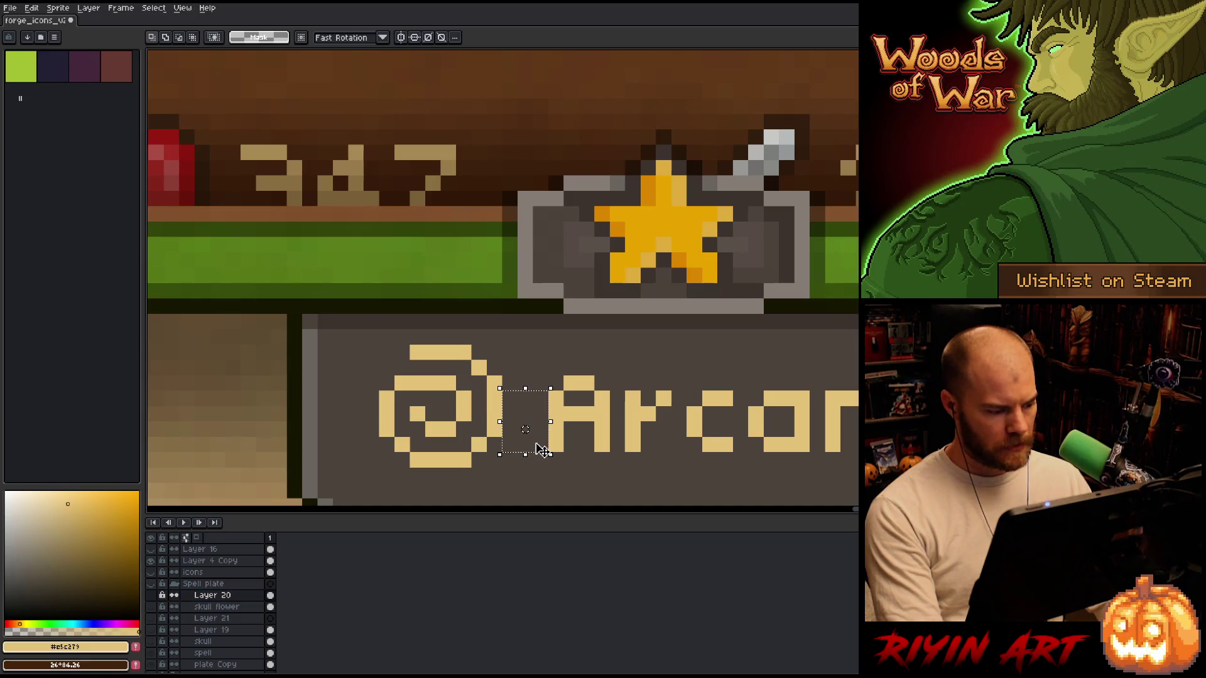
scroll(542, 449, "down", 2)
scroll(675, 419, "up", 2)
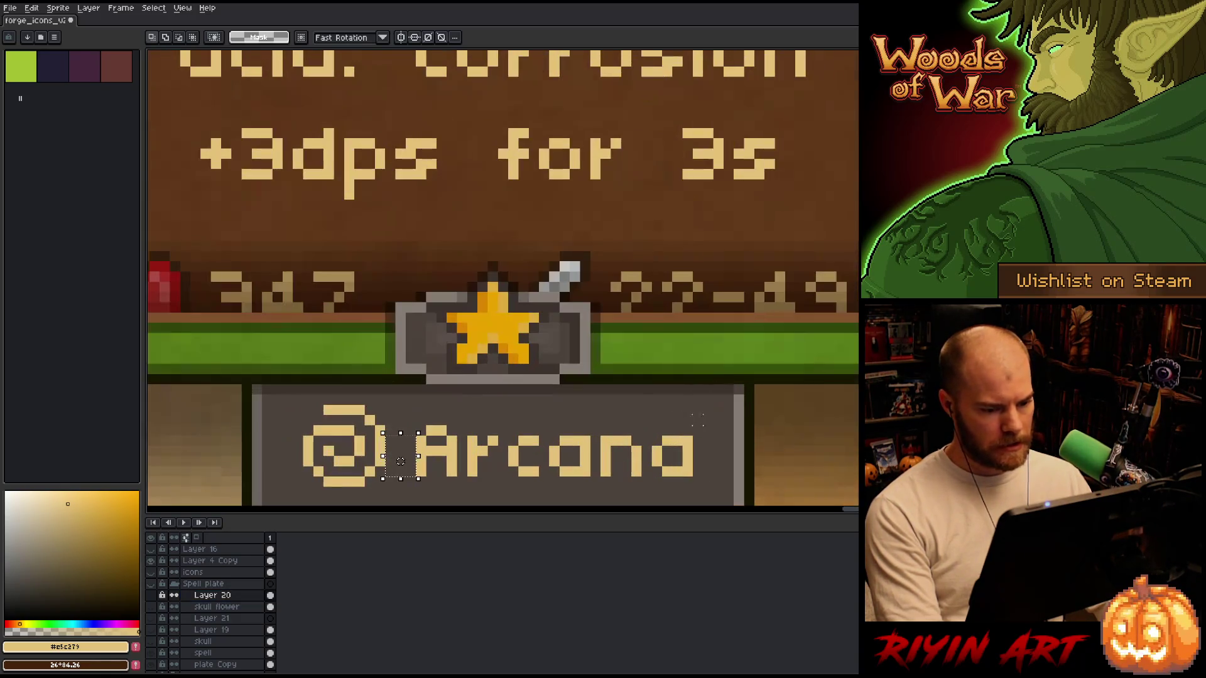
left_click_drag(690, 458, 736, 423)
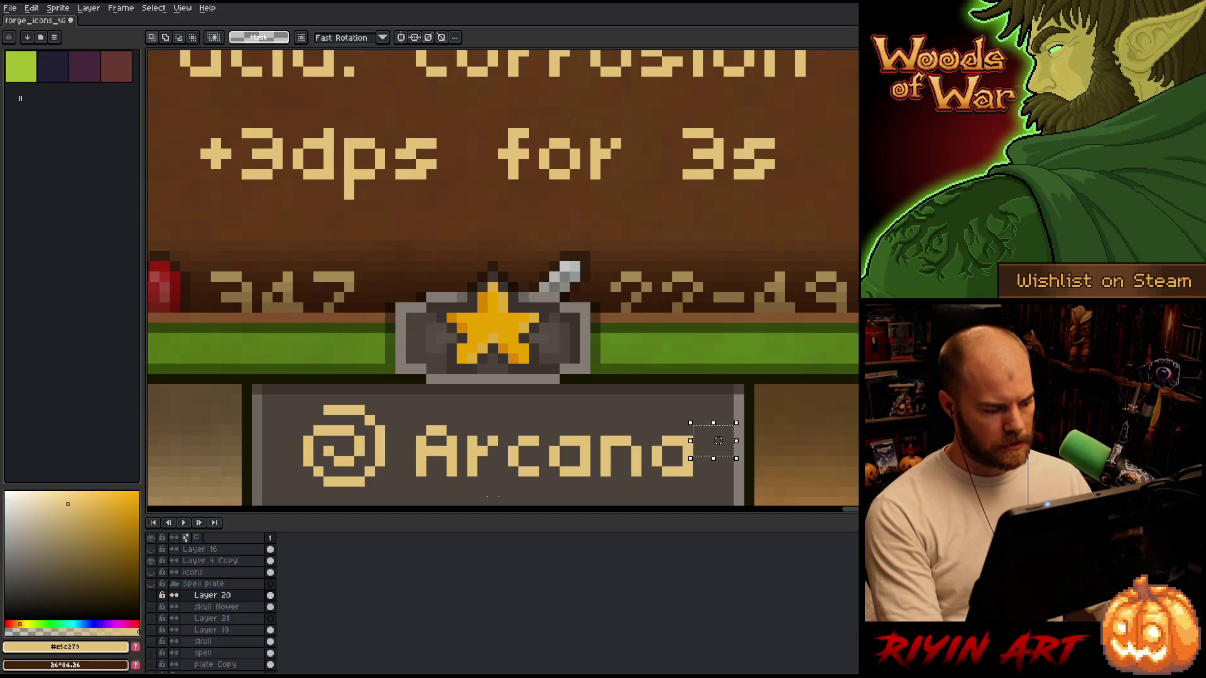
left_click_drag(305, 443, 259, 479)
scroll(274, 480, "down", 3)
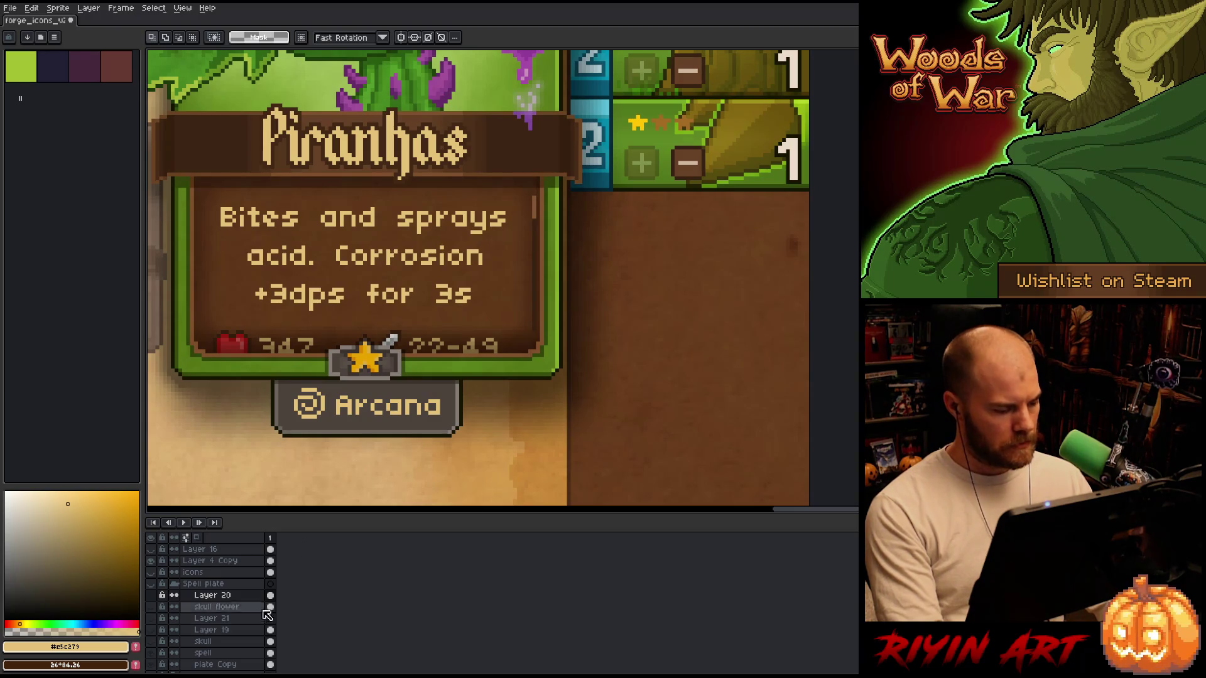
Select the Arcana plate's plate and arcana layers and center them with Edit > Center > Center X.
left_click(177, 584)
left_click(175, 595)
left_click(205, 618)
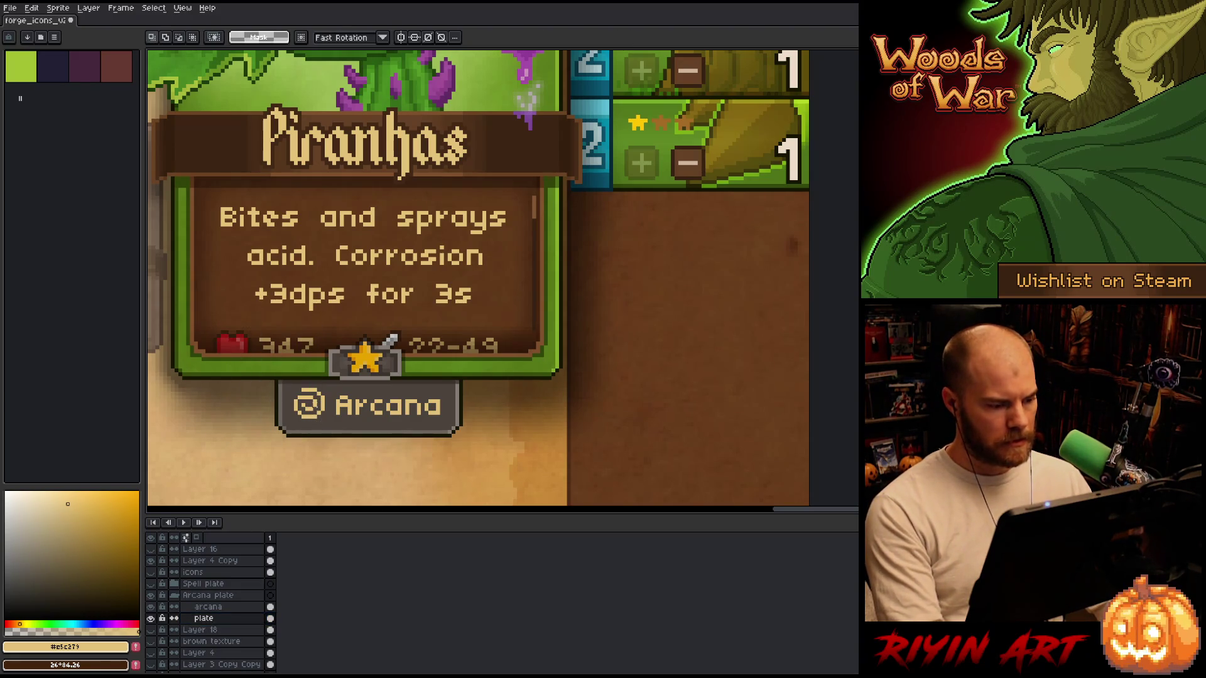
left_click(208, 607, "shift")
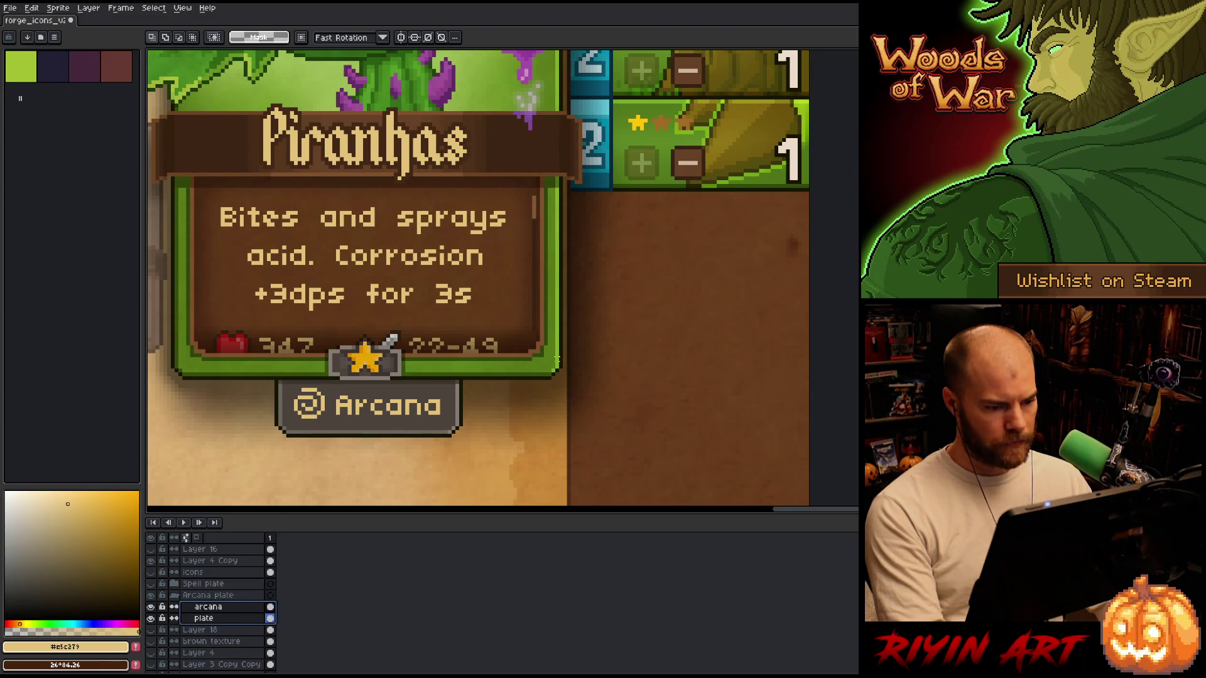
mouse_move(556, 359)
left_mouse_down()
mouse_move(167, 431)
mouse_move(172, 444)
left_mouse_up()
left_click(32, 8)
mouse_move(108, 202)
left_click(233, 214)
key("ctrl+d")
Hide the Arcana plate group and show the Spell plate group again.
left_click(177, 595)
left_click(151, 596)
left_click(151, 583)
left_click(175, 584)
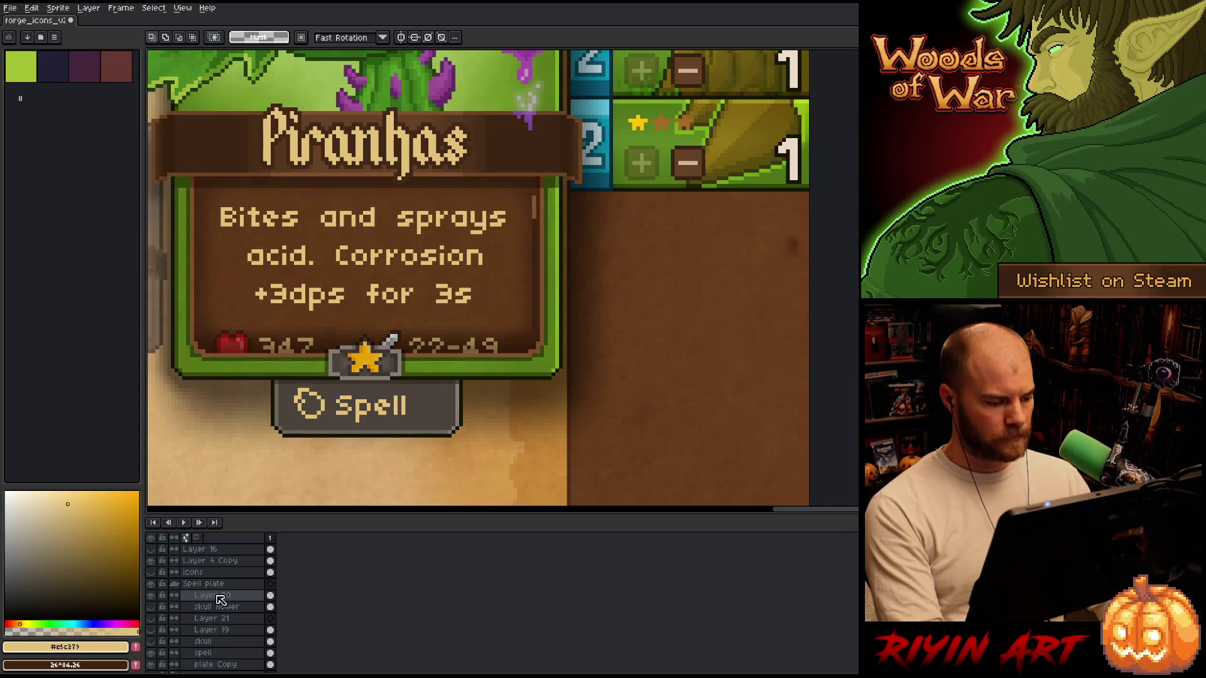
Delete the unused skull flower, Layer 21 and Layer 19 from the Spell plate group.
left_click(208, 597)
left_click_drag(204, 606, 224, 650)
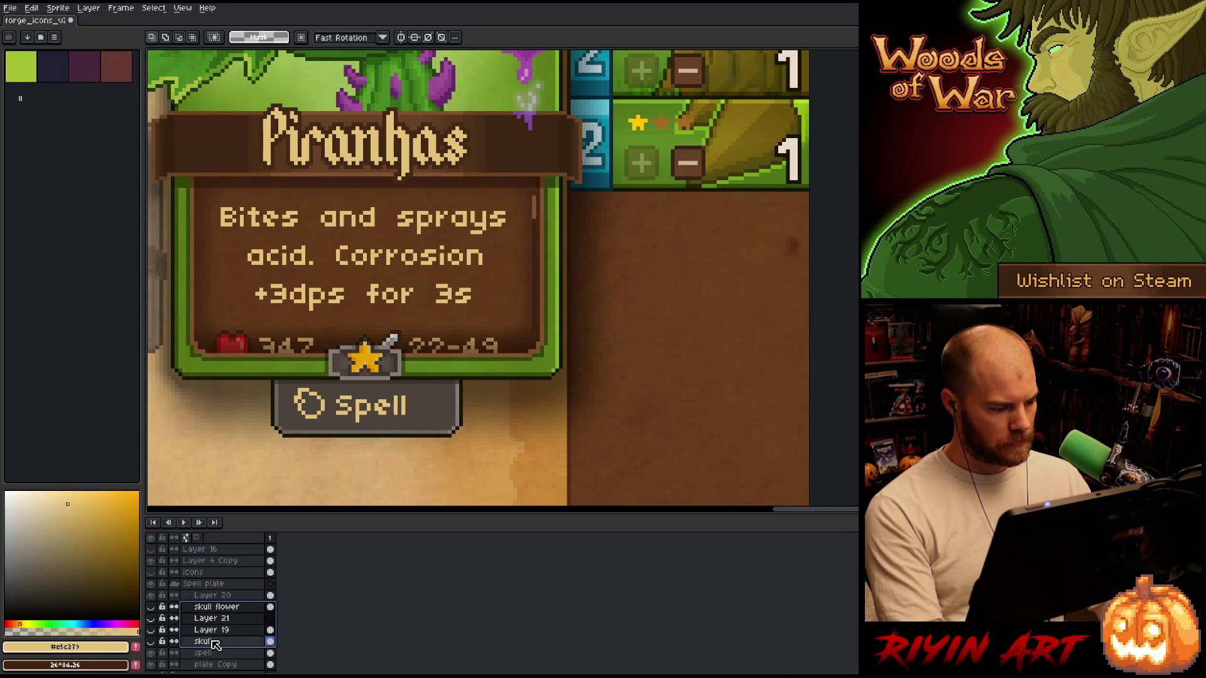
left_click(226, 630, "shift")
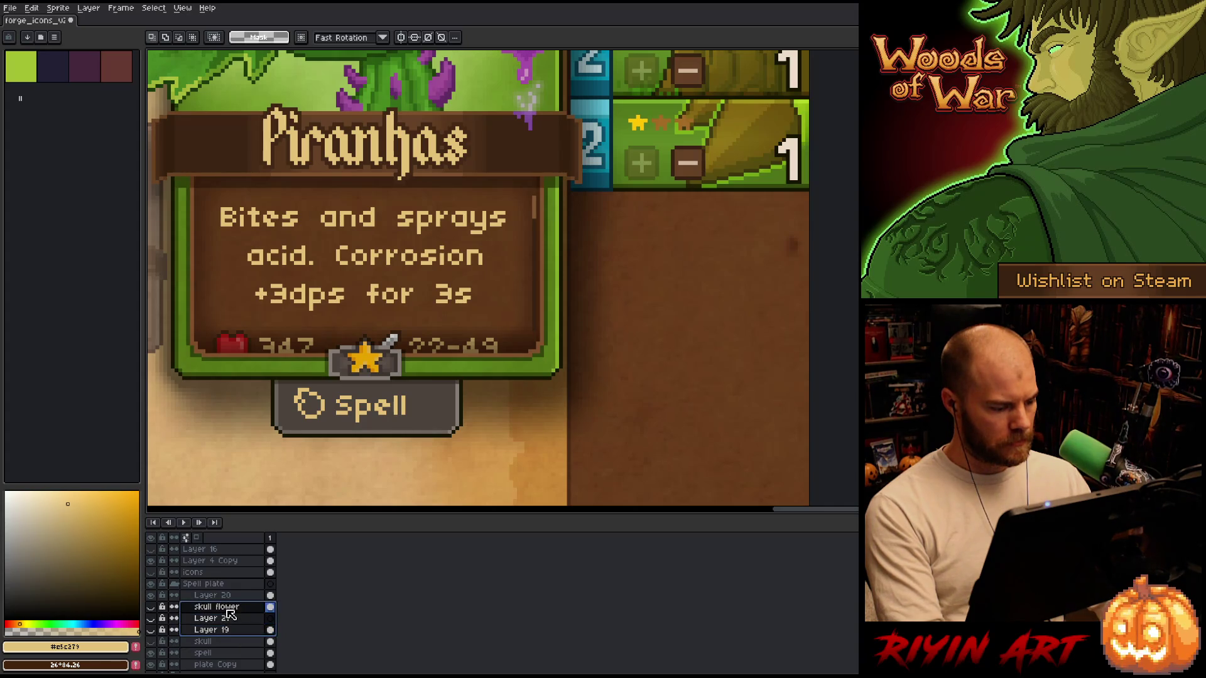
right_click(226, 630)
left_click(254, 622)
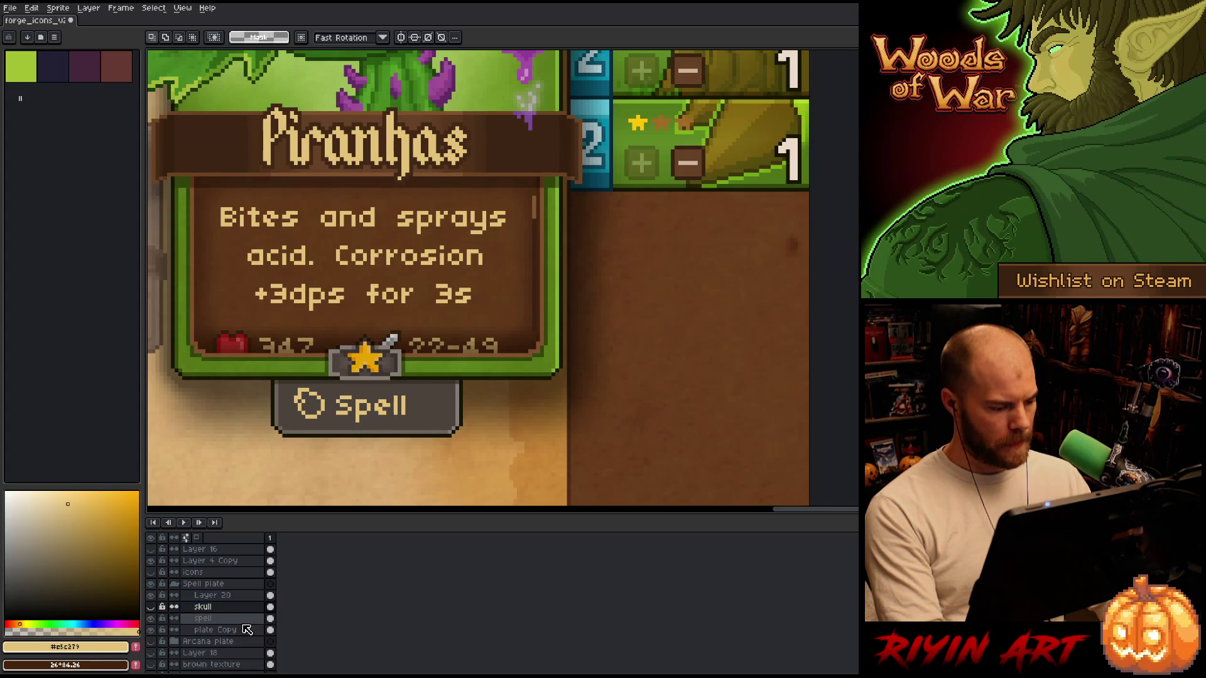
Preview the skull icon in place of the ring, revert to the ring, and check the Spell text.
left_click(150, 607)
left_click(151, 596)
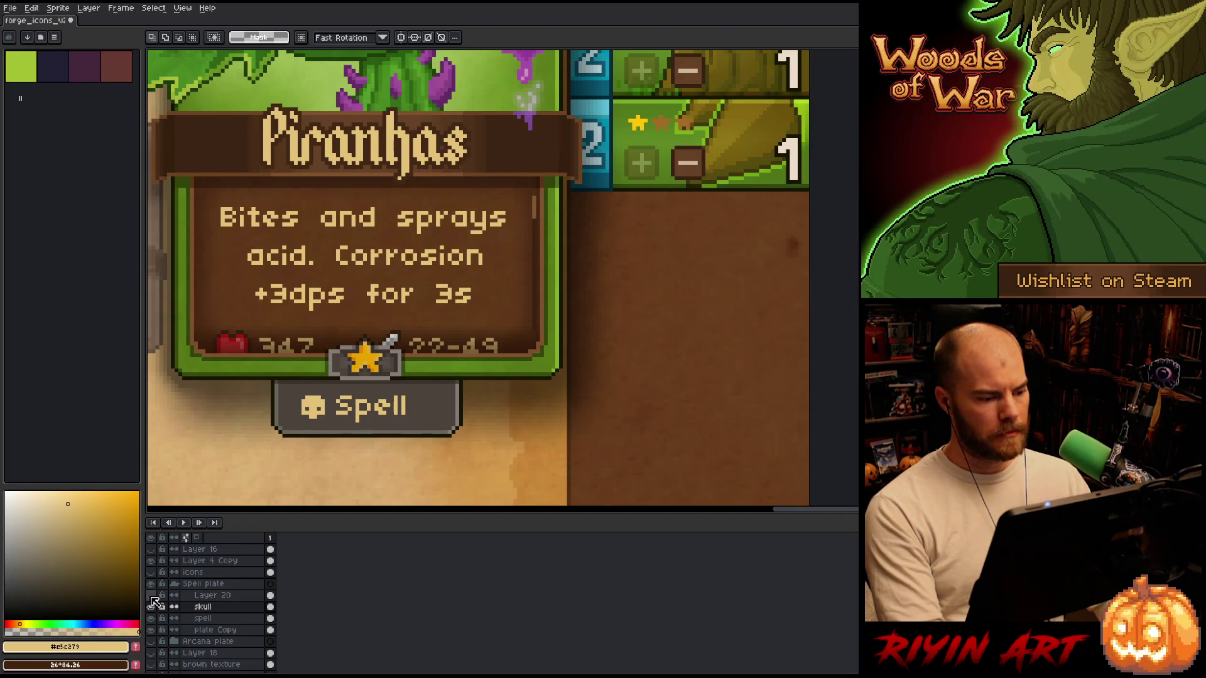
left_click(152, 606)
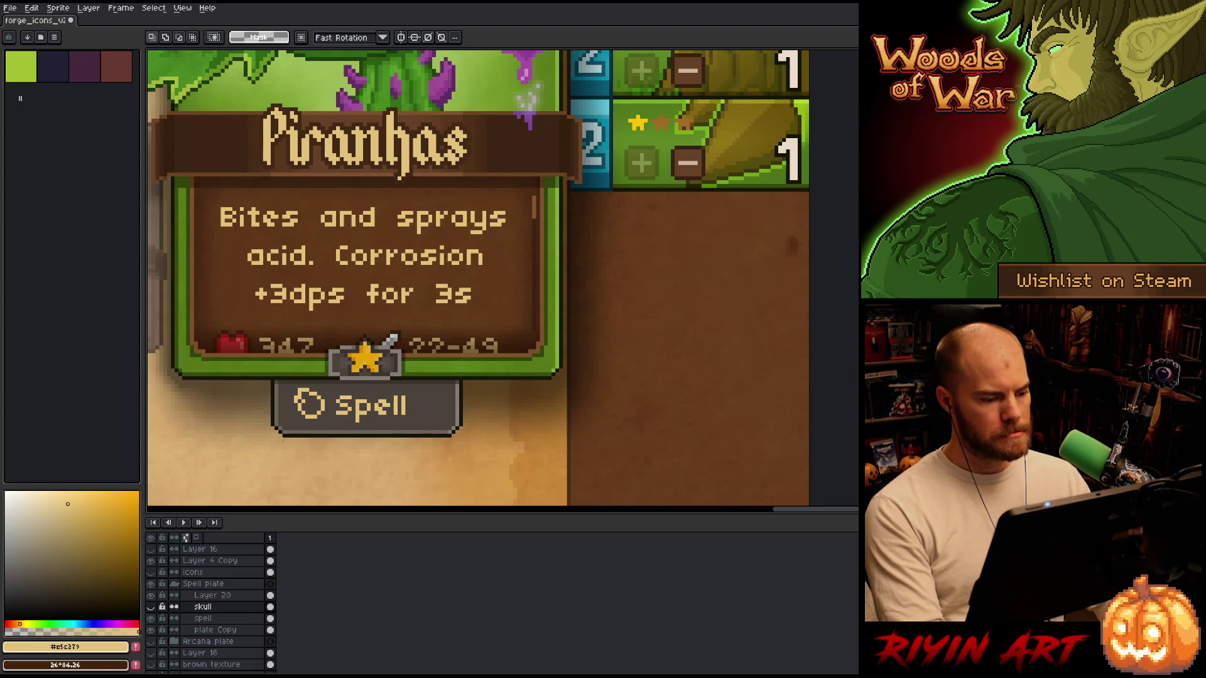
left_click(202, 618)
left_click(153, 619)
left_click(153, 618)
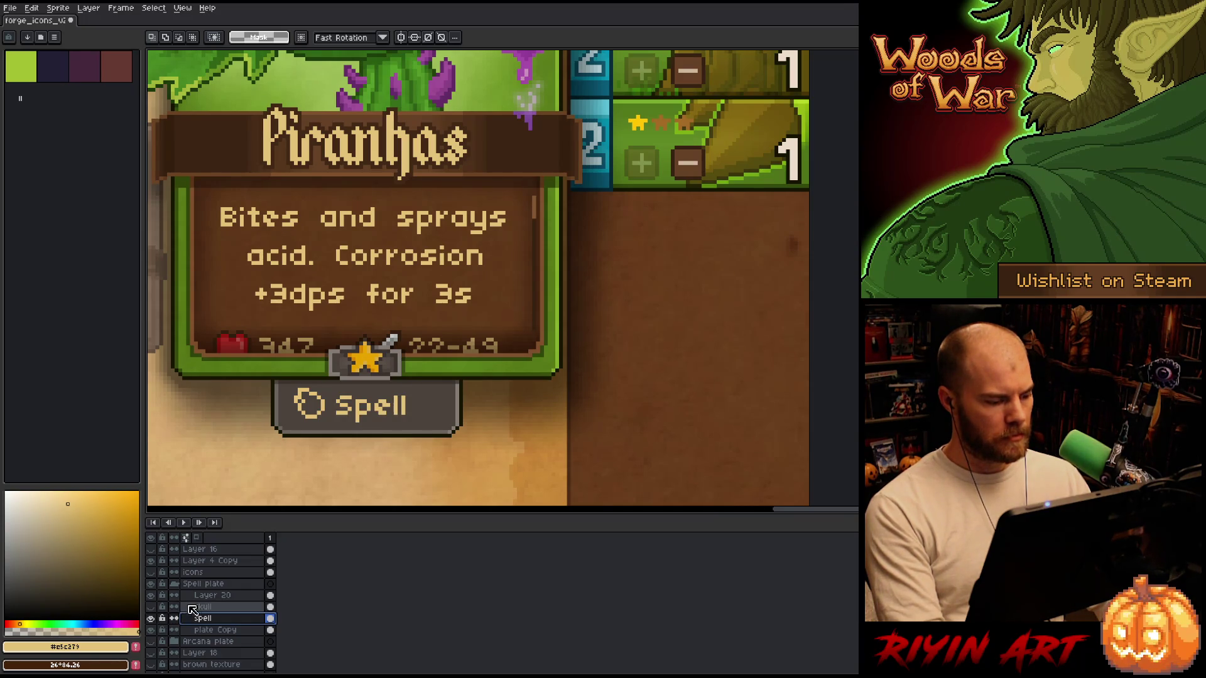
Merge Layer 20's ring icon down into the spell layer and select it.
left_click(214, 595)
key("ctrl+e")
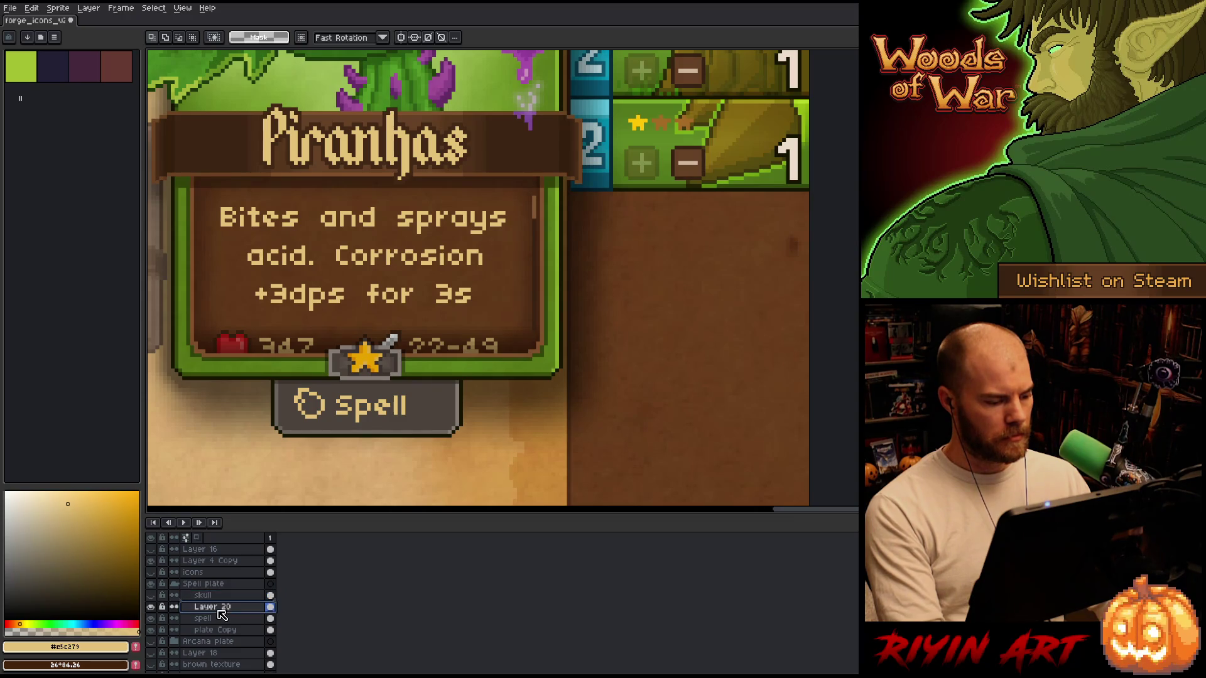
left_click(221, 609)
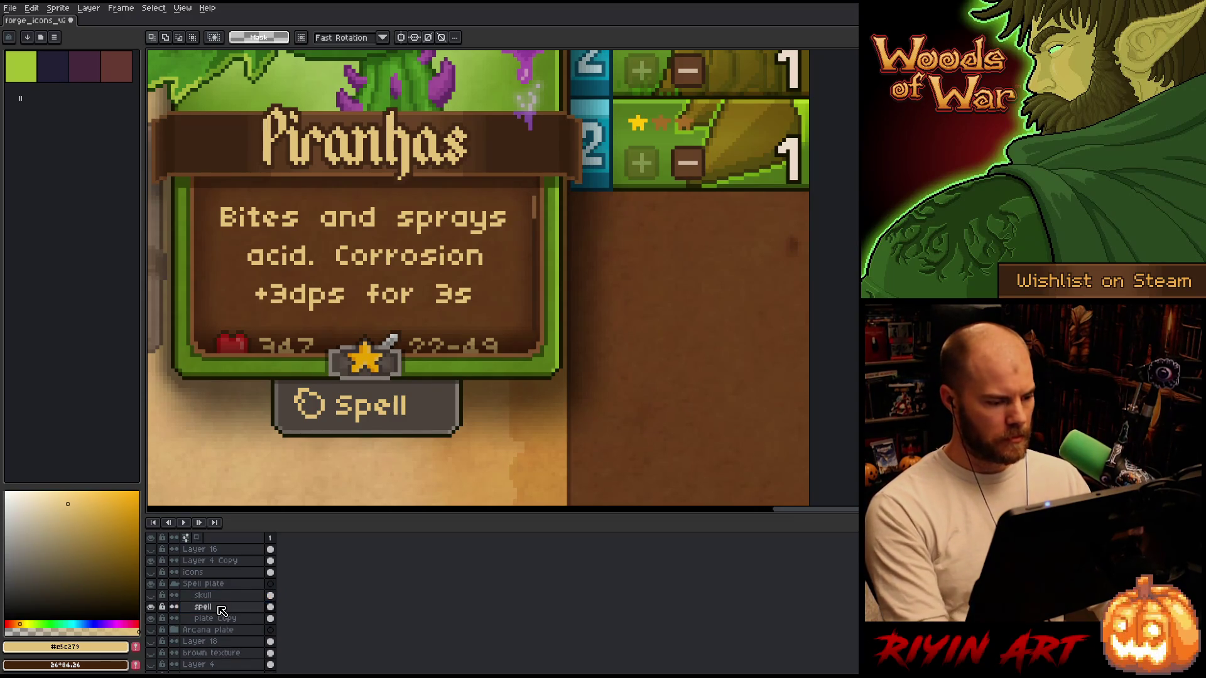
scroll(317, 404, "up", 3)
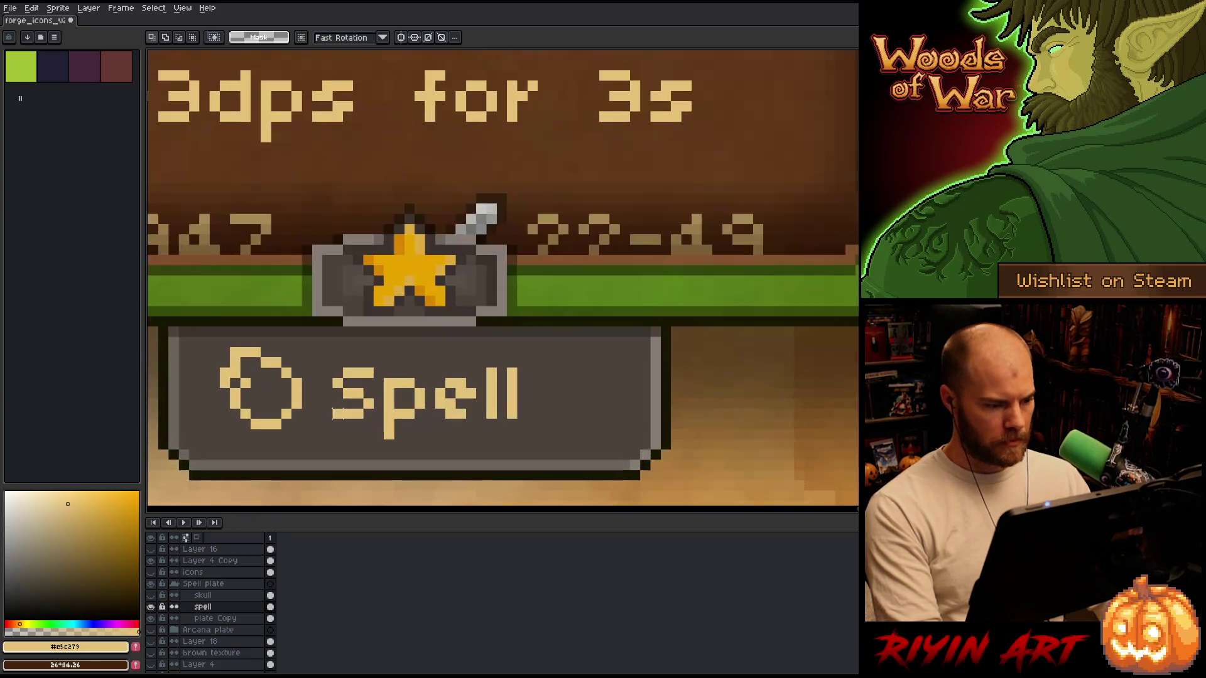
Select the Spell plate area with spell and plate Copy layers and apply Center X.
left_click_drag(299, 411, 335, 365)
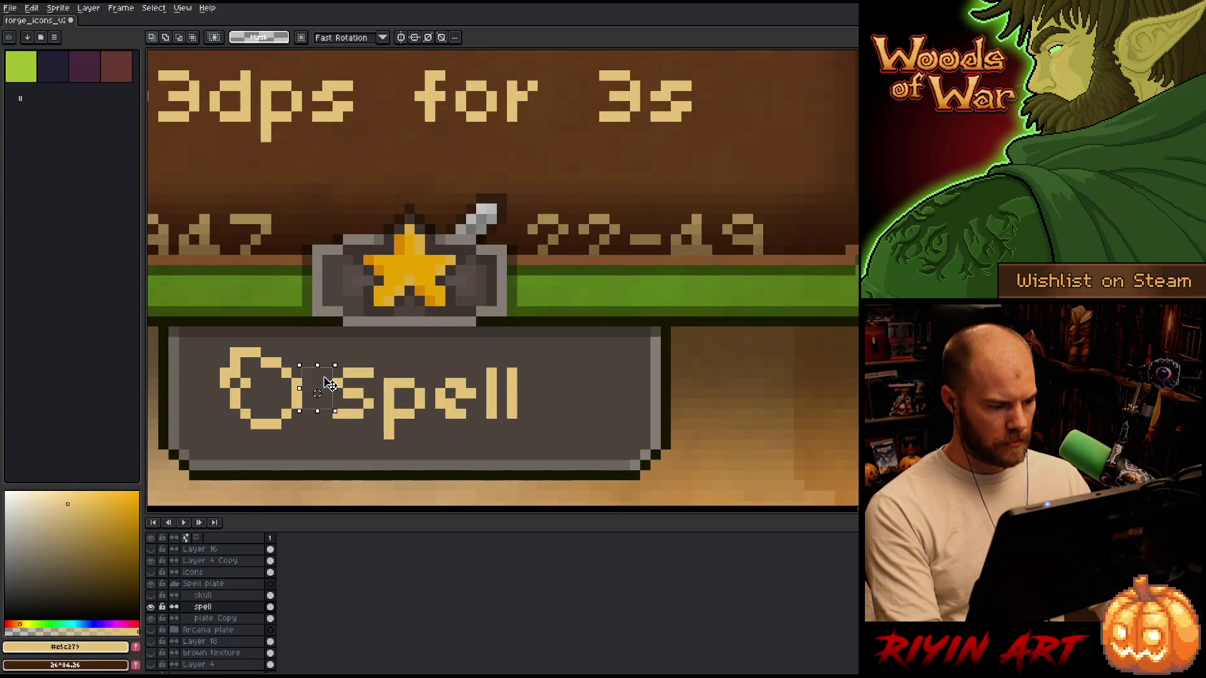
mouse_move(690, 276)
left_mouse_down()
mouse_move(597, 452)
mouse_move(521, 496)
left_mouse_up()
scroll(225, 640, "down", 3)
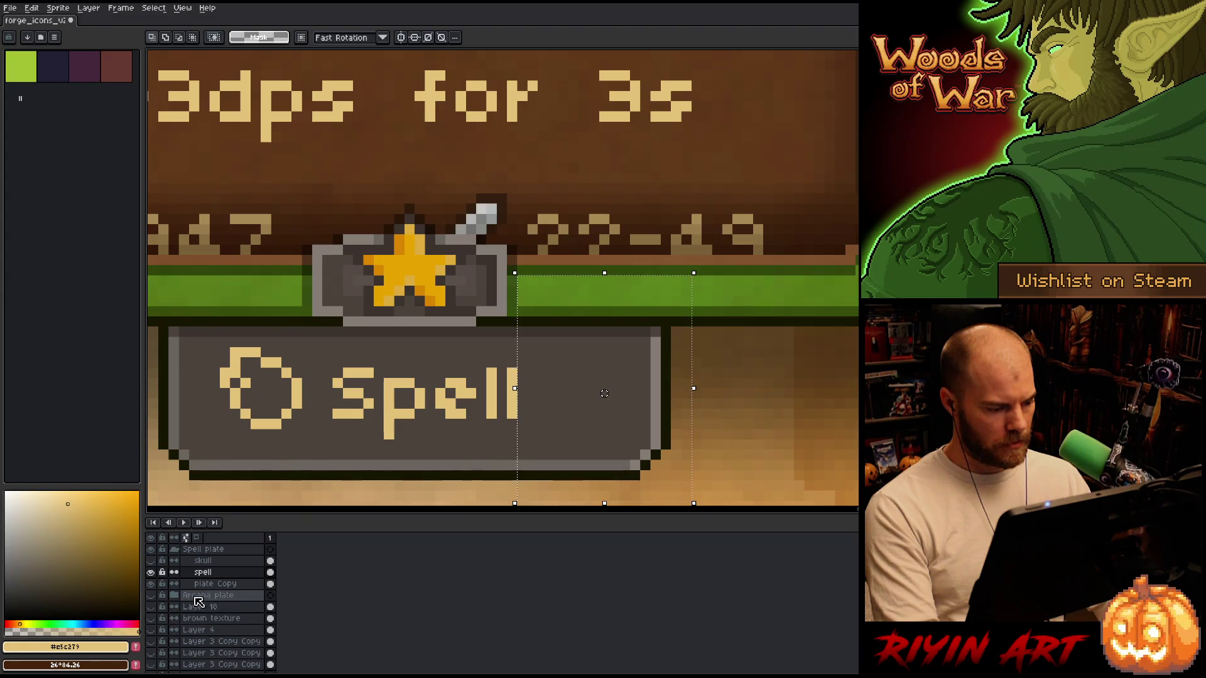
scroll(330, 439, "down", 3)
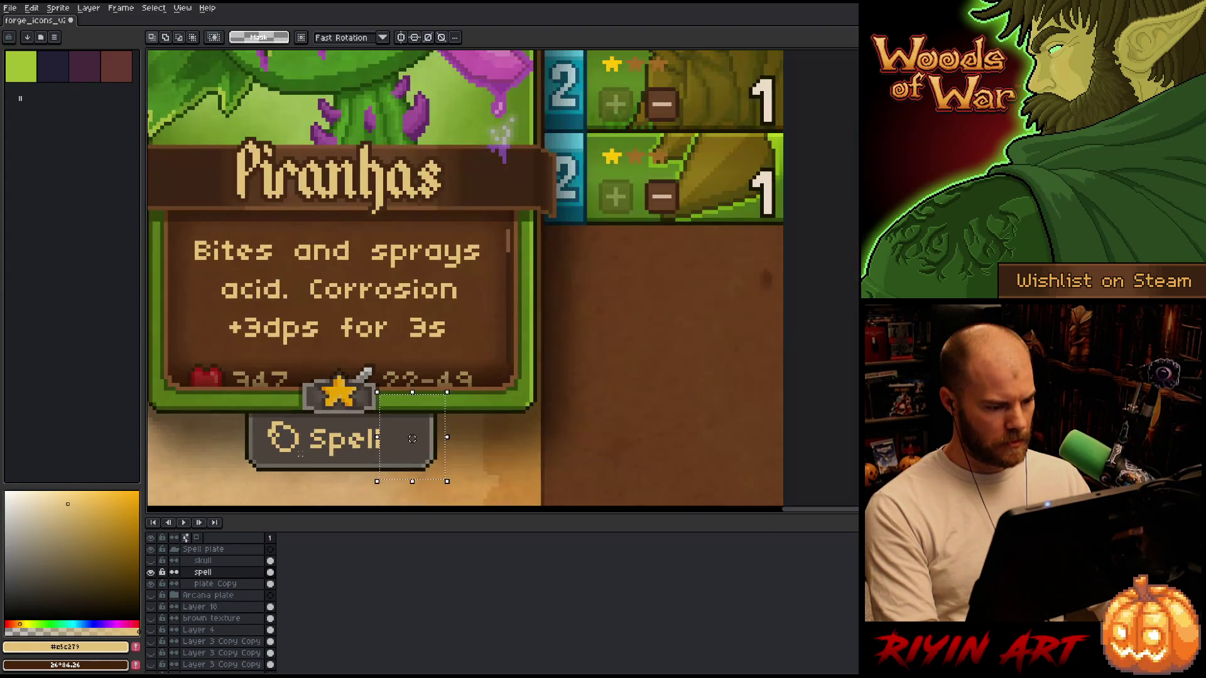
left_click_drag(339, 393, 424, 351)
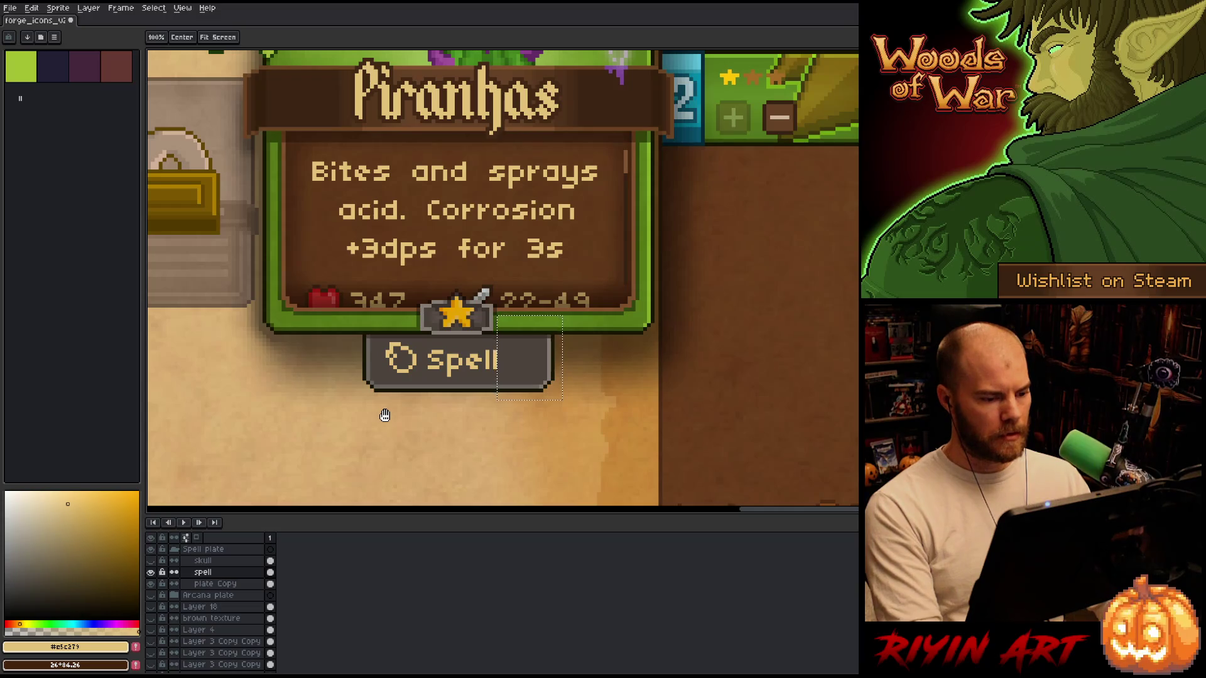
key("m")
left_click_drag(264, 301, 653, 421)
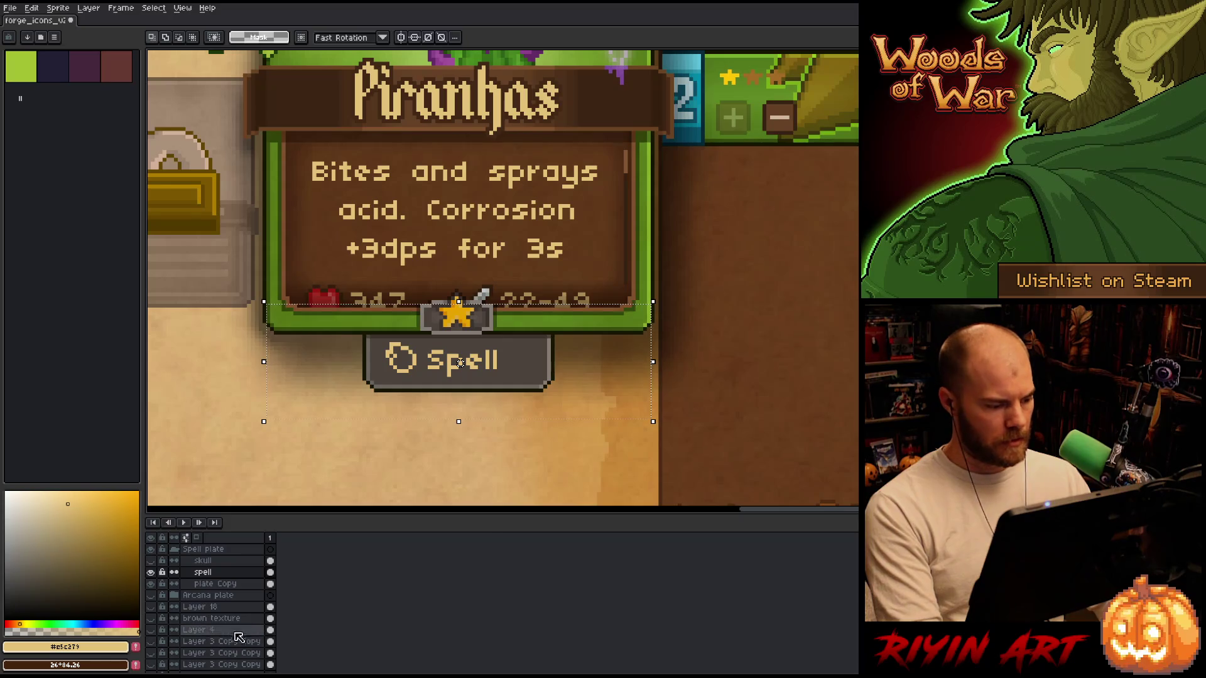
left_click(217, 583, "shift")
left_click(43, 10)
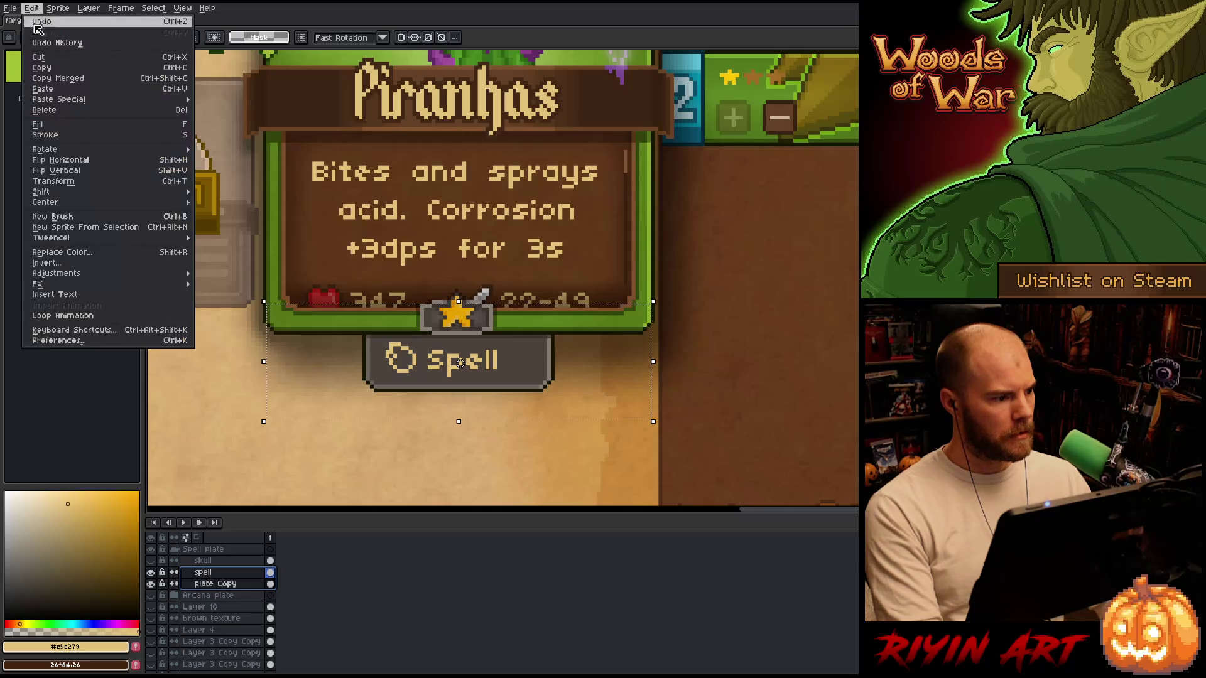
mouse_move(127, 202)
left_click(227, 213)
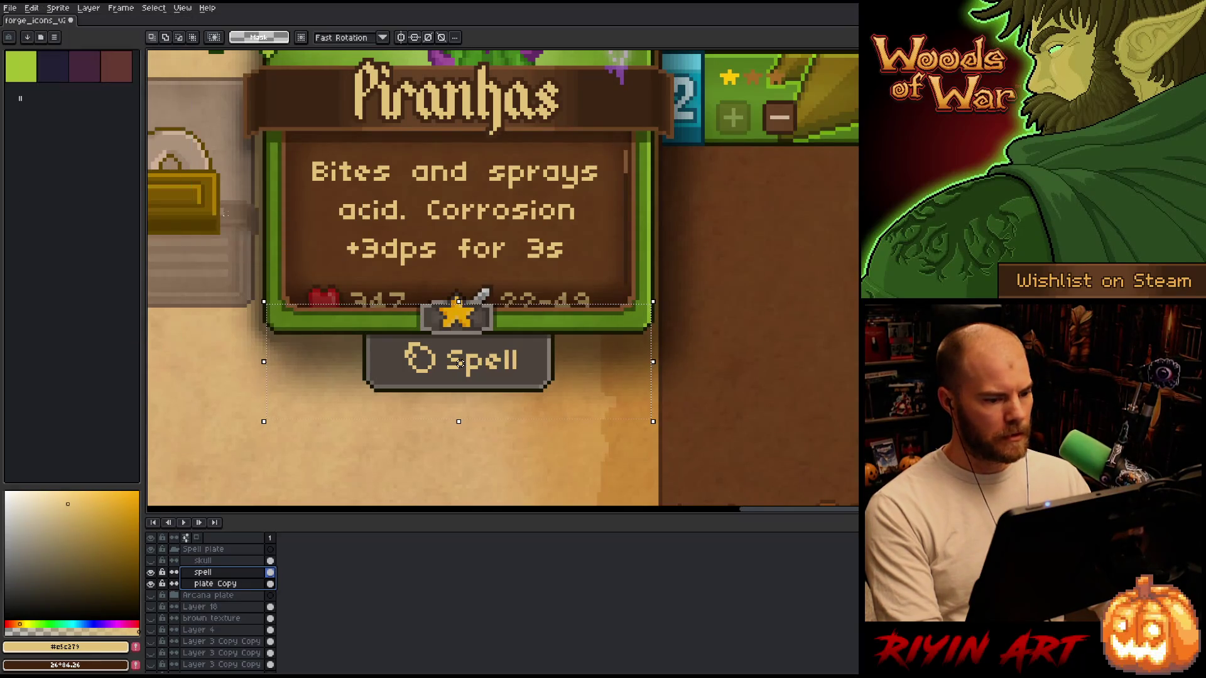
left_click(491, 420)
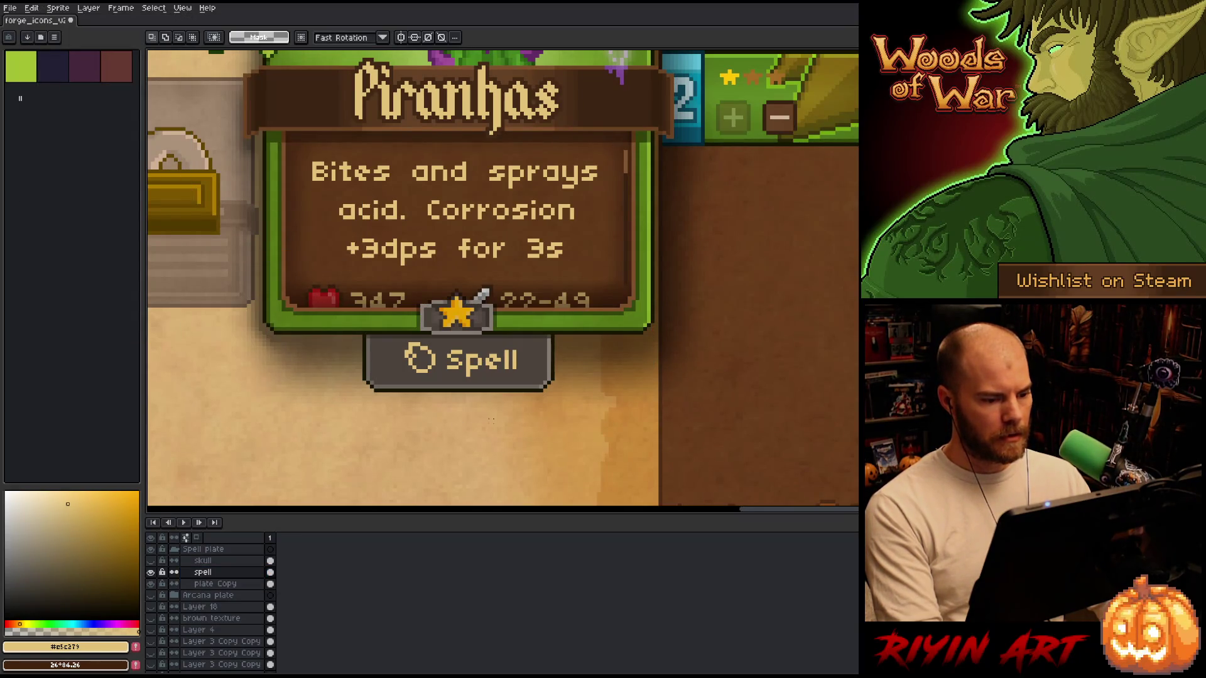
Nudge the plate's left end one pixel to the right on the plate Copy layer.
scroll(537, 386, "down", 3)
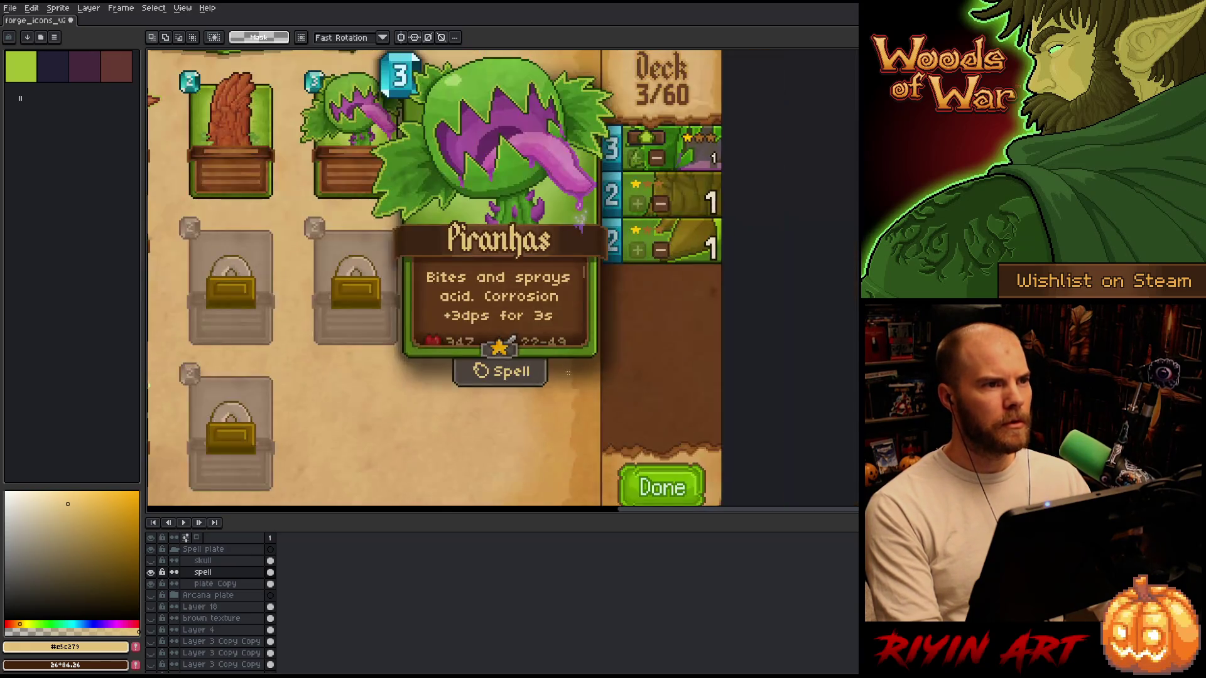
scroll(534, 402, "up", 4)
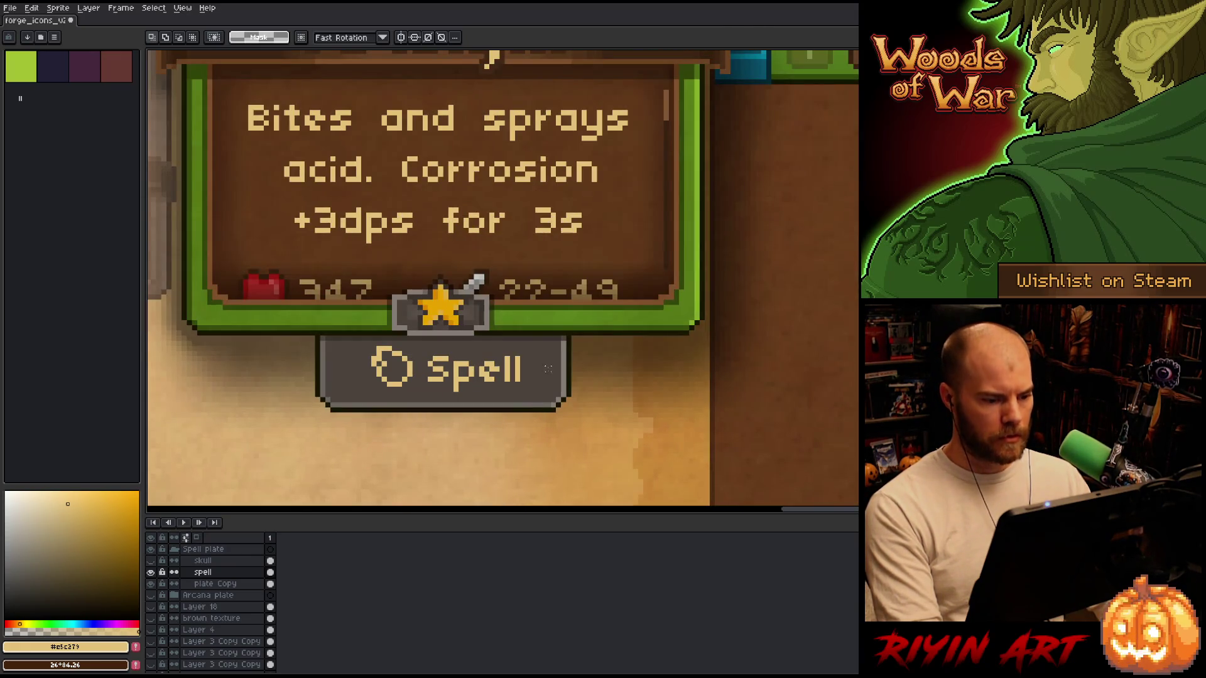
mouse_move(521, 365)
left_mouse_down()
mouse_move(562, 336)
mouse_move(367, 390)
left_mouse_up()
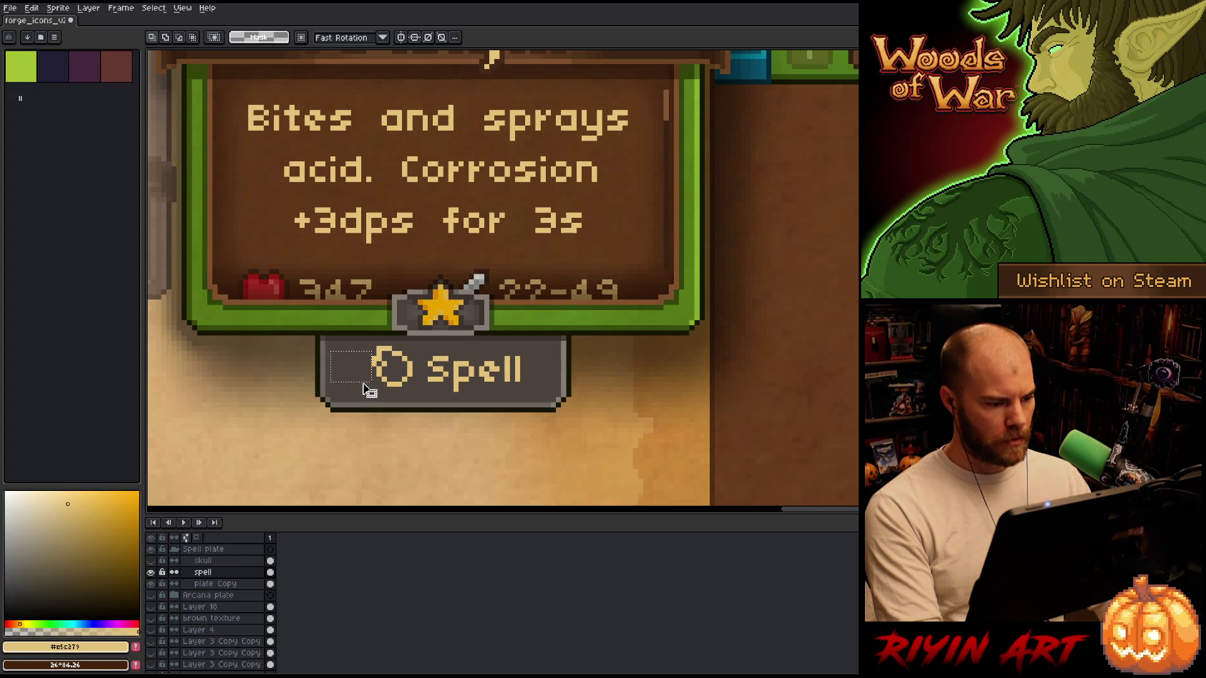
left_click_drag(285, 463, 363, 293)
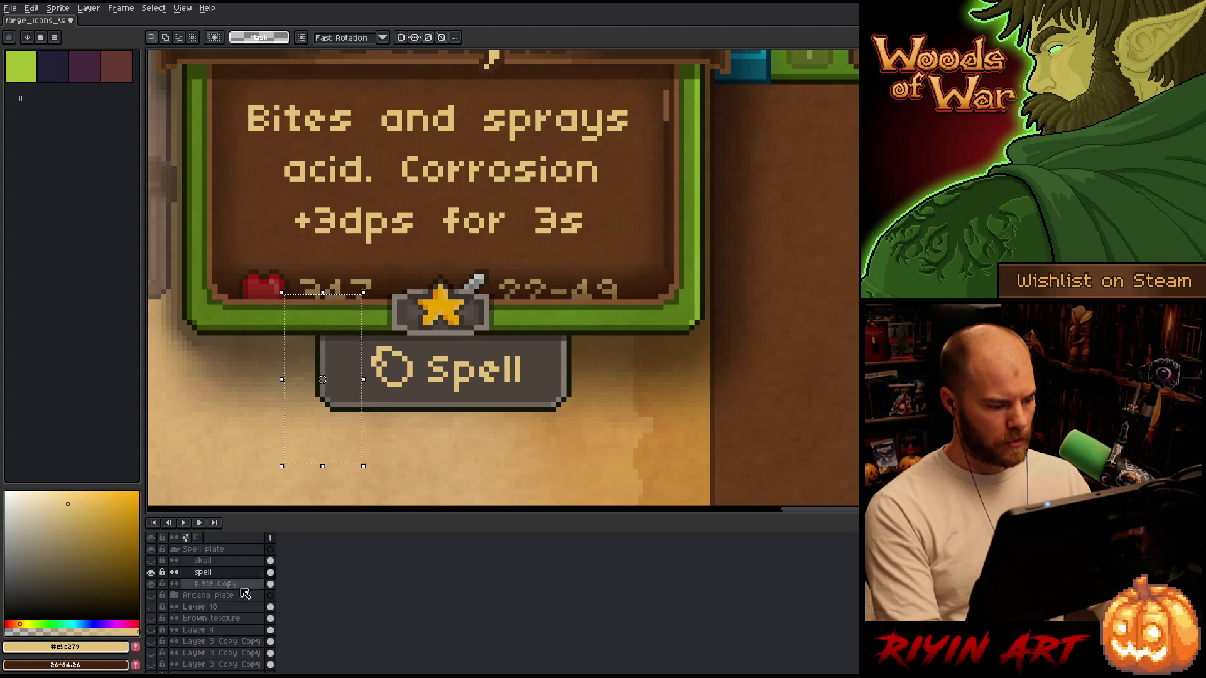
left_click(209, 585)
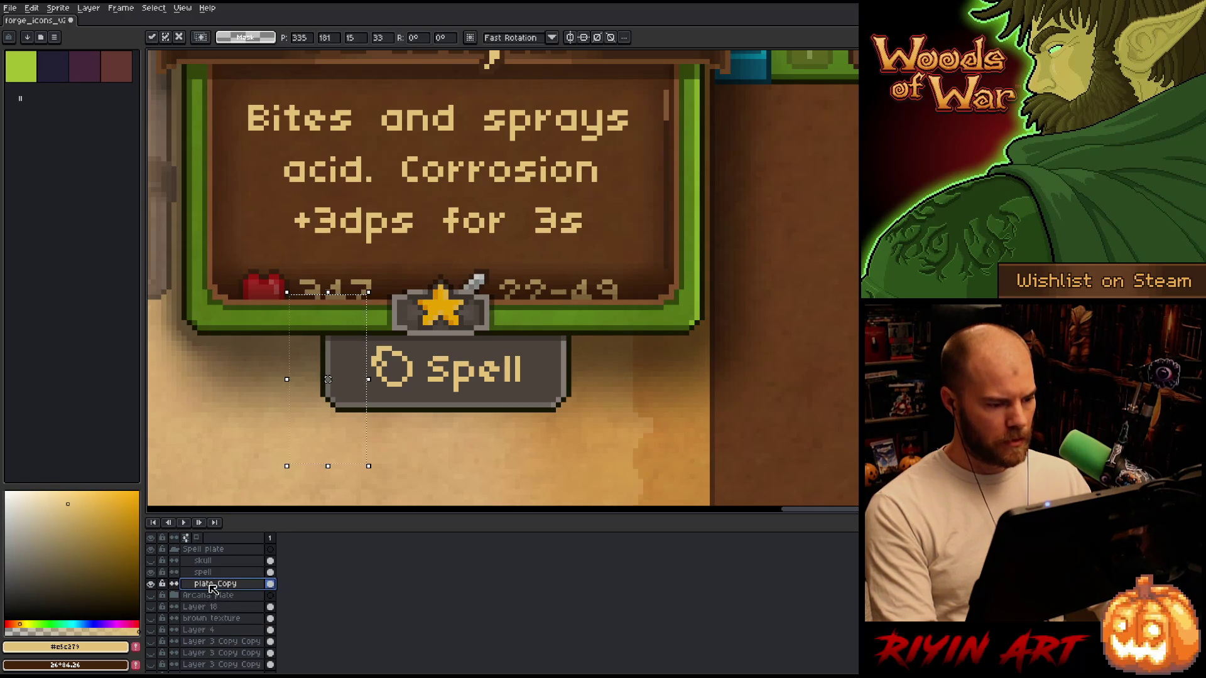
key("Right")
key("Right")
key("Right")
key("Right")
key("Right")
key("Right")
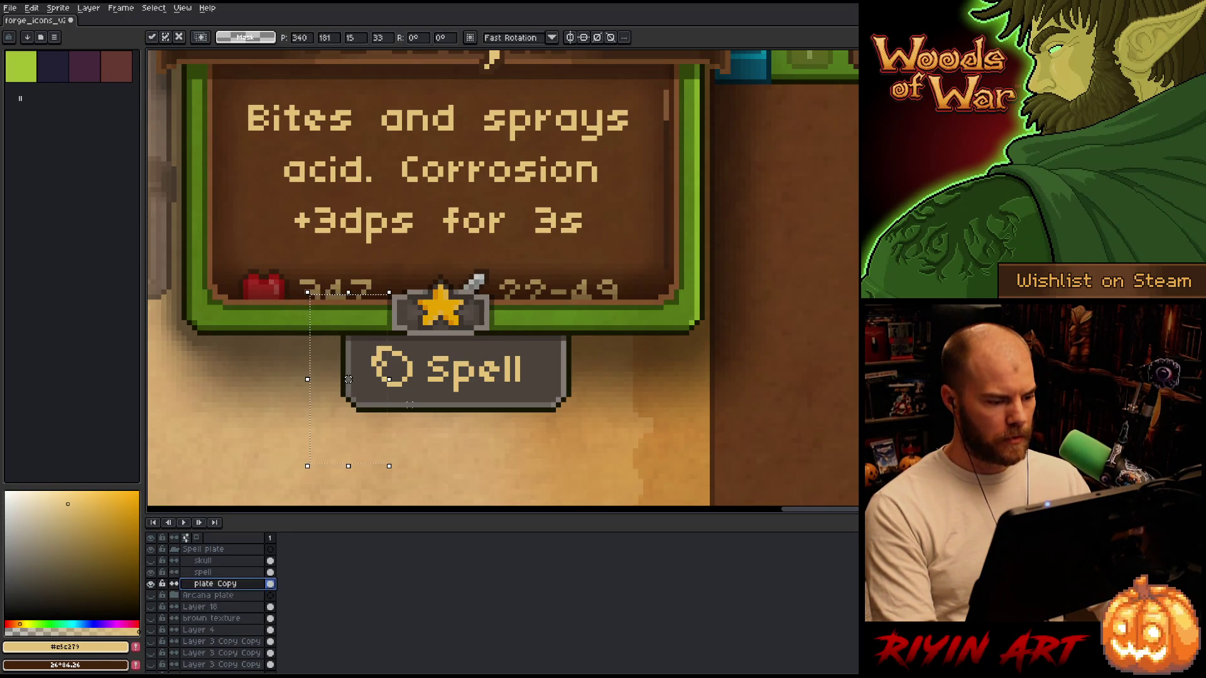
key("ctrl+d")
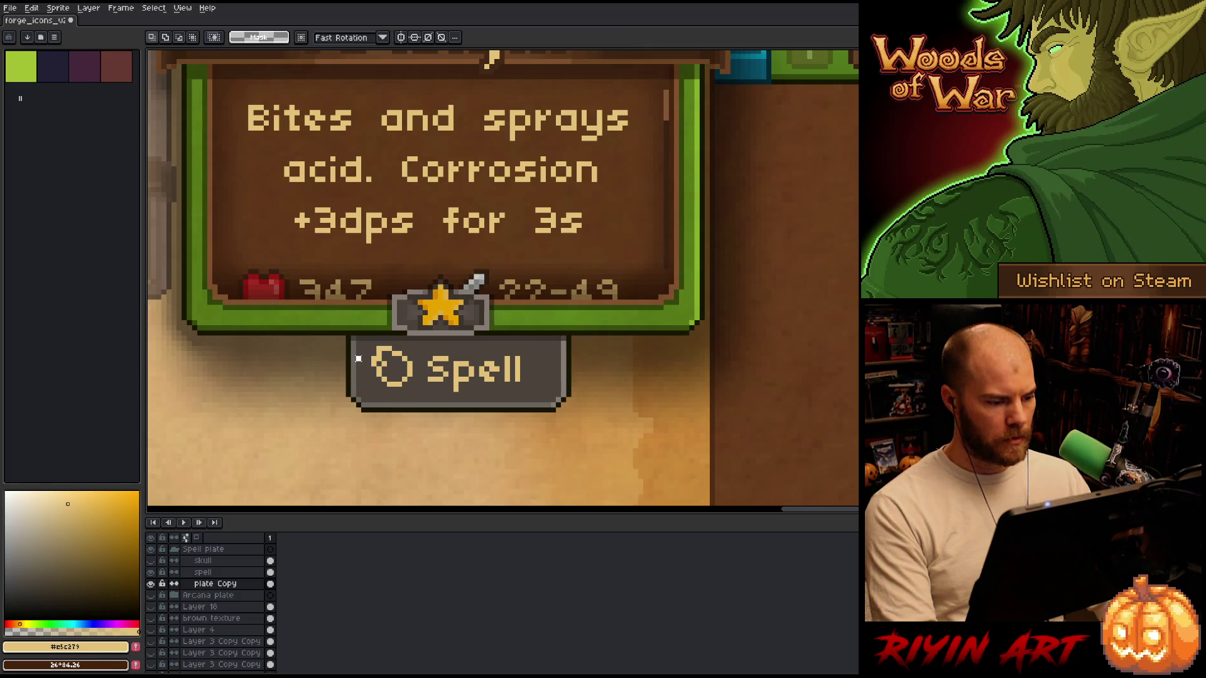
Shift the plate's right end inward to narrow it.
left_click_drag(351, 353, 375, 379)
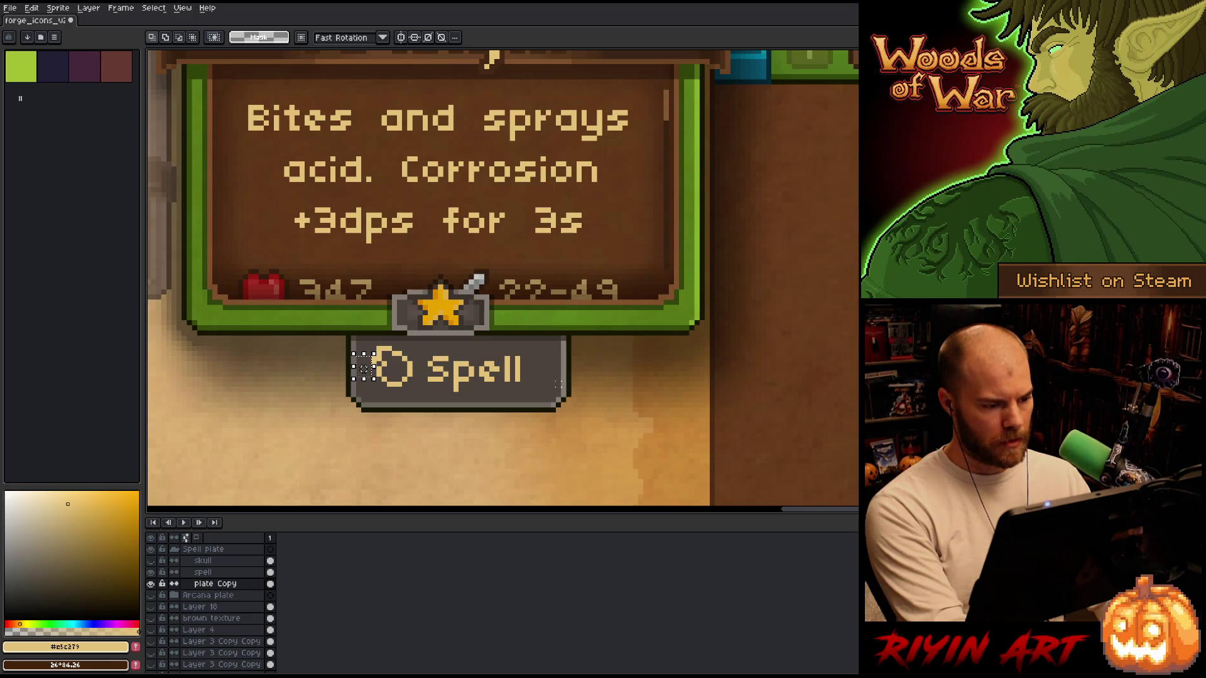
left_click_drag(565, 333, 582, 414)
key("Left")
key("Left")
key("Left")
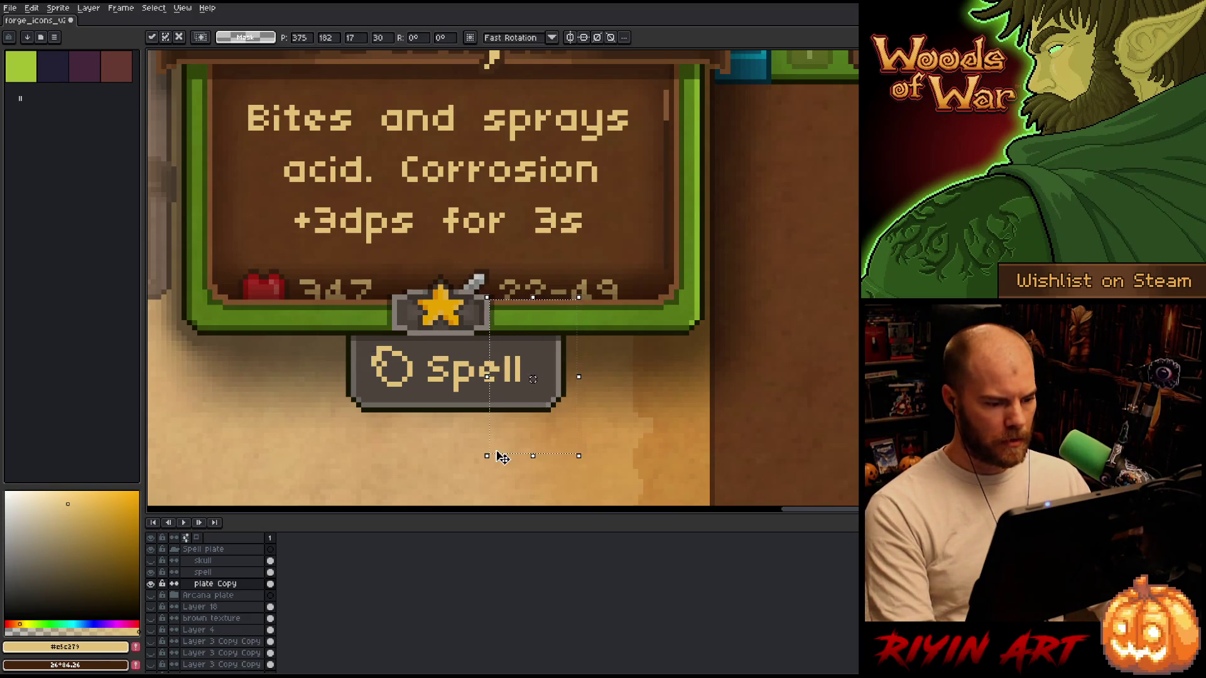
left_click_drag(518, 383, 543, 343)
key("ctrl+d")
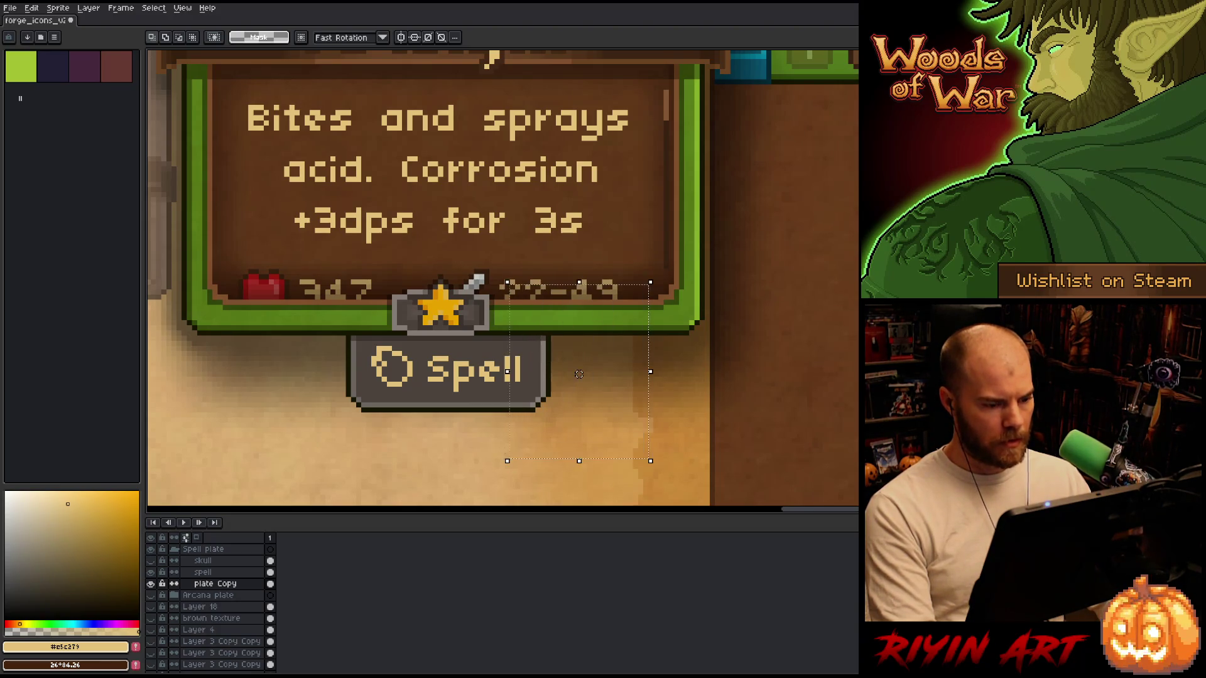
scroll(406, 438, "down", 4)
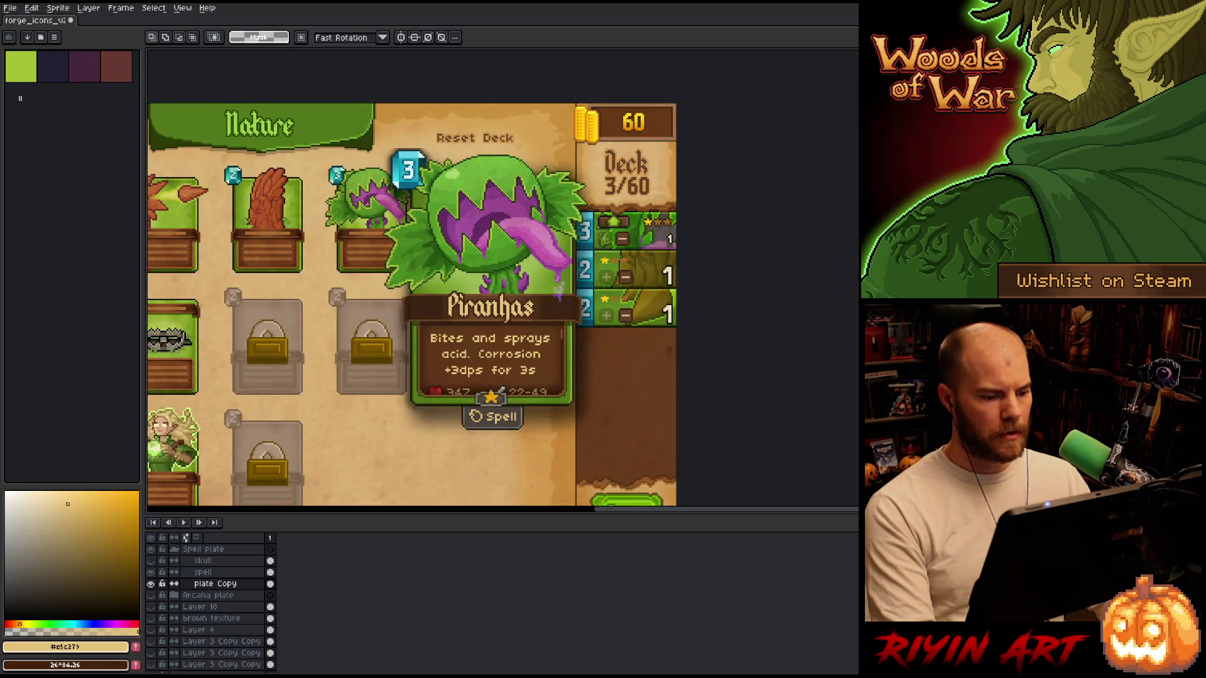
scroll(405, 438, "down", 1)
scroll(406, 438, "up", 2)
scroll(660, 373, "up", 1)
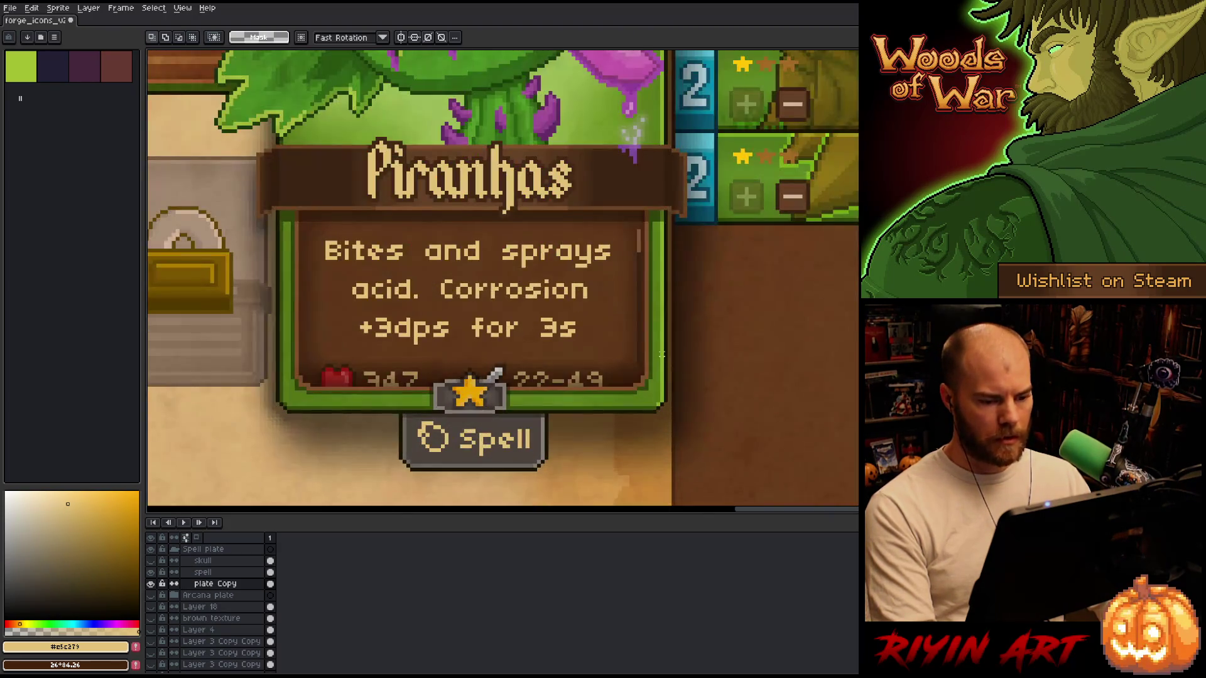
left_click_drag(661, 354, 277, 501)
left_click(202, 572, "shift")
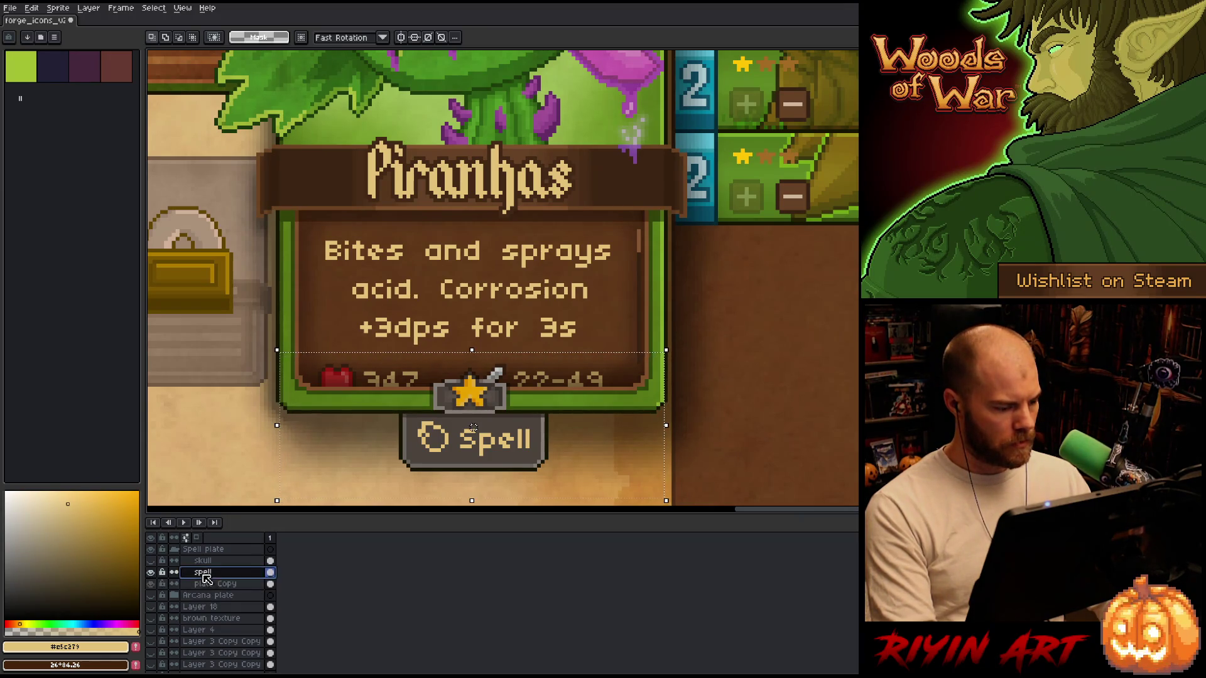
left_click(41, 11)
mouse_move(182, 202)
left_click(220, 213)
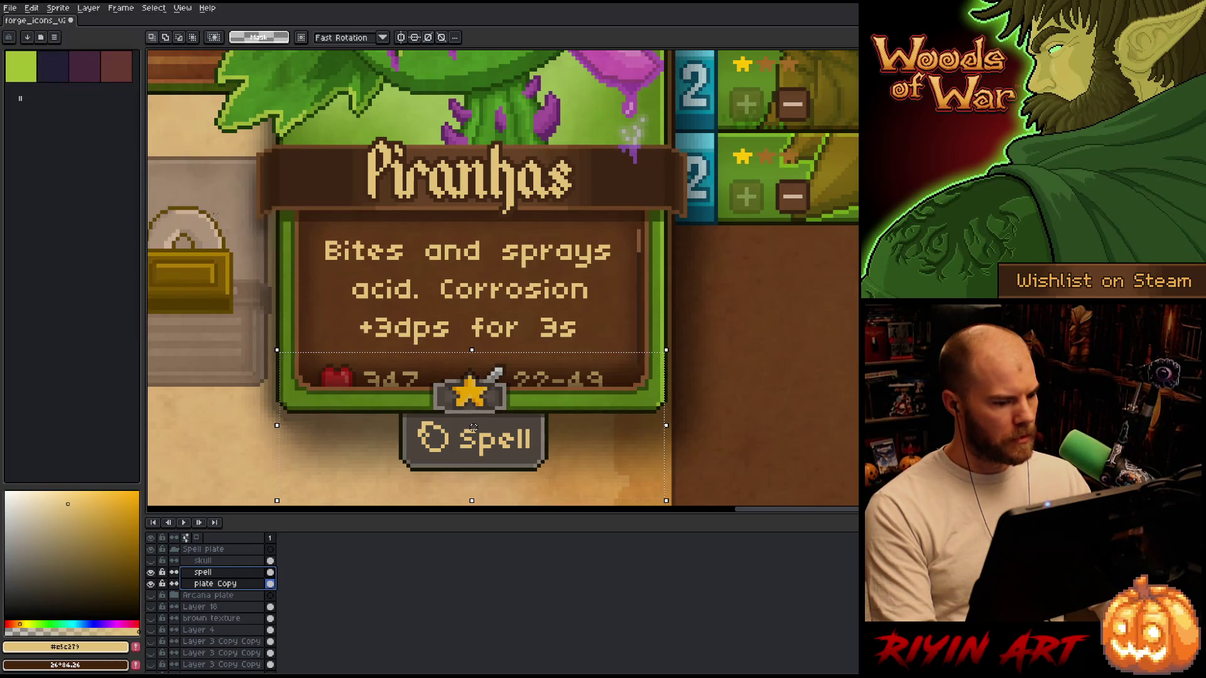
key("minus")
key("minus")
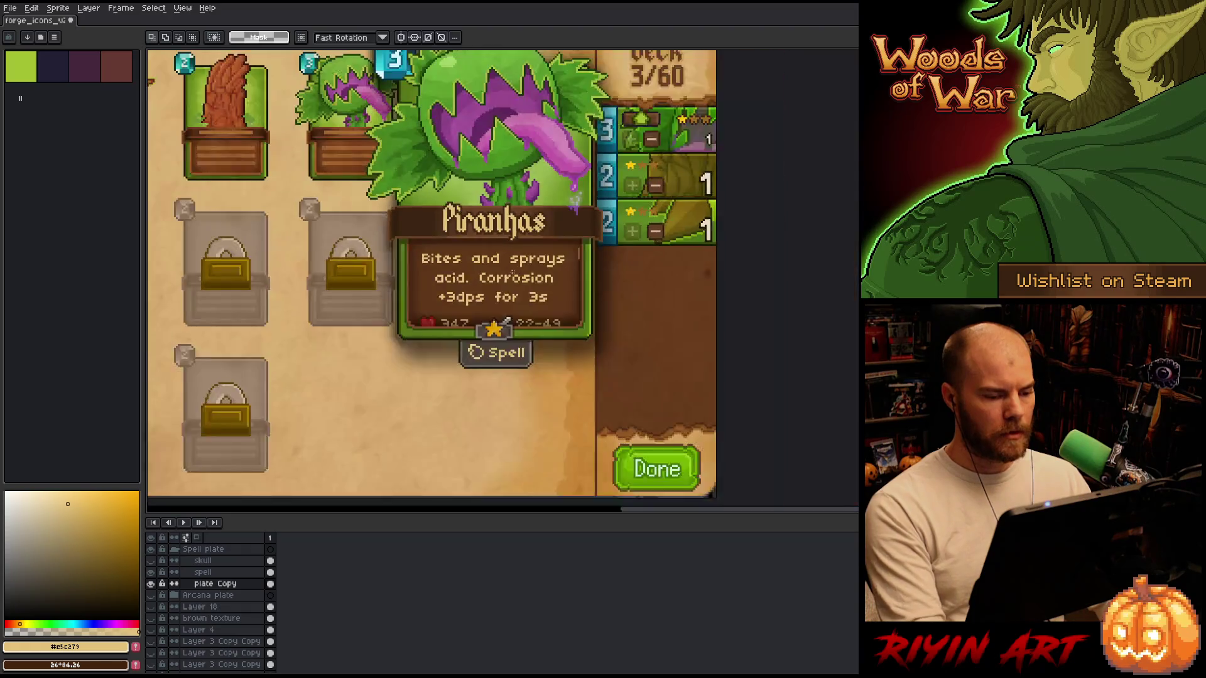
scroll(422, 321, "down", 1)
scroll(464, 364, "up", 1)
key("ctrl+s")
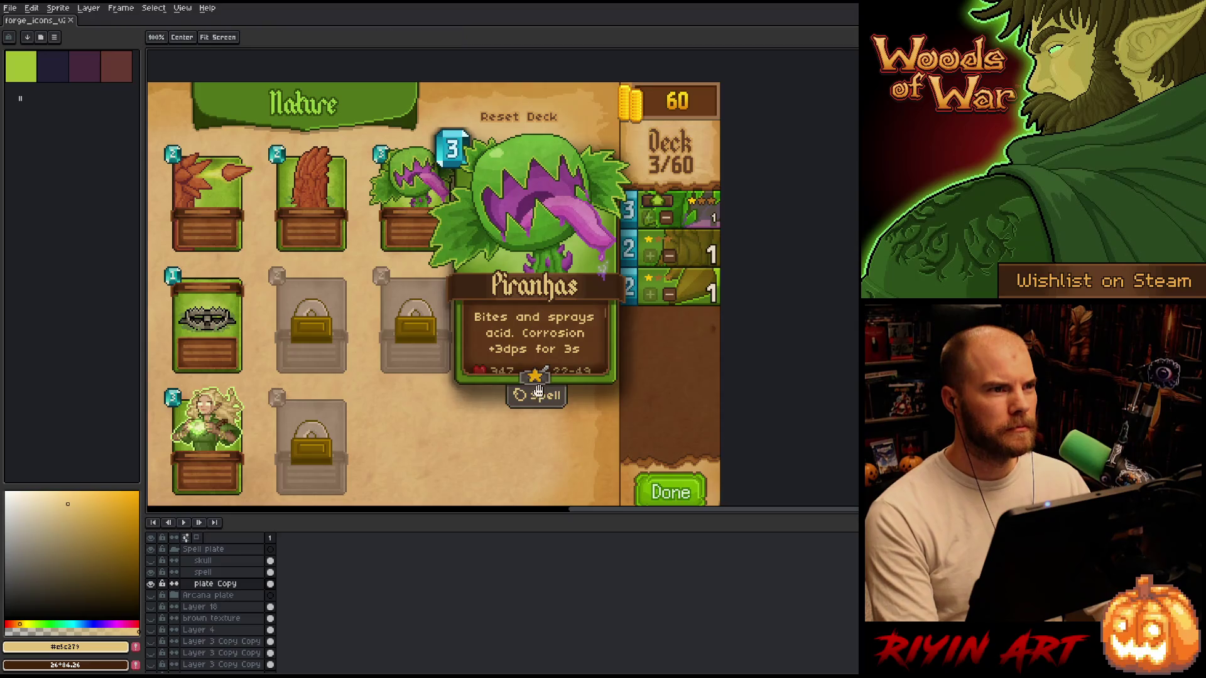
left_click_drag(536, 397, 491, 350)
scroll(558, 339, "up", 2)
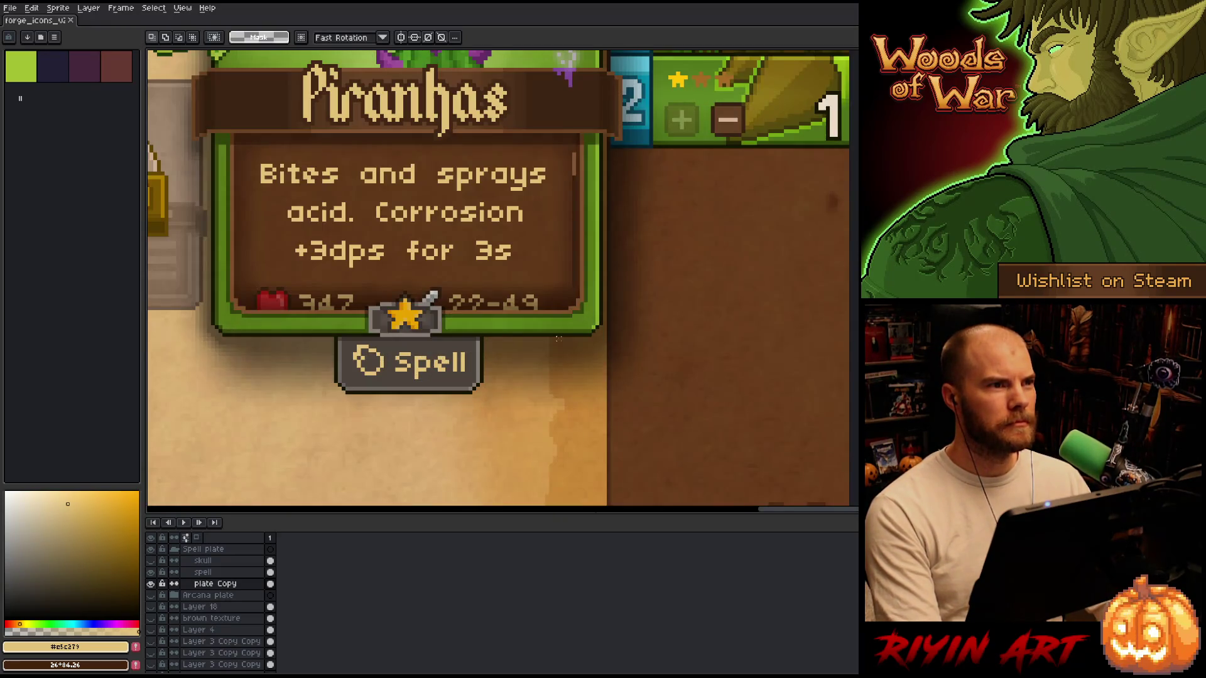
scroll(504, 331, "down", 3)
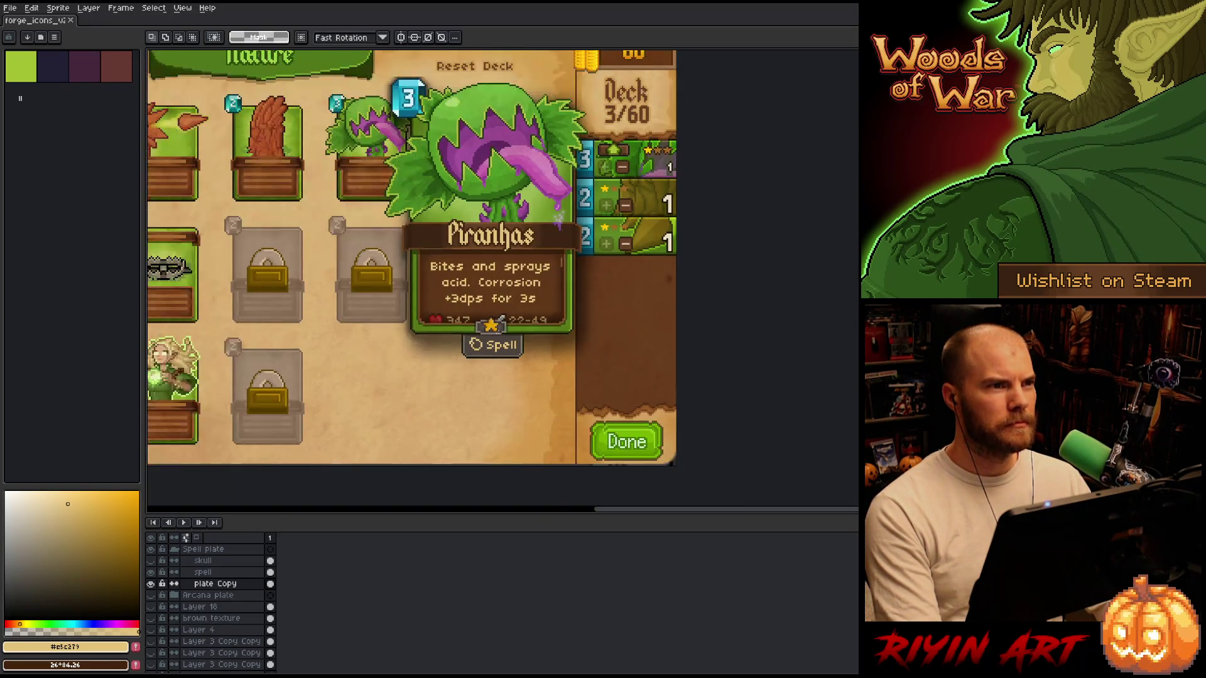
mouse_move(488, 277)
left_mouse_down()
mouse_move(515, 333)
mouse_move(493, 277)
left_mouse_up()
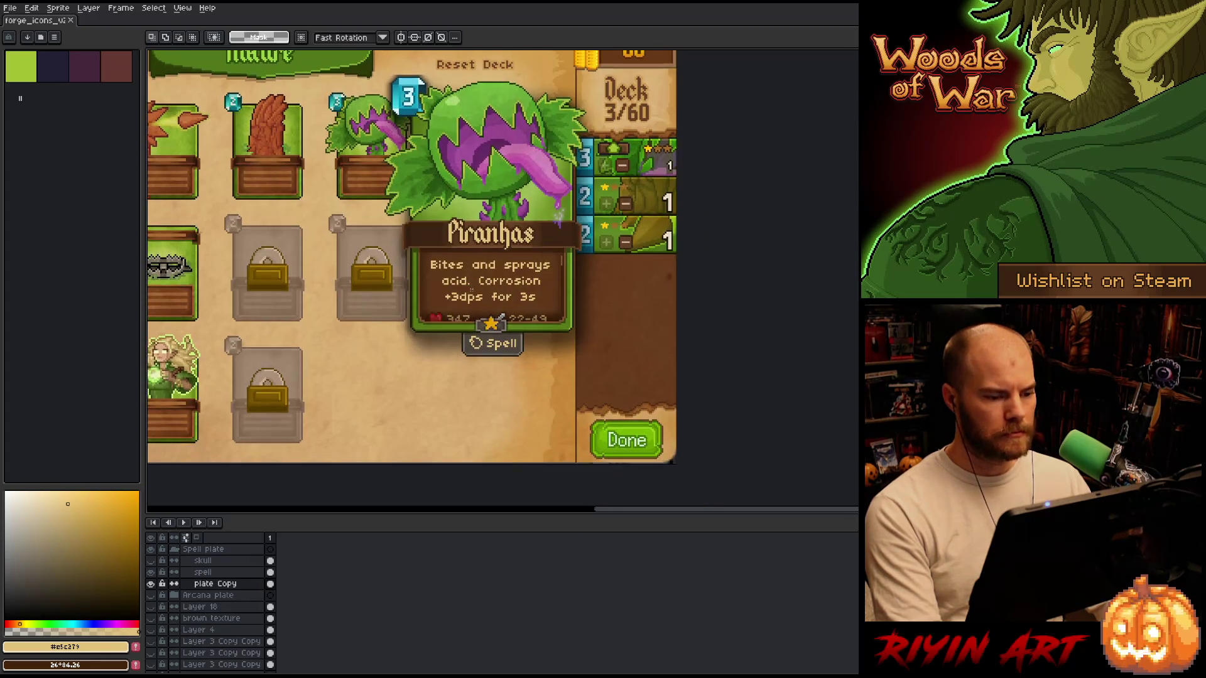
scroll(503, 296, "up", 1)
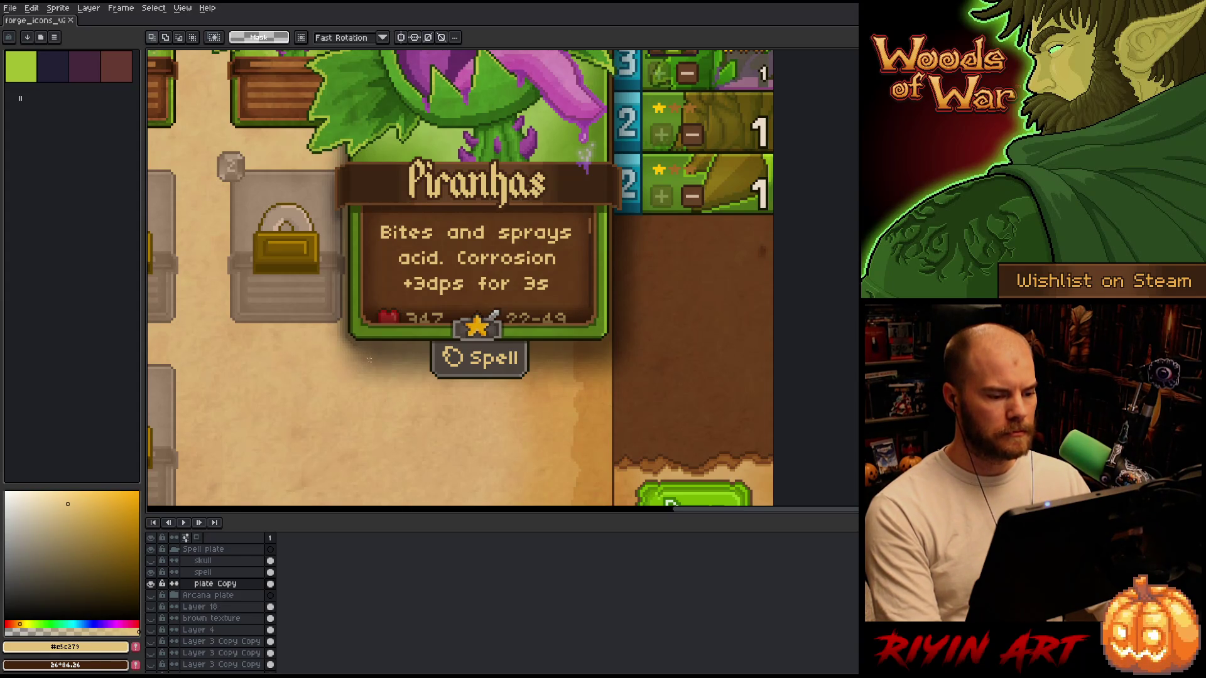
scroll(371, 361, "down", 1)
scroll(383, 367, "up", 2)
scroll(396, 374, "down", 1)
key("space")
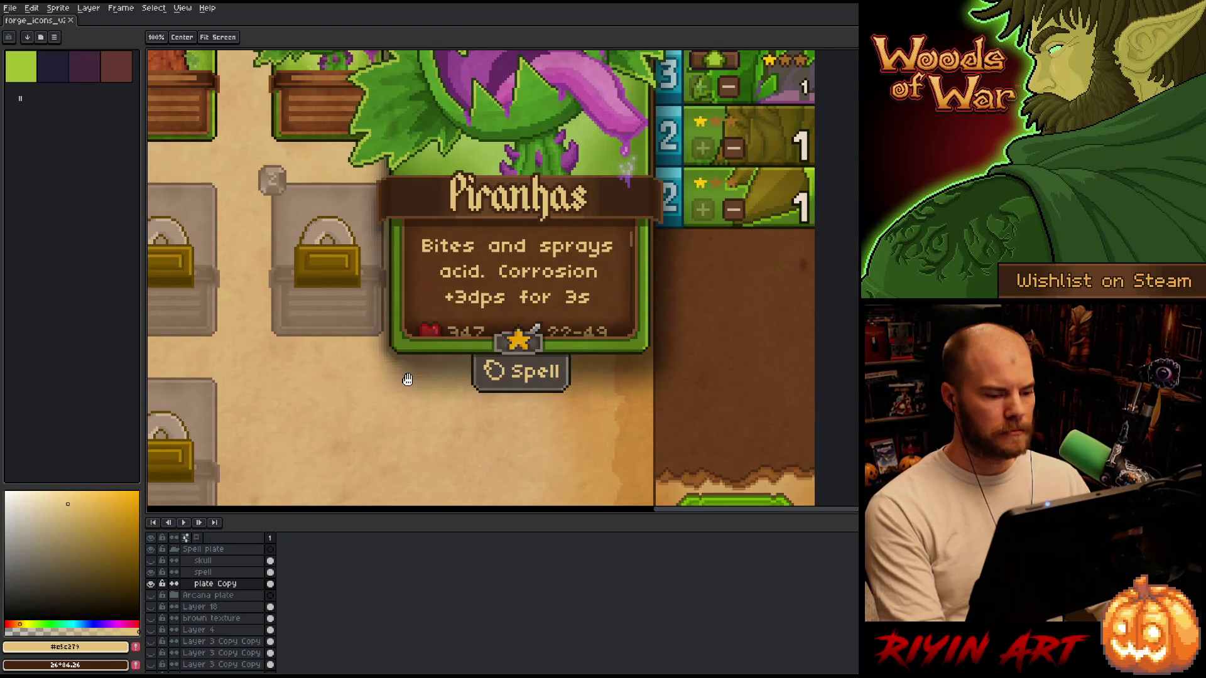
scroll(408, 379, "down", 1)
scroll(427, 395, "up", 1)
scroll(446, 417, "down", 2)
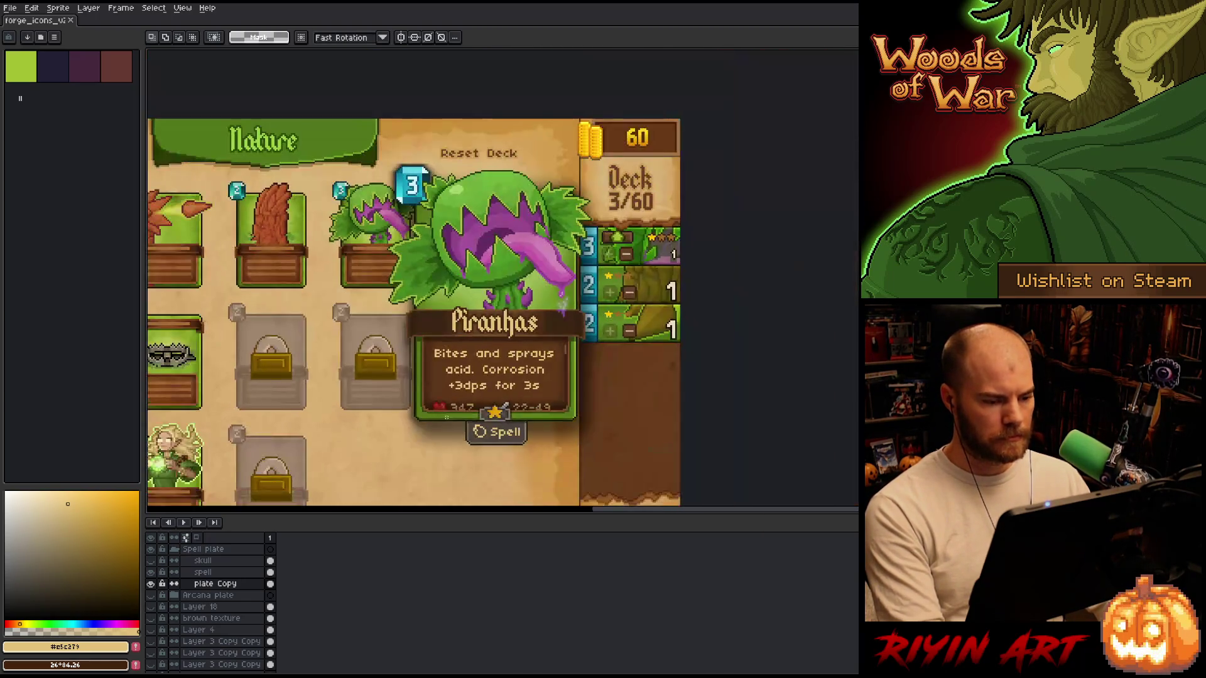
left_click_drag(440, 390, 436, 355)
scroll(213, 583, "up", 3)
left_click(174, 584)
left_click(151, 583)
left_click(152, 595)
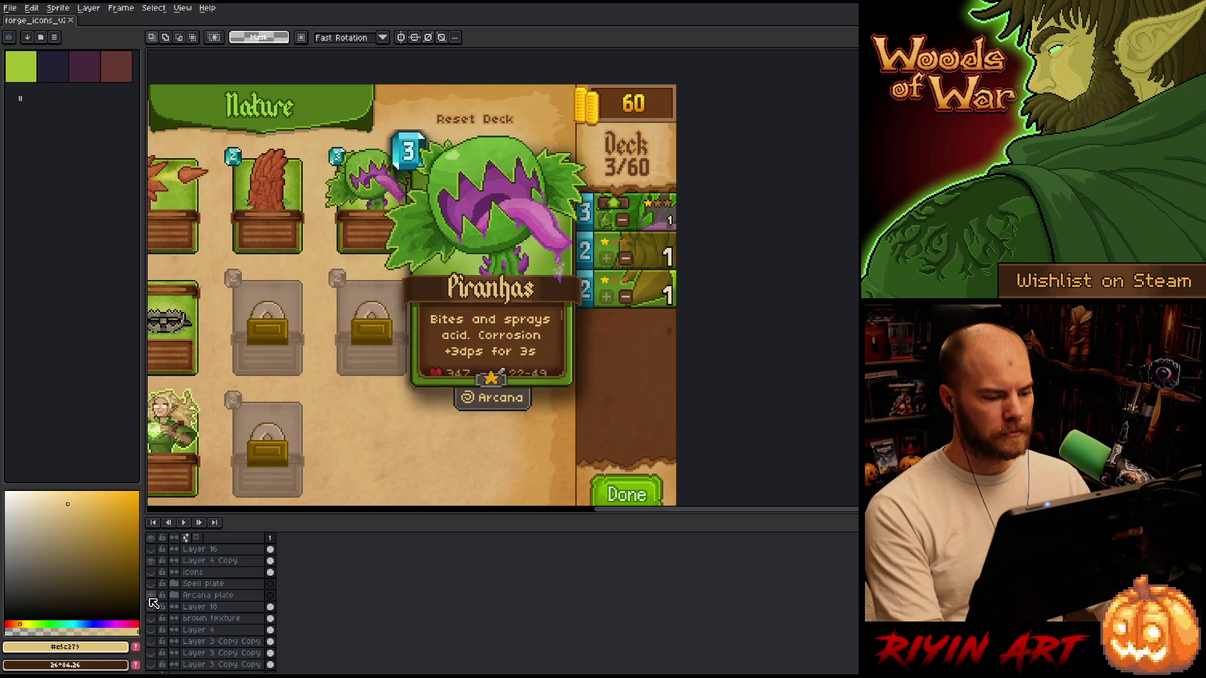
left_click(151, 595)
left_click(151, 583)
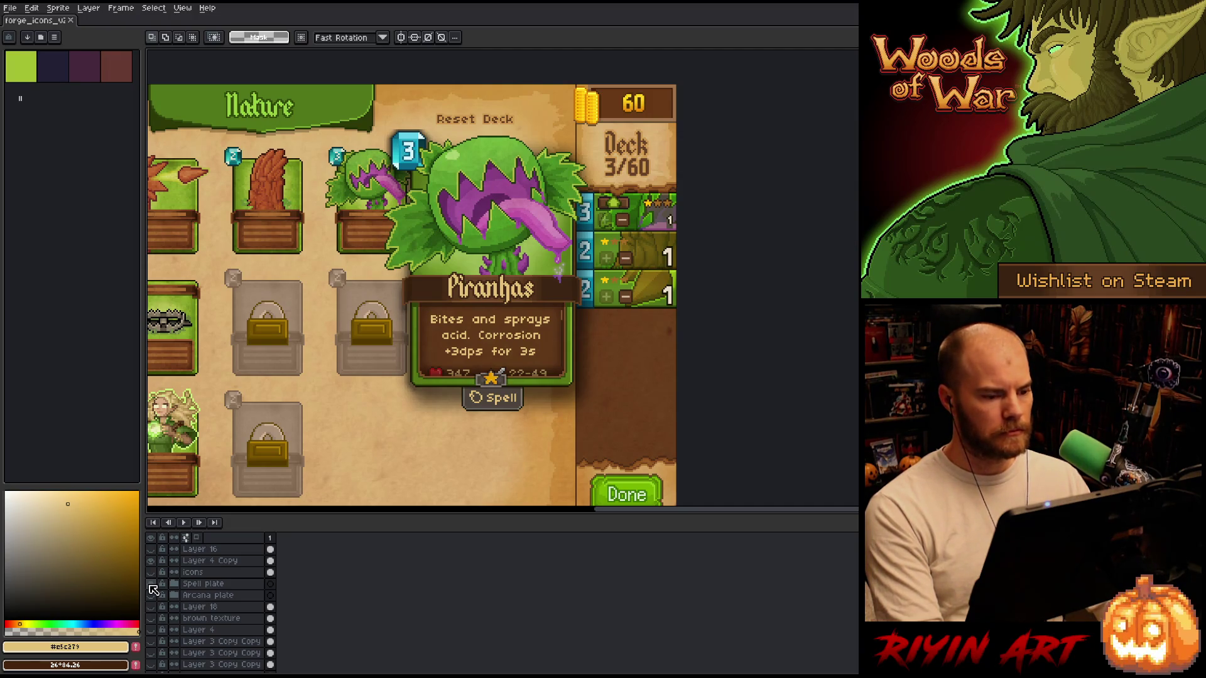
left_click(150, 583)
left_click(150, 595)
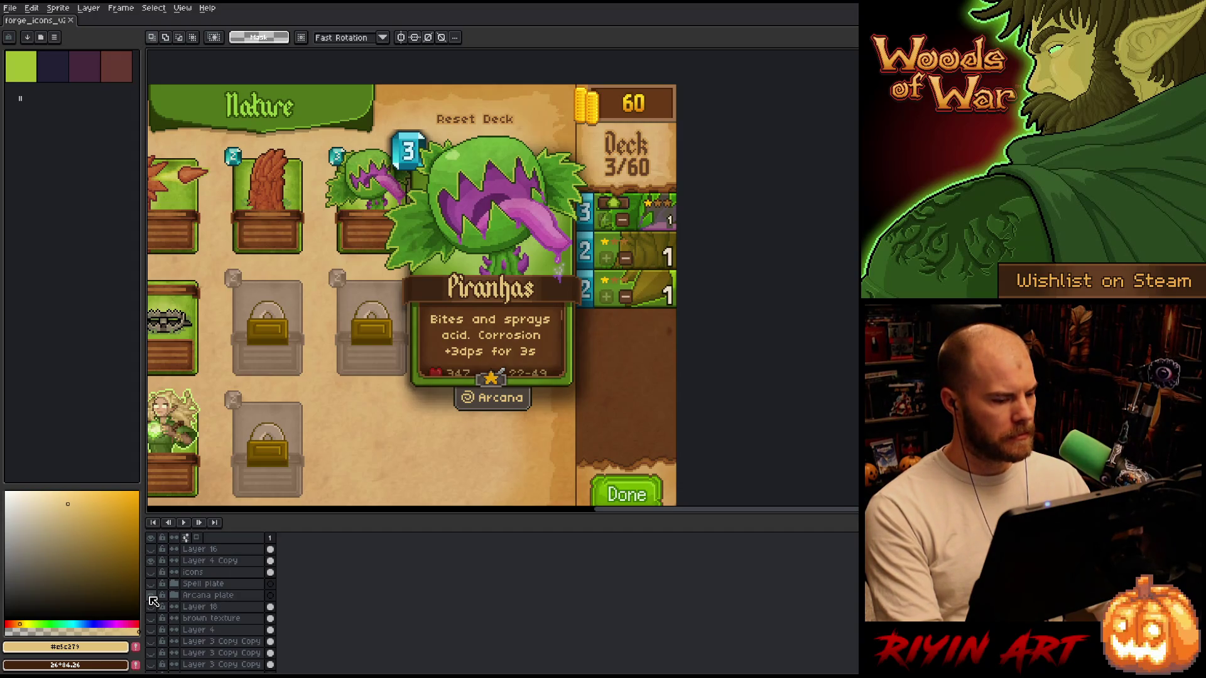
left_click(151, 596)
left_click(150, 584)
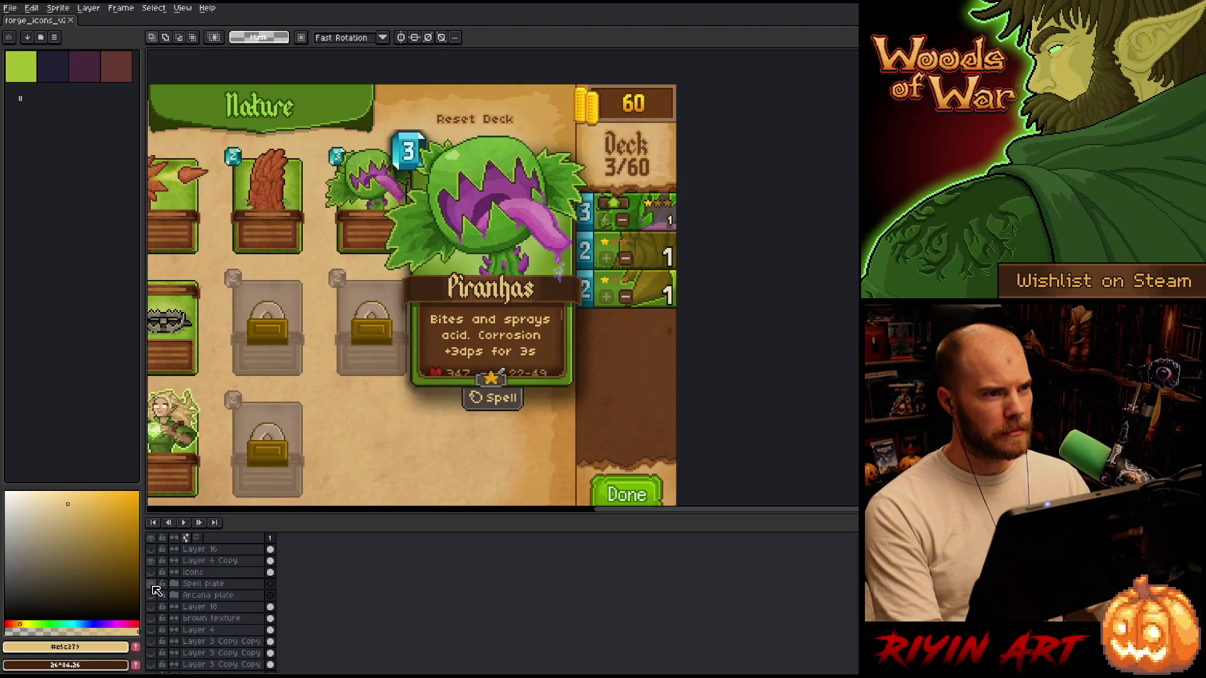
scroll(340, 389, "up", 2)
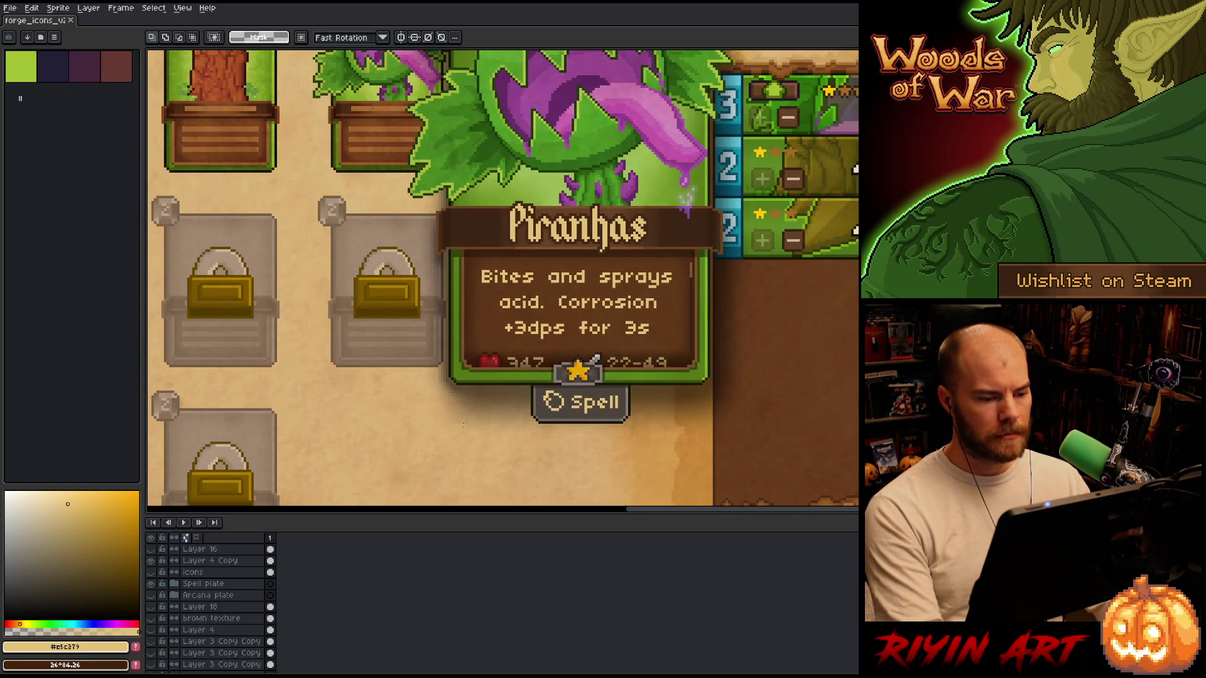
scroll(500, 416, "down", 2)
scroll(501, 416, "up", 1)
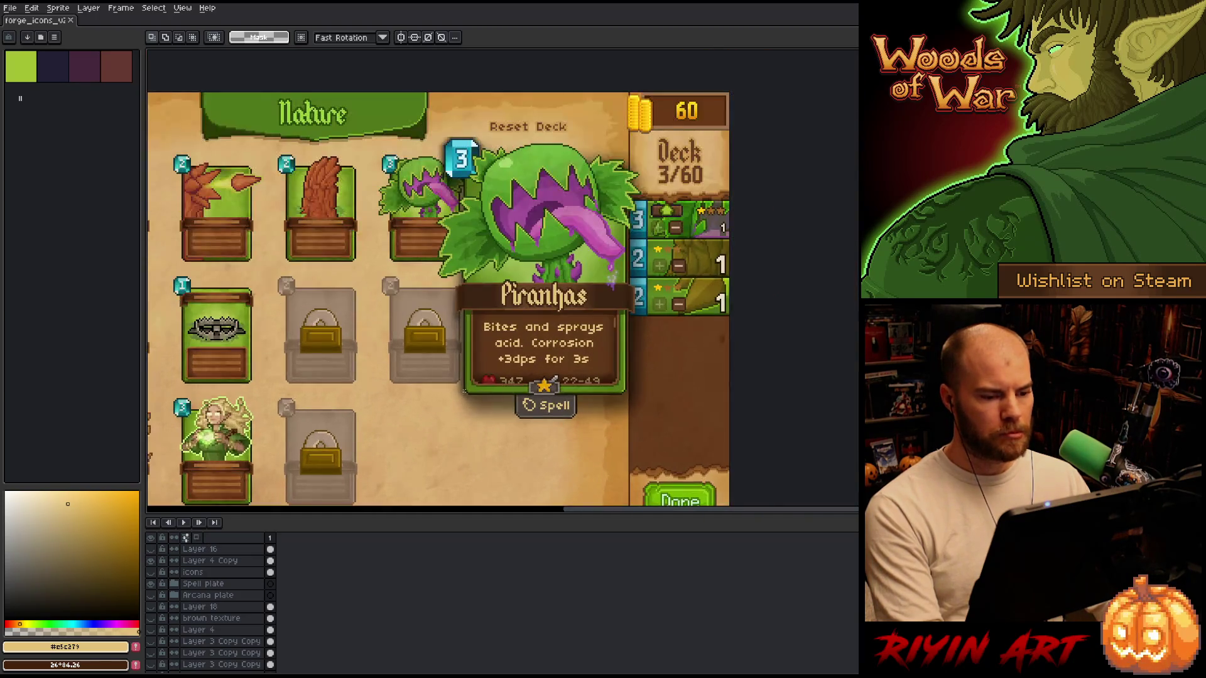
scroll(500, 416, "up", 3)
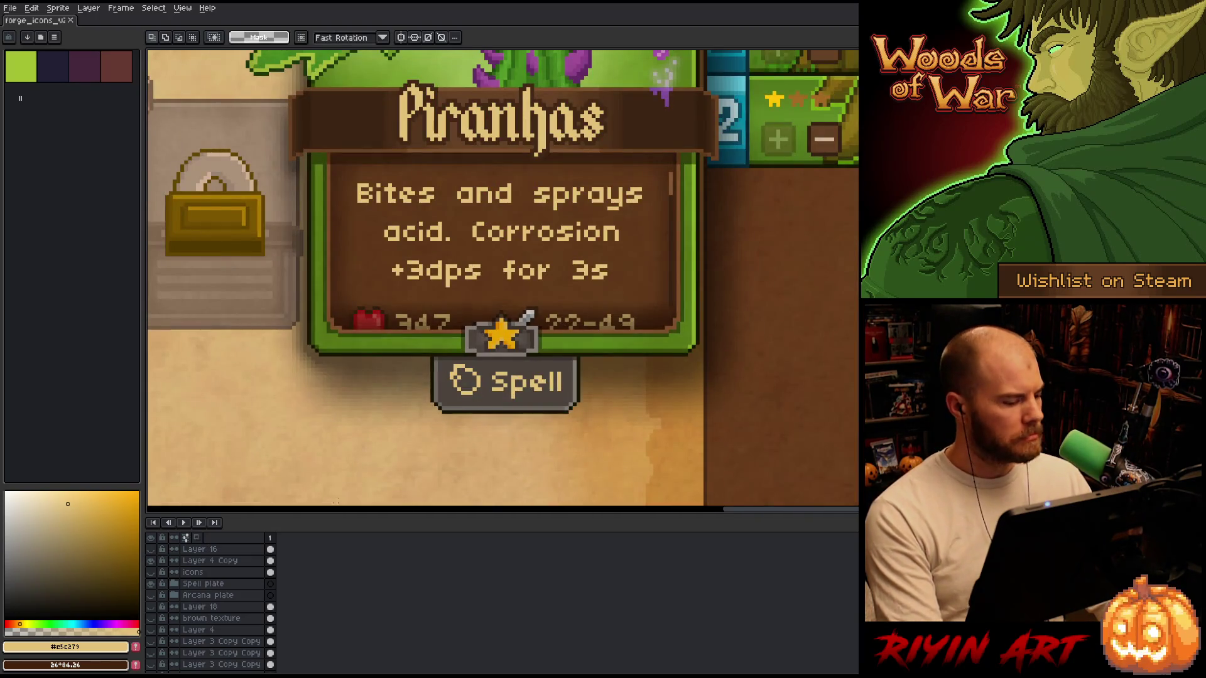
left_click(151, 584)
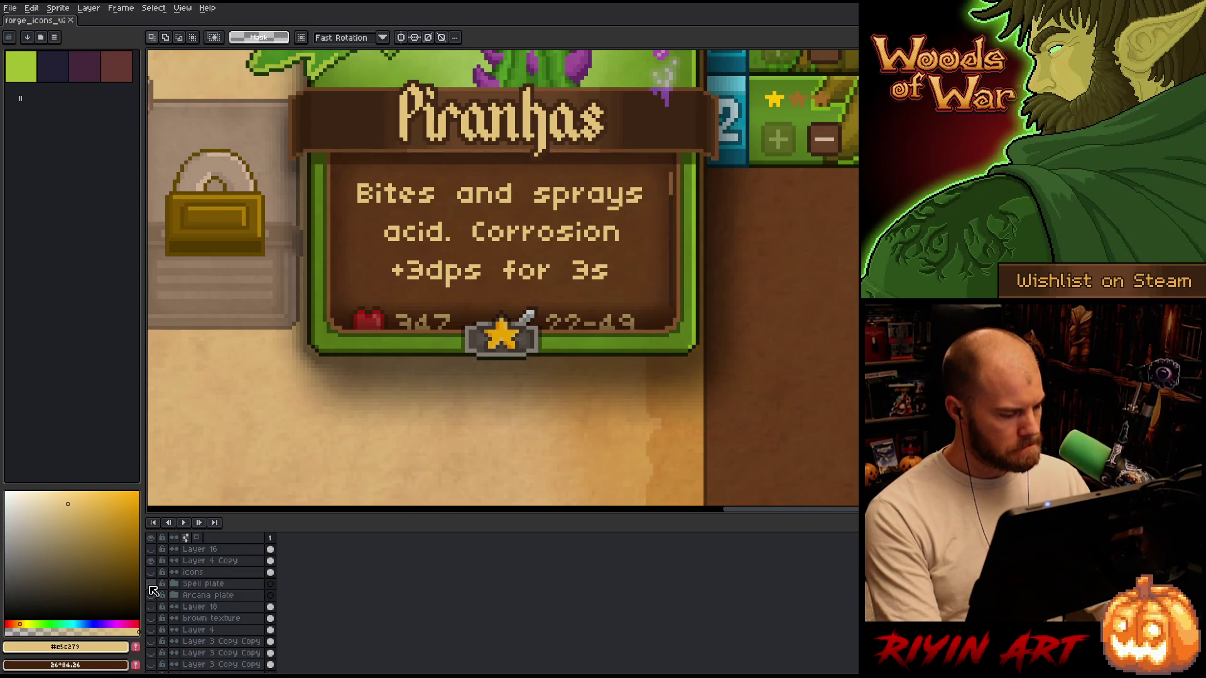
left_click(150, 584)
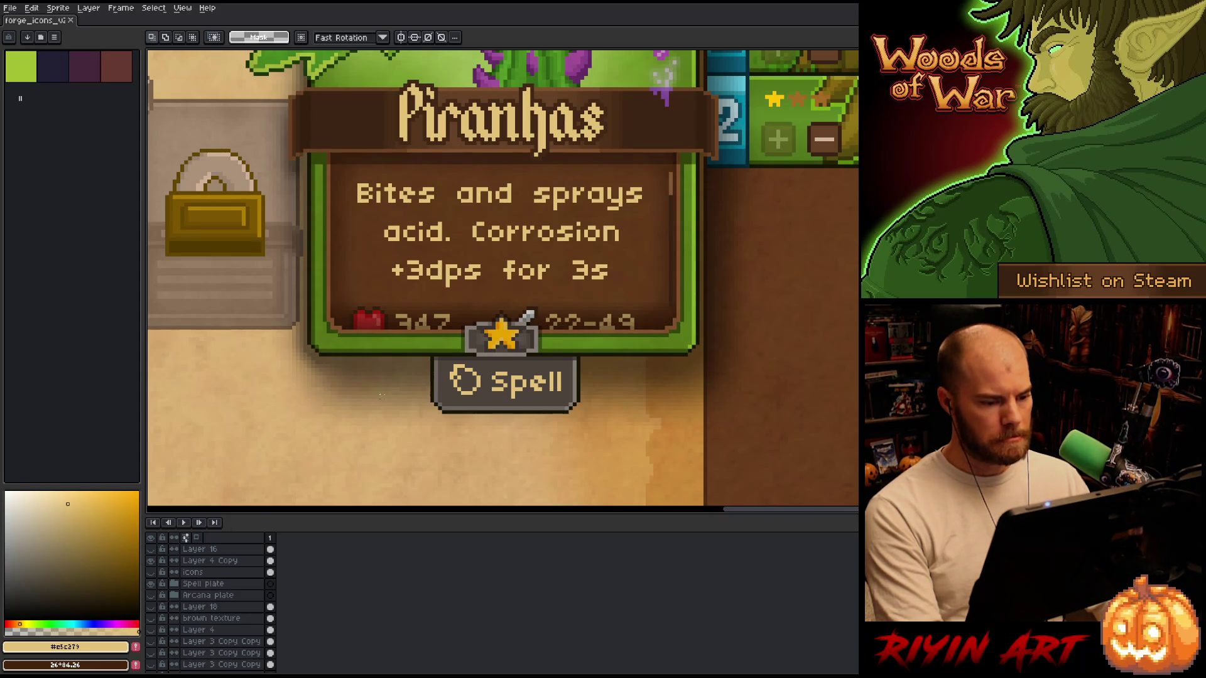
left_click(450, 407, "ctrl")
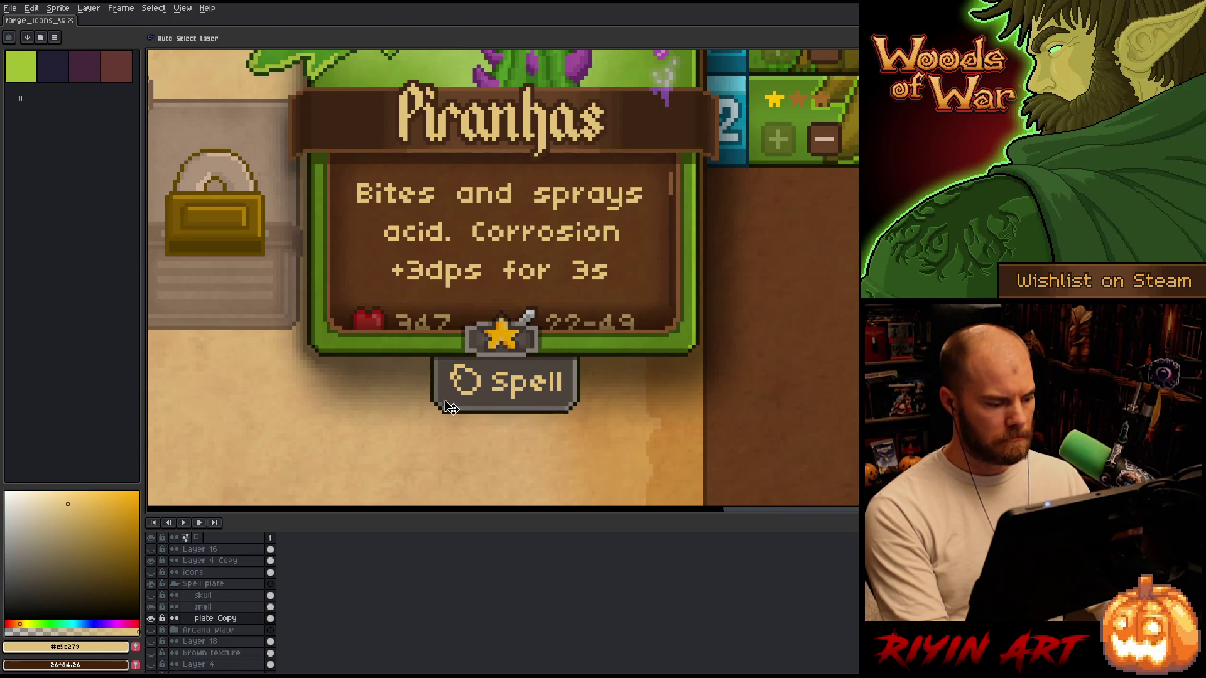
Select the blank plate on the soloed plate Copy layer and create new sprite Sprite-0004.
left_click(150, 619, "alt")
left_click(151, 618, "alt")
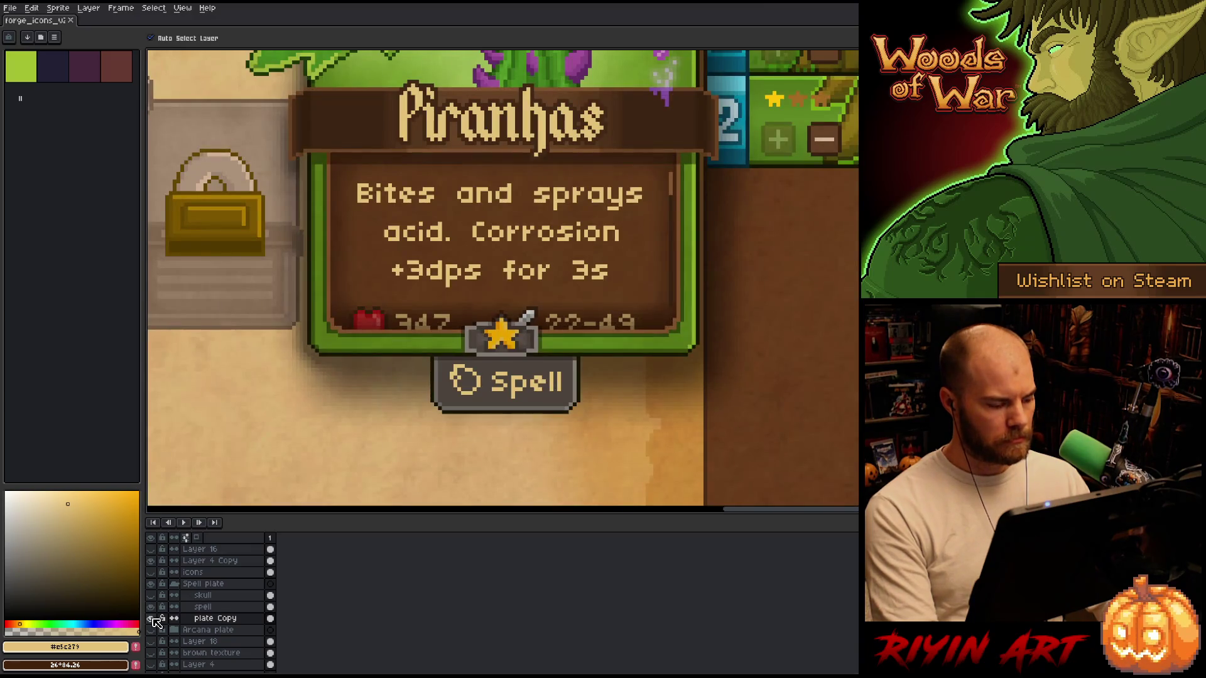
left_click(151, 618, "alt")
key("m")
left_click_drag(352, 305, 617, 447)
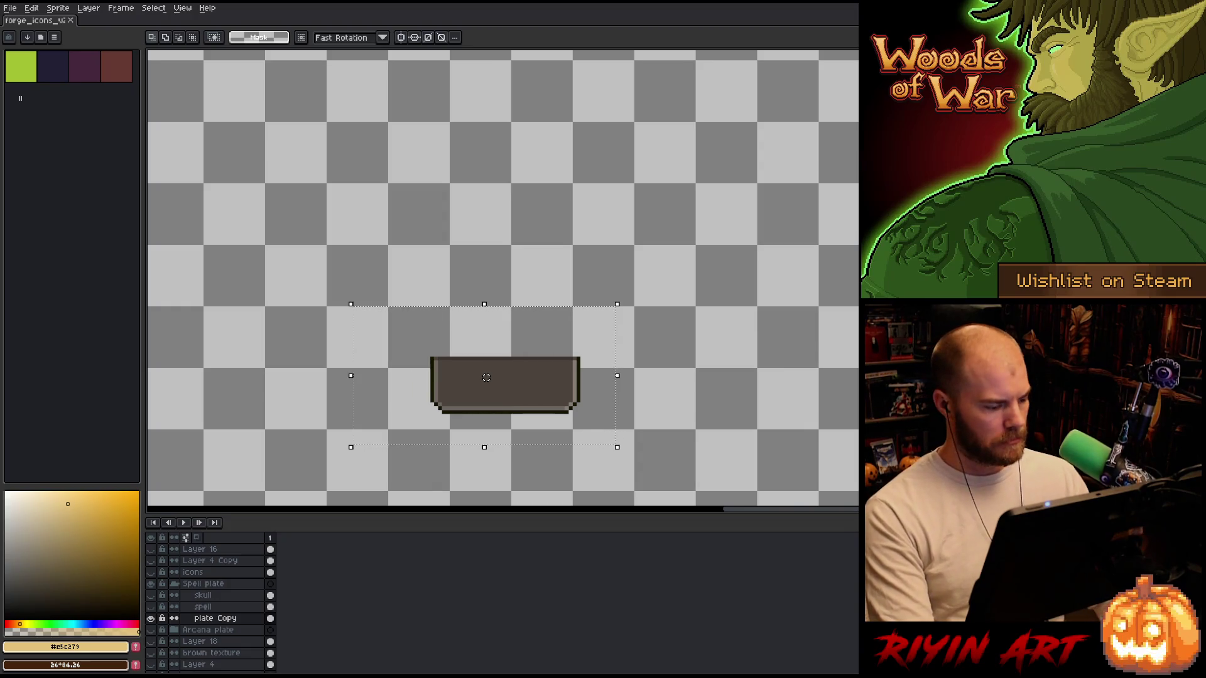
left_click(151, 618, "alt")
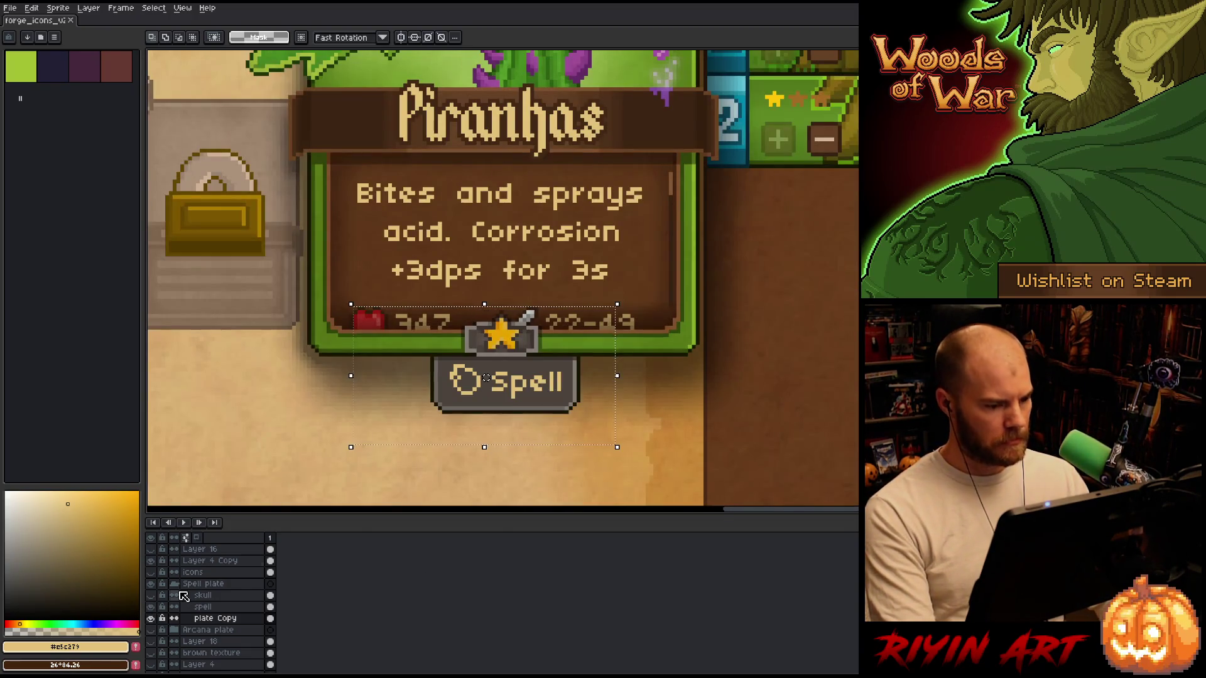
key("ctrl+n")
key("Return")
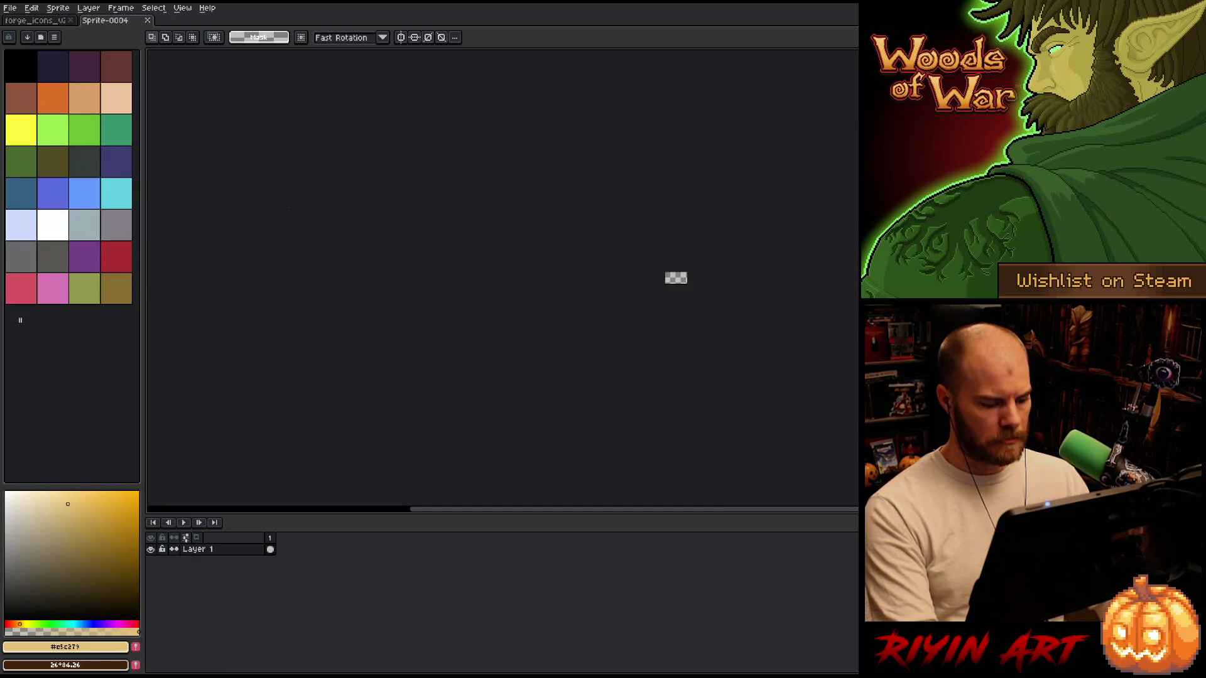
Paste the grey plate into the new sprite and trim the sprite to its edges.
key("ctrl+v")
scroll(687, 282, "up", 10)
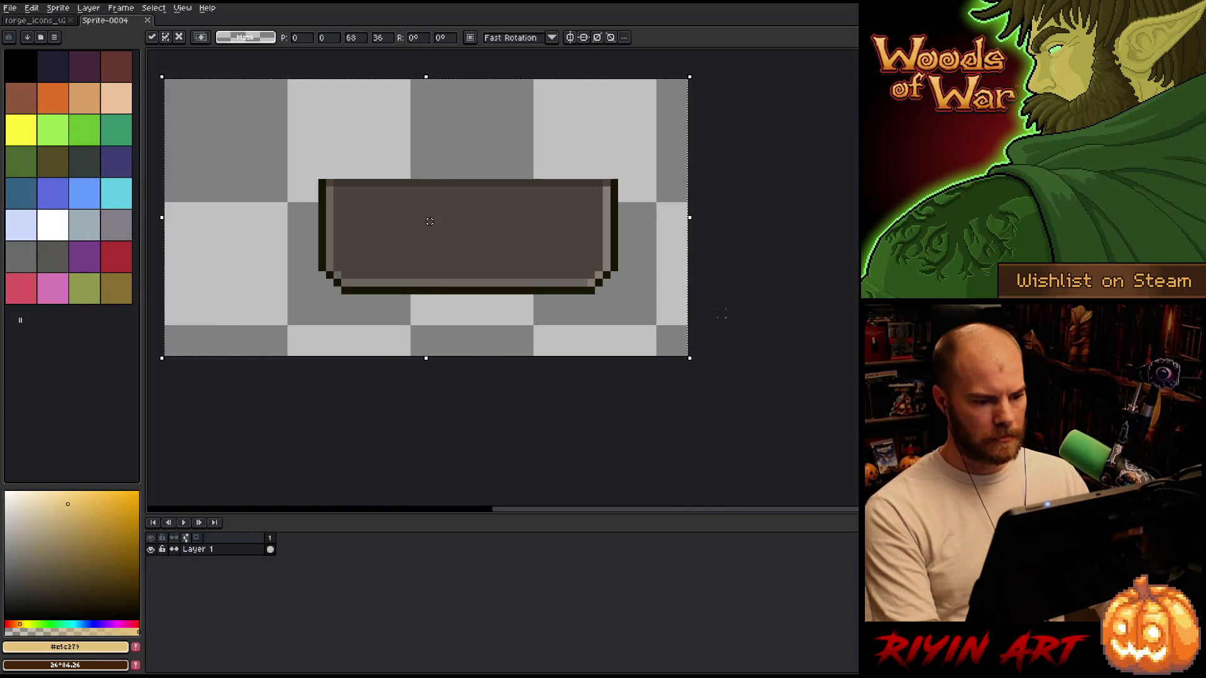
key("Return")
left_click(58, 8)
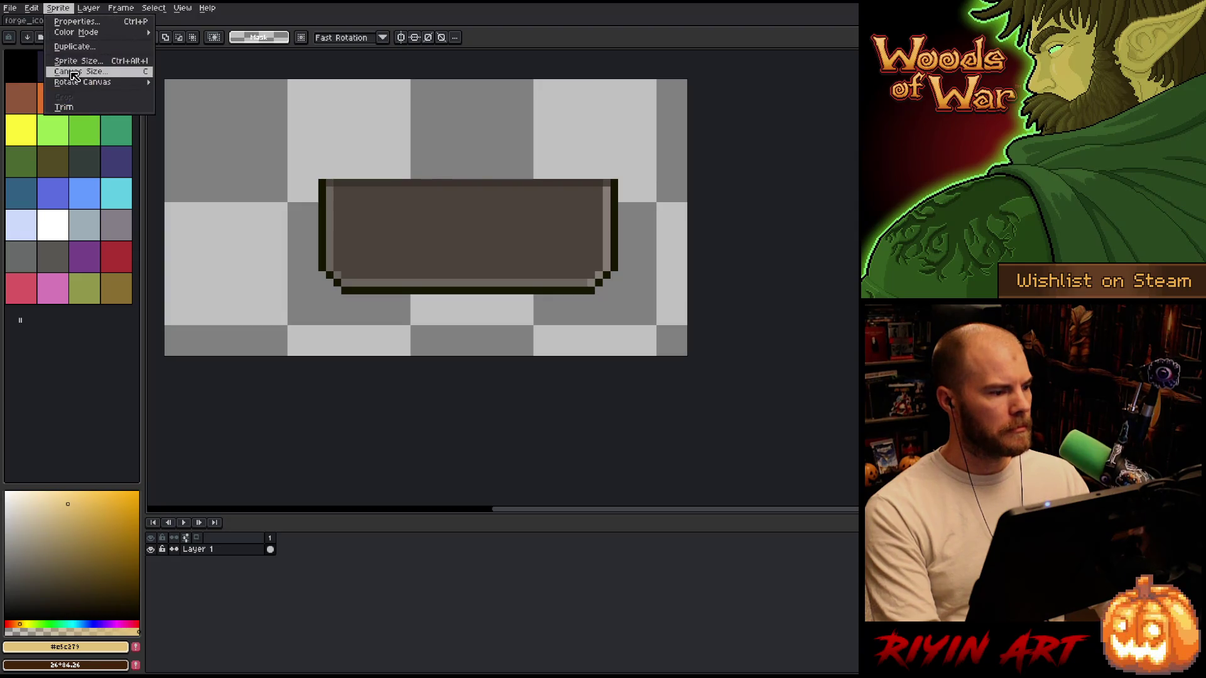
left_click(63, 107)
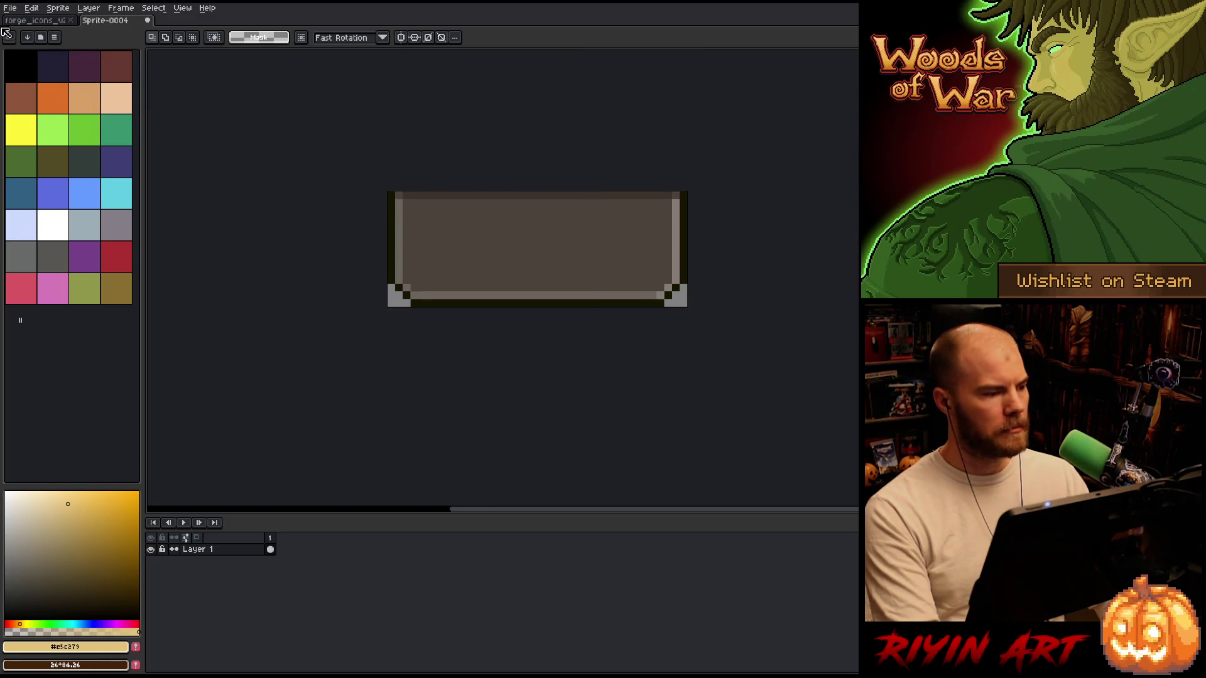
Start an image export and set the destination to the game's images forge folder.
left_click(10, 7)
mouse_move(63, 103)
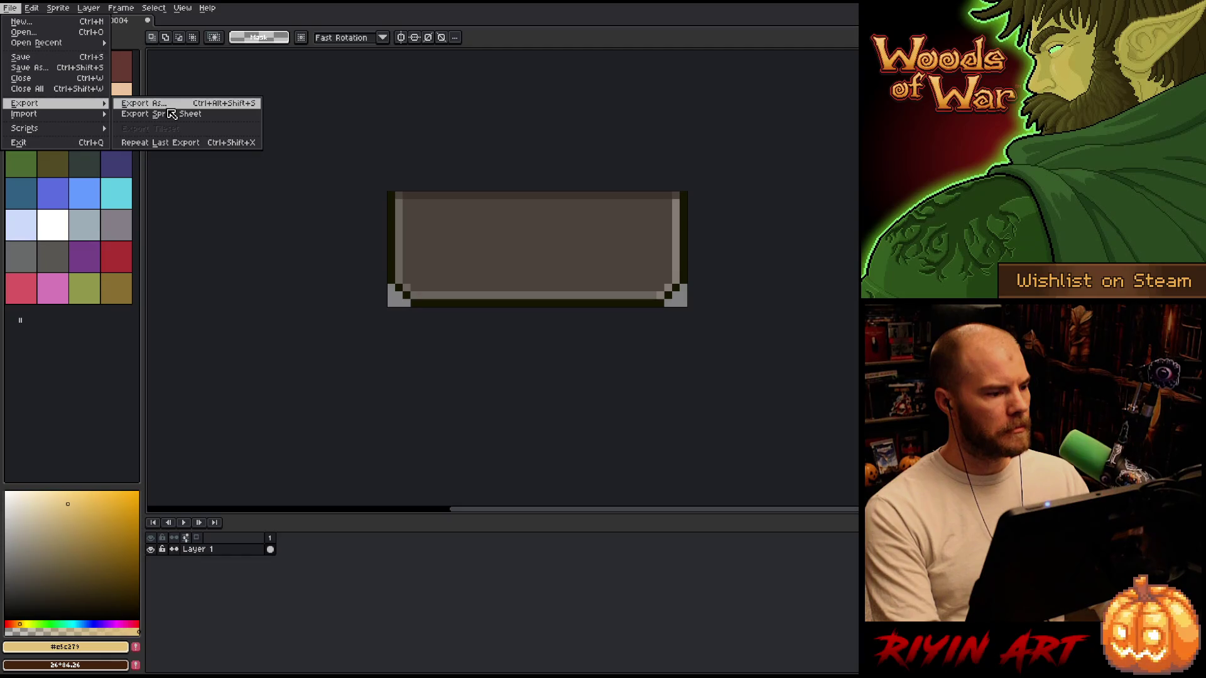
key("Escape")
key("Escape")
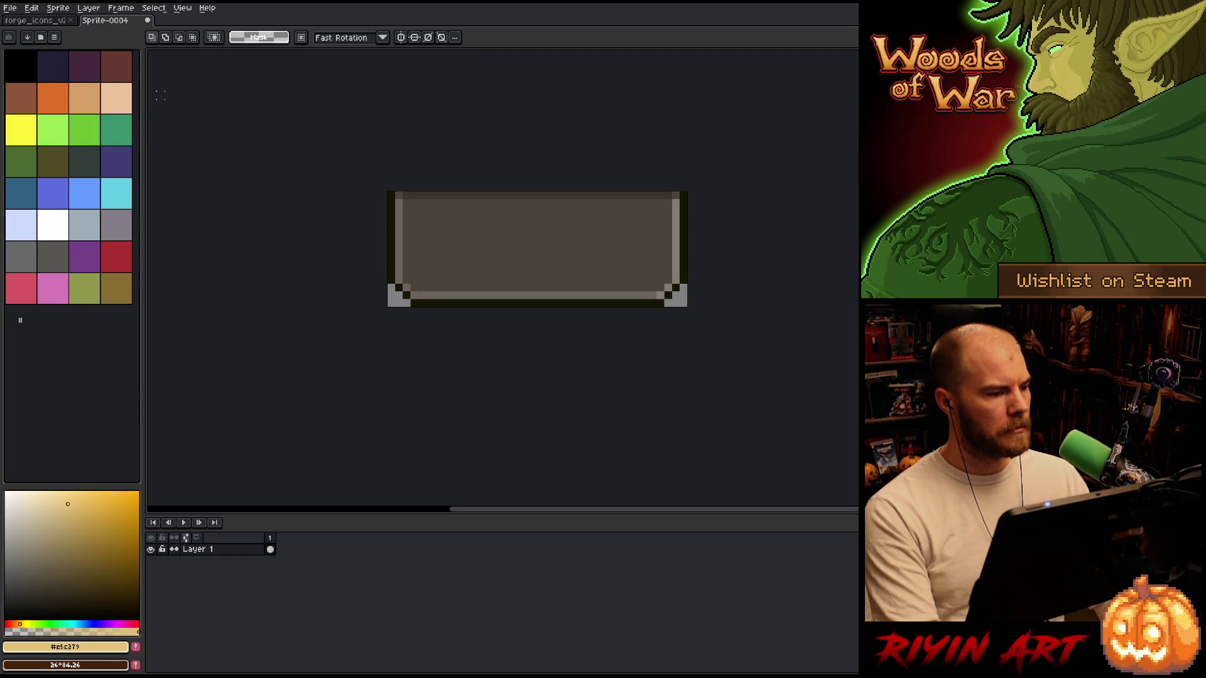
left_click(10, 7)
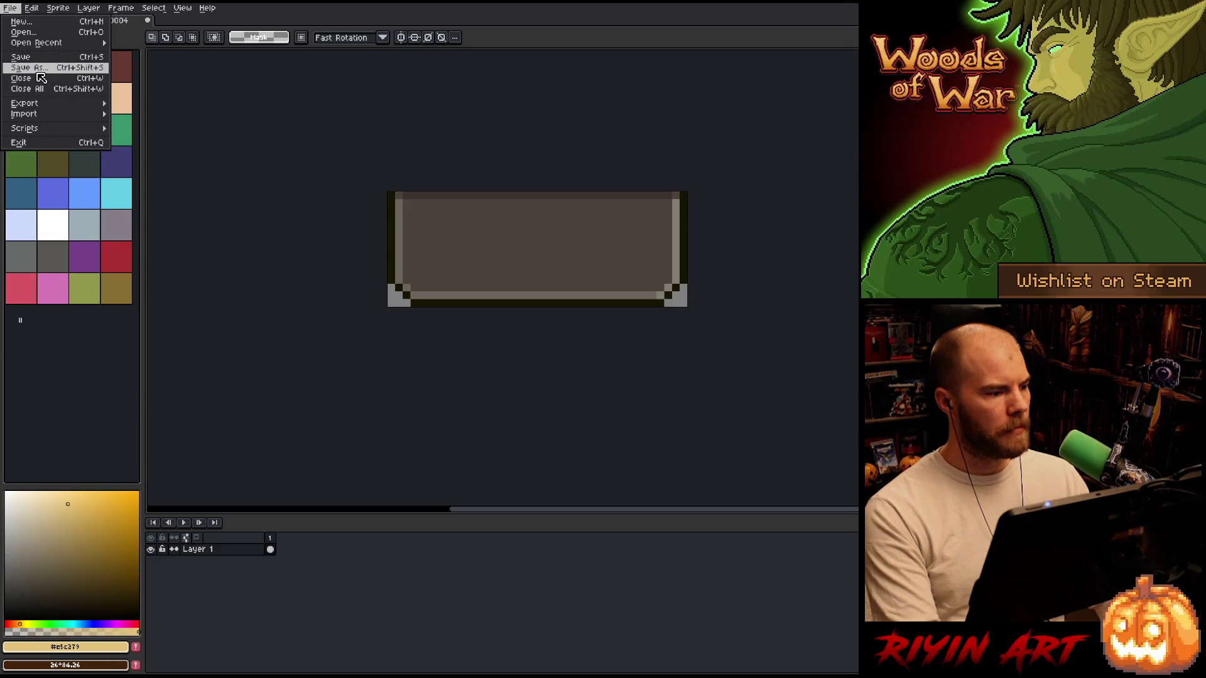
mouse_move(74, 107)
left_click(135, 104)
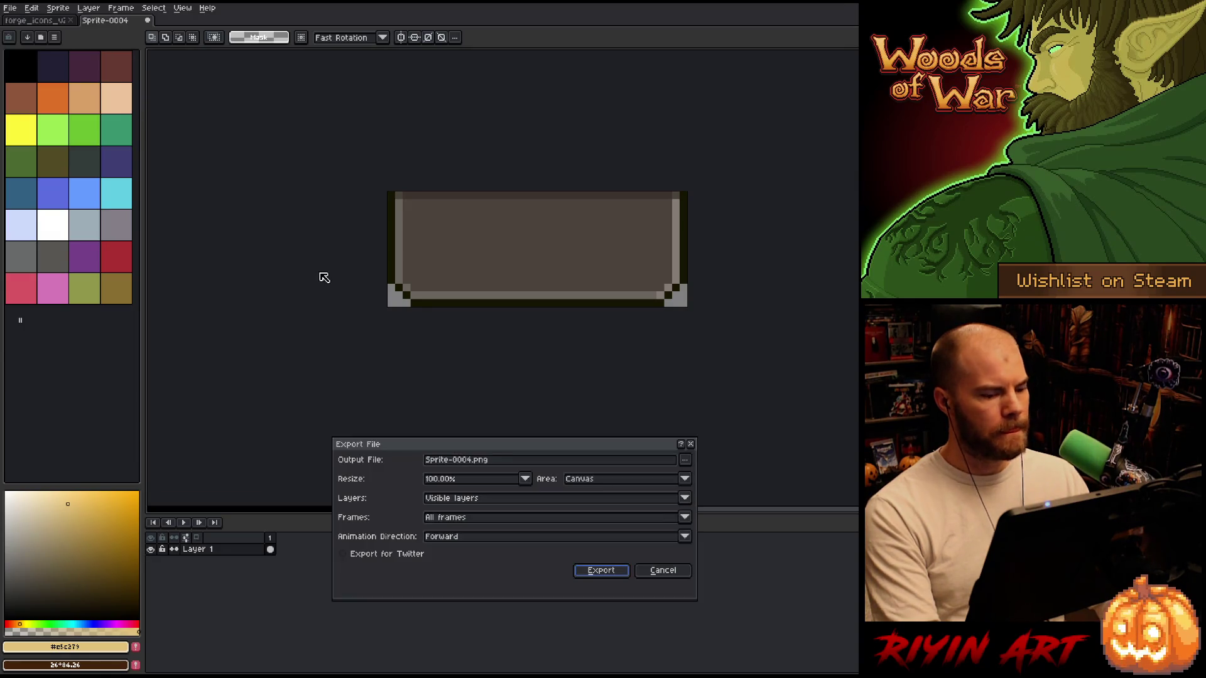
left_click(686, 464)
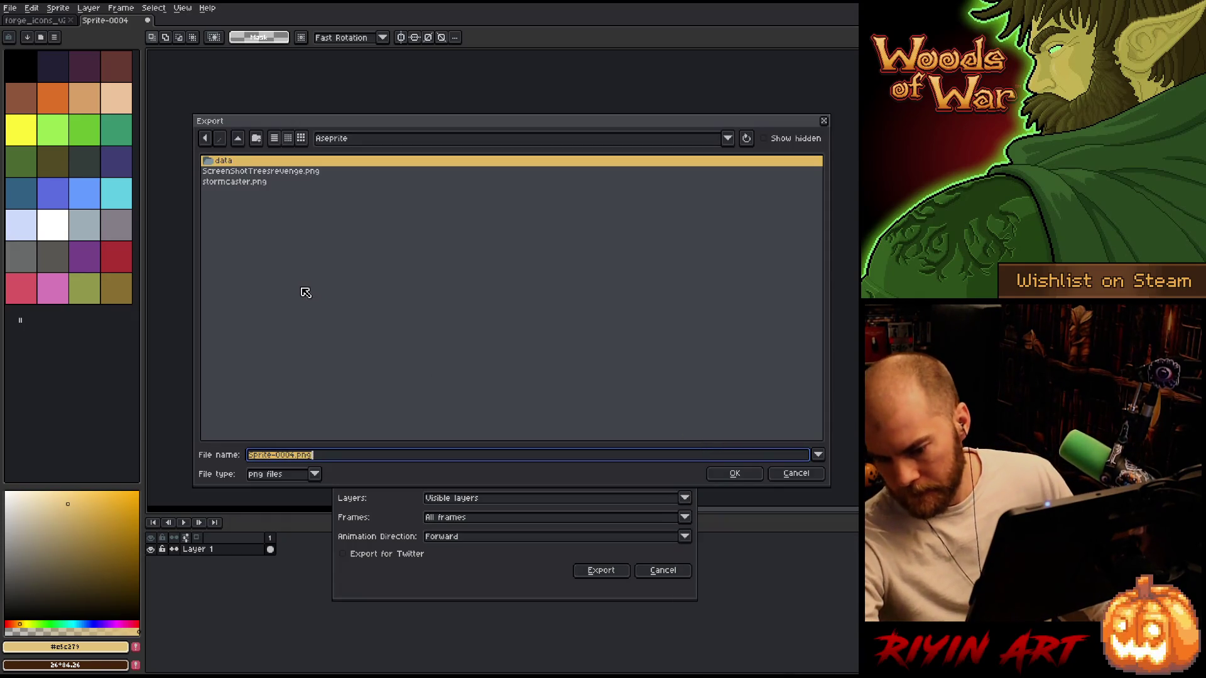
left_click(349, 138)
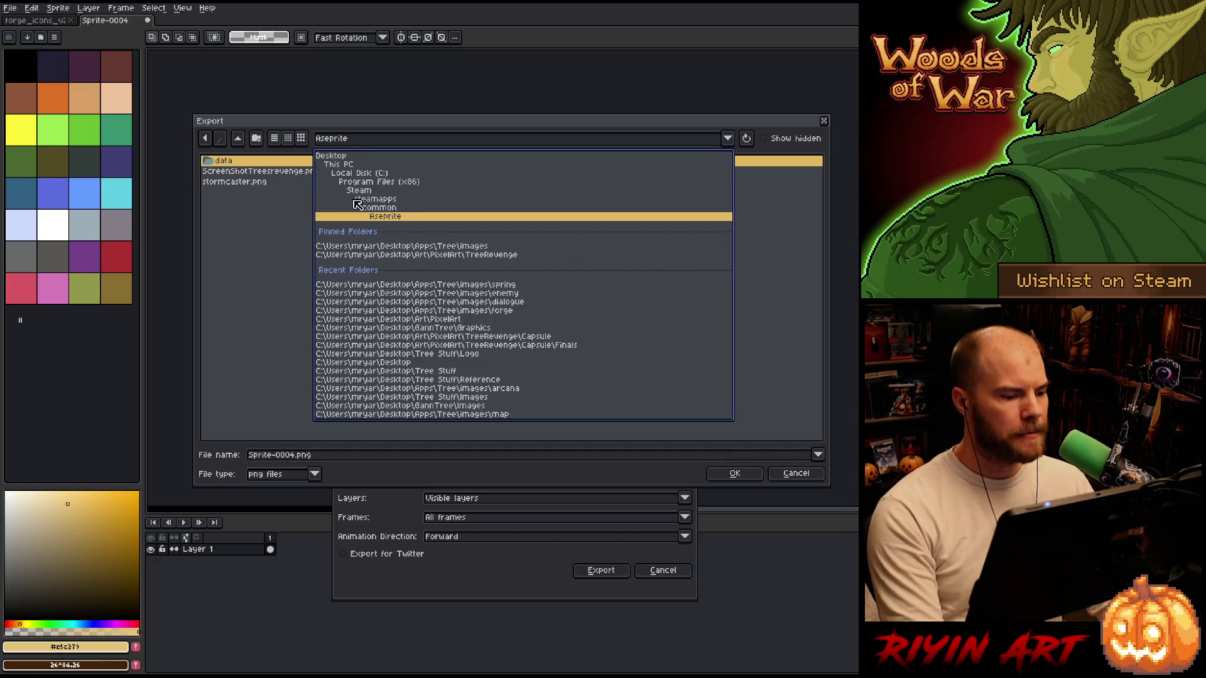
left_click(379, 258)
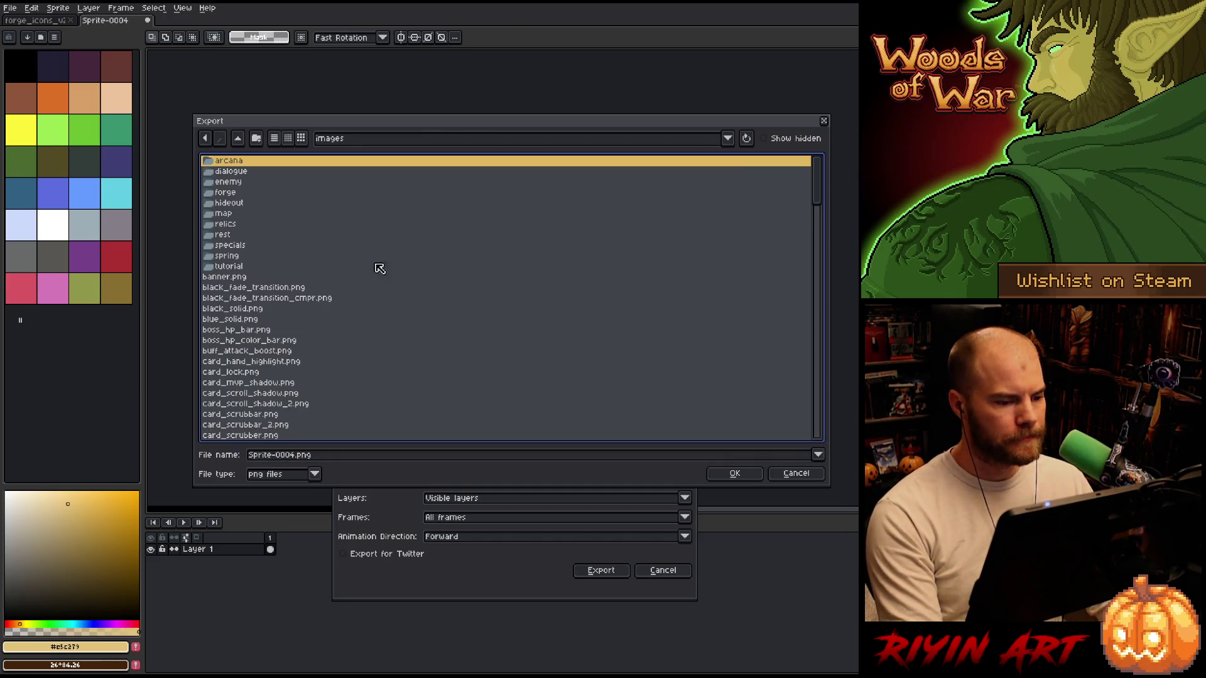
double_click(229, 192)
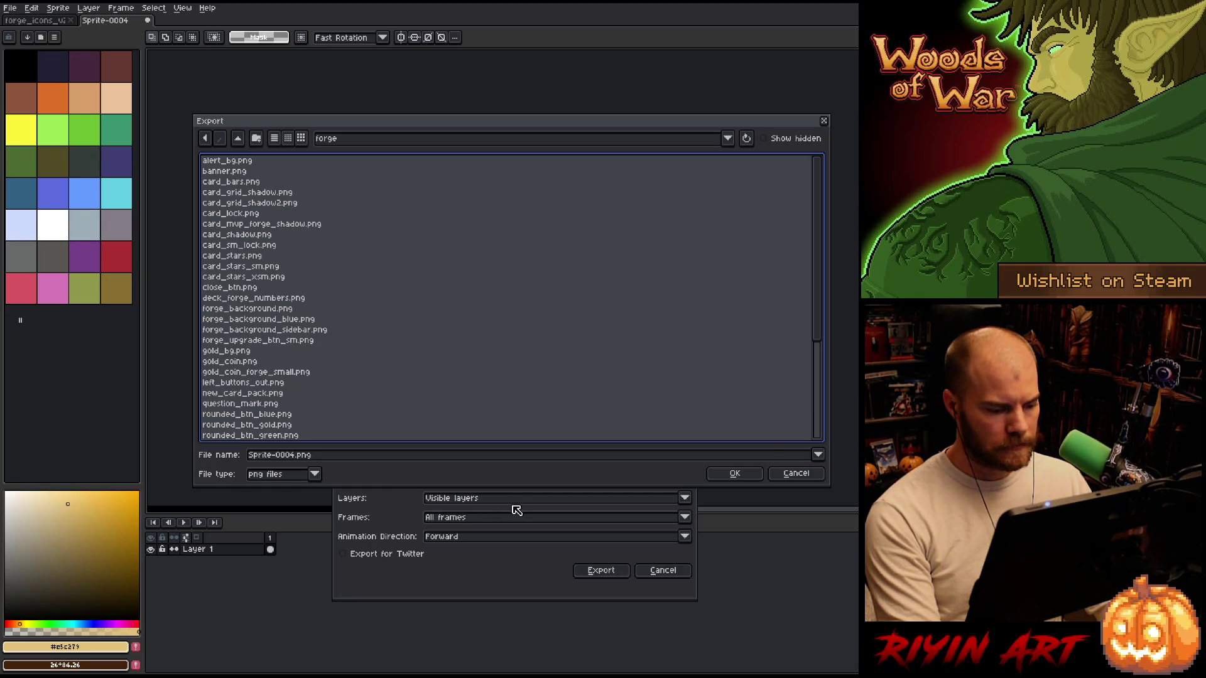
left_click(734, 474)
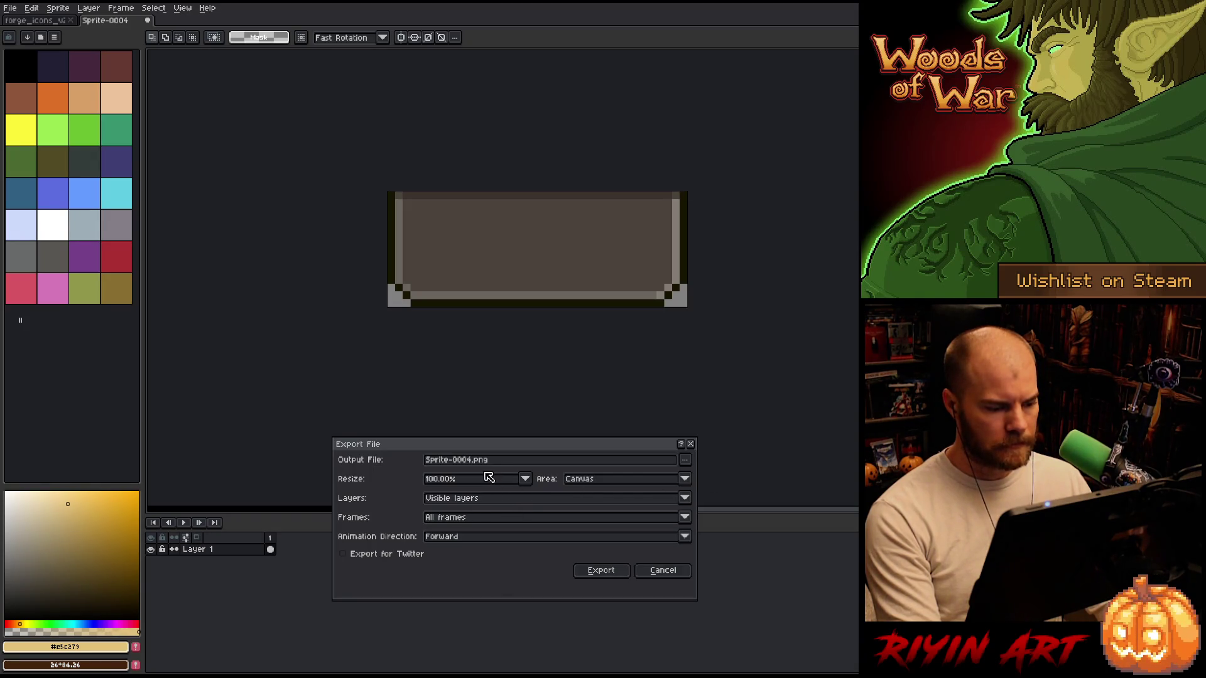
Rename the output file to plate_grey.png and export it.
left_click_drag(471, 460, 390, 464)
type("card")
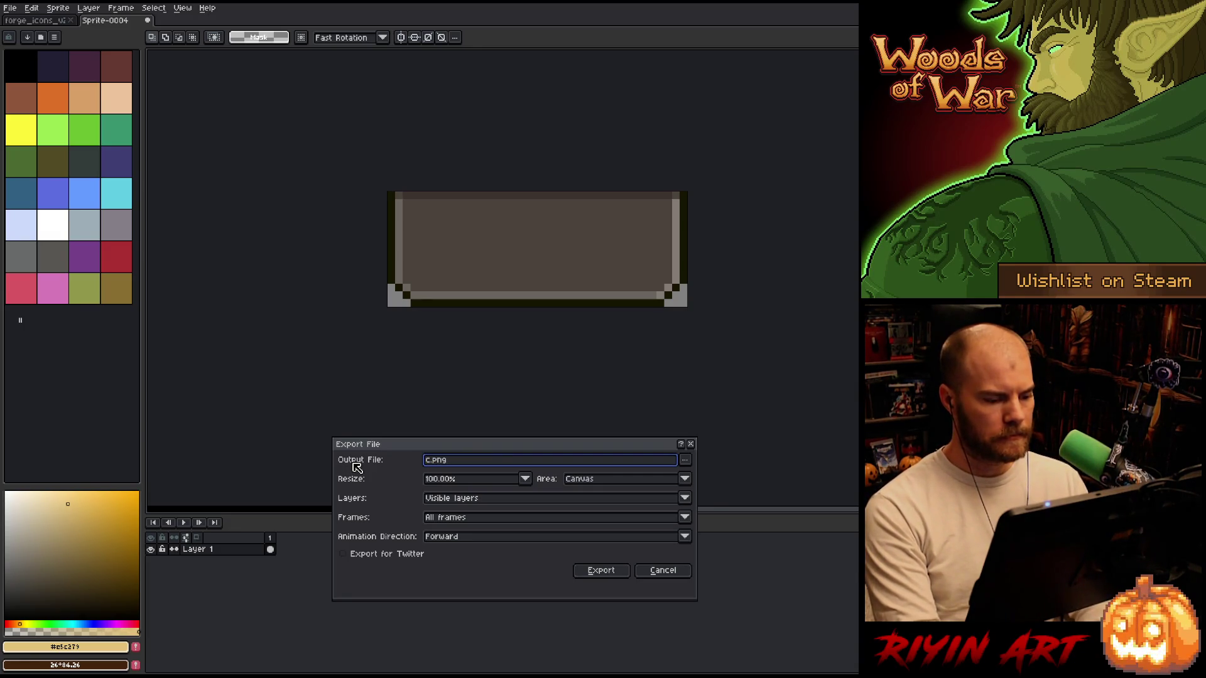
type("_")
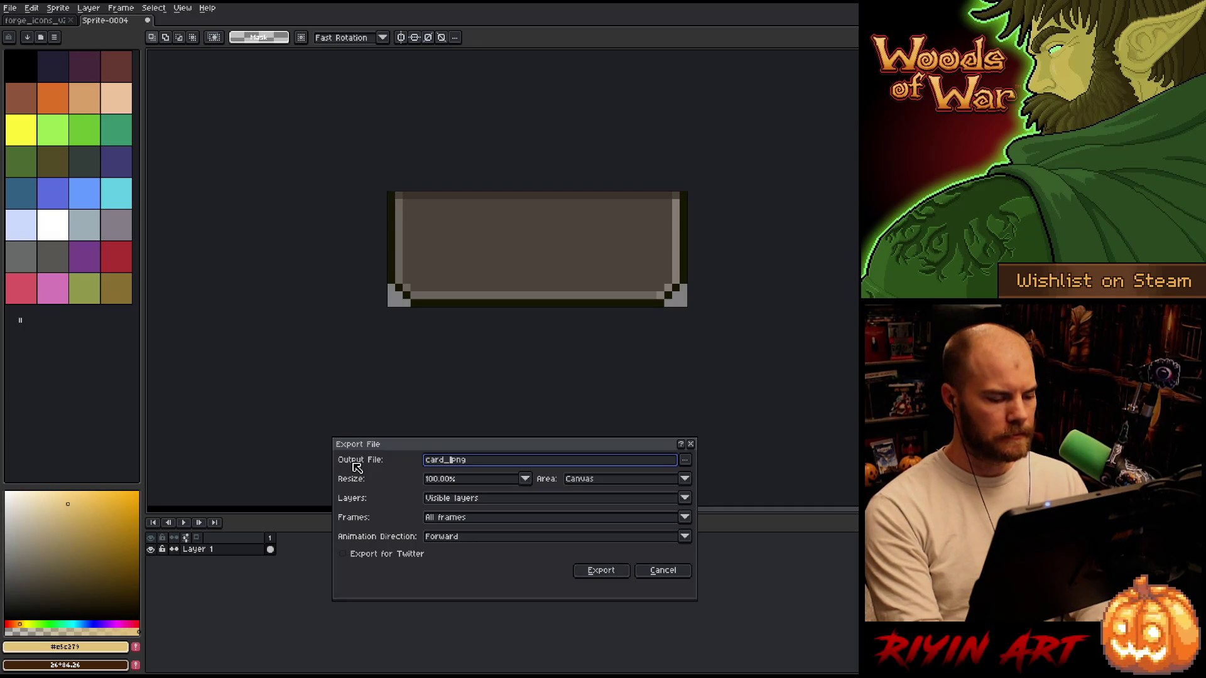
key("BackSpace")
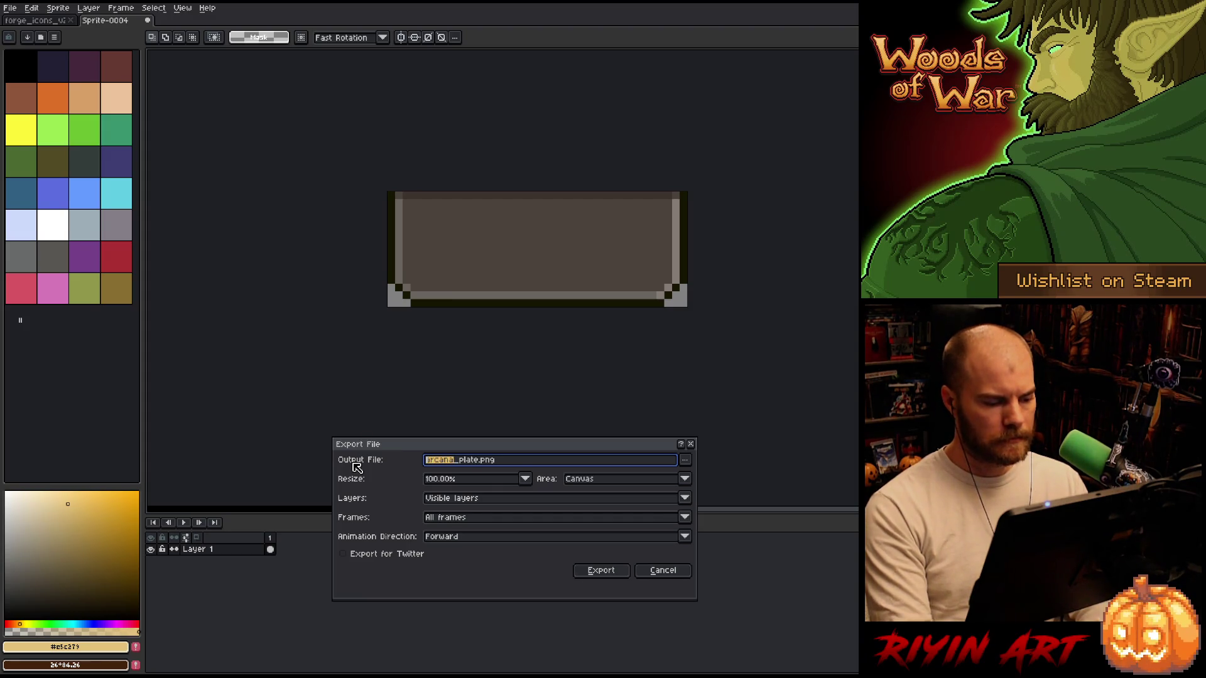
key("BackSpace")
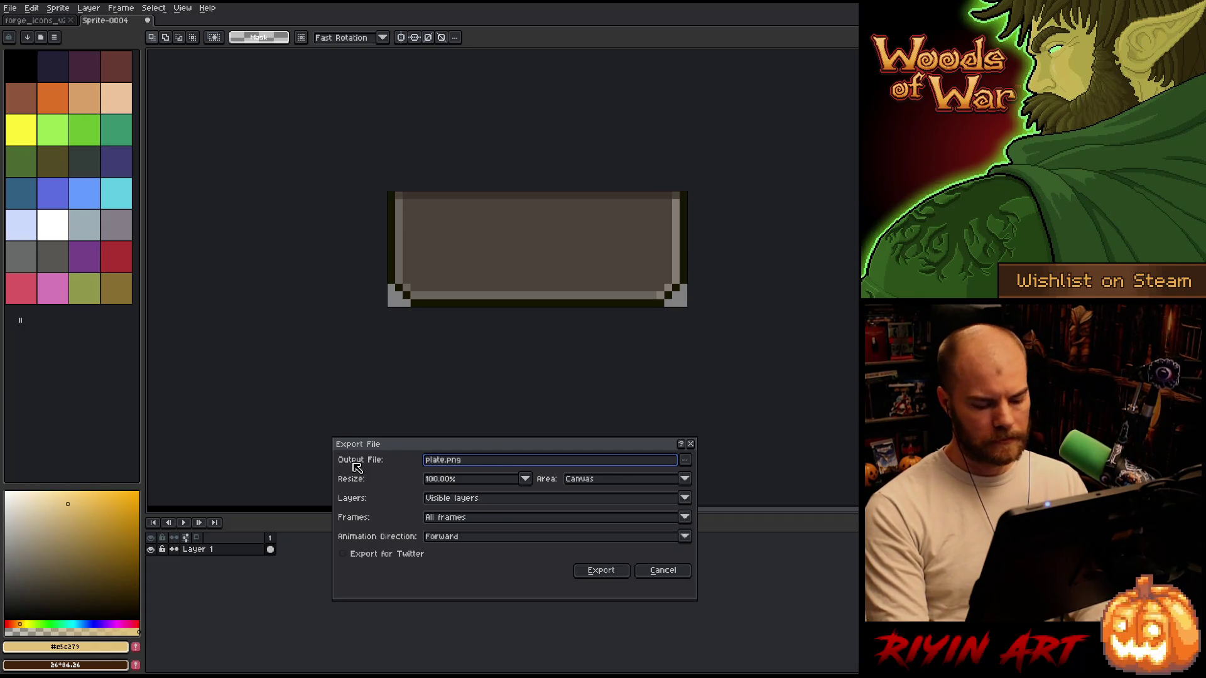
key("Right")
key("Right")
key("Right")
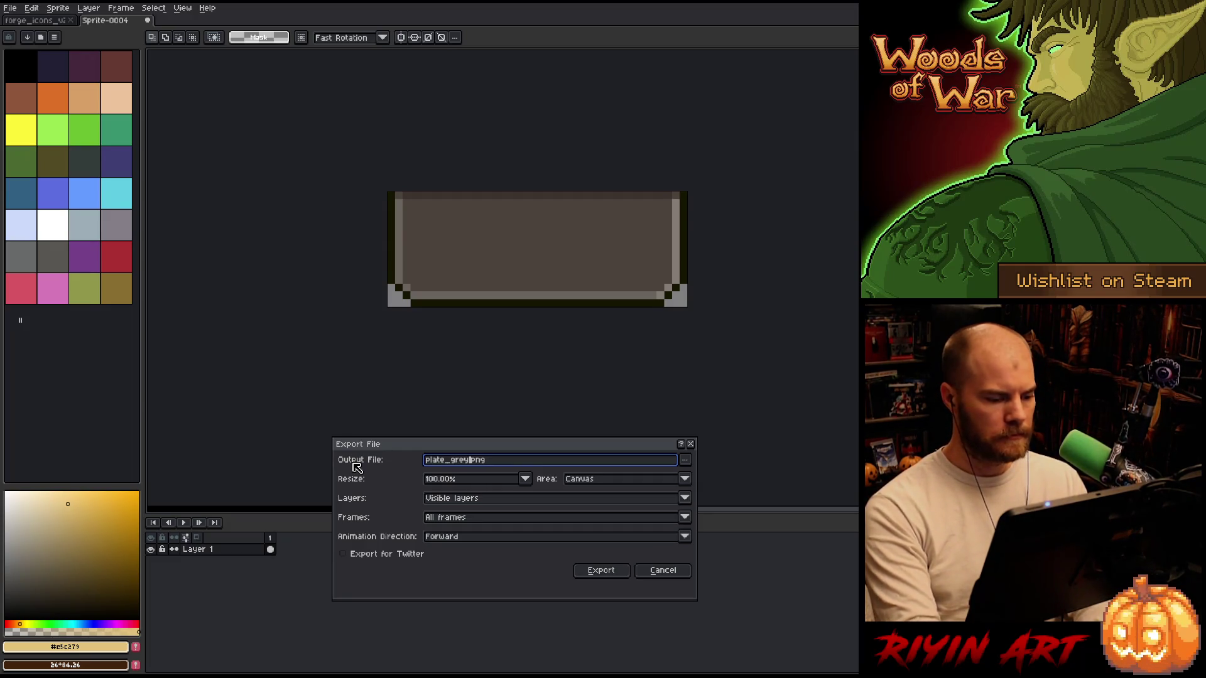
left_click(597, 573)
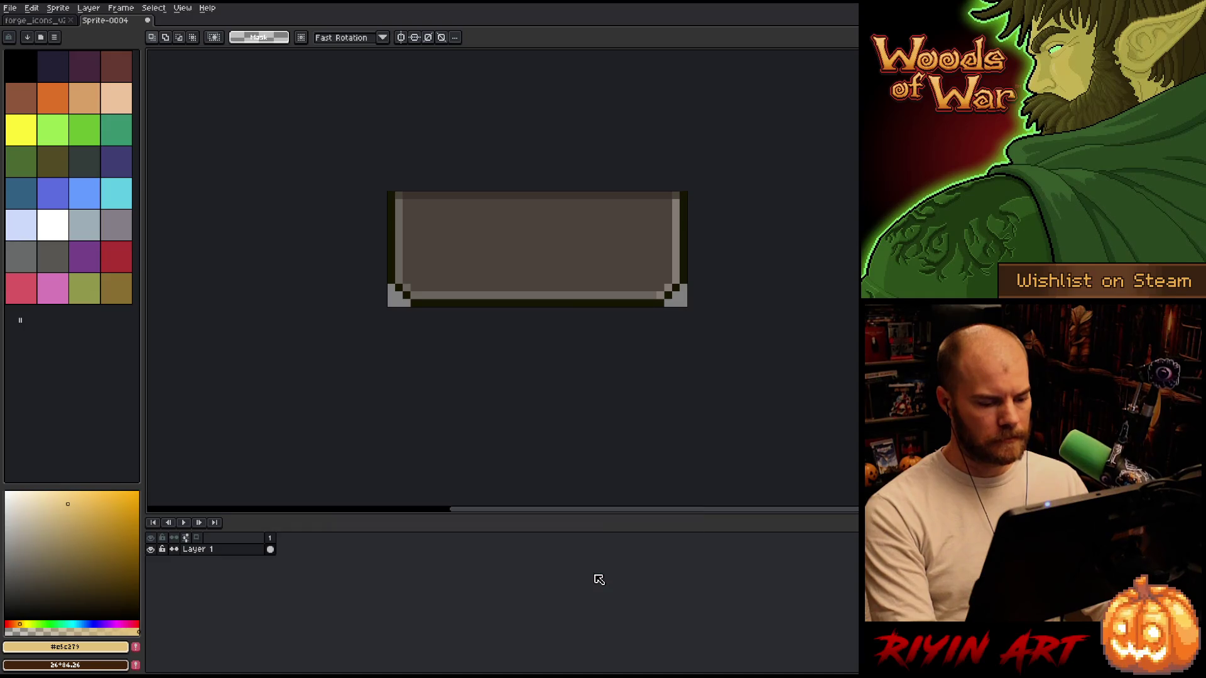
left_click(10, 8)
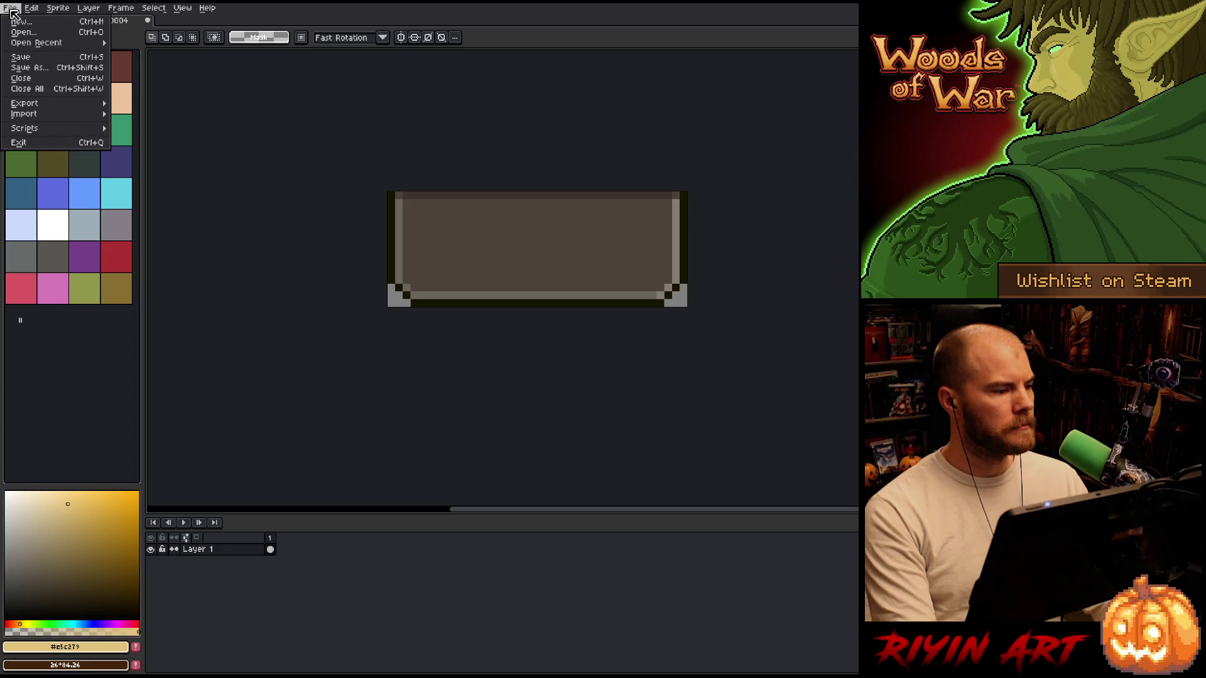
In forge_icons, activate the Spell icon layer and select the area around the Spell icon.
left_click(10, 9)
left_click(36, 21)
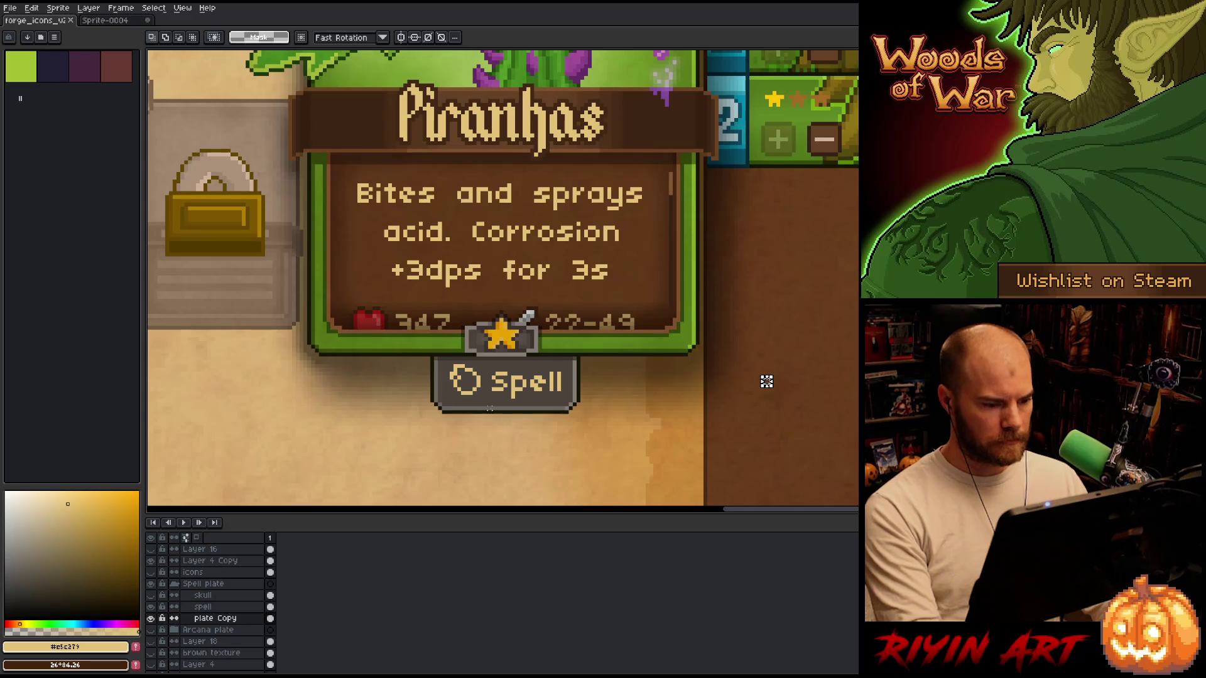
key("v")
left_click(484, 388)
key("m")
left_click_drag(503, 339, 429, 416)
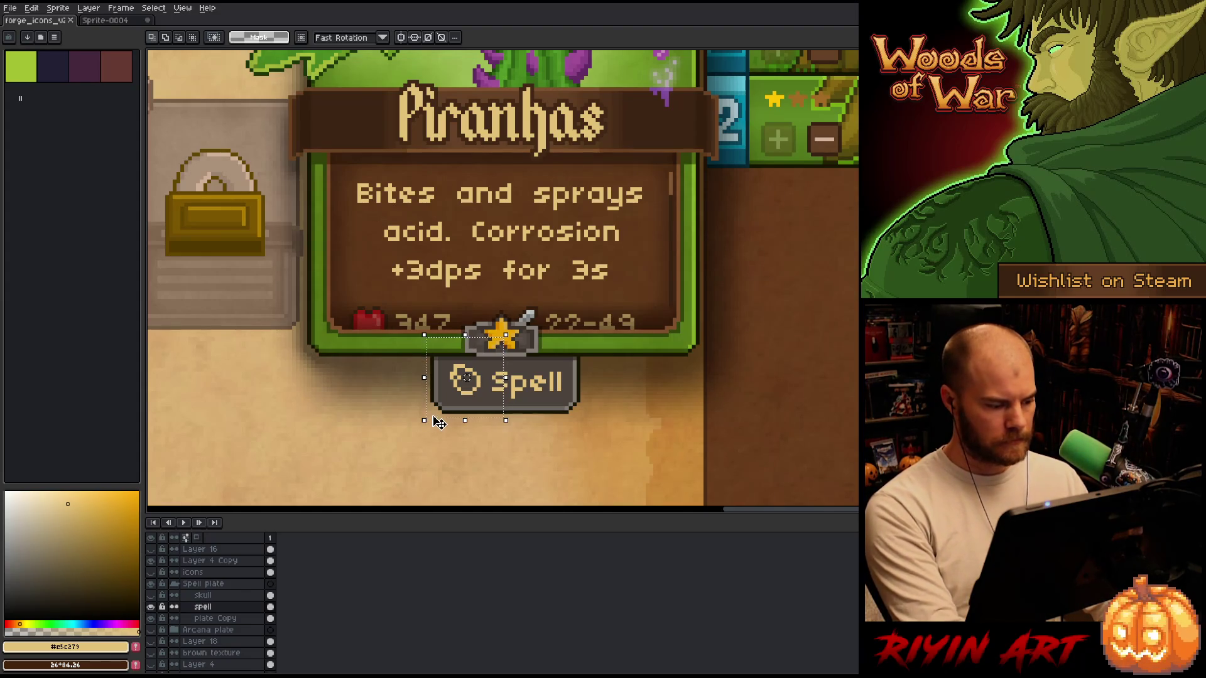
left_click_drag(345, 305, 486, 439)
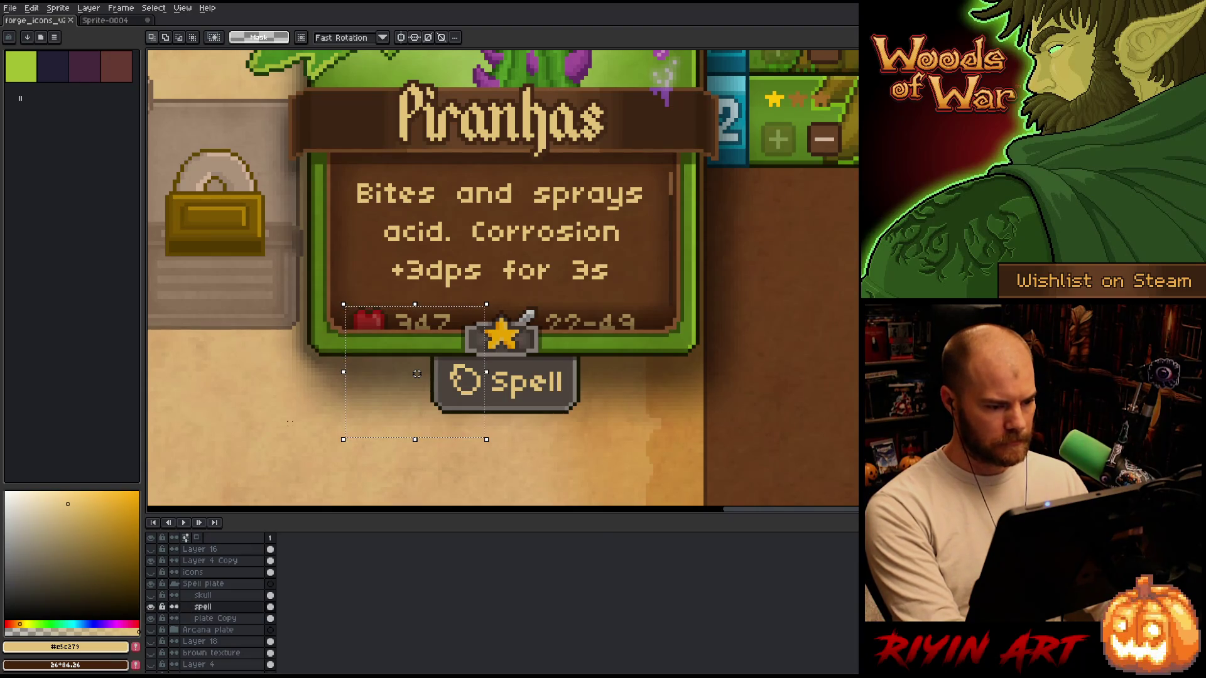
Create a new sprite and paste the Spell icon into it.
key("ctrl+n")
key("Return")
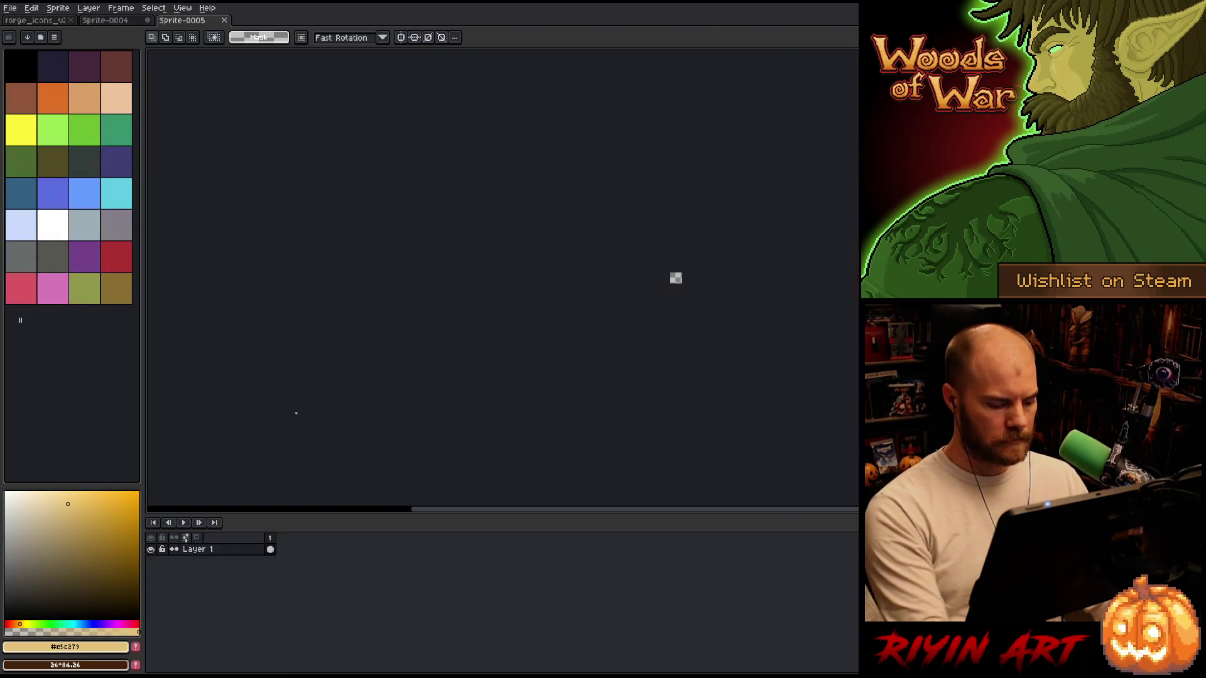
key("ctrl+v")
scroll(722, 257, "up", 4)
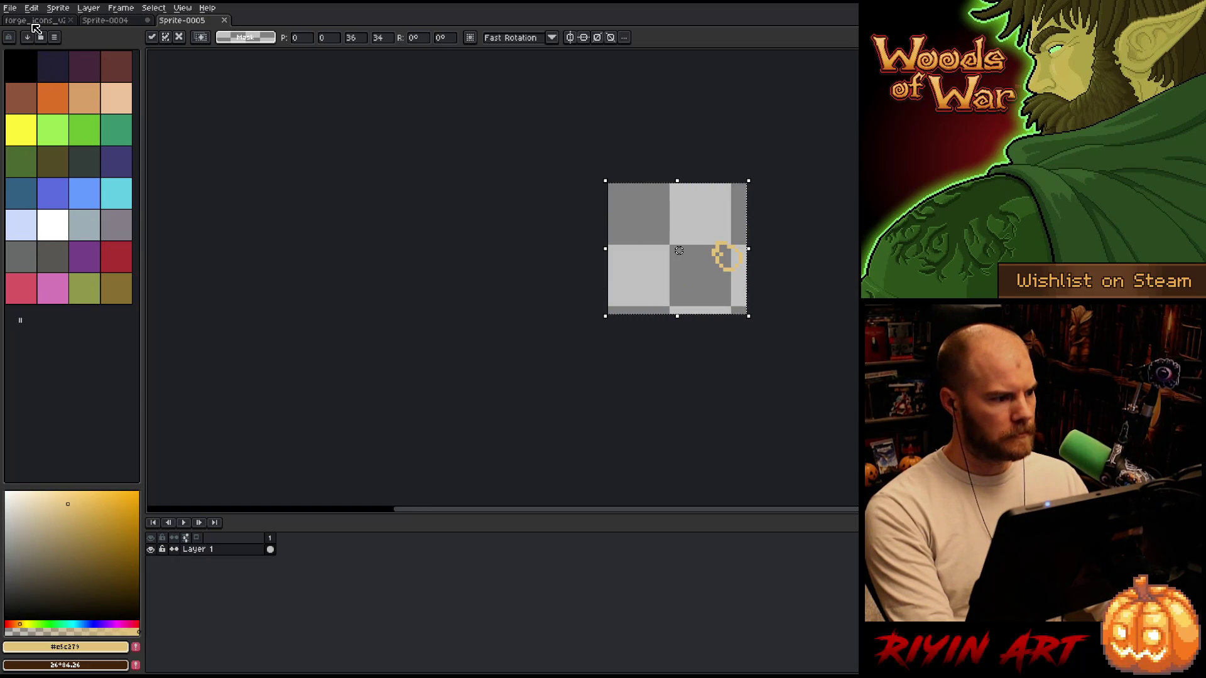
Back in forge_icons, hide the Spell plate group and show the Arcana group with its arcana layer active.
left_click(38, 23)
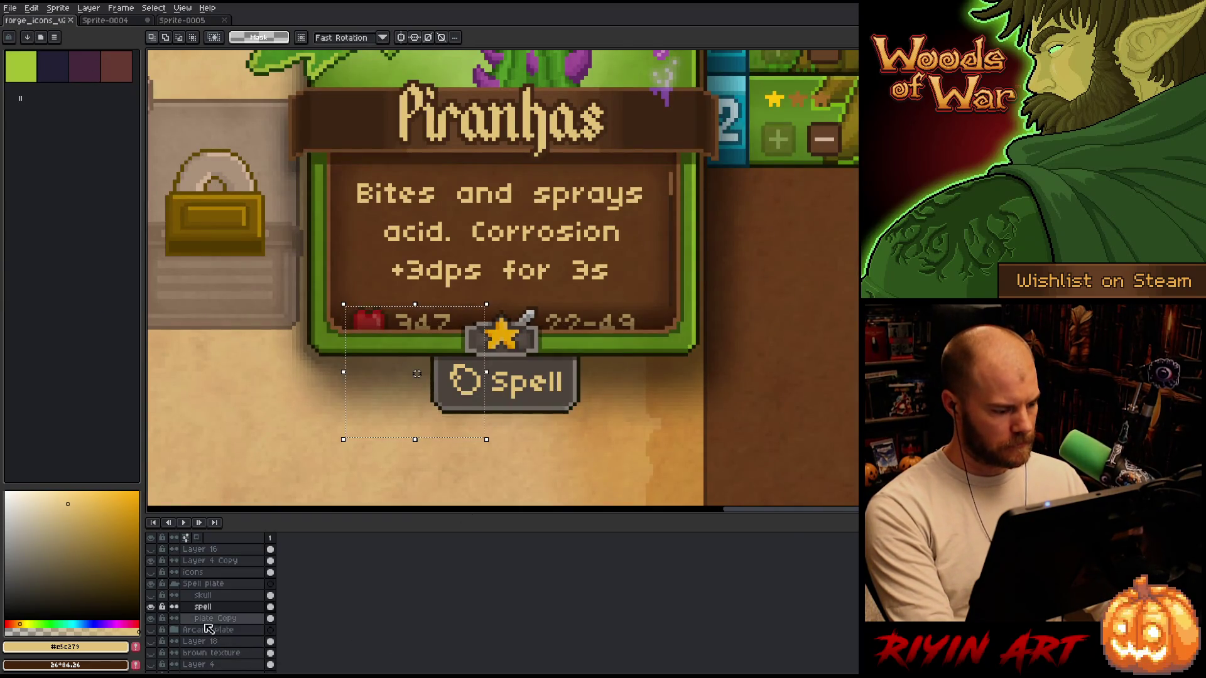
left_click(174, 584)
left_click(151, 584)
left_click(150, 594)
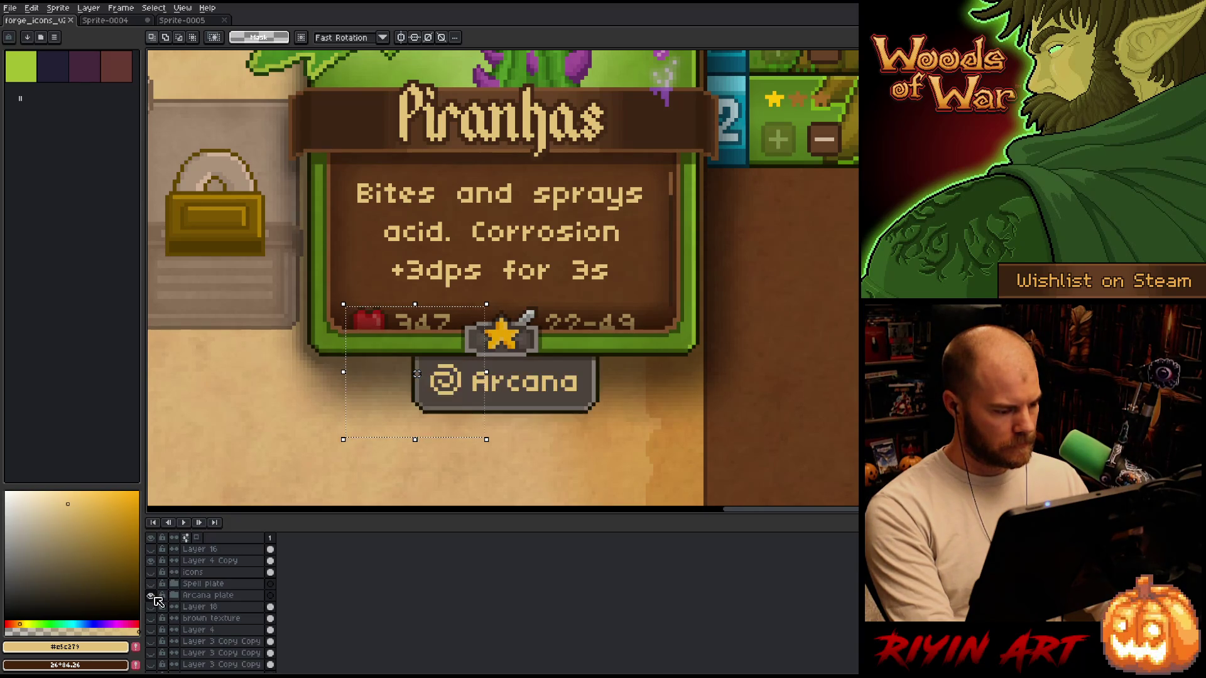
left_click(174, 594)
left_click(221, 608)
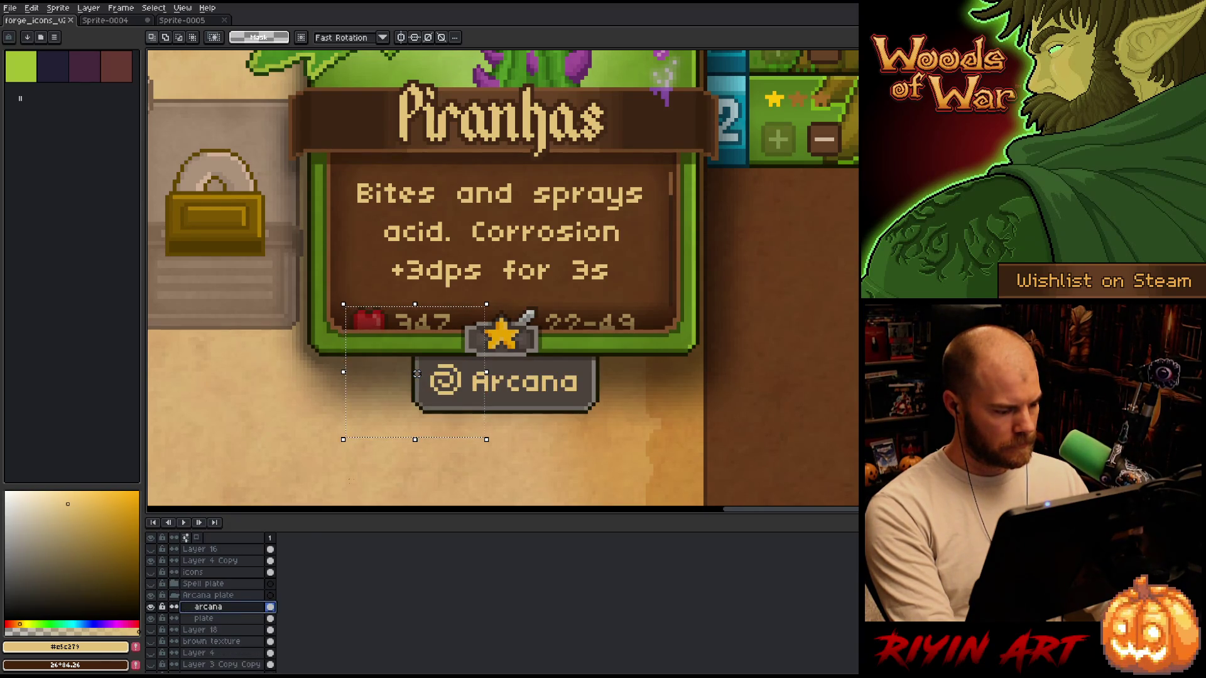
Copy the Arcana icon, paste it into the new icon sprite, and shift it left.
mouse_move(335, 292)
left_mouse_down()
mouse_move(444, 363)
mouse_move(457, 449)
mouse_move(471, 455)
left_mouse_up()
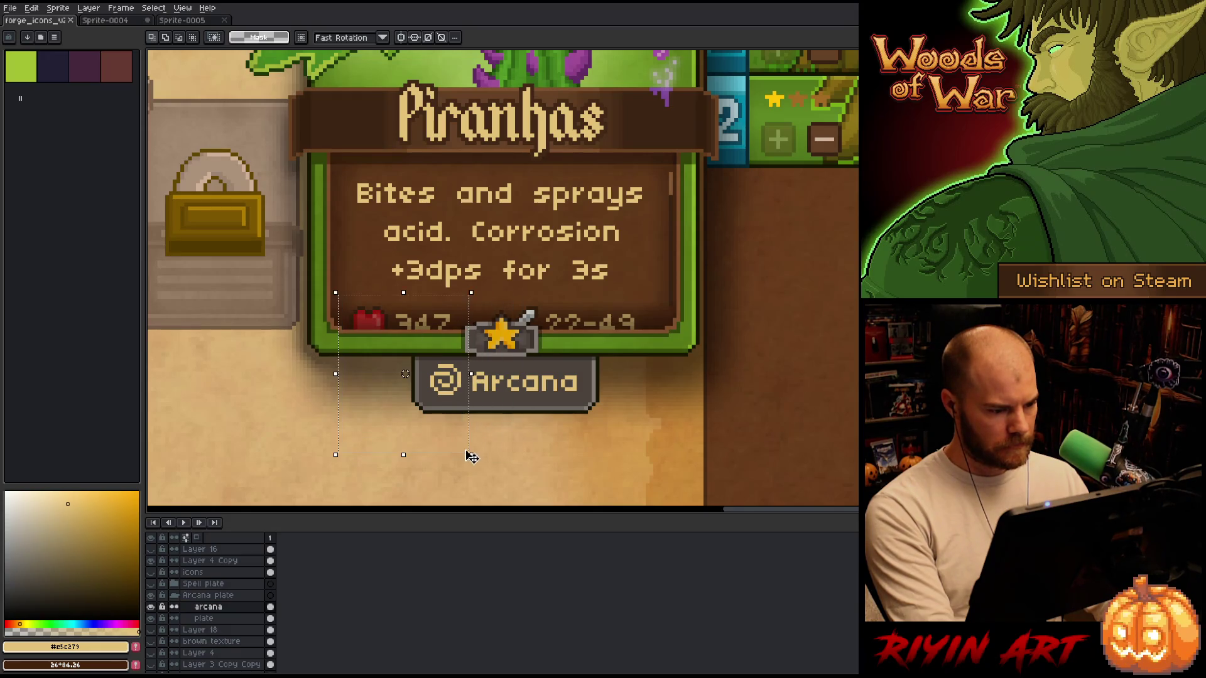
key("ctrl+c")
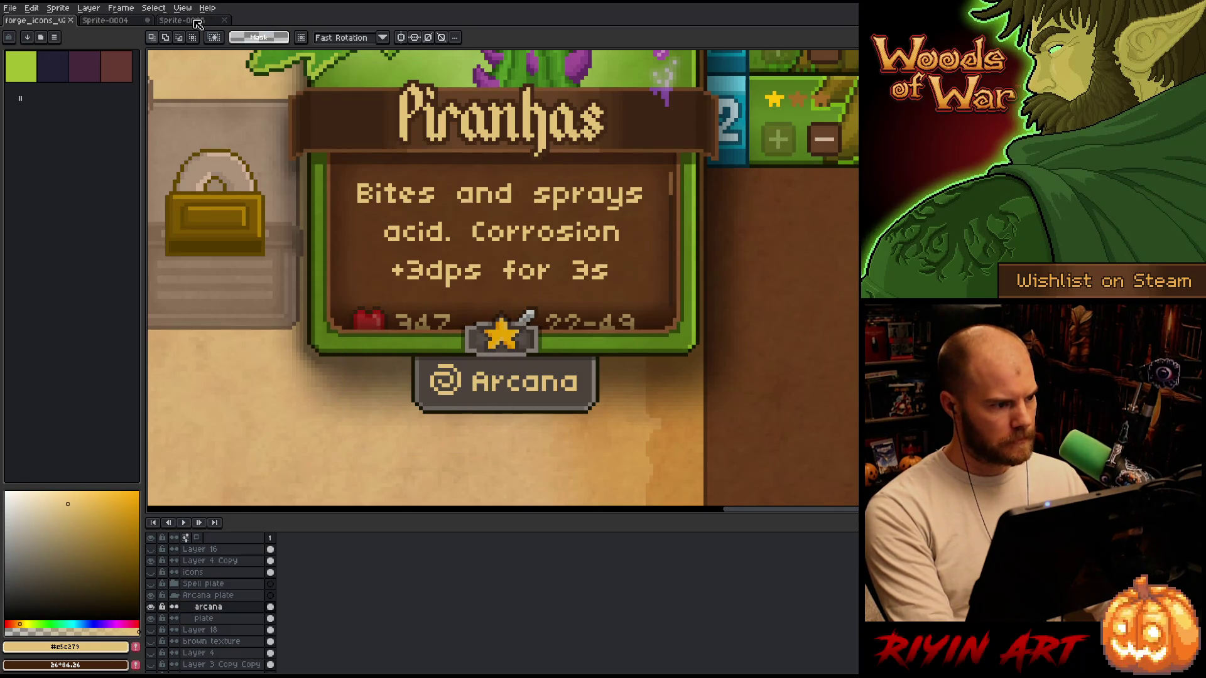
left_click(195, 22)
key("ctrl+v")
left_click(201, 38)
left_click_drag(677, 316, 677, 342)
Drop the pasted Arcana icon in place and move both icons toward the top-left corner.
left_click_drag(714, 261, 660, 273)
scroll(659, 273, "right", 3)
scroll(531, 355, "up", 2)
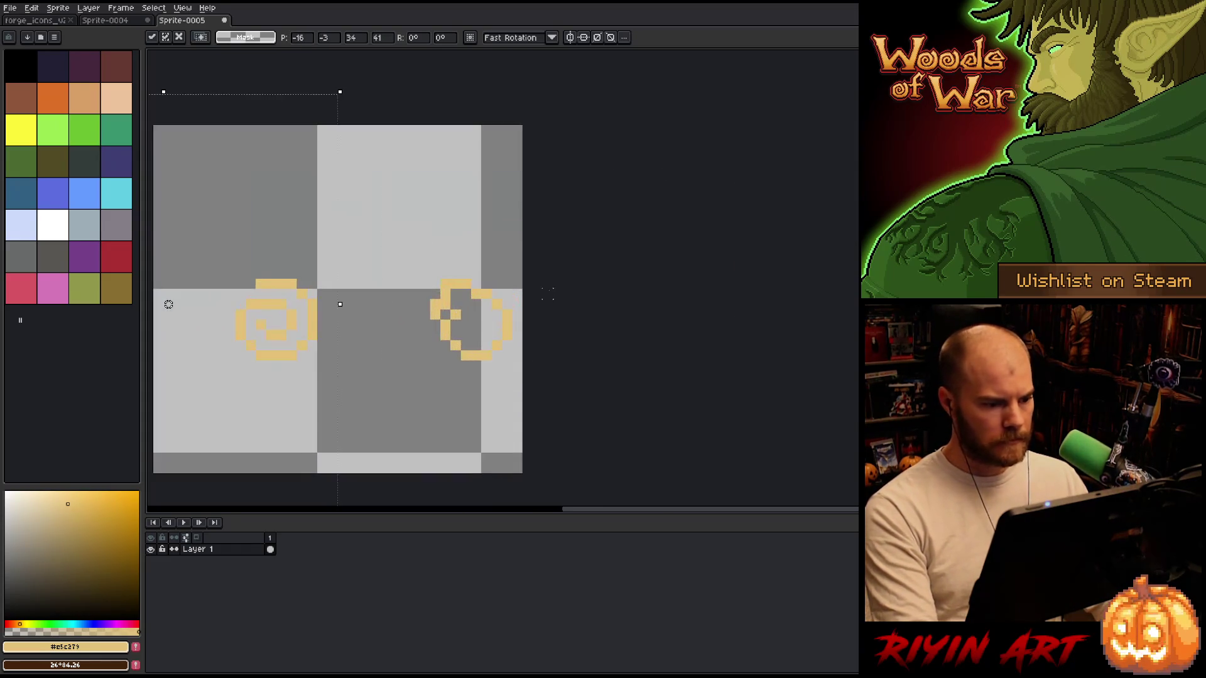
key("Return")
scroll(588, 324, "down", 2)
scroll(588, 324, "up", 1)
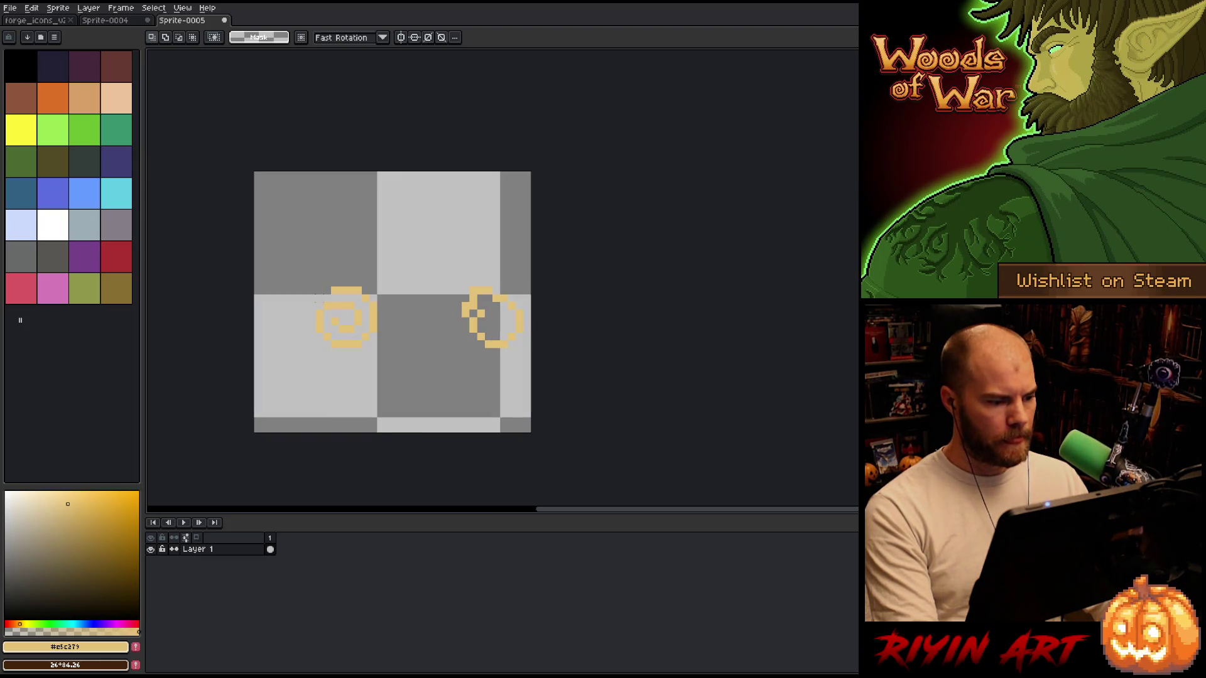
key("v")
left_click_drag(363, 325, 301, 209)
Select the right-hand icon and move it beside the left icon.
key("m")
left_click_drag(522, 171, 408, 247)
left_click_drag(457, 202, 377, 204)
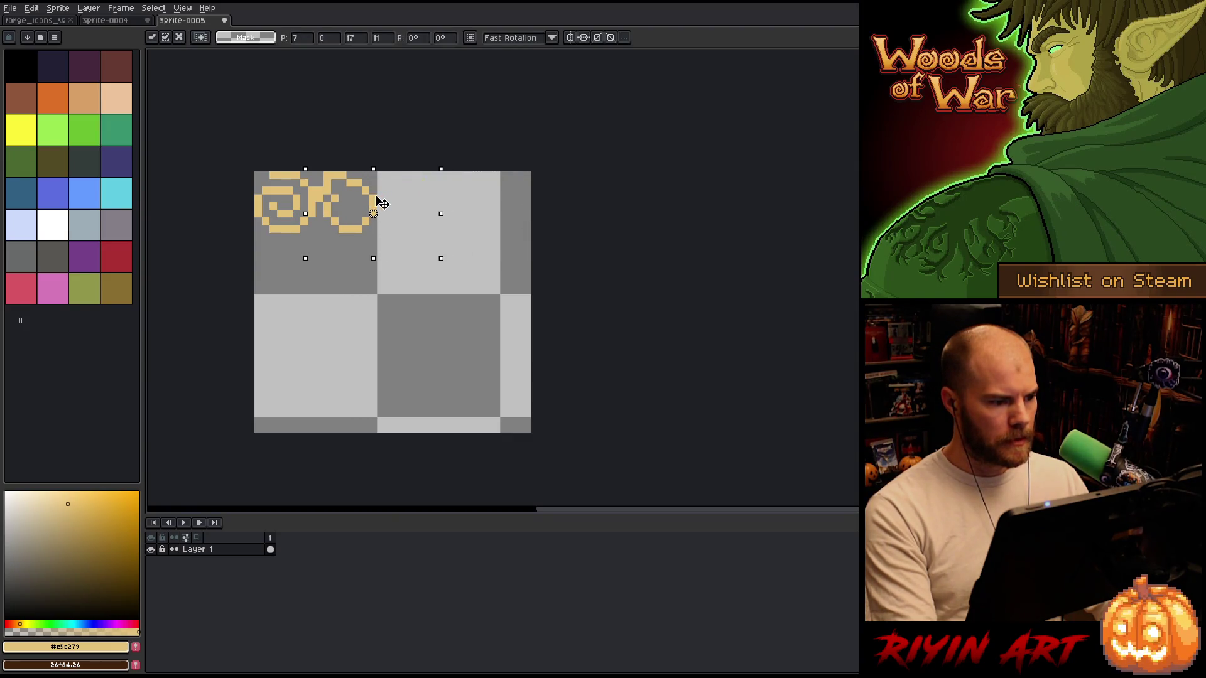
scroll(242, 271, "up", 3)
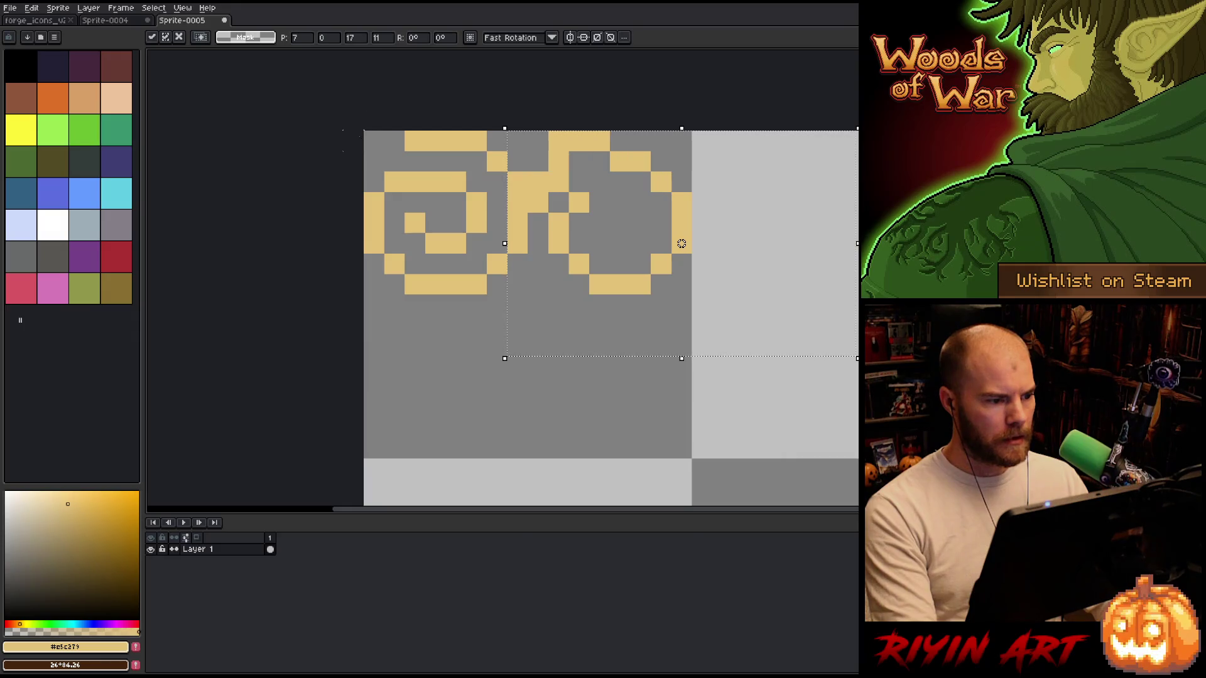
mouse_move(363, 130)
left_mouse_down()
mouse_move(484, 291)
mouse_move(528, 294)
left_mouse_up()
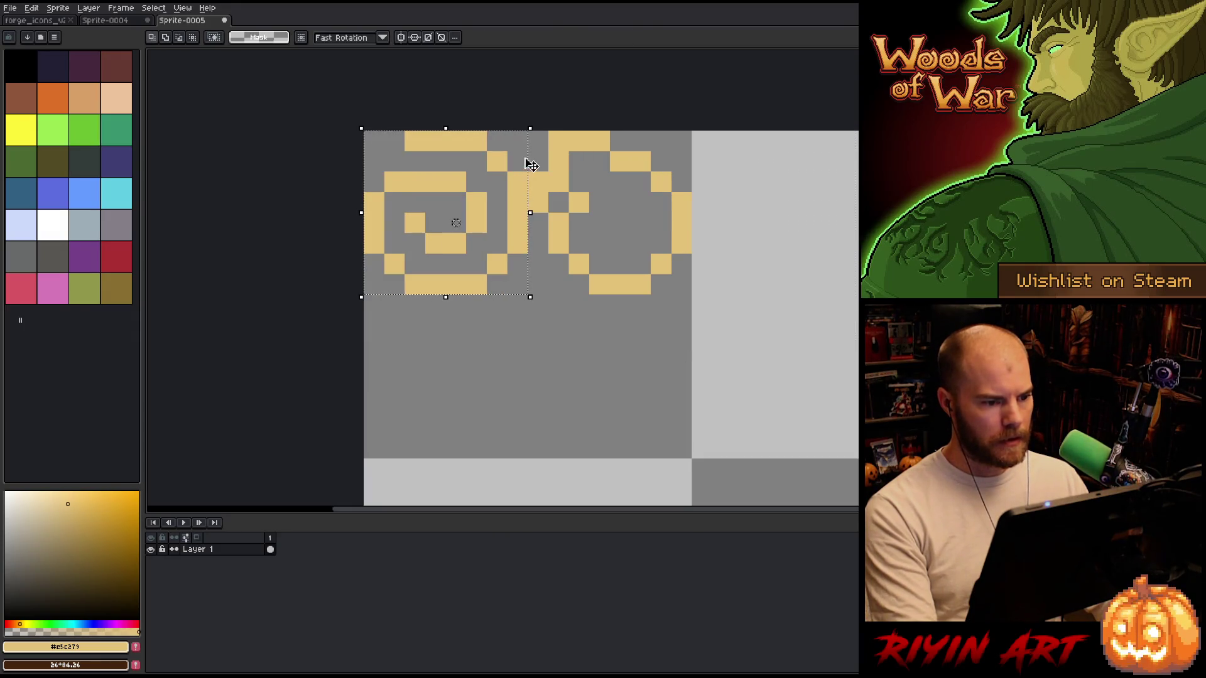
left_click_drag(529, 162, 690, 166)
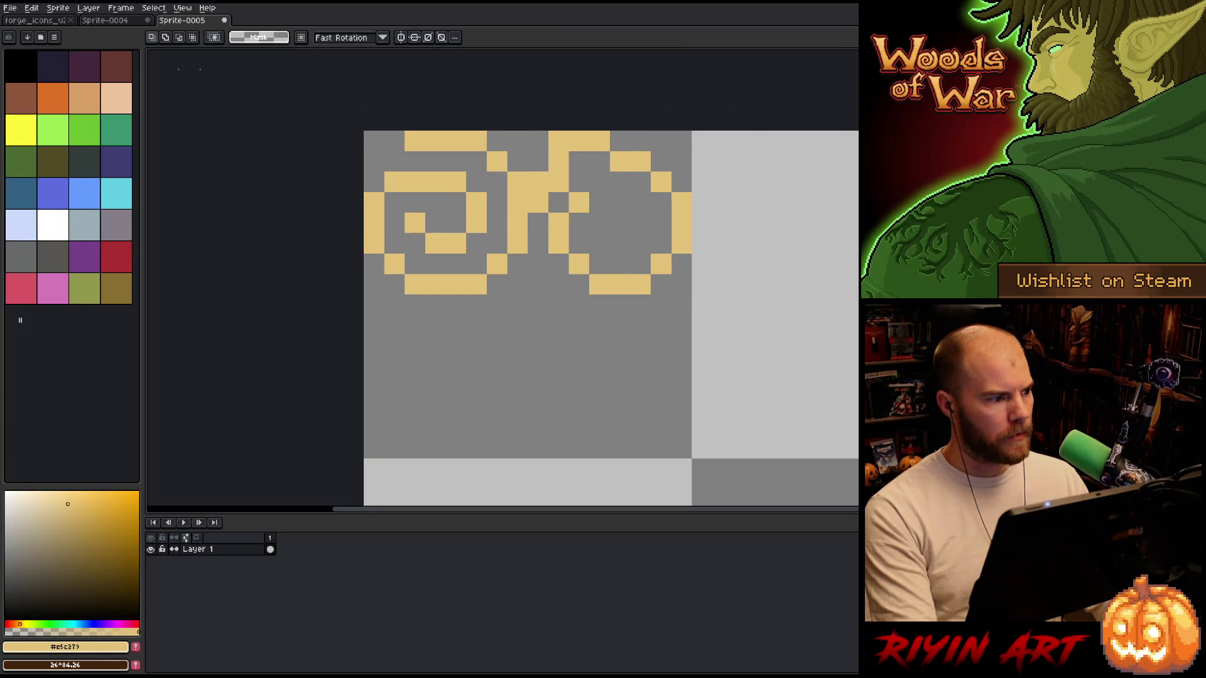
Trim the sprite around the two icons and center it in view.
left_click(58, 8)
left_click(100, 111)
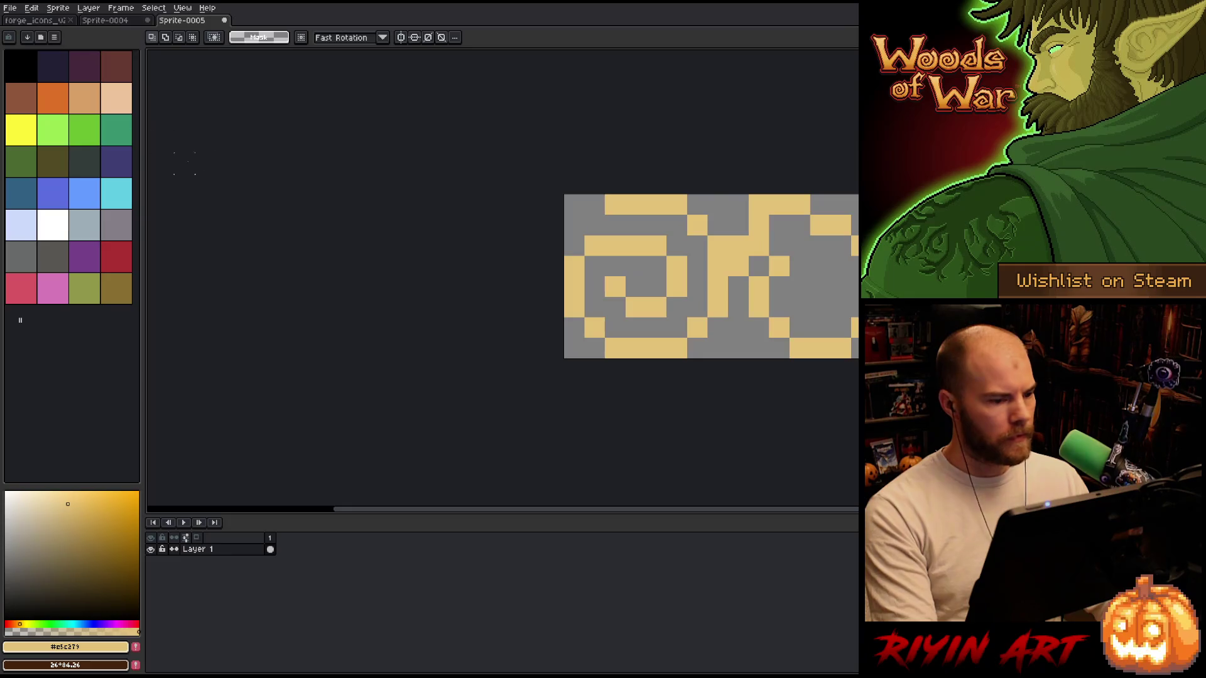
scroll(590, 353, "down", 2)
left_click_drag(738, 327, 470, 337)
left_click_drag(223, 281, 285, 253)
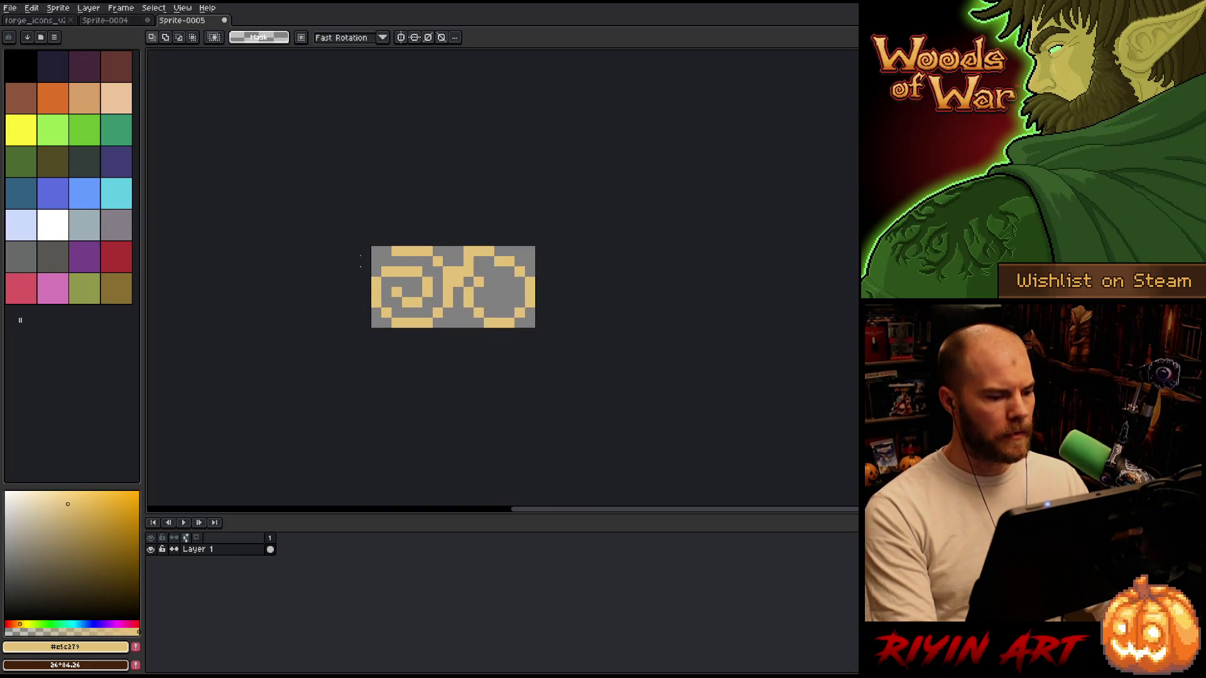
left_click(10, 8)
Cancel the sprite sheet export, then start a PNG Export As and browse for a save location.
mouse_move(54, 104)
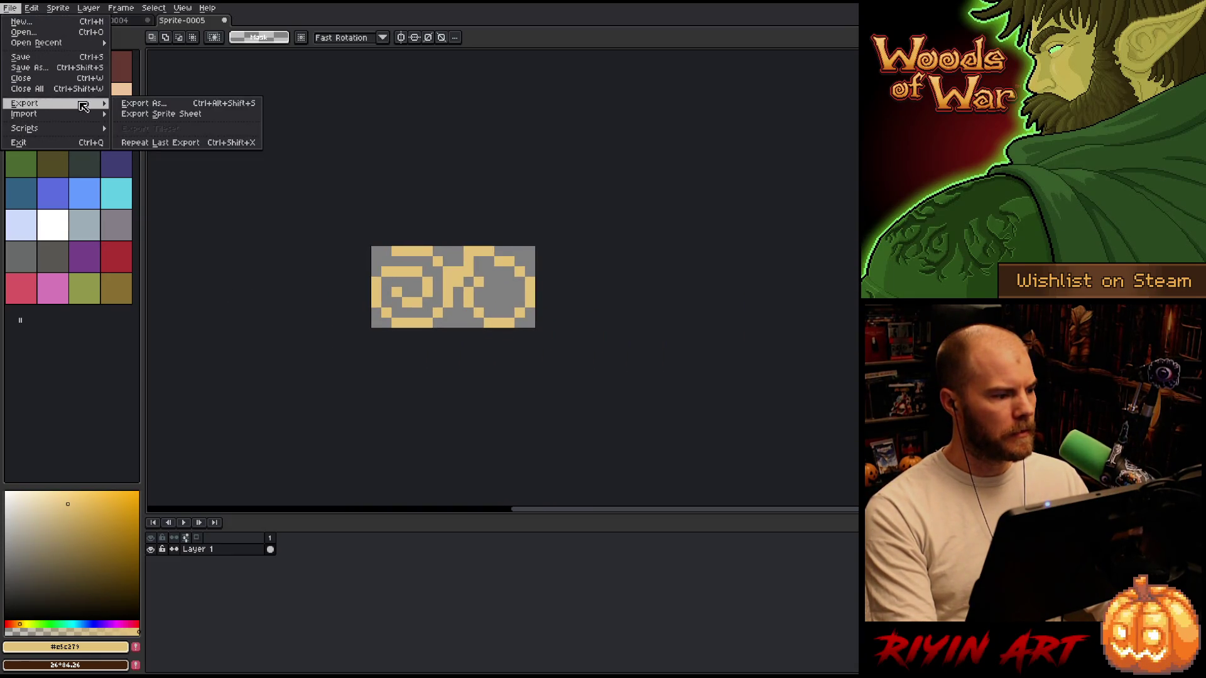
left_click(161, 117)
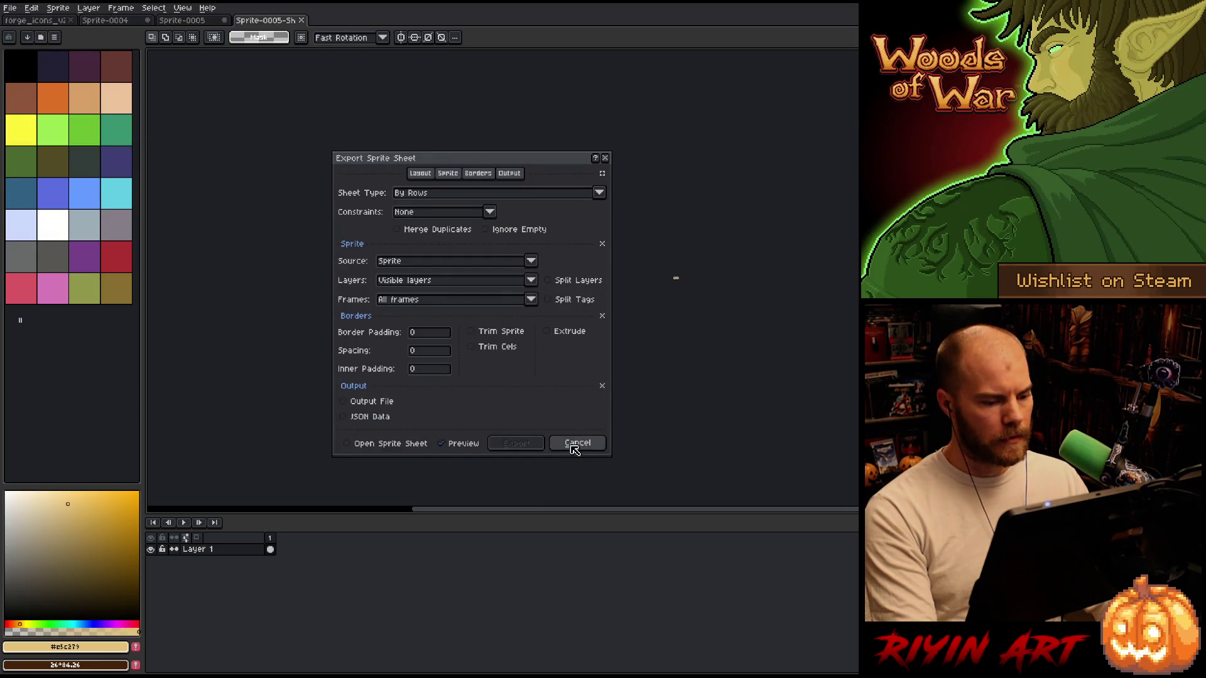
left_click(573, 444)
left_click(10, 7)
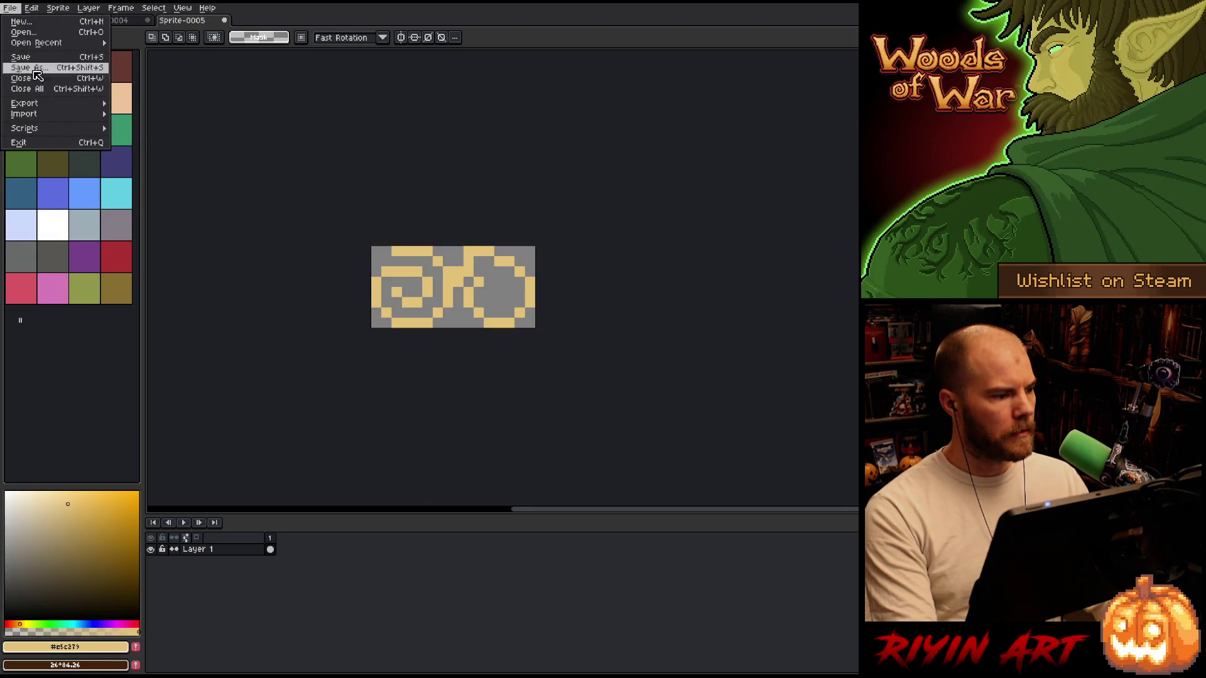
mouse_move(54, 103)
left_click(138, 103)
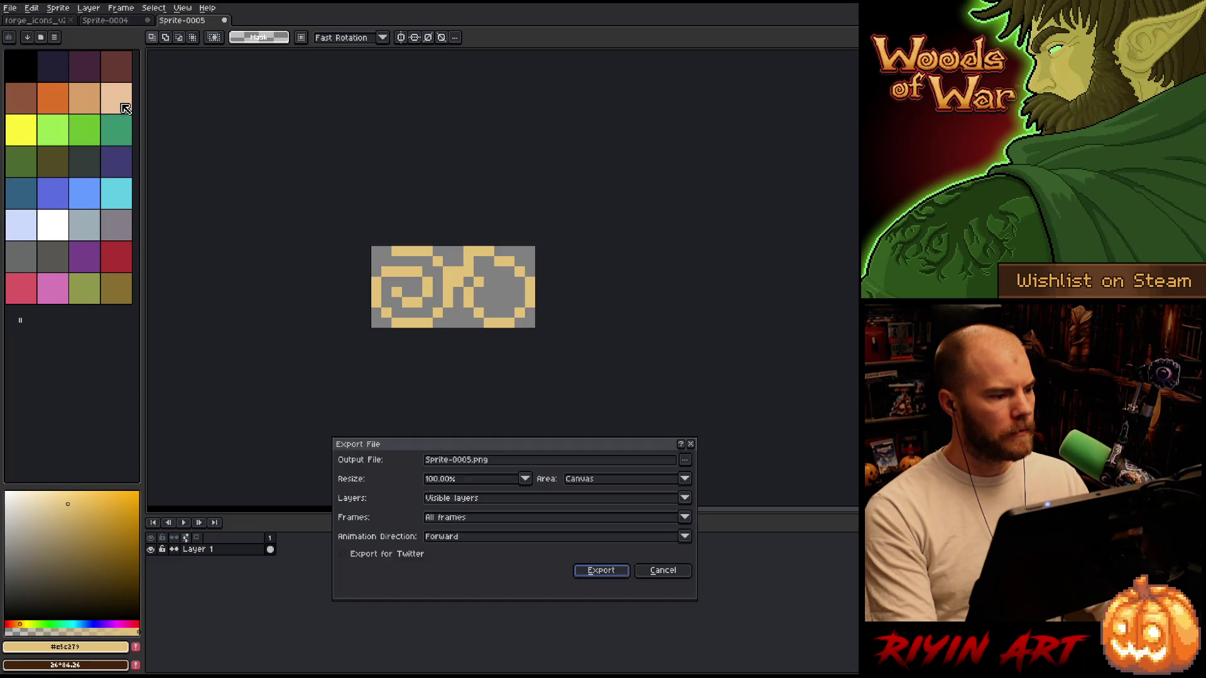
left_click(684, 460)
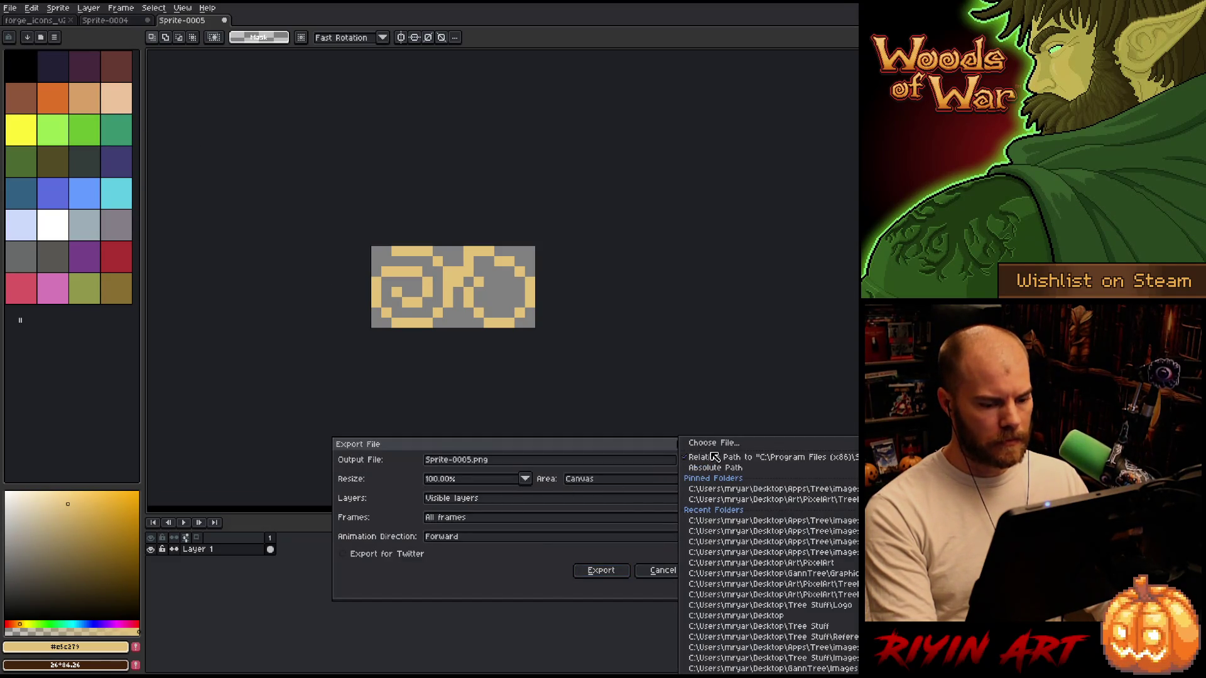